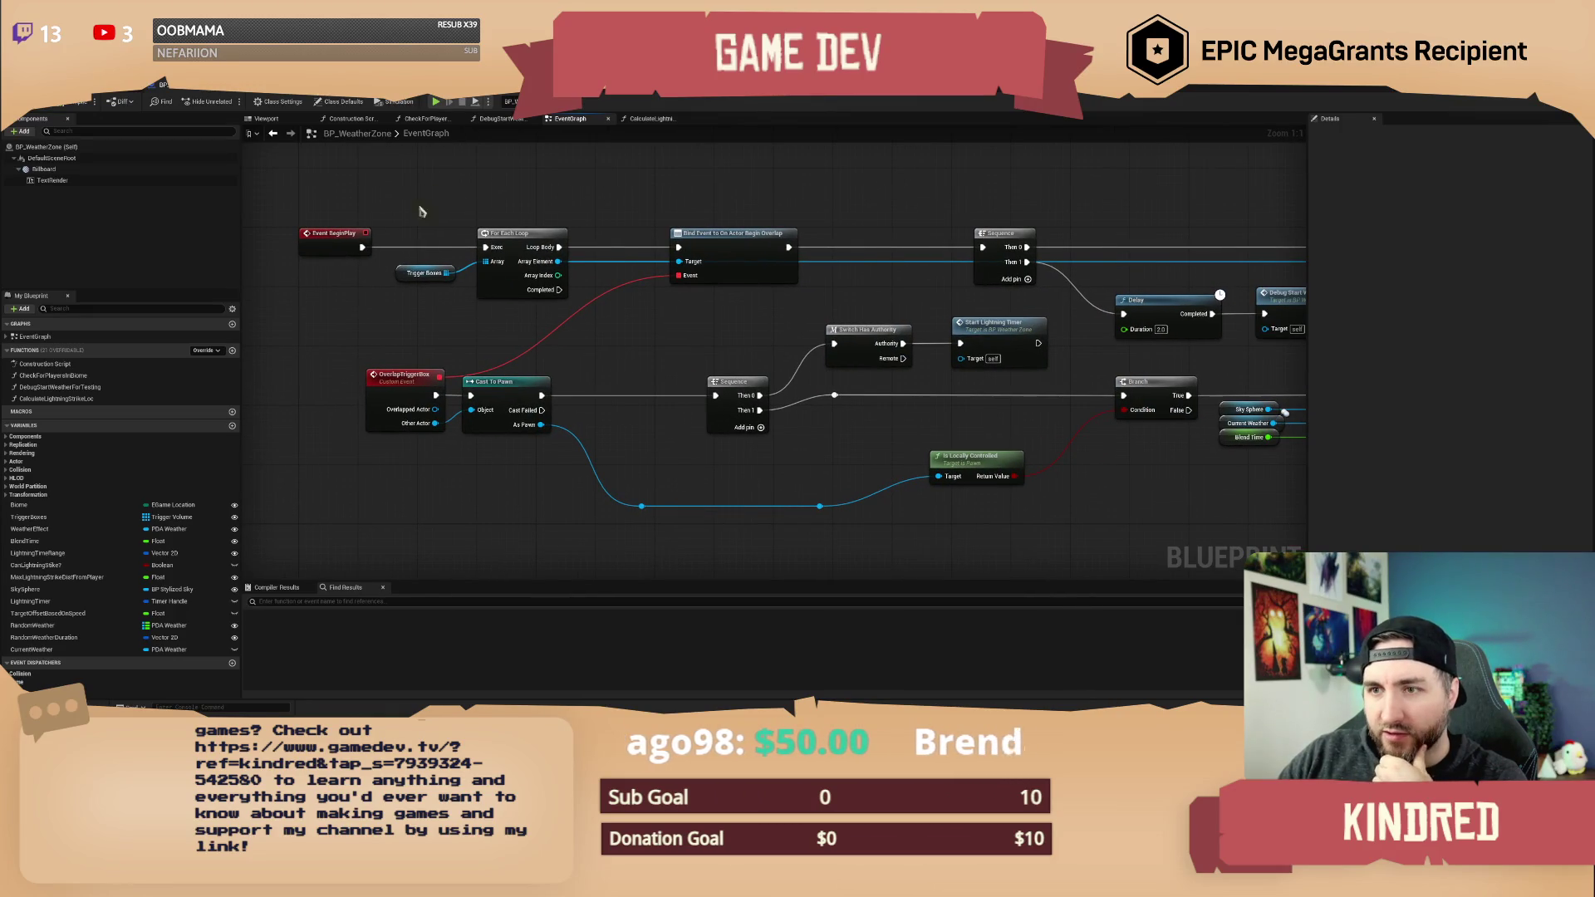
# - Shift the BP_WeatherZone event graph view, then return to the main level editor
pyautogui.moveTo(693, 319)
pyautogui.mouseDown()
pyautogui.moveTo(520, 321)
pyautogui.moveTo(669, 315)
pyautogui.mouseUp()
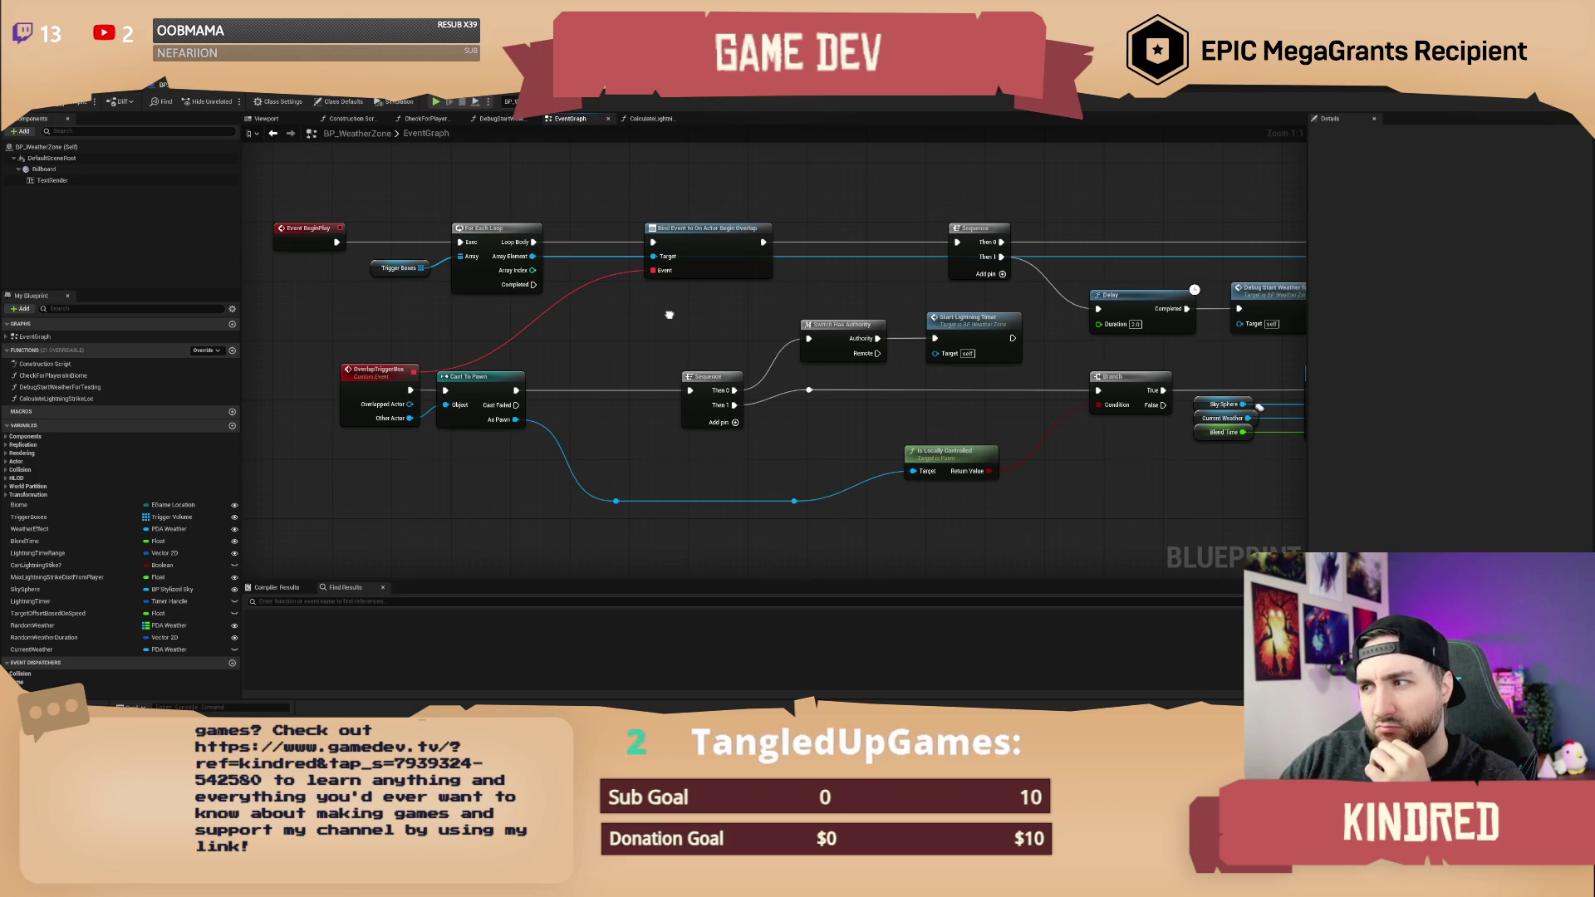
pyautogui.hotkey('alt', 'Tab')
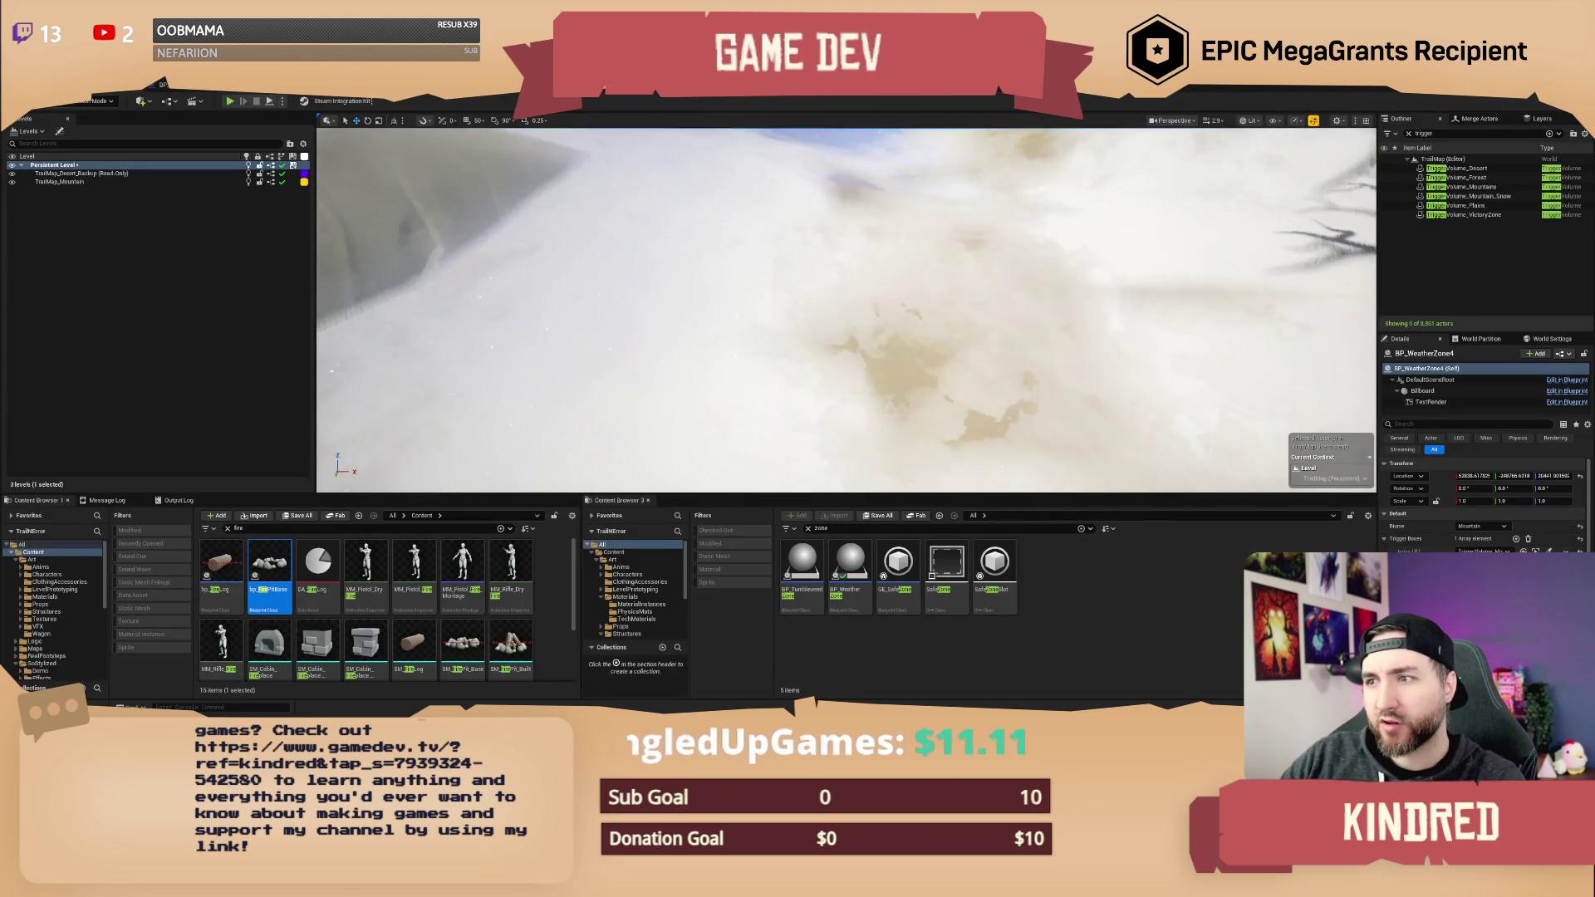
# - Select BP_WeatherZone5 and set its Trigger Boxes to TriggerVolume_Mountain_Snow
pyautogui.press('f')
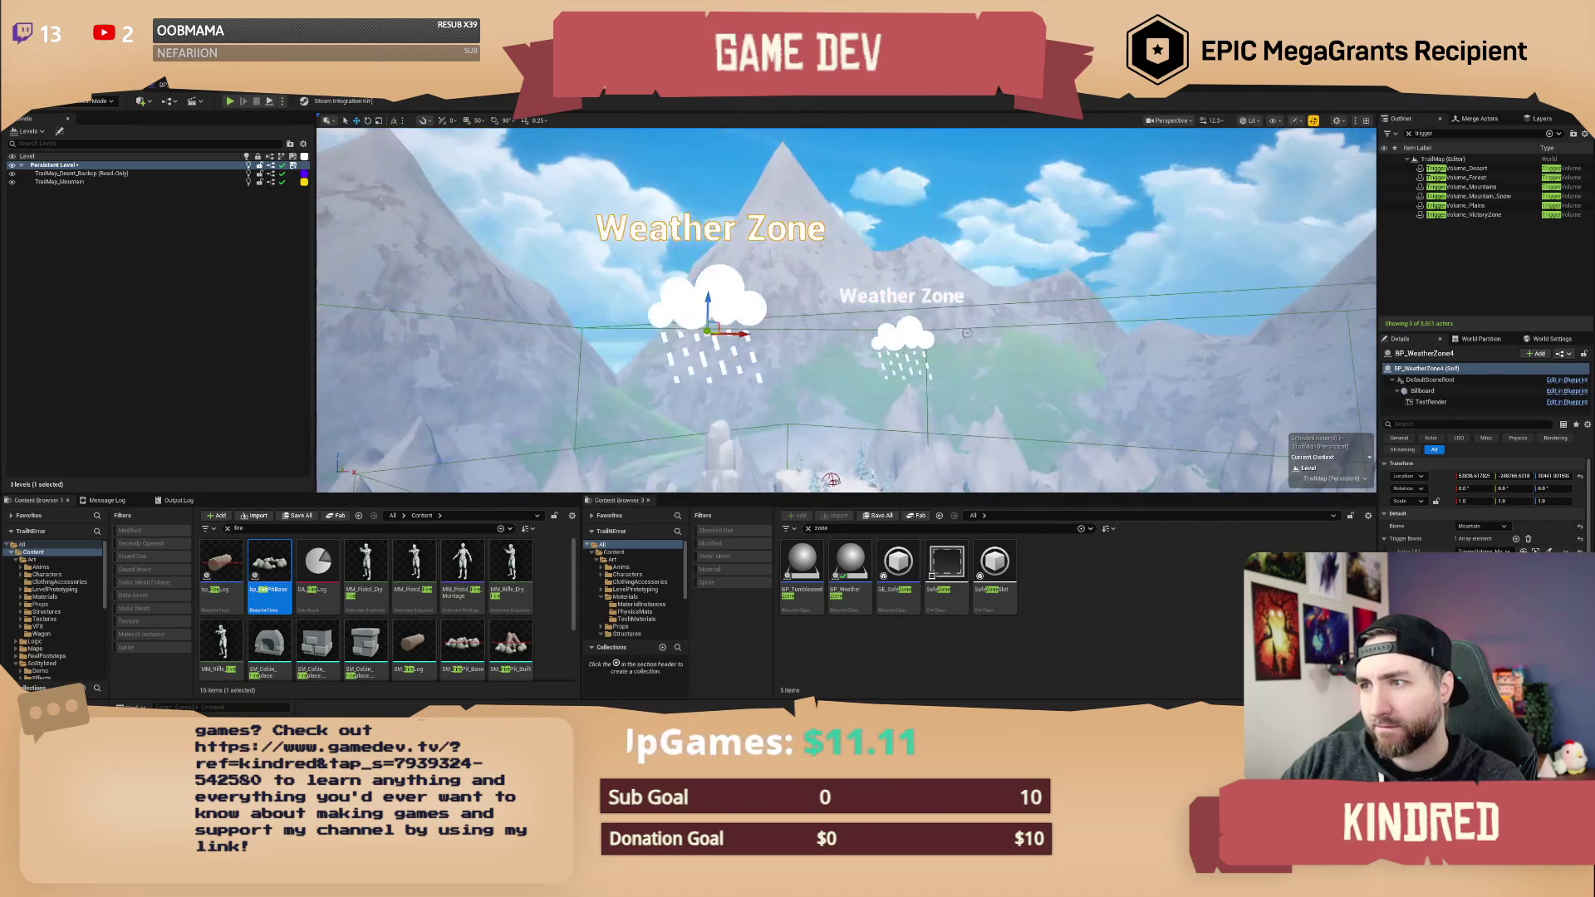
pyautogui.click(903, 339)
pyautogui.press('f')
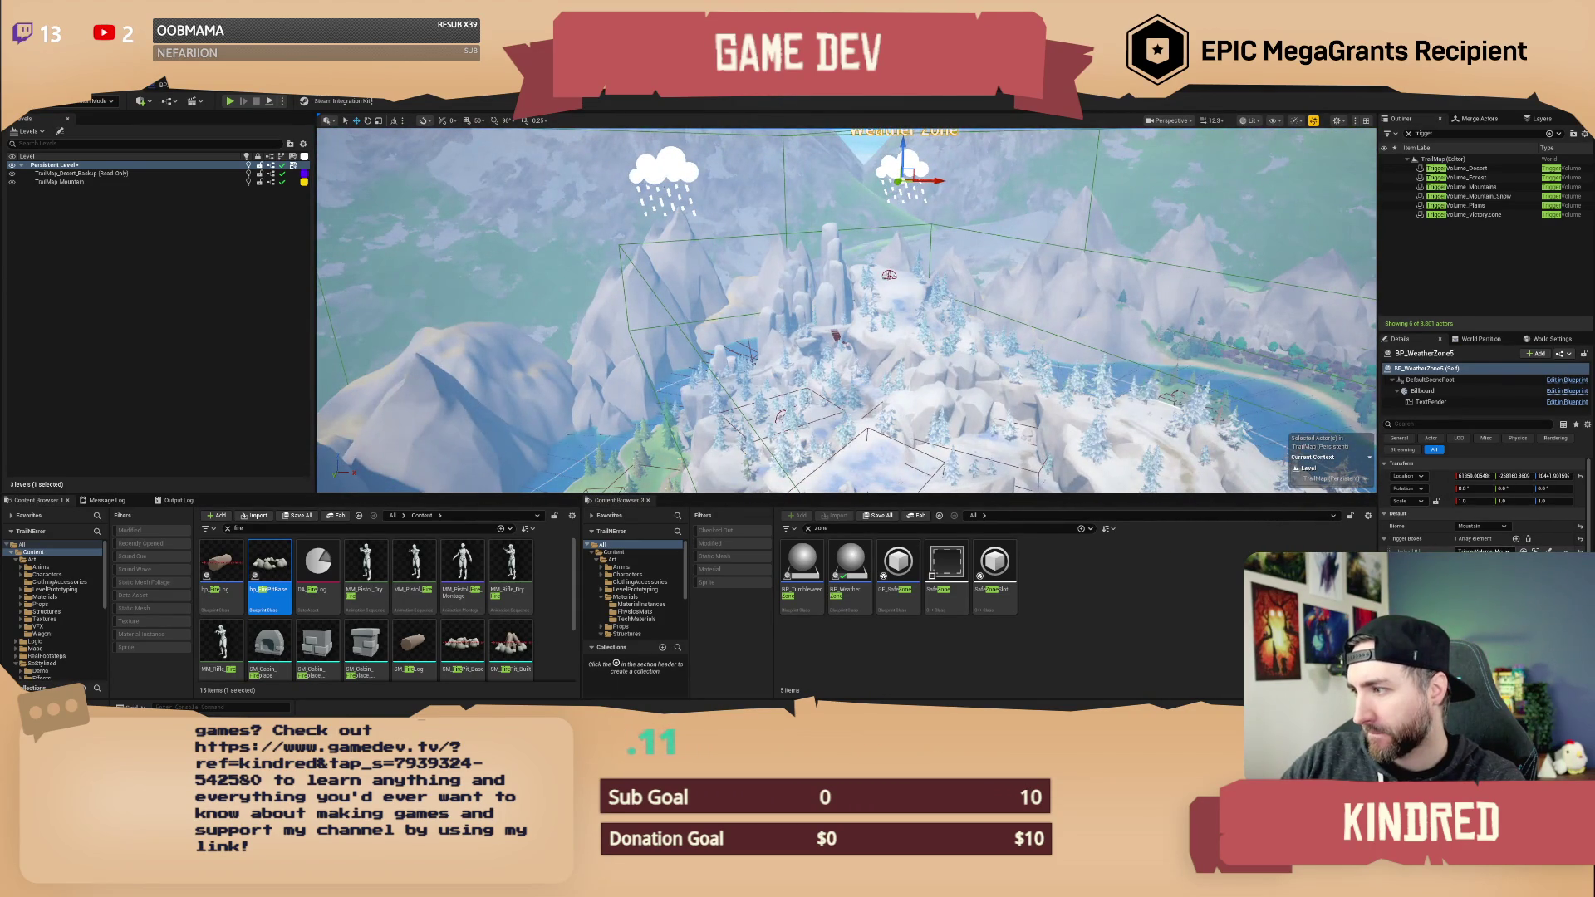
pyautogui.click(1481, 550)
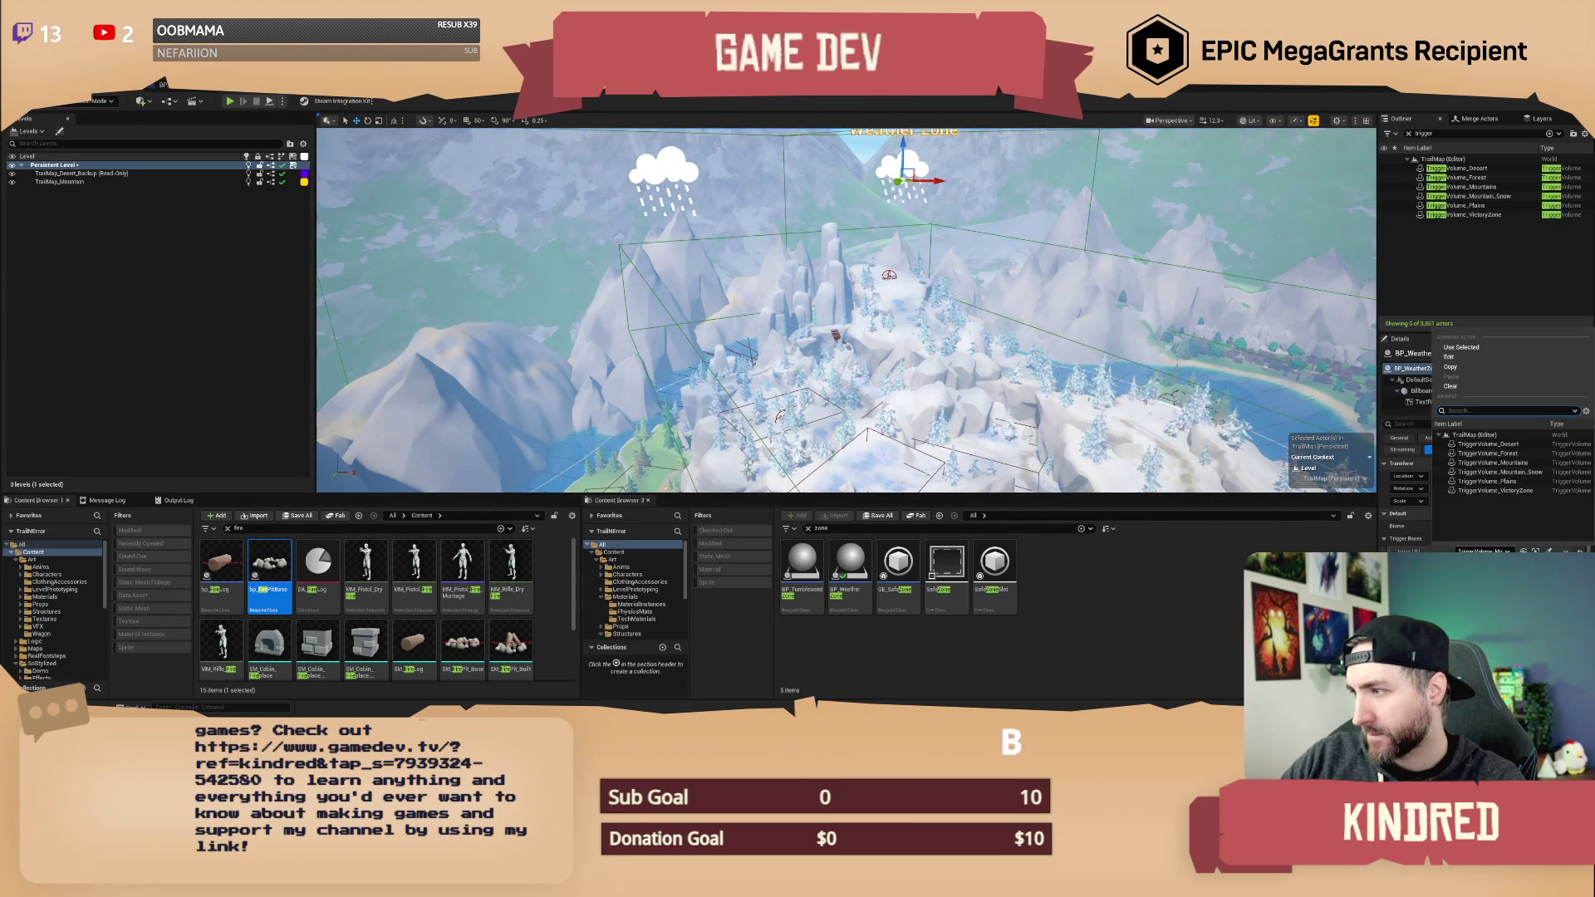
pyautogui.click(1534, 473)
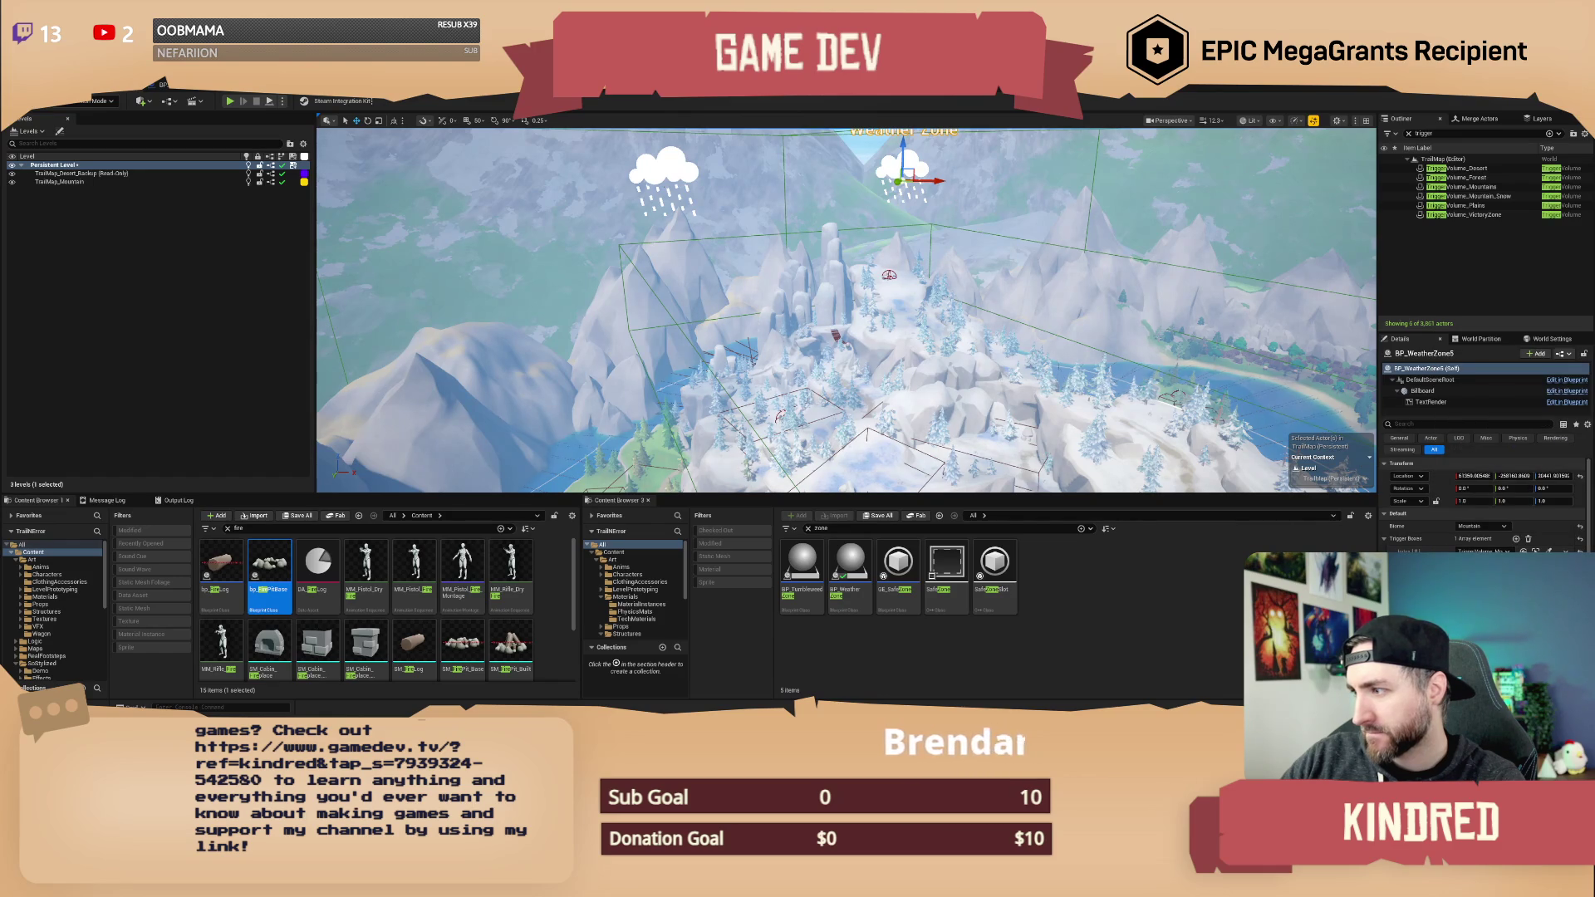
# - Inspect the other weather zone's trigger volume list, then fly down over the green forest
pyautogui.press('f')
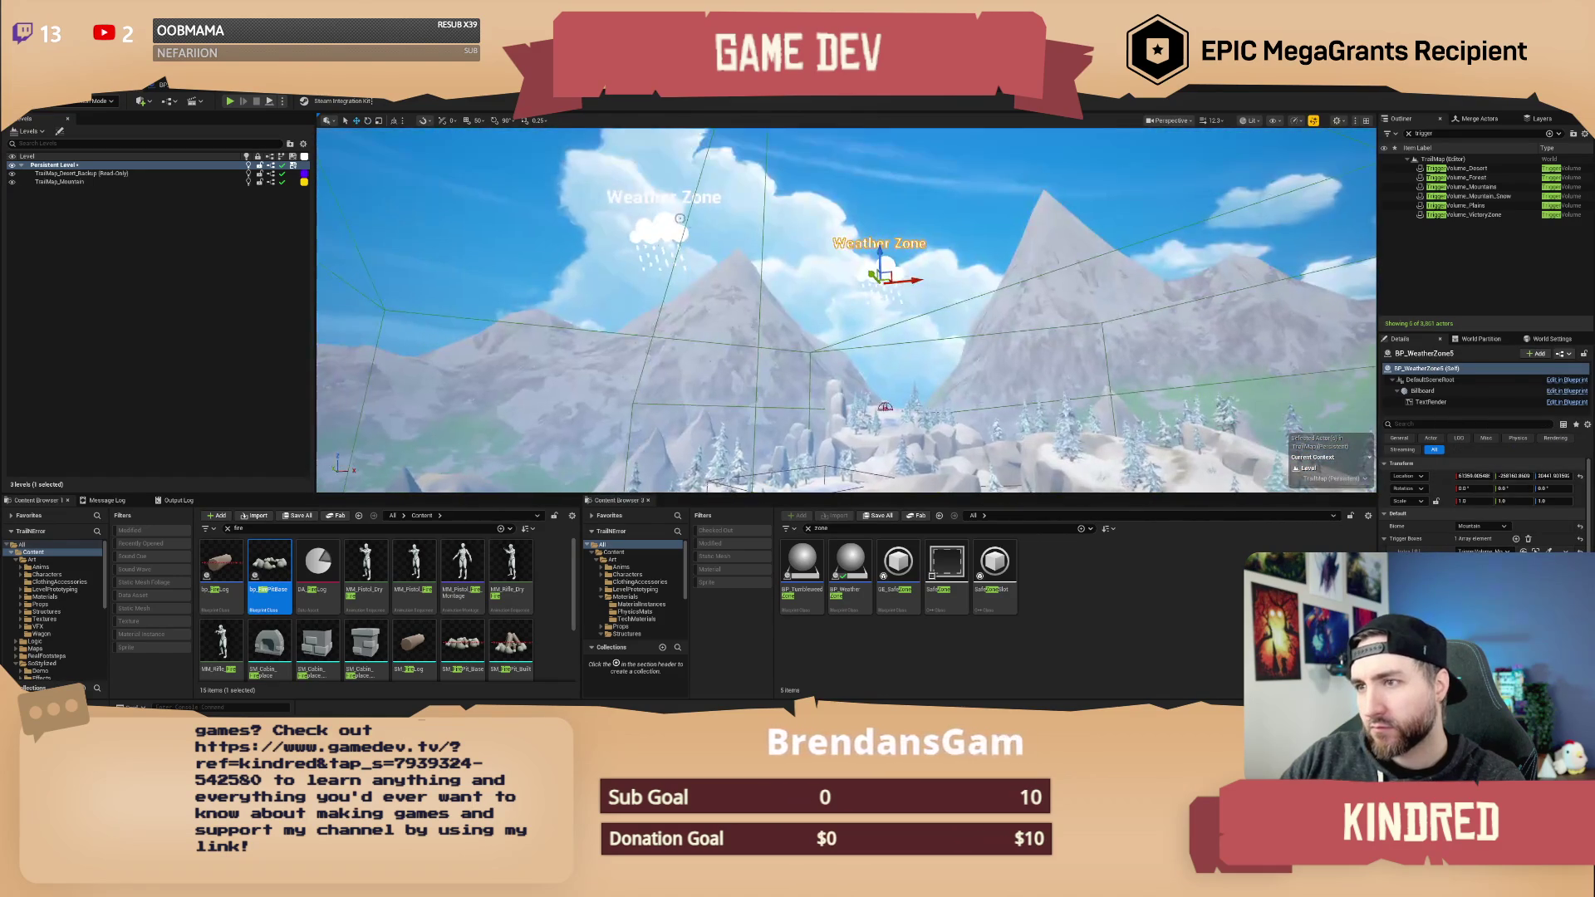
pyautogui.click(667, 221)
pyautogui.click(1488, 550)
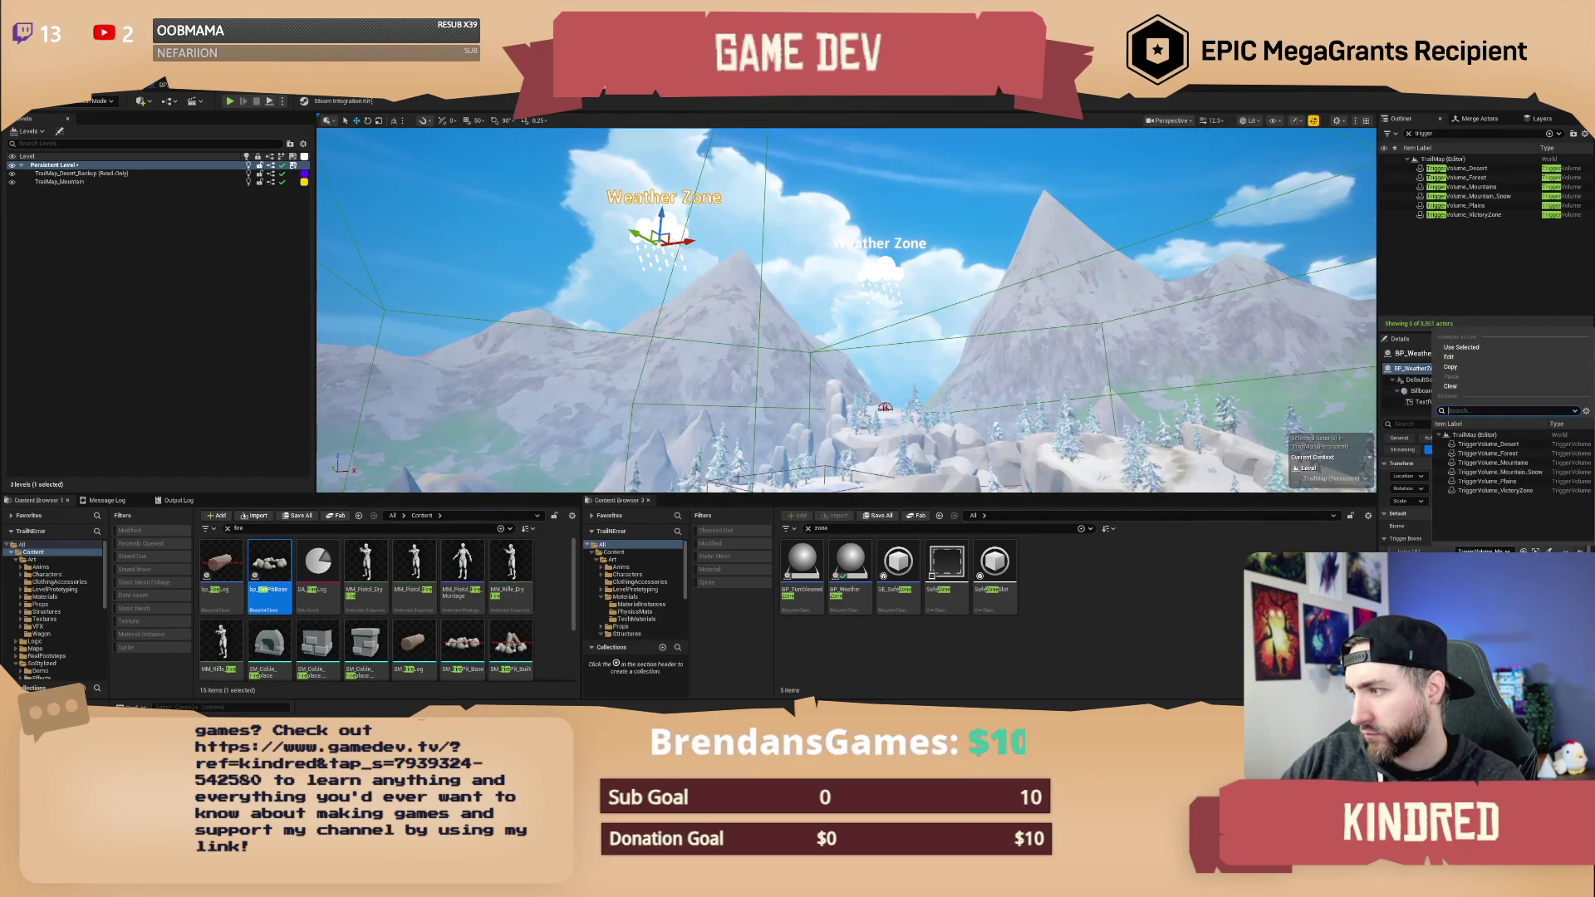
pyautogui.click(1487, 463)
pyautogui.moveTo(848, 307); pyautogui.dragTo(805, 374)
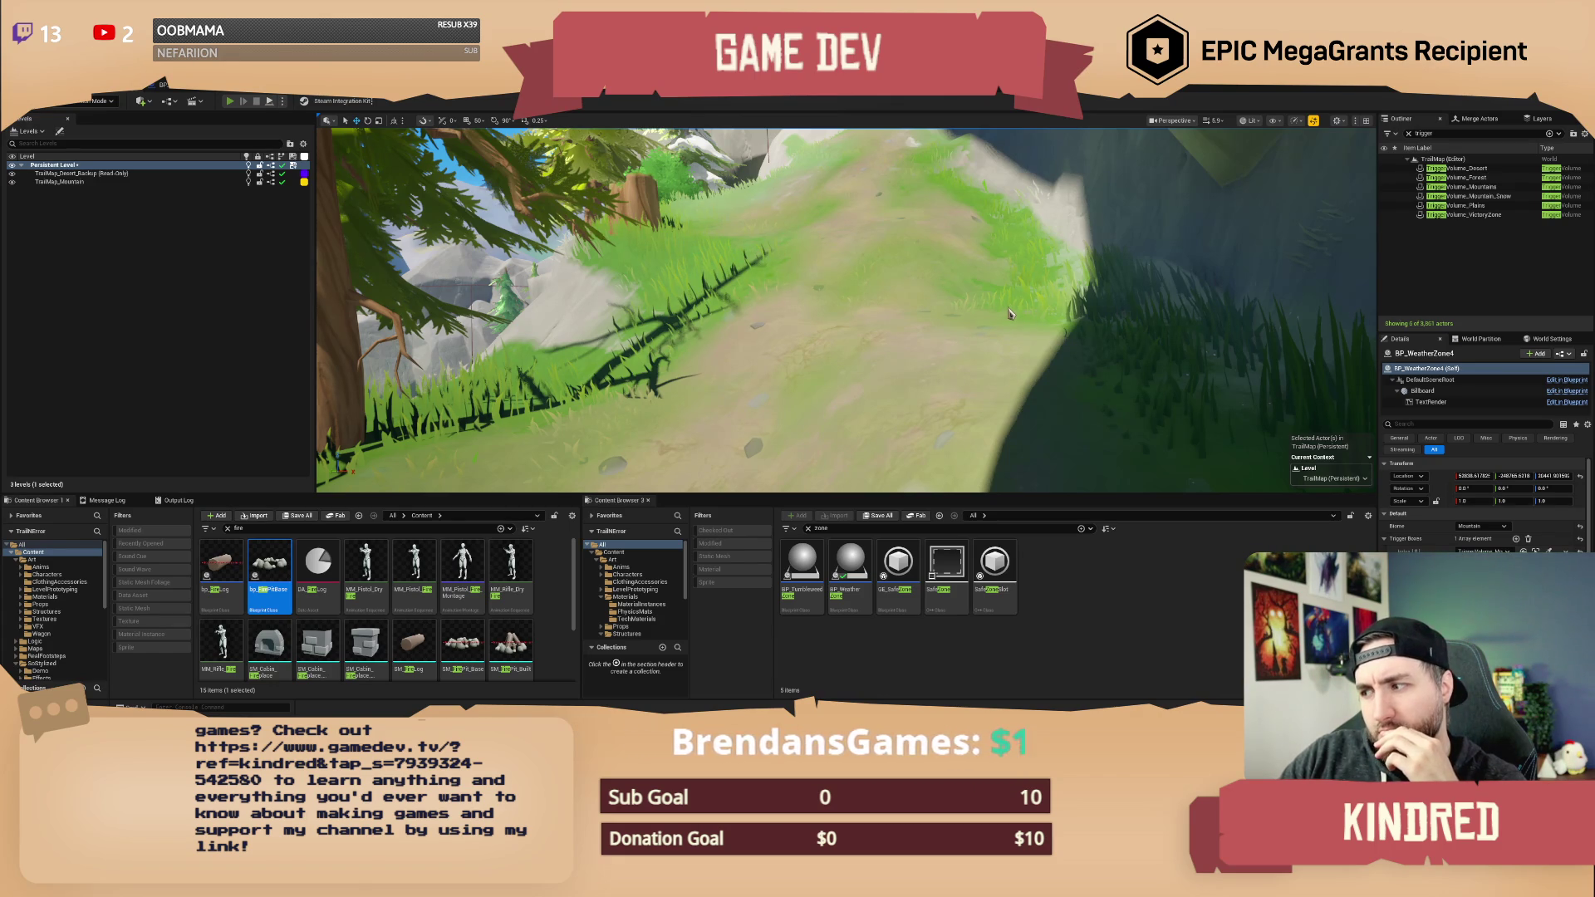
pyautogui.hotkey('alt', 'p')
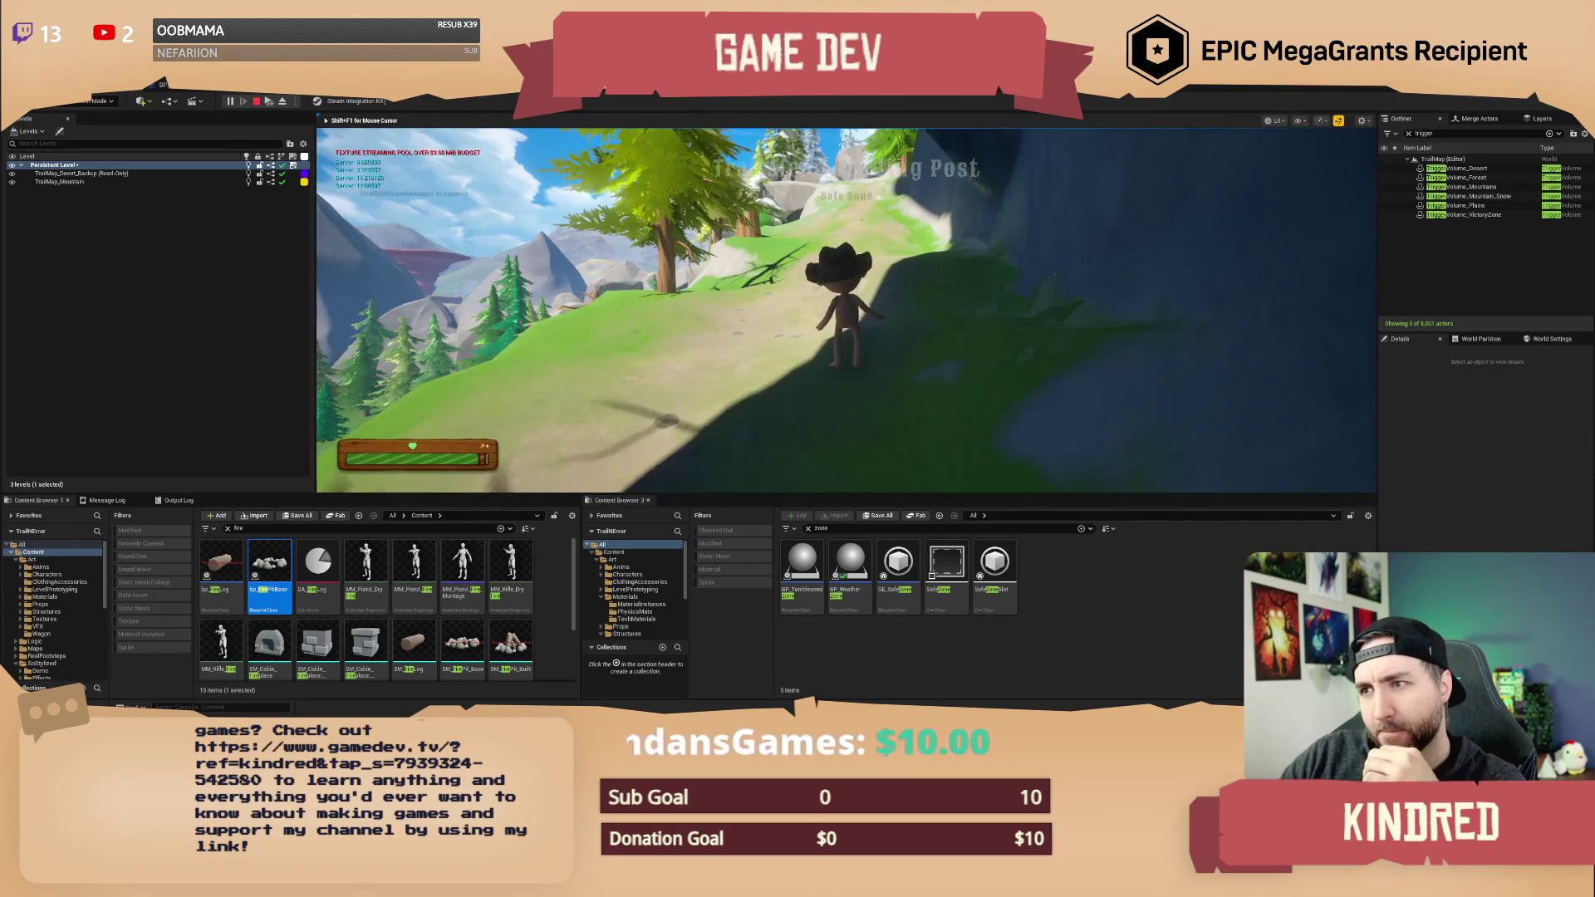
pyautogui.press('a')
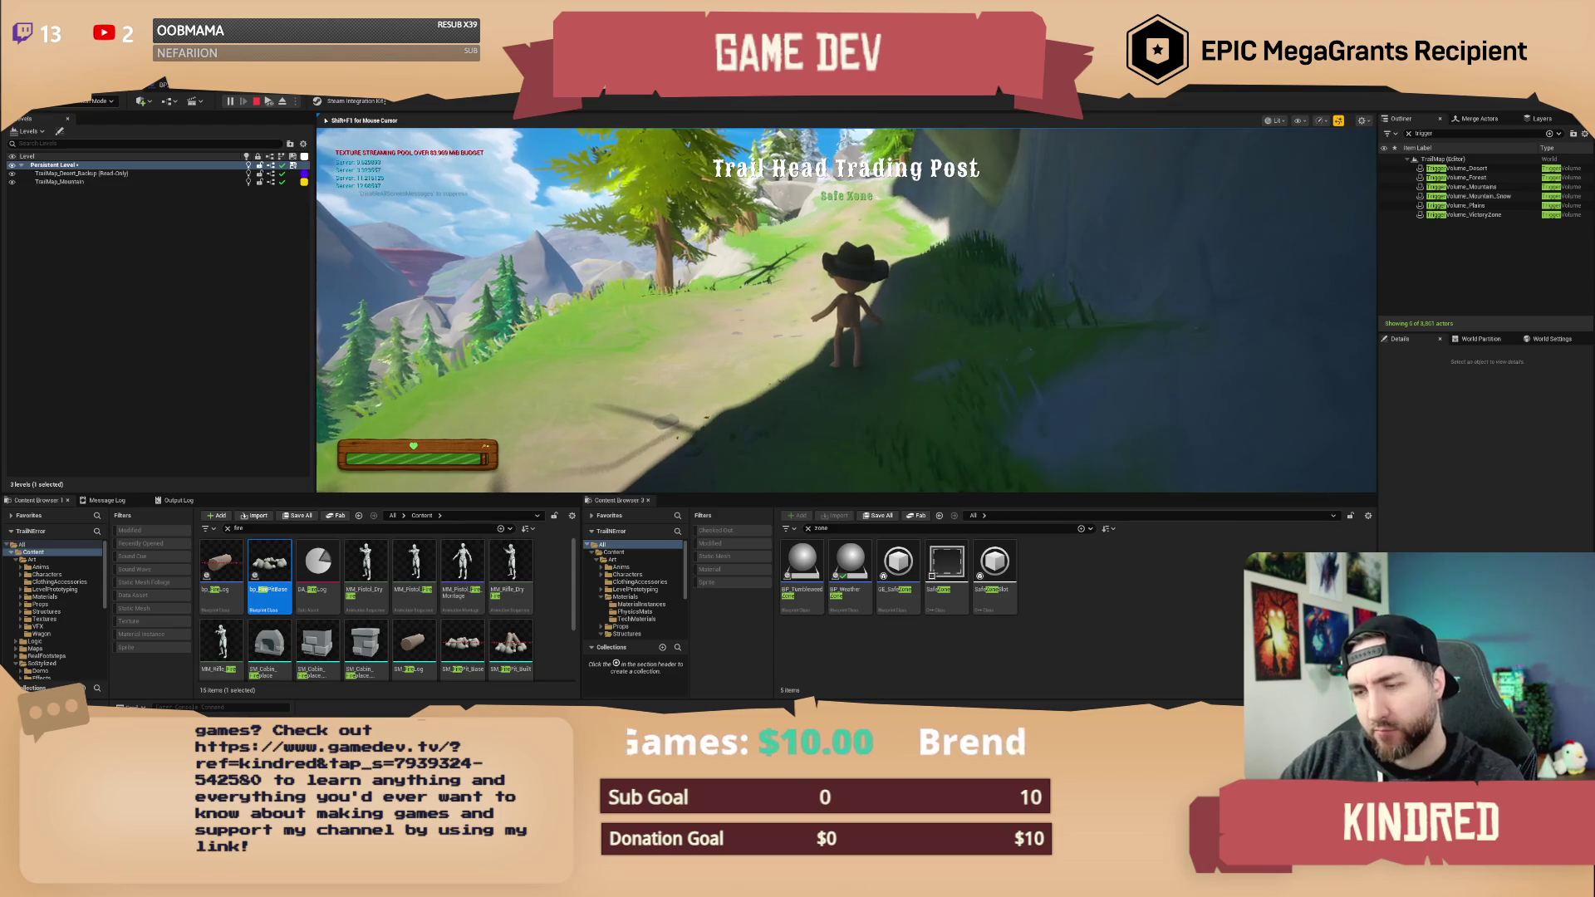
pyautogui.press('w')
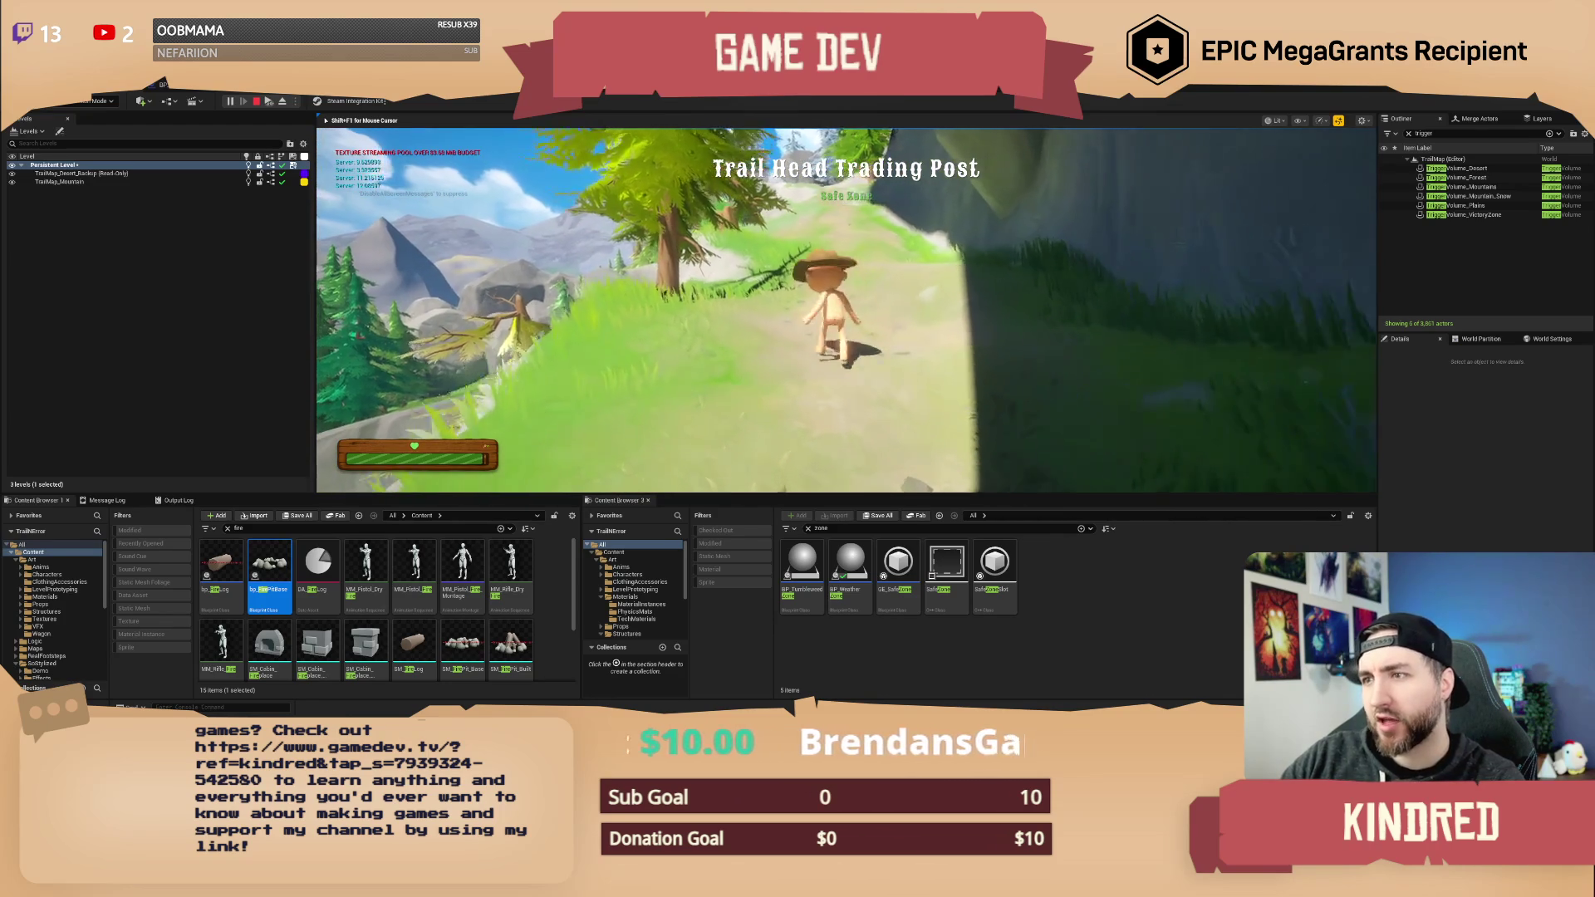
pyautogui.press('w')
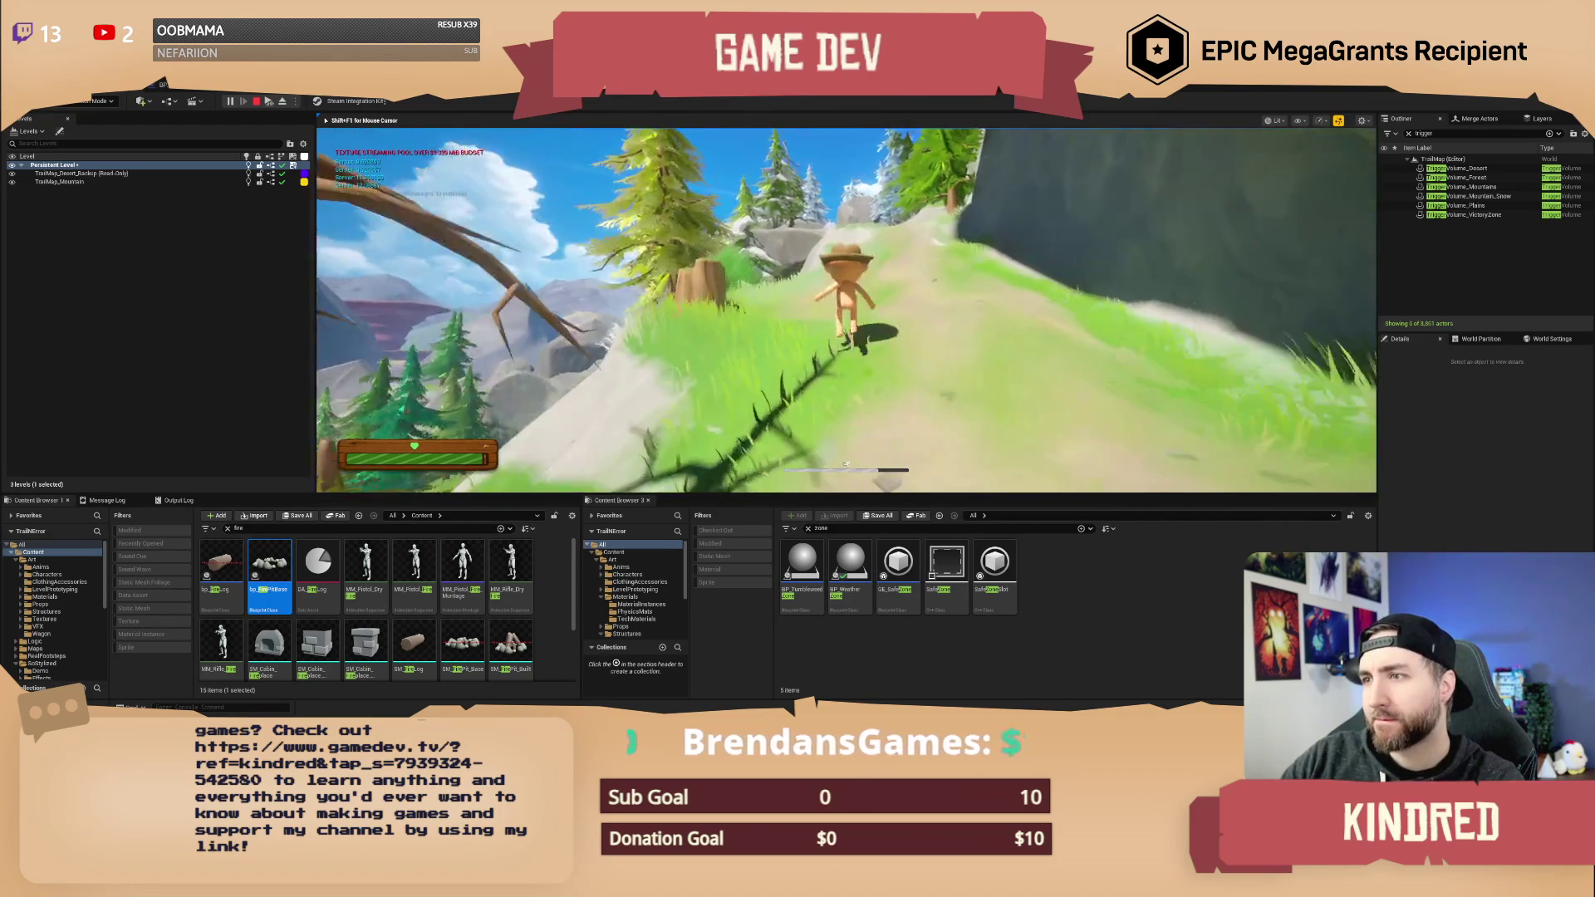
pyautogui.press('w')
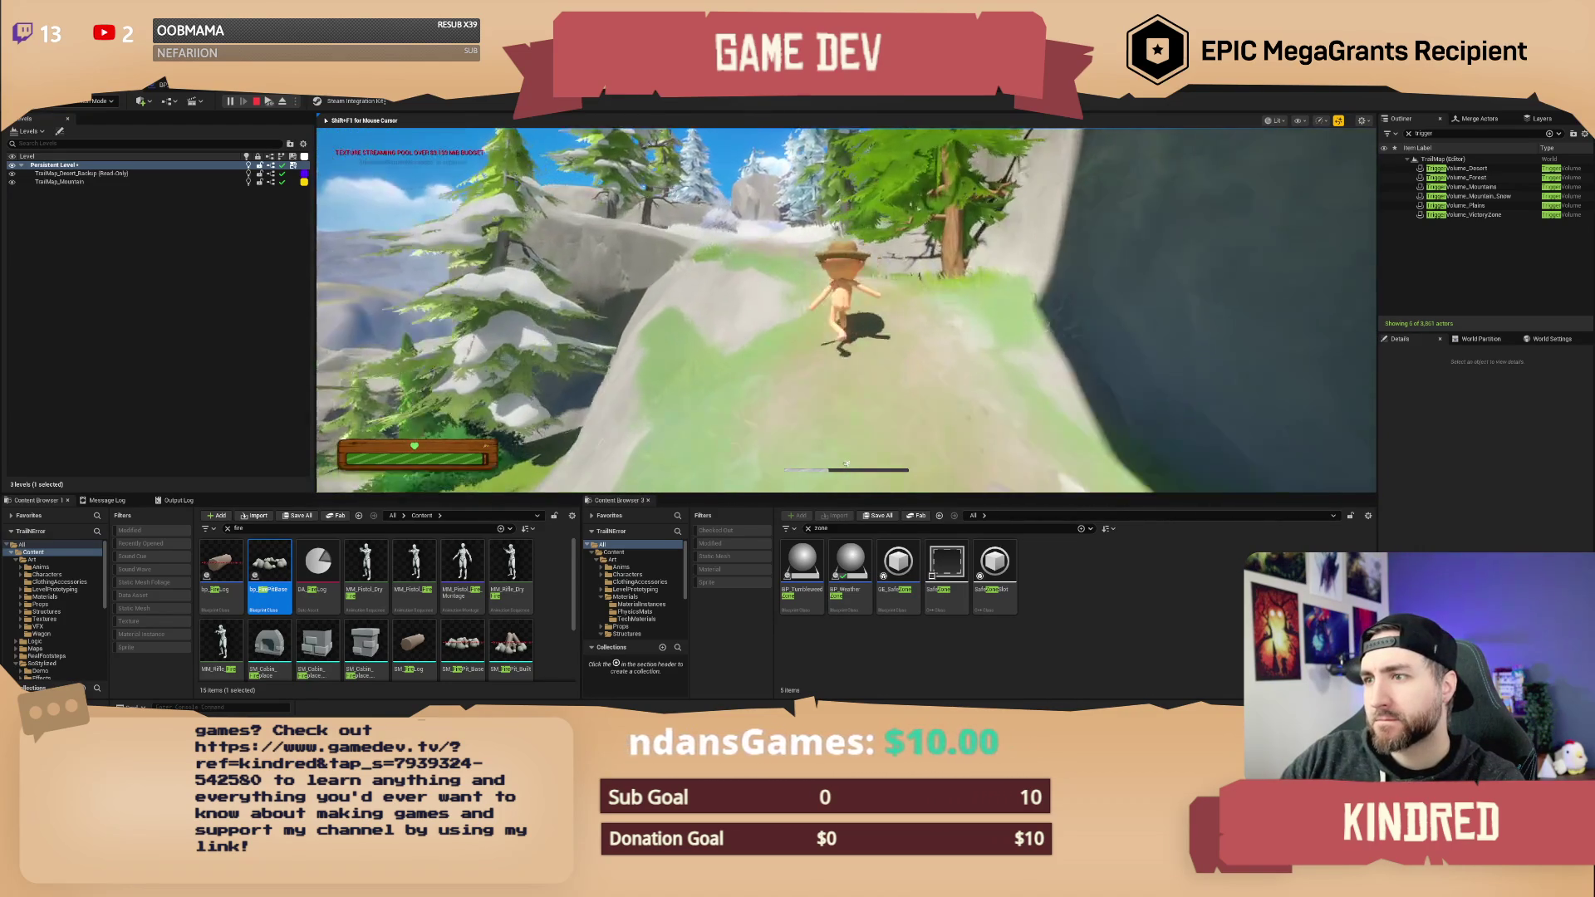
pyautogui.press('w')
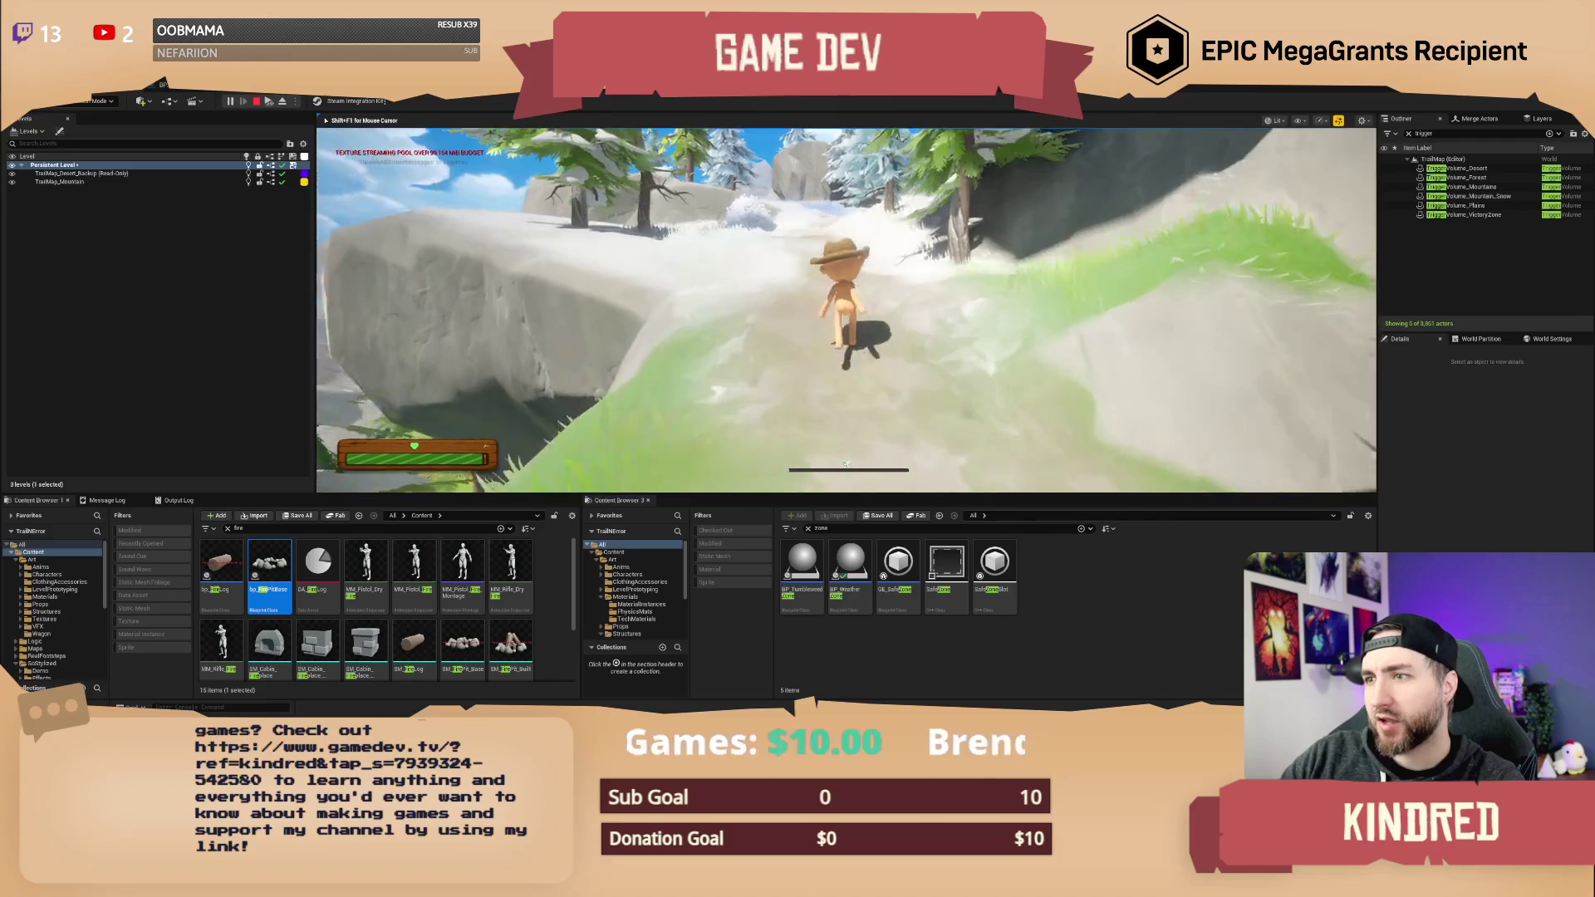
pyautogui.press('w')
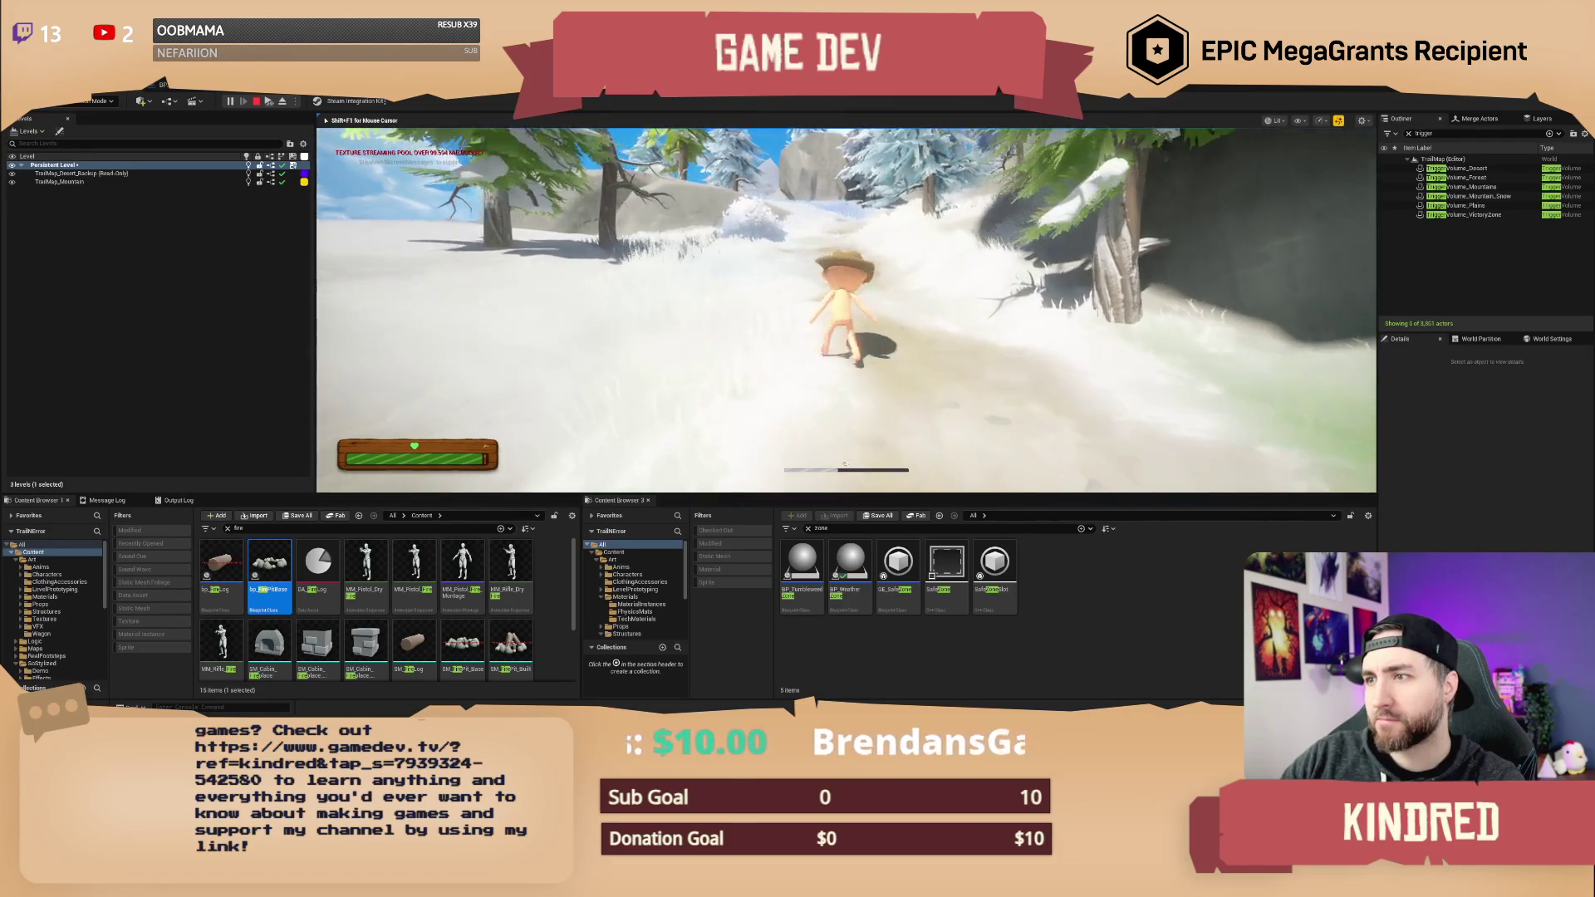
pyautogui.press('w')
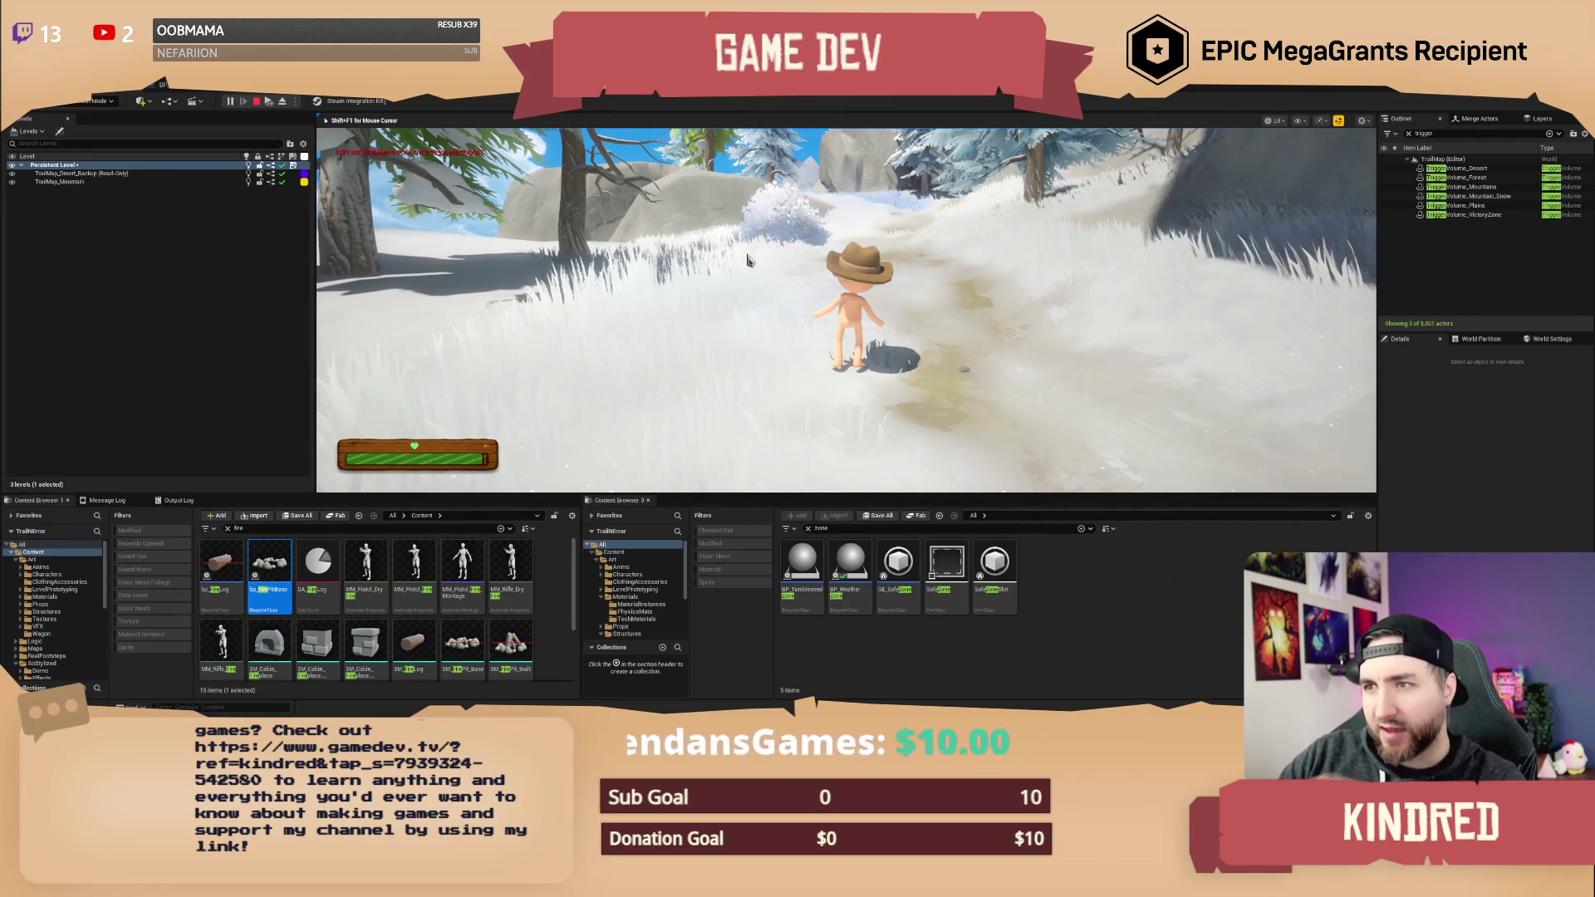
pyautogui.press('Escape')
pyautogui.click(187, 91)
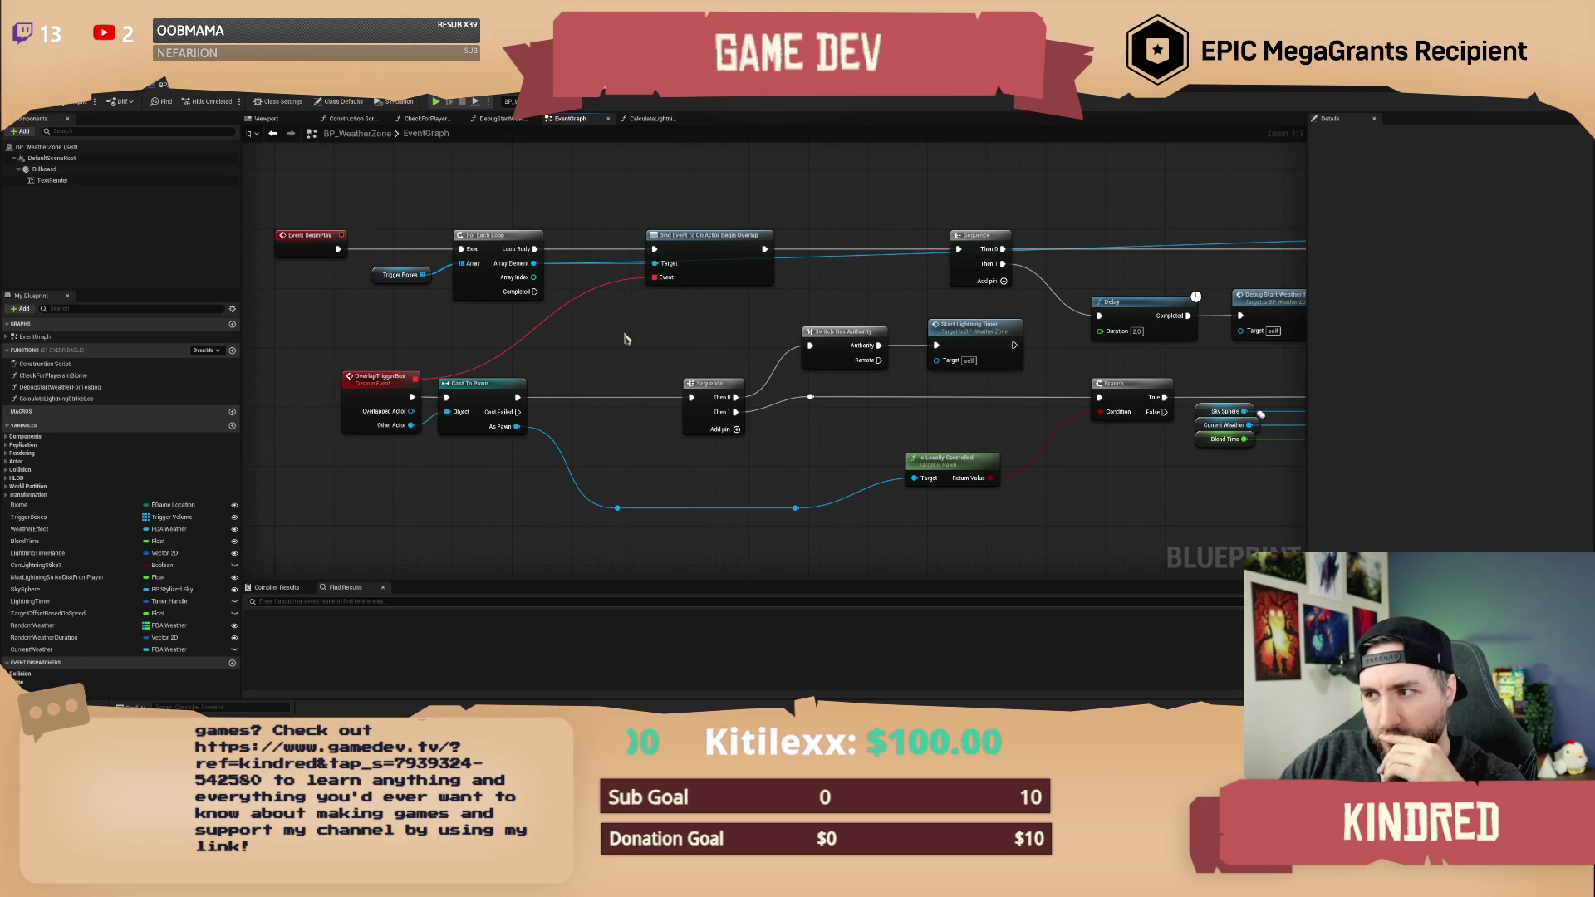
# - Replace the Current Weather getter feeding Set New Static Weather with the WeatherEffect variable
pyautogui.moveTo(627, 339)
pyautogui.mouseDown()
pyautogui.moveTo(534, 305)
pyautogui.moveTo(972, 506)
pyautogui.moveTo(1043, 495)
pyautogui.moveTo(881, 501)
pyautogui.moveTo(905, 481)
pyautogui.mouseUp()
pyautogui.moveTo(1003, 491); pyautogui.dragTo(839, 372)
pyautogui.click(790, 474)
pyautogui.moveTo(746, 480)
pyautogui.mouseDown()
pyautogui.moveTo(766, 481)
pyautogui.moveTo(546, 500)
pyautogui.mouseUp()
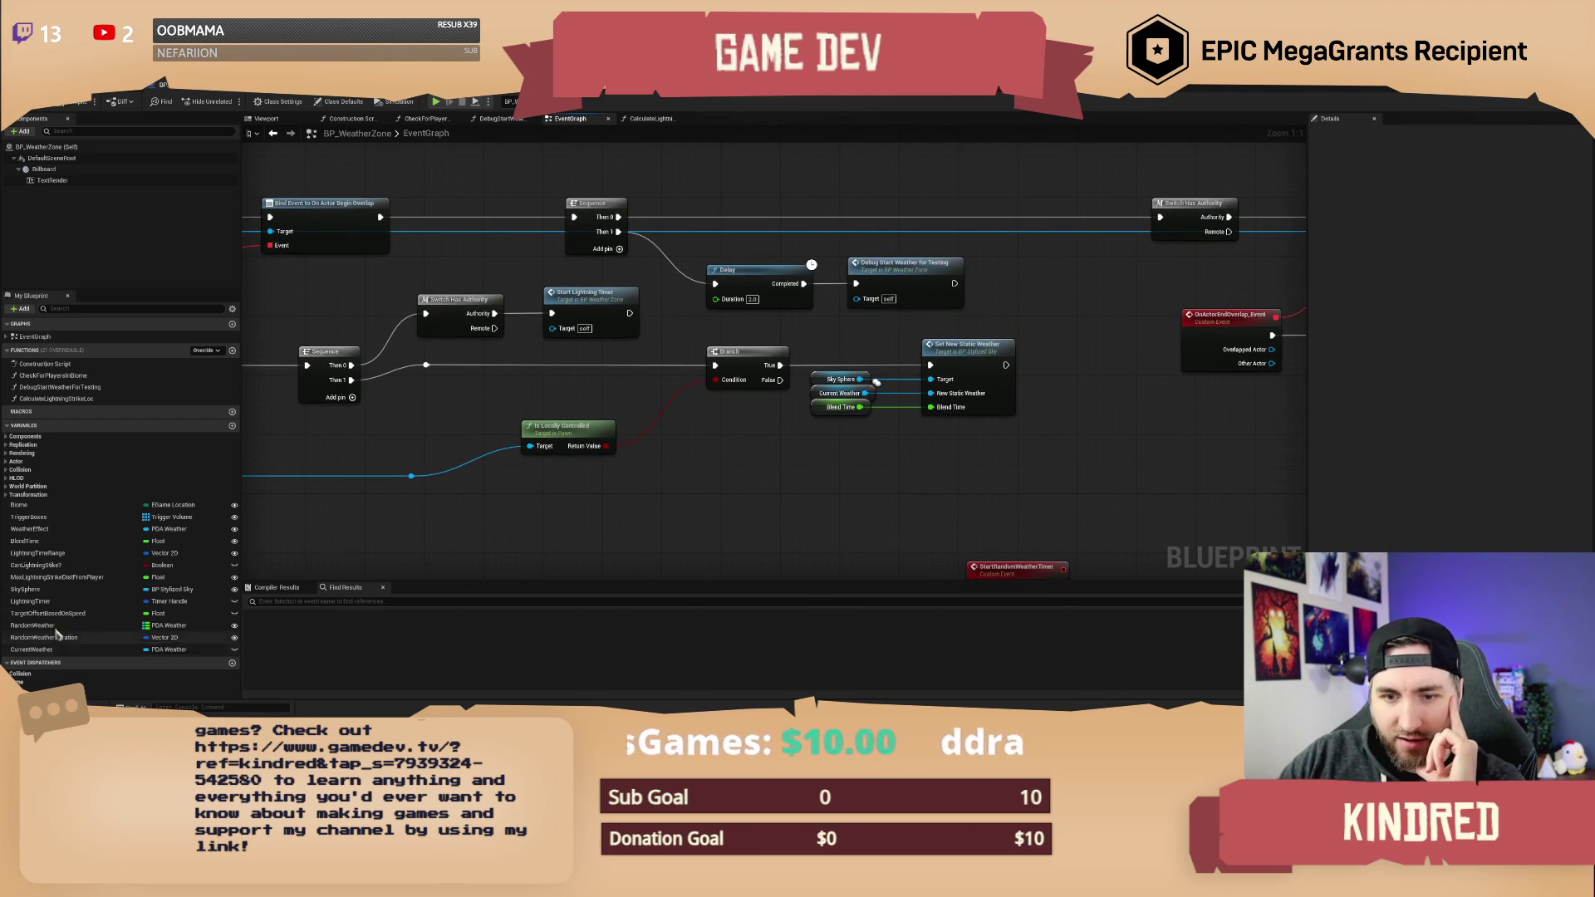
pyautogui.click(32, 530)
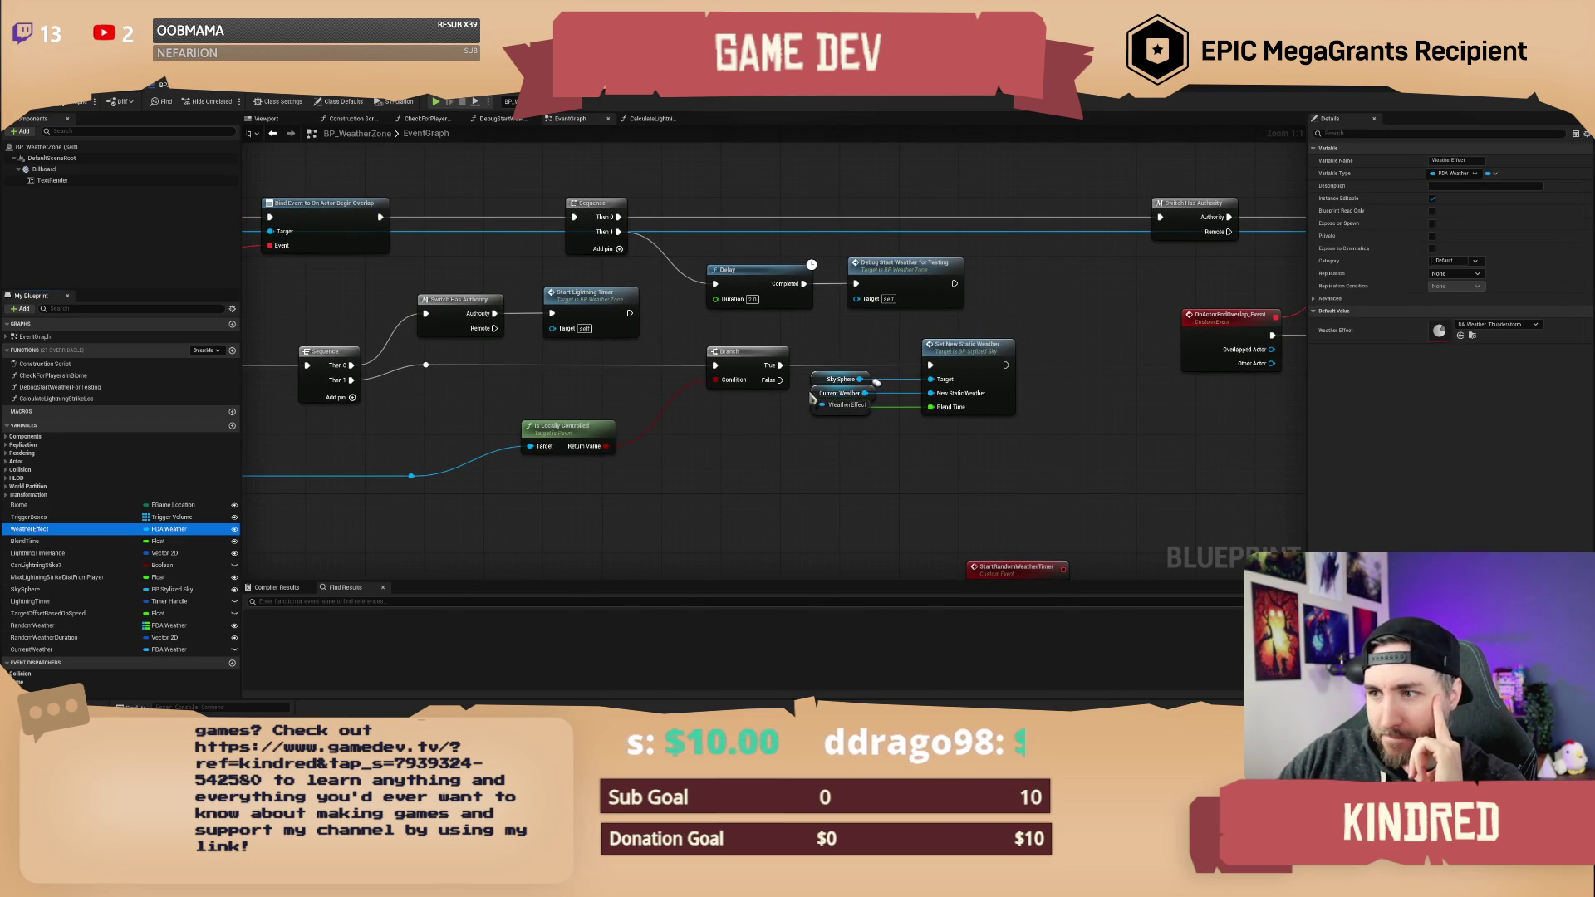
pyautogui.moveTo(815, 396); pyautogui.dragTo(815, 395)
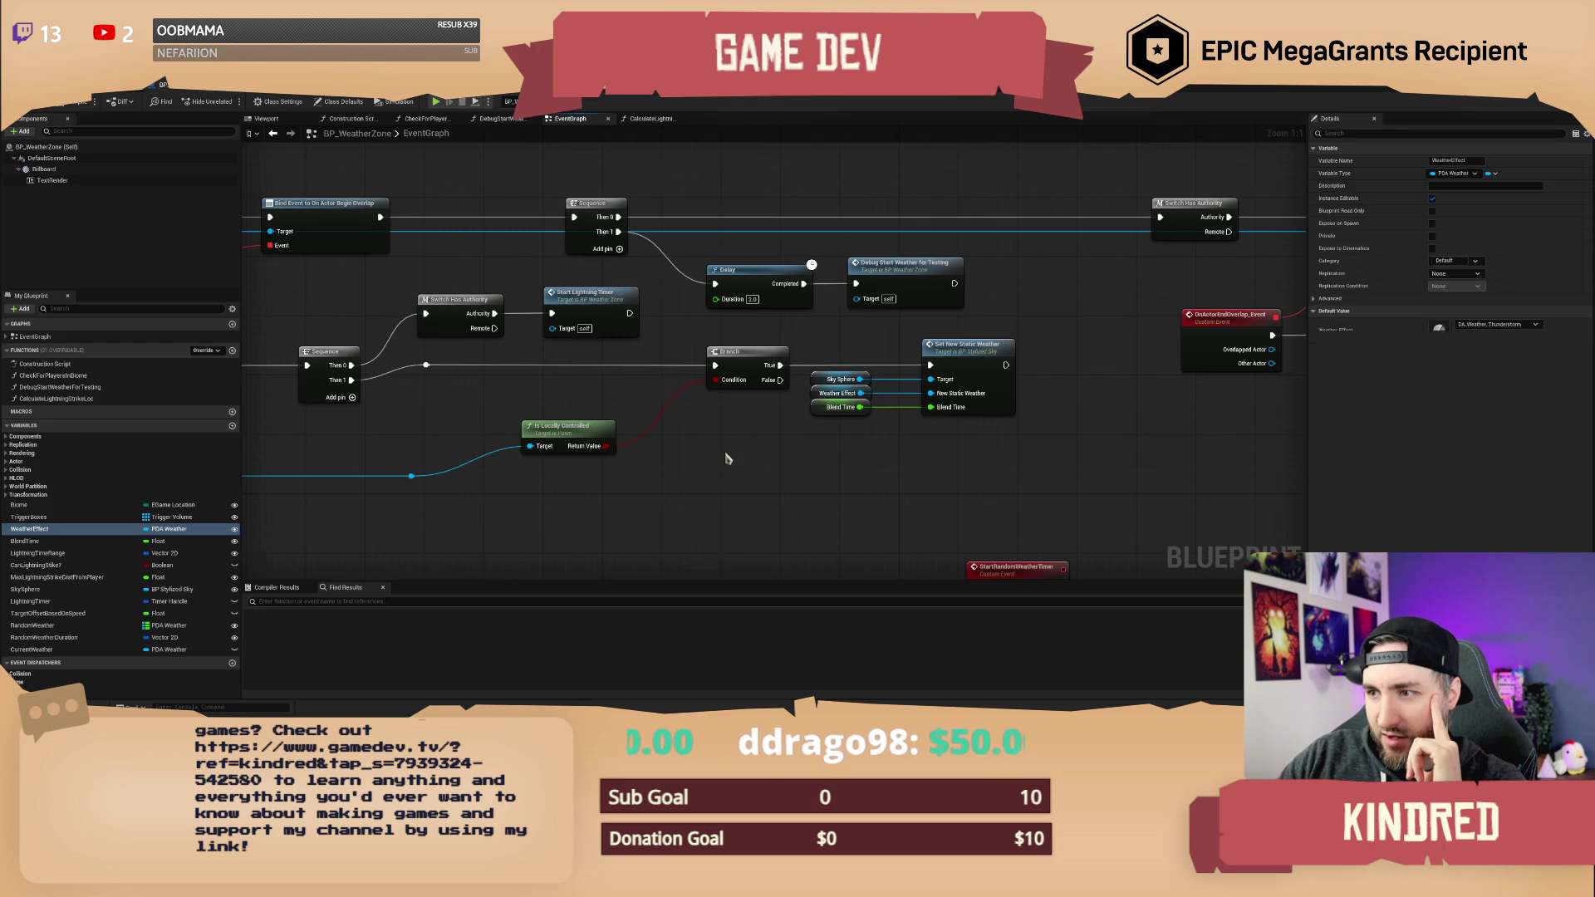
pyautogui.click(107, 93)
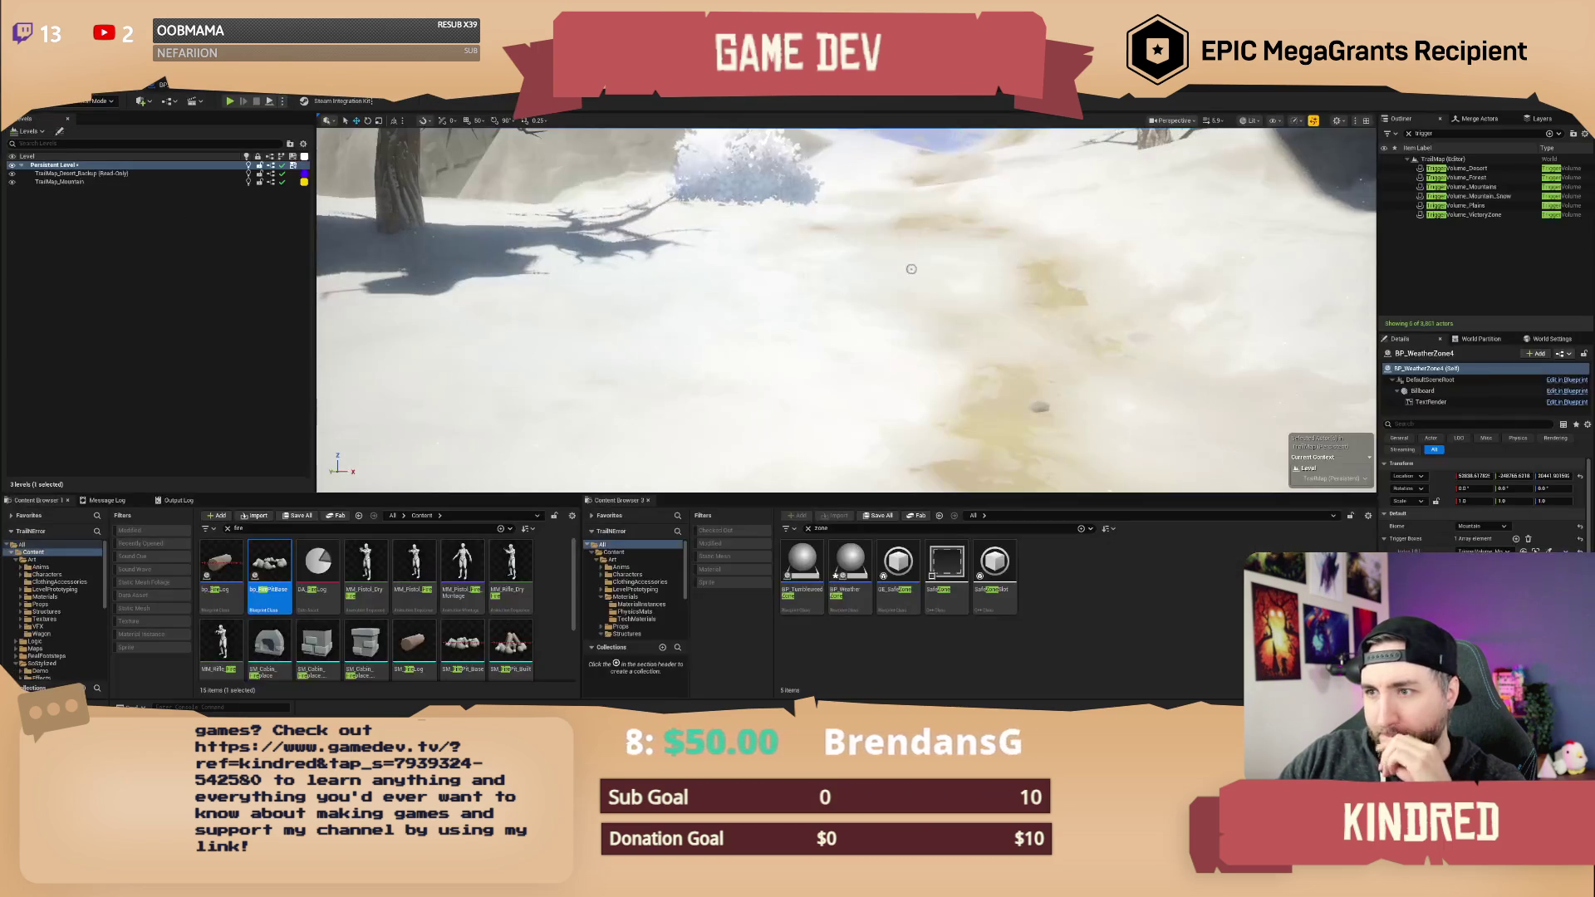
# - Fly the viewport camera from the rock face over to the trees
pyautogui.moveTo(848, 308)
pyautogui.mouseDown()
pyautogui.moveTo(748, 314)
pyautogui.moveTo(921, 463)
pyautogui.mouseUp()
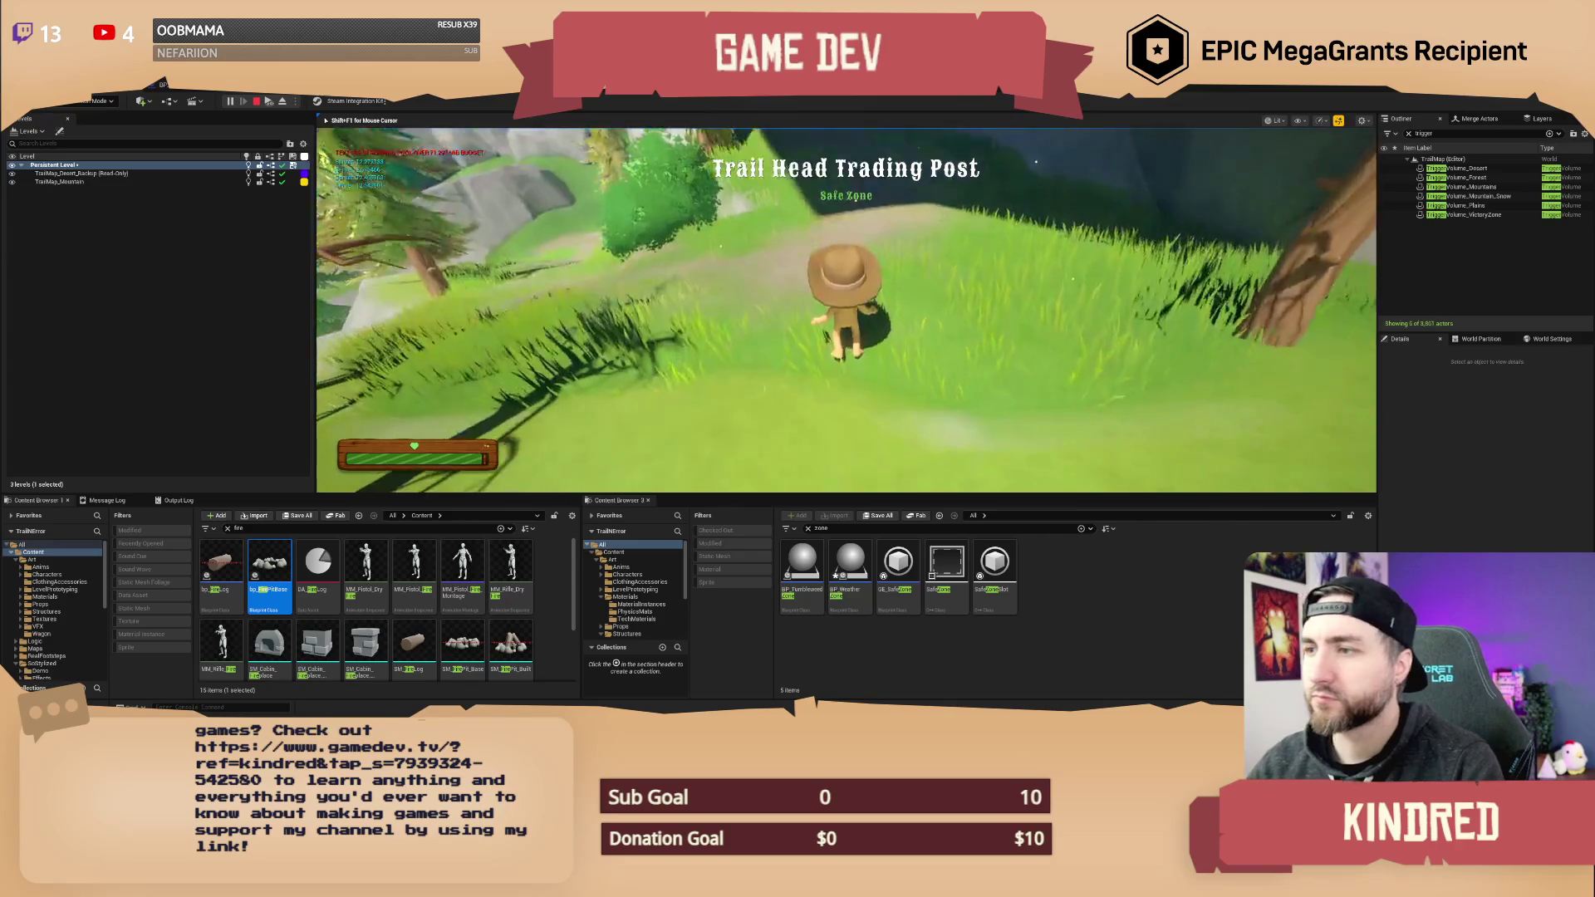
# - Run the character along the hillside and up the path toward the rock wall, then stop playing
pyautogui.press('w')
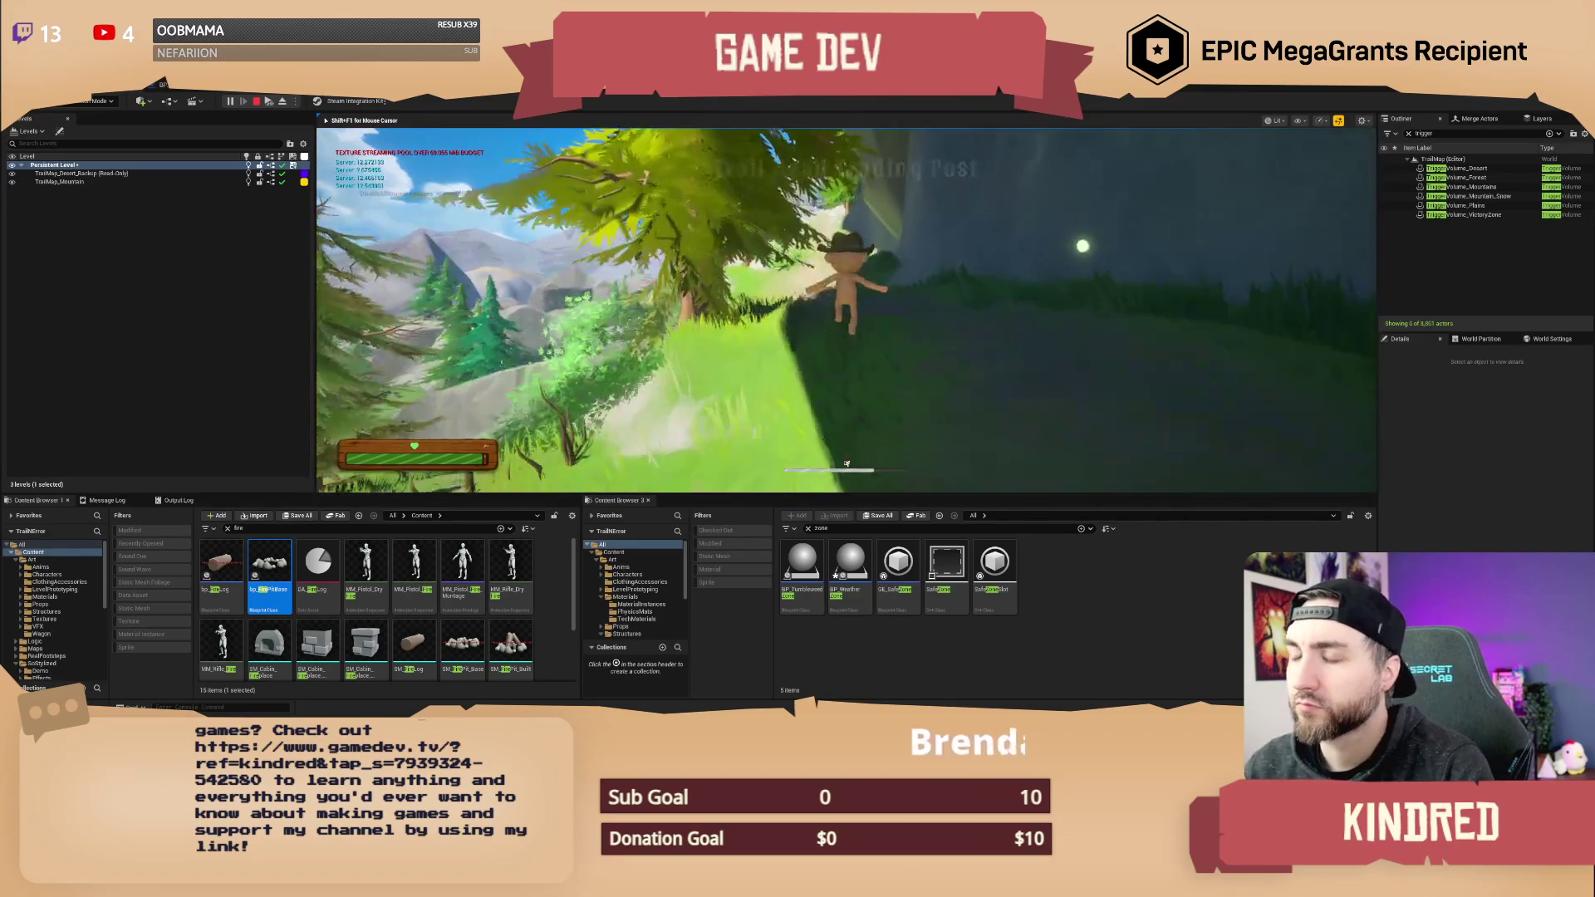
pyautogui.press('w')
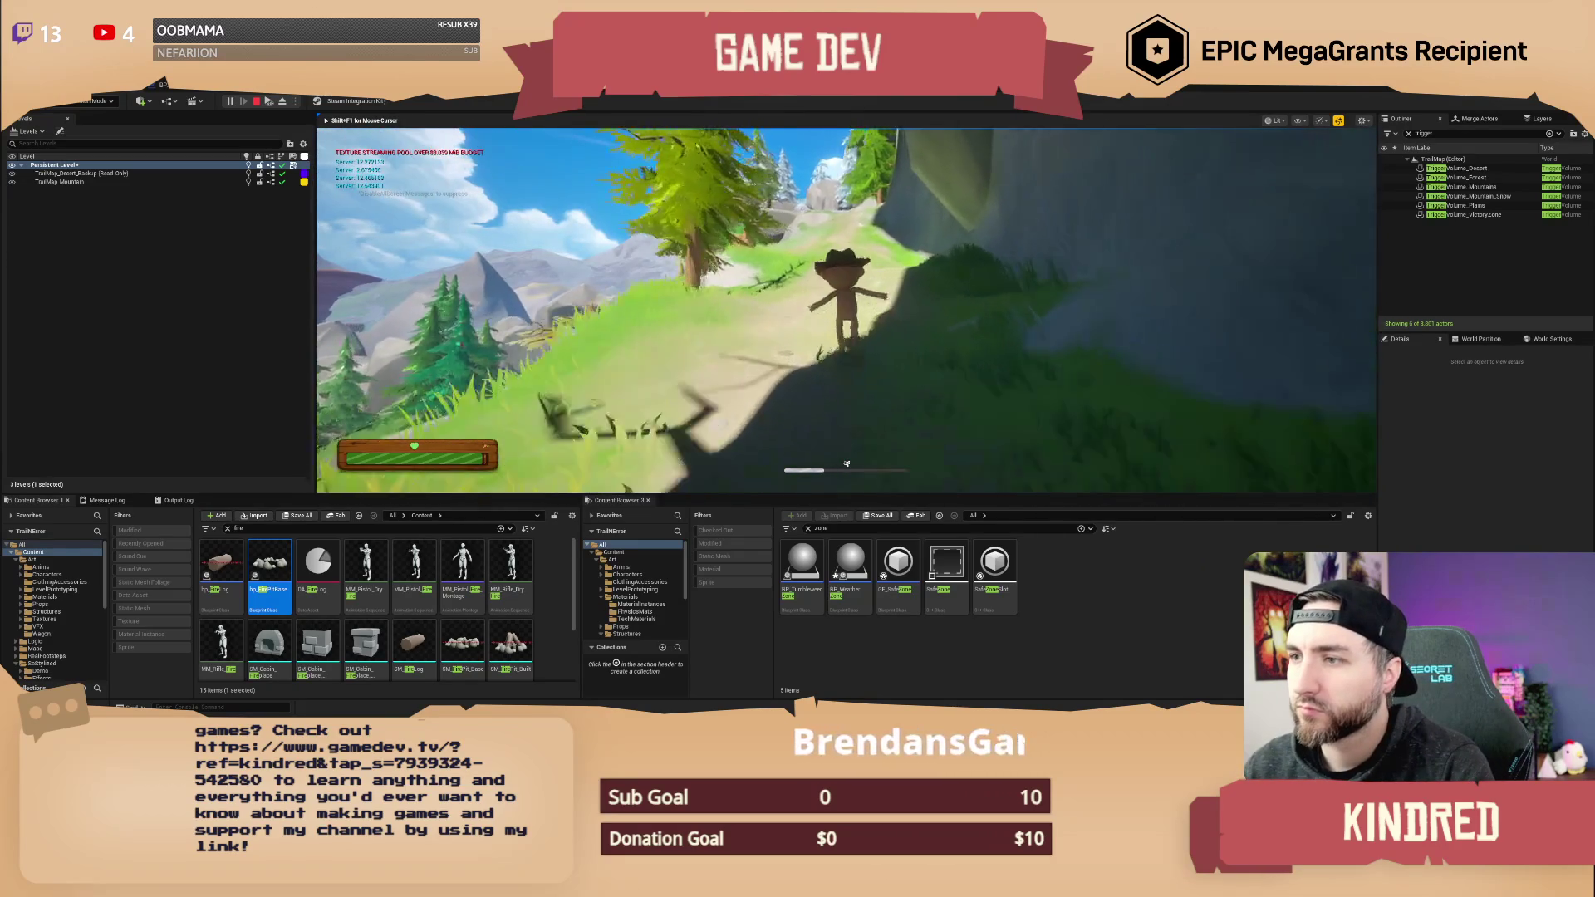
pyautogui.press('w')
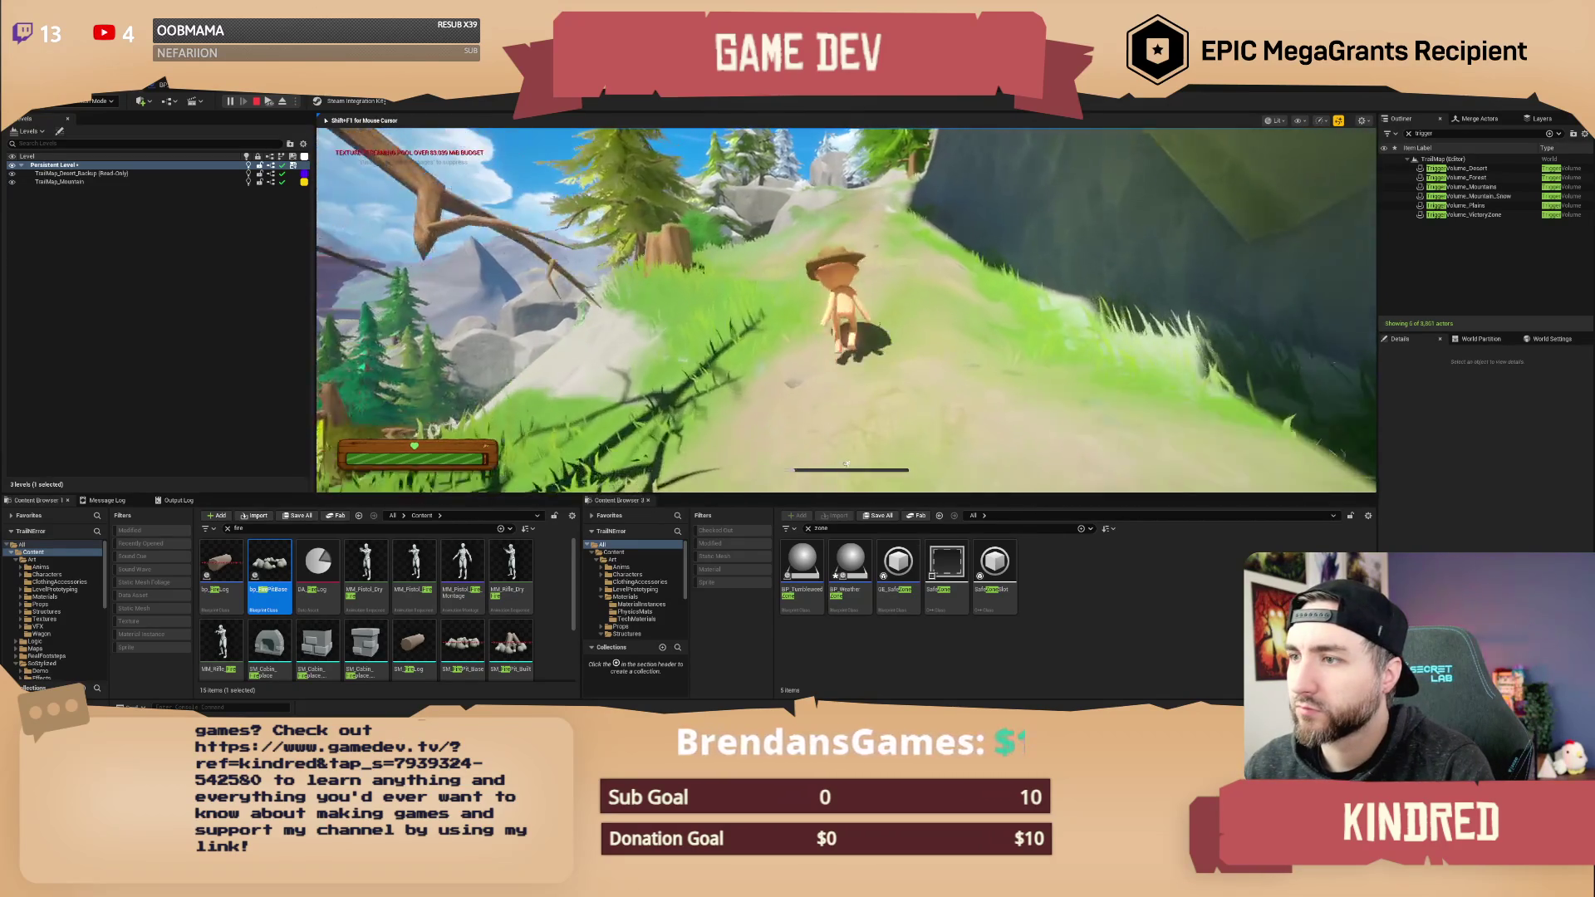
pyautogui.press('w')
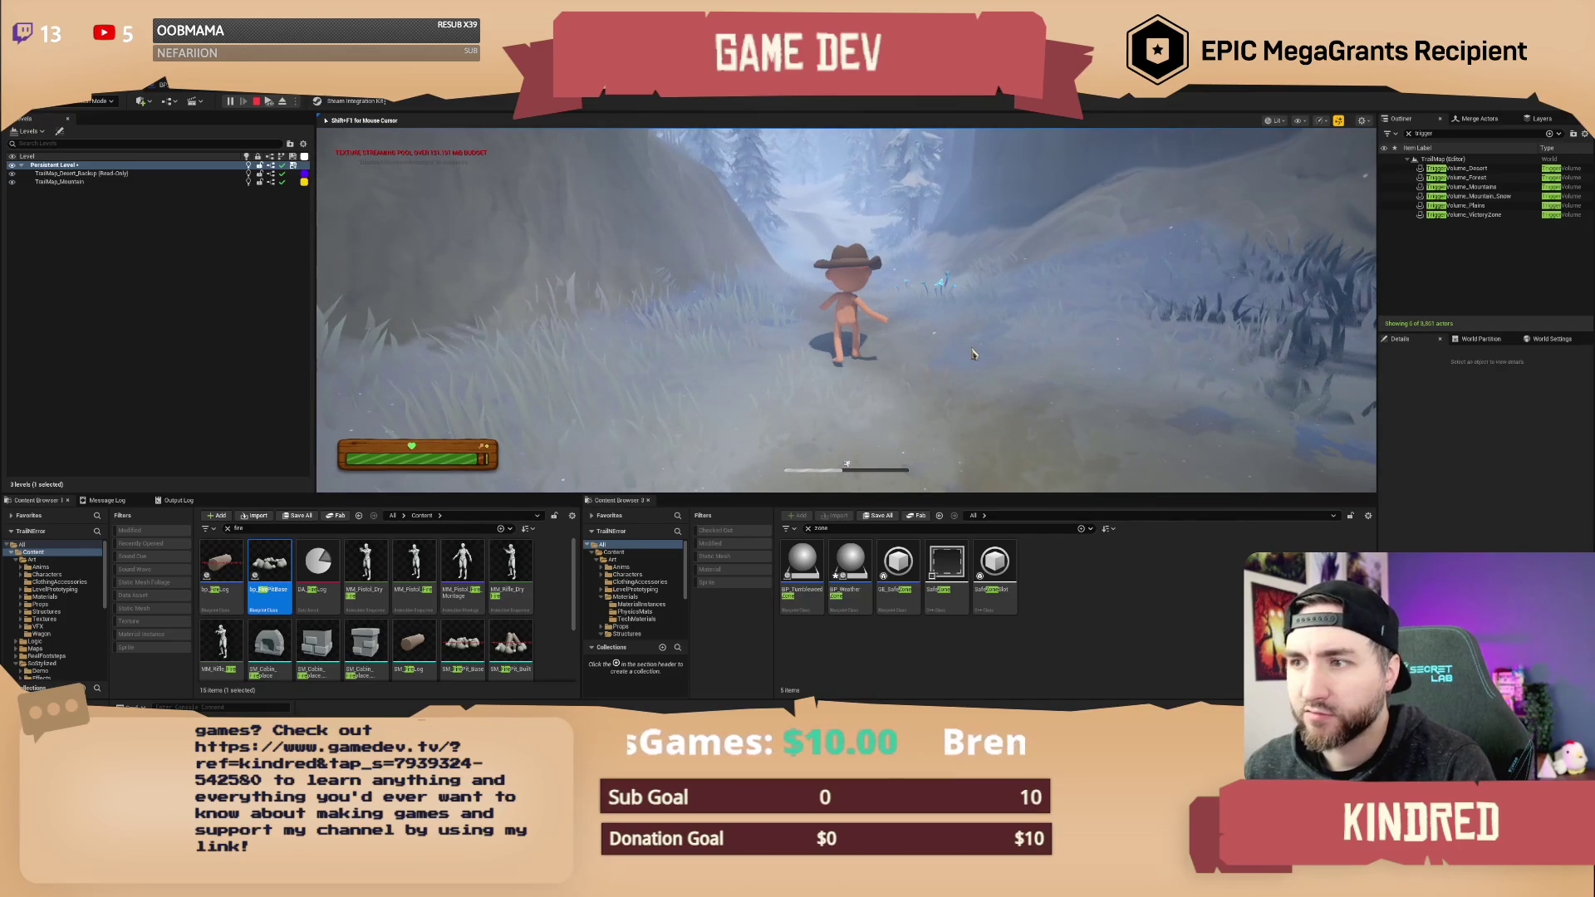
pyautogui.press('Escape')
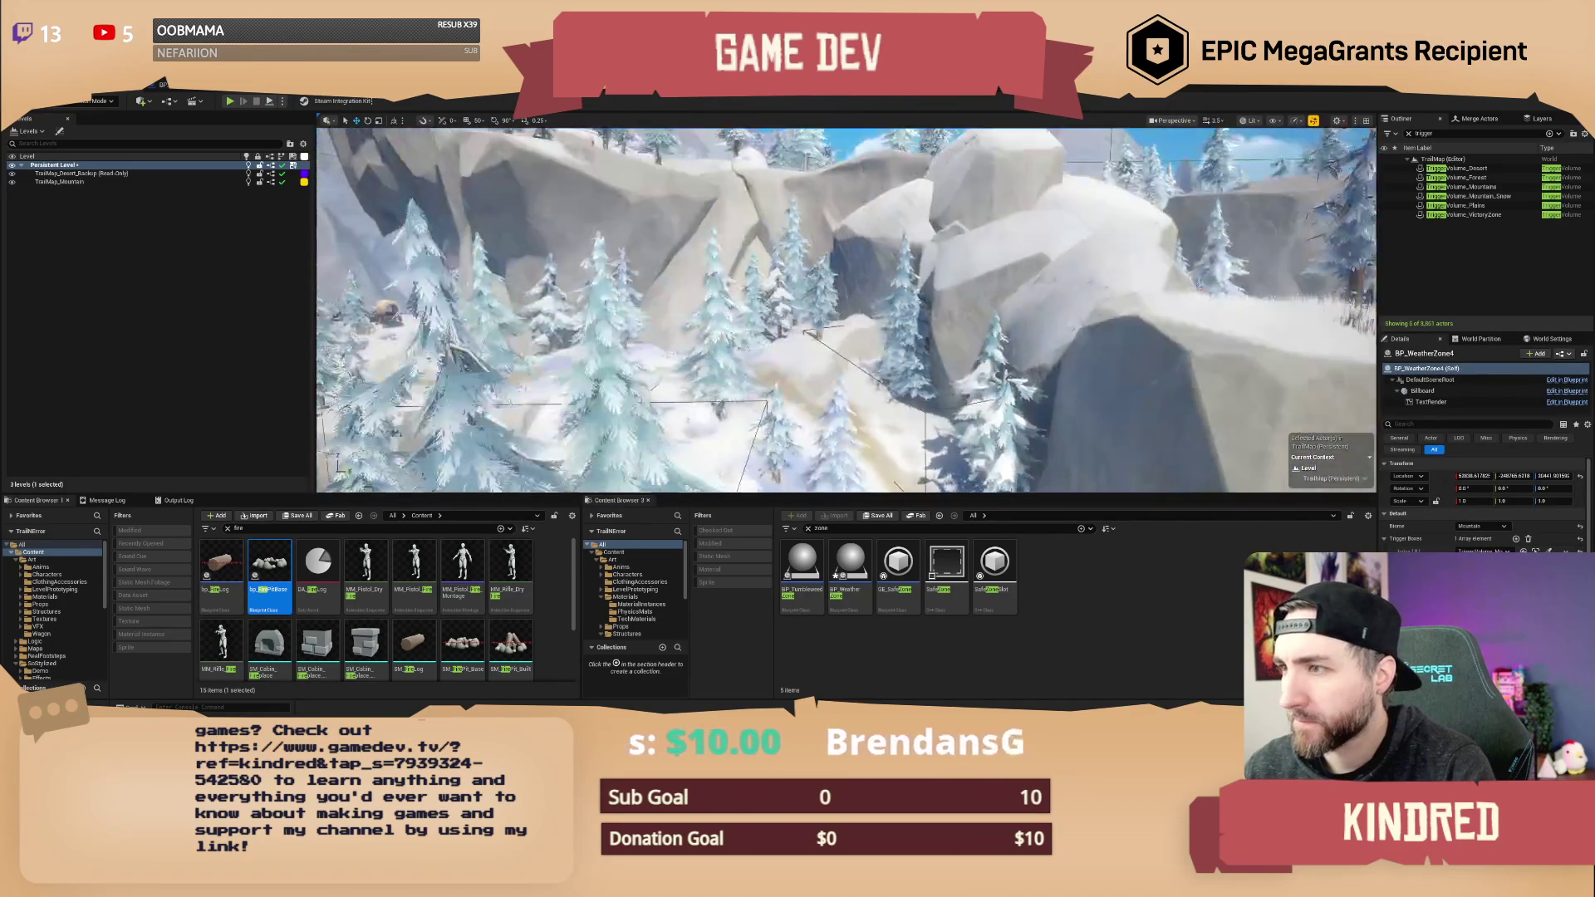
pyautogui.press('f')
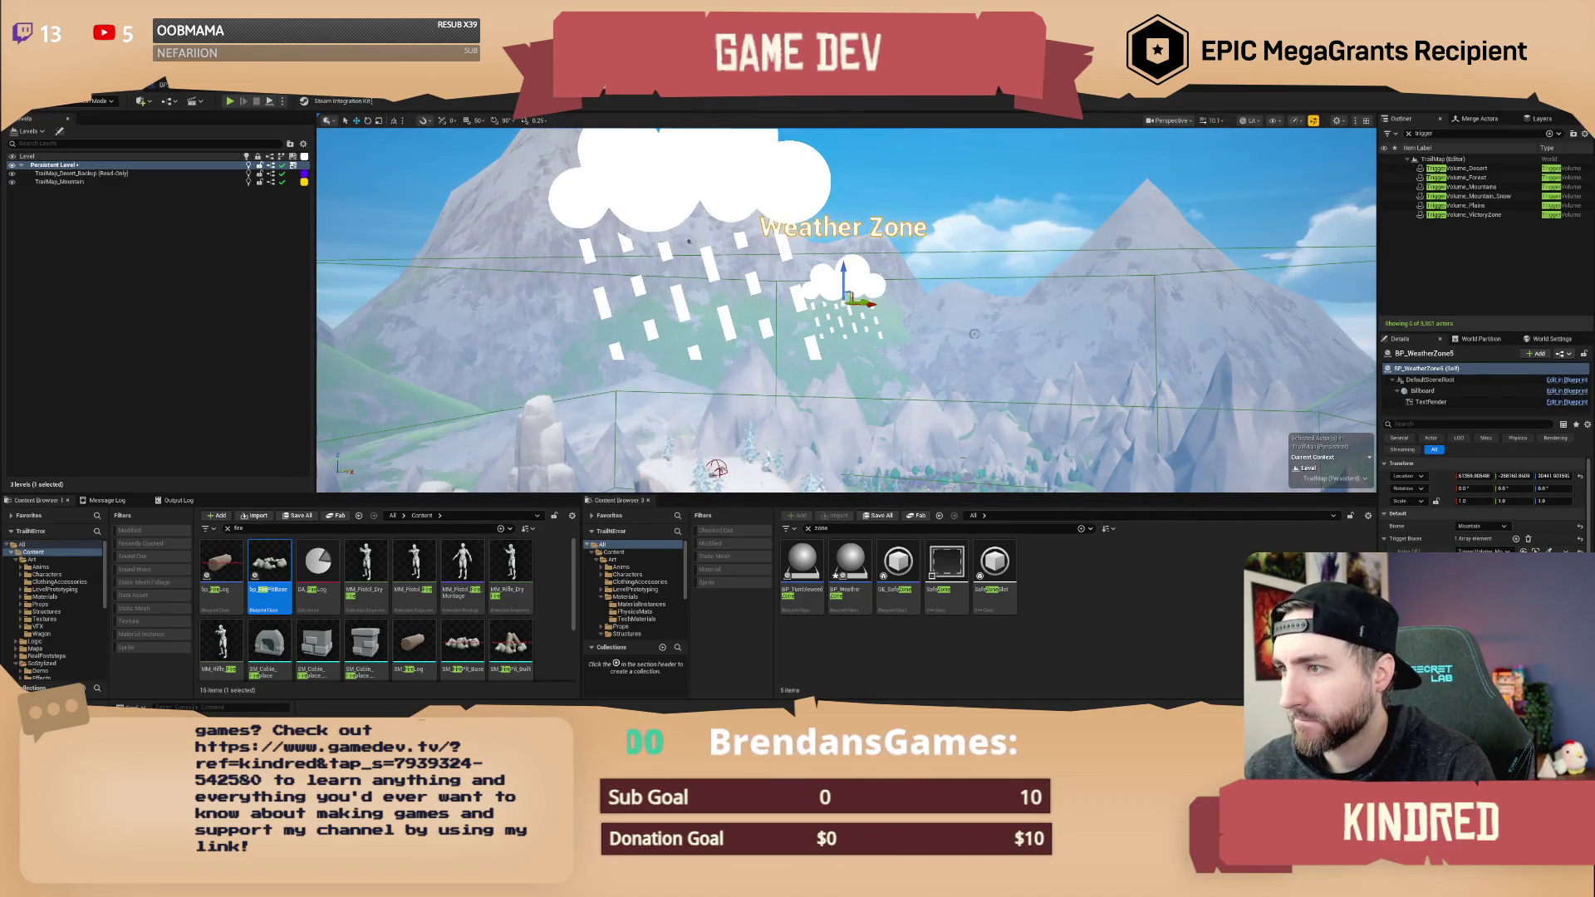
pyautogui.scroll(-3, 846, 309)
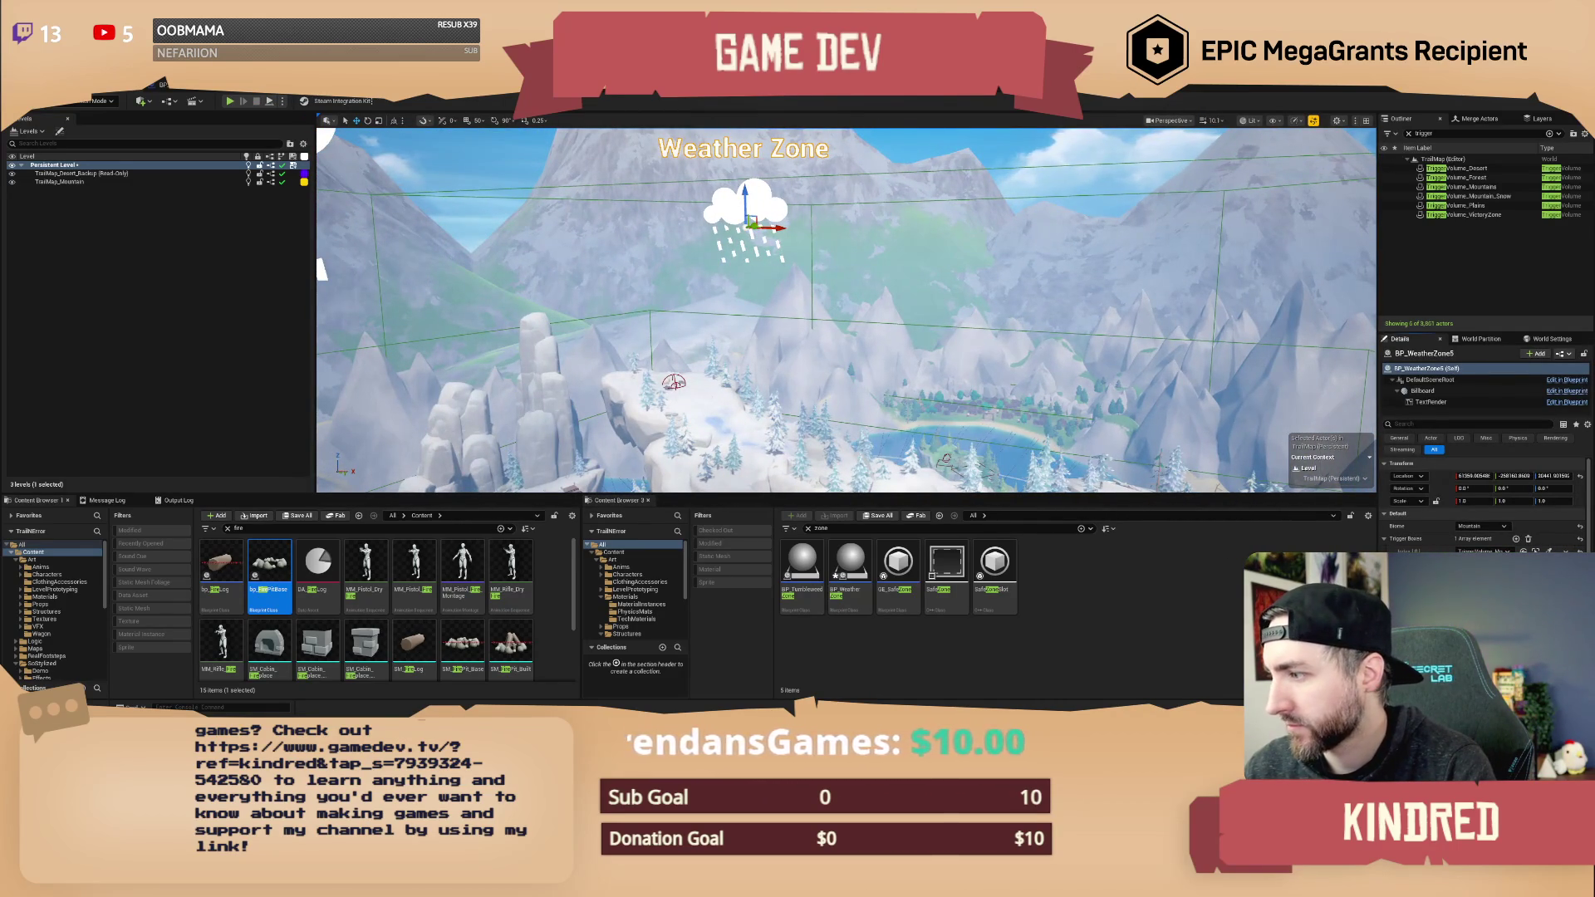
pyautogui.scroll(2, 845, 309)
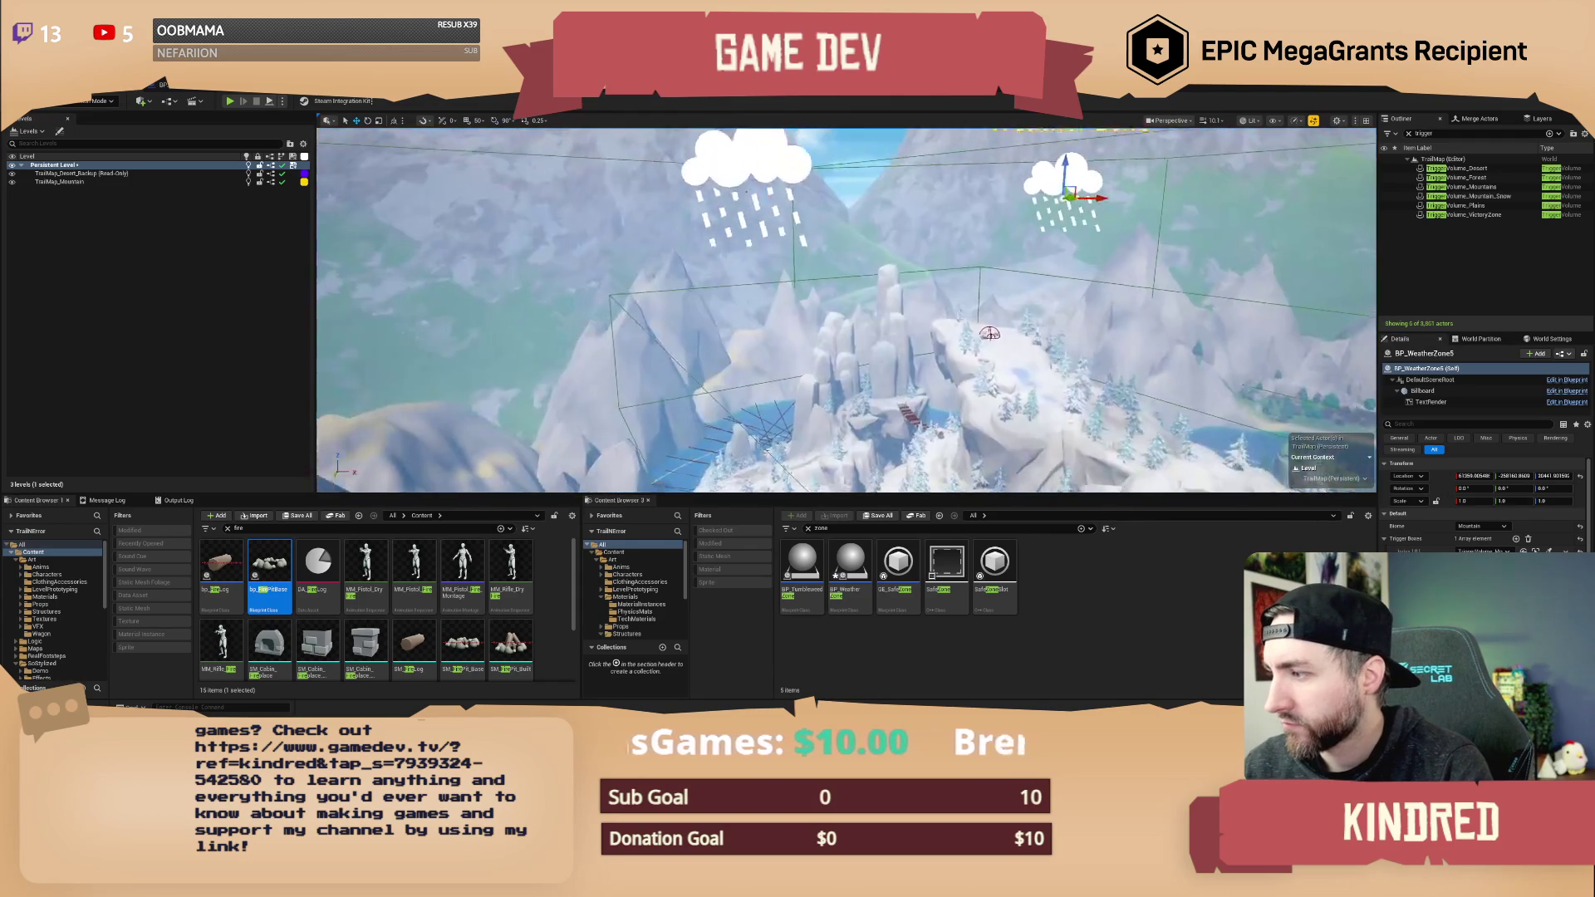
pyautogui.click(799, 236)
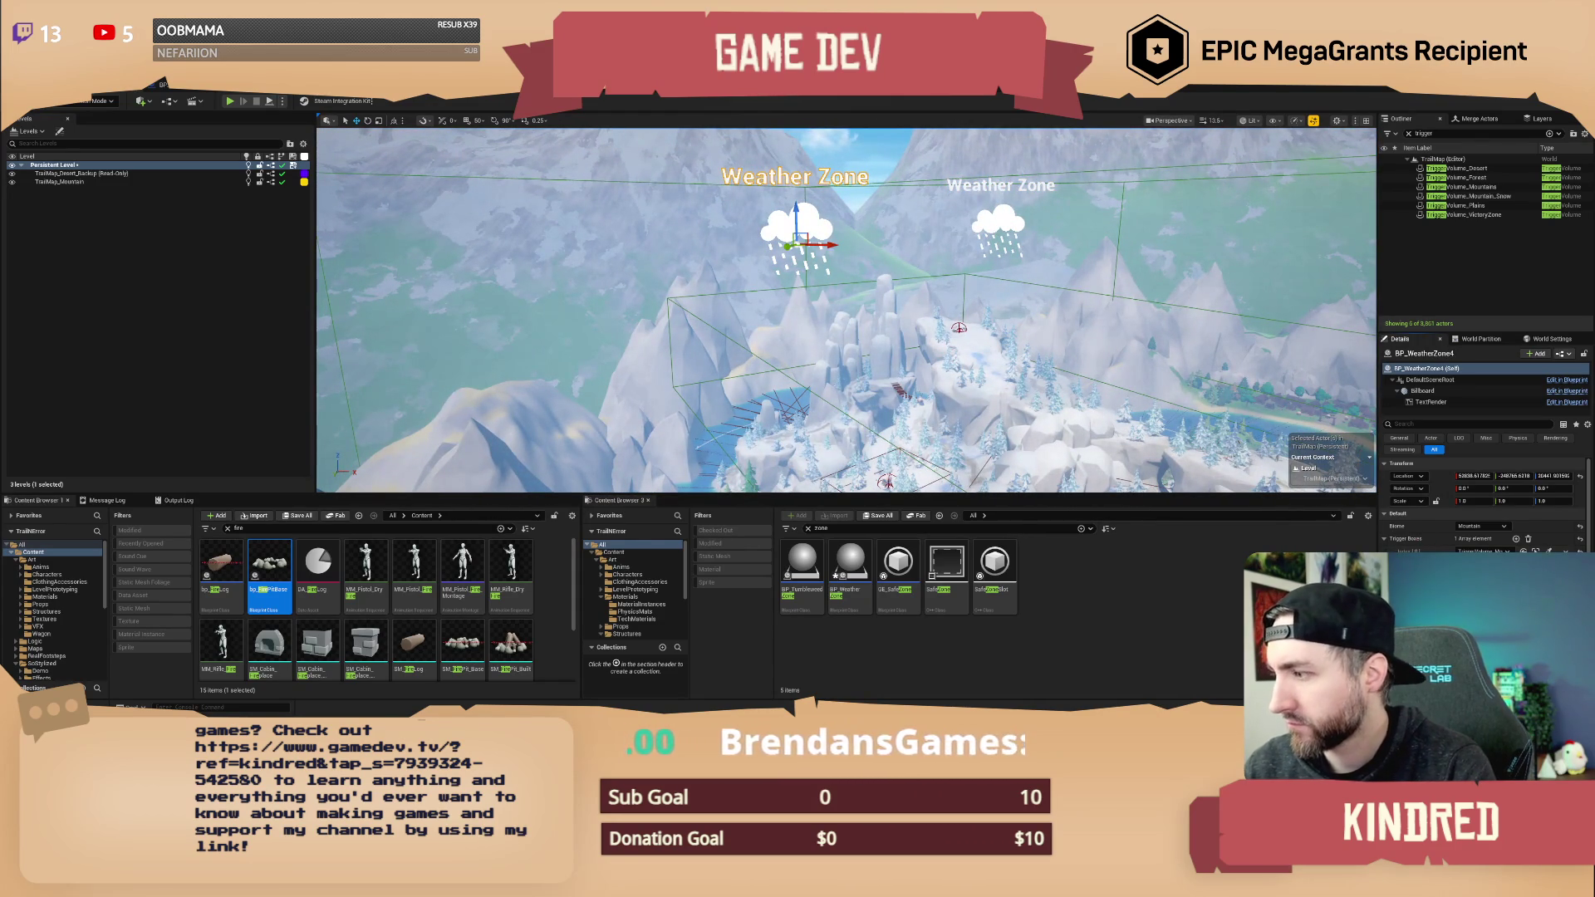
pyautogui.scroll(2, 846, 309)
pyautogui.scroll(1, 846, 309)
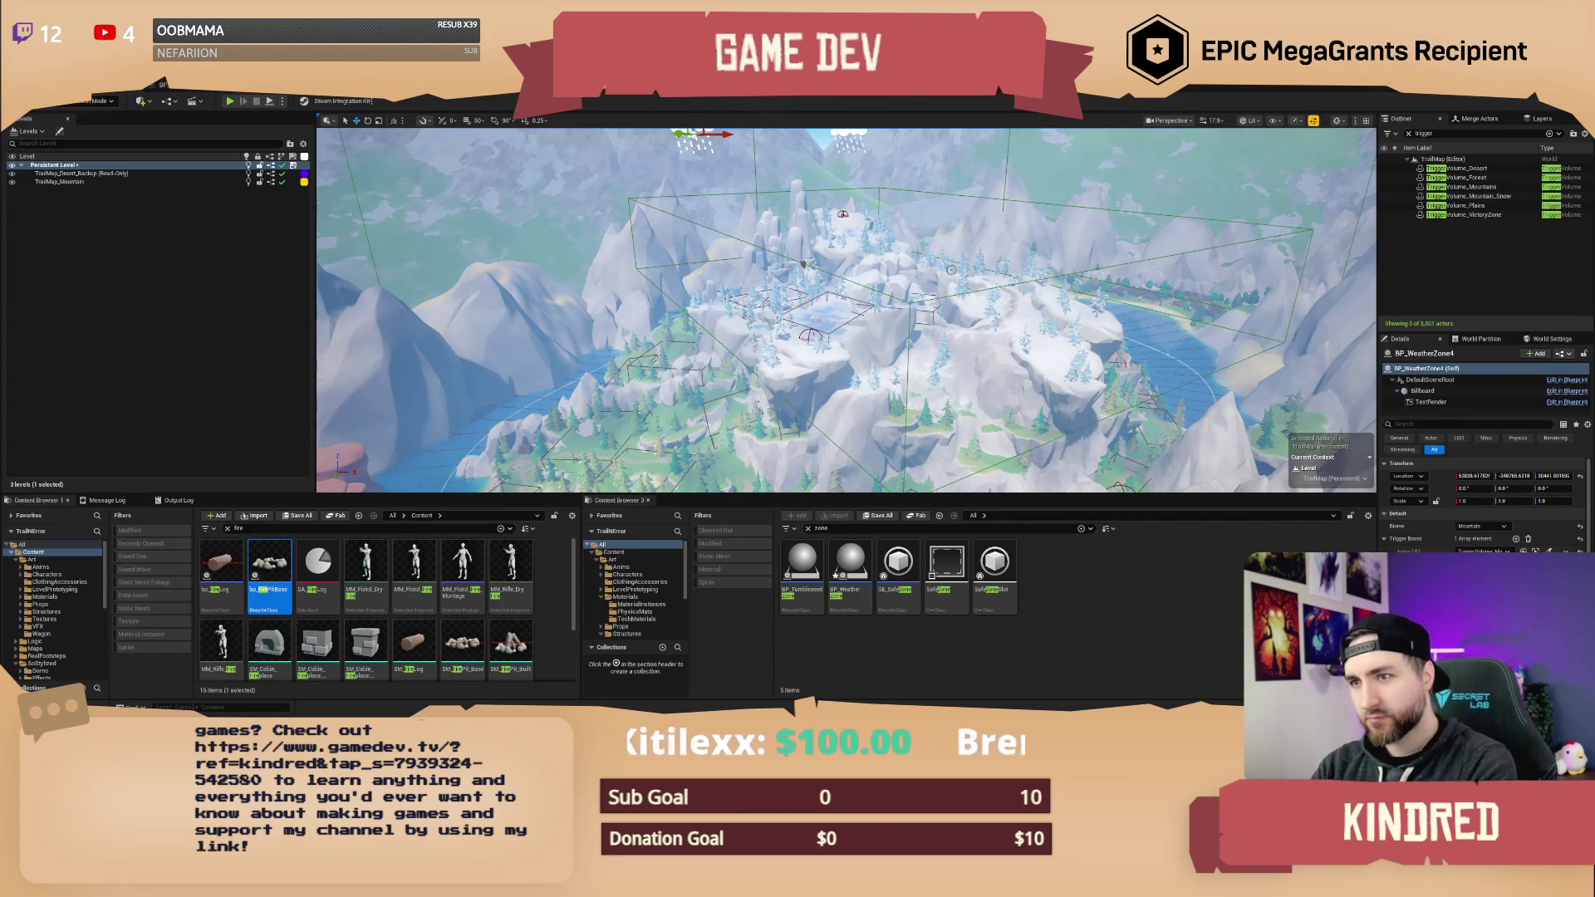
pyautogui.scroll(5, 846, 310)
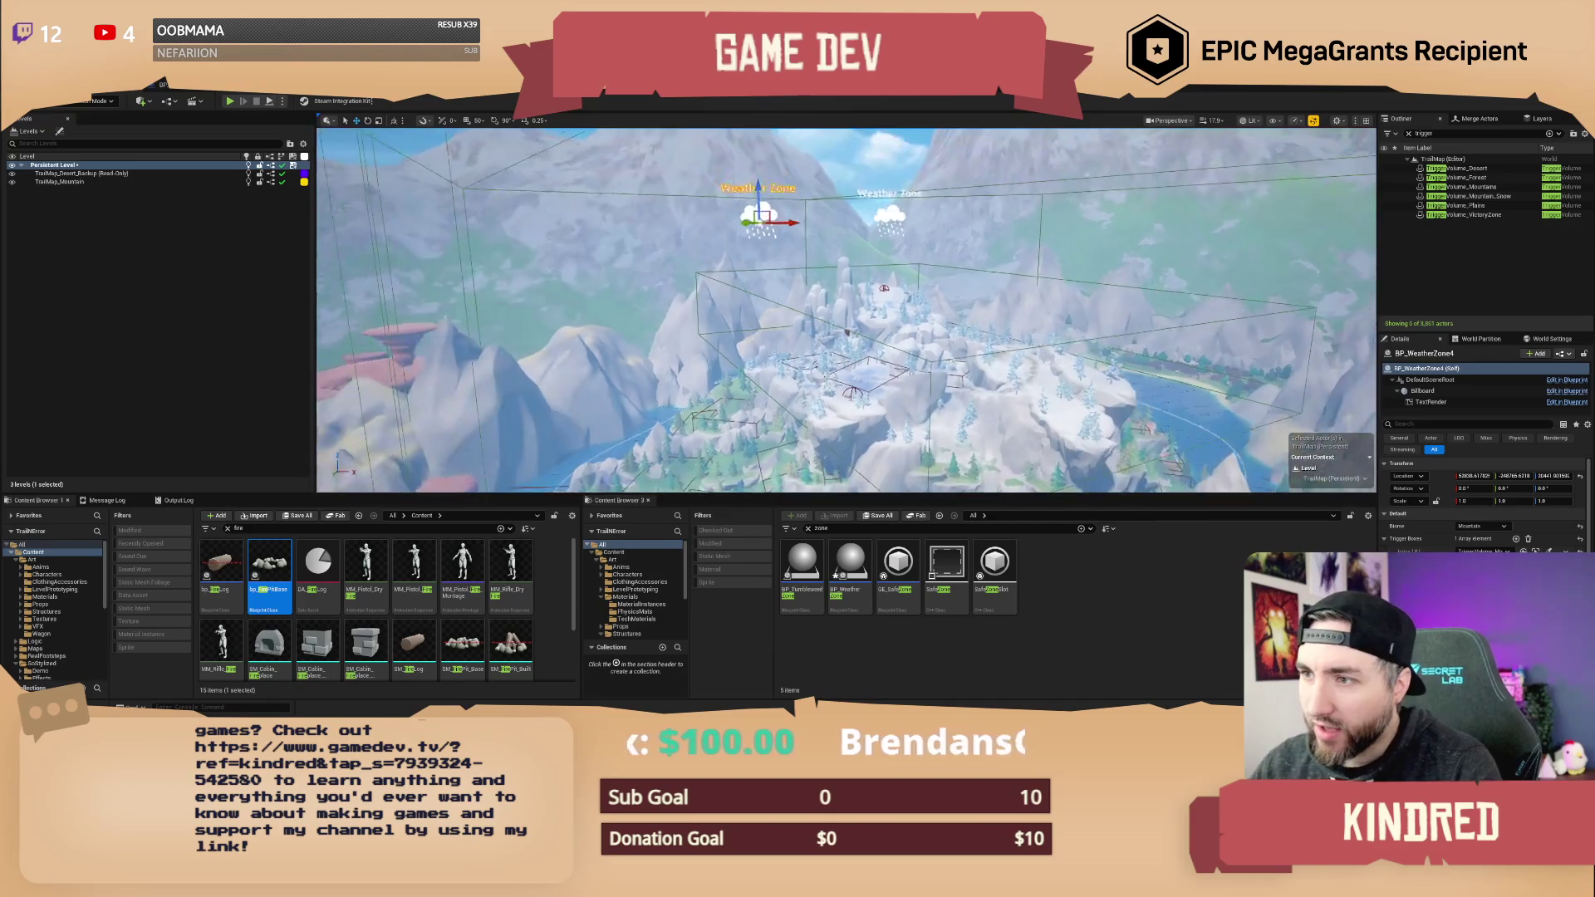
pyautogui.scroll(10, 846, 310)
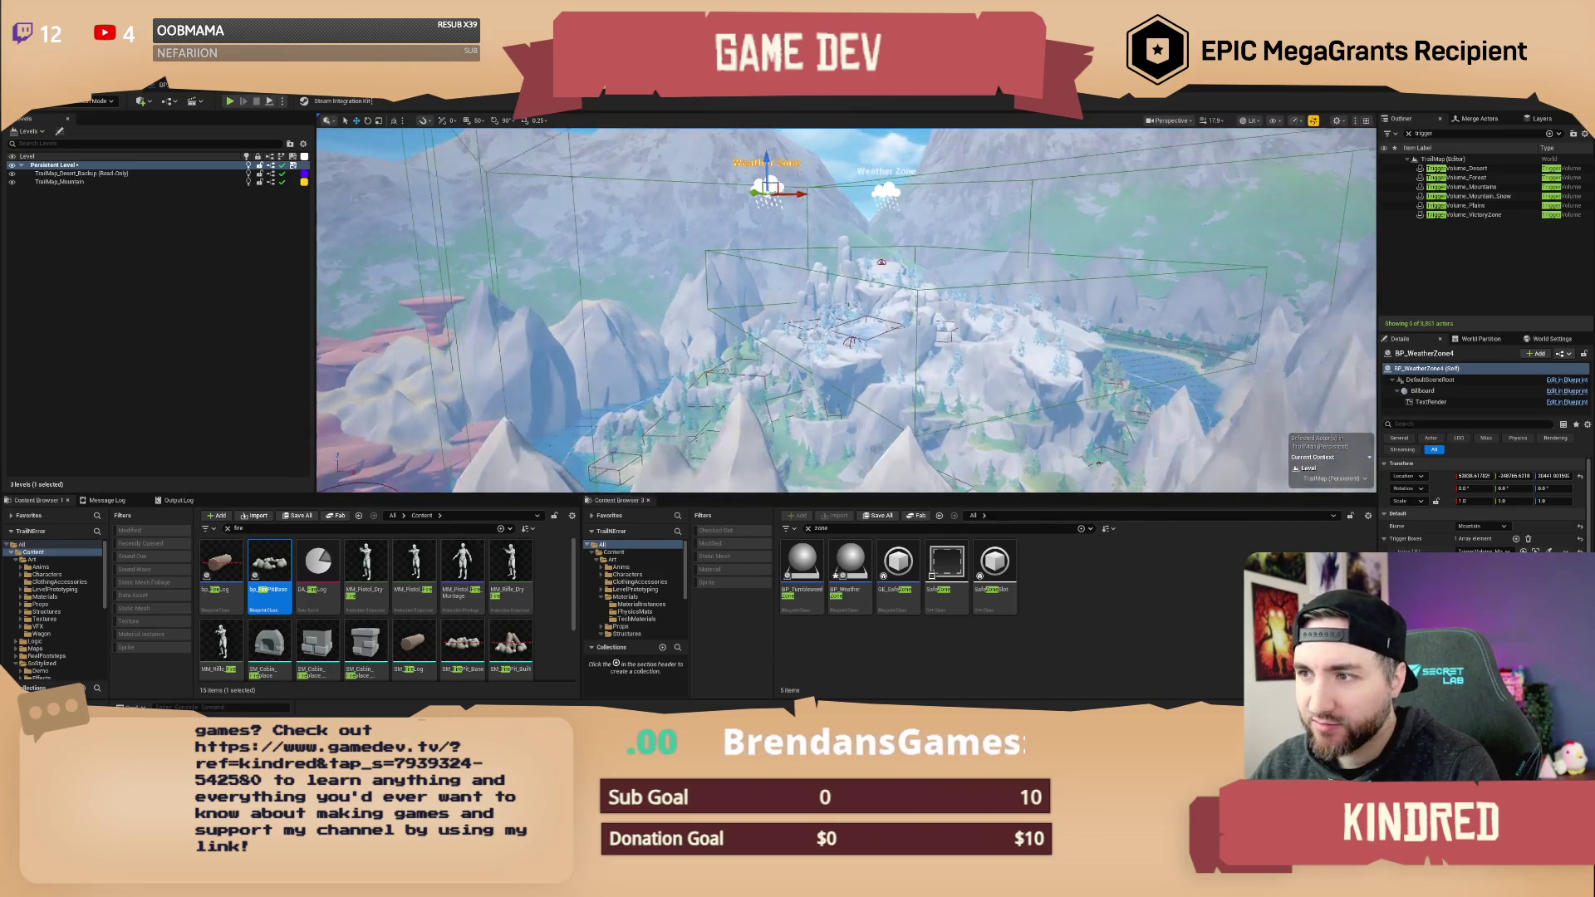
pyautogui.scroll(10, 846, 310)
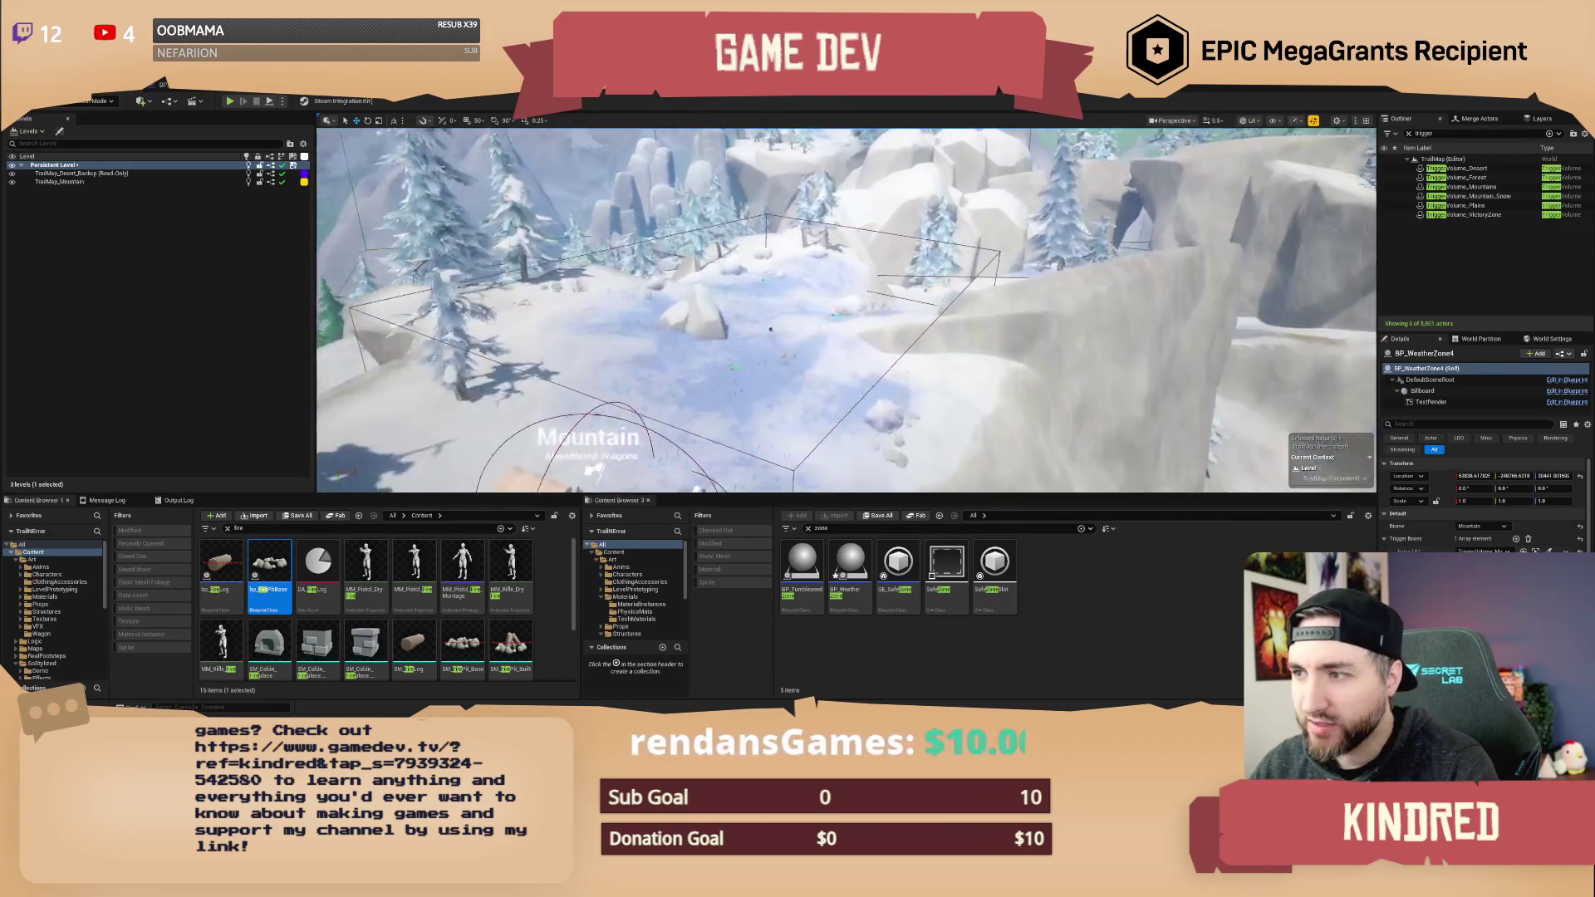
pyautogui.scroll(10, 846, 310)
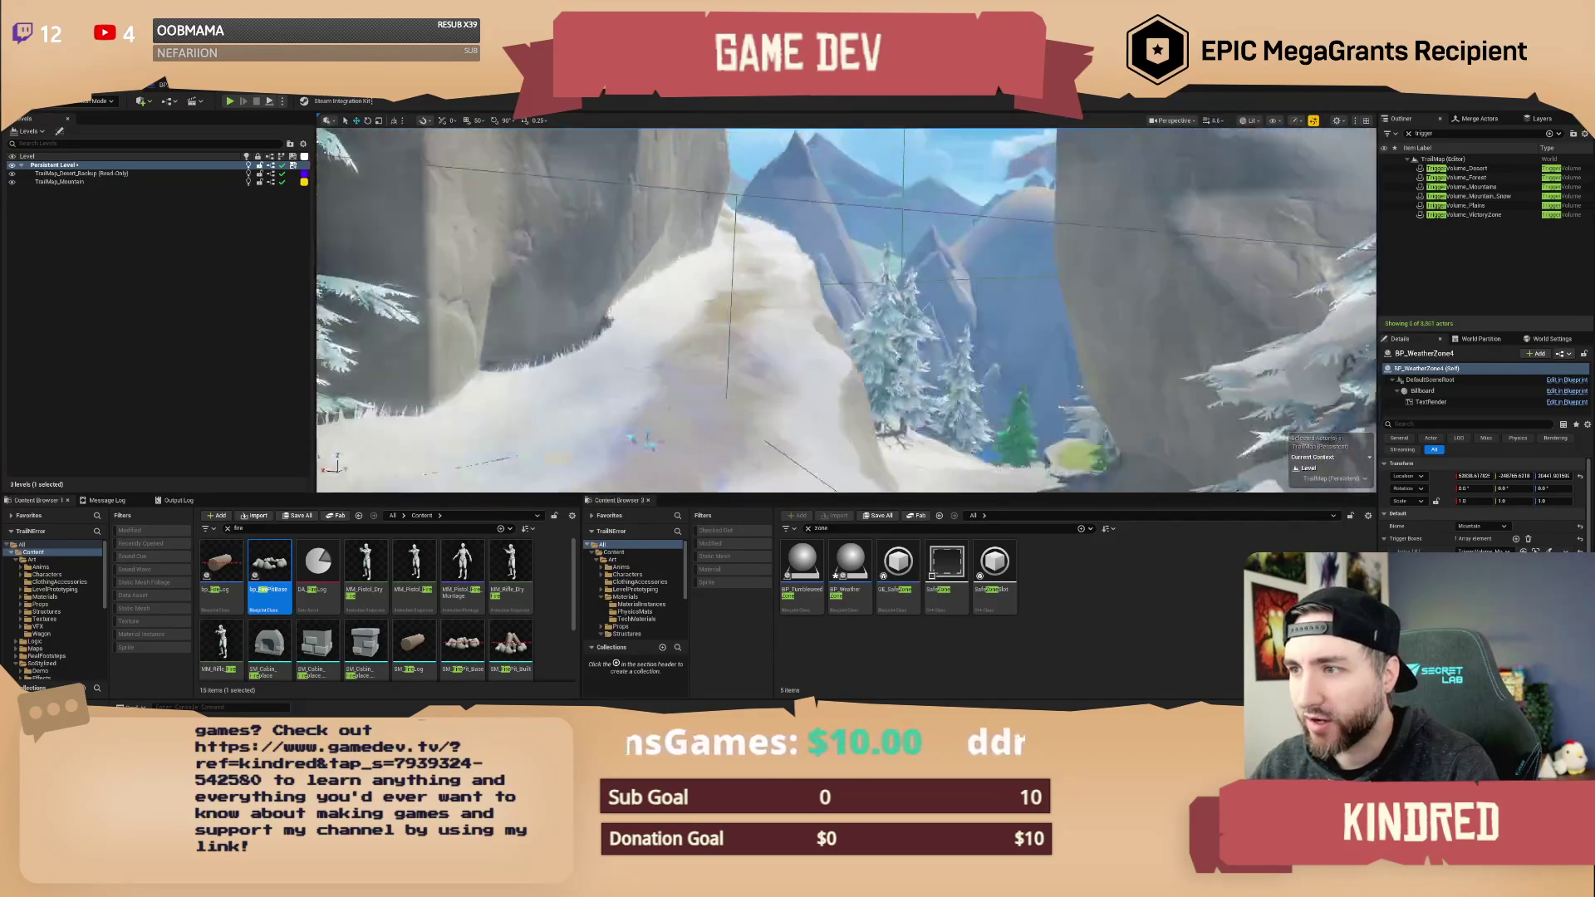
pyautogui.scroll(10, 845, 310)
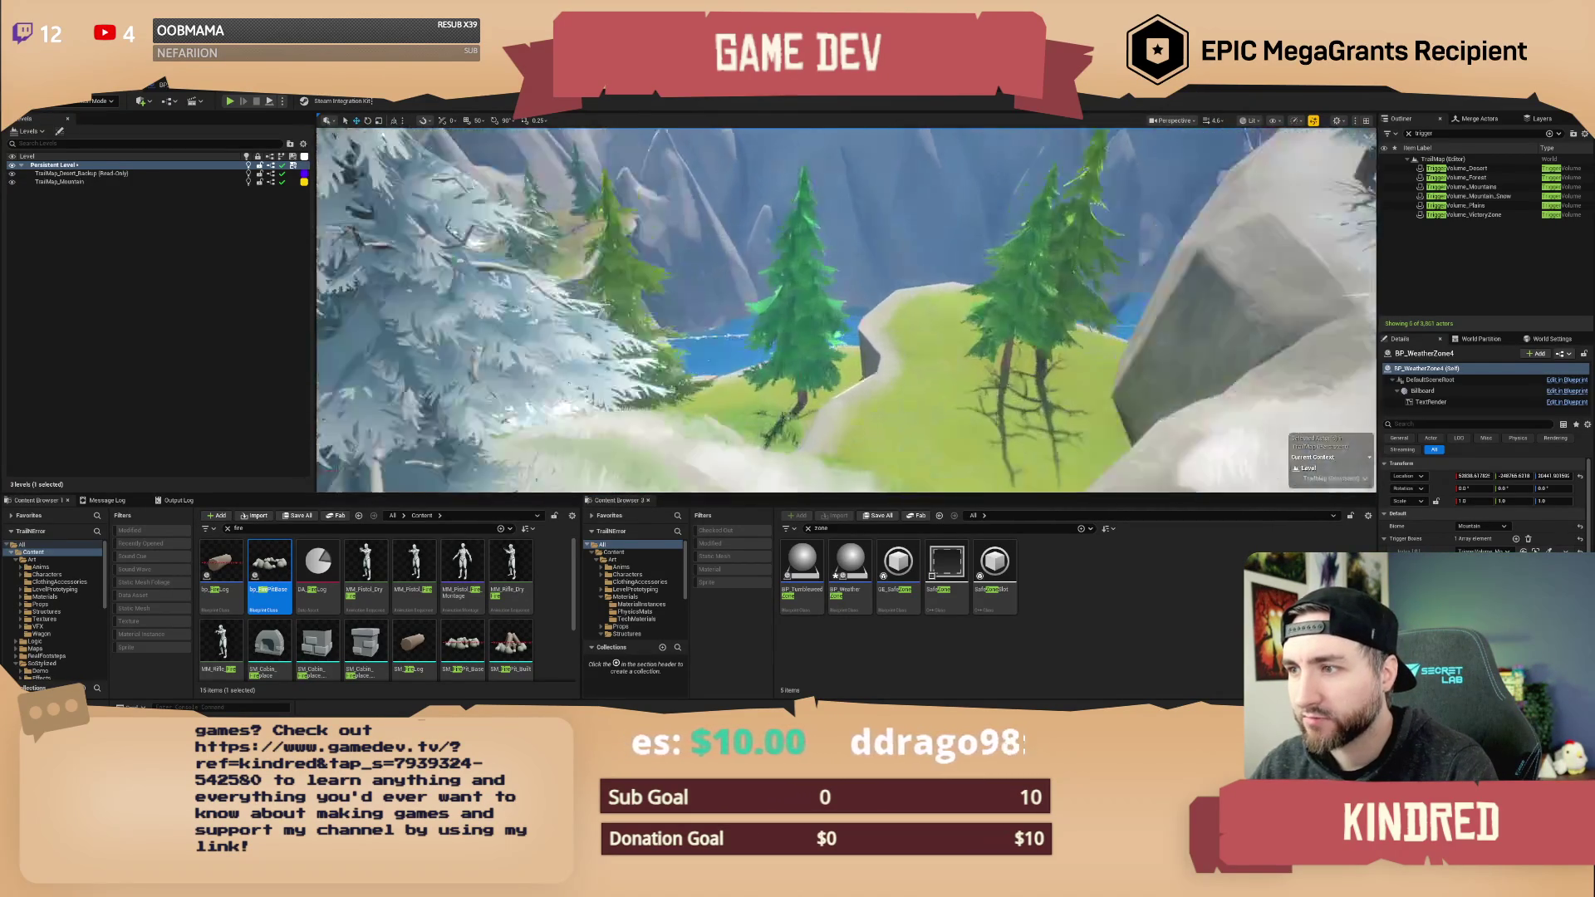
pyautogui.press('f')
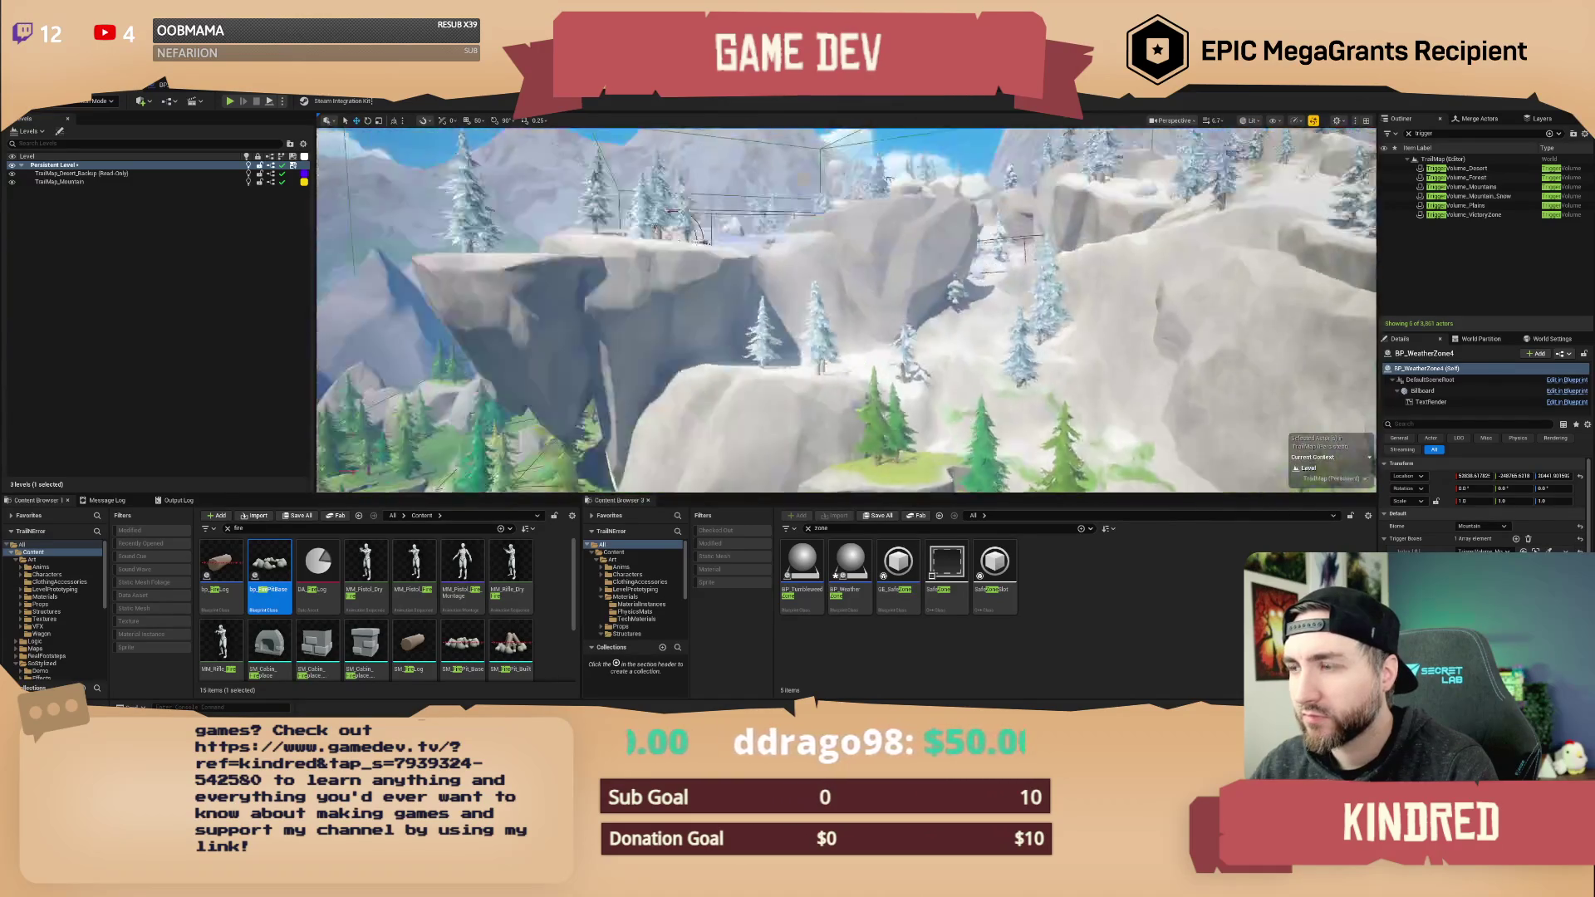
pyautogui.scroll(10, 846, 310)
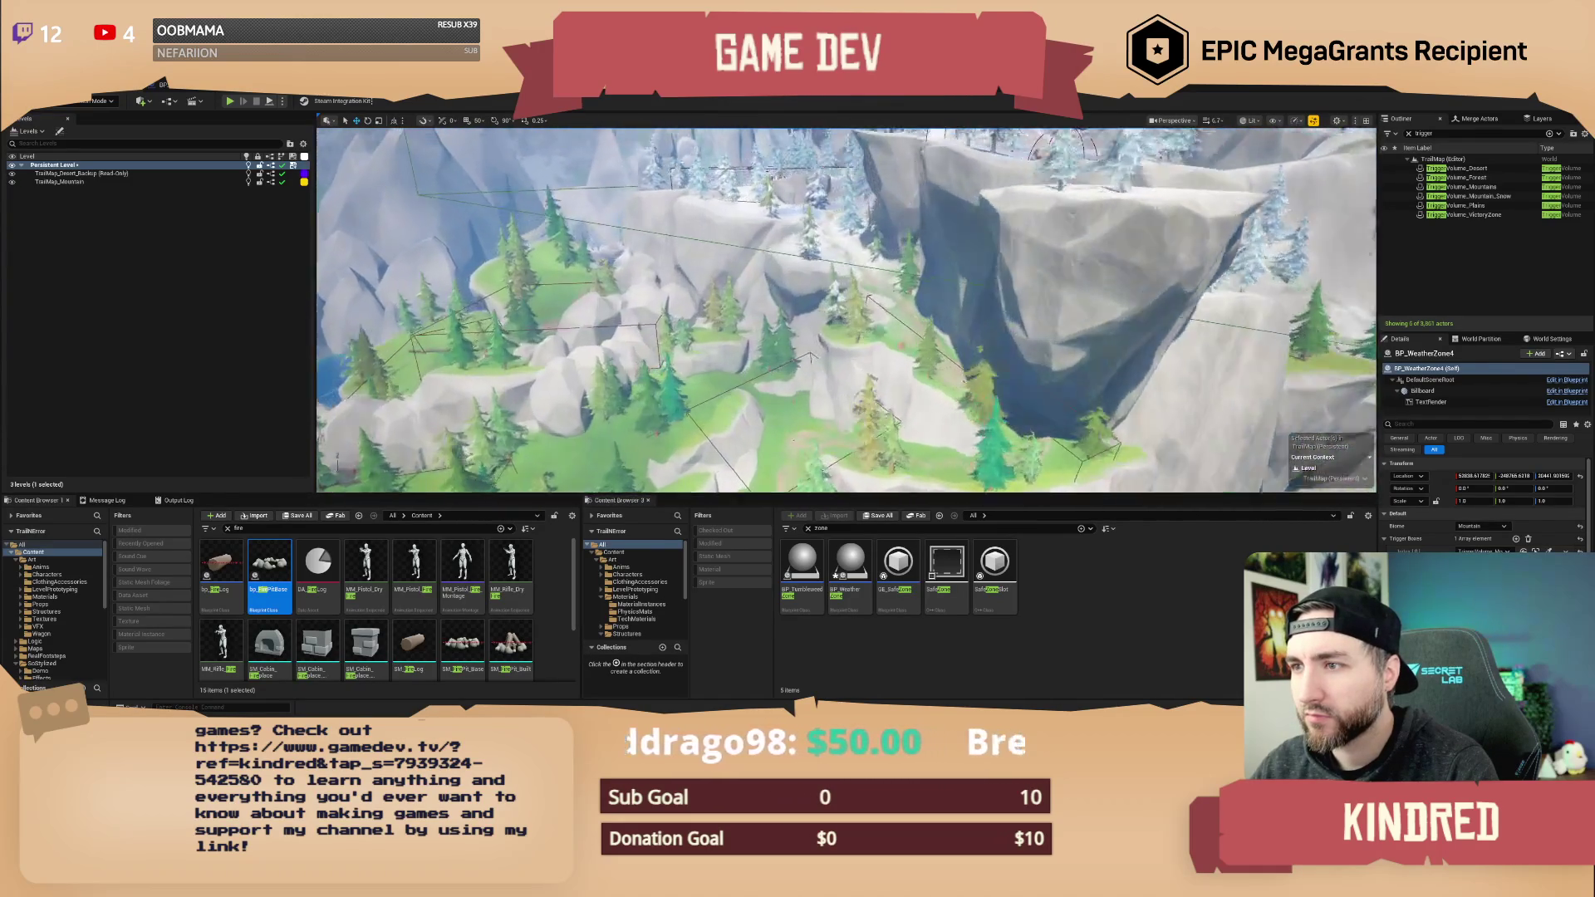
pyautogui.scroll(5, 846, 310)
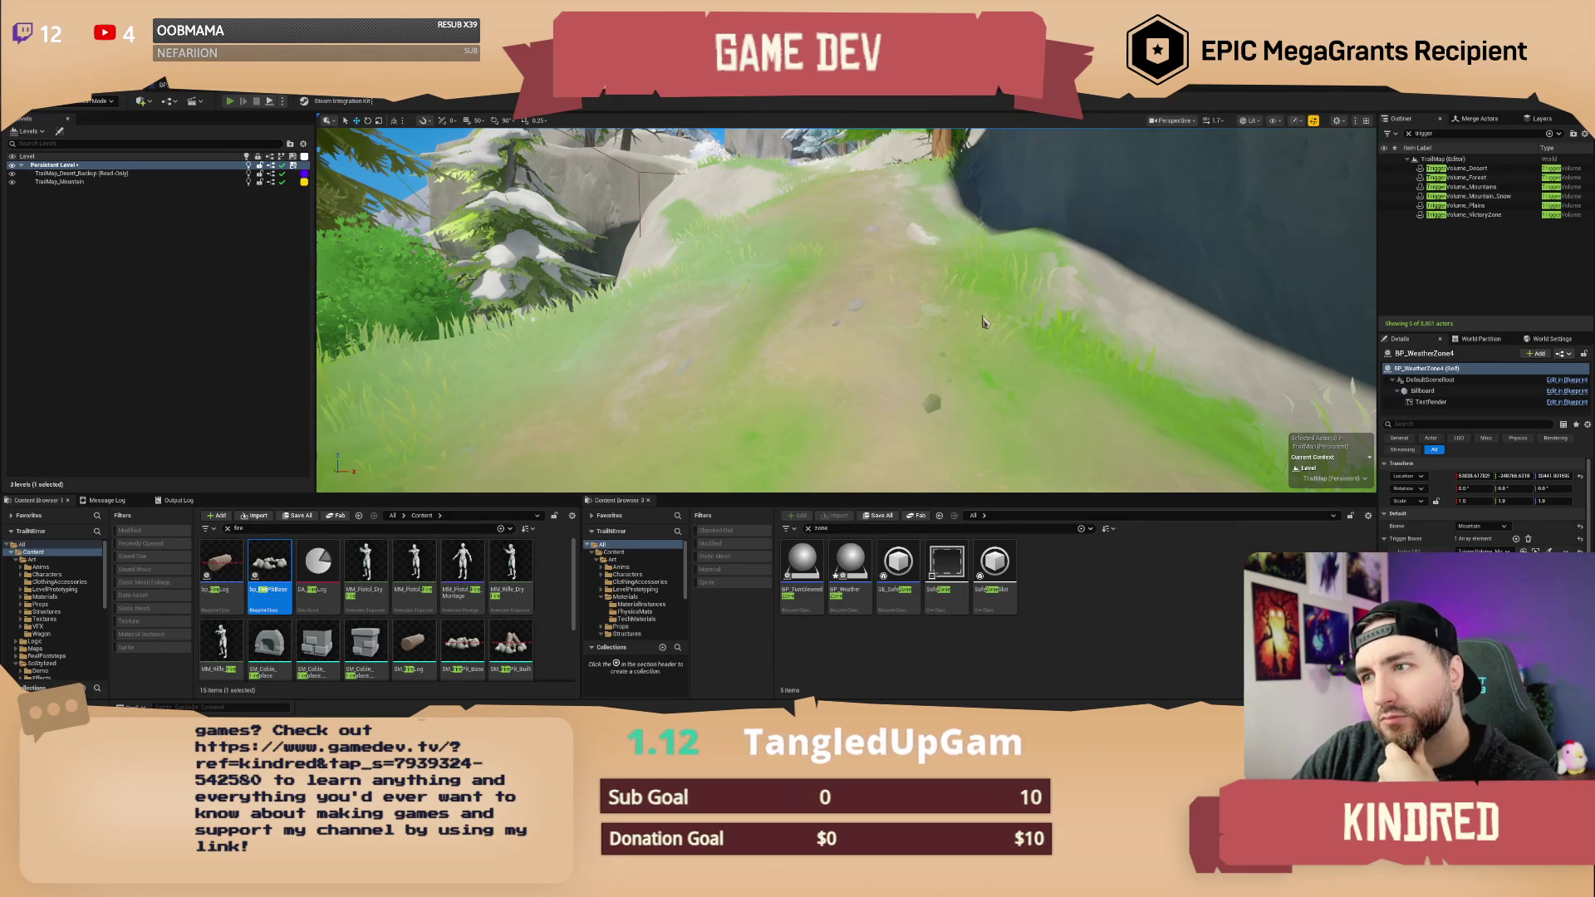
# - Start Play-in-Editor with Alt+P and run the character uphill into the deep snow
pyautogui.hotkey('alt', 'p')
pyautogui.click(983, 322)
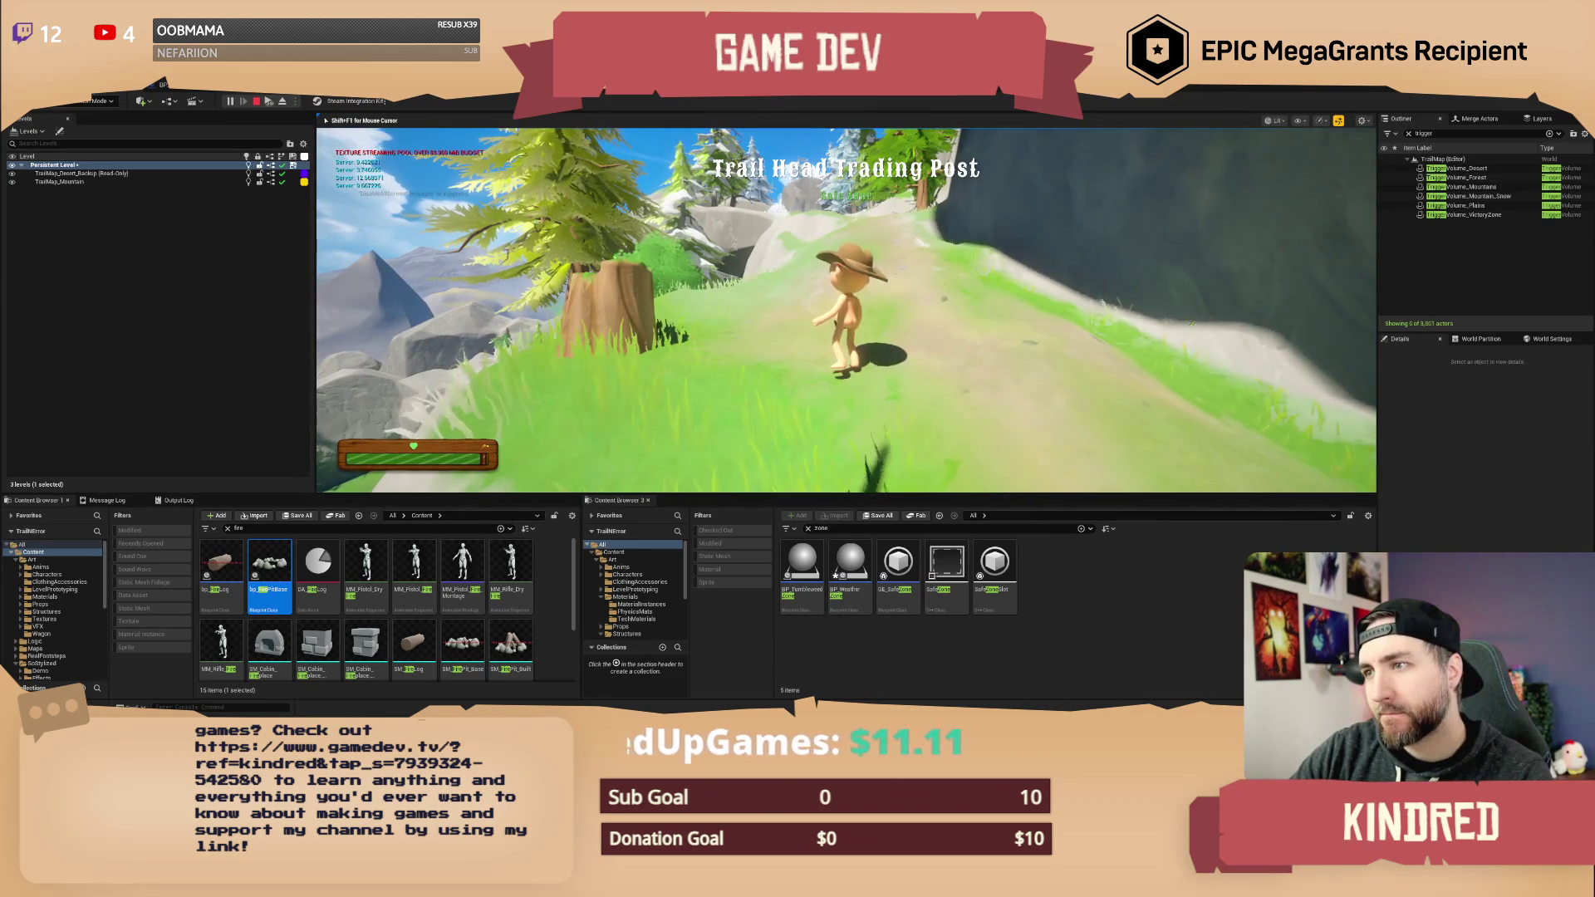
pyautogui.press('w')
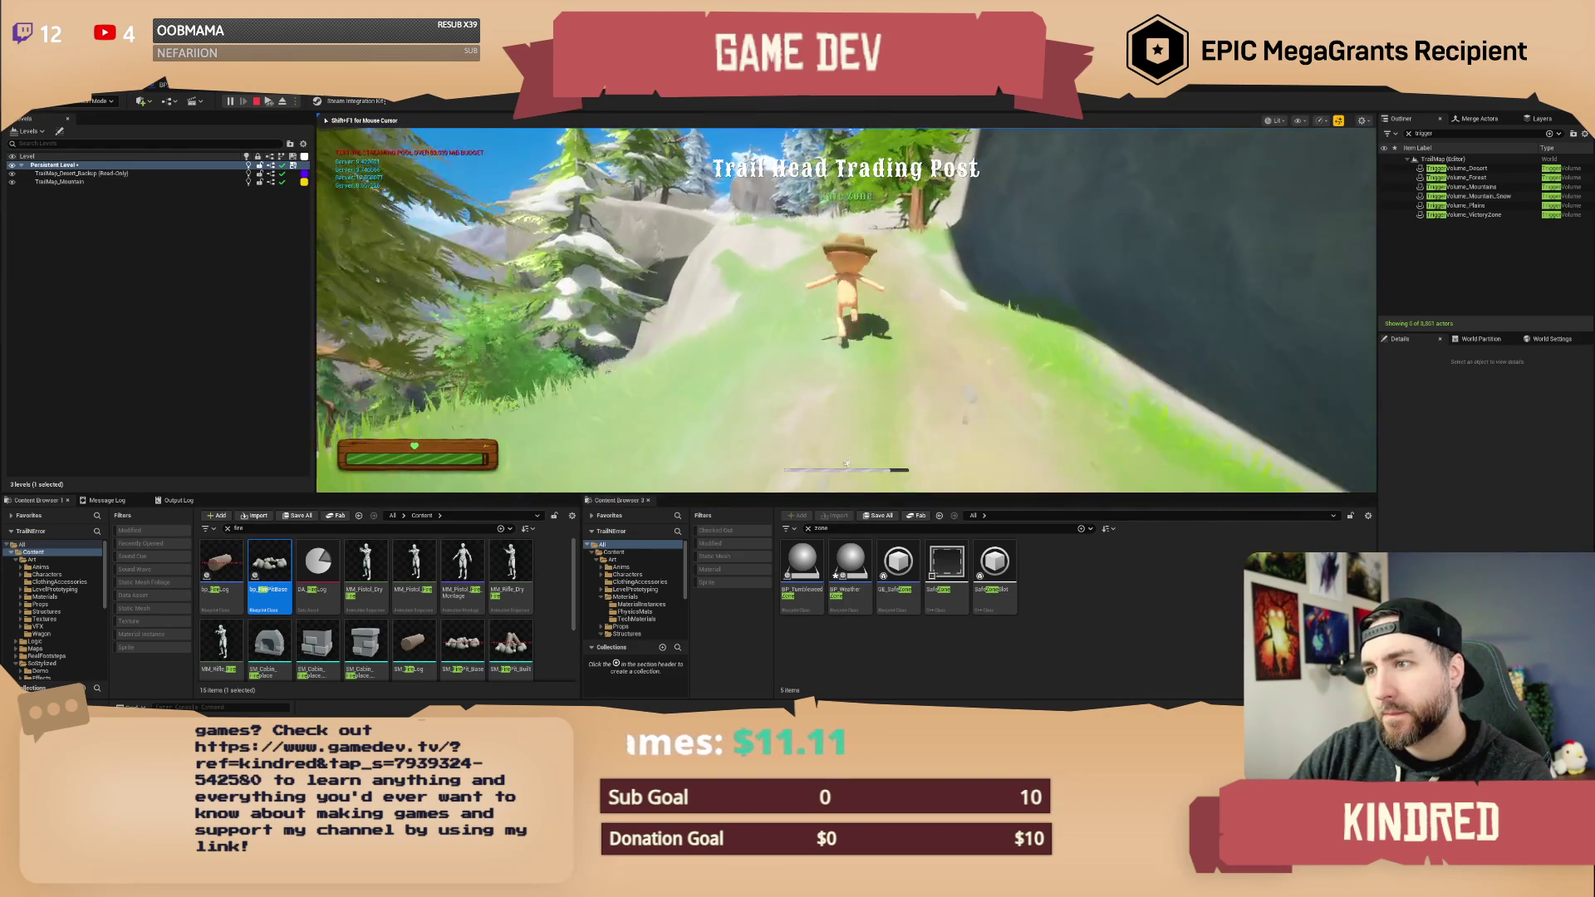
pyautogui.press('w')
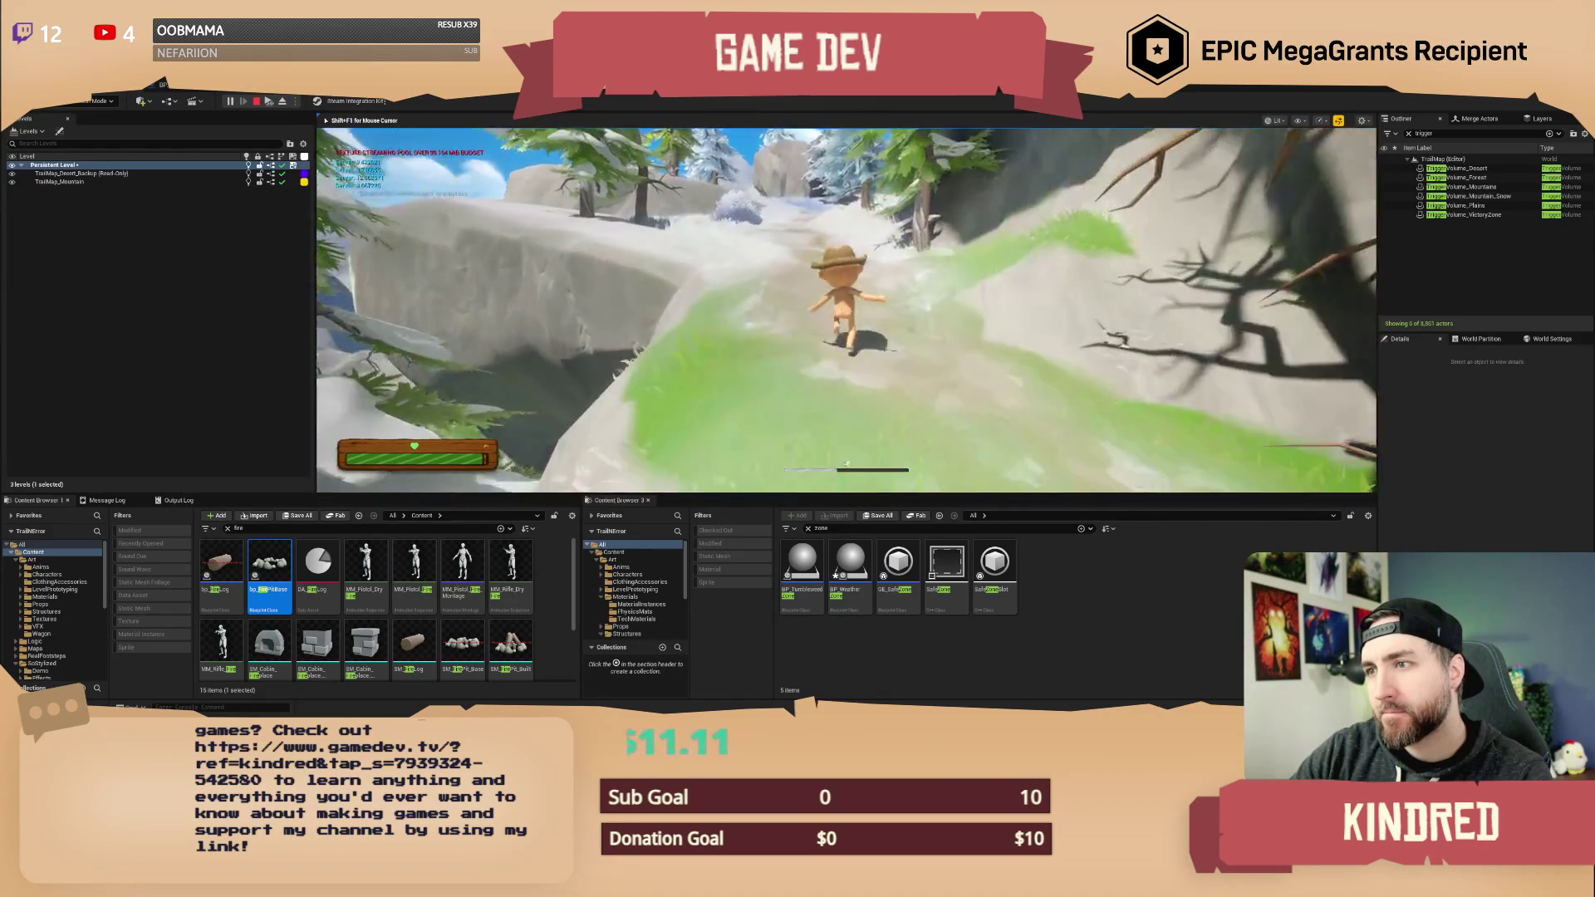
pyautogui.press('w')
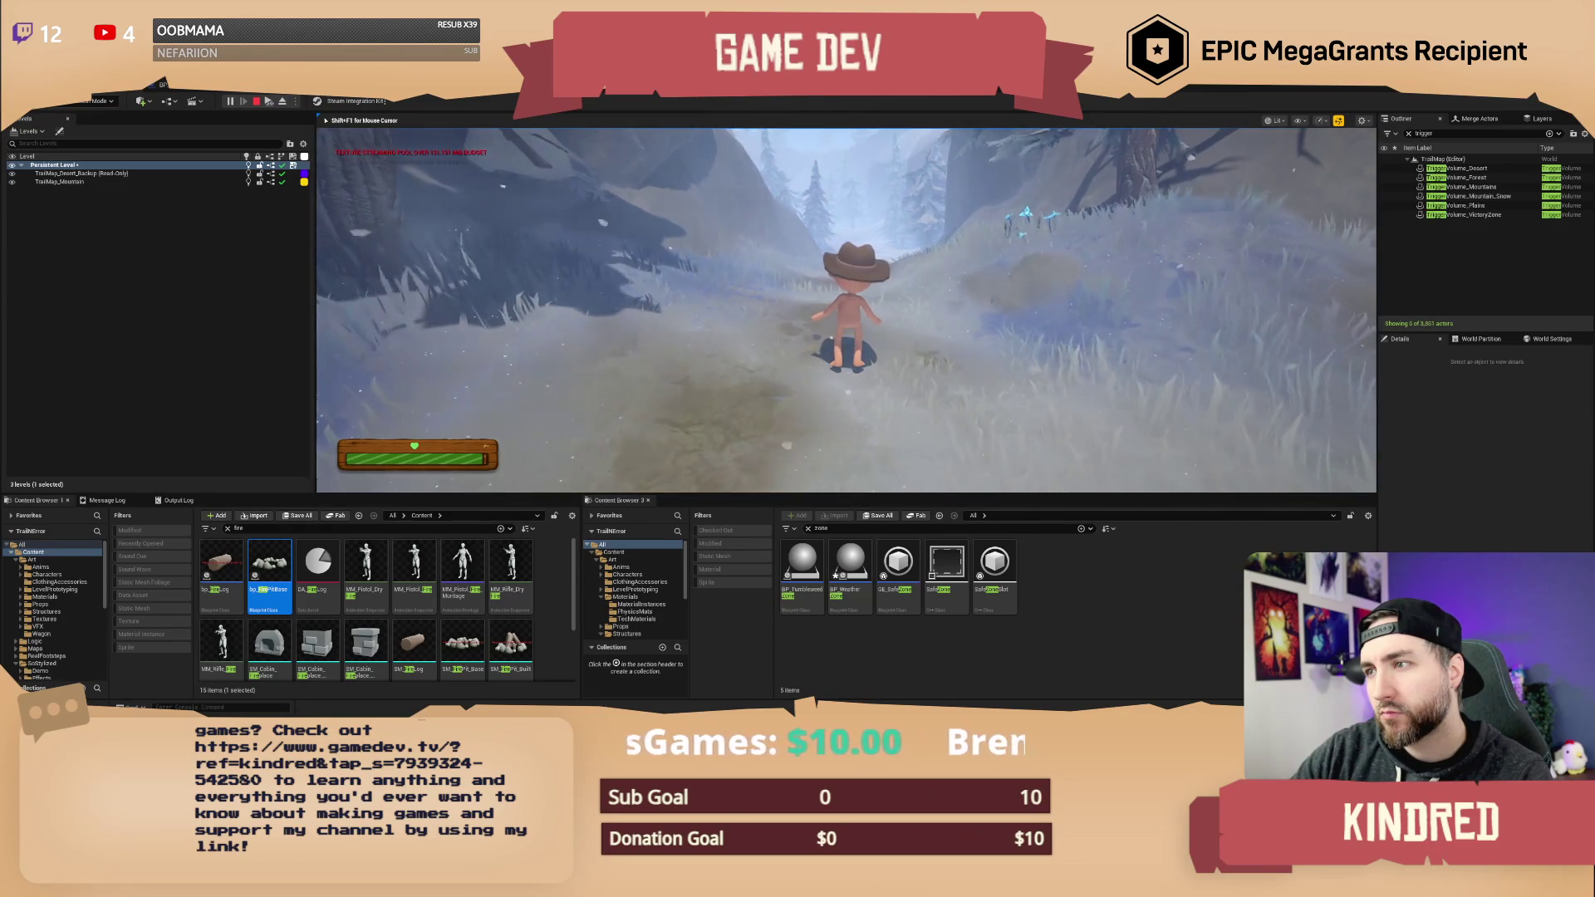
# - Keep running past the trees and rock, over the grassy crest into the fog
pyautogui.press('w')
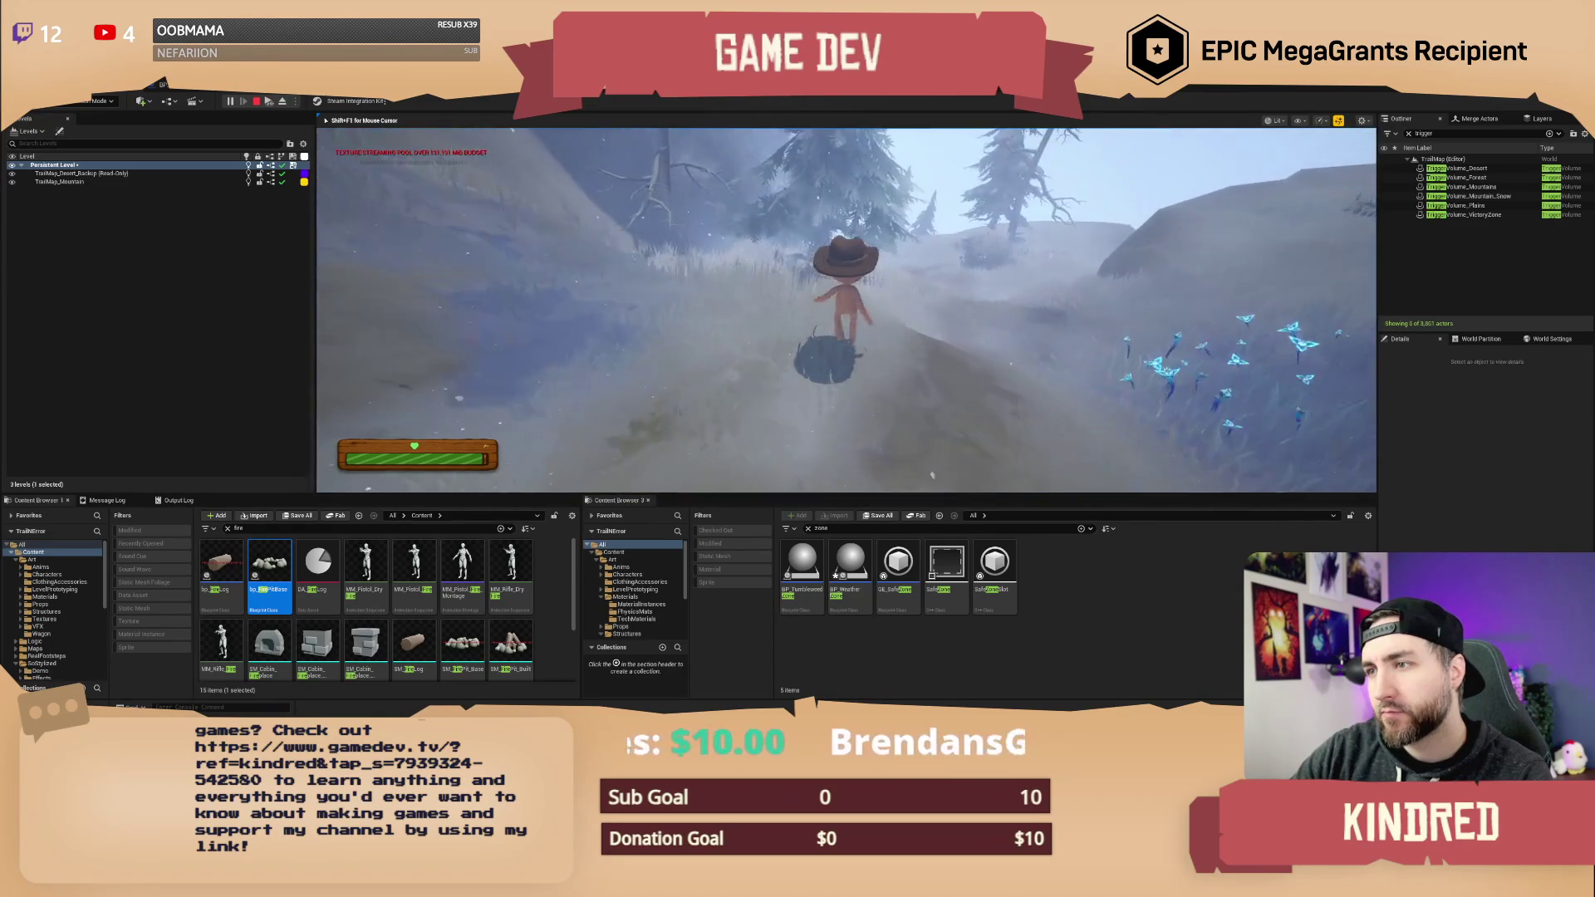
pyautogui.press('w')
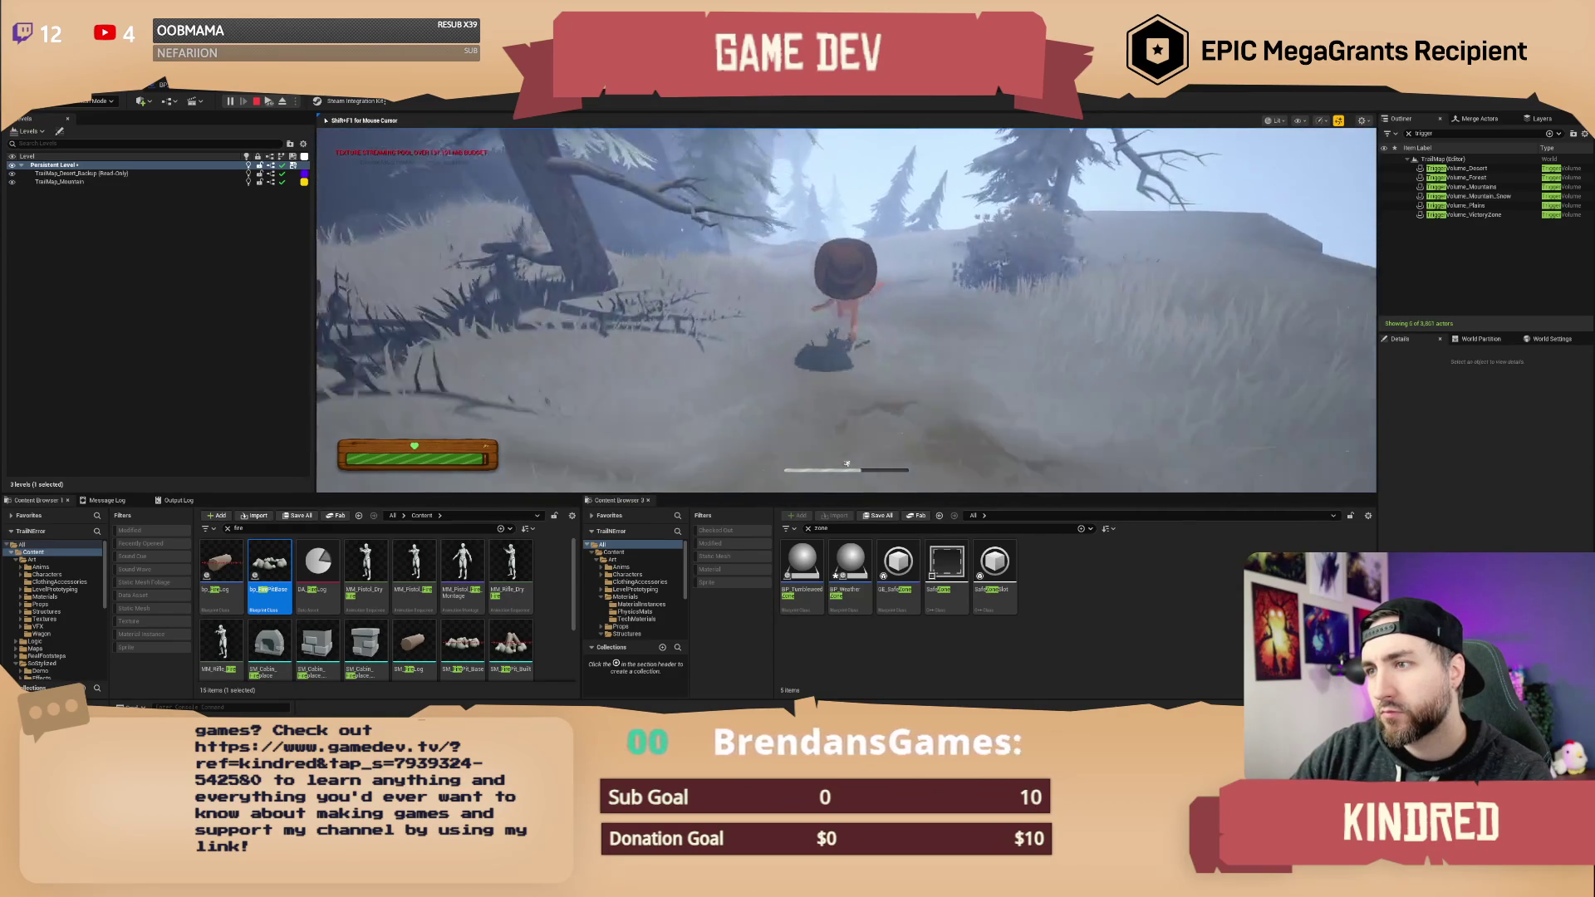
pyautogui.press('w')
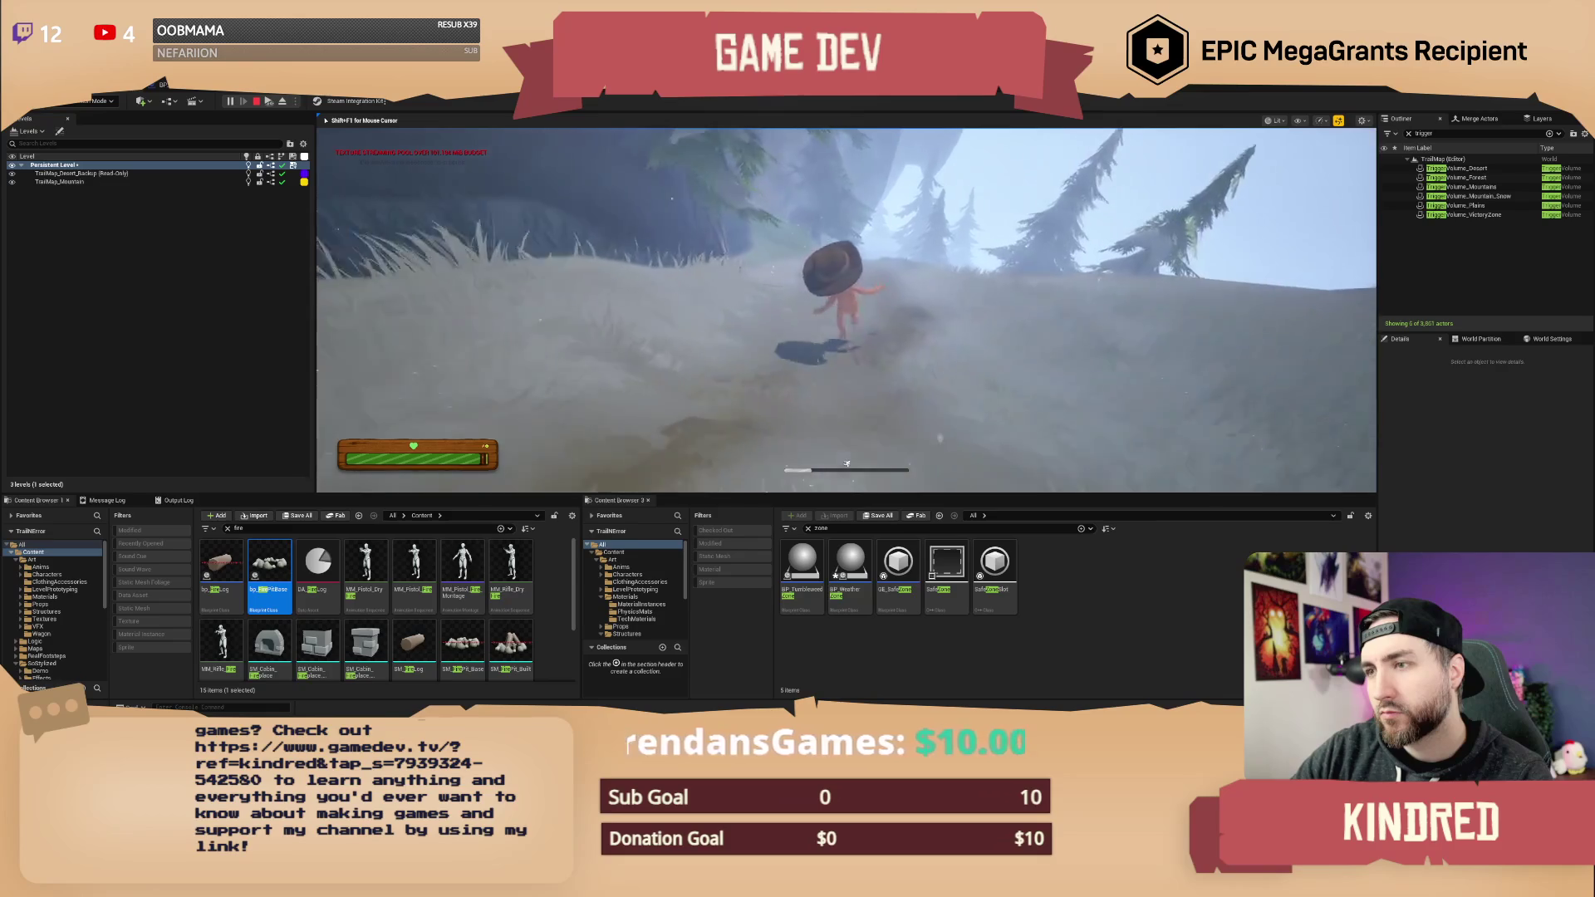
pyautogui.press('w')
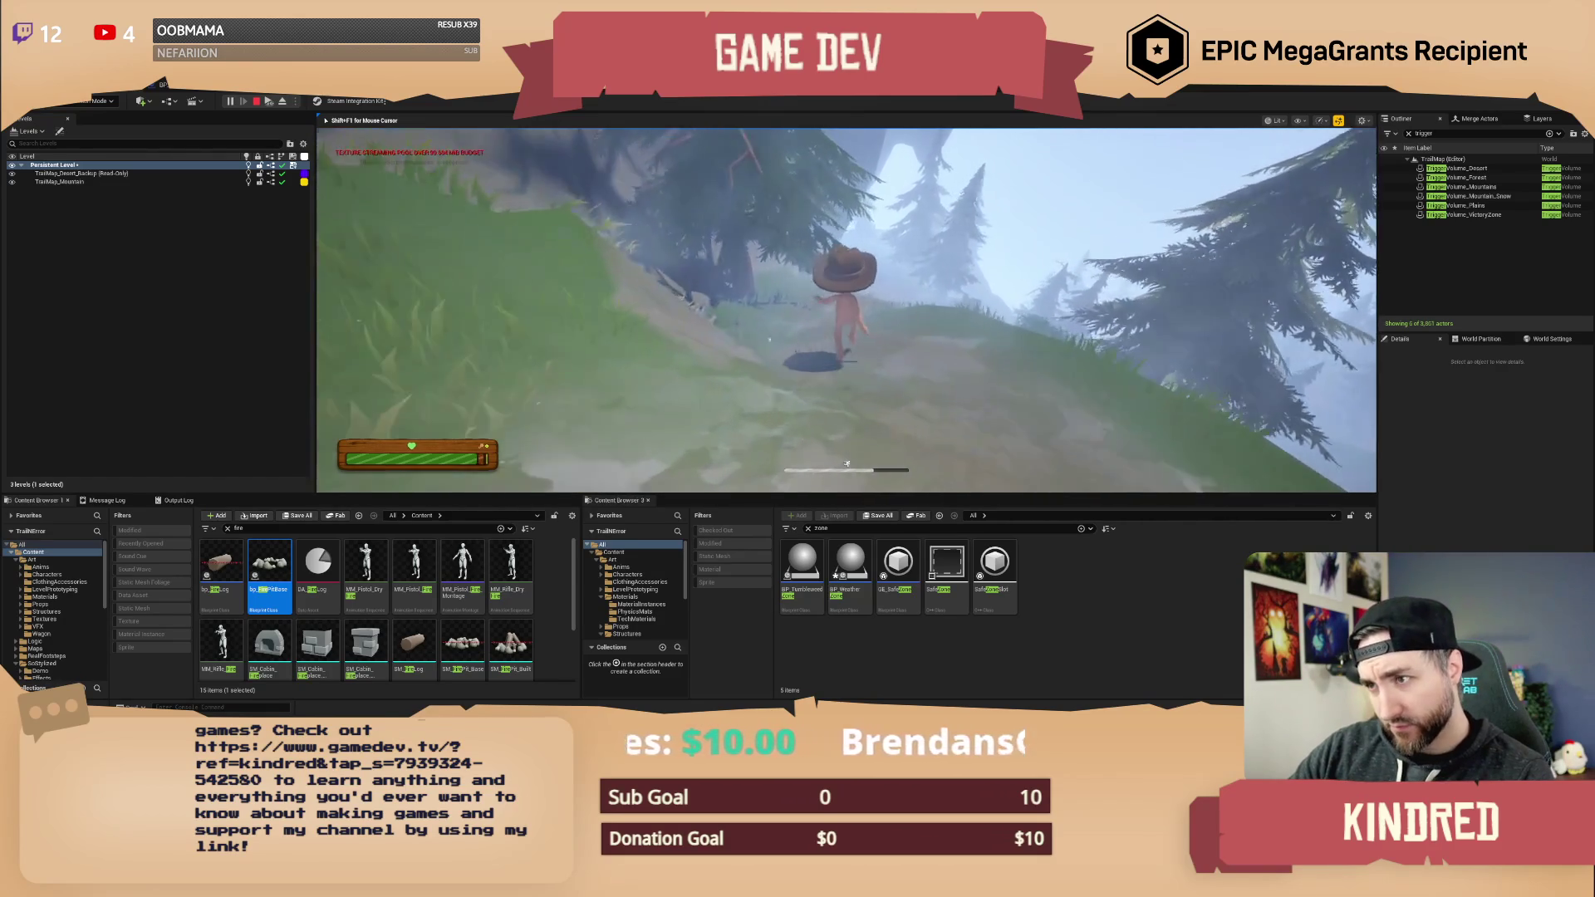
pyautogui.press('w')
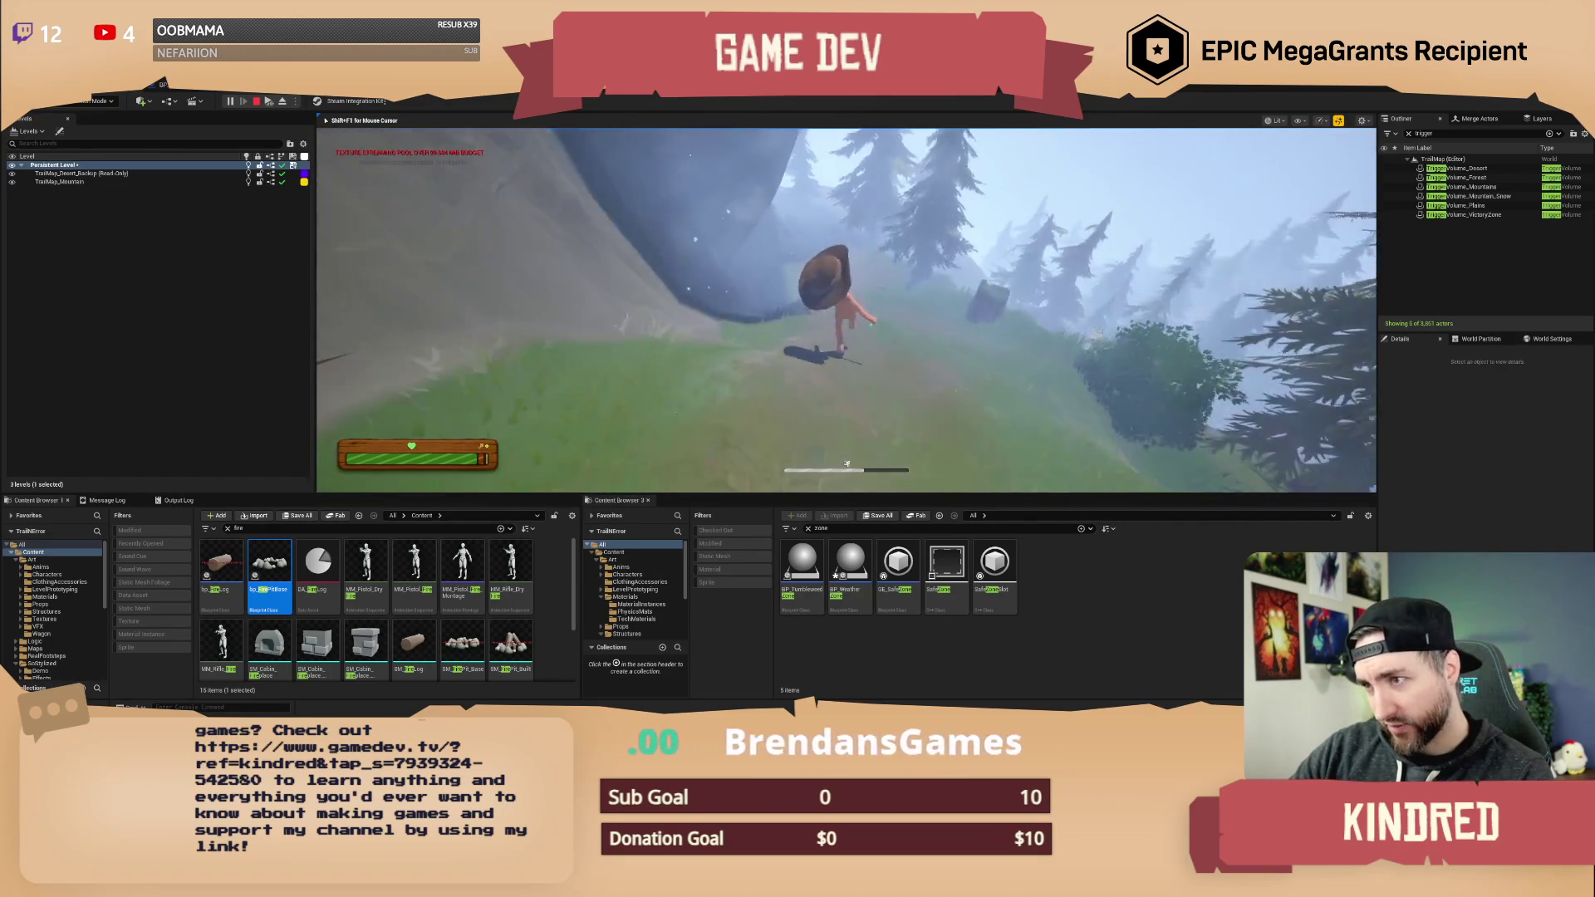
pyautogui.press('w')
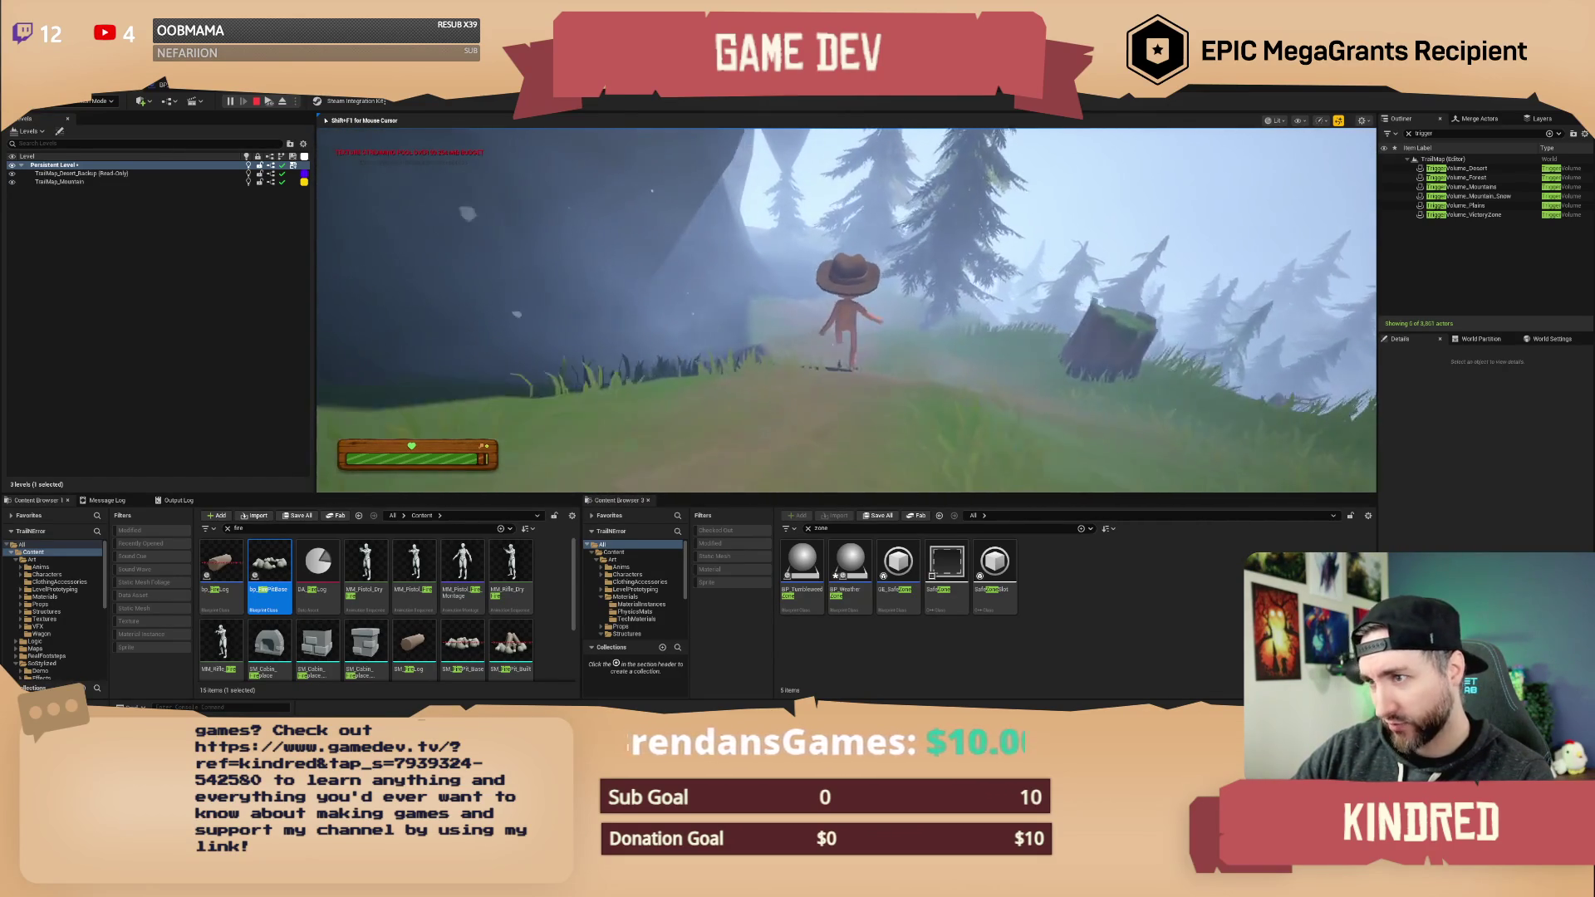
pyautogui.press('w')
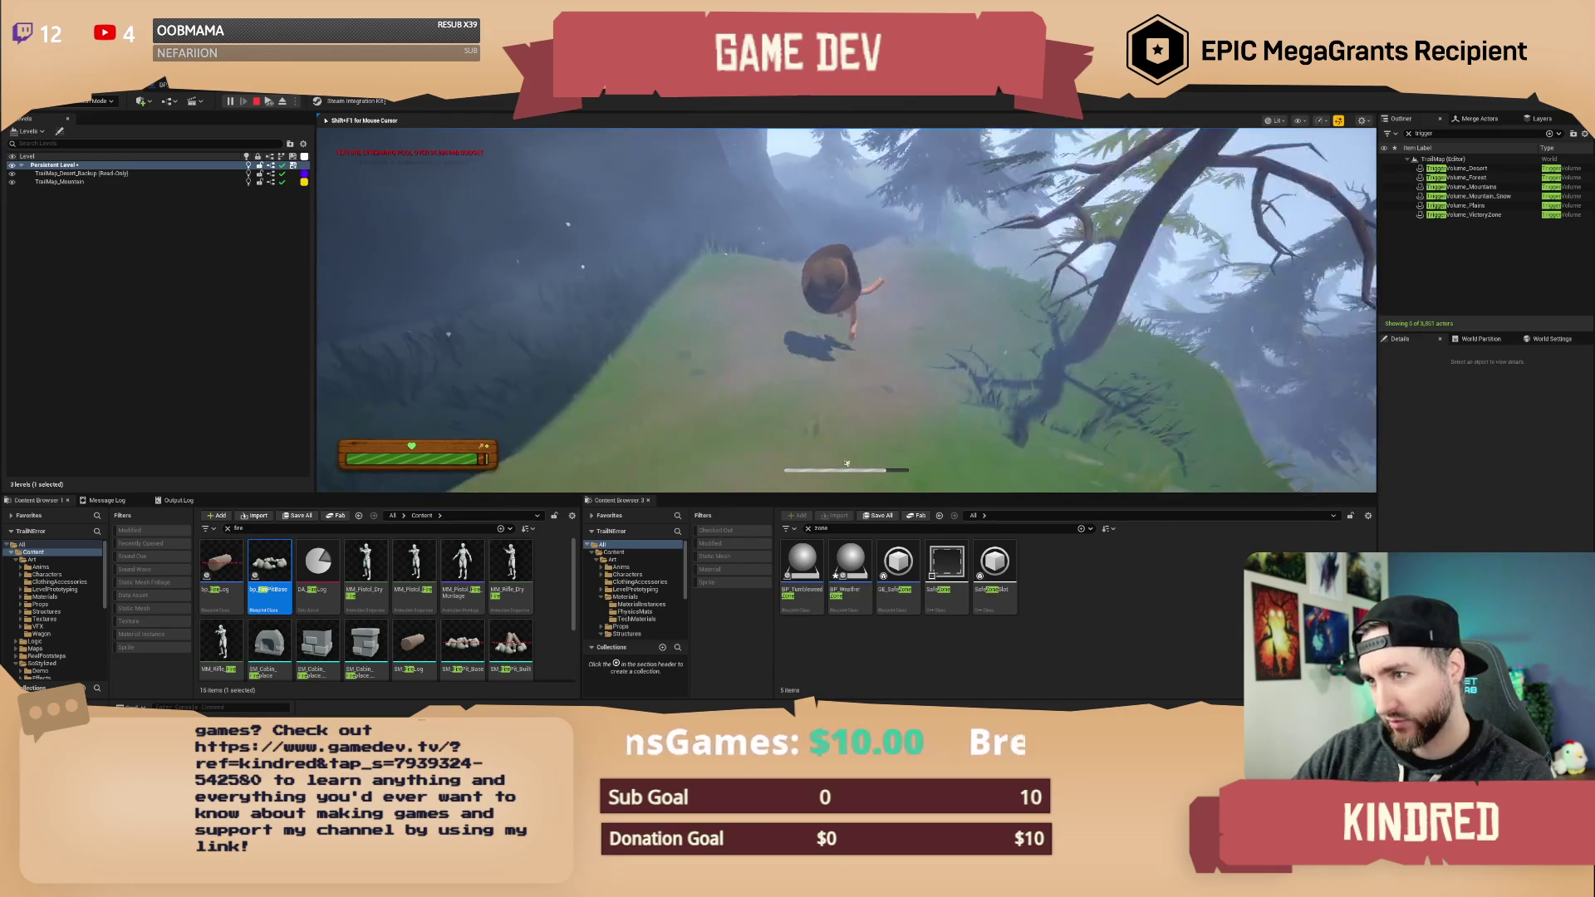
pyautogui.press('w')
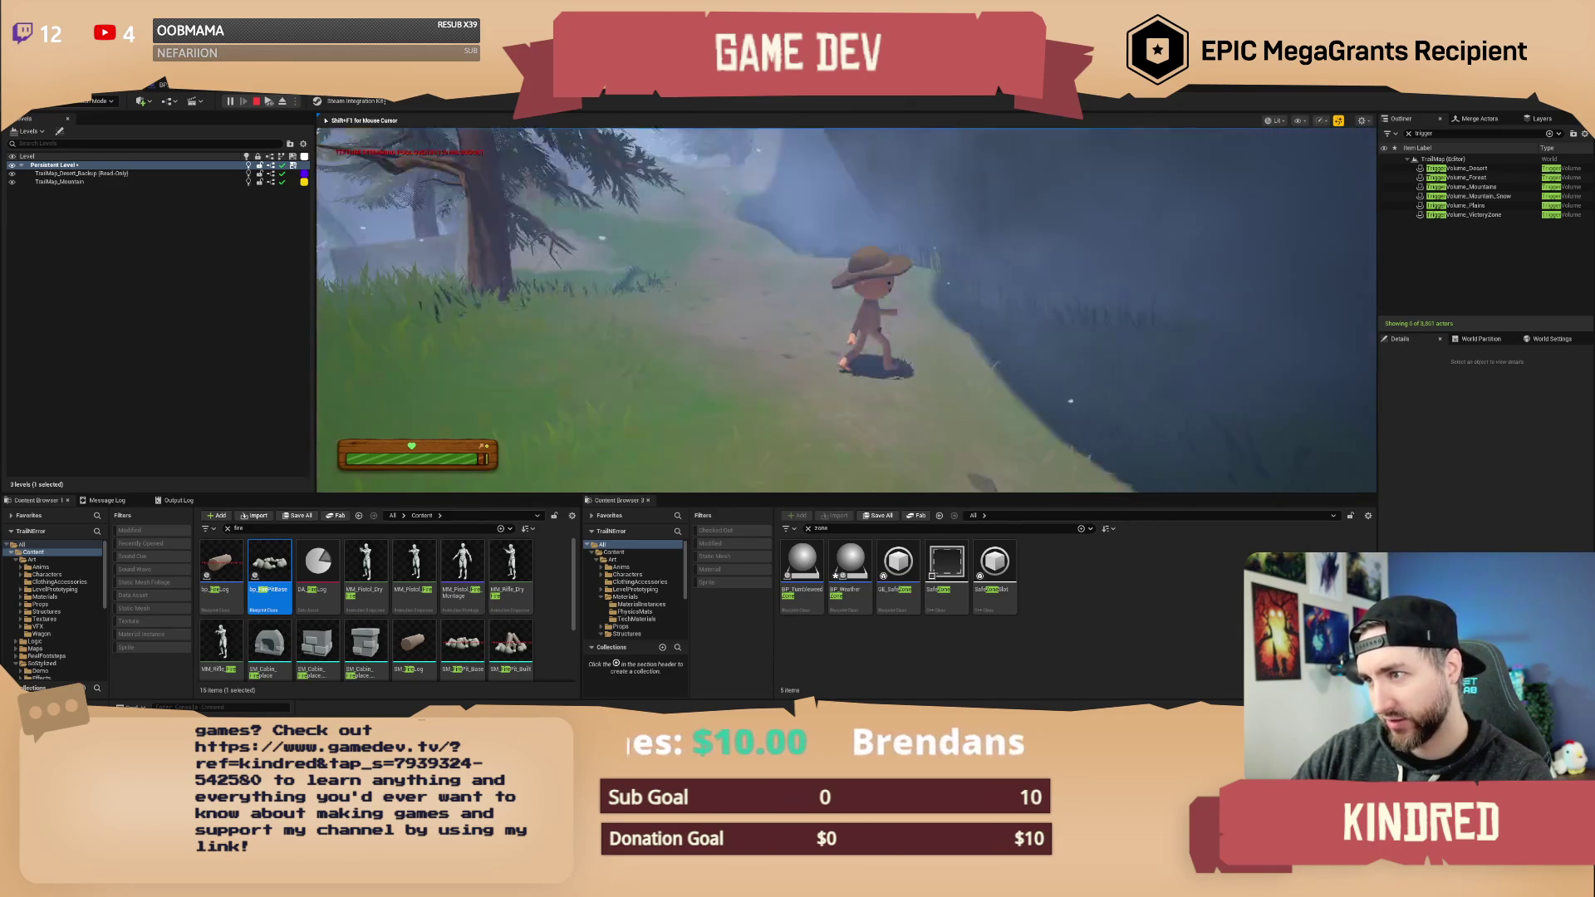
pyautogui.press('w')
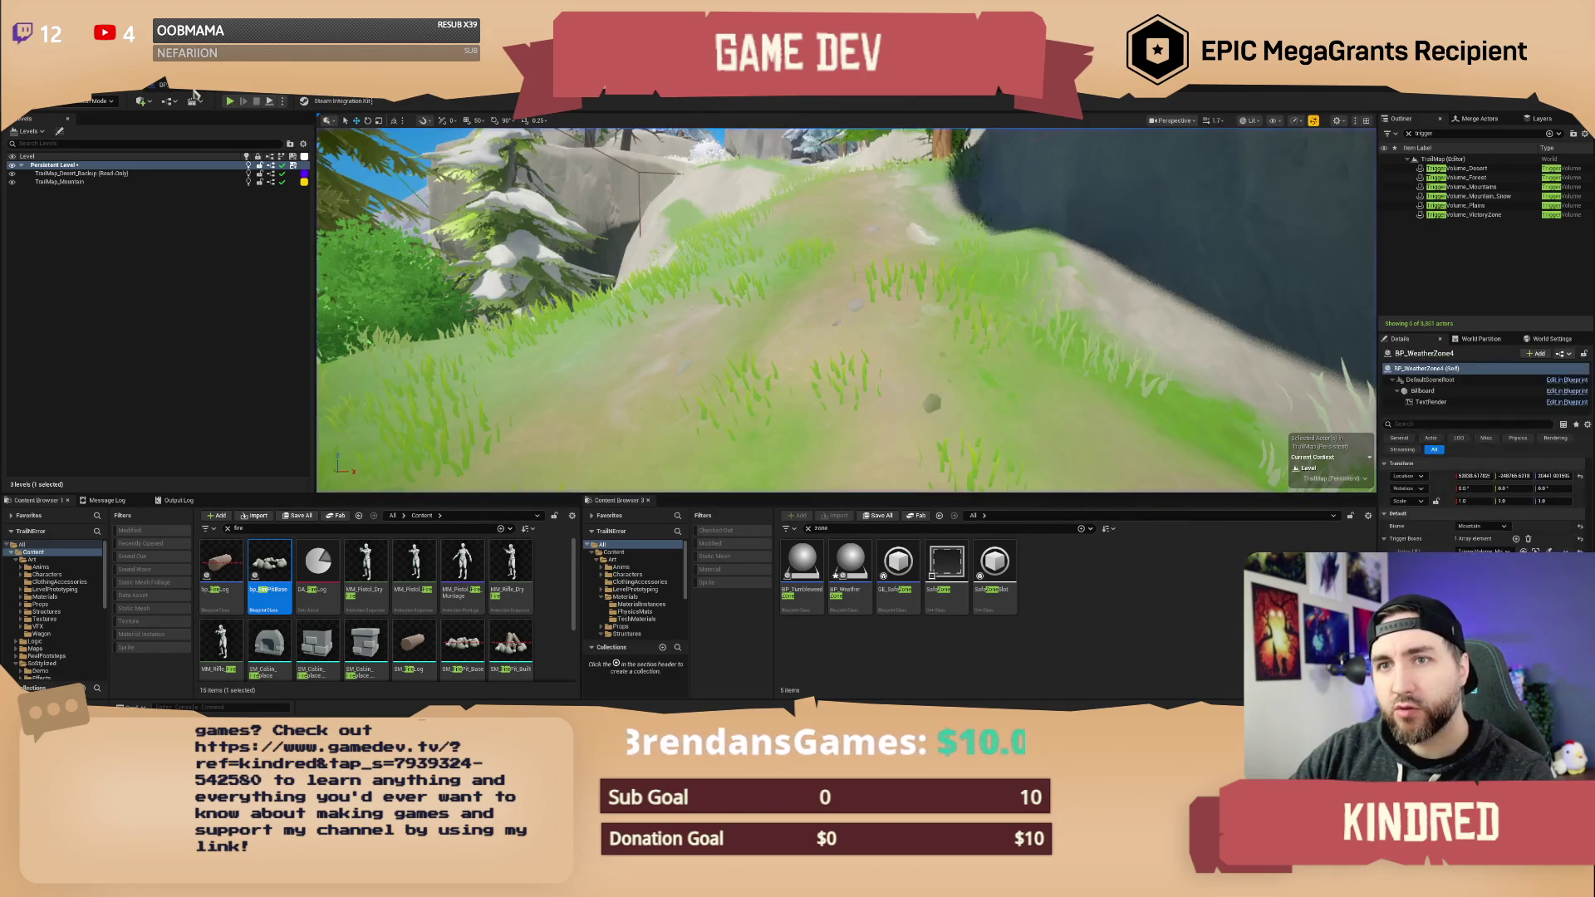
# - End the playtest, return to the level editor, and select TriggerVolume_Mountains
pyautogui.hotkey('shift', 'F1')
pyautogui.click(193, 94)
pyautogui.click(99, 96)
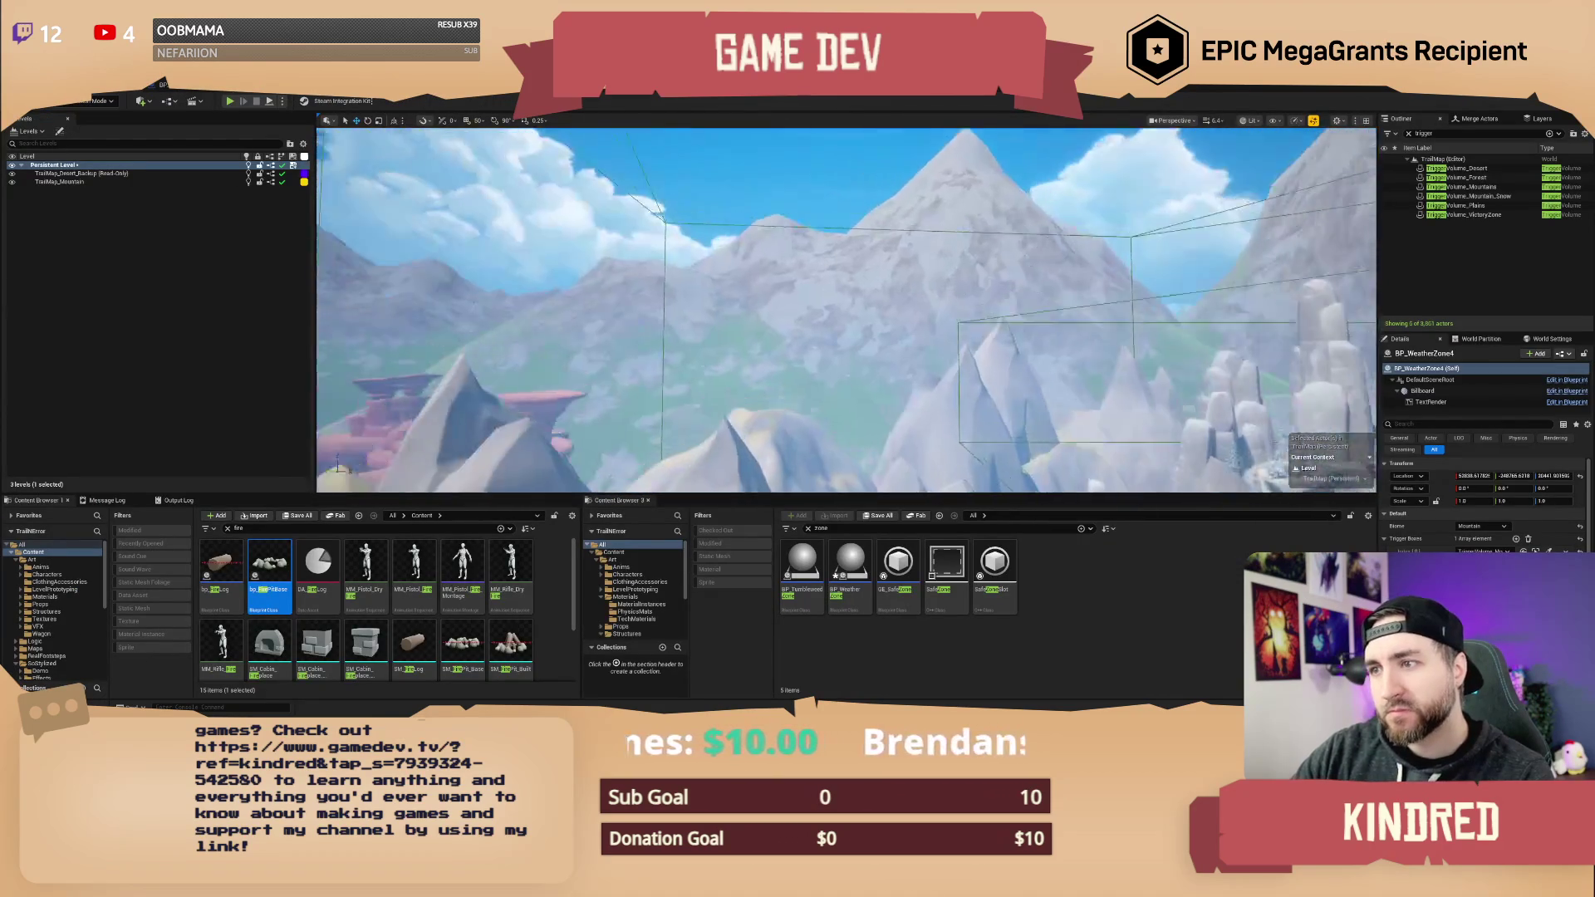
pyautogui.click(828, 307)
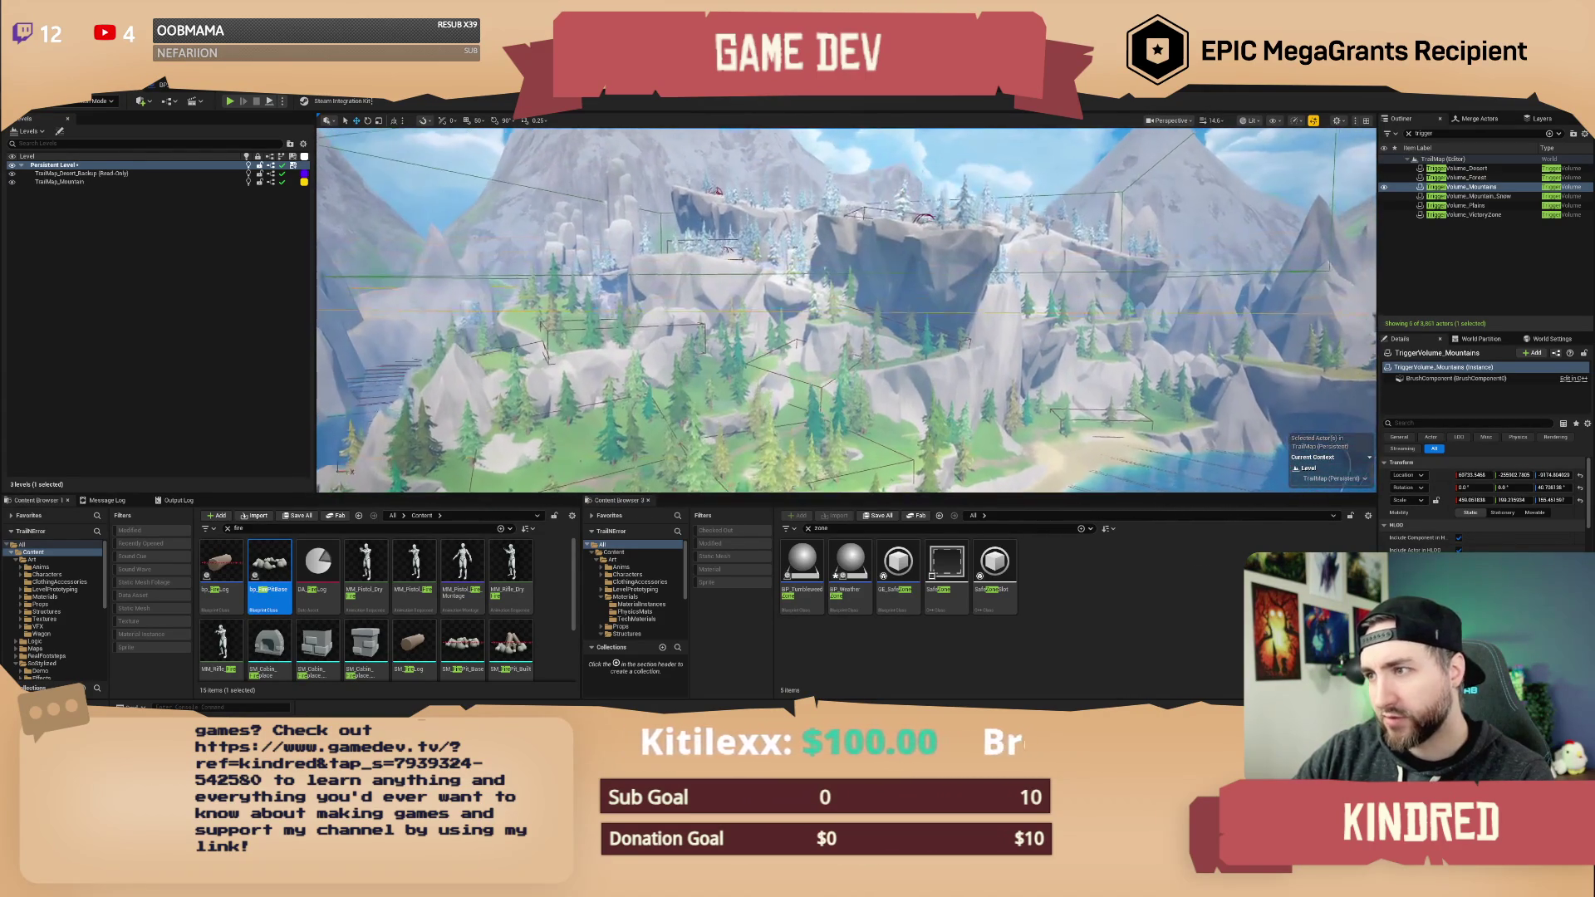
# - Fly the camera through the trees toward the rock, then start a fresh playtest
pyautogui.press('w')
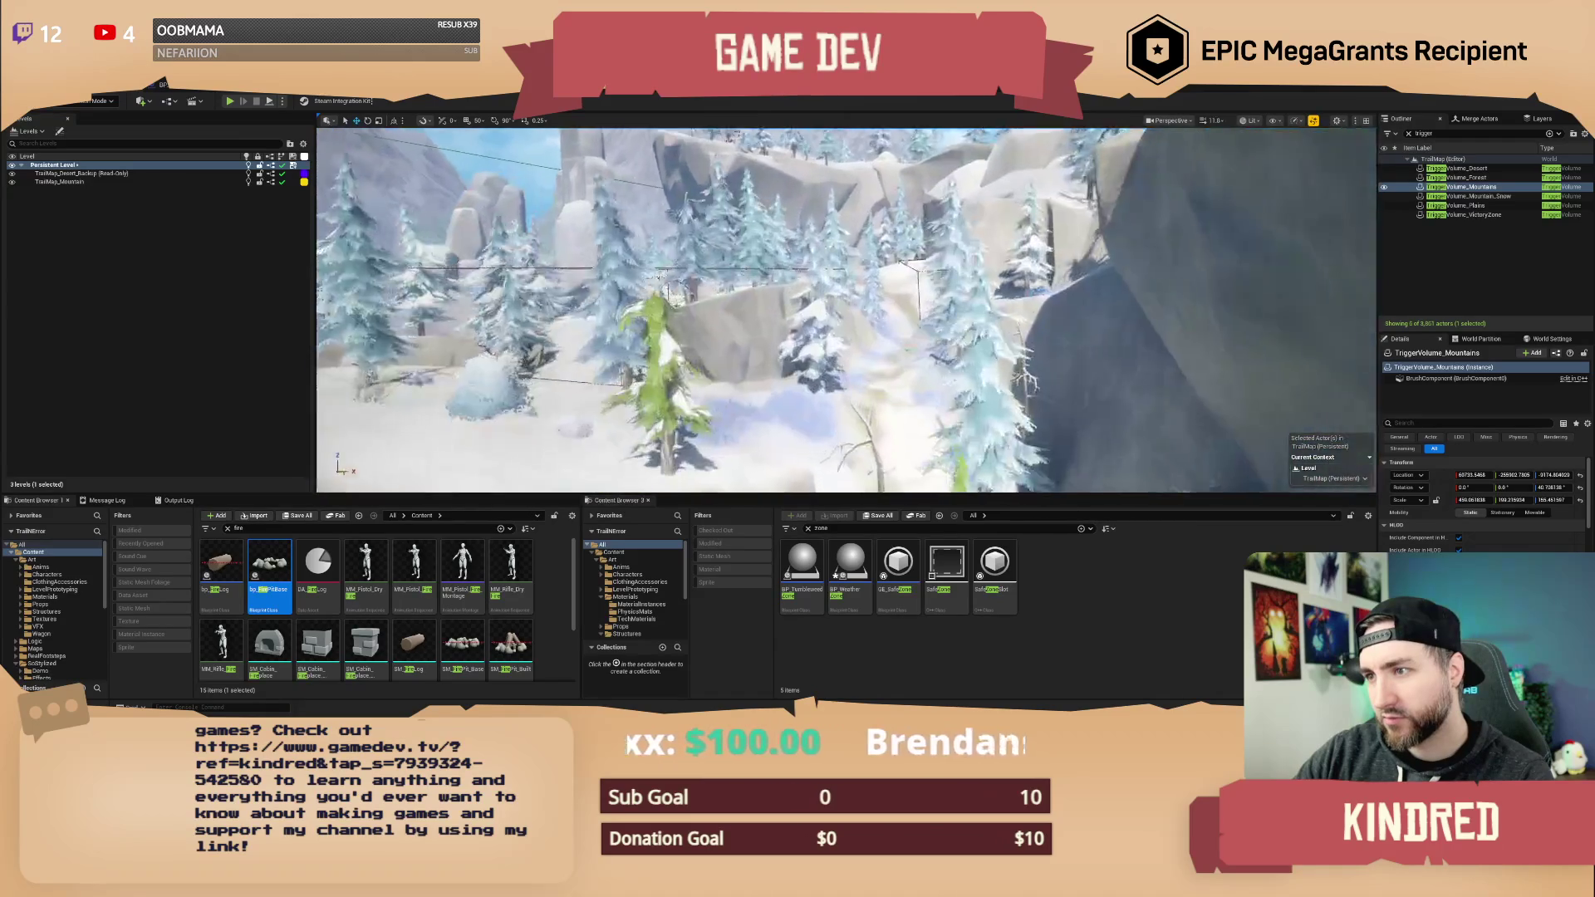
pyautogui.scroll(1, 847, 309)
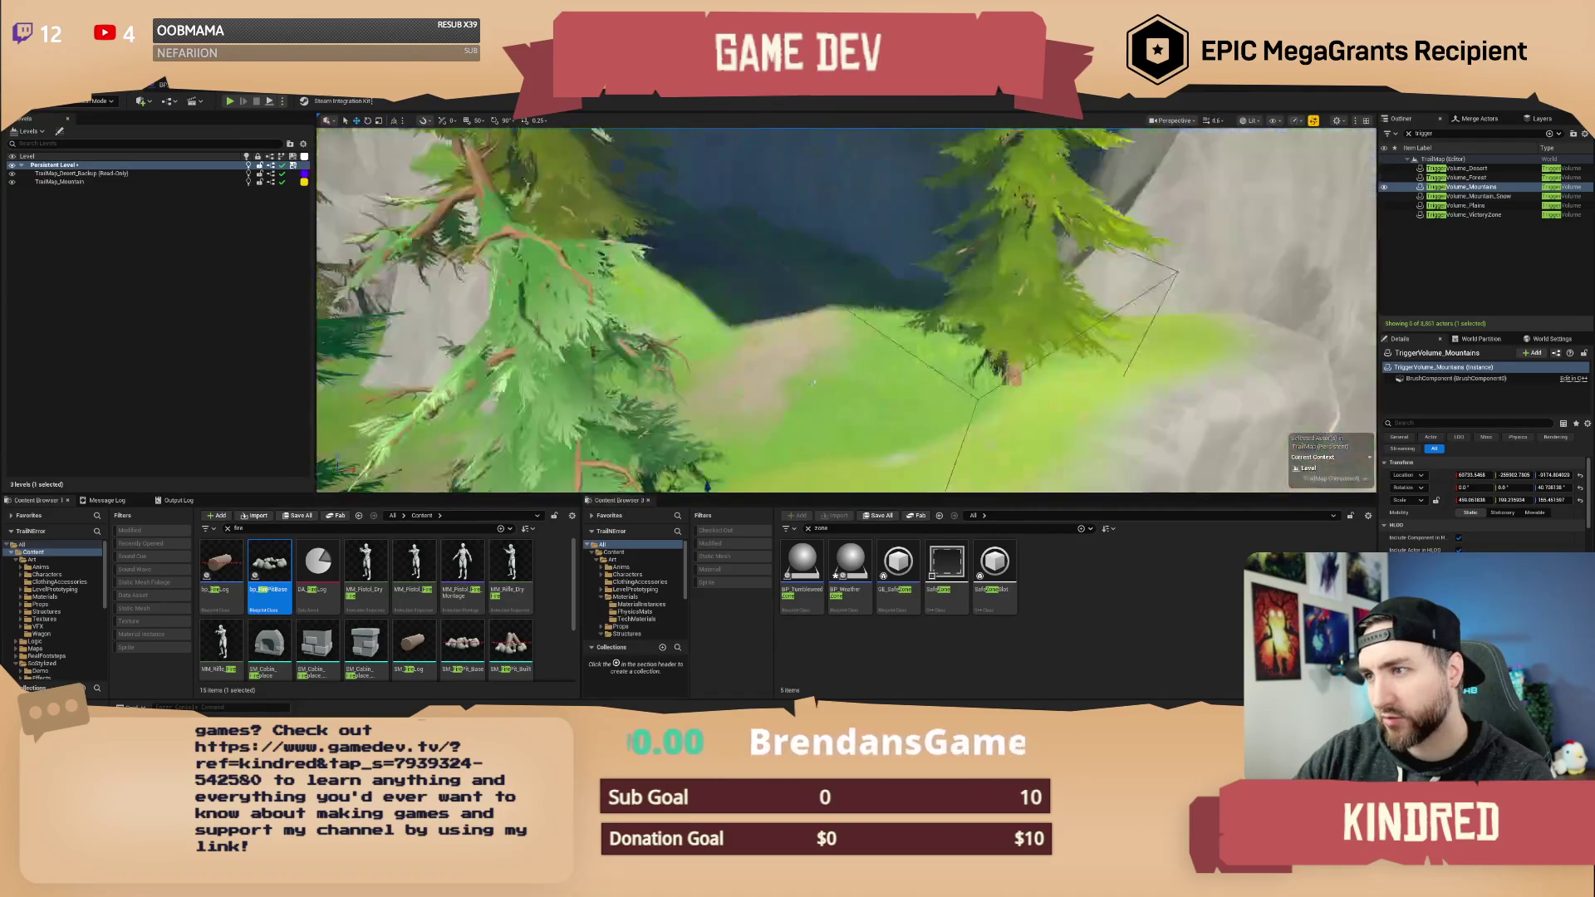
pyautogui.scroll(2, 847, 309)
pyautogui.press('w')
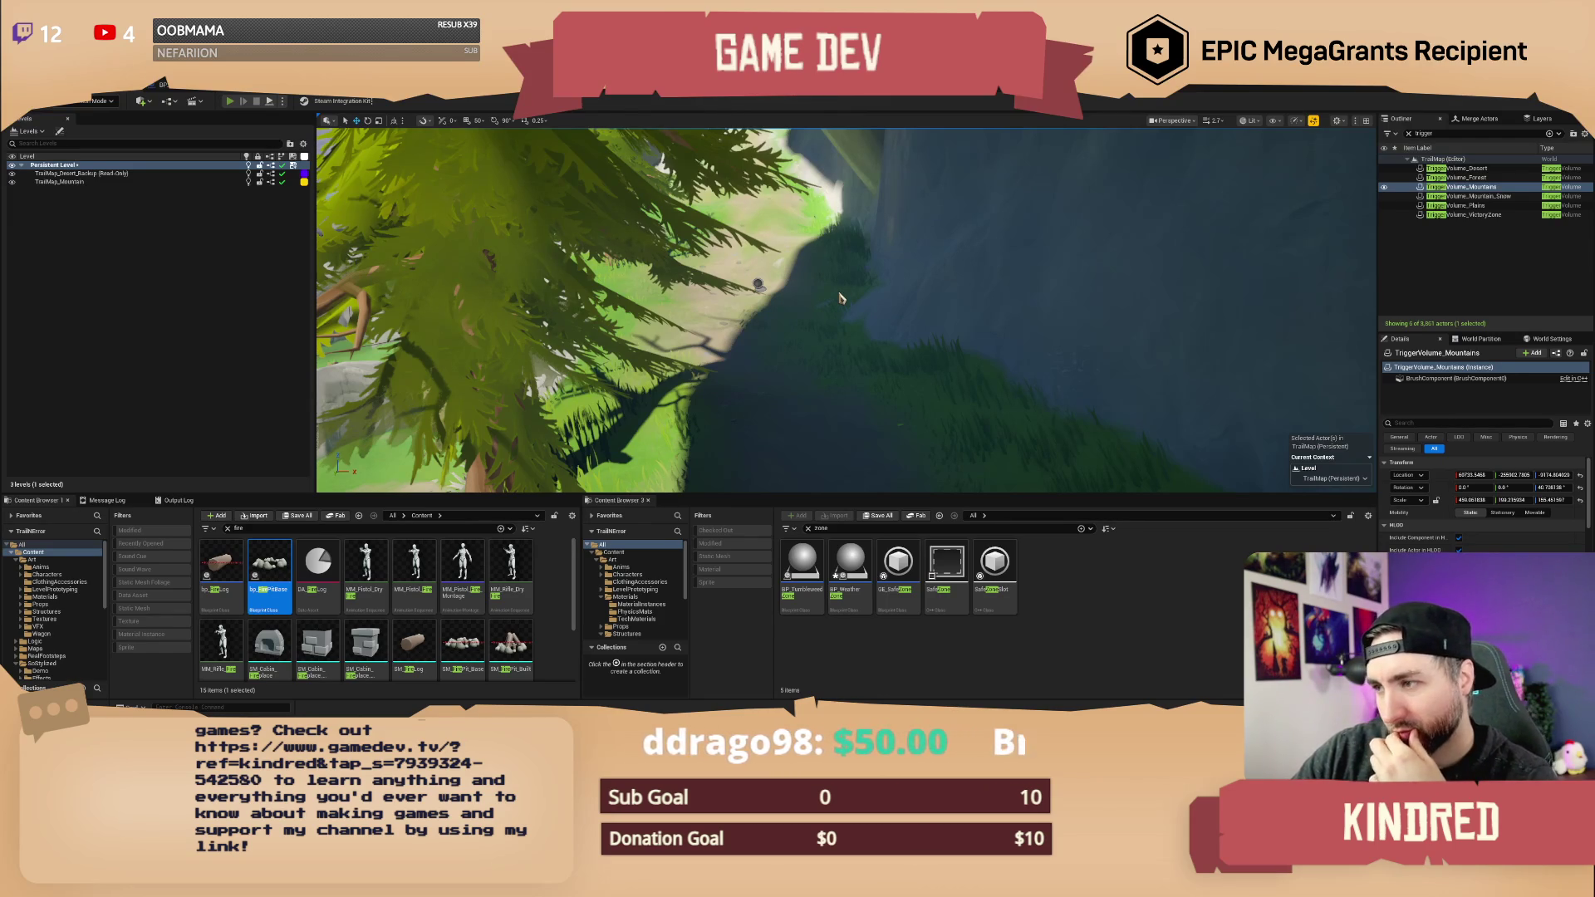
pyautogui.hotkey('alt', 'p')
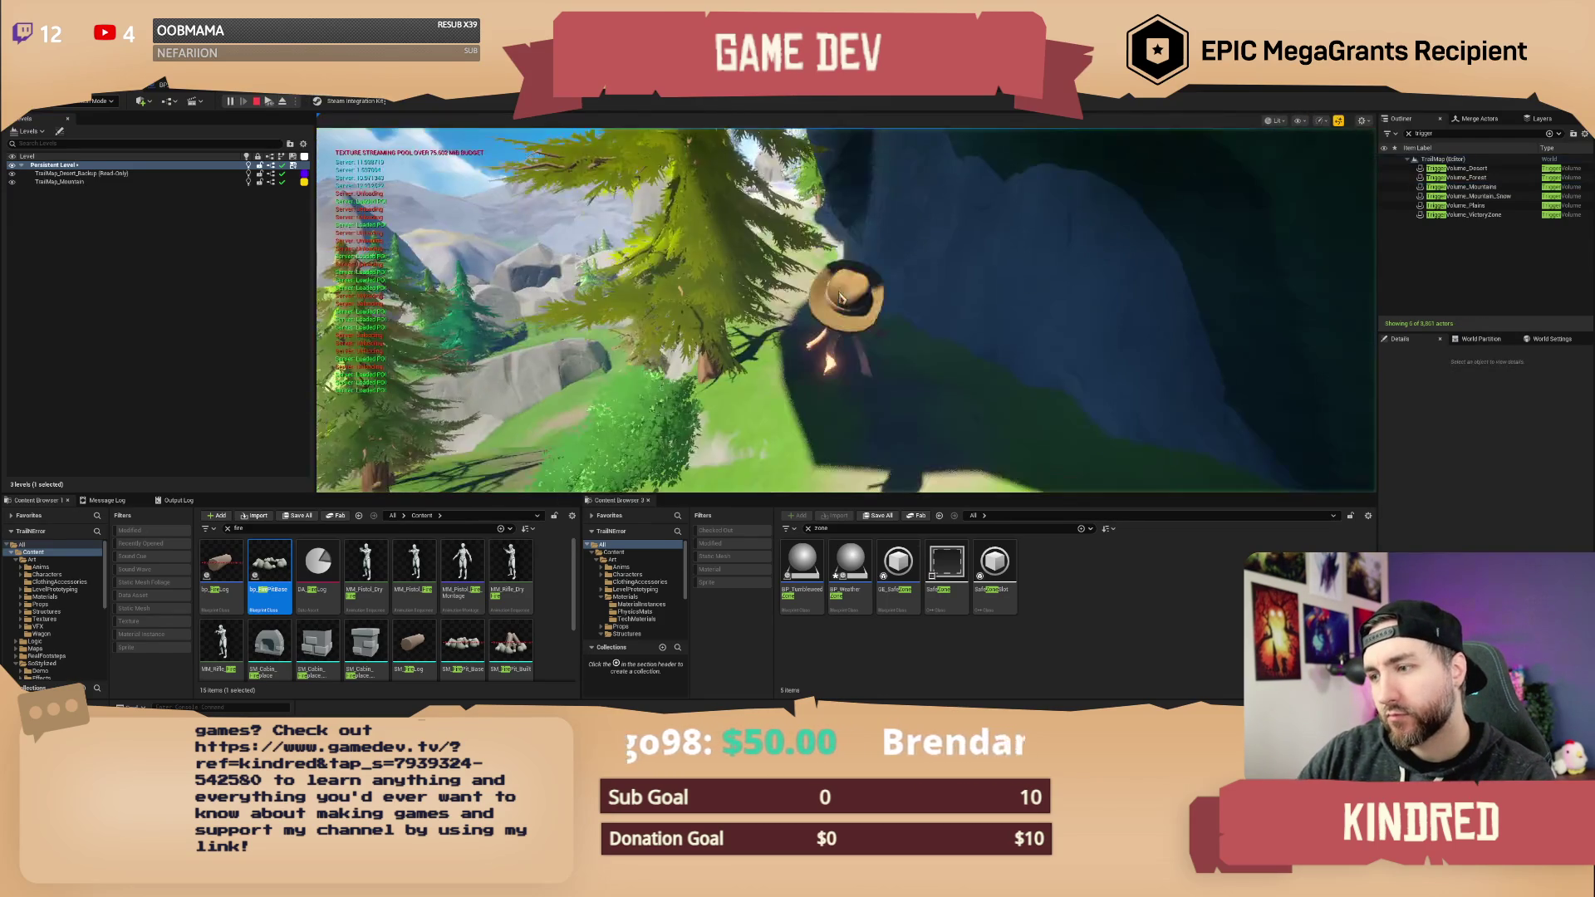
# - Run the character uphill along the hillside trail toward the trees, then stop playing
pyautogui.press('w')
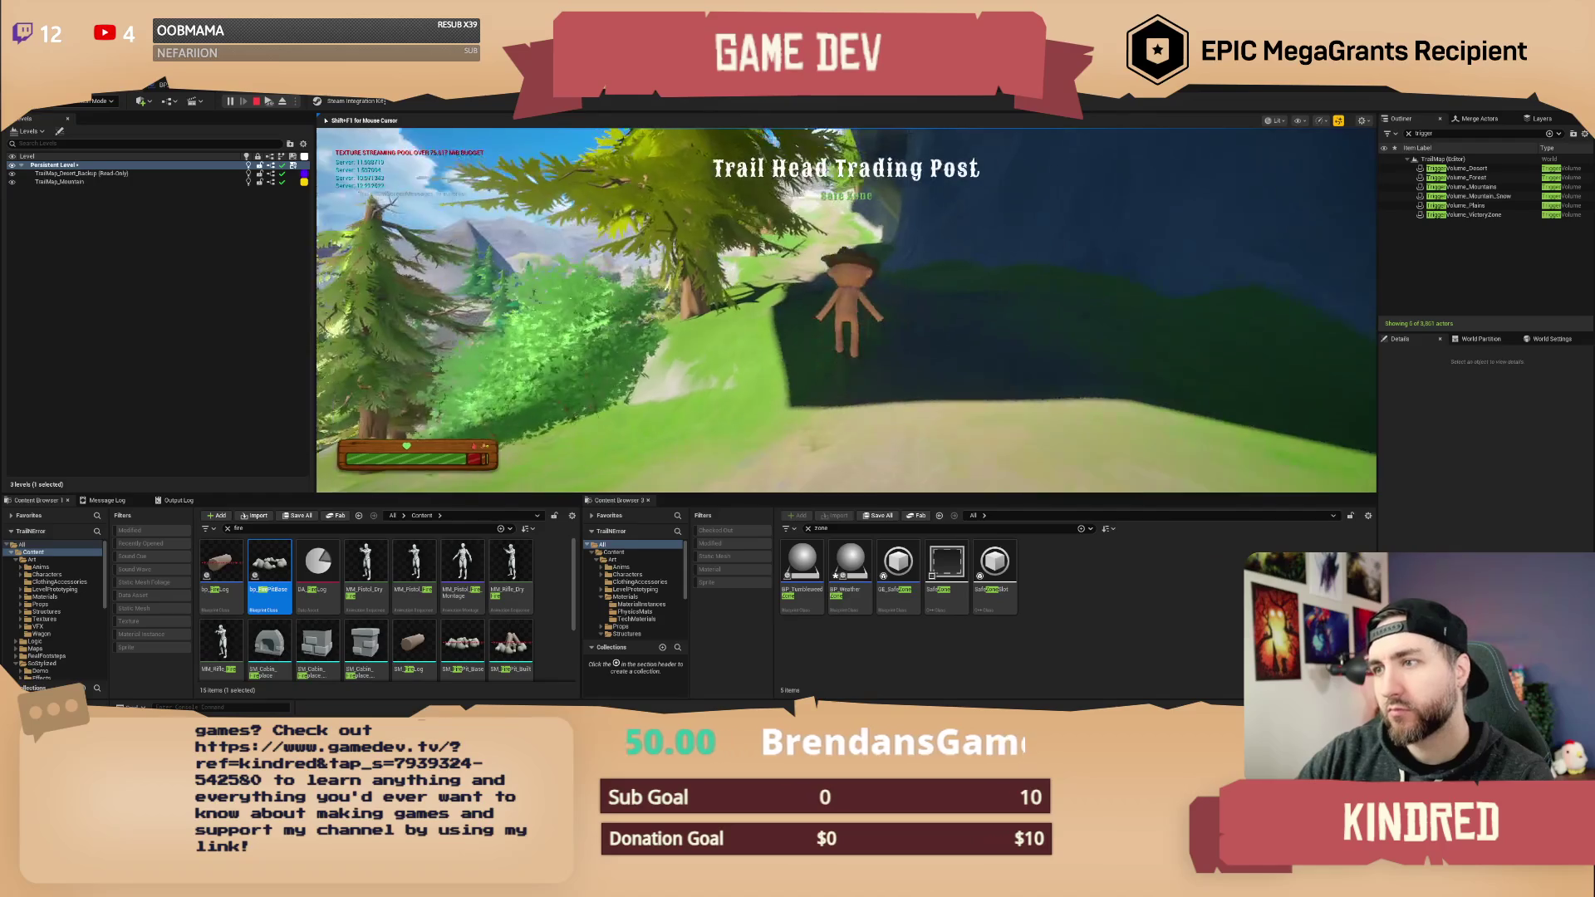
pyautogui.press('w')
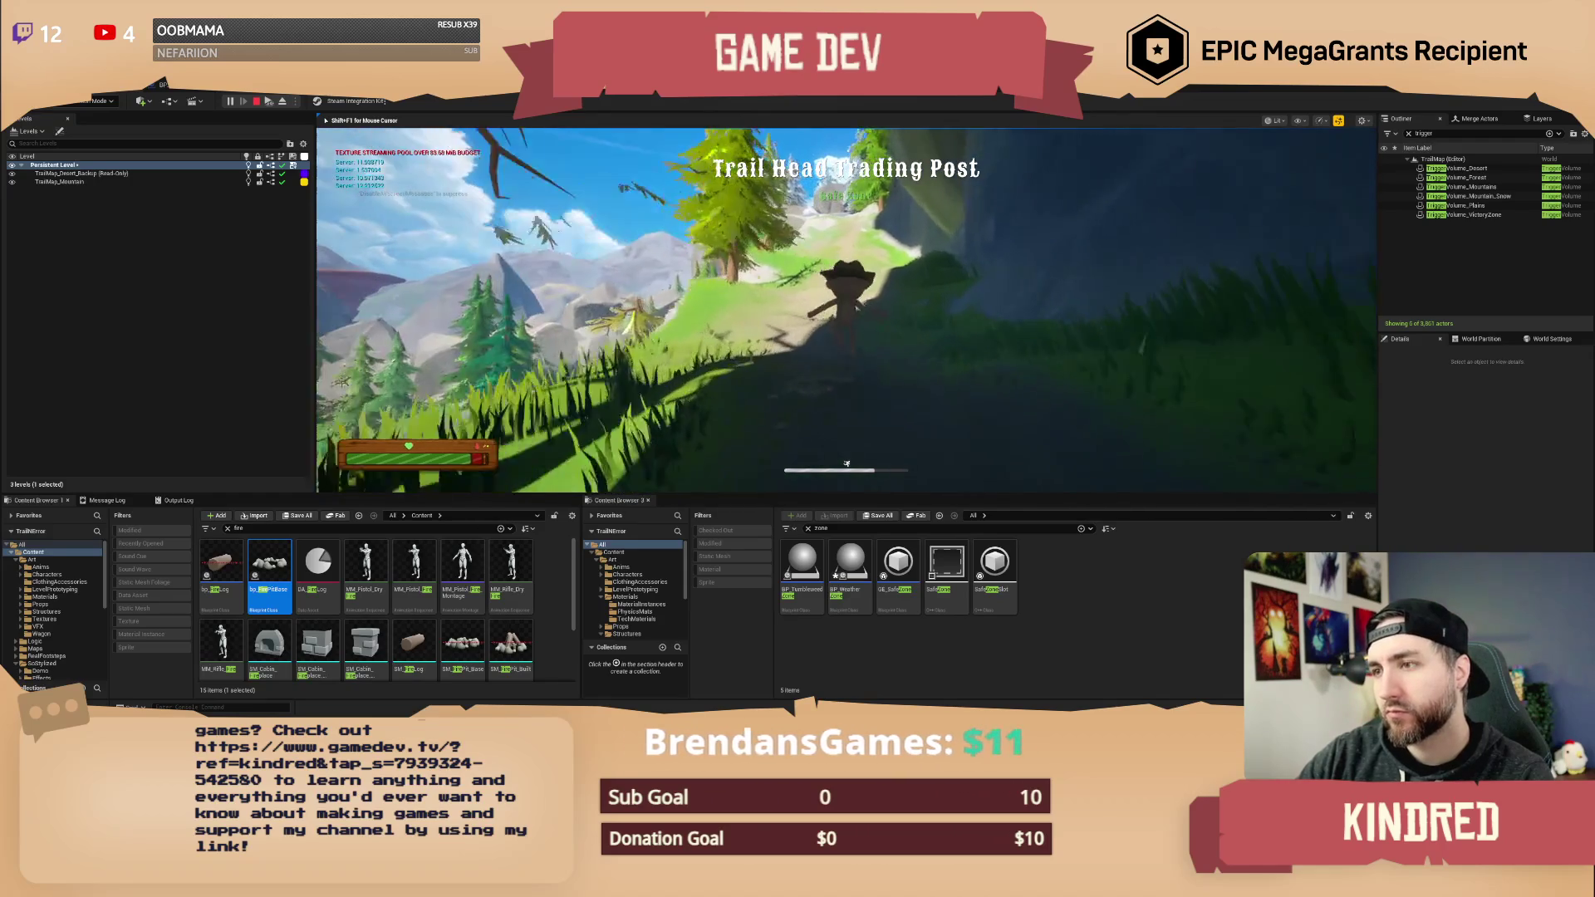
pyautogui.press('w')
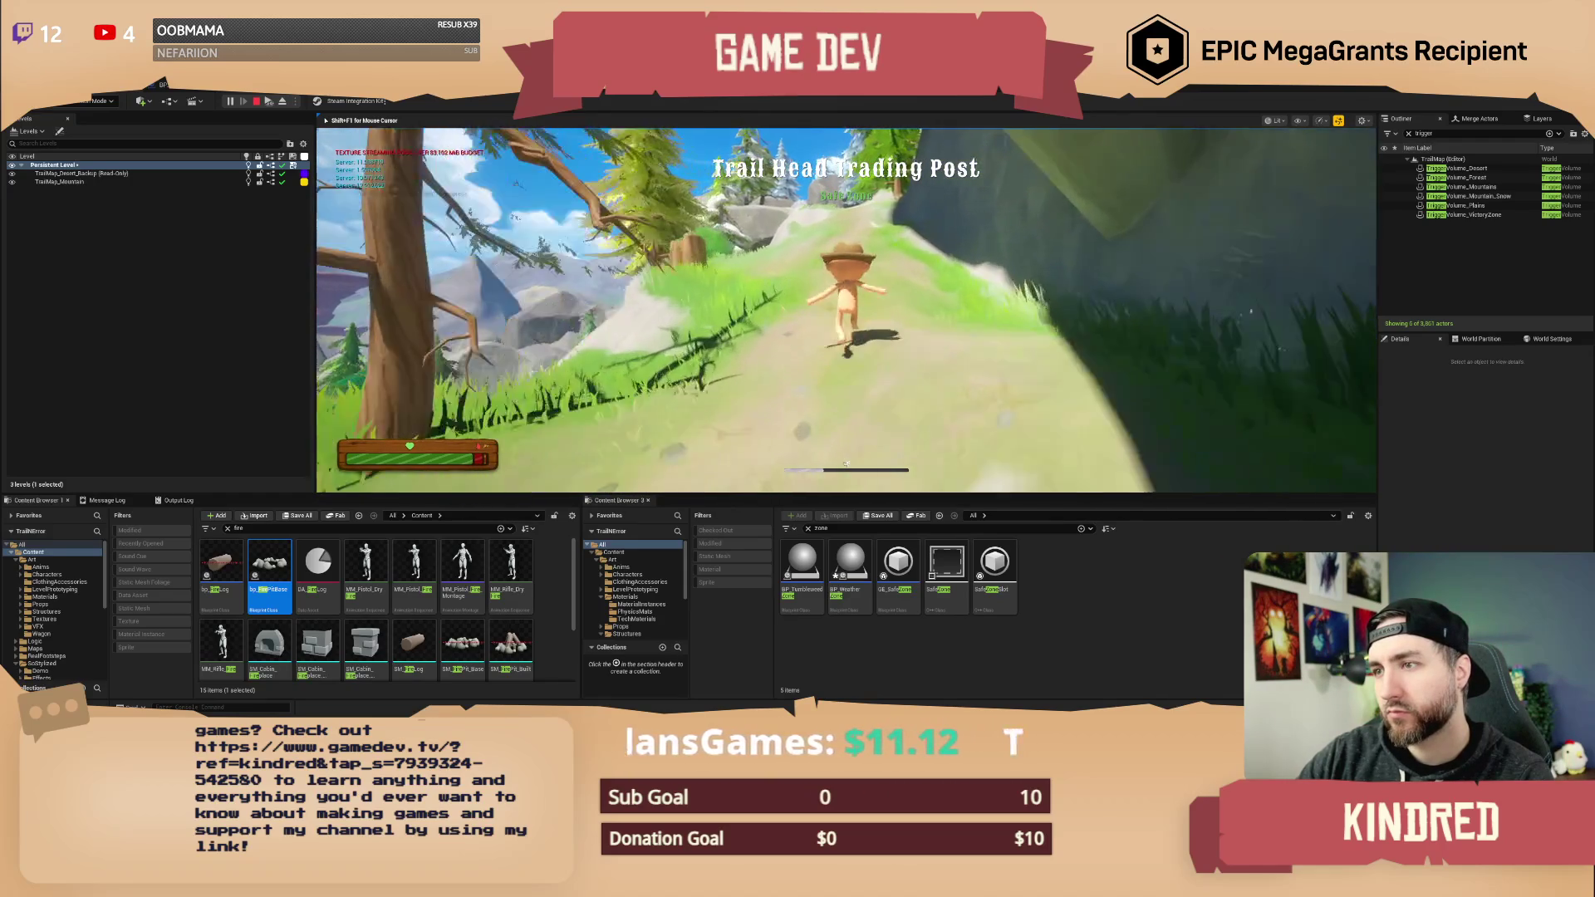
pyautogui.press('w')
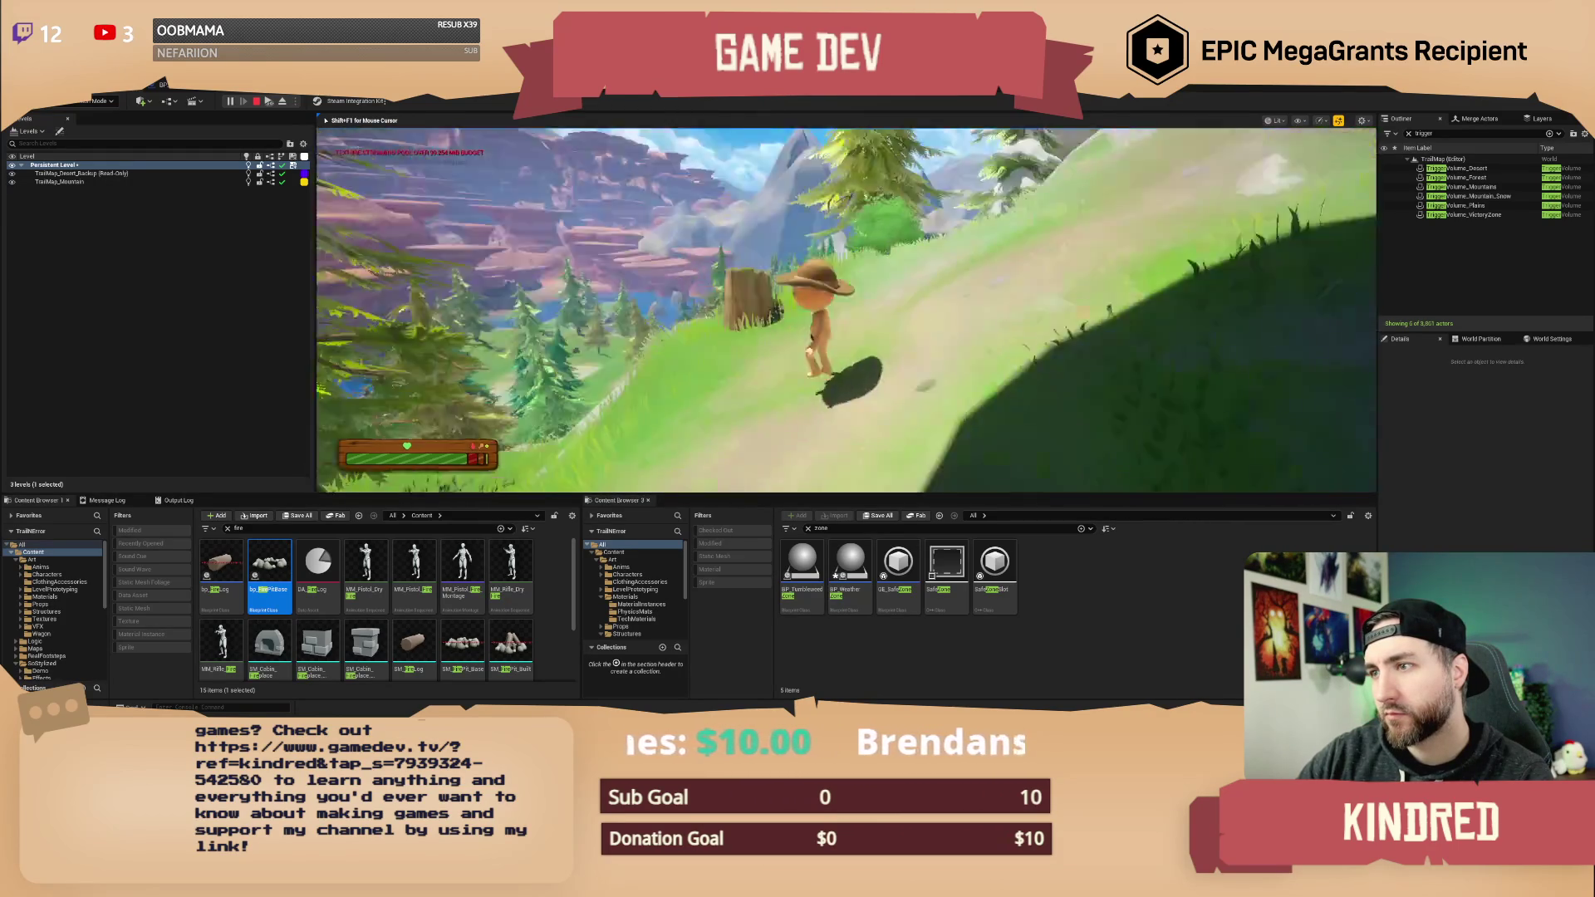
pyautogui.press('Escape')
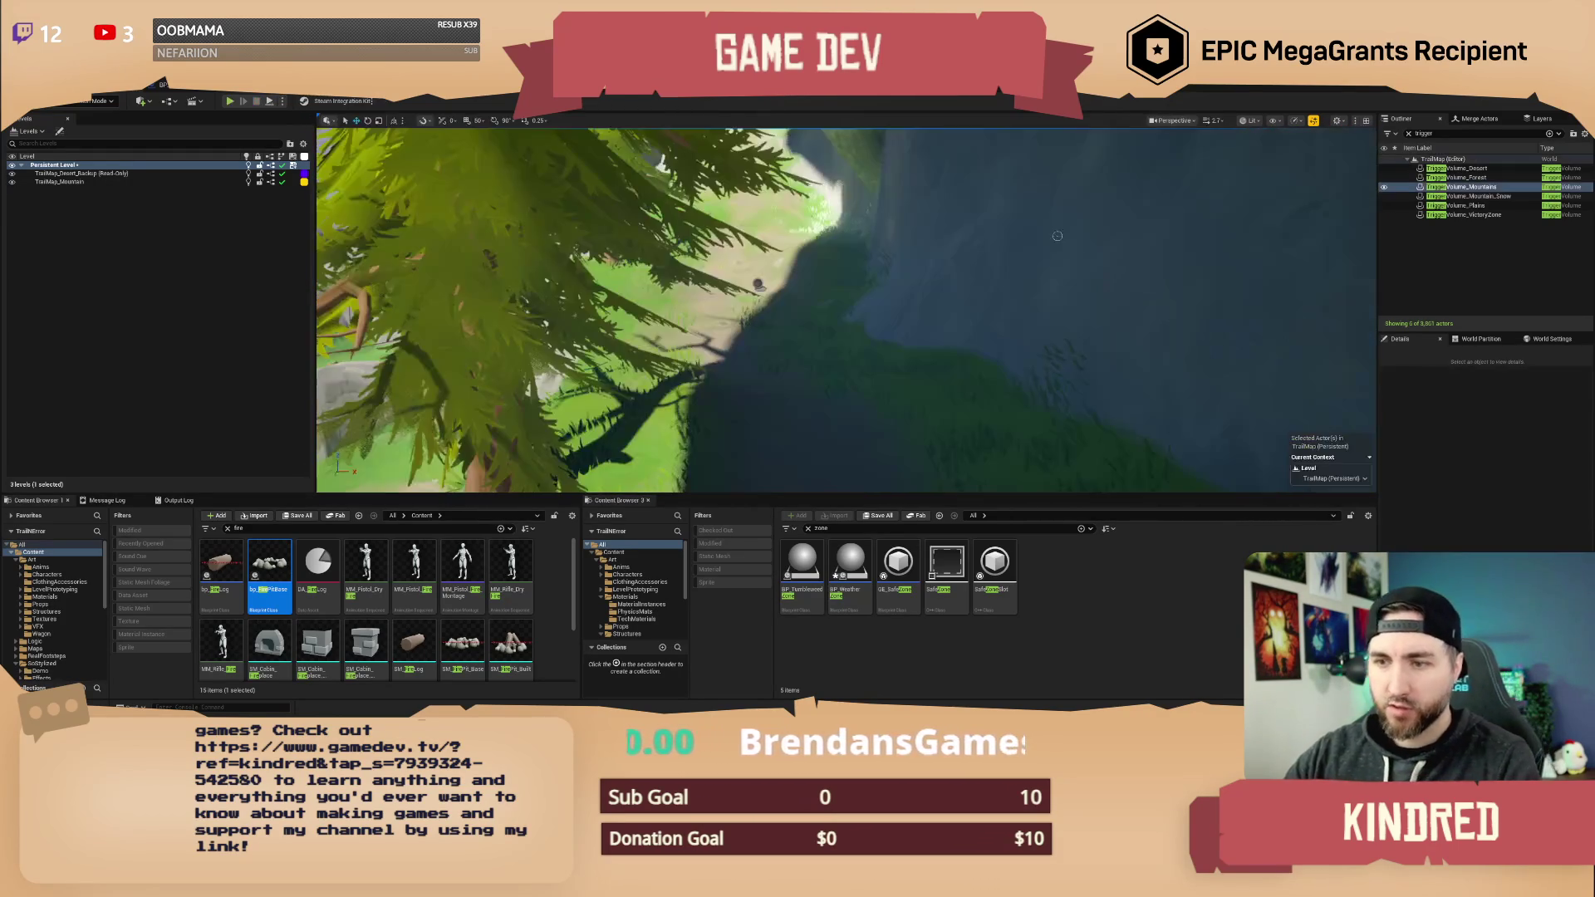
# - Focus TriggerVolume_Mountains, then check out and save the TrailMap level
pyautogui.click(1471, 186)
pyautogui.press('f')
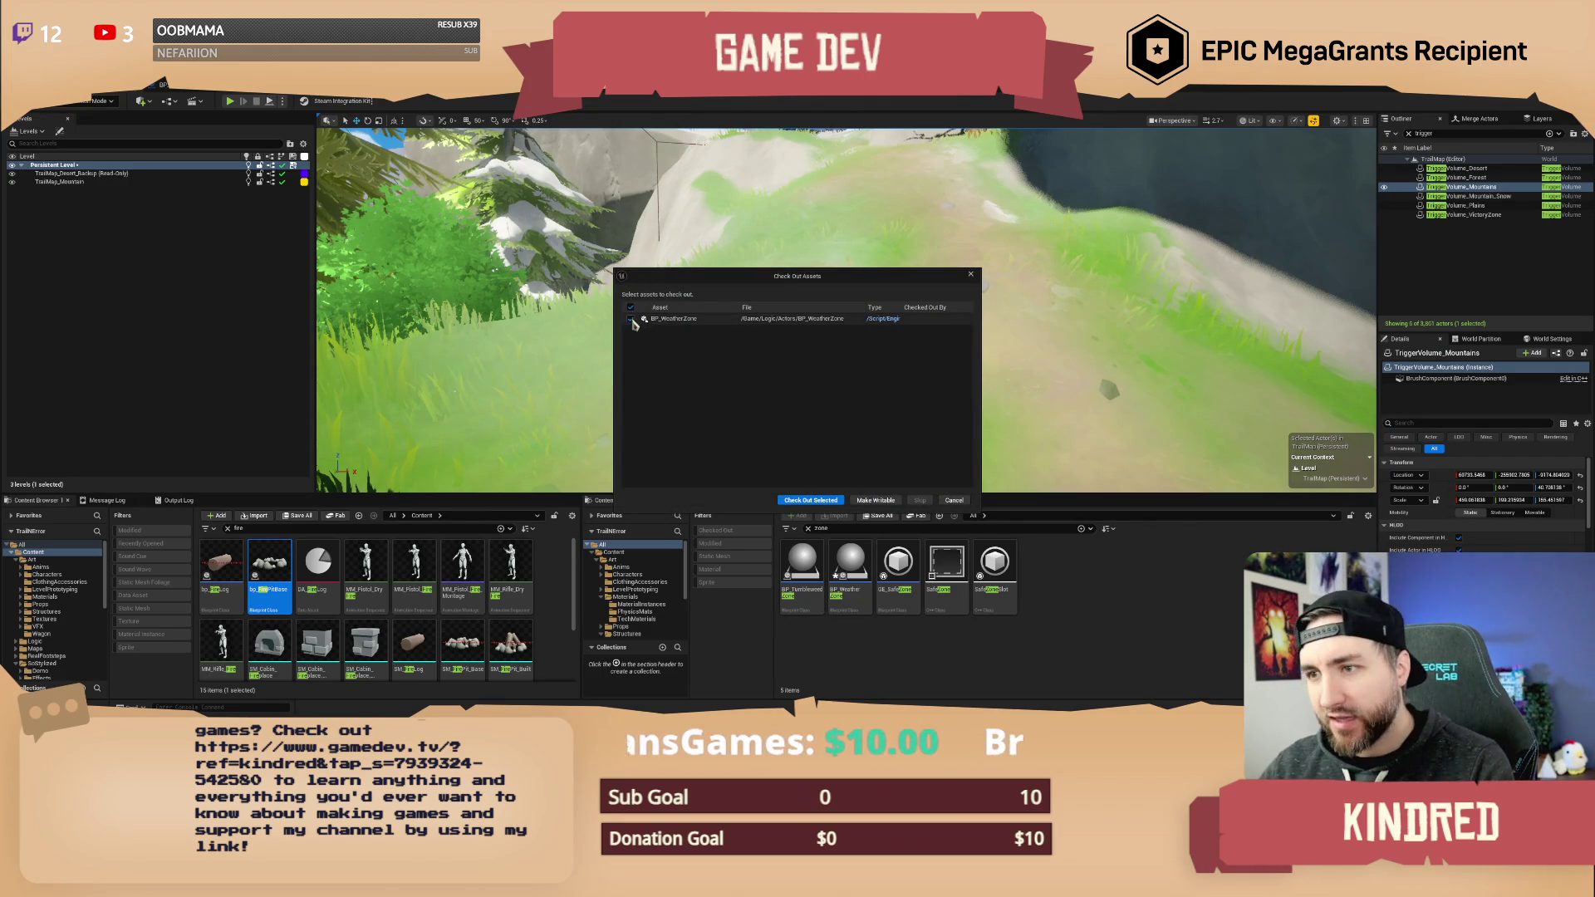
pyautogui.click(800, 502)
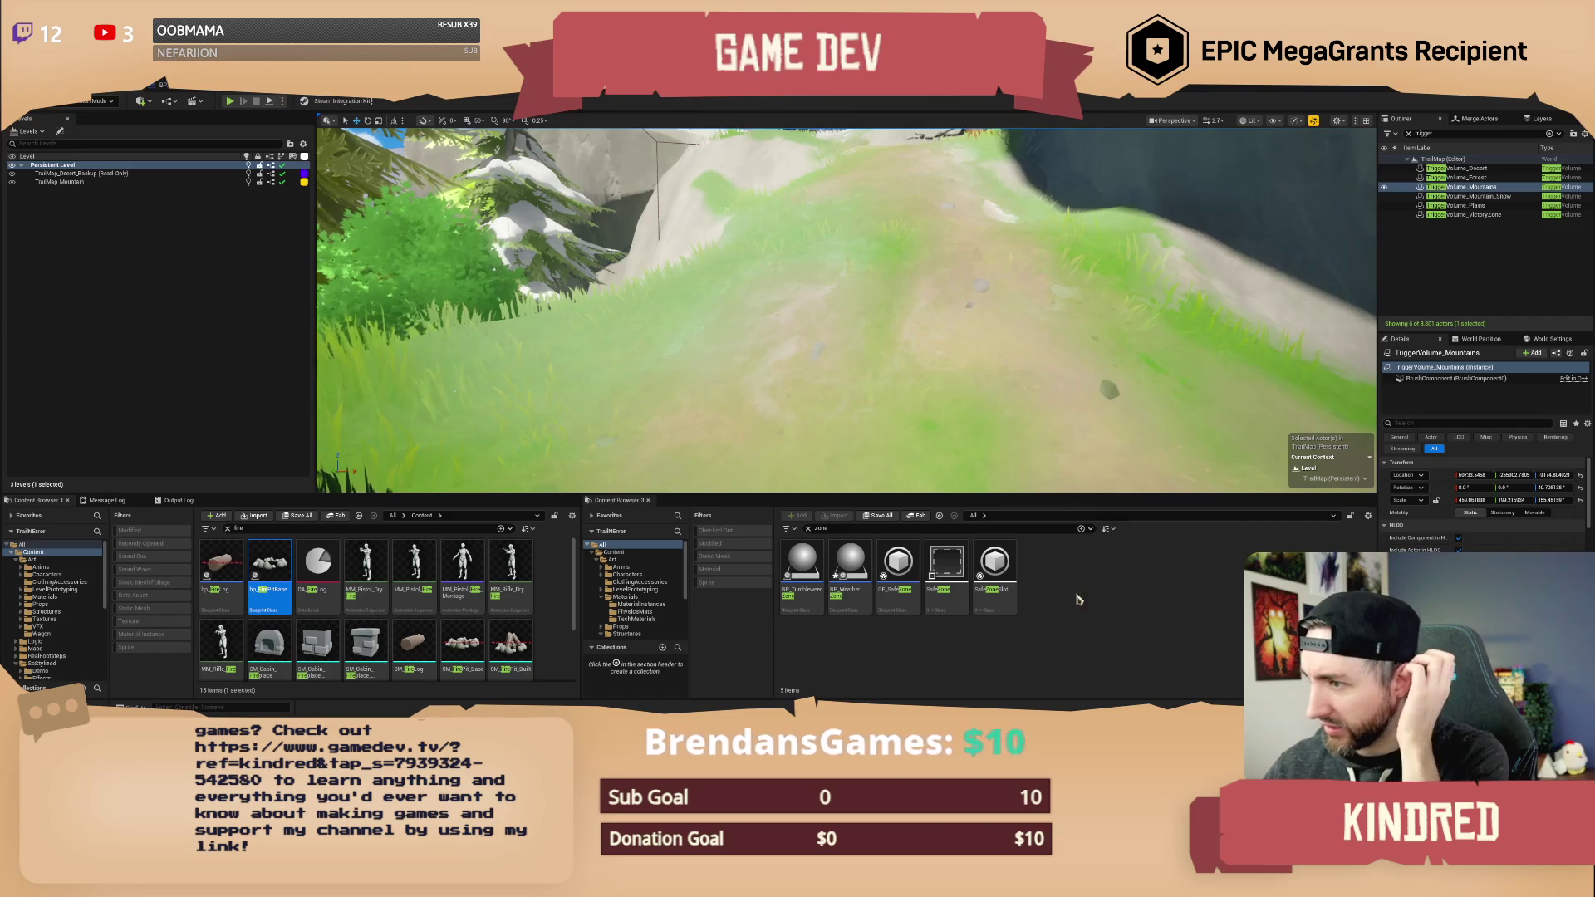
pyautogui.scroll(2, 847, 309)
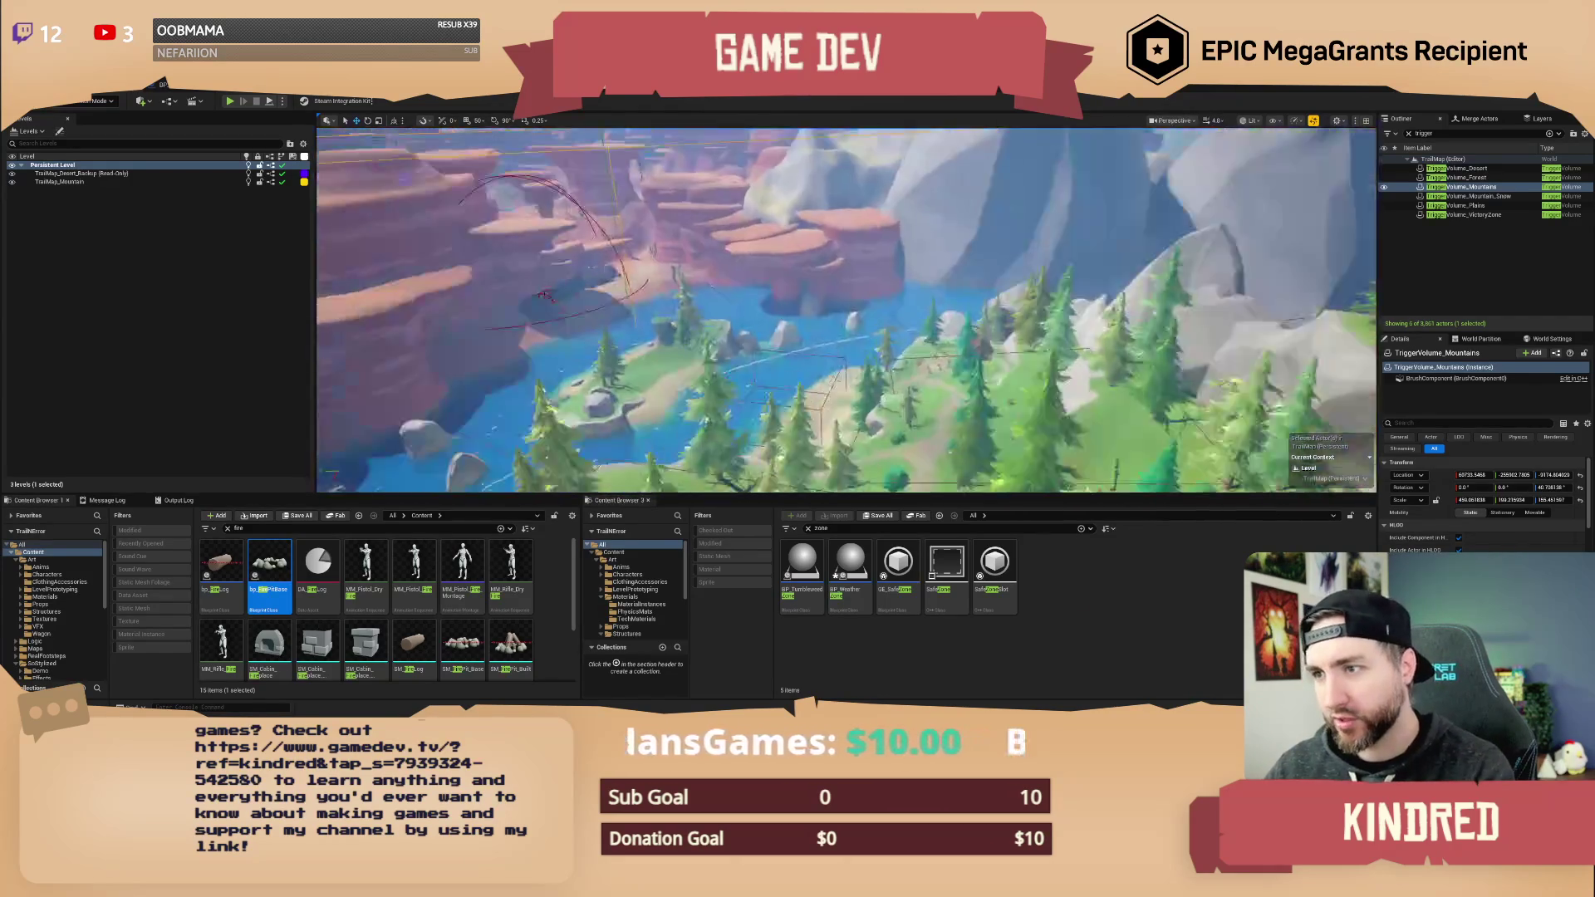
# - Fly the camera over the lake and island down the grassy slope to the rock cliffs
pyautogui.press('w')
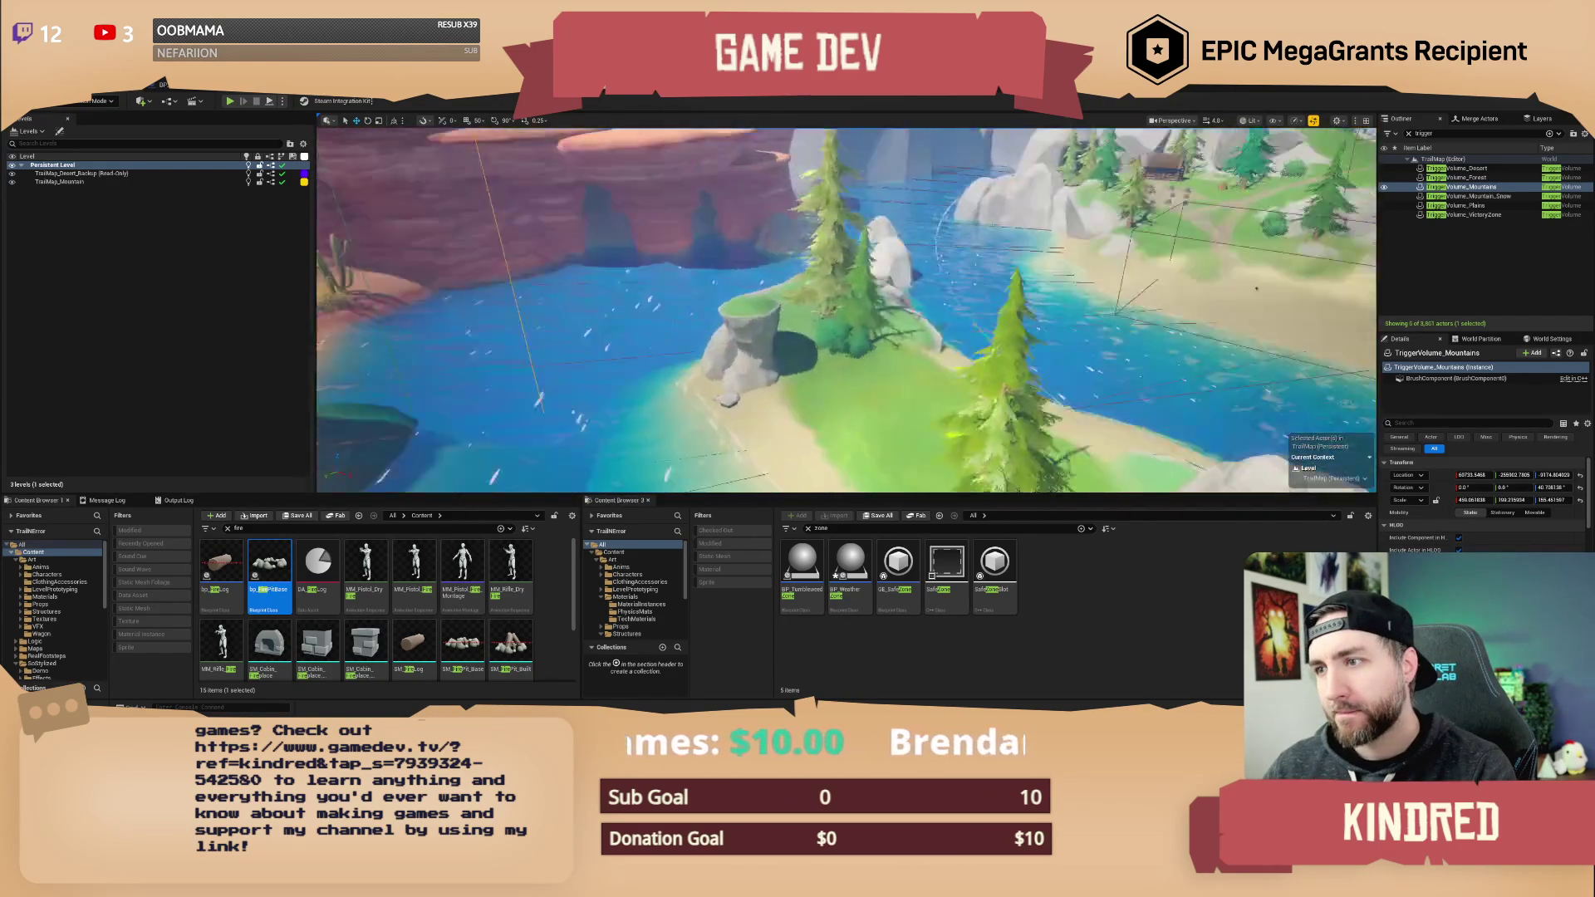
pyautogui.press('s')
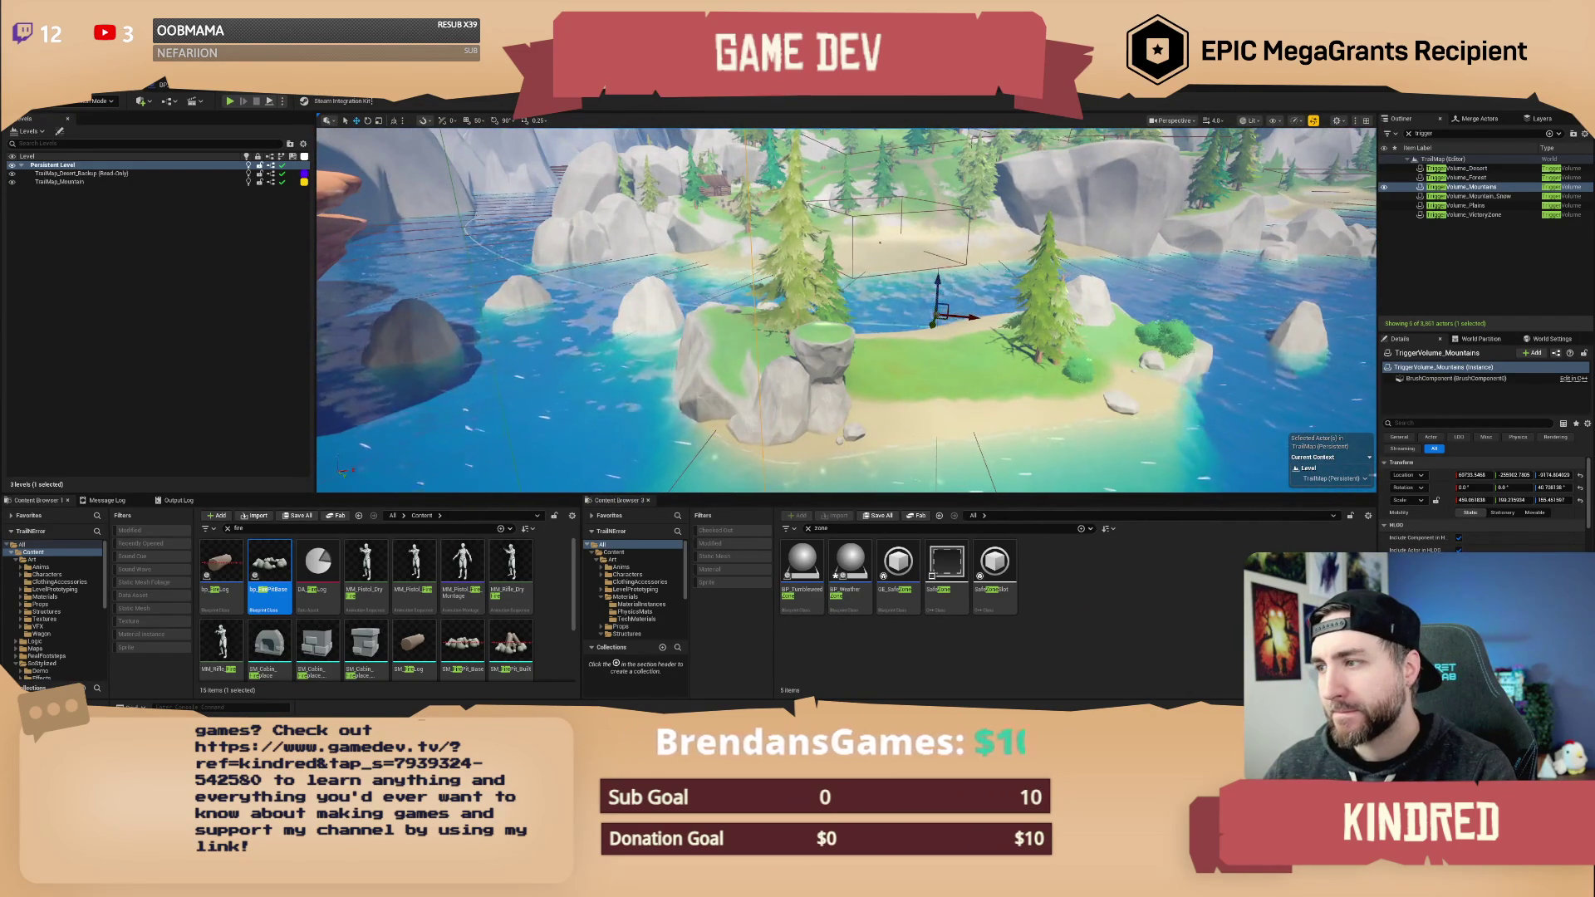
pyautogui.press('w')
pyautogui.scroll(1, 846, 310)
pyautogui.press('w')
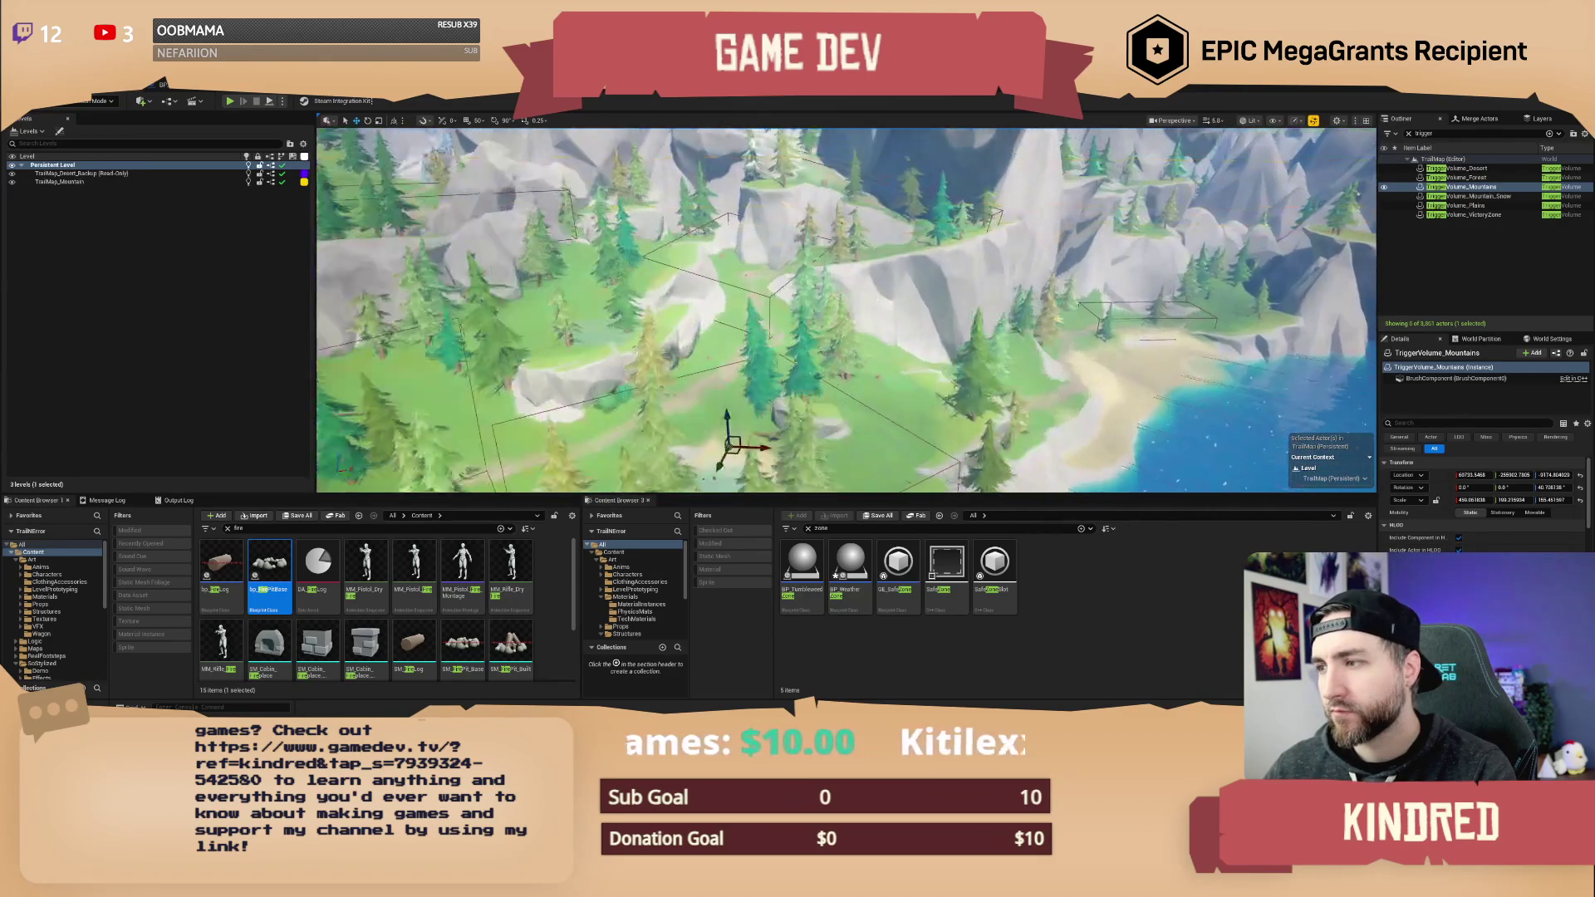
pyautogui.press('w')
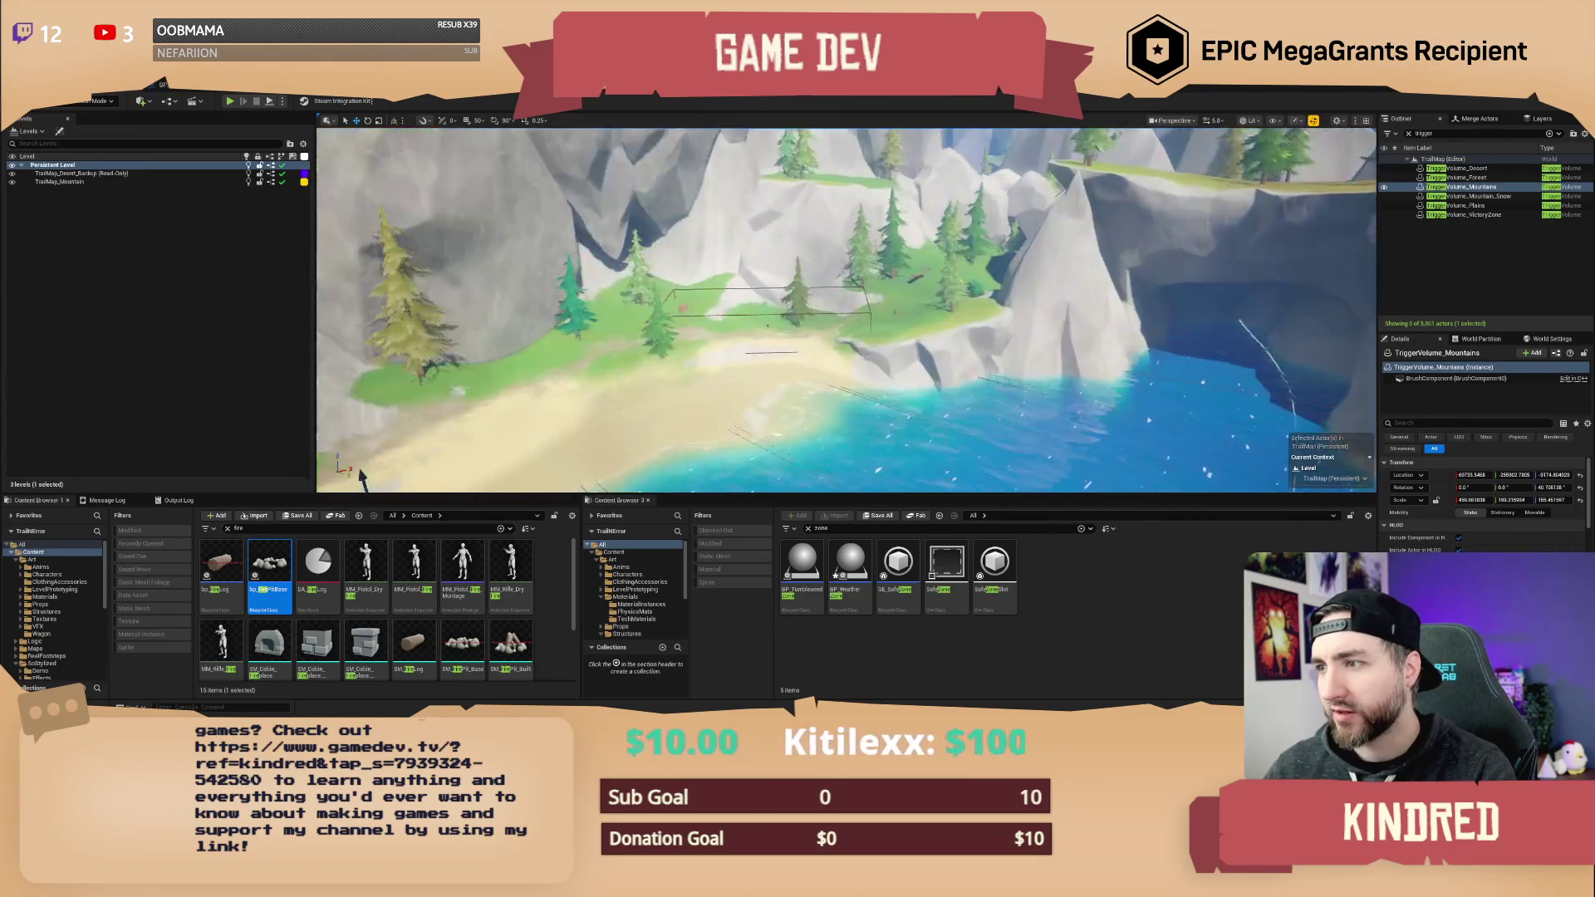
pyautogui.press('w')
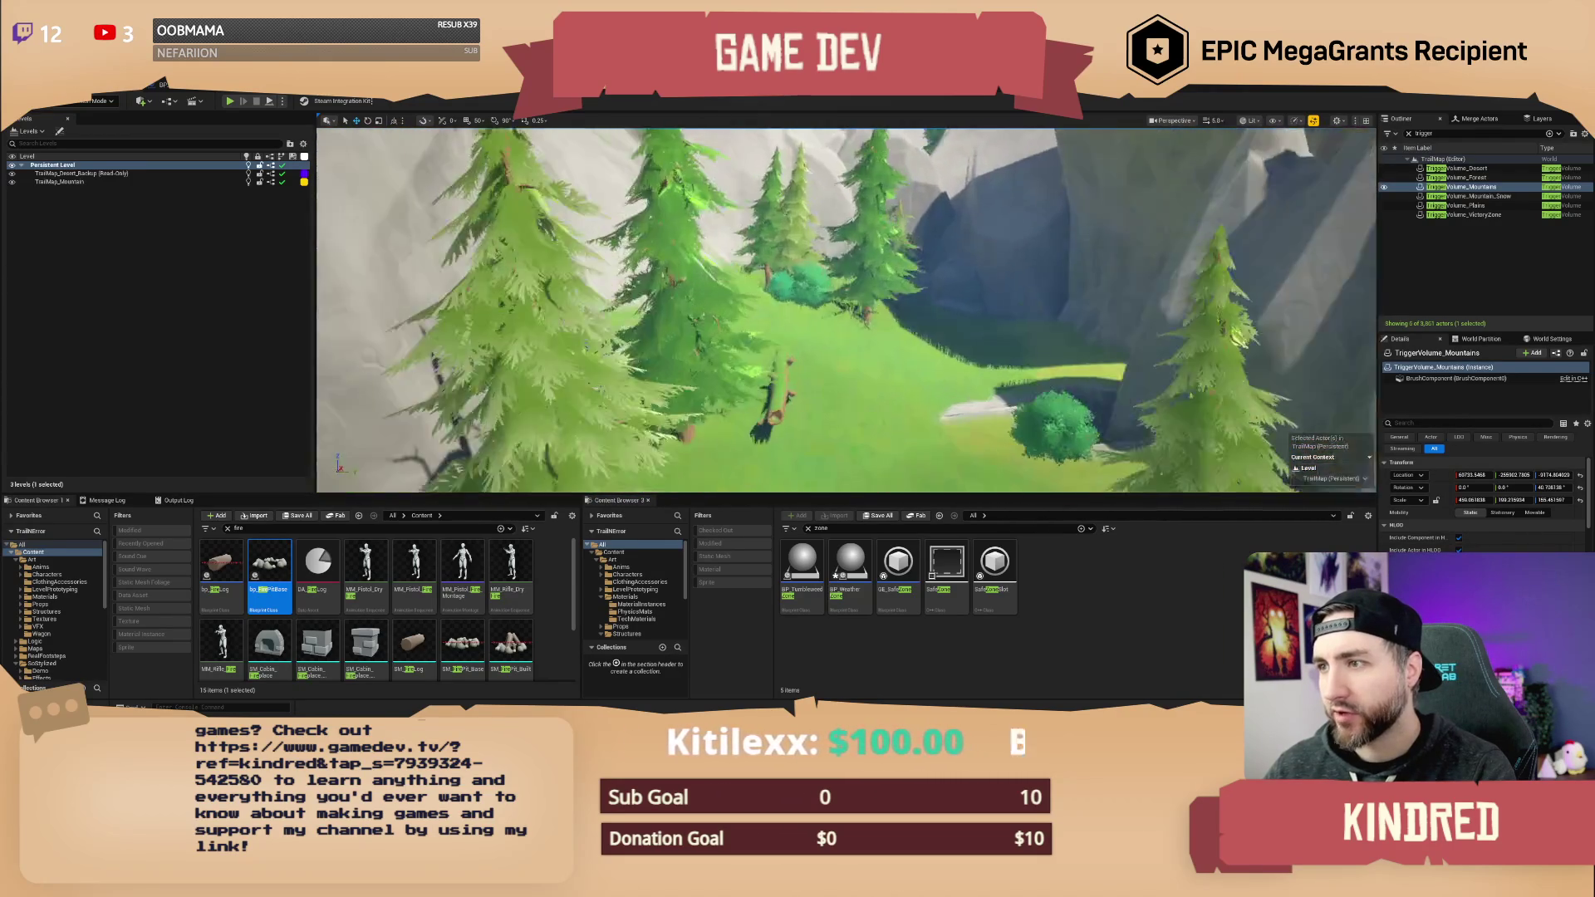
pyautogui.press('w')
pyautogui.scroll(-2, 848, 310)
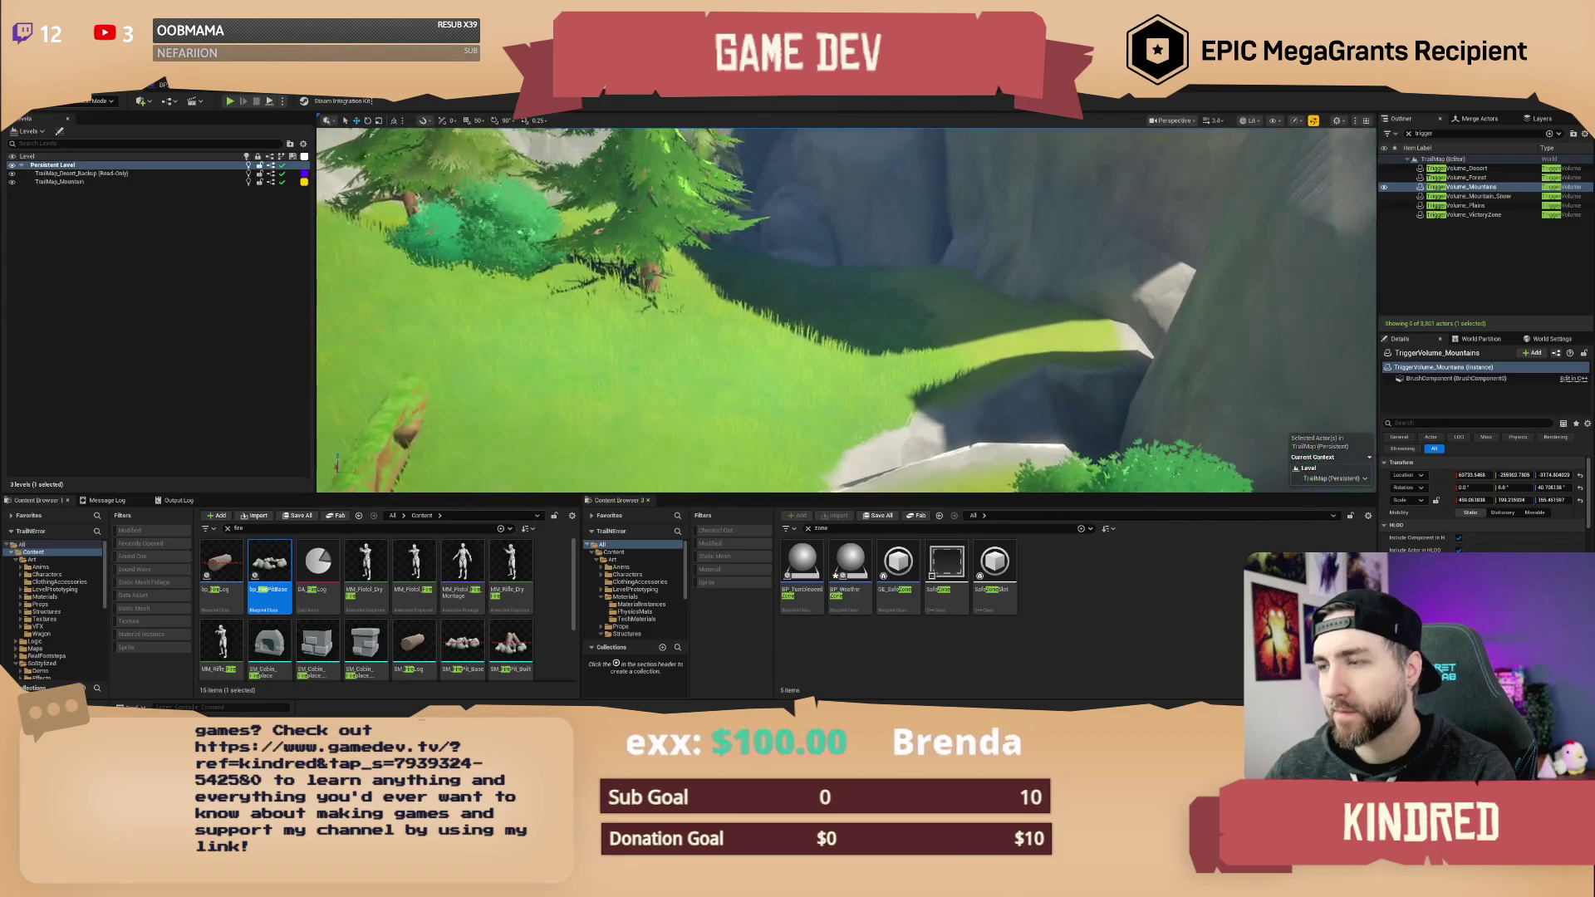
pyautogui.press('w')
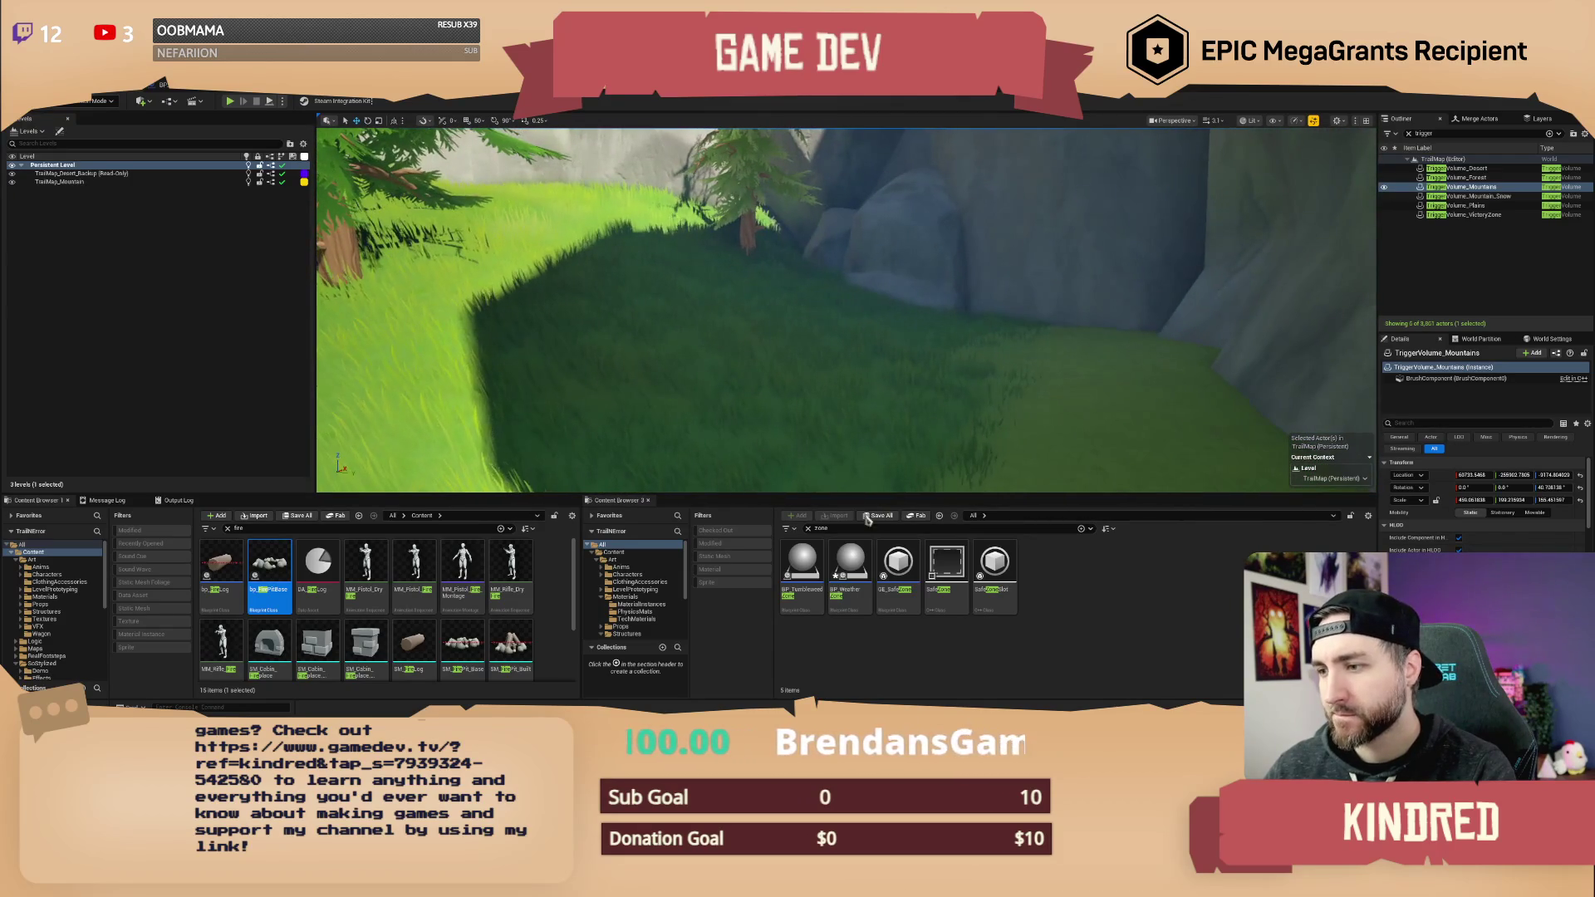
# - Search 'wagon' among static meshes and place SM_Wagon_Hull and SM_Wagon_Shell on the grass
pyautogui.write('gon')
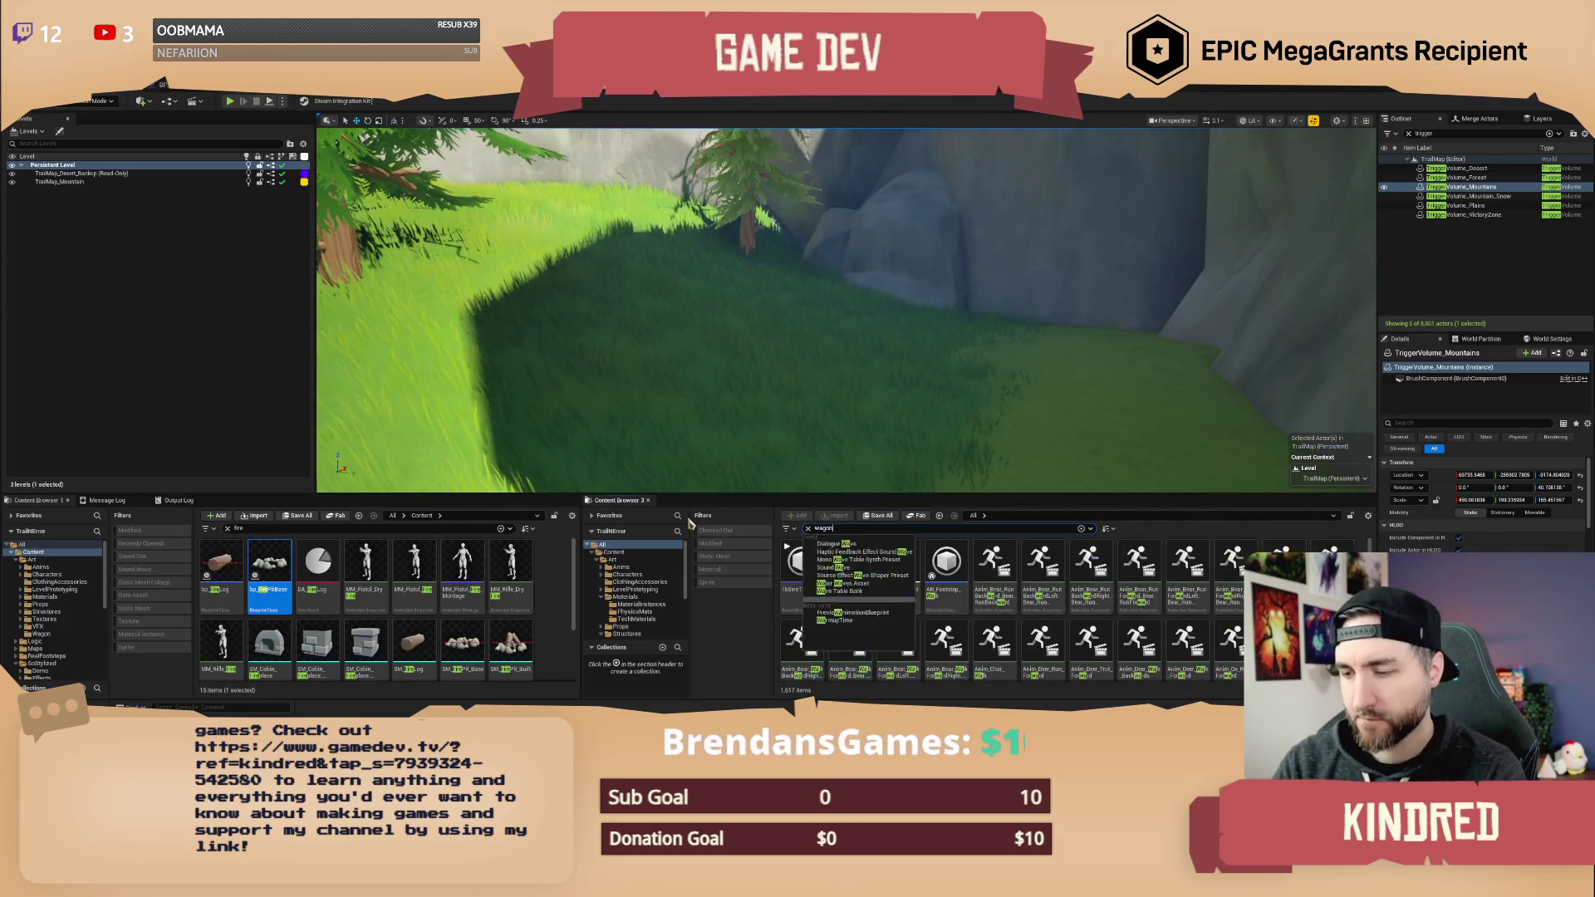
pyautogui.click(722, 557)
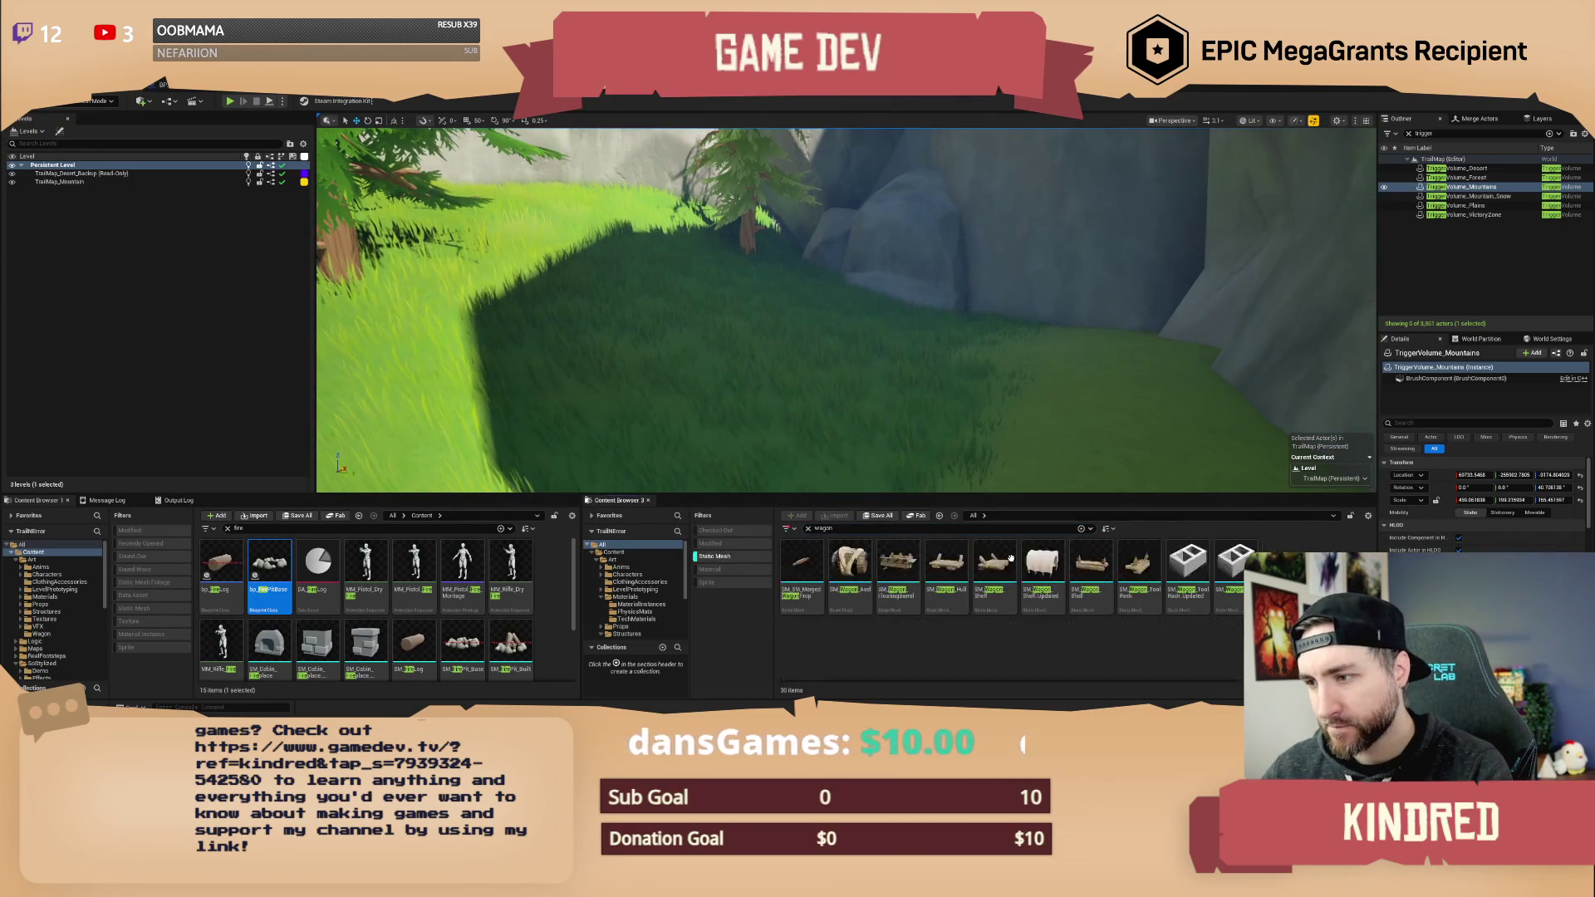
pyautogui.click(947, 569)
pyautogui.keyDown('ctrl'); pyautogui.click(1091, 569); pyautogui.keyUp('ctrl')
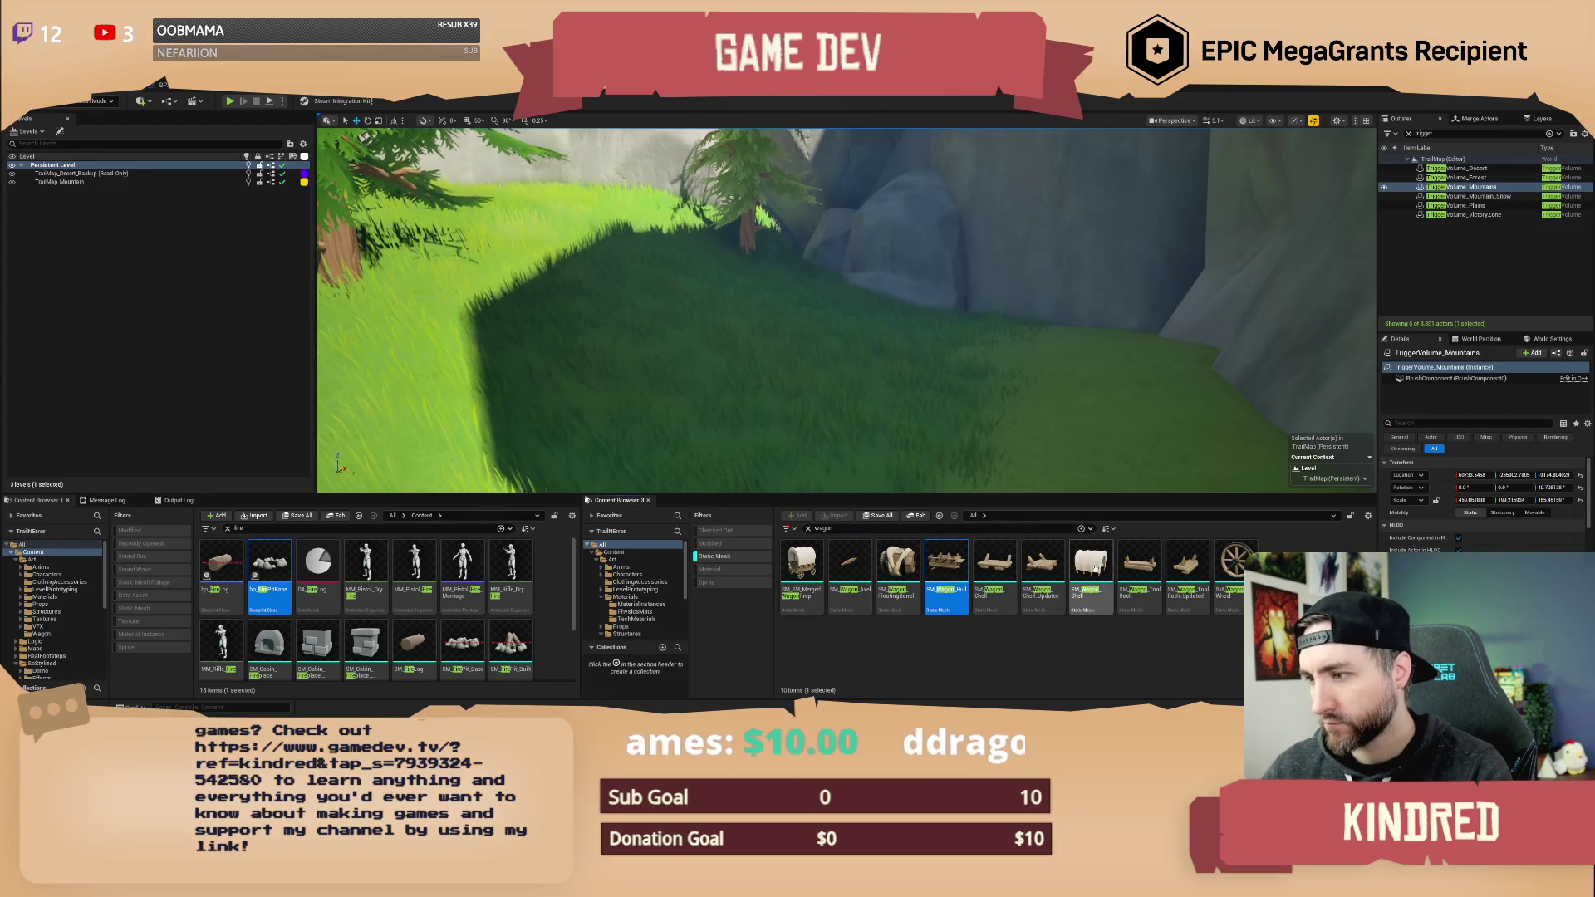
pyautogui.moveTo(947, 570)
pyautogui.mouseDown()
pyautogui.moveTo(947, 366)
pyautogui.moveTo(760, 345)
pyautogui.moveTo(702, 314)
pyautogui.moveTo(707, 299)
pyautogui.moveTo(722, 315)
pyautogui.mouseUp()
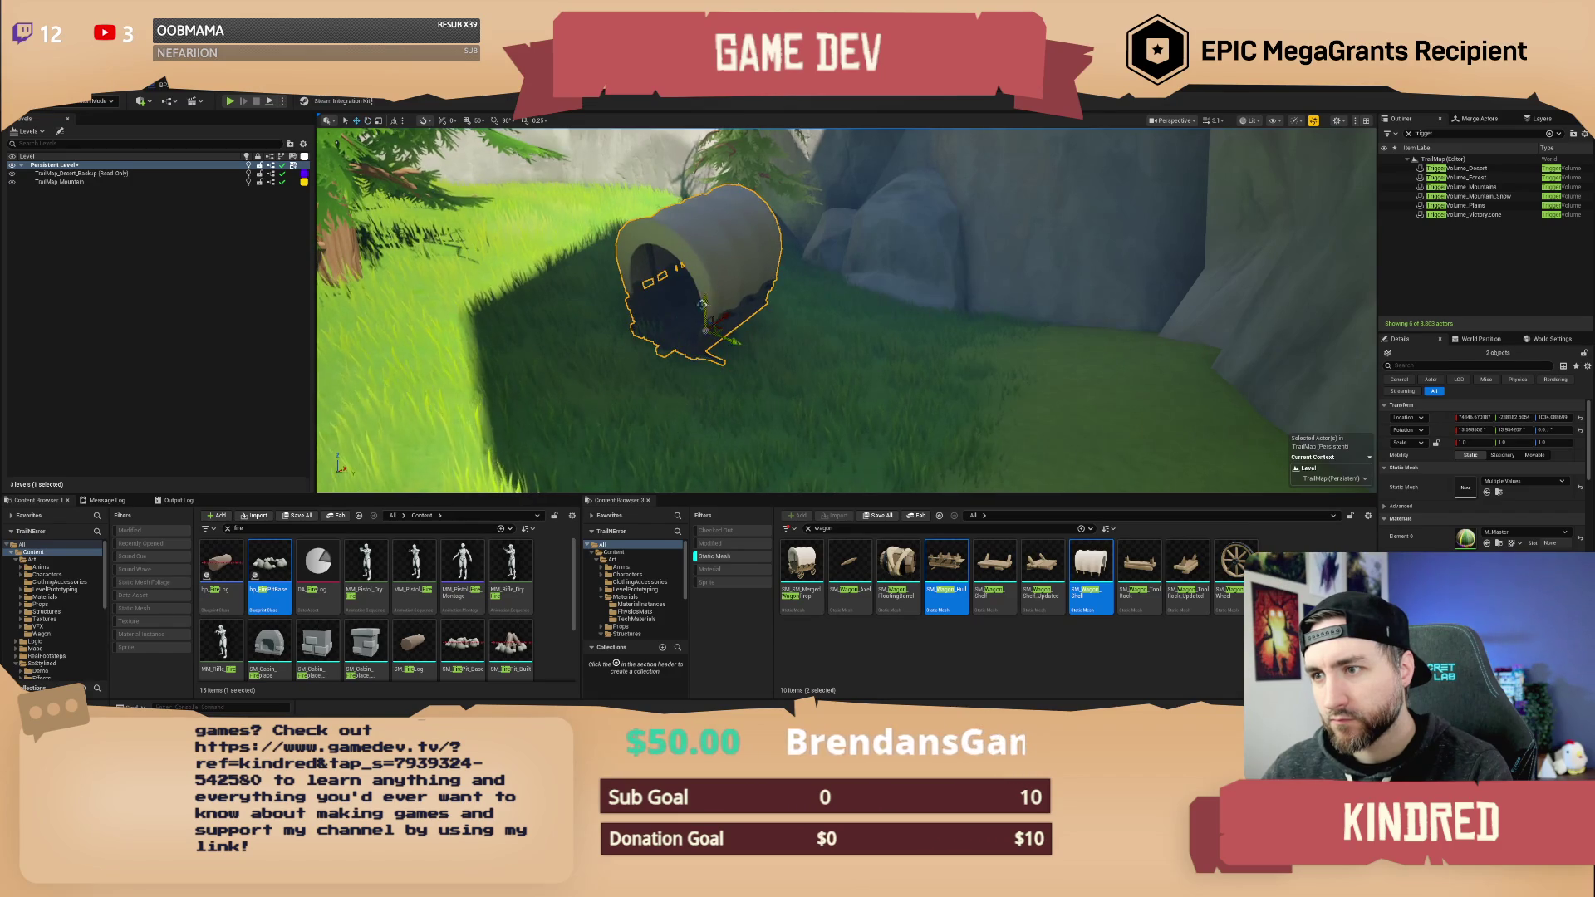
# - Drop the wagon onto the ground and turn it about -6.74°
pyautogui.press('w')
pyautogui.press('End')
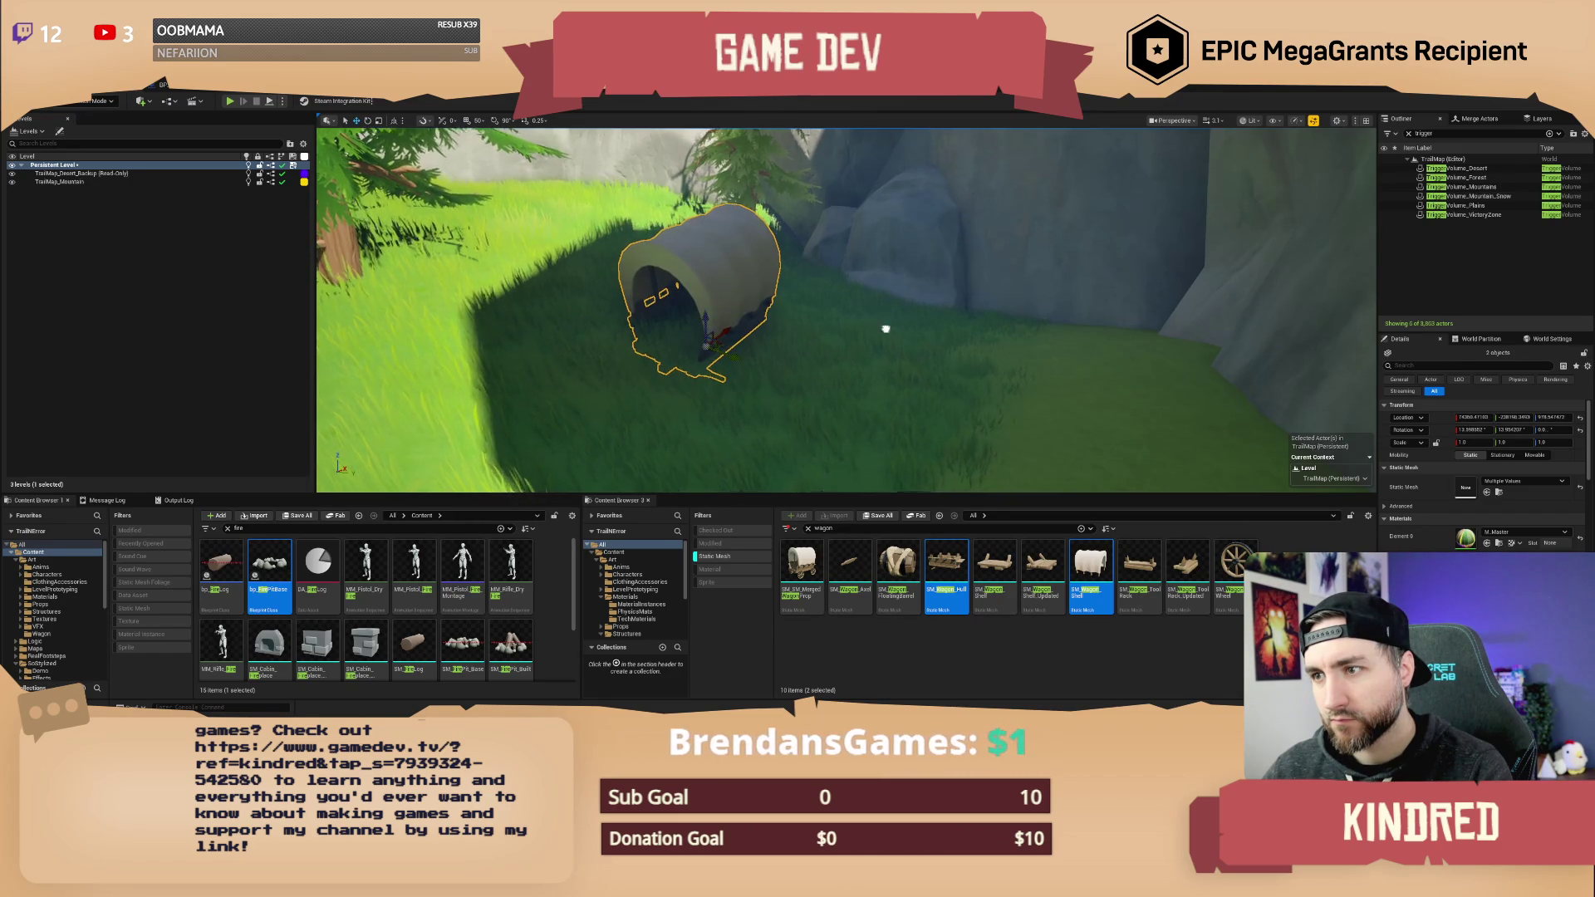
pyautogui.scroll(5, 704, 318)
pyautogui.scroll(3, 727, 336)
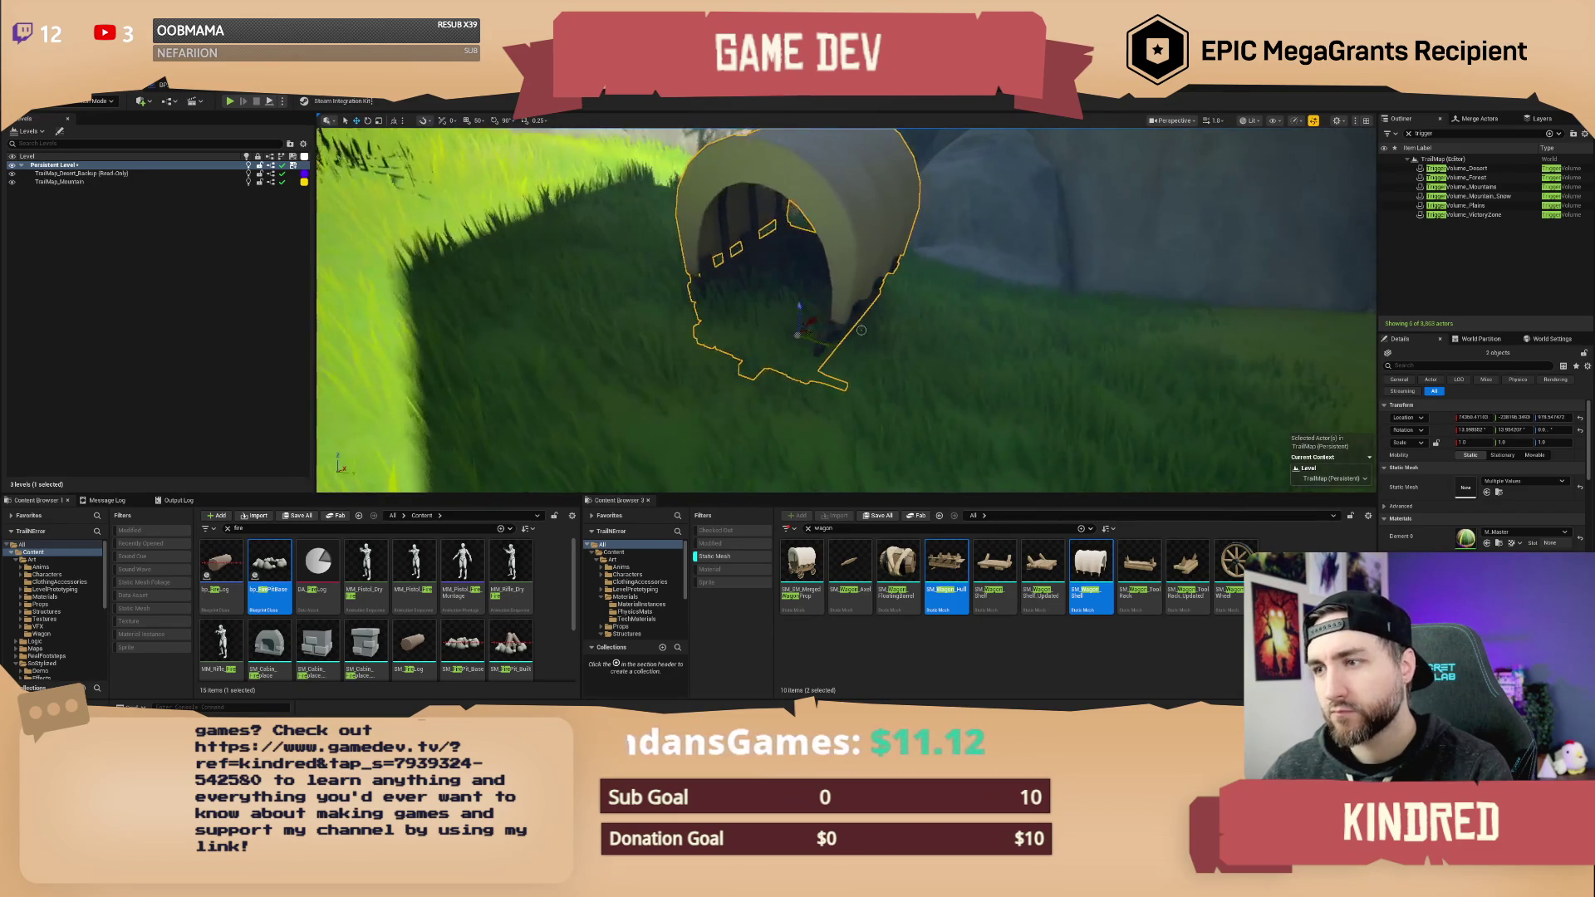
pyautogui.press('e')
pyautogui.moveTo(811, 293); pyautogui.dragTo(798, 288)
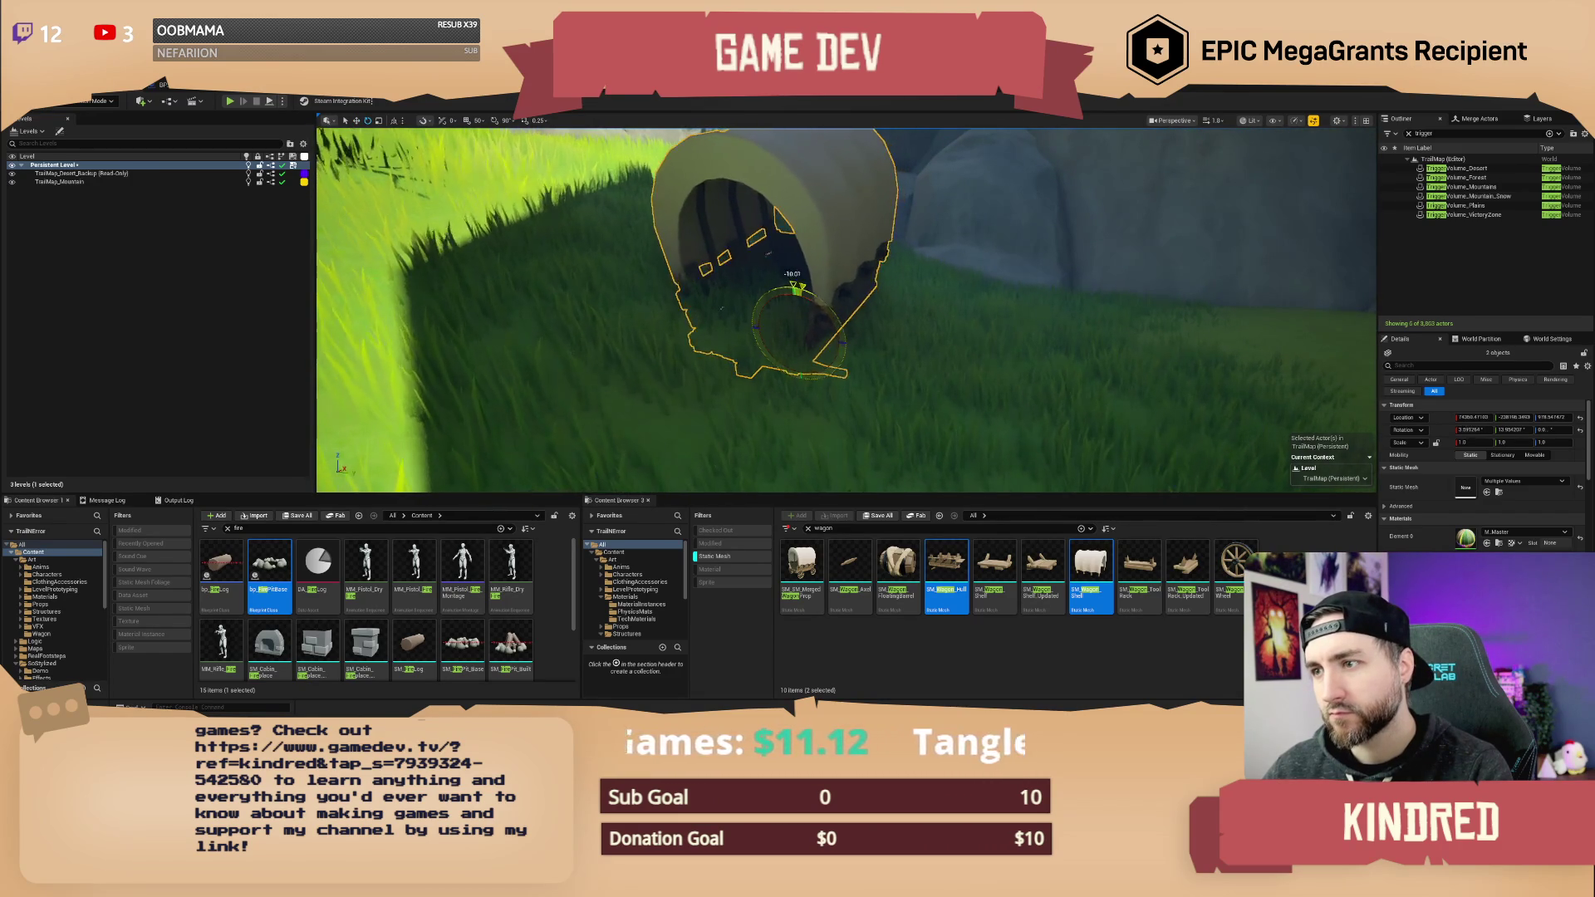
pyautogui.press('Escape')
pyautogui.scroll(-5, 846, 310)
pyautogui.scroll(3, 846, 310)
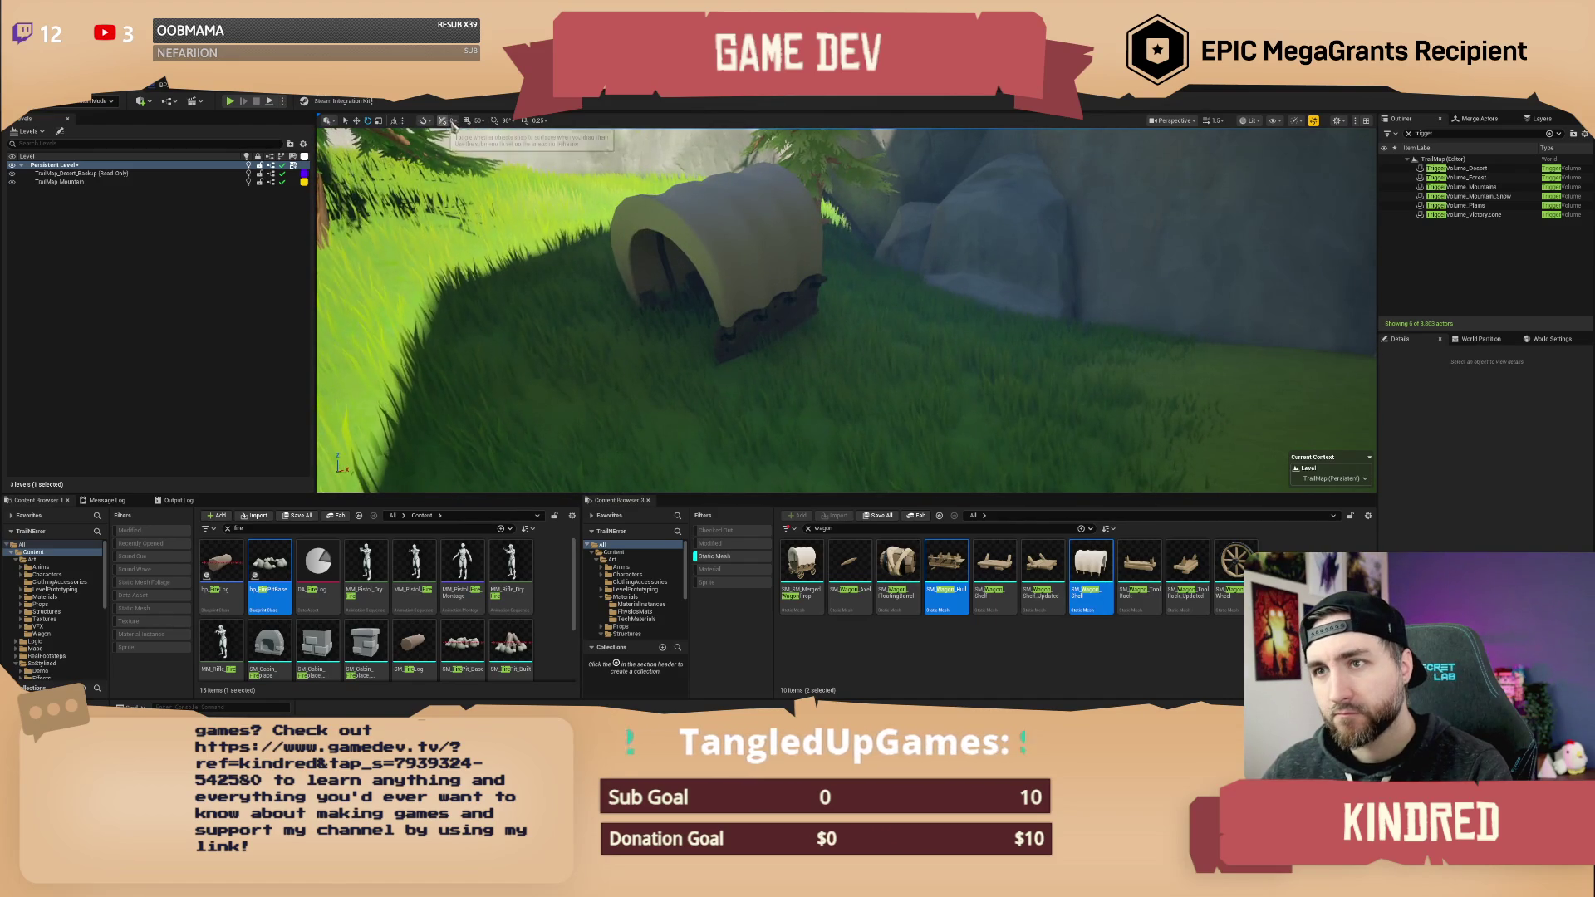
# - Place SM_Wagon_Axel beside the wagon, then delete a briefly added fire pit
pyautogui.moveTo(850, 565)
pyautogui.mouseDown()
pyautogui.moveTo(681, 363)
pyautogui.moveTo(715, 391)
pyautogui.mouseUp()
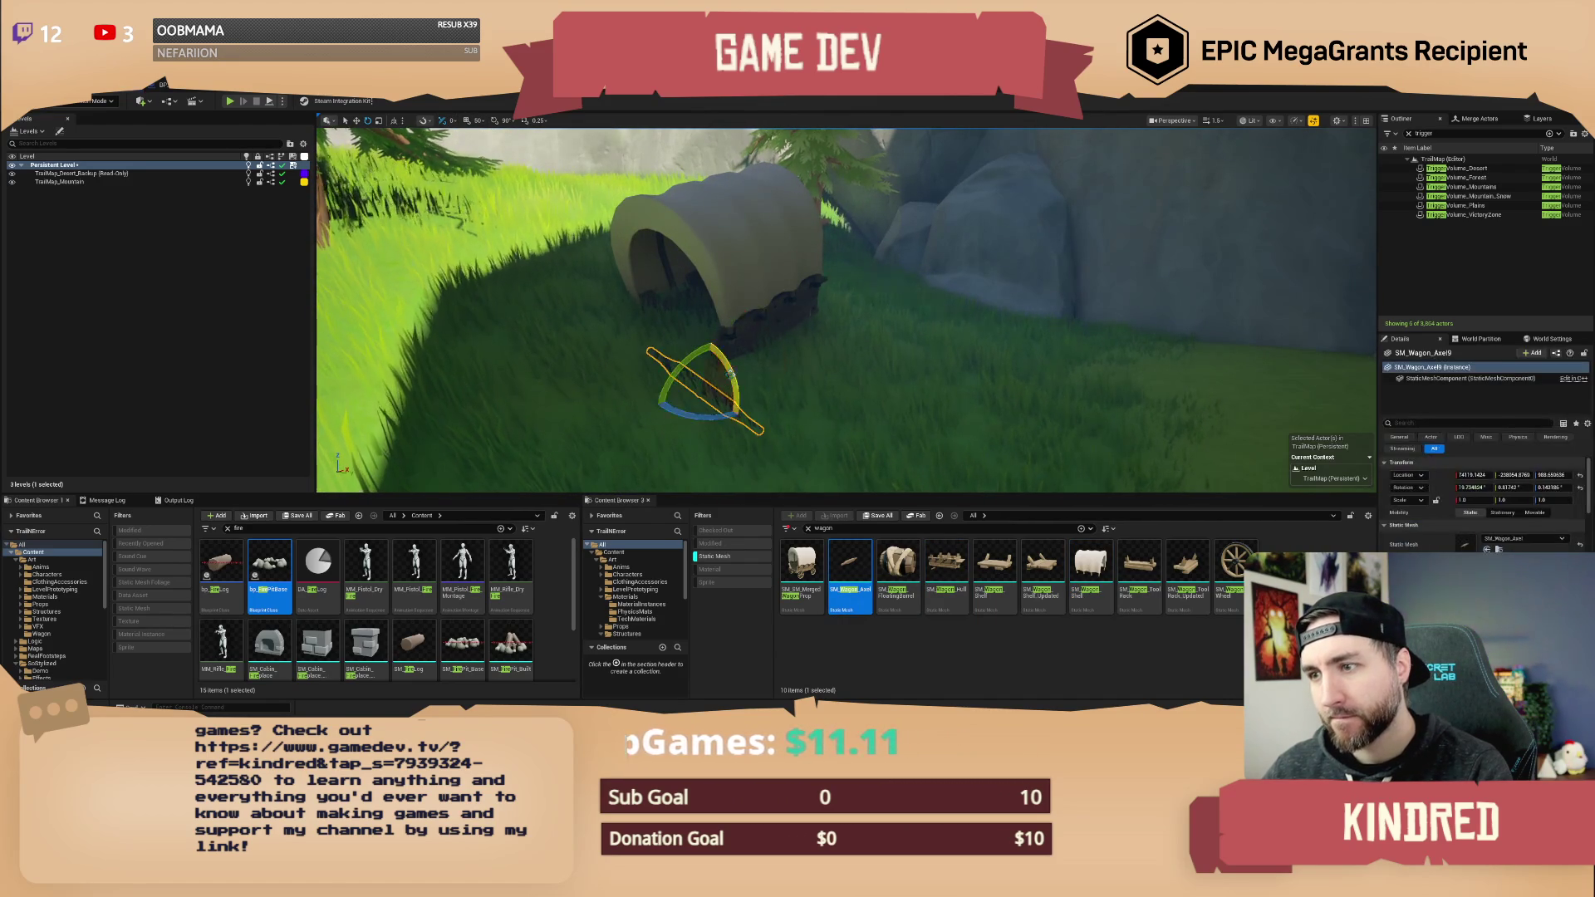
pyautogui.scroll(1, 725, 394)
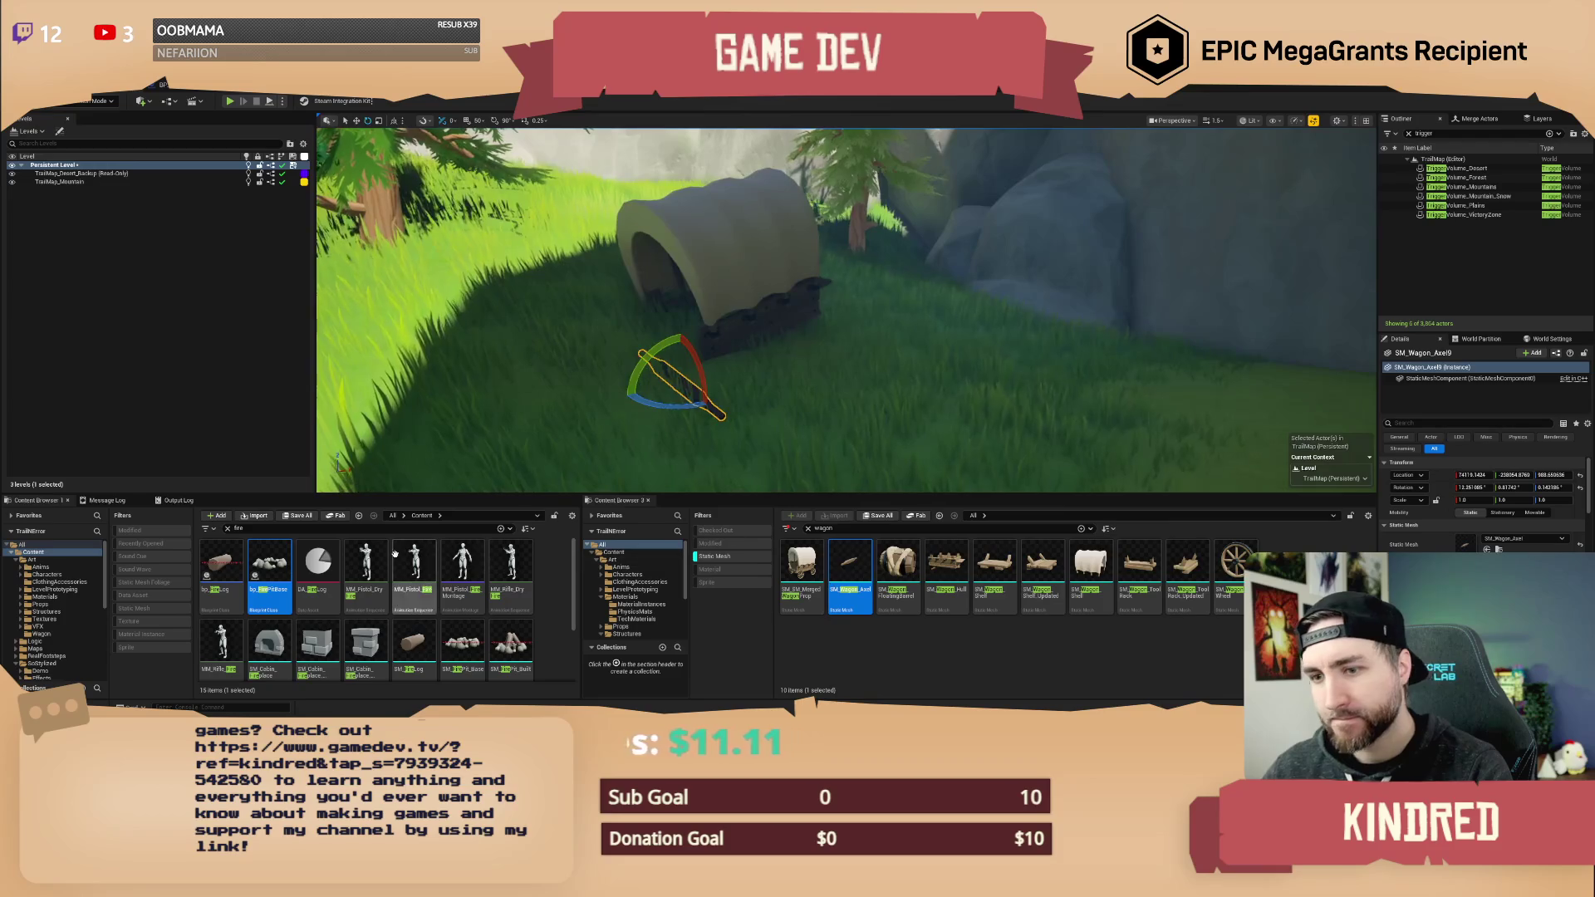
pyautogui.moveTo(268, 567)
pyautogui.mouseDown()
pyautogui.moveTo(881, 465)
pyautogui.moveTo(864, 453)
pyautogui.mouseUp()
pyautogui.press('Delete')
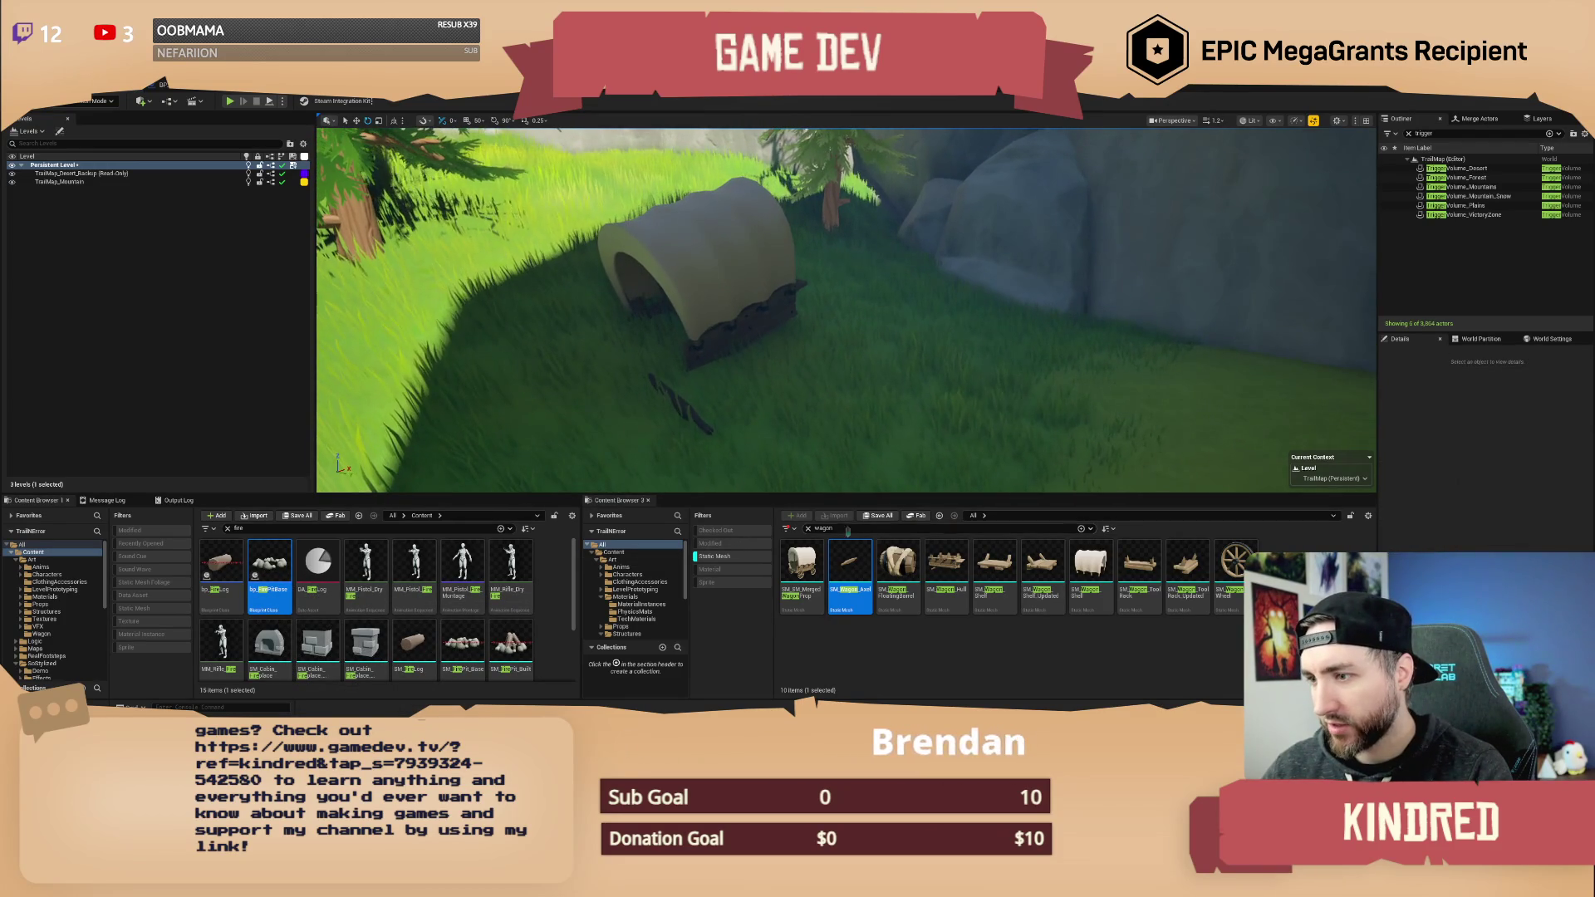
# - Search 'wheel' and place bp_WagonWheel beside the wagon
pyautogui.click(846, 529)
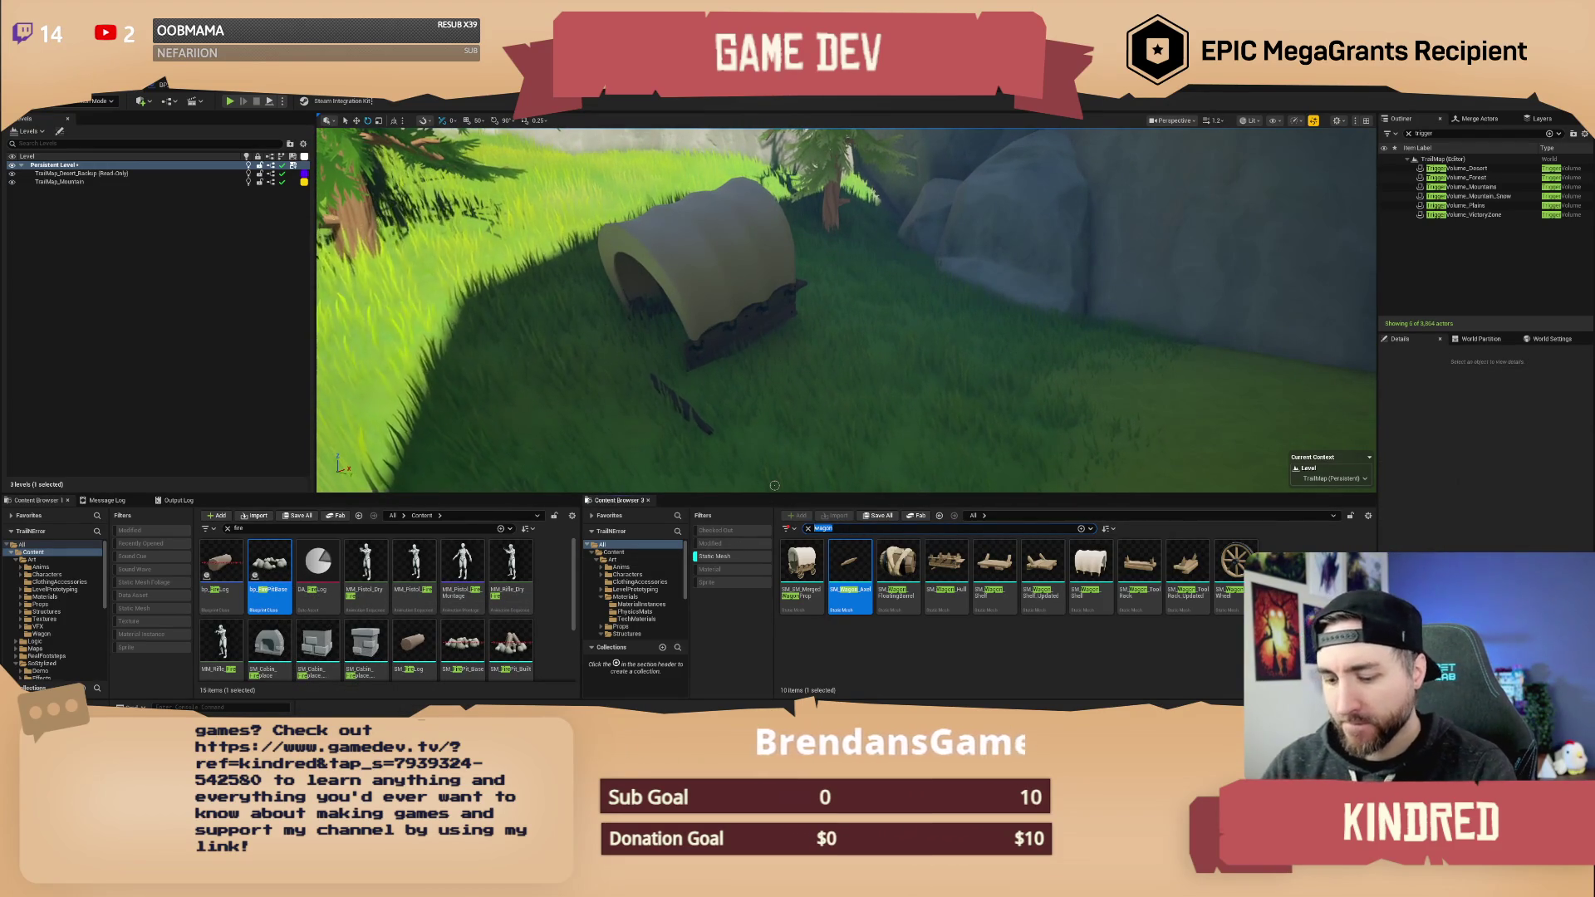
pyautogui.click(250, 529)
pyautogui.write('heel')
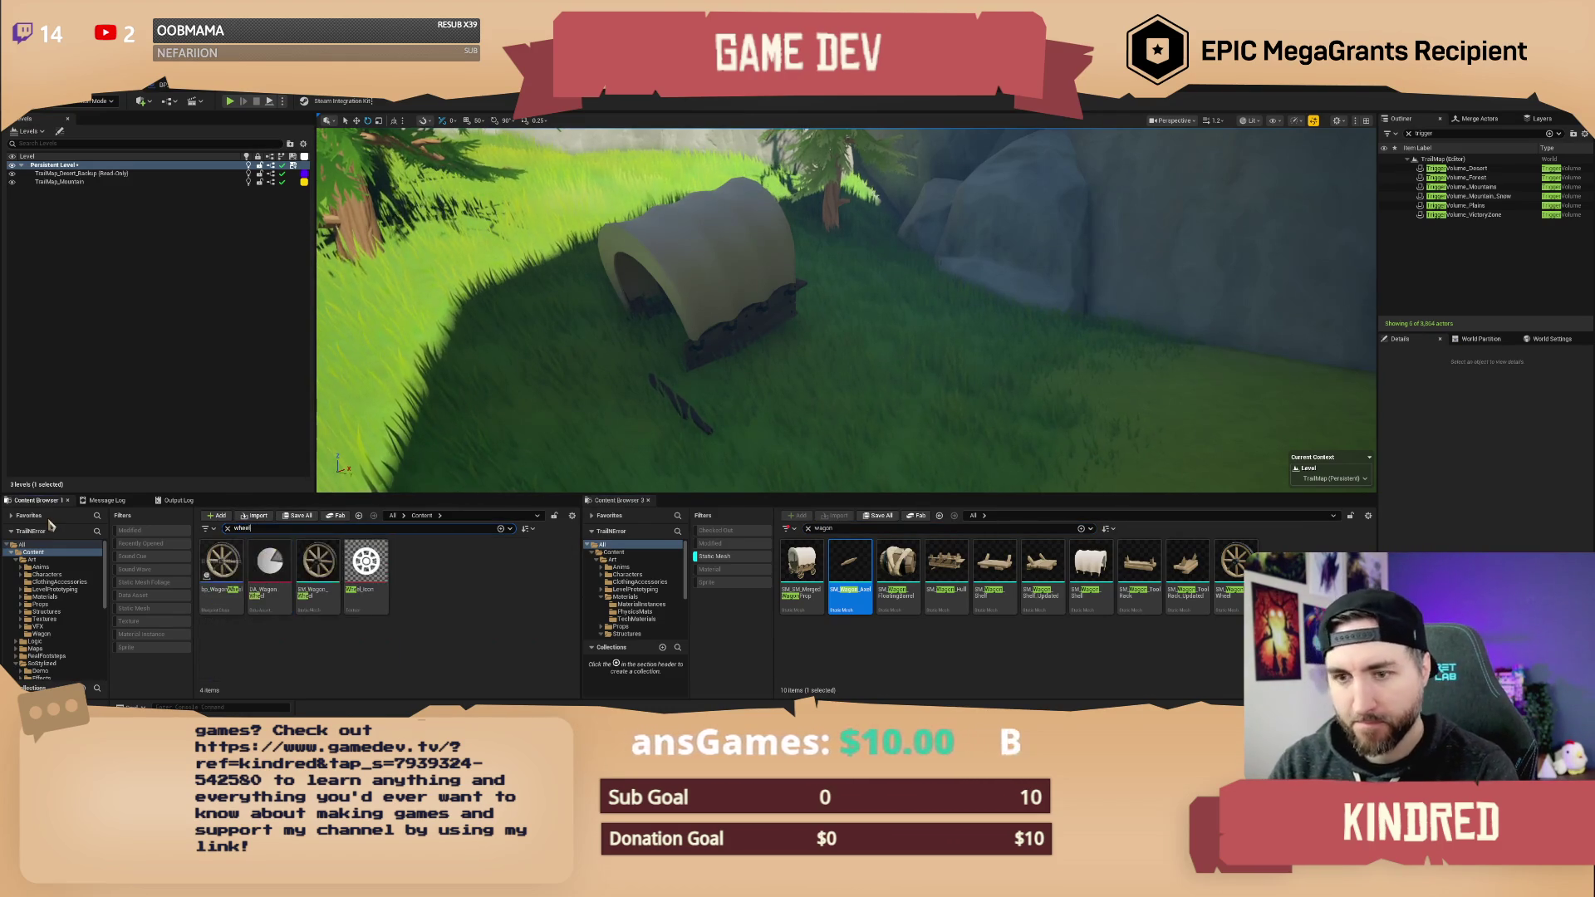
pyautogui.moveTo(221, 574)
pyautogui.mouseDown()
pyautogui.moveTo(641, 450)
pyautogui.moveTo(752, 373)
pyautogui.mouseUp()
# - Fit the wheel onto the wagon's side, then search 'random item' in the other browser
pyautogui.press('w')
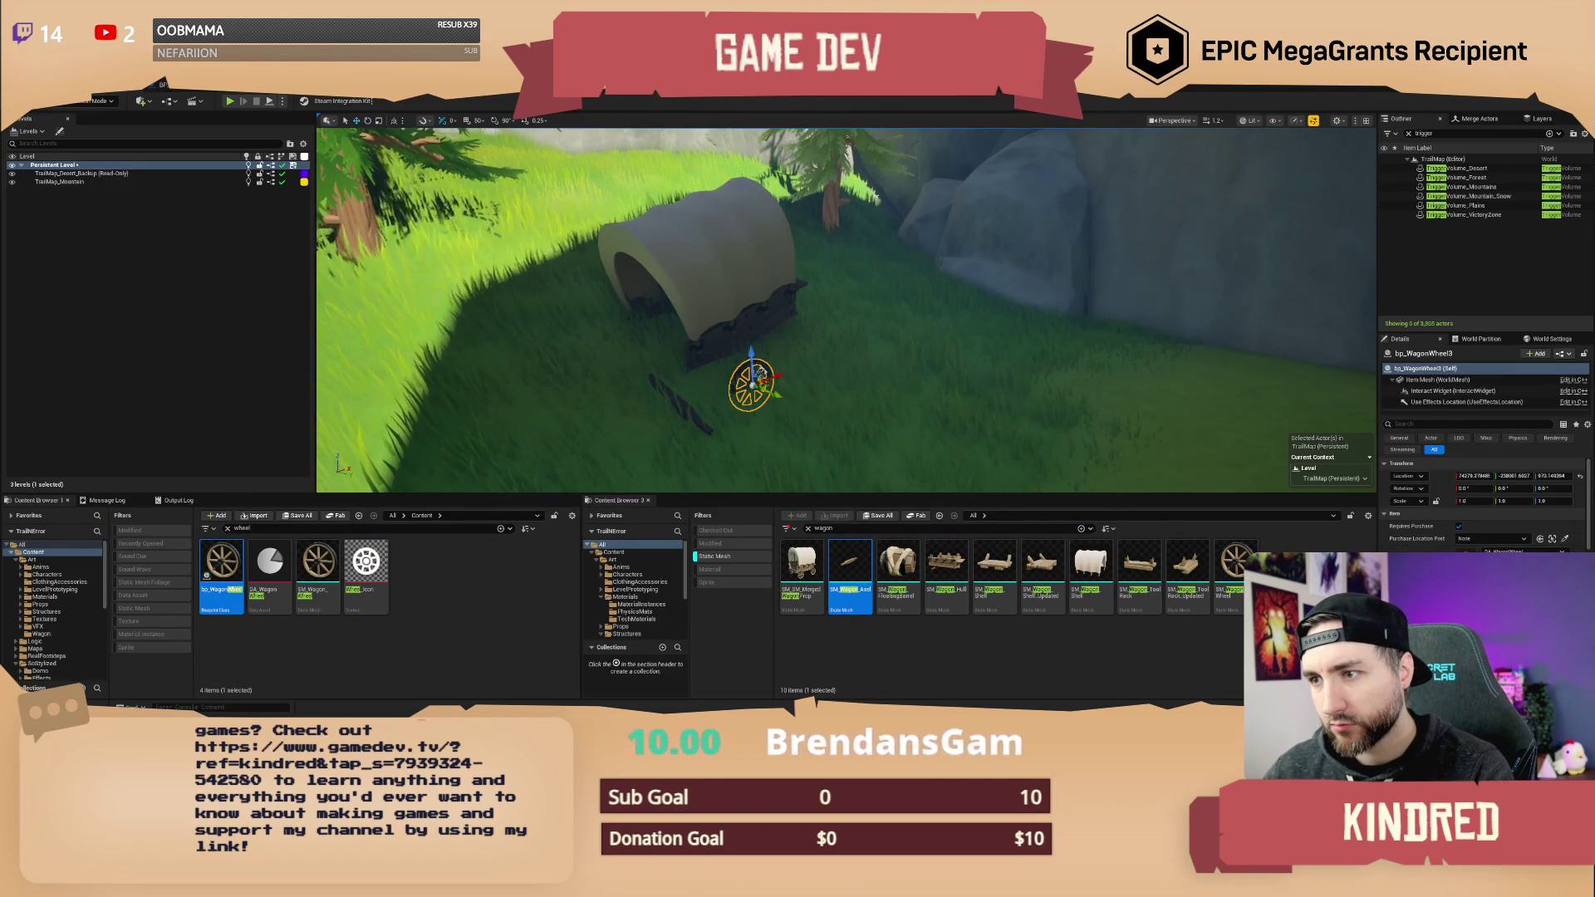
pyautogui.moveTo(752, 370); pyautogui.dragTo(743, 342)
pyautogui.hotkey('ctrl', 'z')
pyautogui.press('f')
pyautogui.moveTo(869, 401)
pyautogui.mouseDown()
pyautogui.moveTo(856, 335)
pyautogui.moveTo(953, 329)
pyautogui.mouseUp()
pyautogui.press('e')
pyautogui.press('Escape')
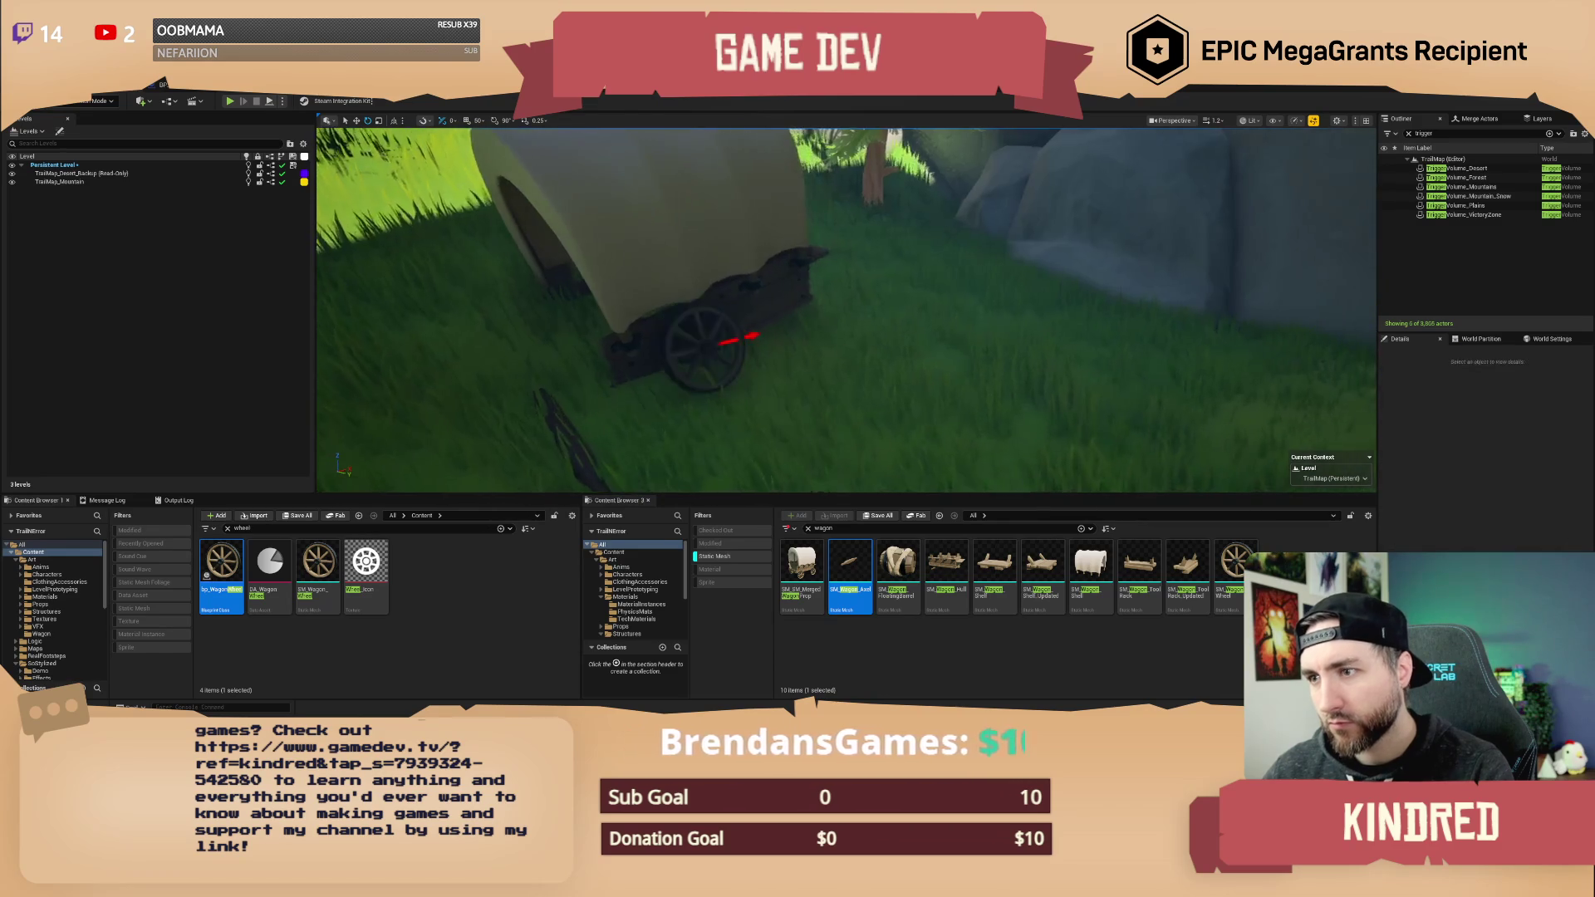
pyautogui.doubleClick(823, 529)
pyautogui.write('random')
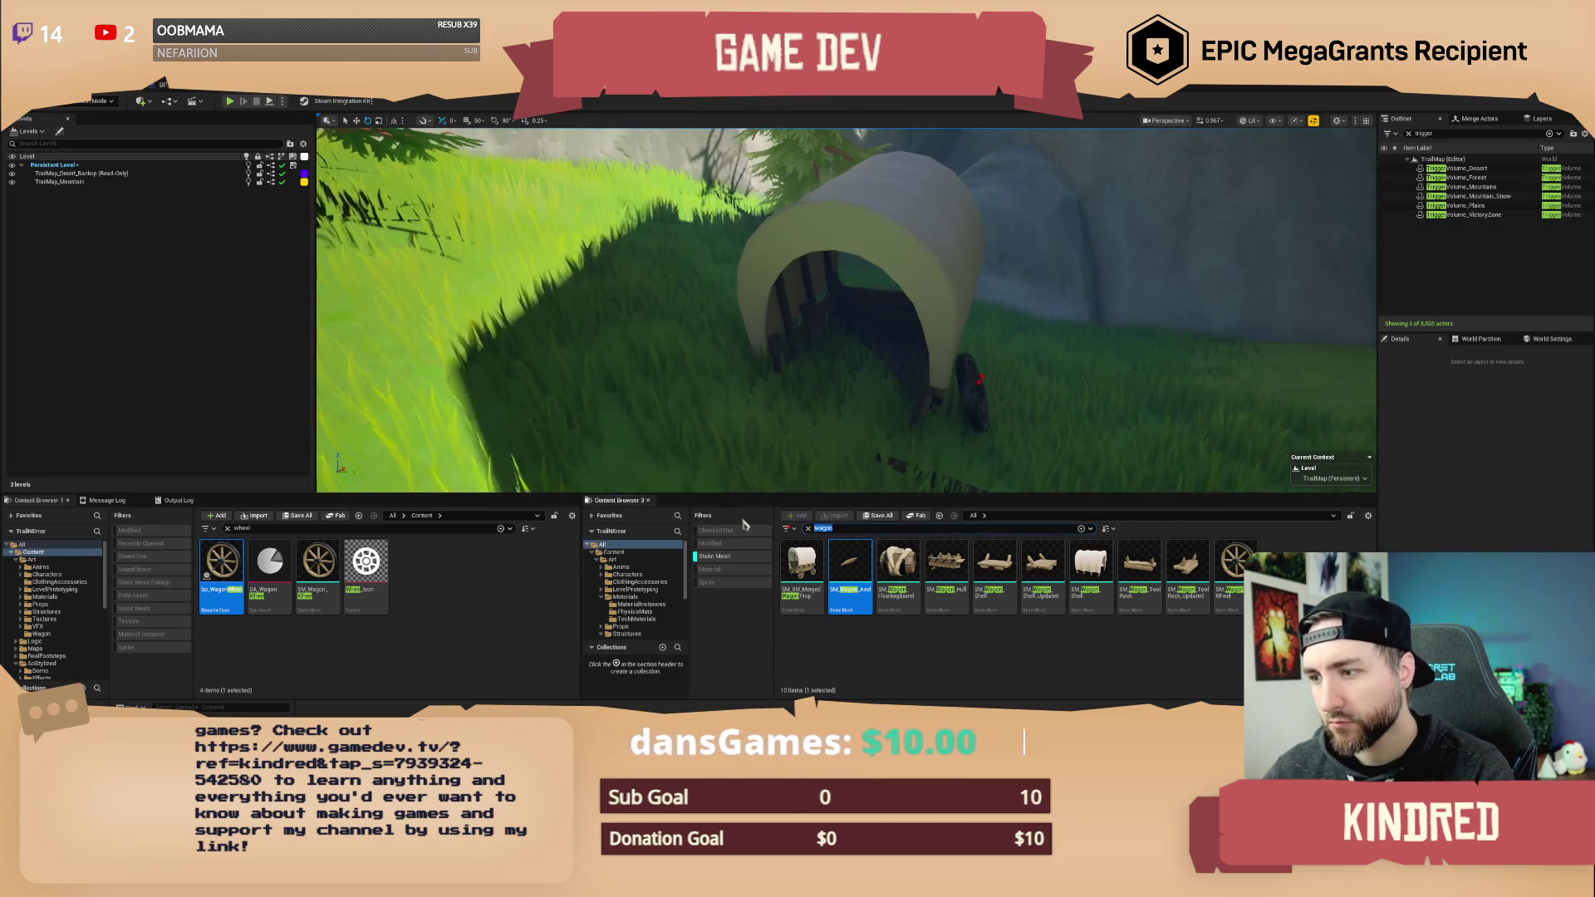
pyautogui.write(' item')
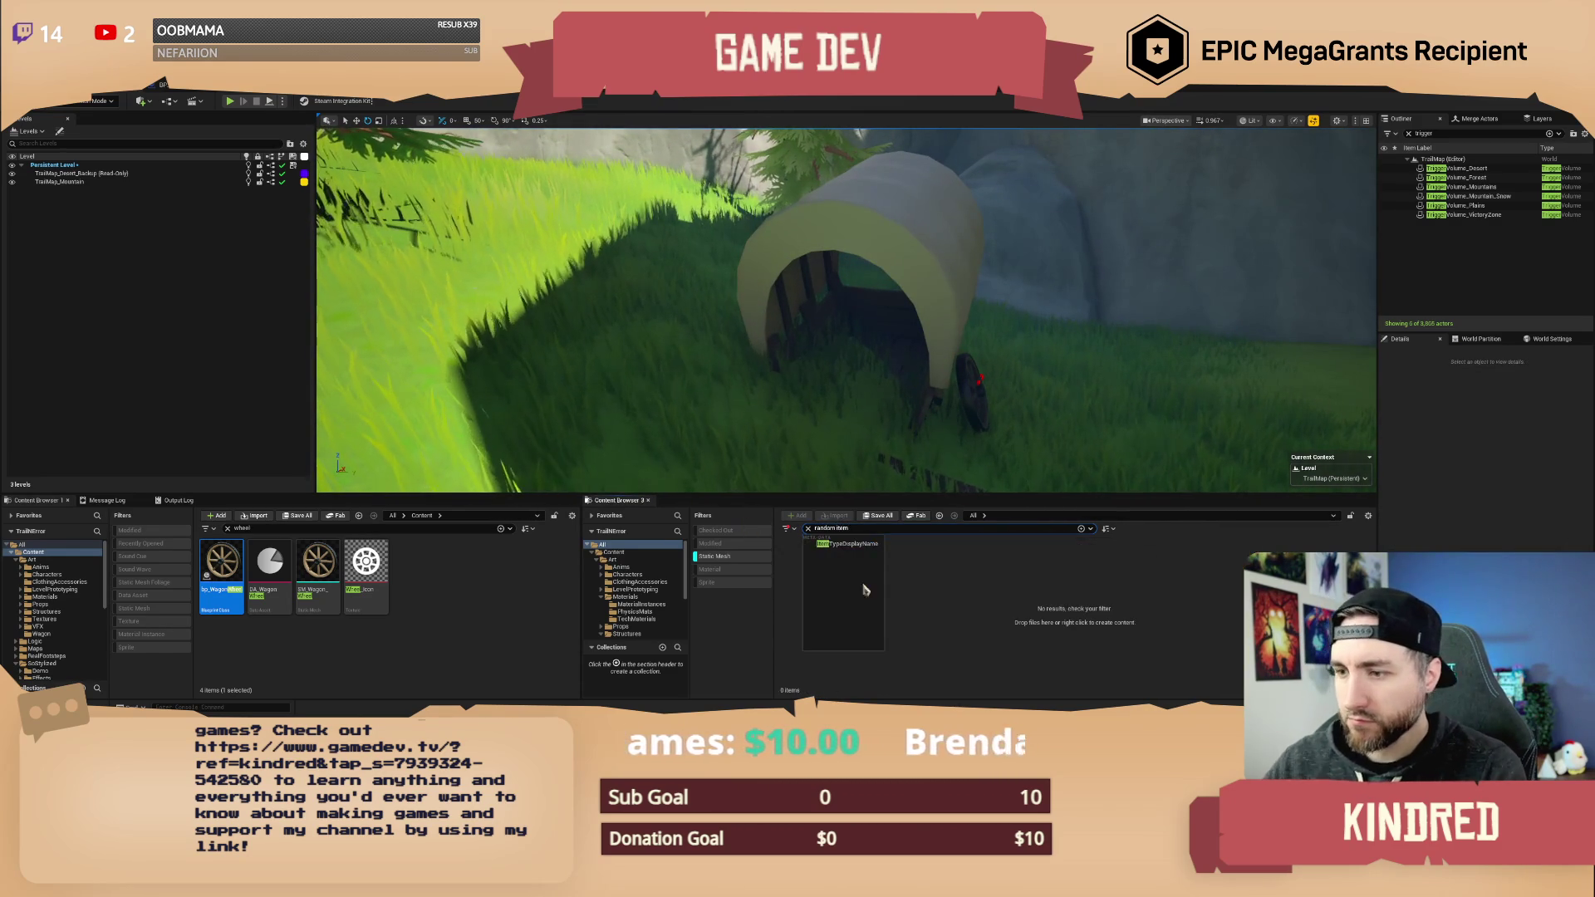
# - Place two BP_RandomItemSpawner actors next to the wagon, then deselect all spawners
pyautogui.click(731, 556)
pyautogui.moveTo(802, 573); pyautogui.dragTo(845, 365)
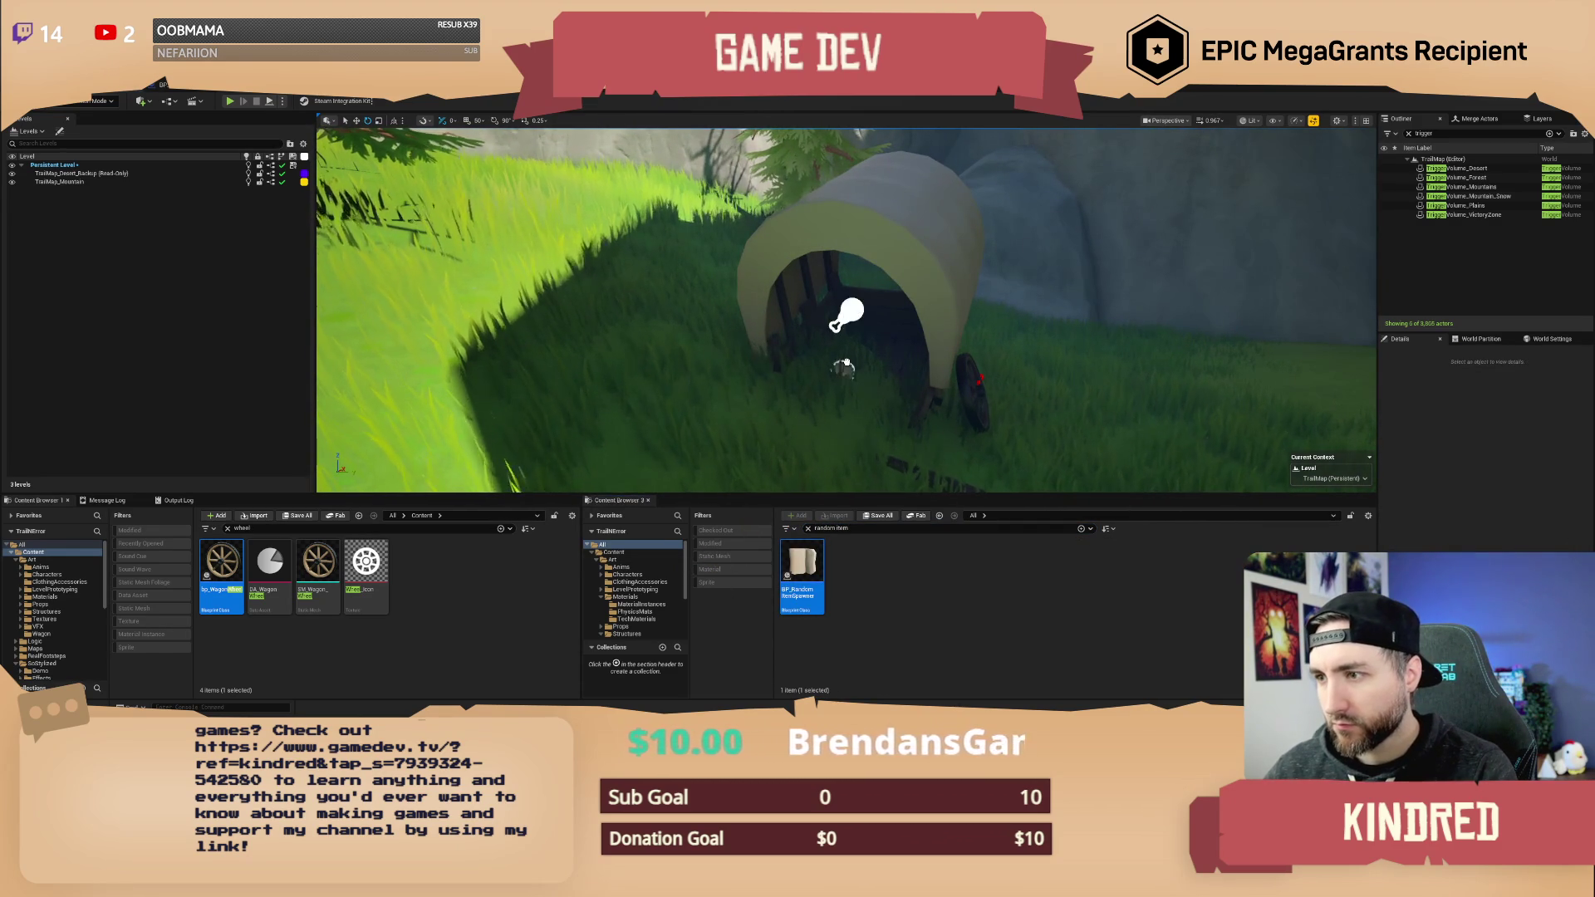
pyautogui.moveTo(828, 448); pyautogui.dragTo(827, 448)
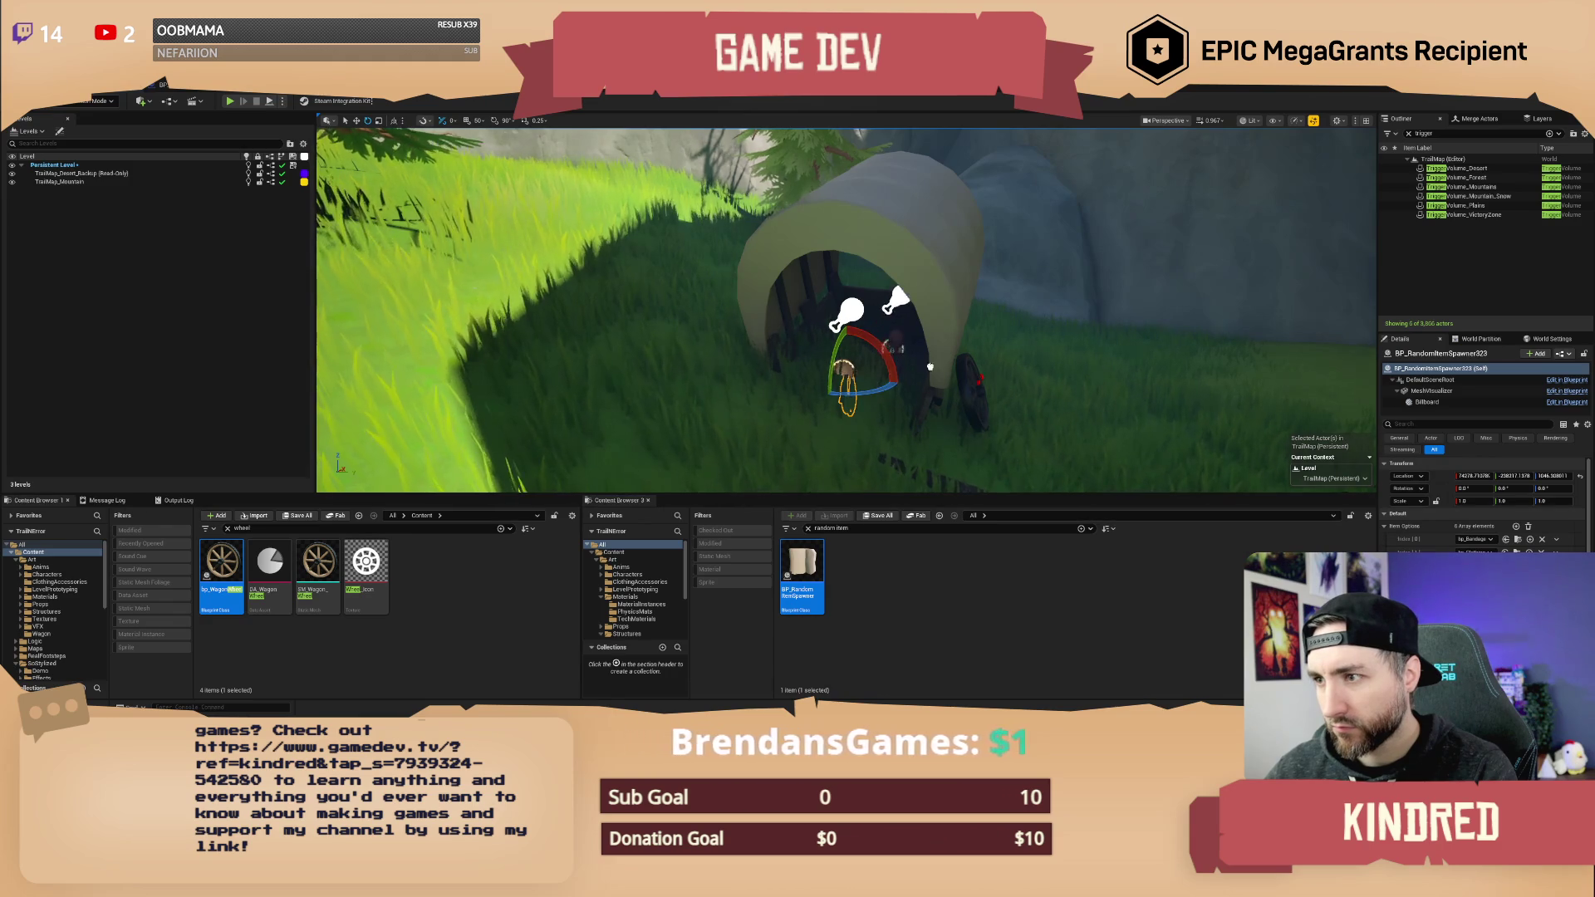
pyautogui.moveTo(802, 581); pyautogui.dragTo(827, 355)
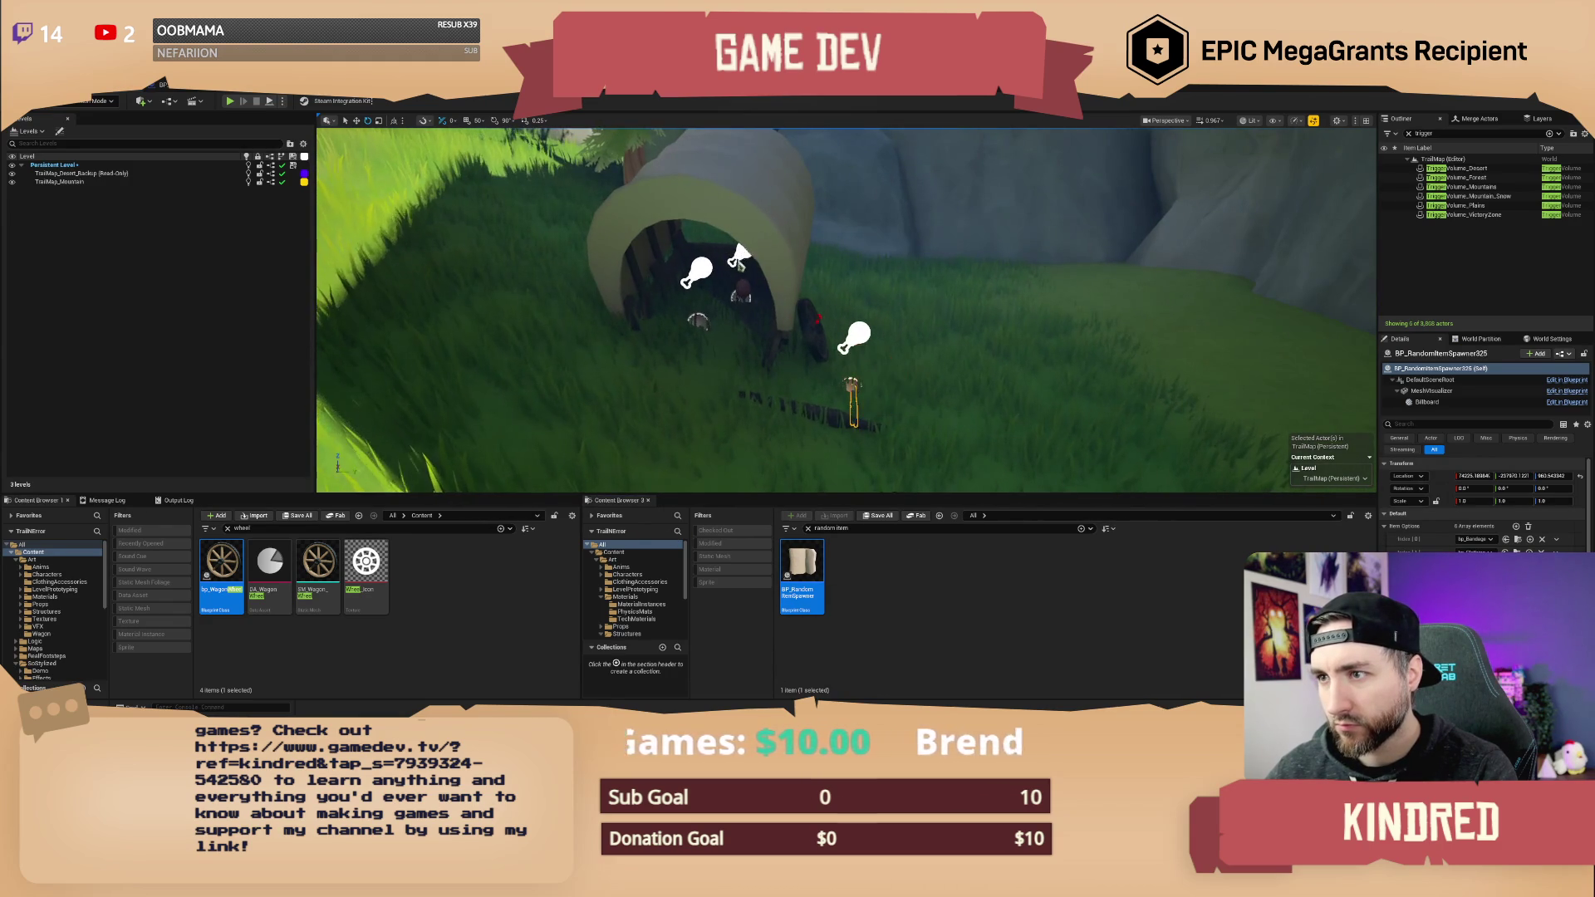
pyautogui.keyDown('ctrl'); pyautogui.click(735, 291); pyautogui.keyUp('ctrl')
pyautogui.keyDown('ctrl'); pyautogui.click(698, 320); pyautogui.keyUp('ctrl')
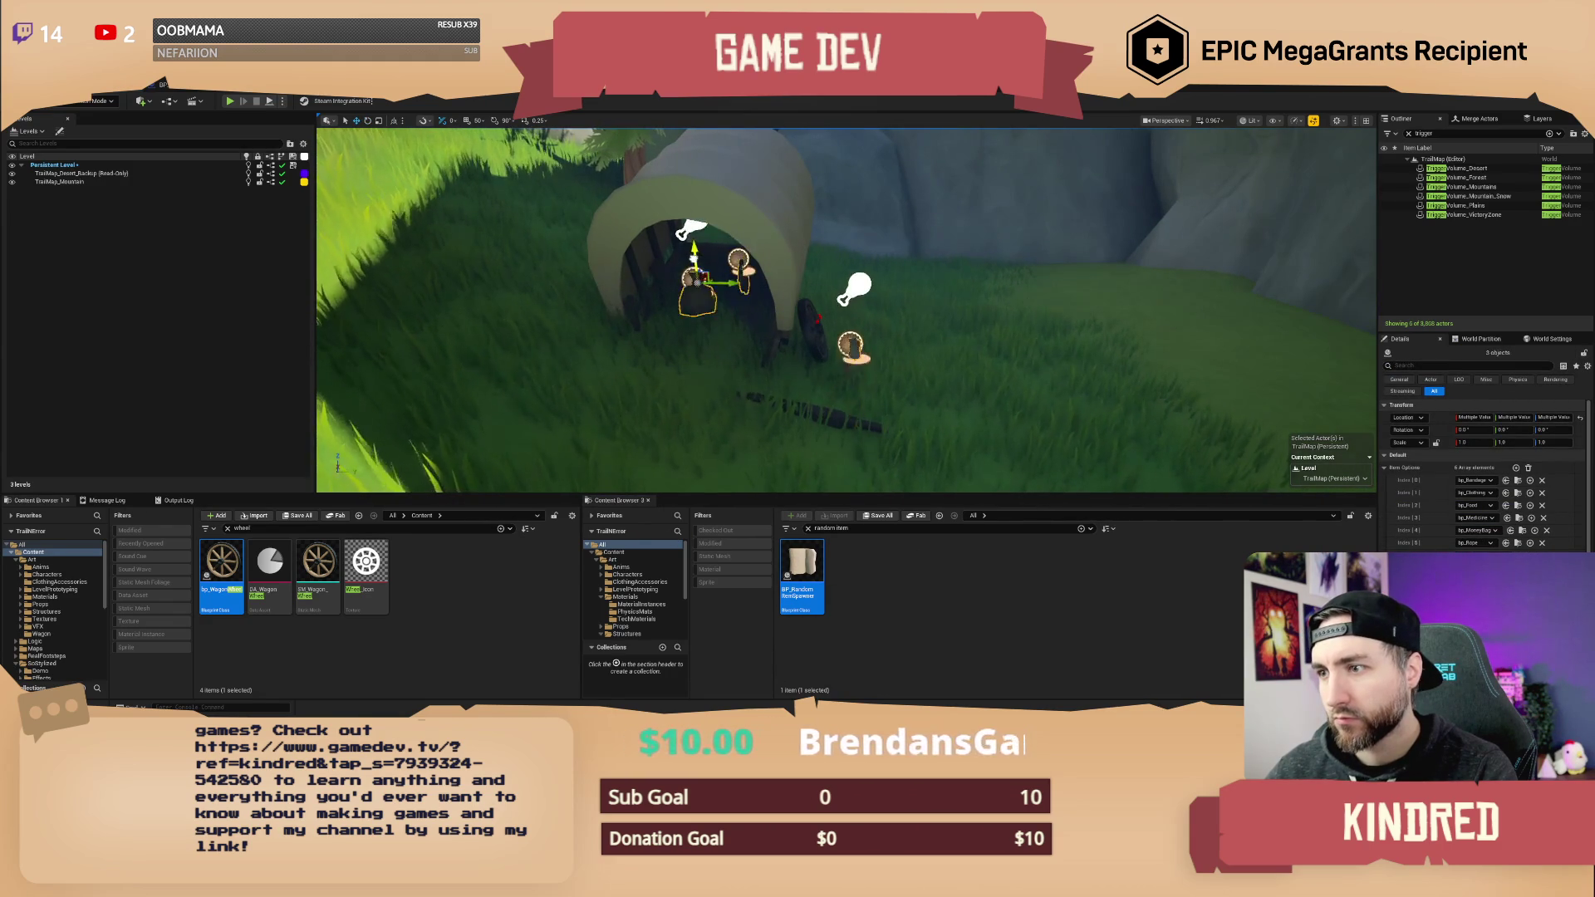
pyautogui.click(890, 332)
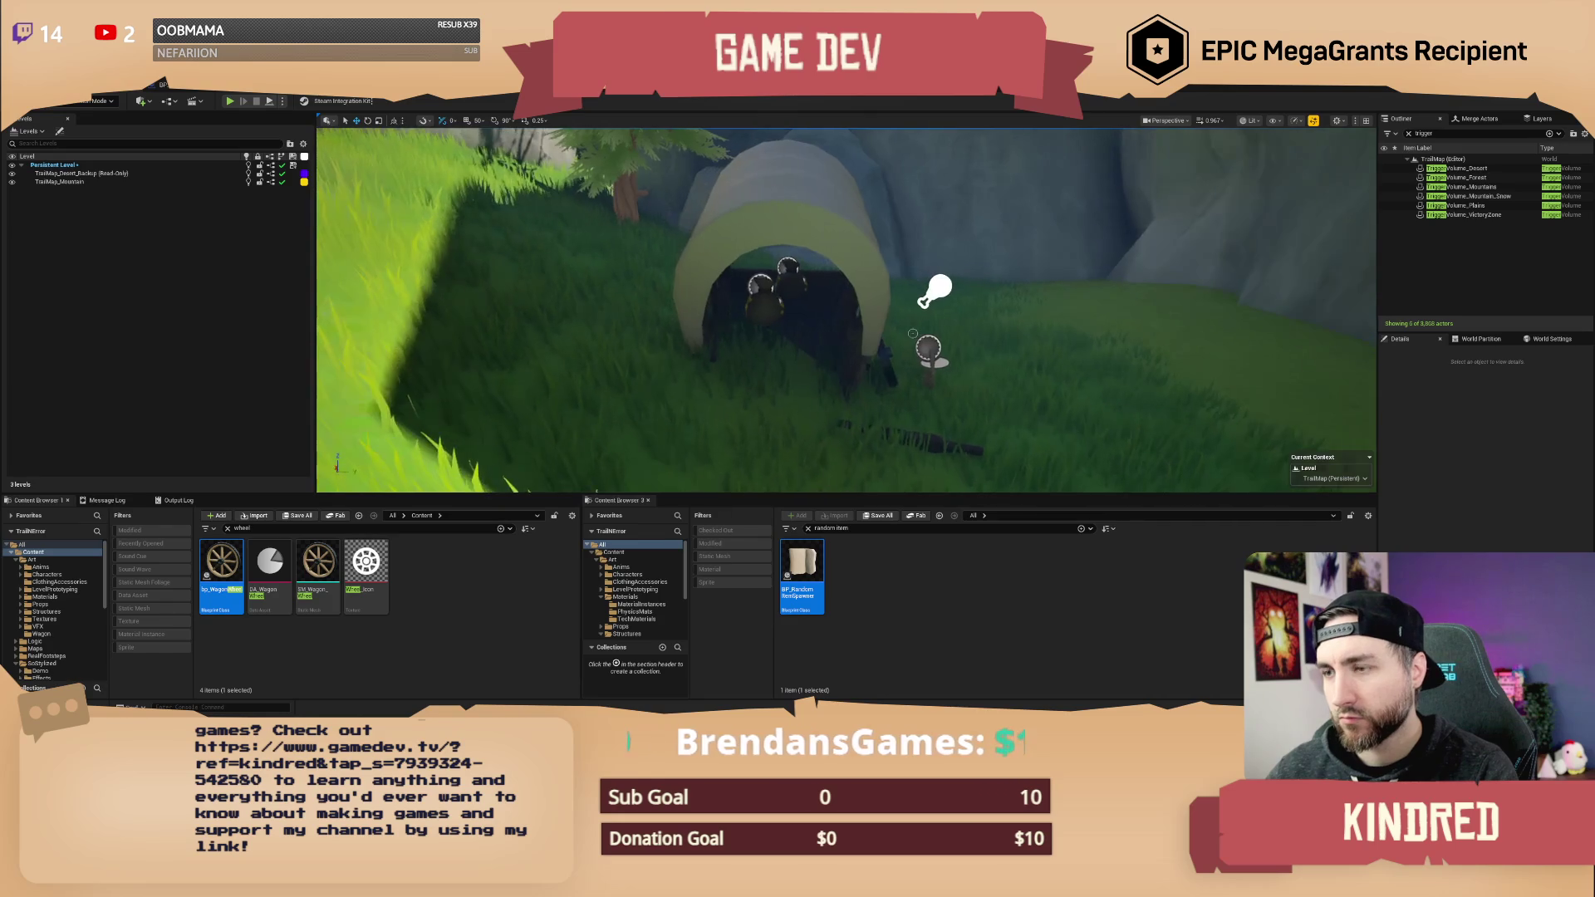
pyautogui.click(98, 101)
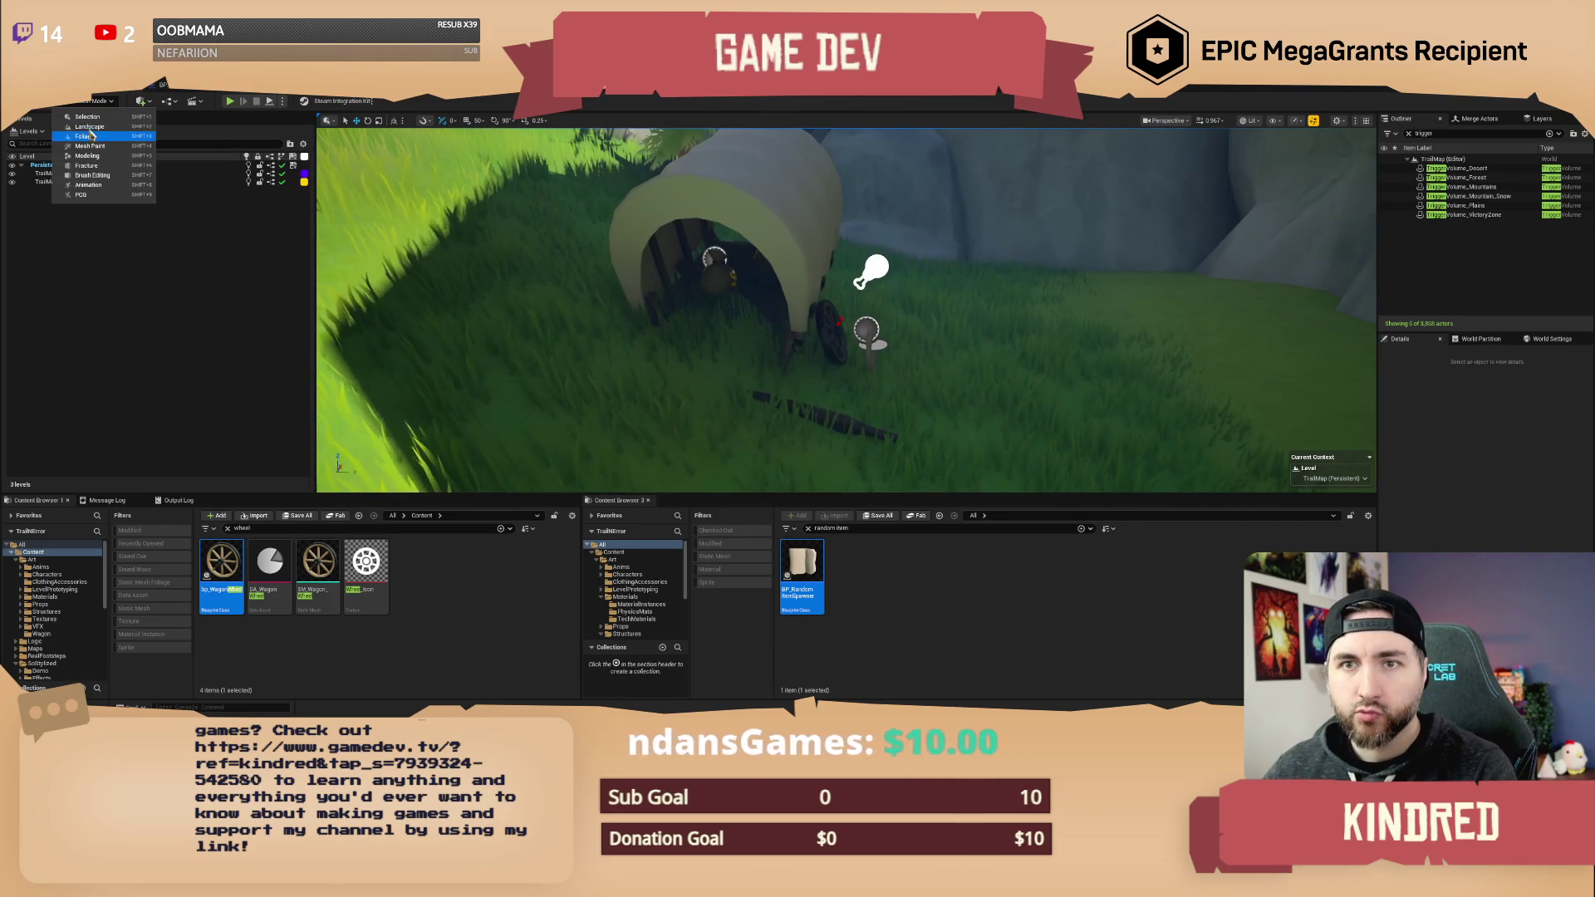
# - Paint Grass then a Dirt patch around the wagon base, then return to Selection mode
pyautogui.click(261, 228)
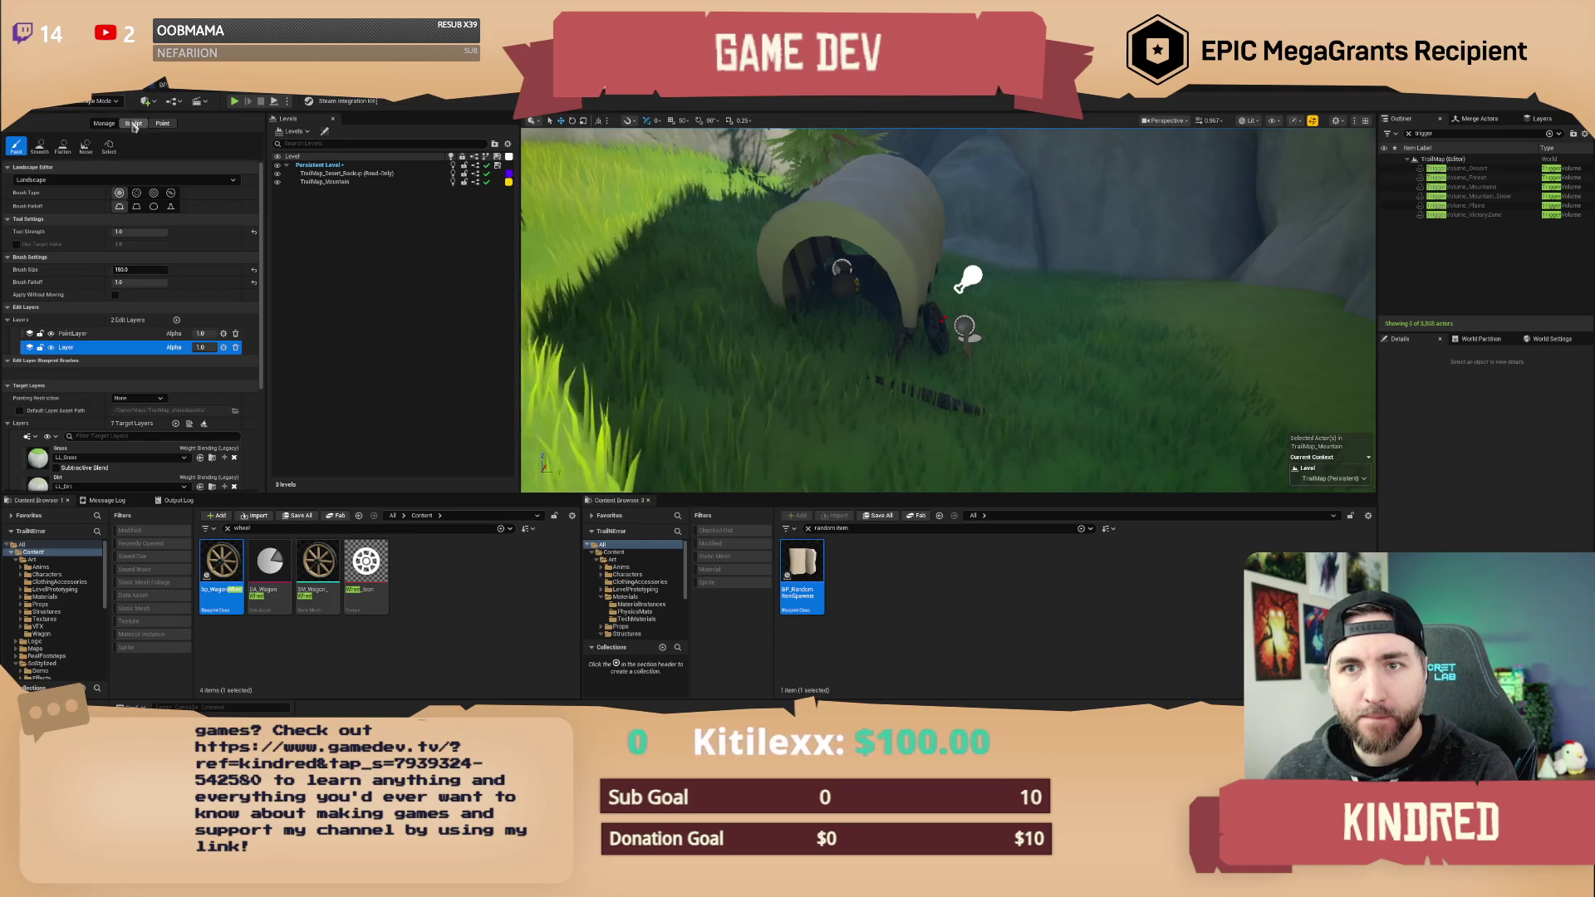
pyautogui.click(108, 458)
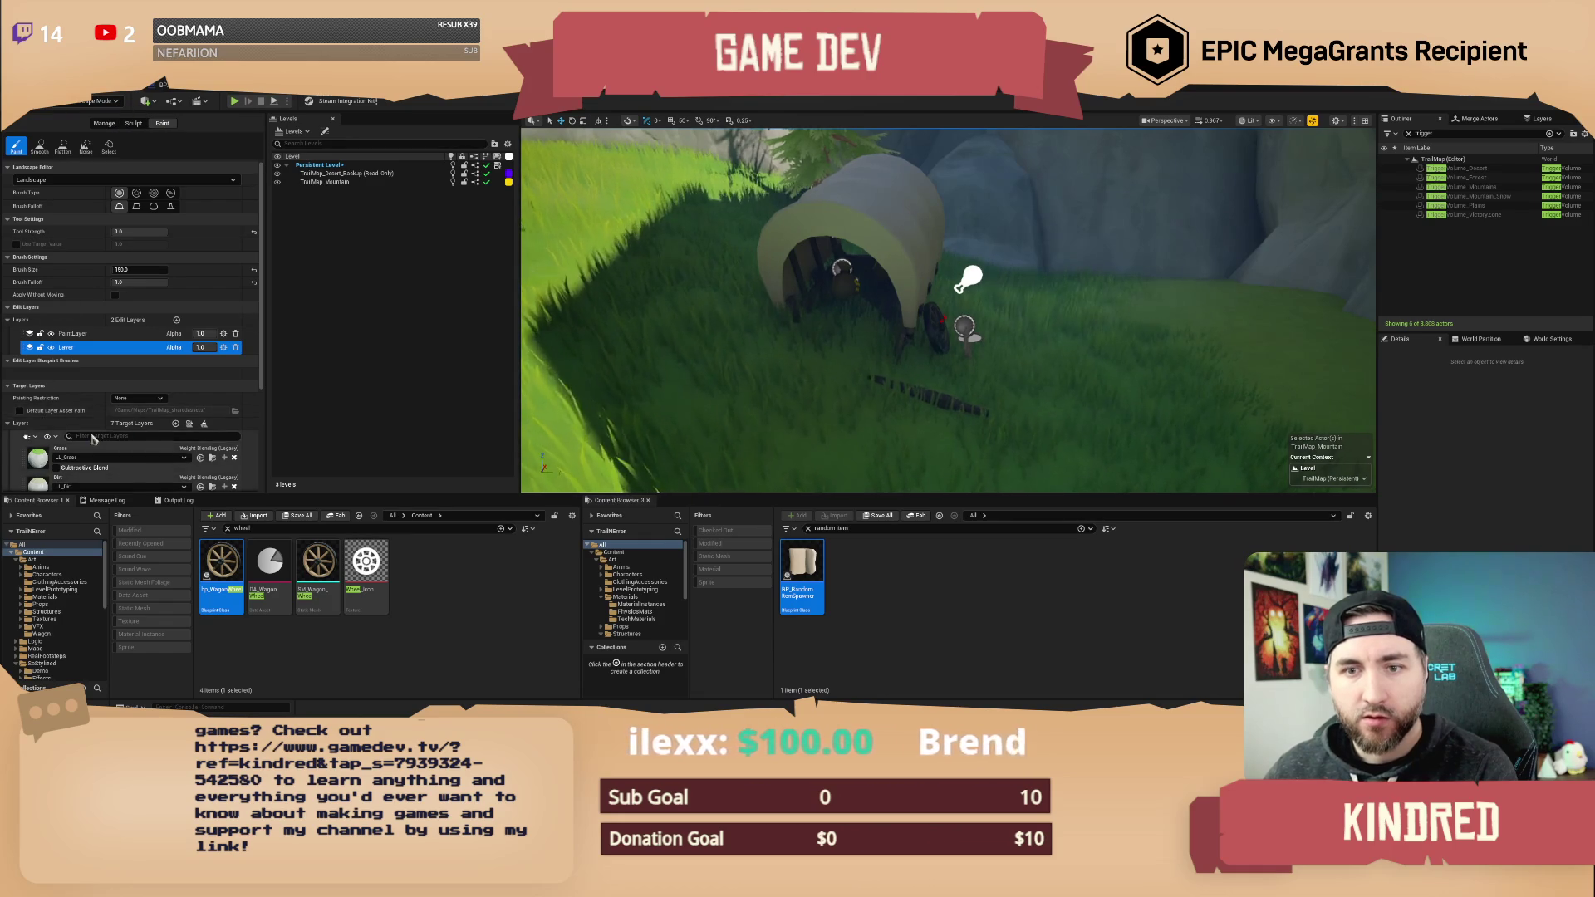
pyautogui.scroll(-1, 112, 349)
pyautogui.click(879, 315)
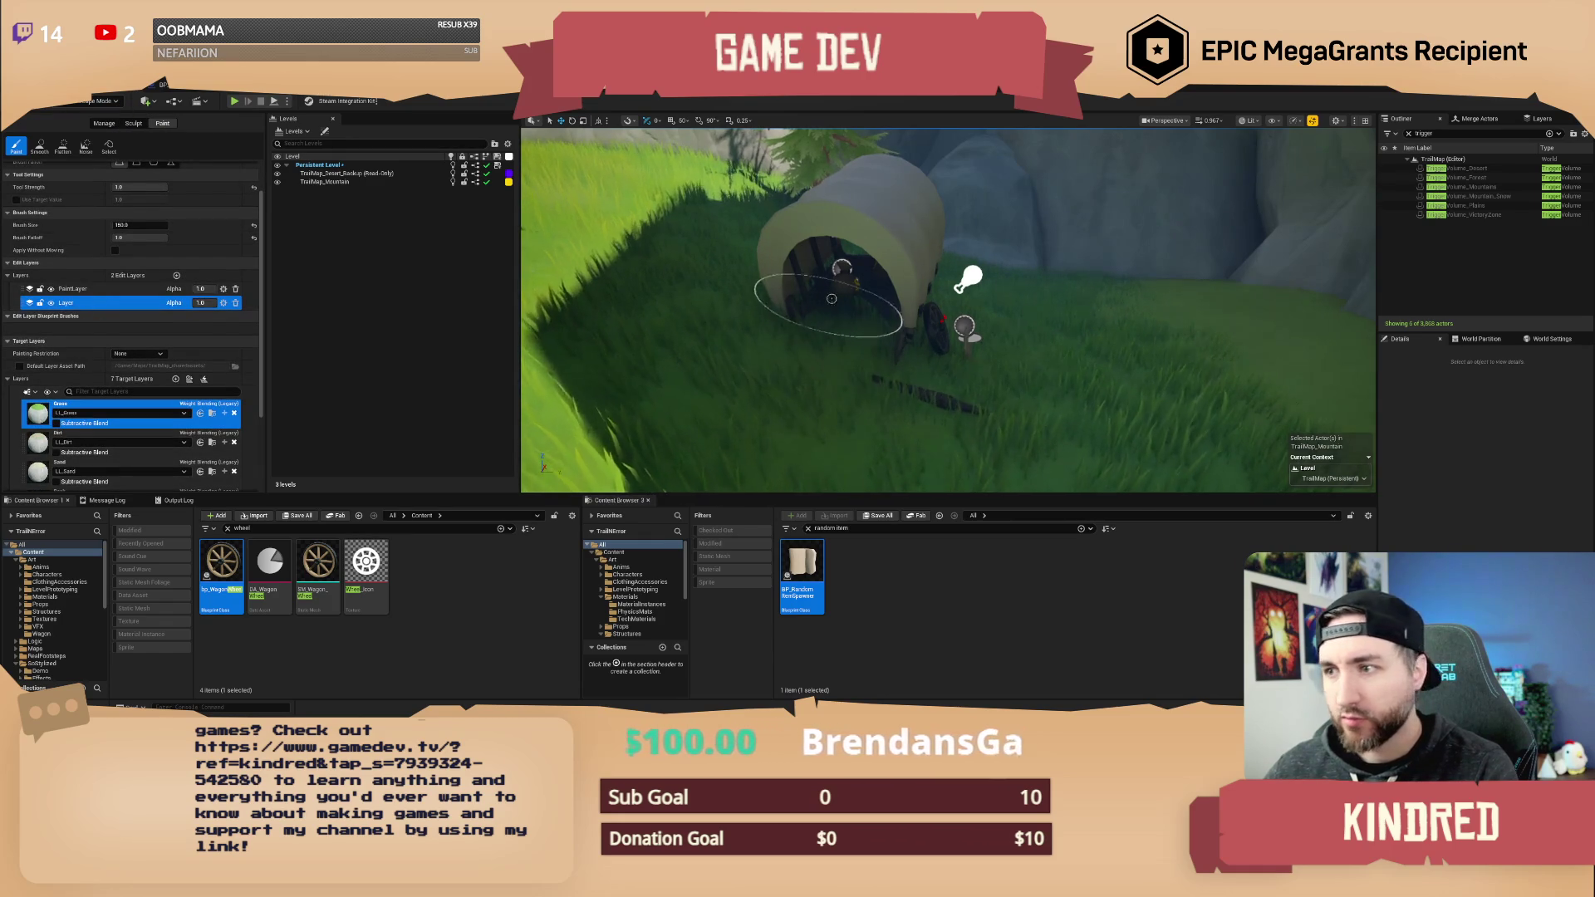
pyautogui.moveTo(878, 314)
pyautogui.mouseDown()
pyautogui.moveTo(856, 374)
pyautogui.moveTo(926, 373)
pyautogui.moveTo(902, 300)
pyautogui.moveTo(905, 316)
pyautogui.mouseUp()
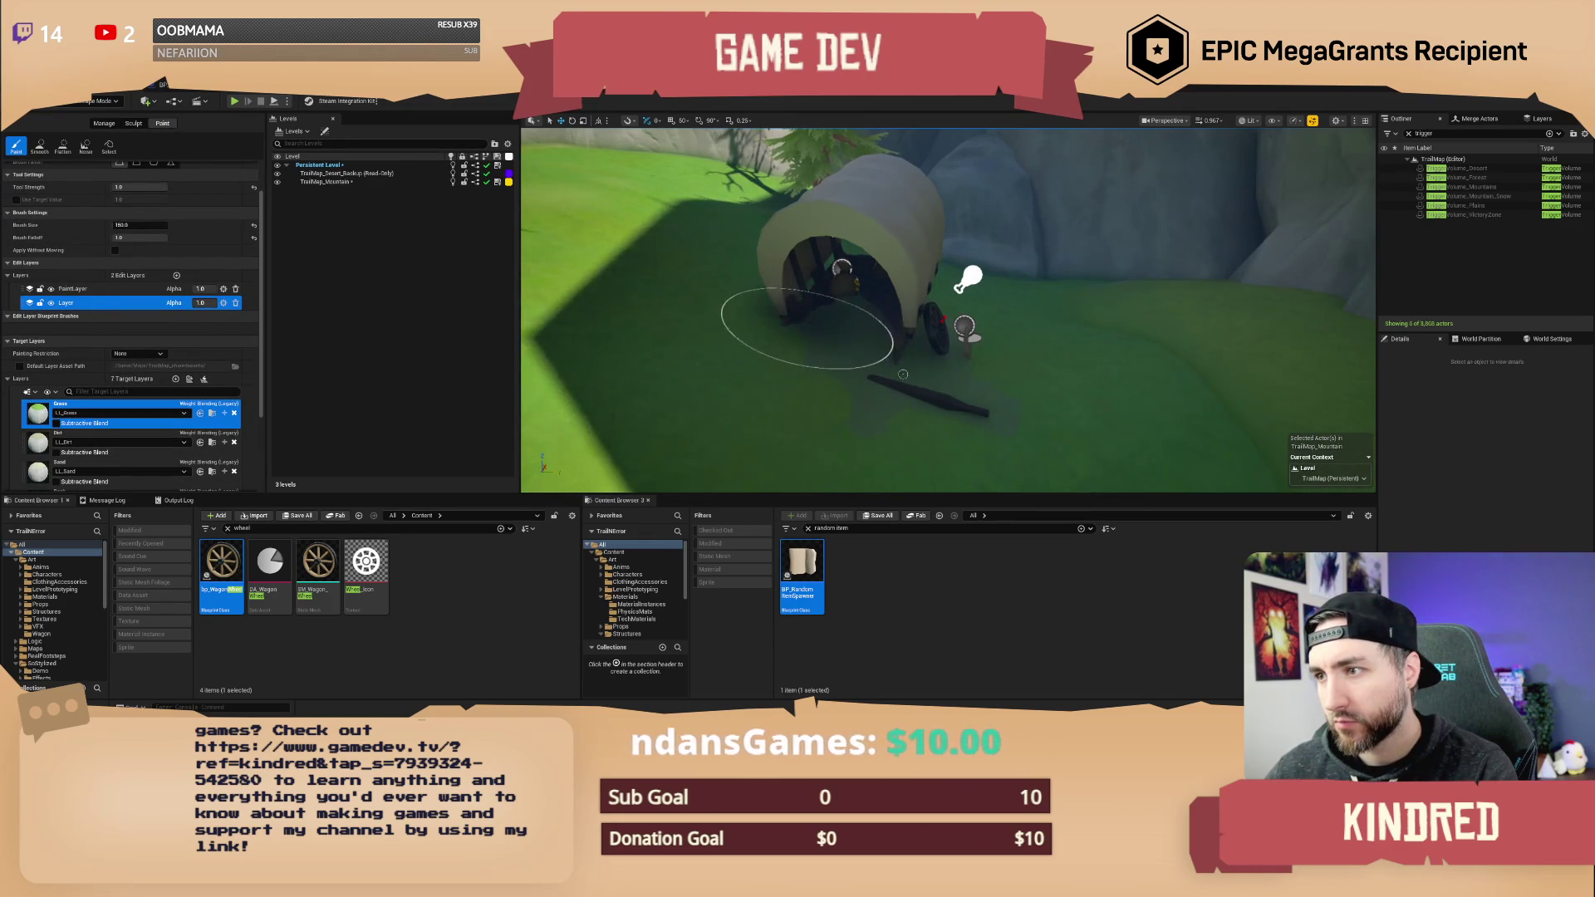
pyautogui.click(83, 436)
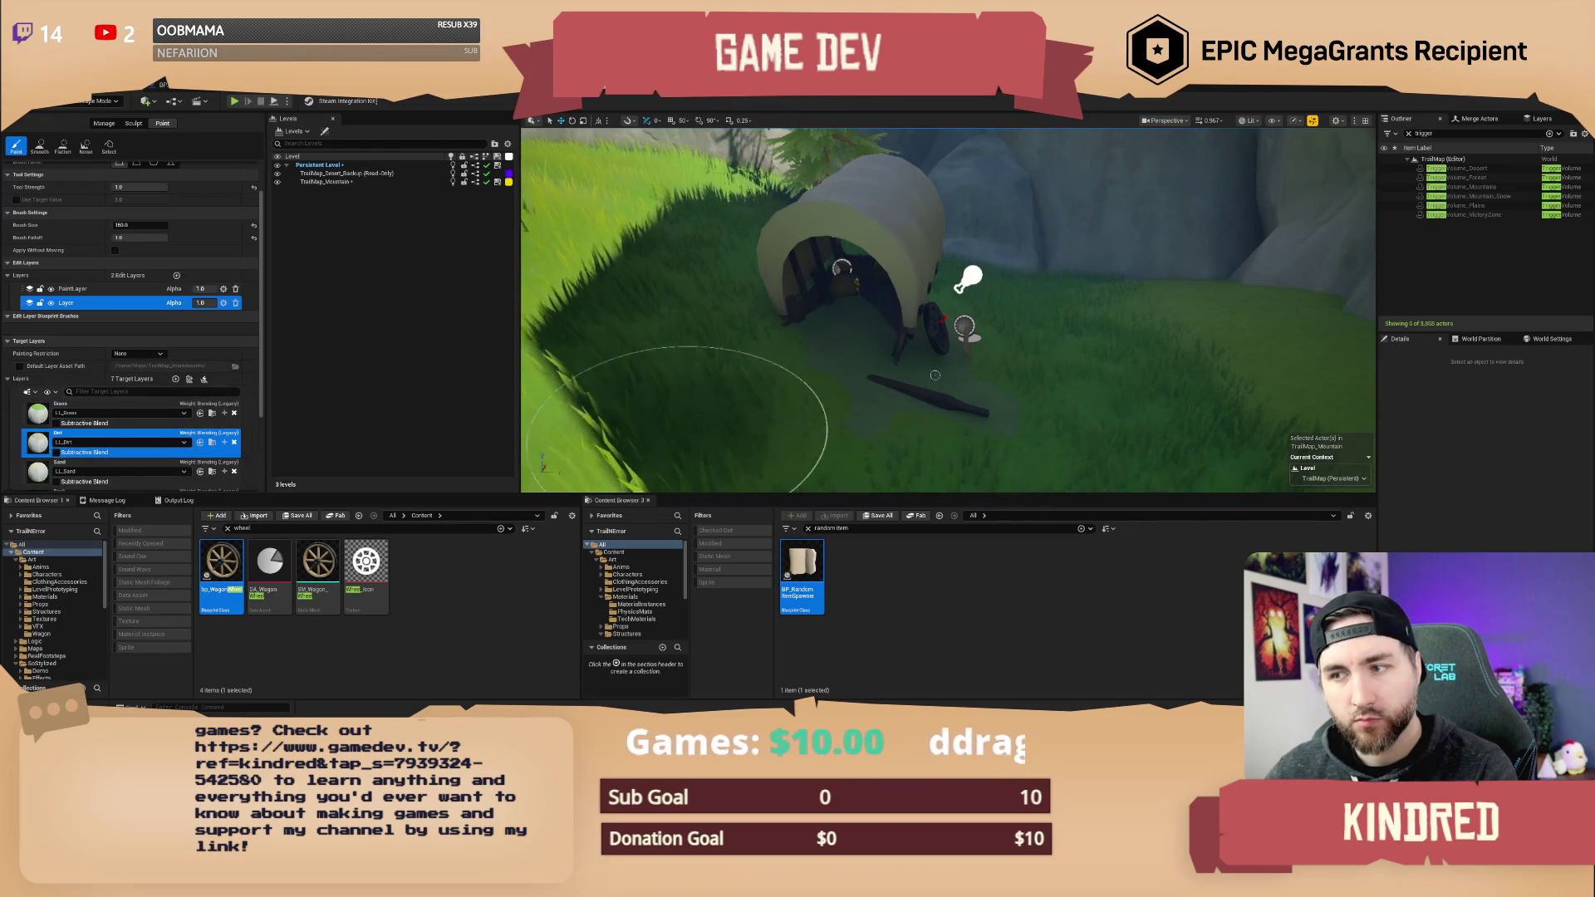
pyautogui.moveTo(856, 341)
pyautogui.mouseDown()
pyautogui.moveTo(886, 420)
pyautogui.moveTo(997, 409)
pyautogui.moveTo(835, 311)
pyautogui.moveTo(1080, 383)
pyautogui.moveTo(989, 382)
pyautogui.mouseUp()
pyautogui.click(100, 101)
pyautogui.click(99, 118)
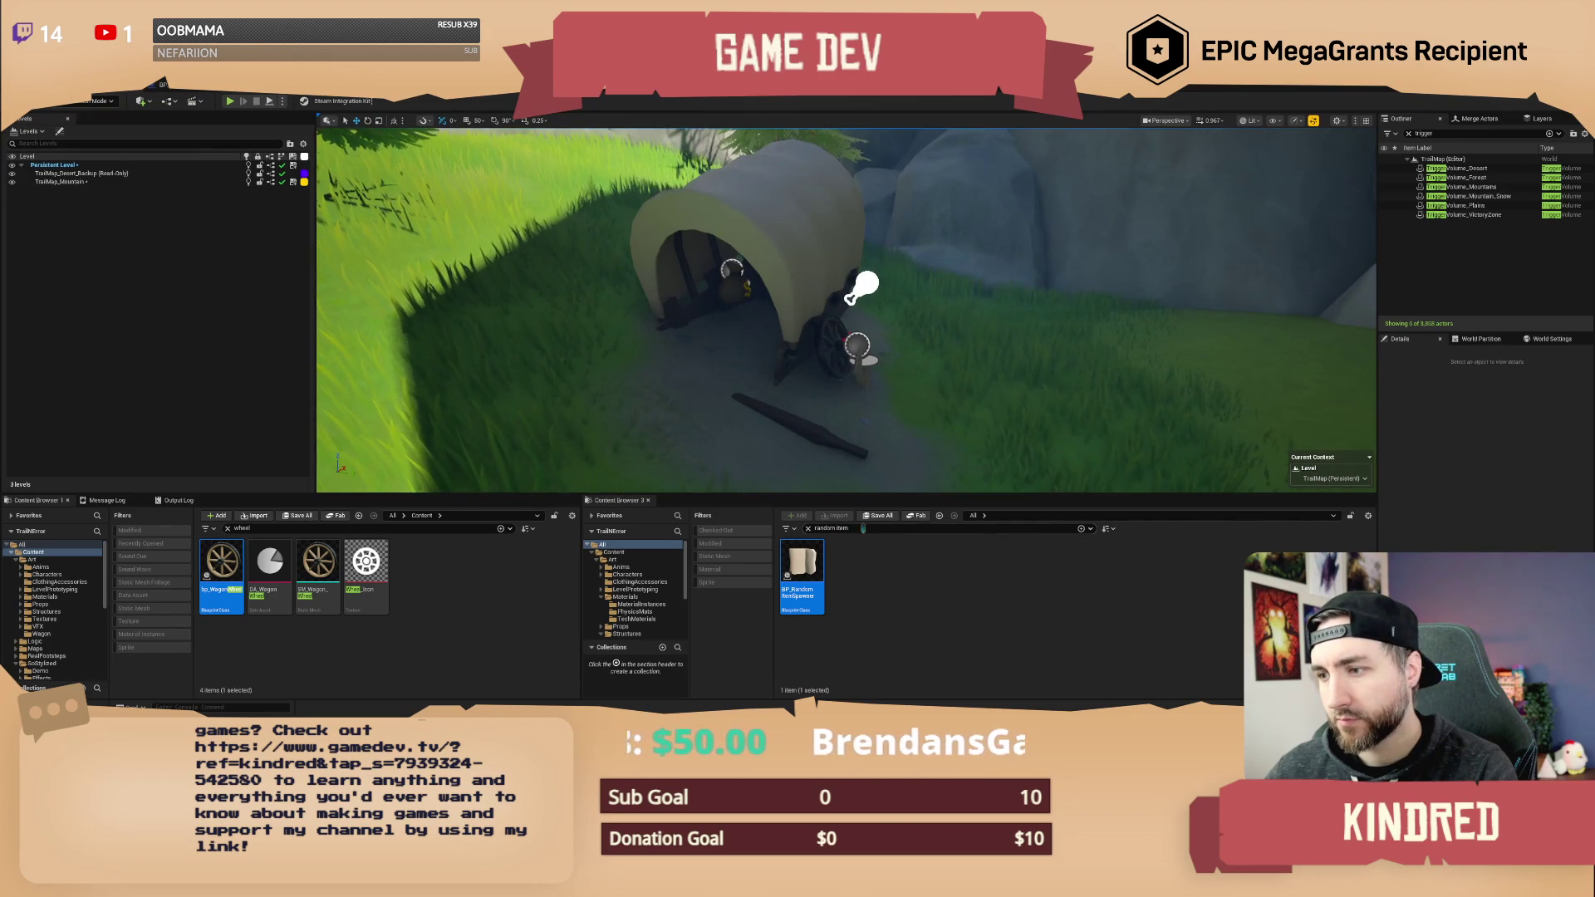
# - Search 'poi' and drop a bp_POI marker onto the wagon, framing it in view
pyautogui.hotkey('ctrl', 'f')
pyautogui.write('poi')
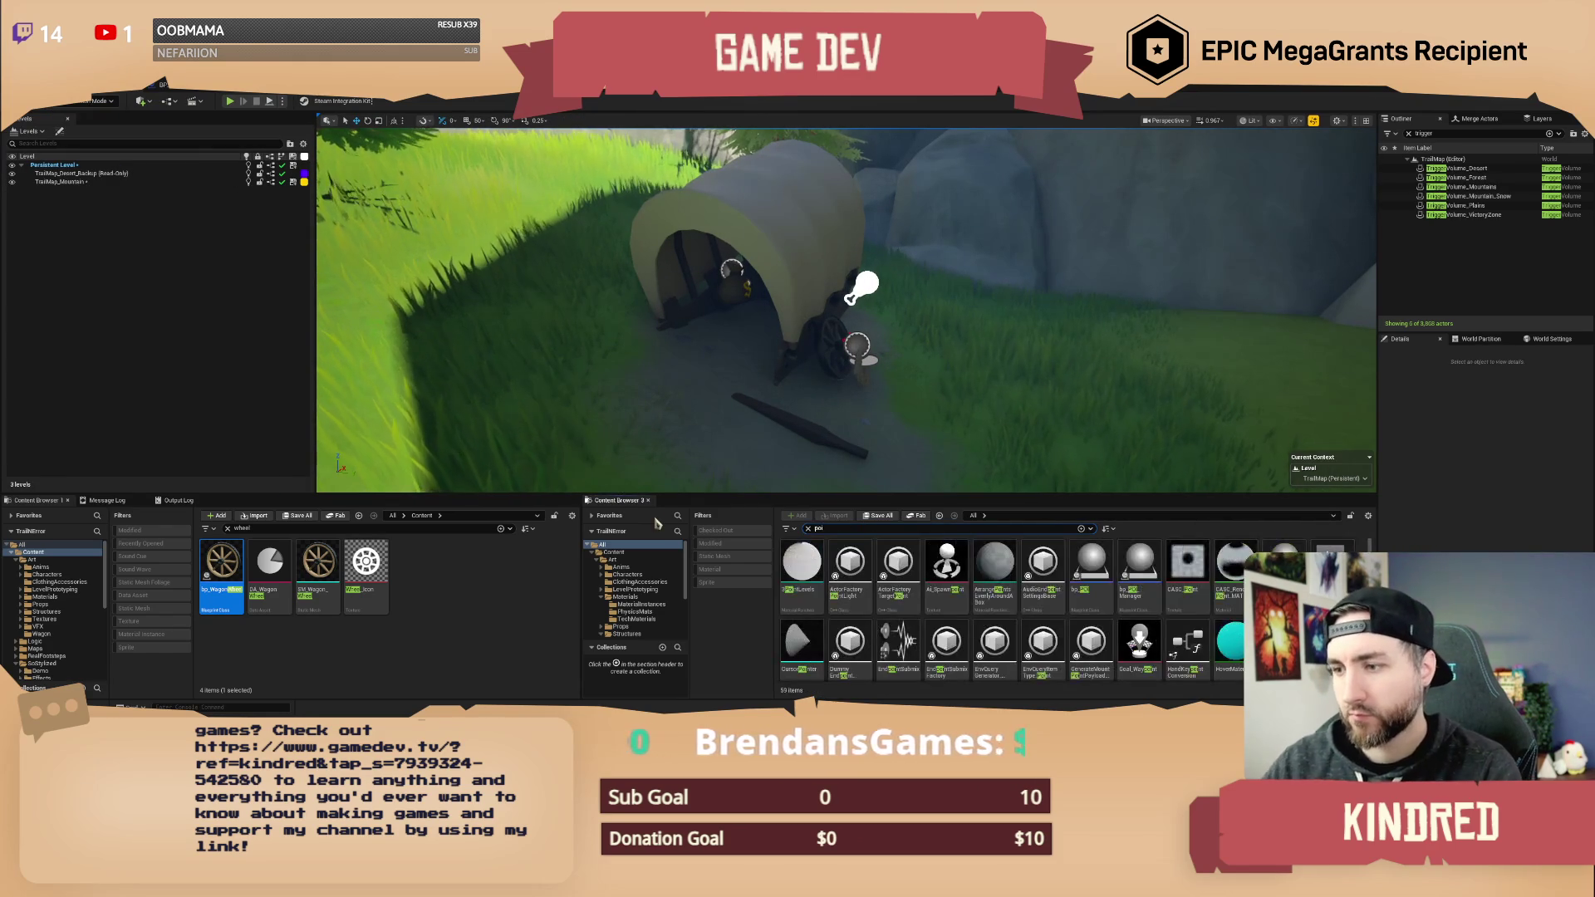
pyautogui.moveTo(1091, 573)
pyautogui.mouseDown()
pyautogui.moveTo(947, 522)
pyautogui.moveTo(750, 325)
pyautogui.mouseUp()
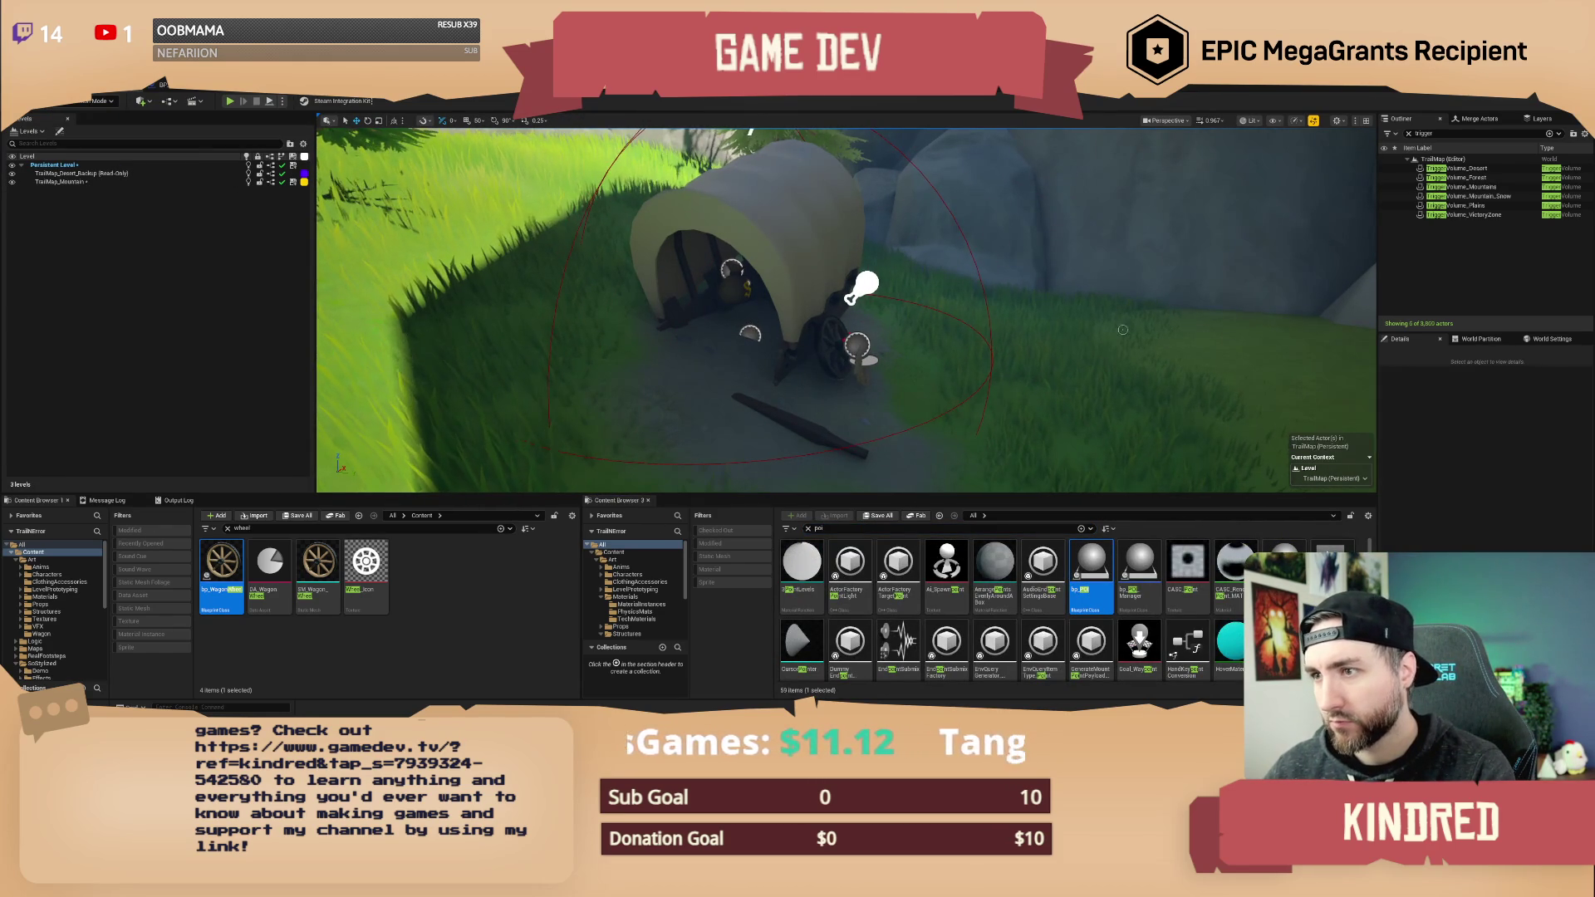
pyautogui.press('f')
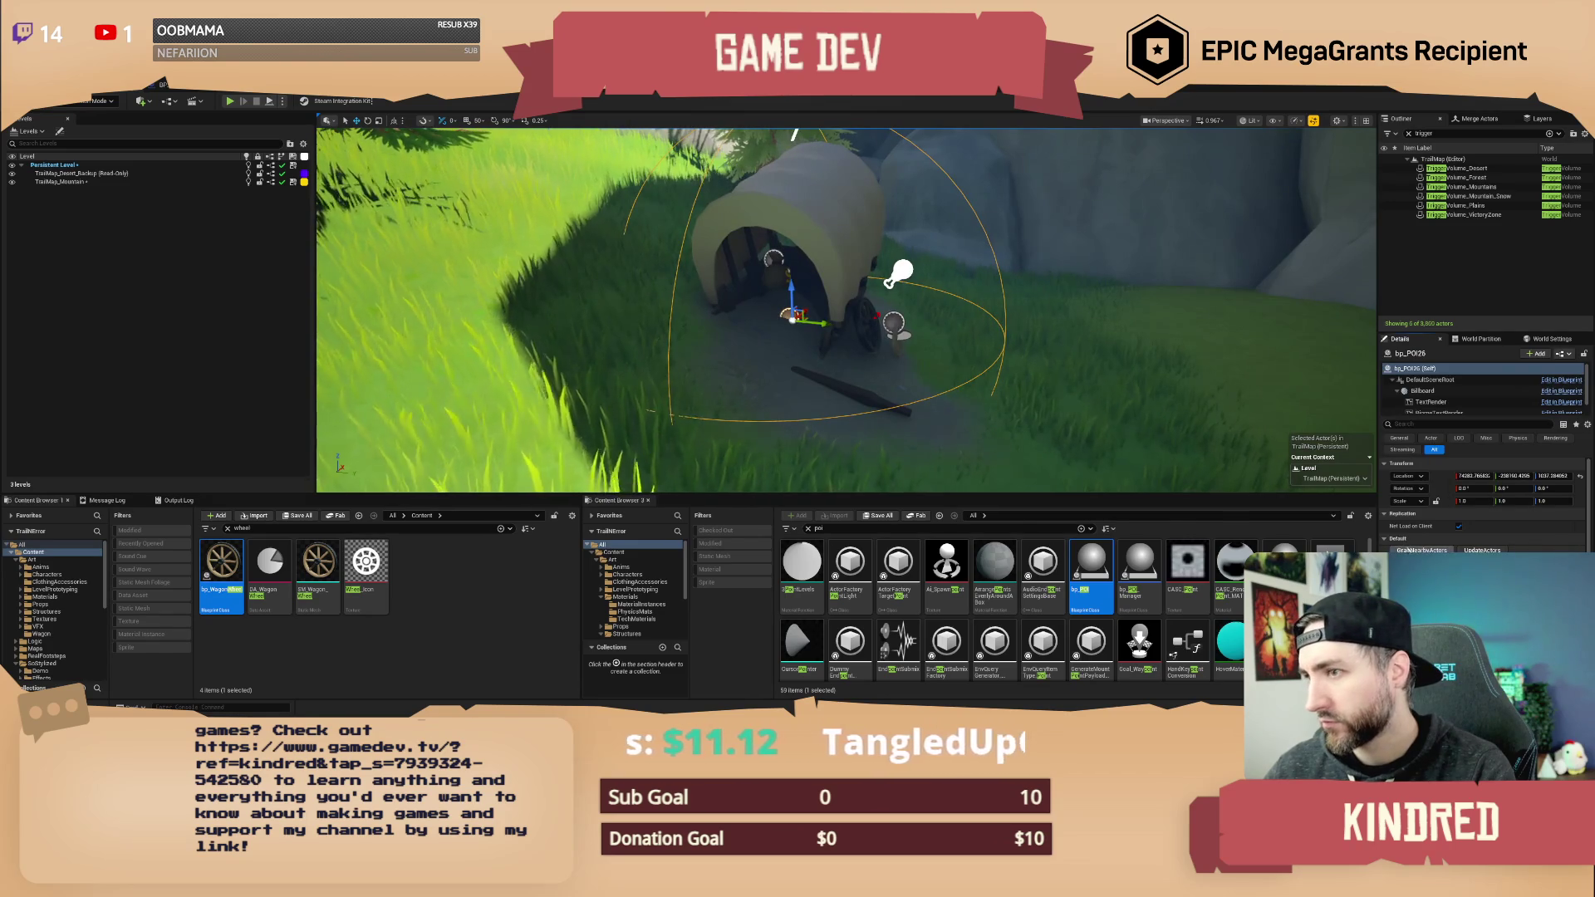
pyautogui.scroll(-3, 831, 316)
# - Look around the wagon and select the wheel, canvas shell, then the point of interest
pyautogui.rightClick(1042, 357)
pyautogui.press('Escape')
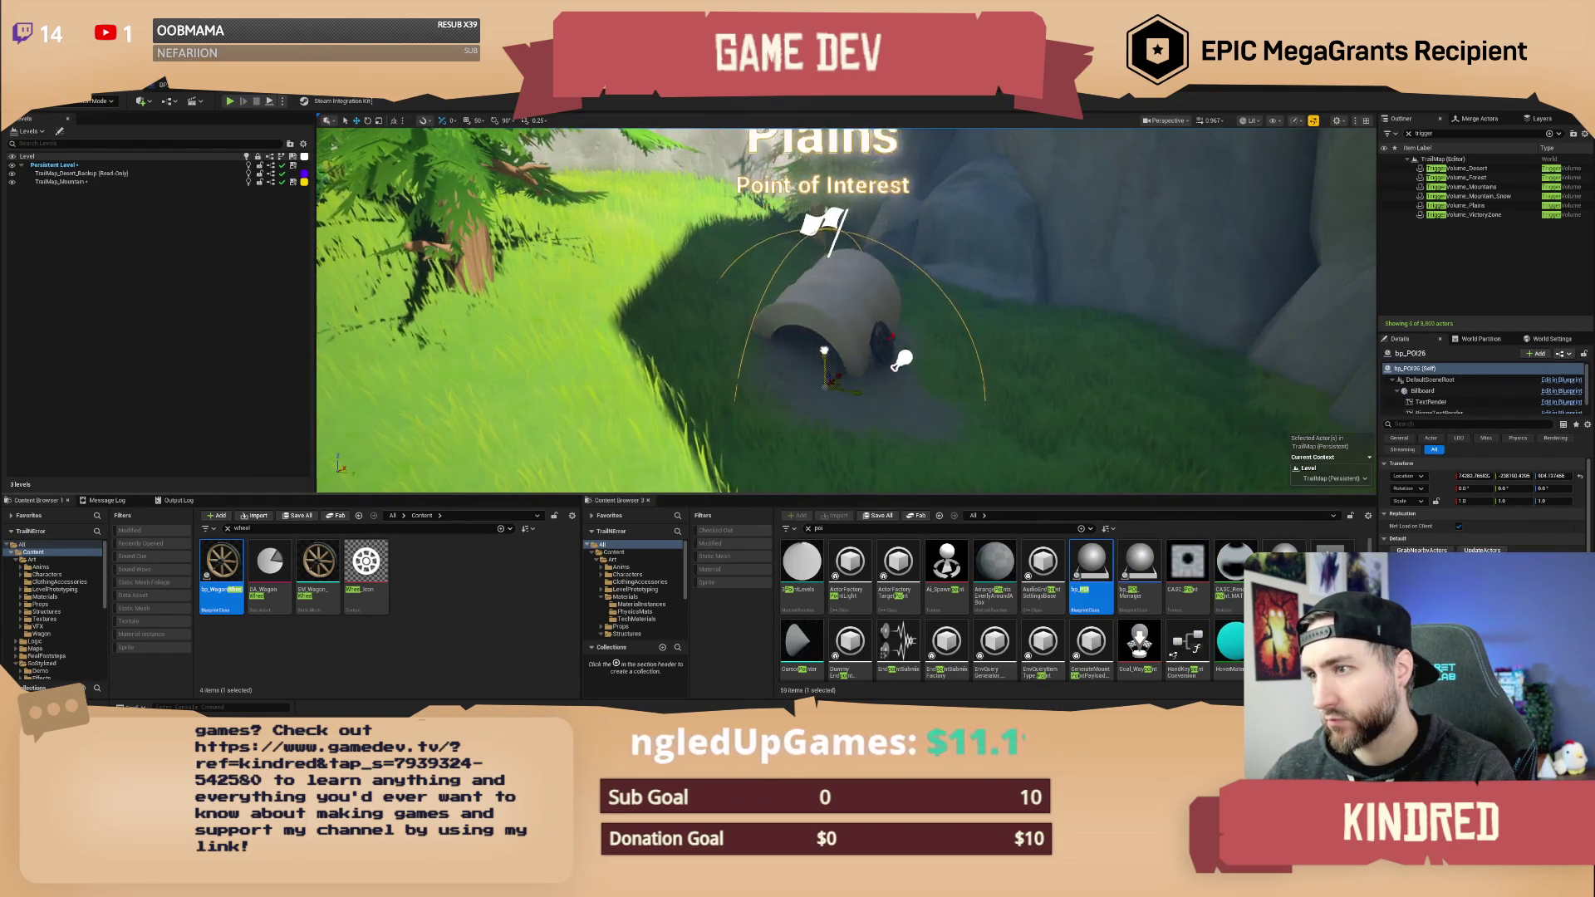
pyautogui.click(877, 356)
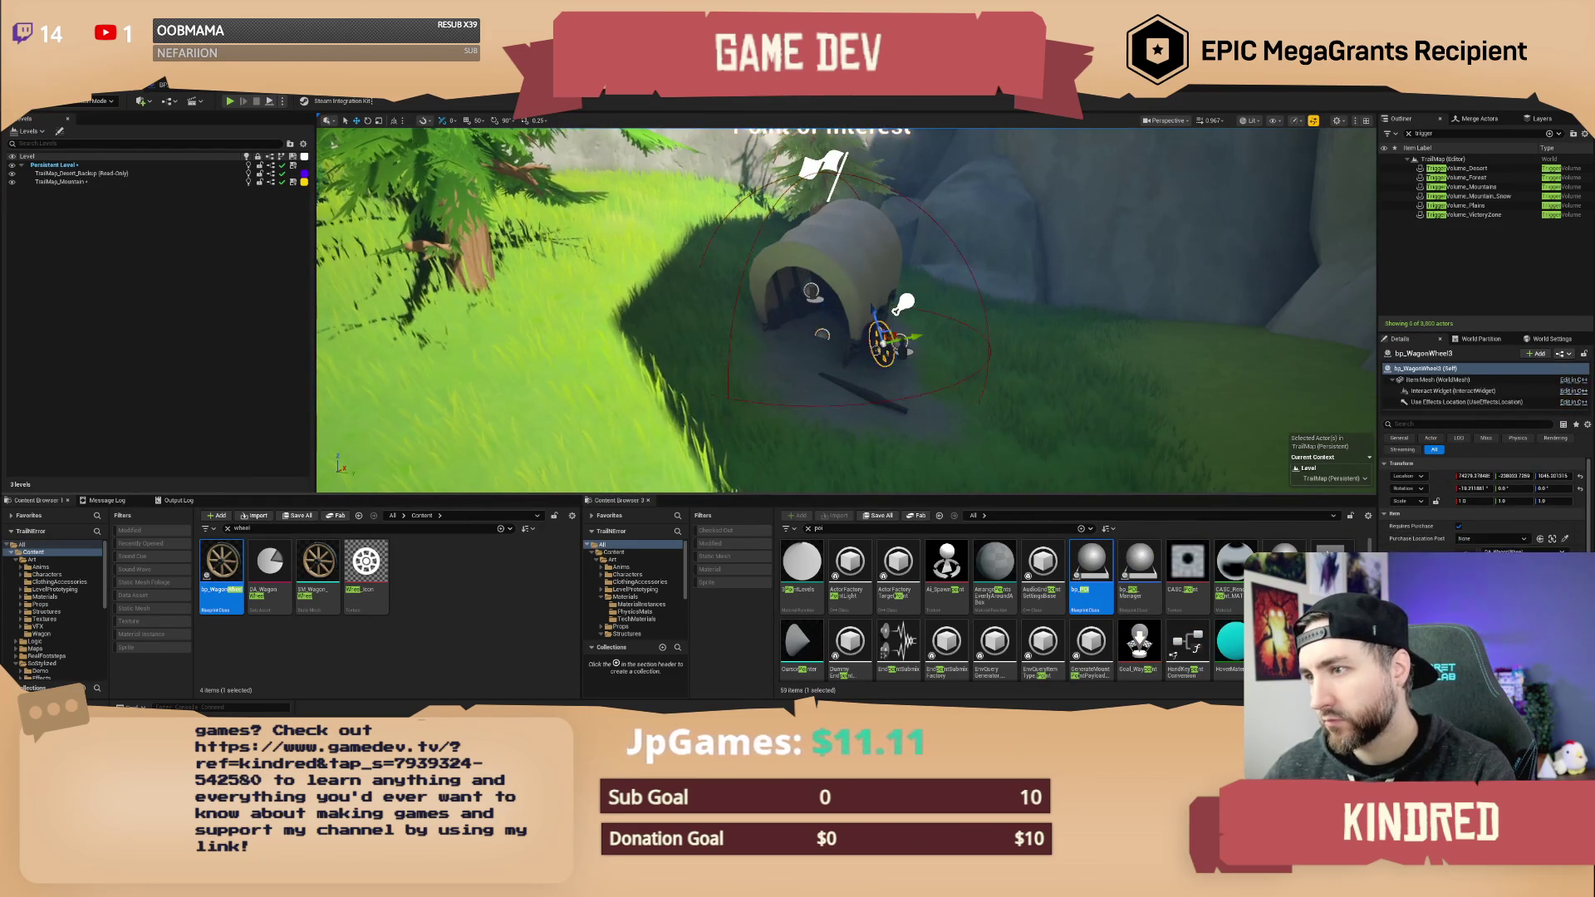
pyautogui.rightClick(878, 356)
pyautogui.click(811, 193)
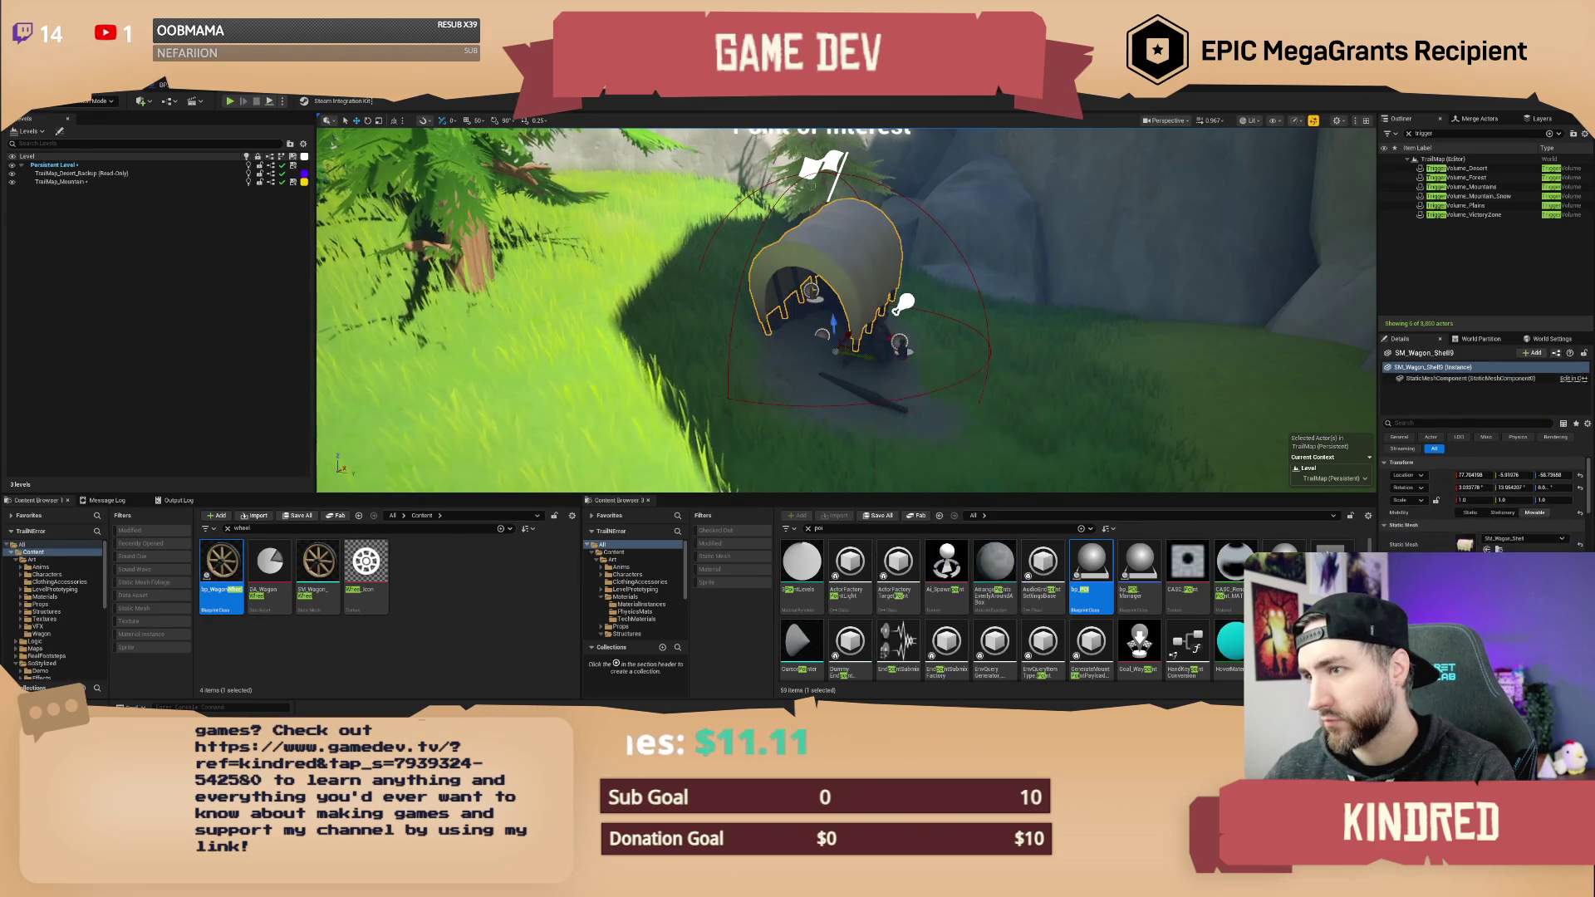
pyautogui.click(829, 163)
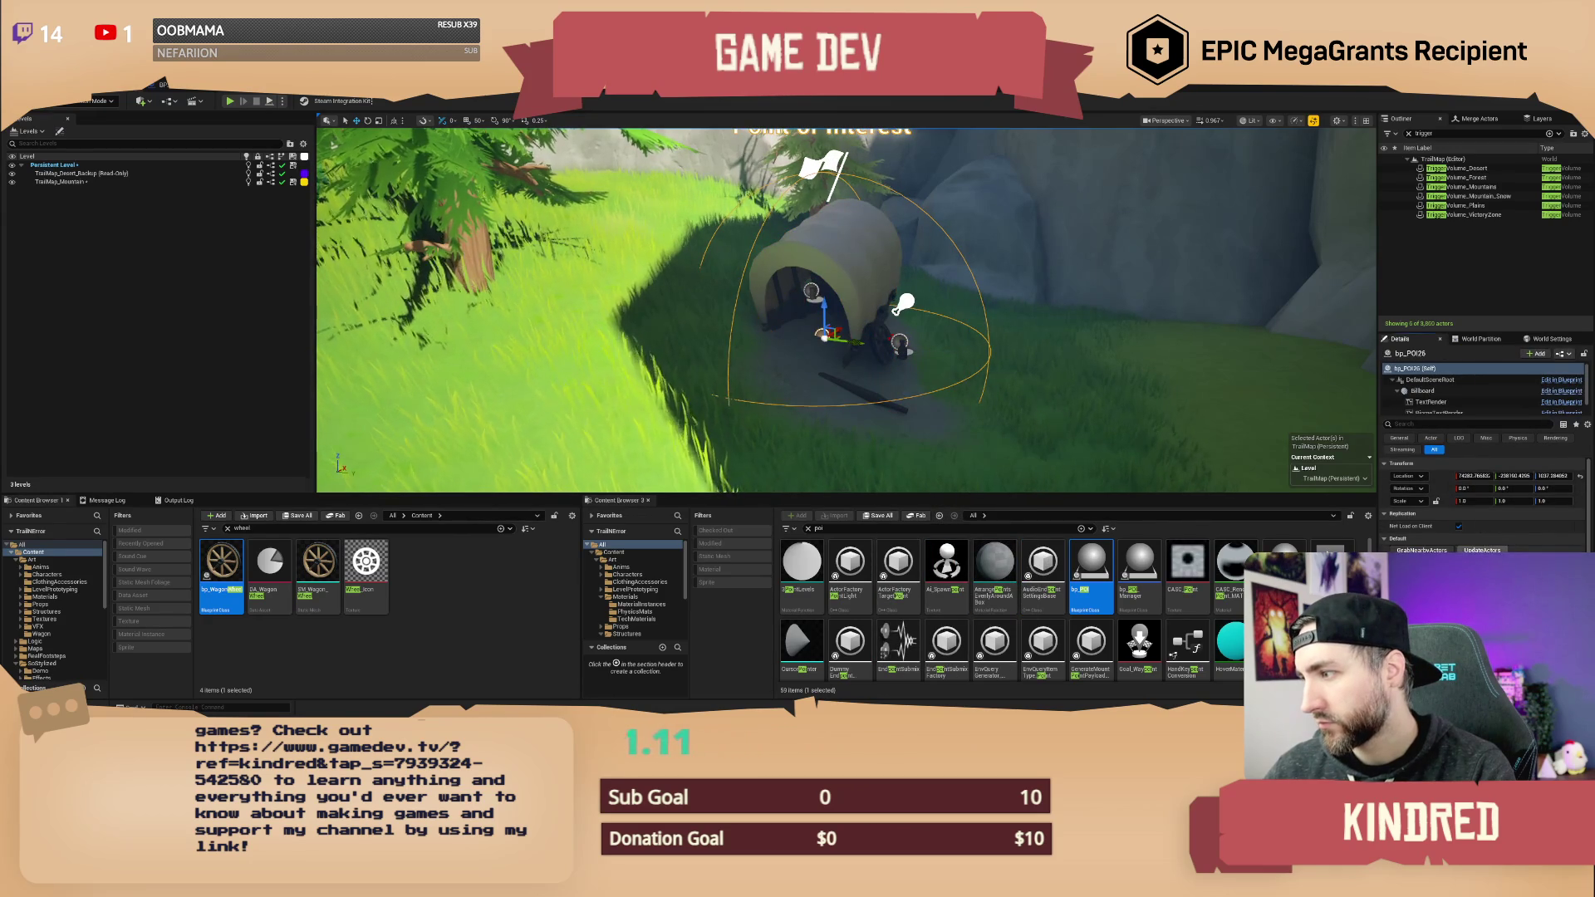
pyautogui.scroll(-2, 1484, 498)
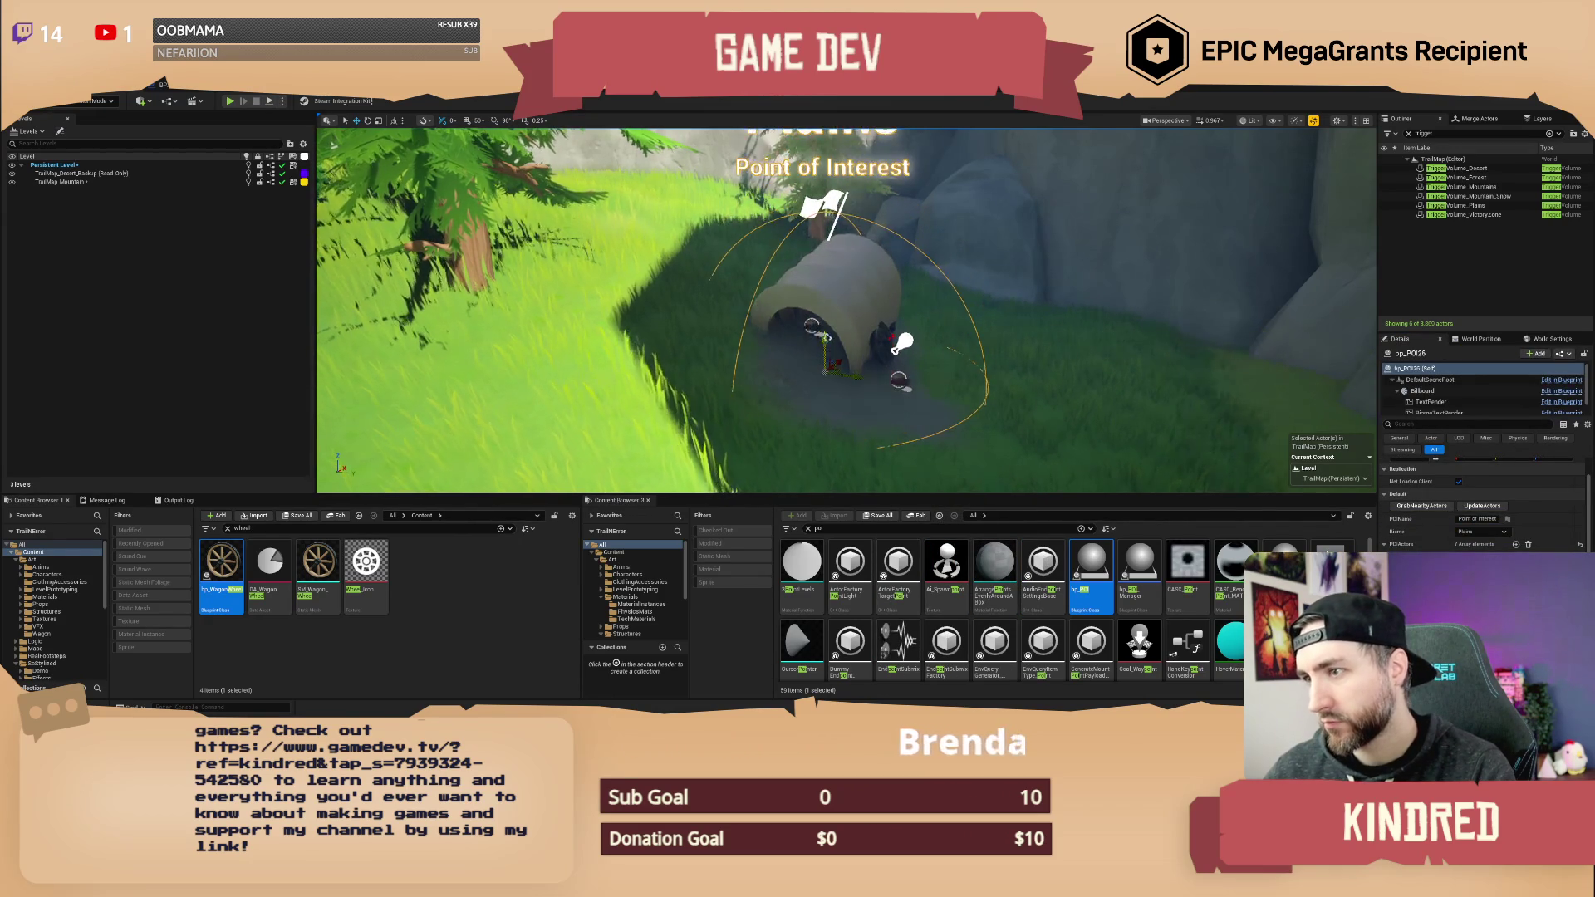
# - Attach the wagon wheel to the bp_POI26 point of interest
pyautogui.click(879, 340)
pyautogui.rightClick(877, 351)
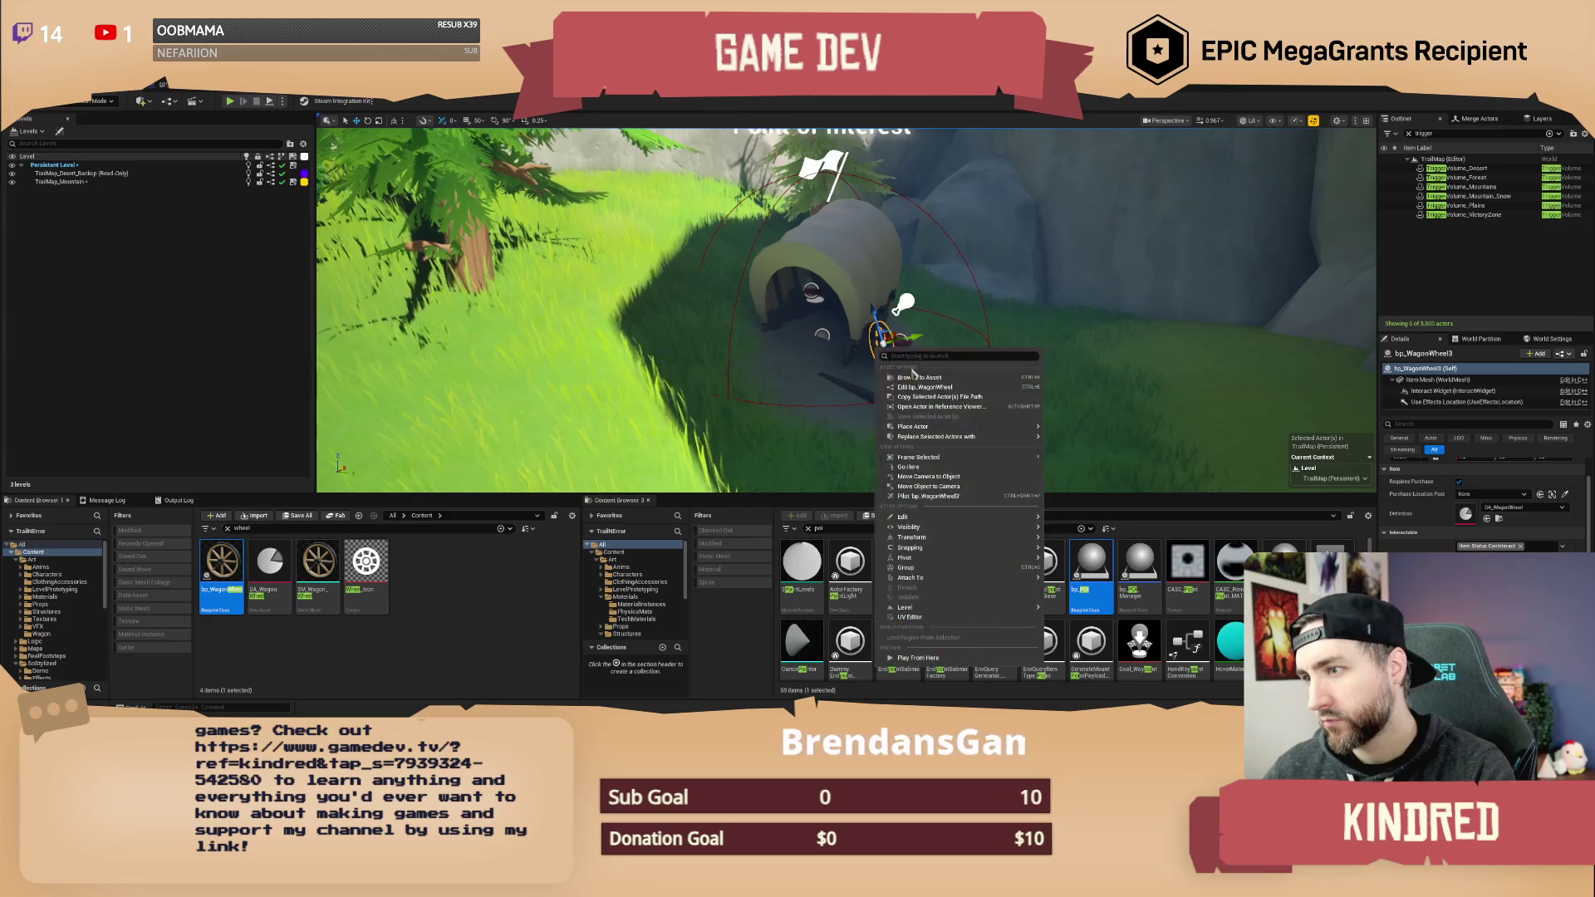
pyautogui.moveTo(979, 538)
pyautogui.moveTo(981, 578)
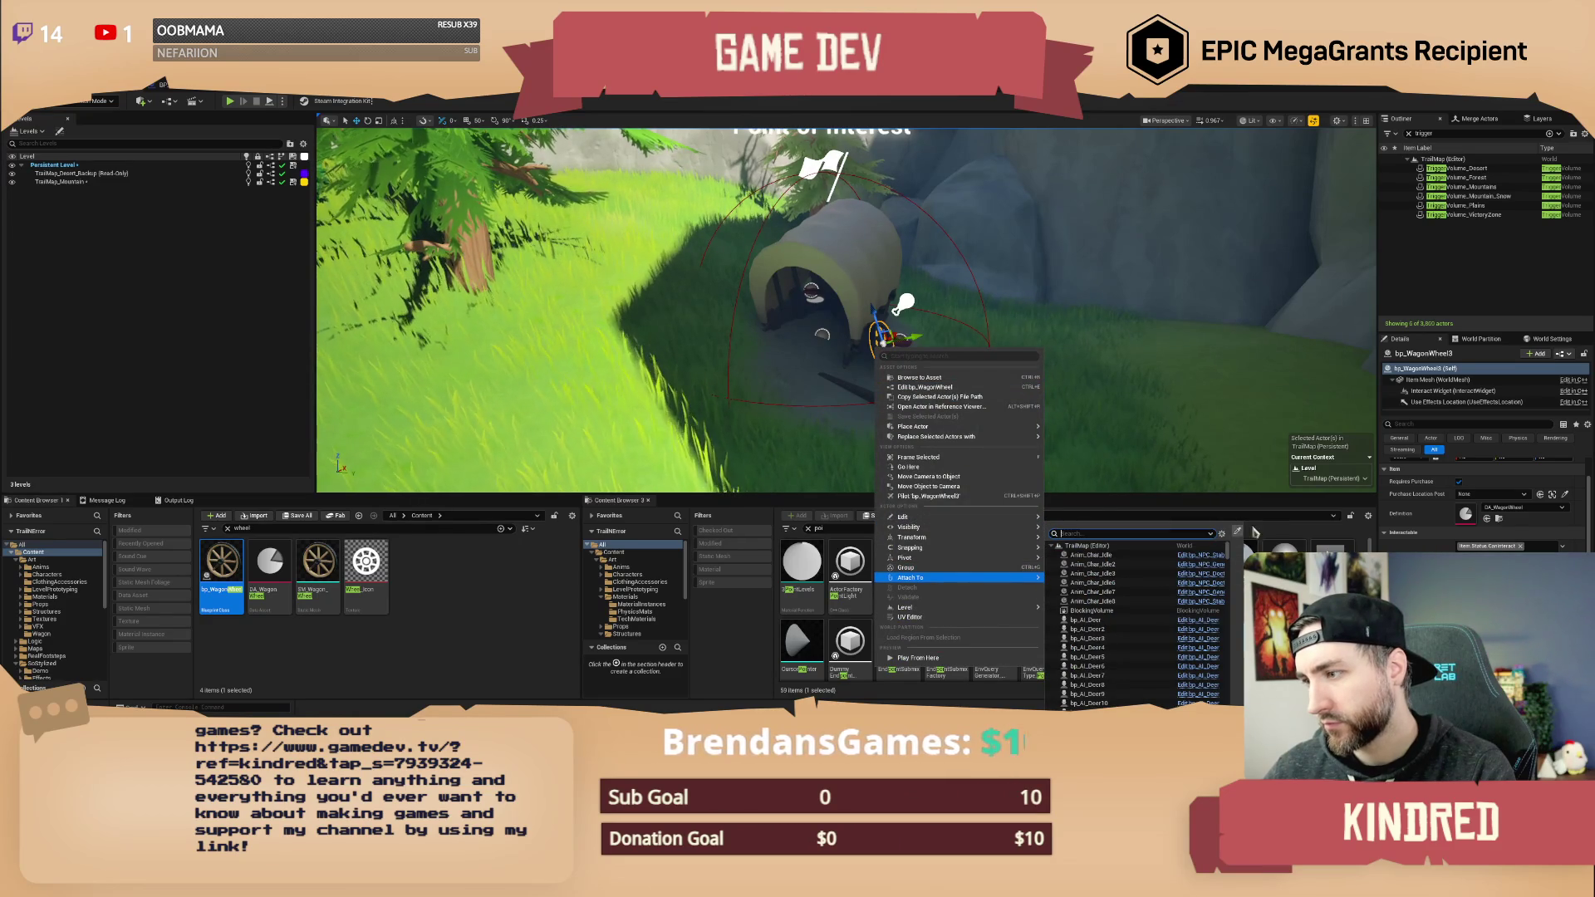
pyautogui.click(1238, 533)
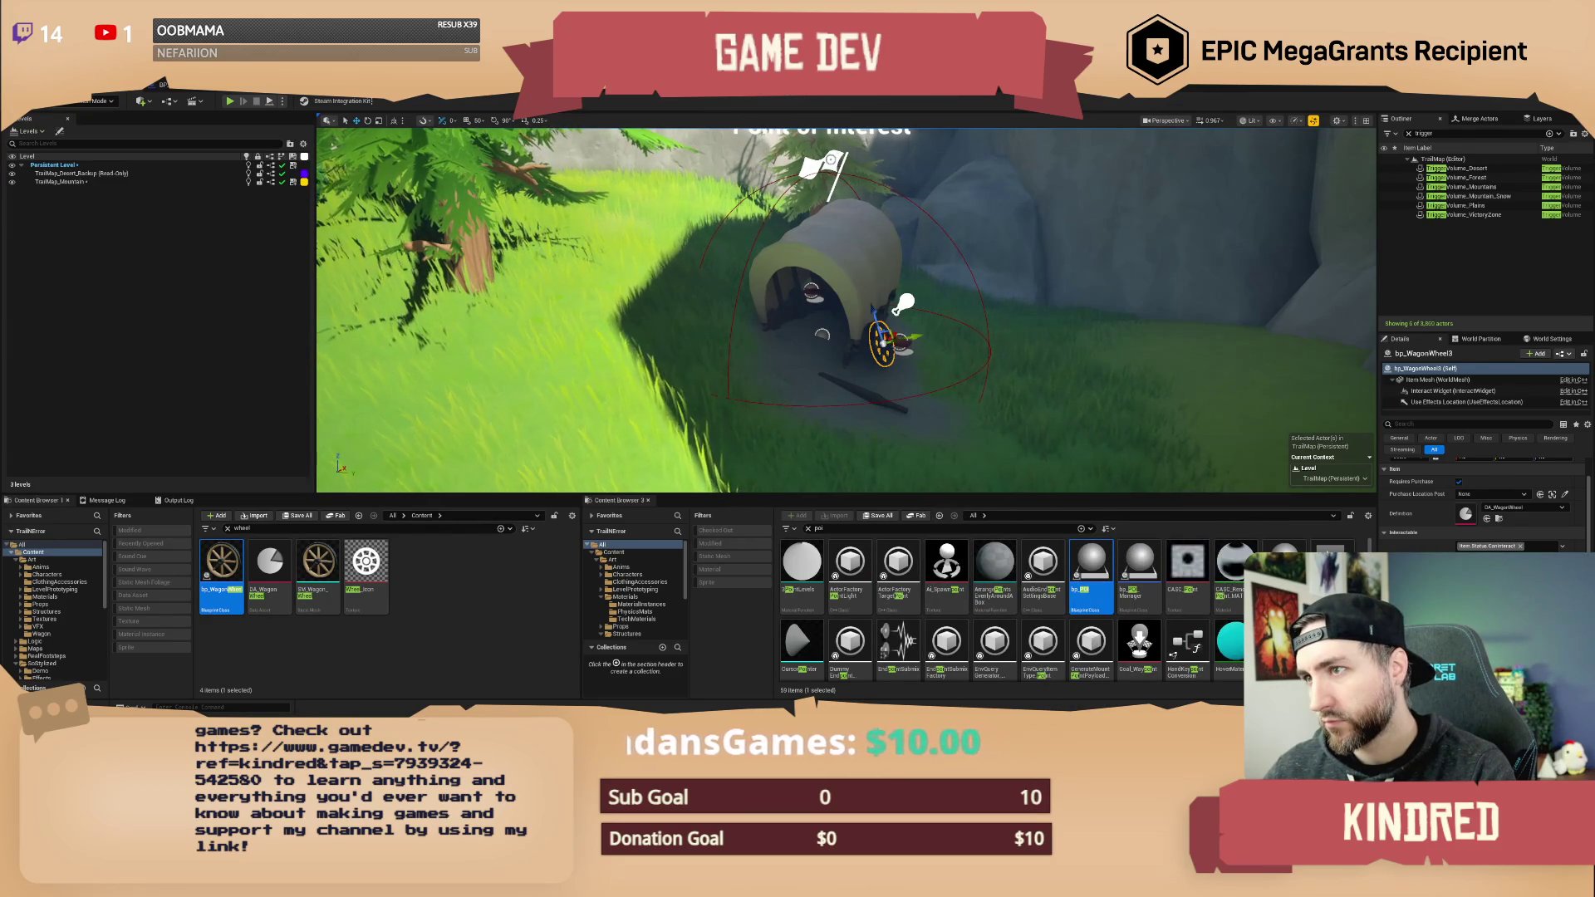
# - Set the POI's name to 'Abandoned Wagon' and its biome to Mountain
pyautogui.click(831, 162)
pyautogui.click(1483, 518)
pyautogui.write('Aban')
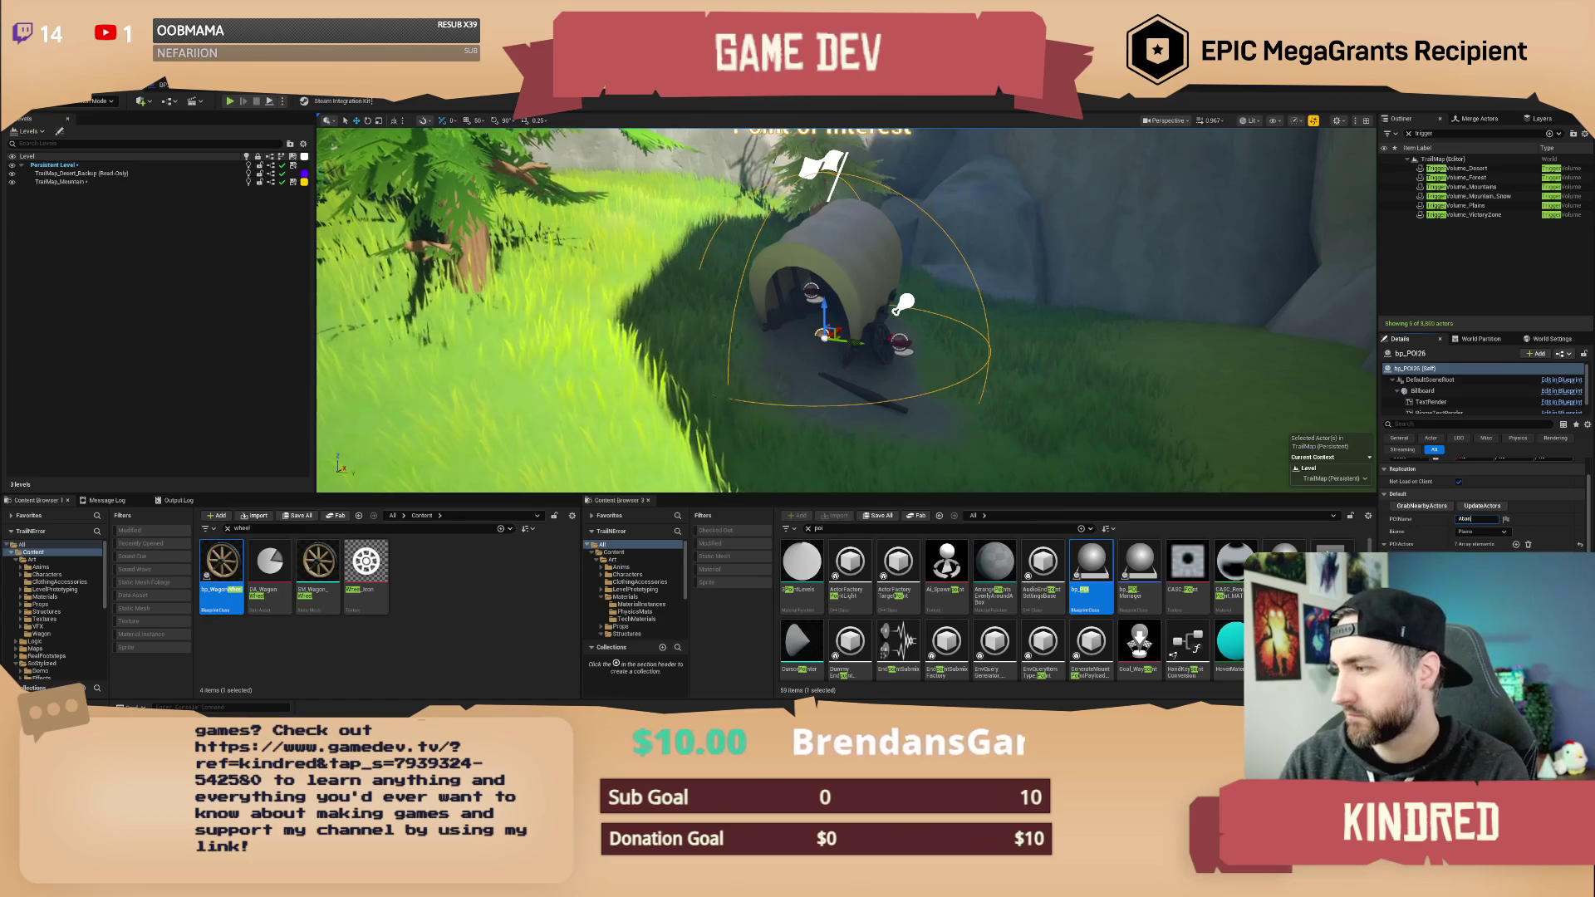
pyautogui.write('doned Wagon')
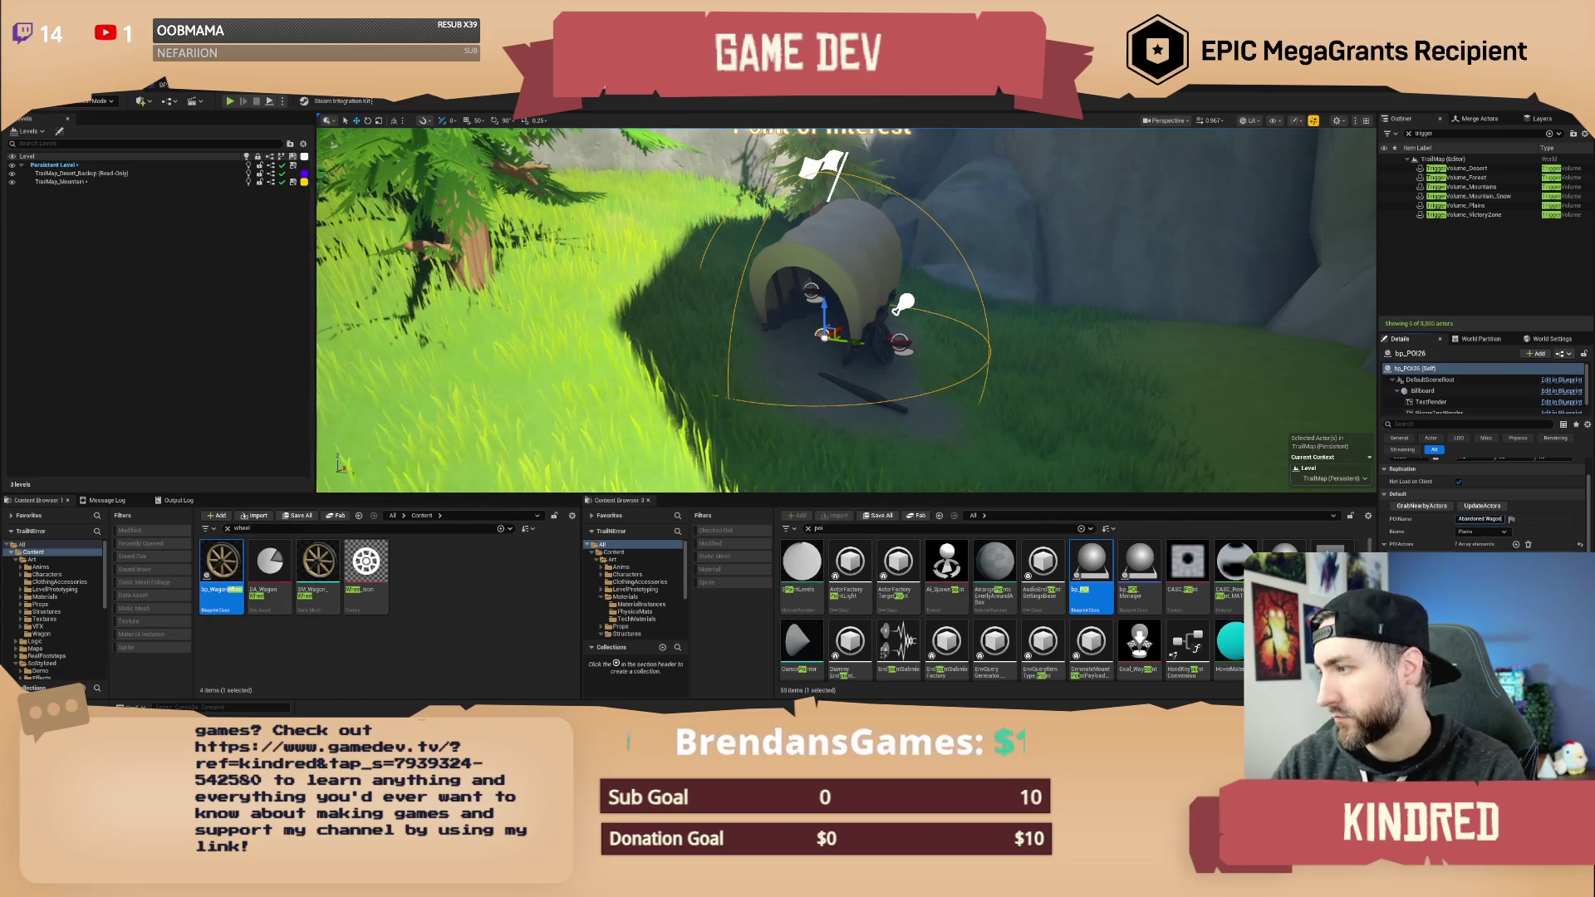
pyautogui.click(1479, 532)
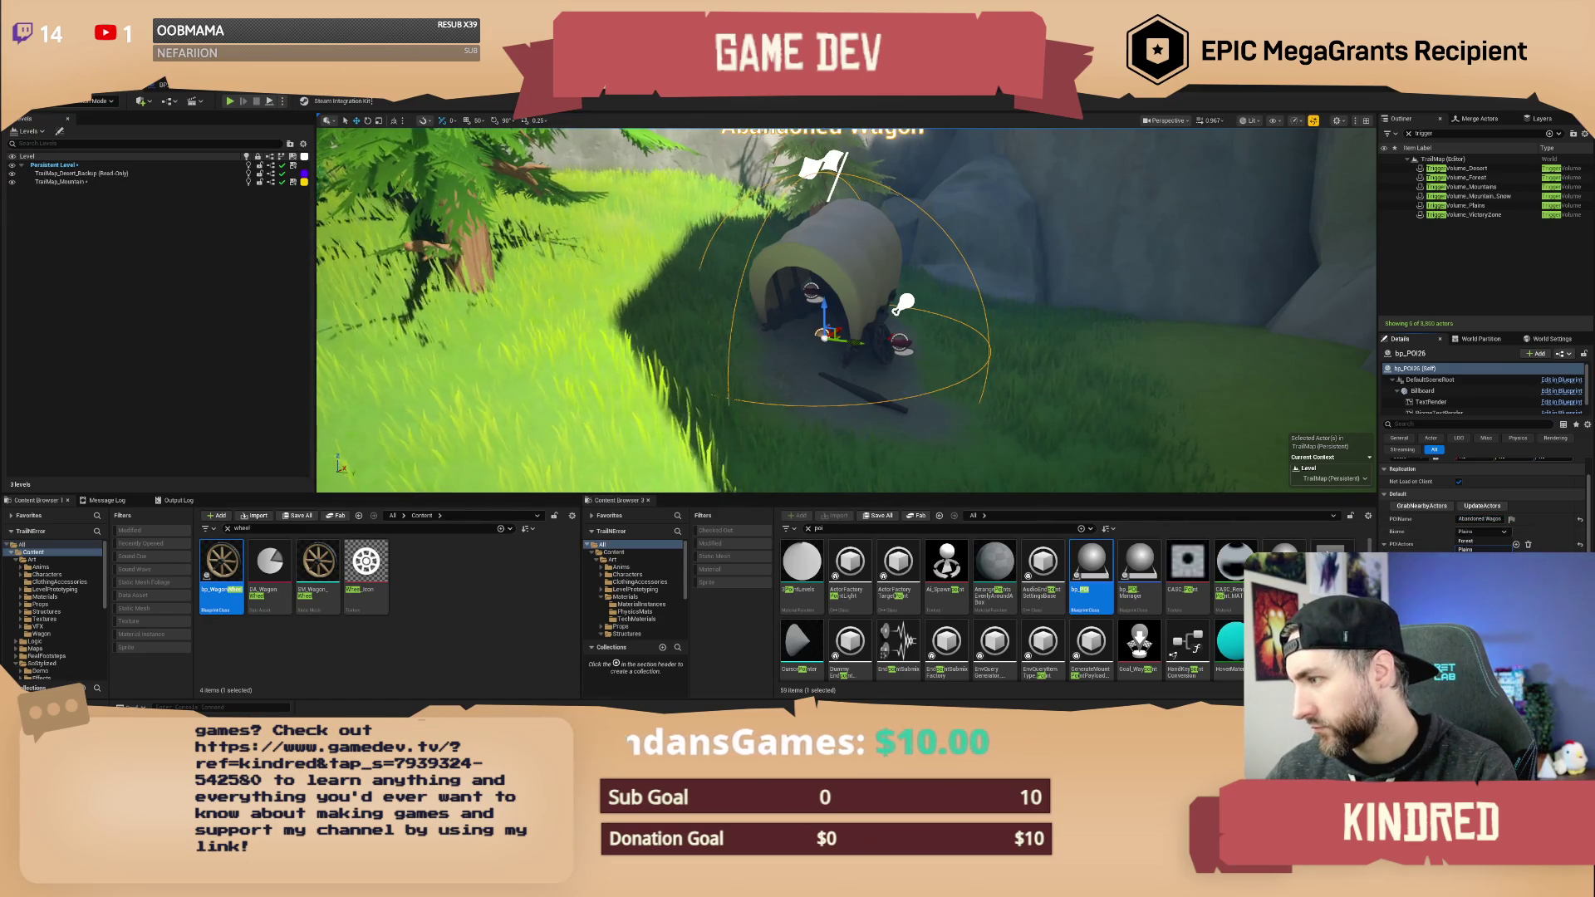
pyautogui.click(1470, 557)
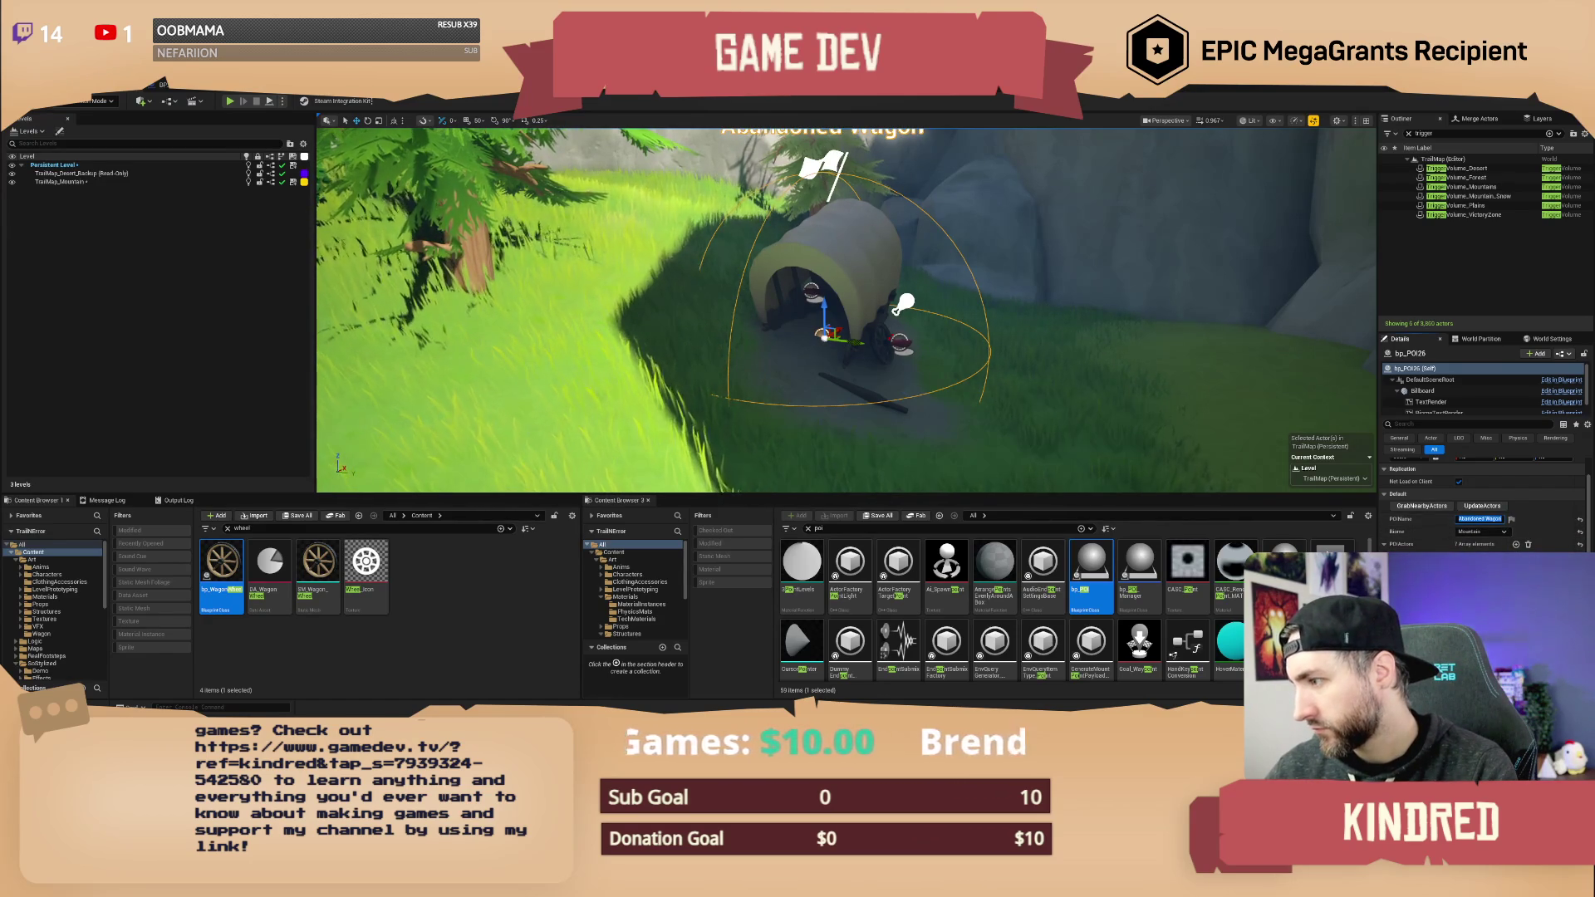
# - Clear the selection and save the TrailMap level
pyautogui.scroll(-3, 991, 365)
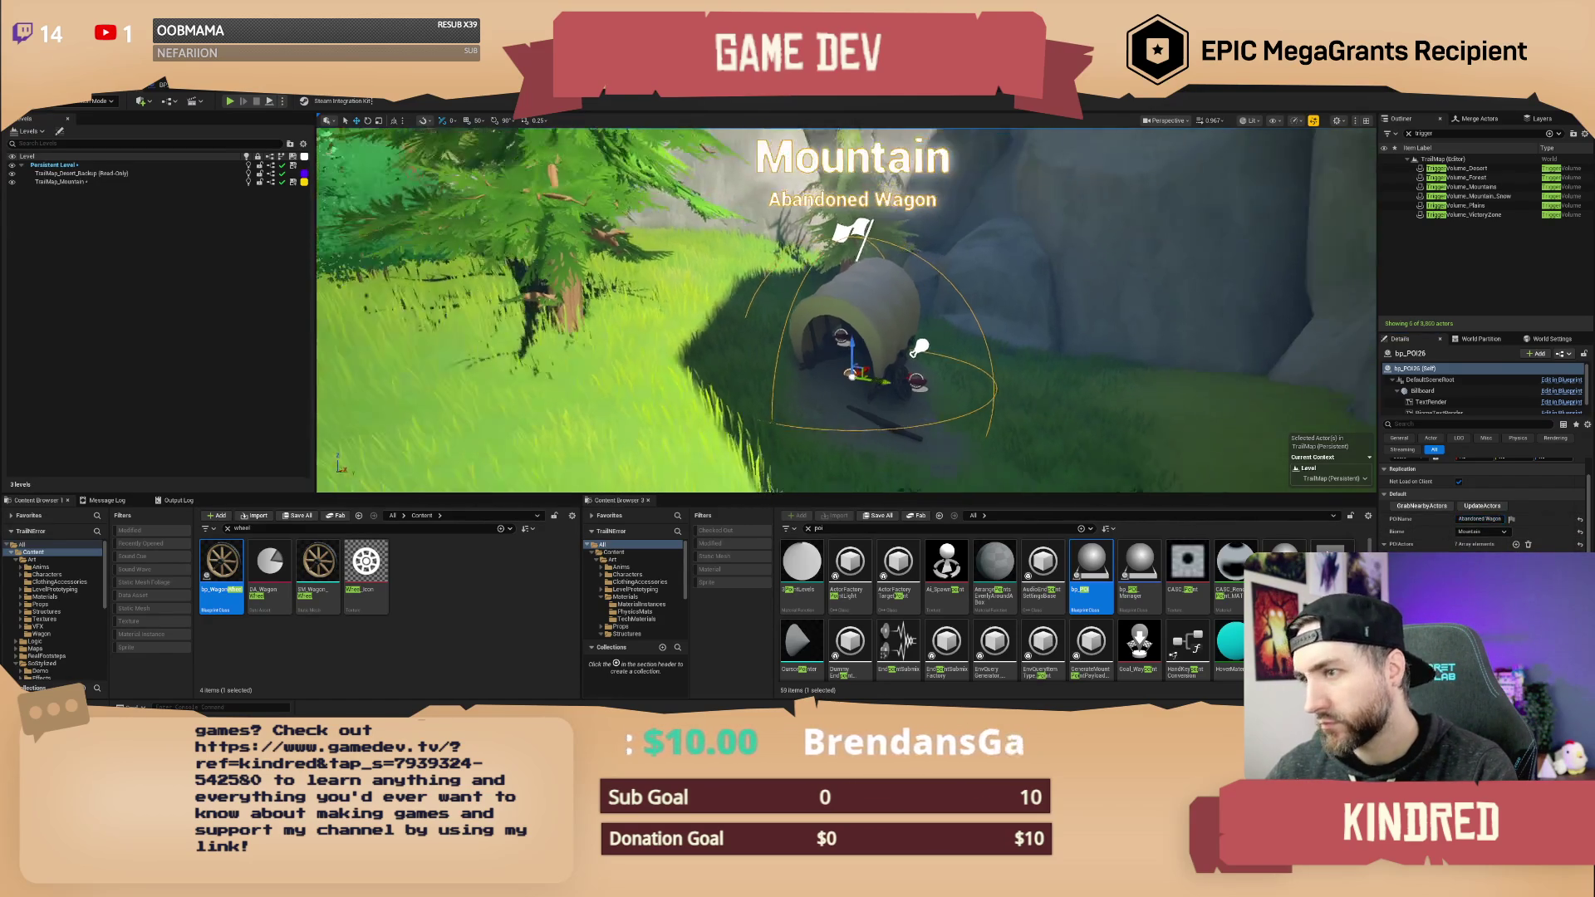
pyautogui.press('Escape')
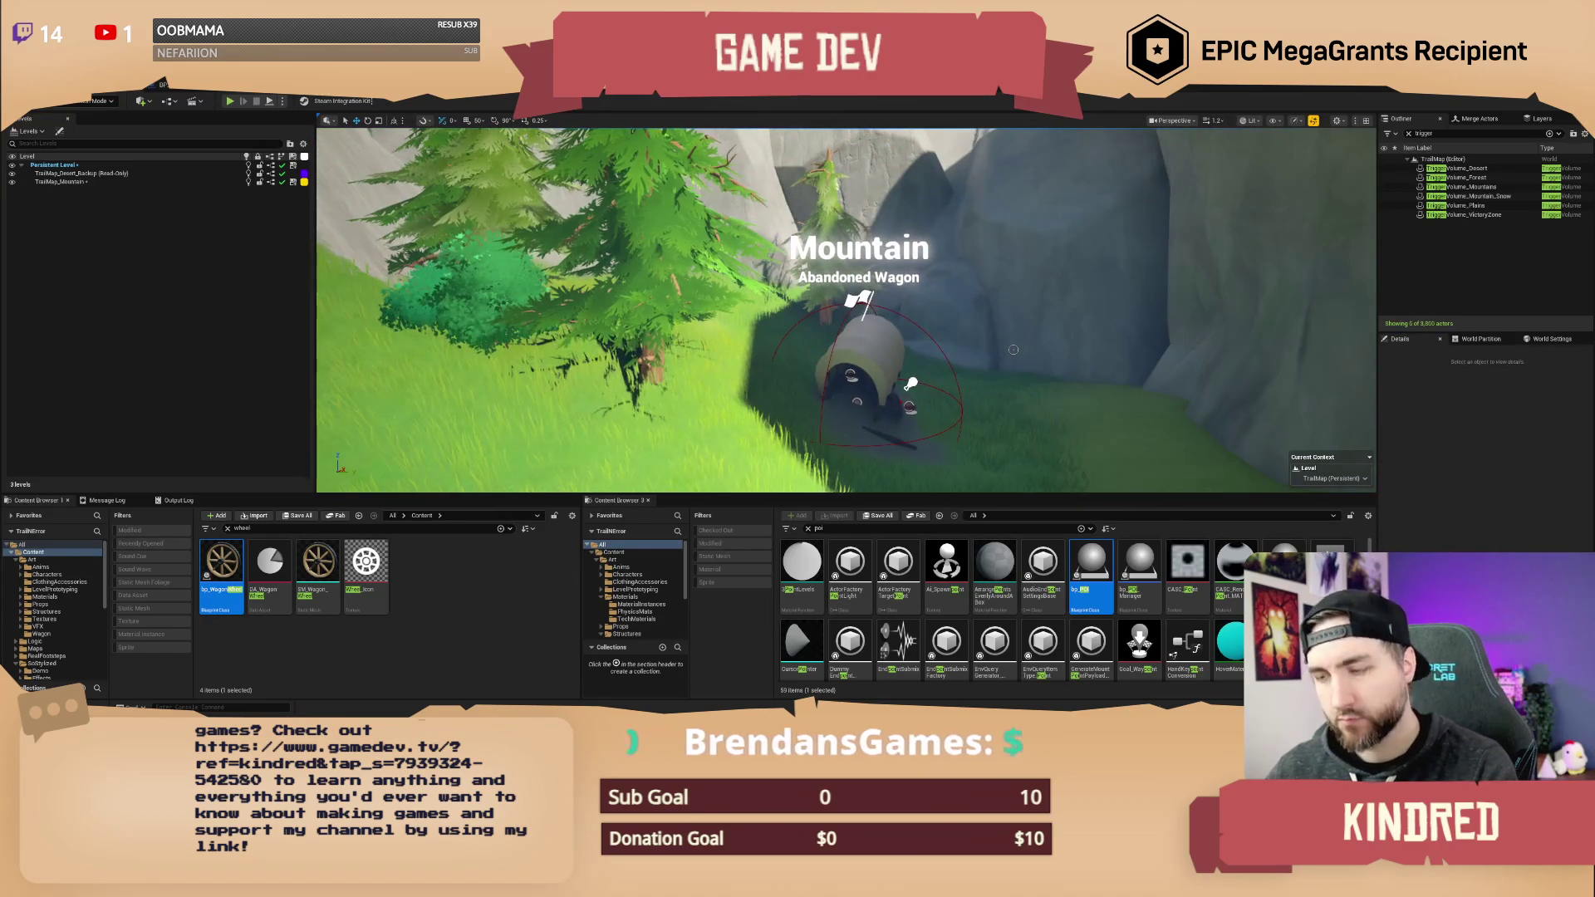
pyautogui.hotkey('ctrl', 's')
pyautogui.click(806, 499)
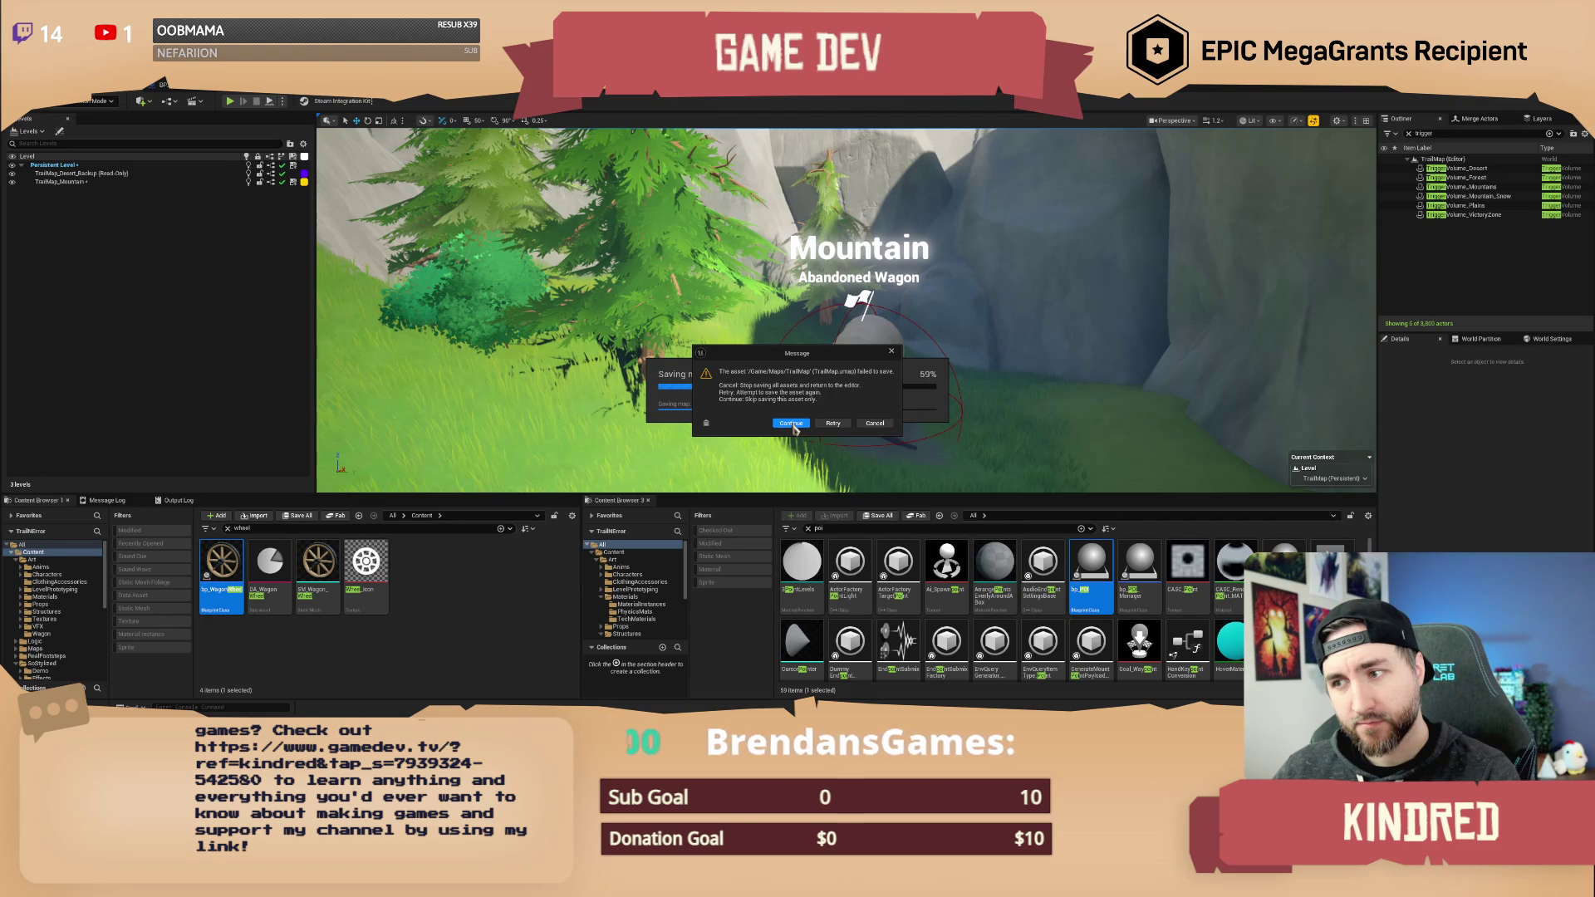
# - Dismiss the failed-save notices and zoom closer to the Abandoned Wagon POI
pyautogui.click(791, 425)
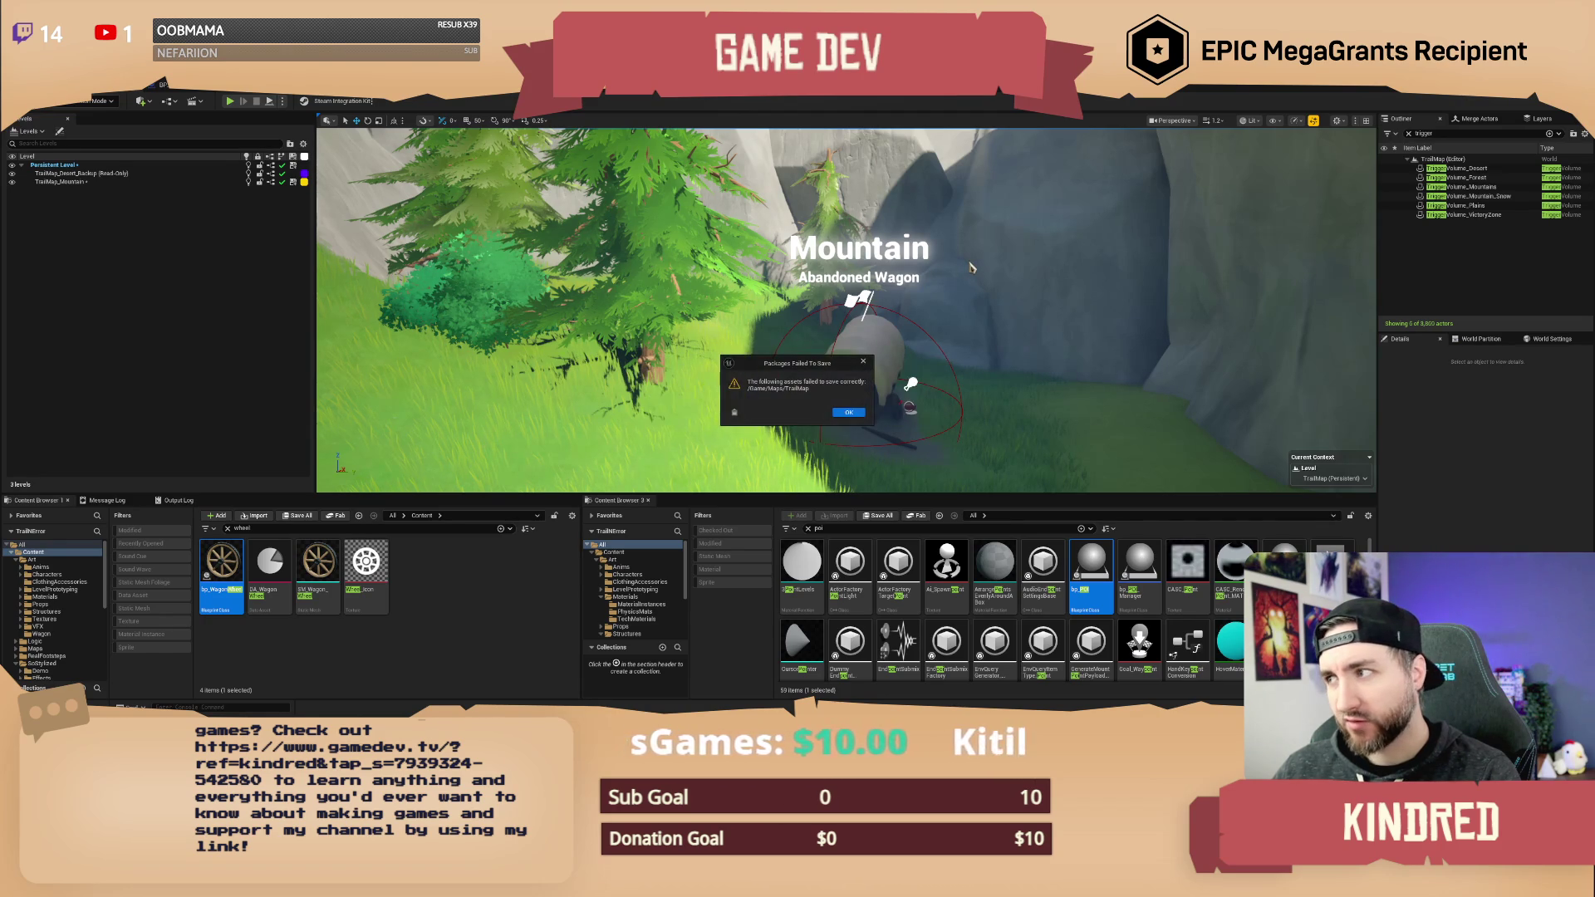
pyautogui.click(849, 413)
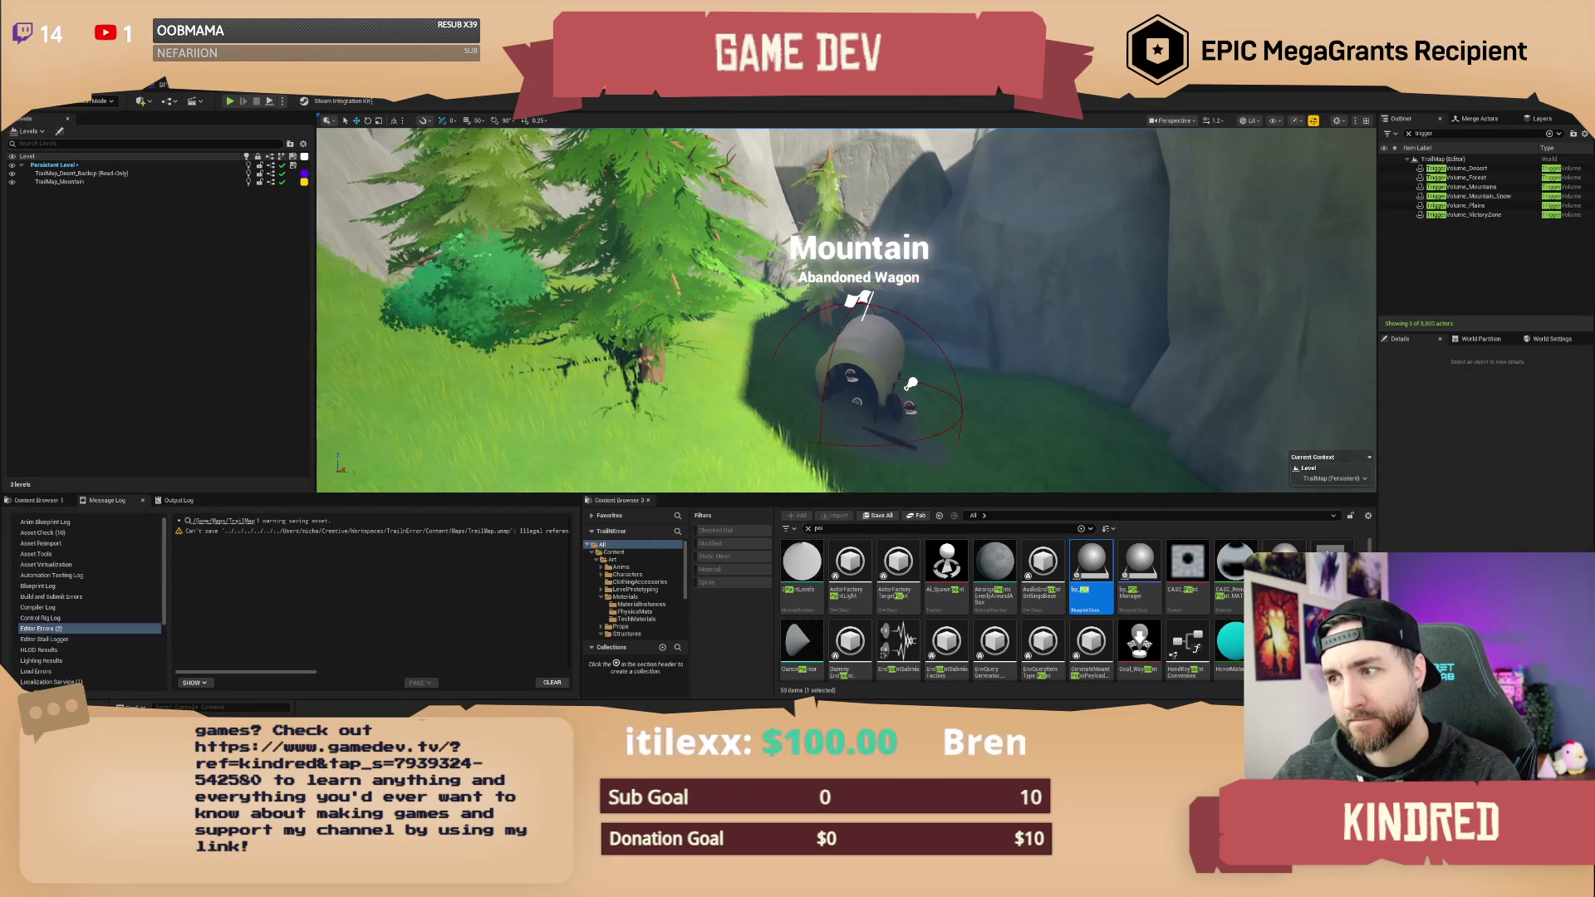
pyautogui.scroll(5, 846, 310)
pyautogui.scroll(1, 845, 310)
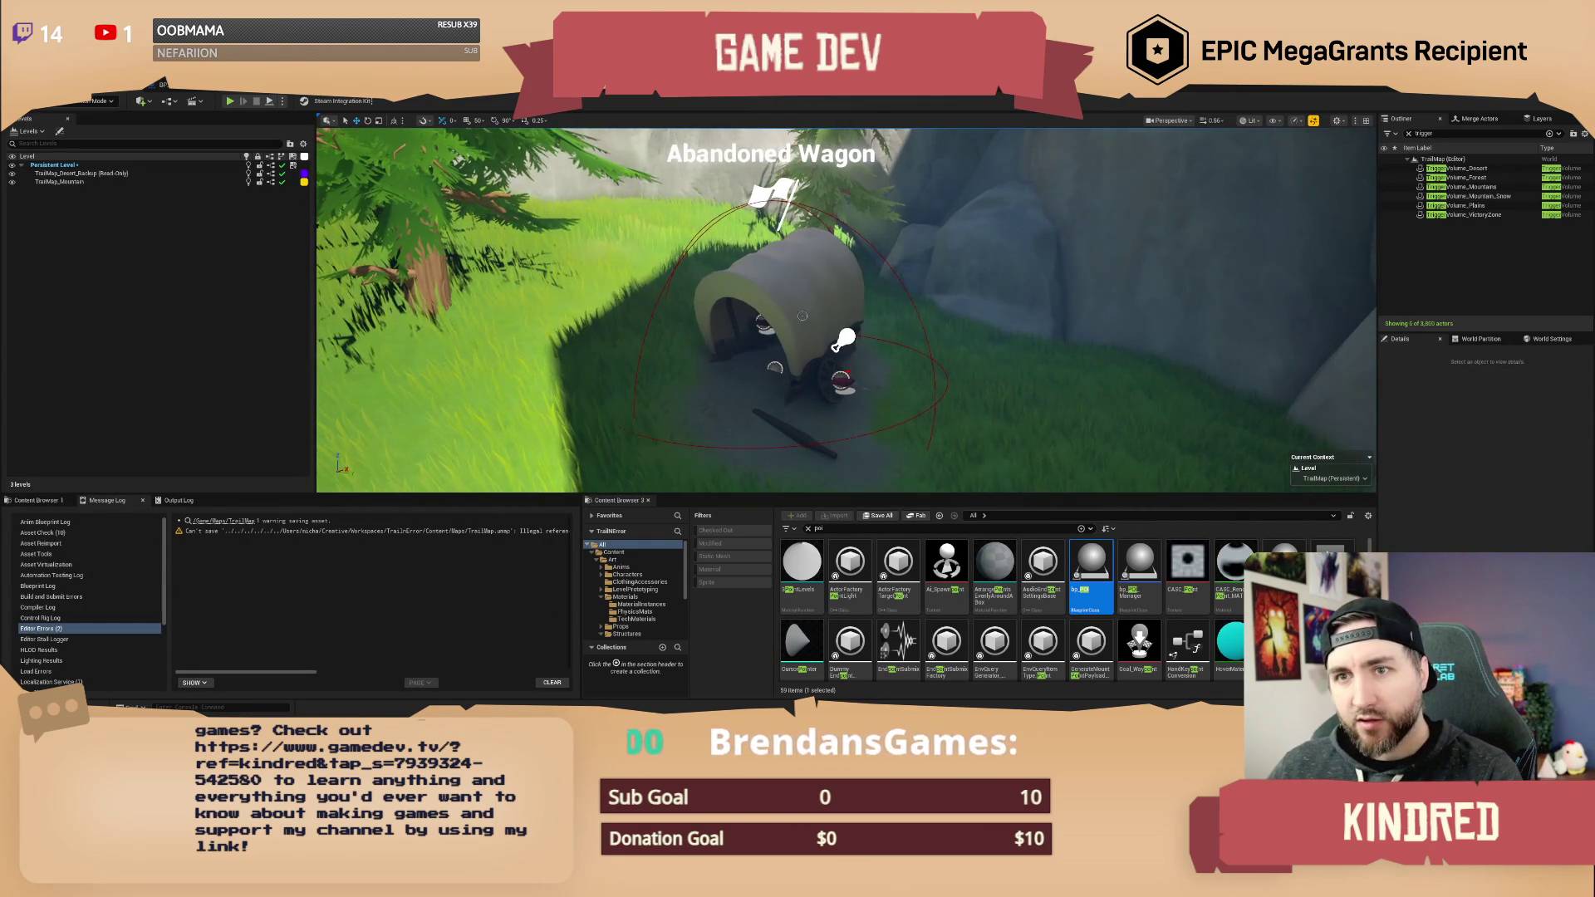
# - Select bp_POI26 together with its 8 child actors in the Outliner
pyautogui.click(774, 368)
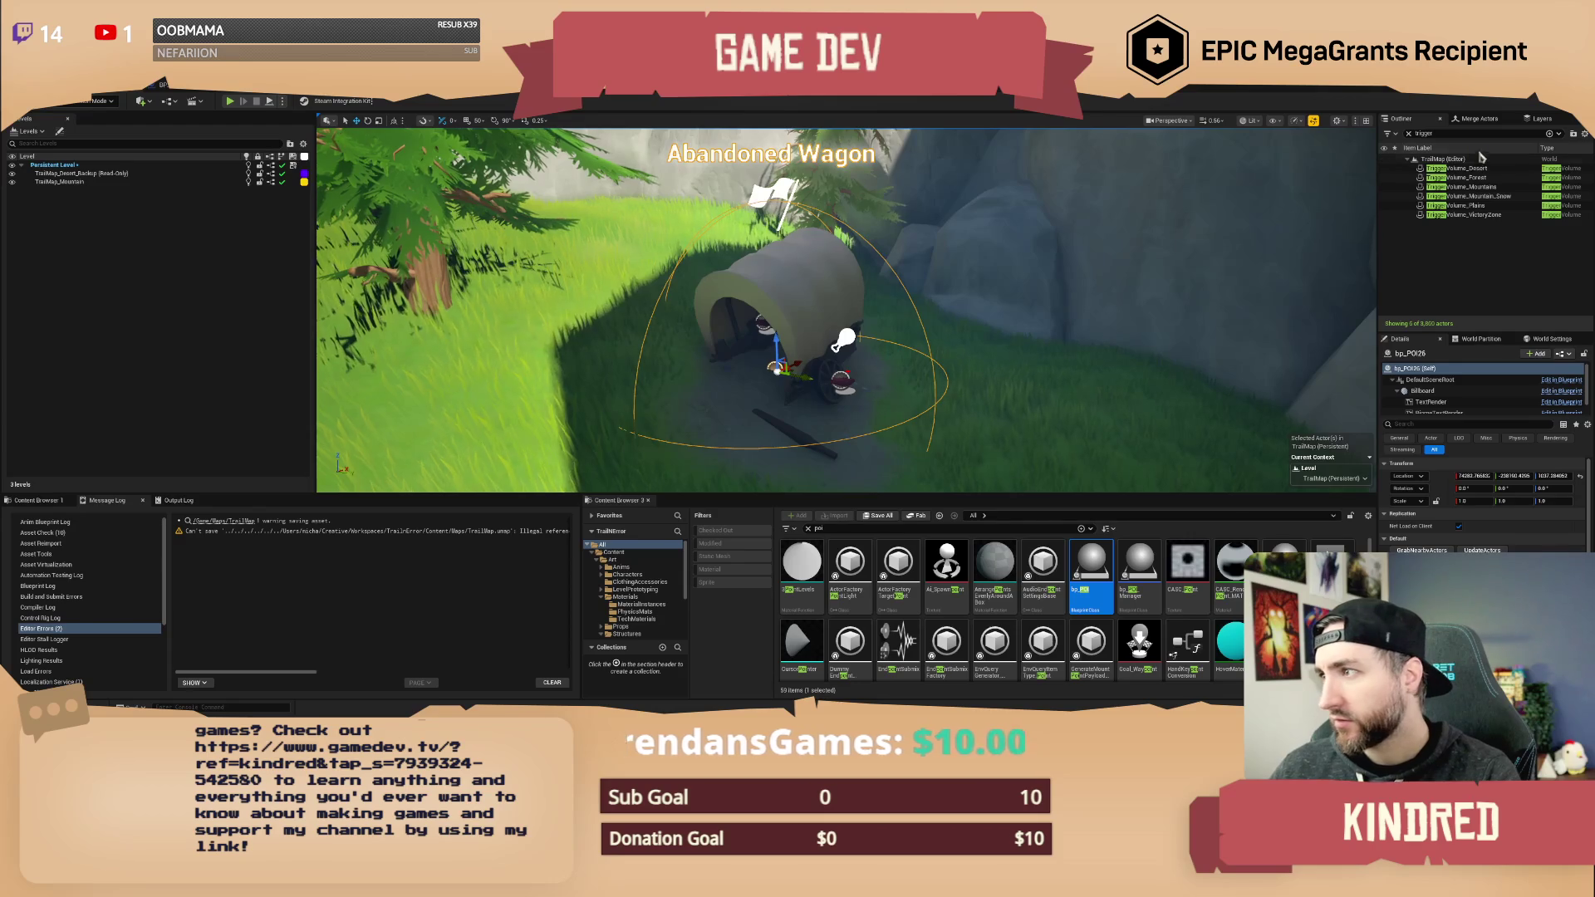
pyautogui.click(1409, 133)
pyautogui.click(1066, 306)
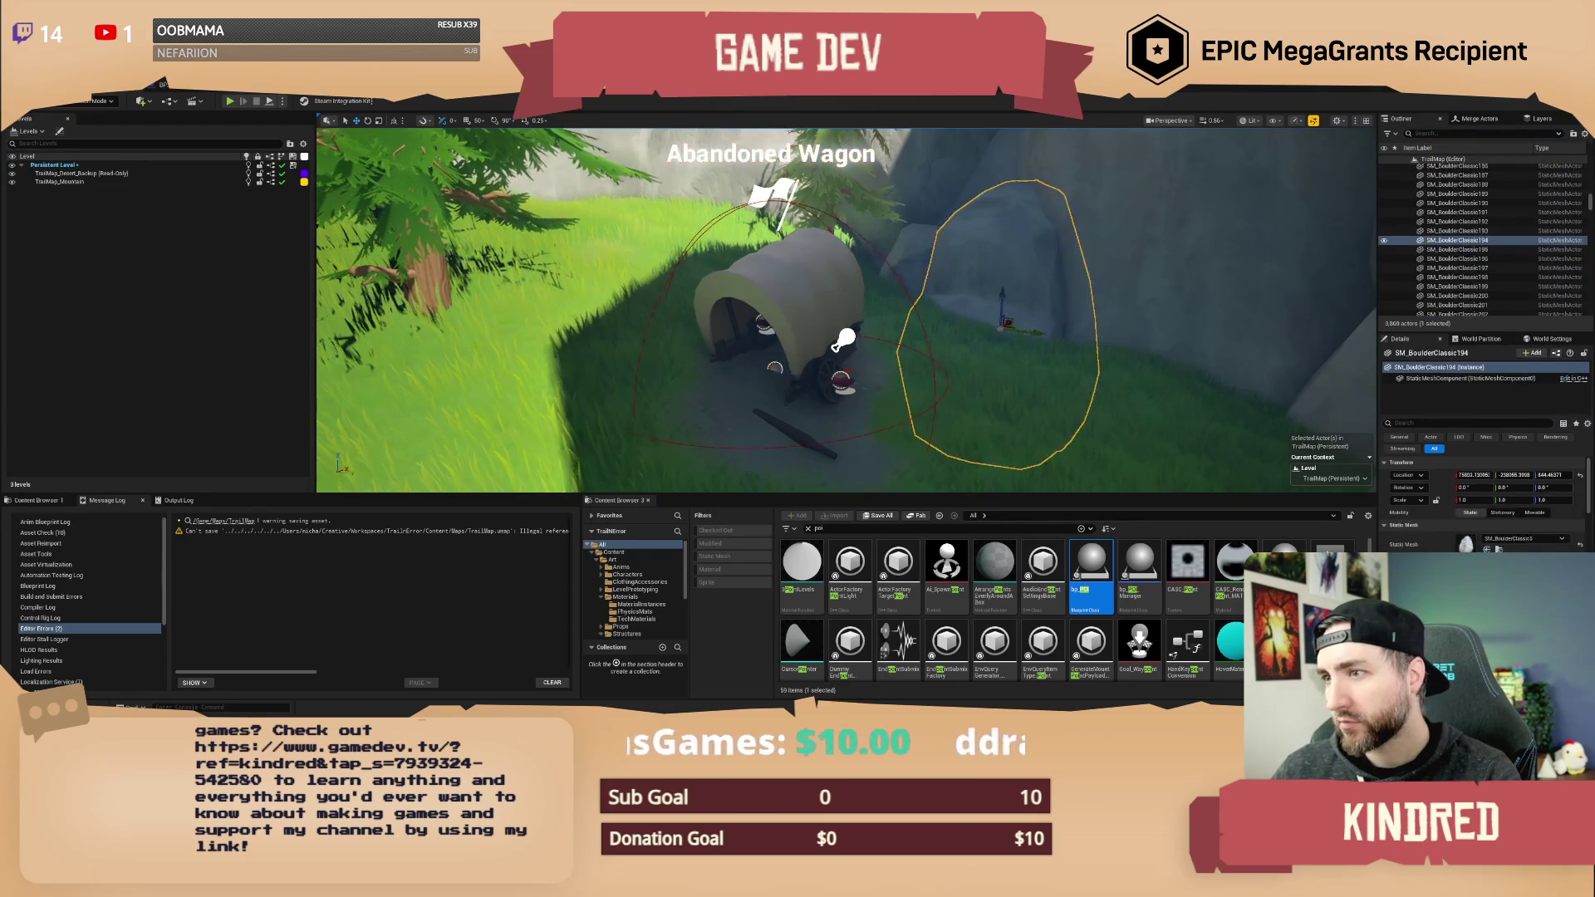
pyautogui.click(789, 266)
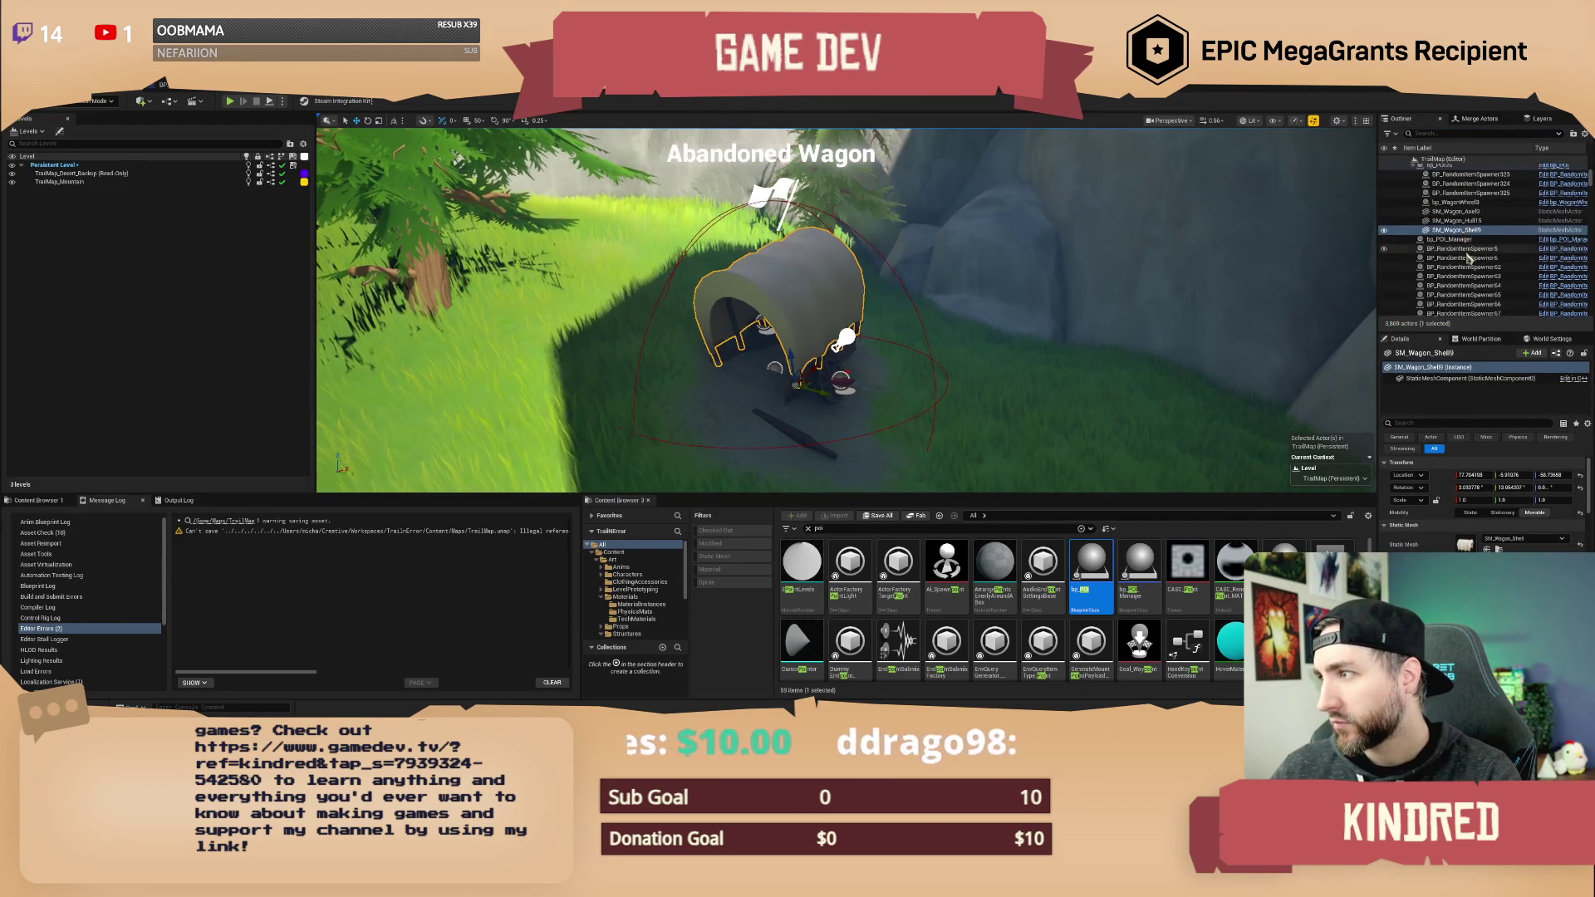
pyautogui.scroll(1, 1461, 245)
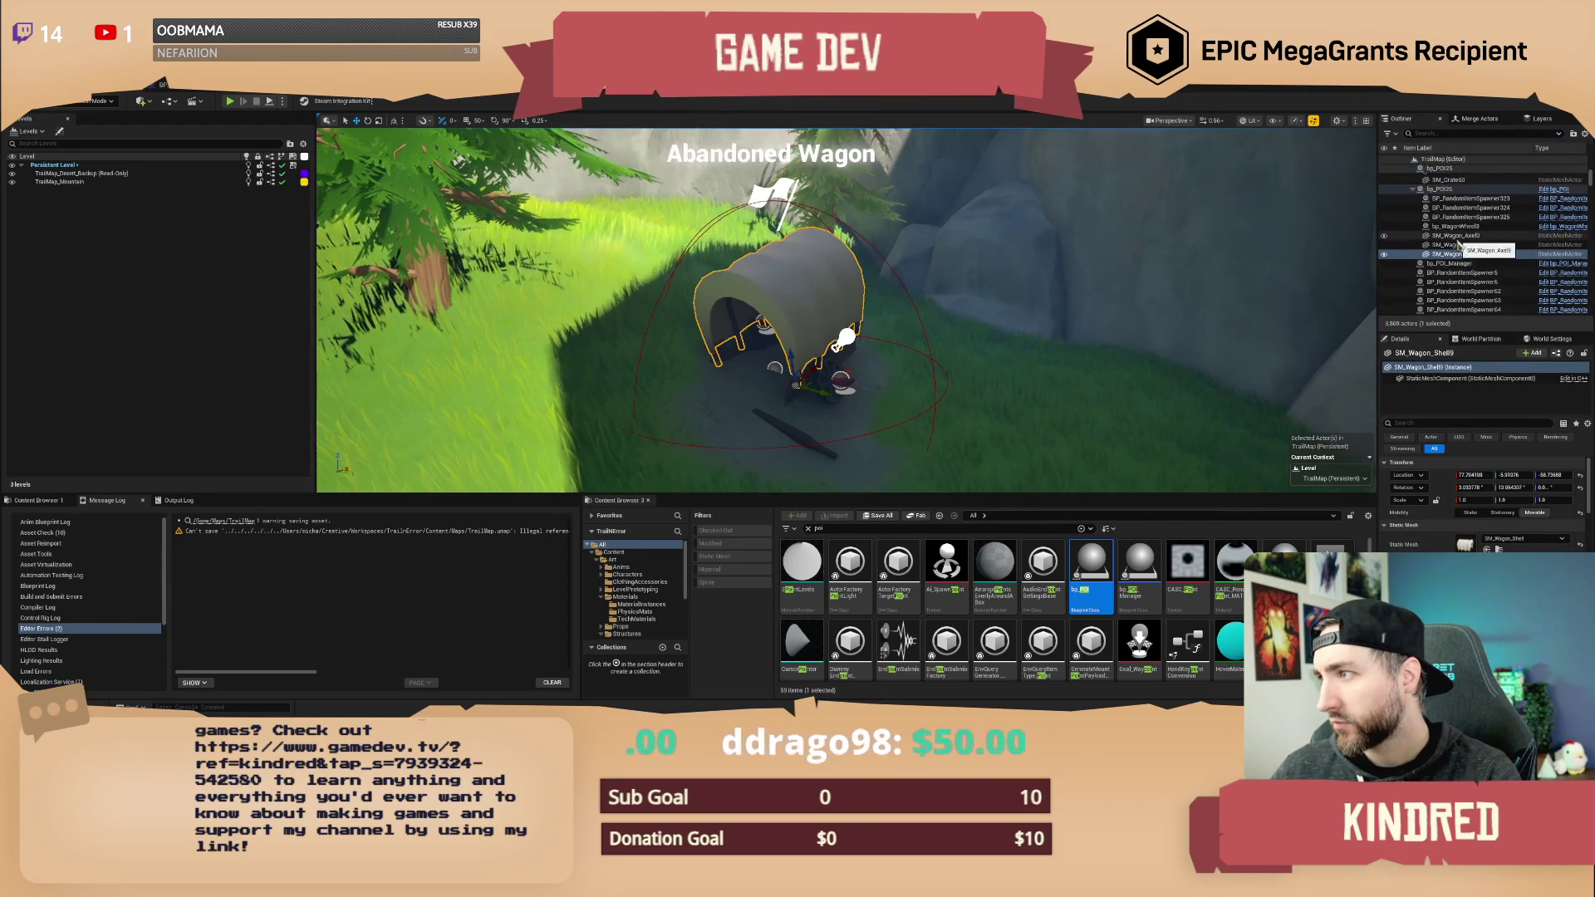
pyautogui.scroll(1, 1459, 245)
pyautogui.click(1459, 204)
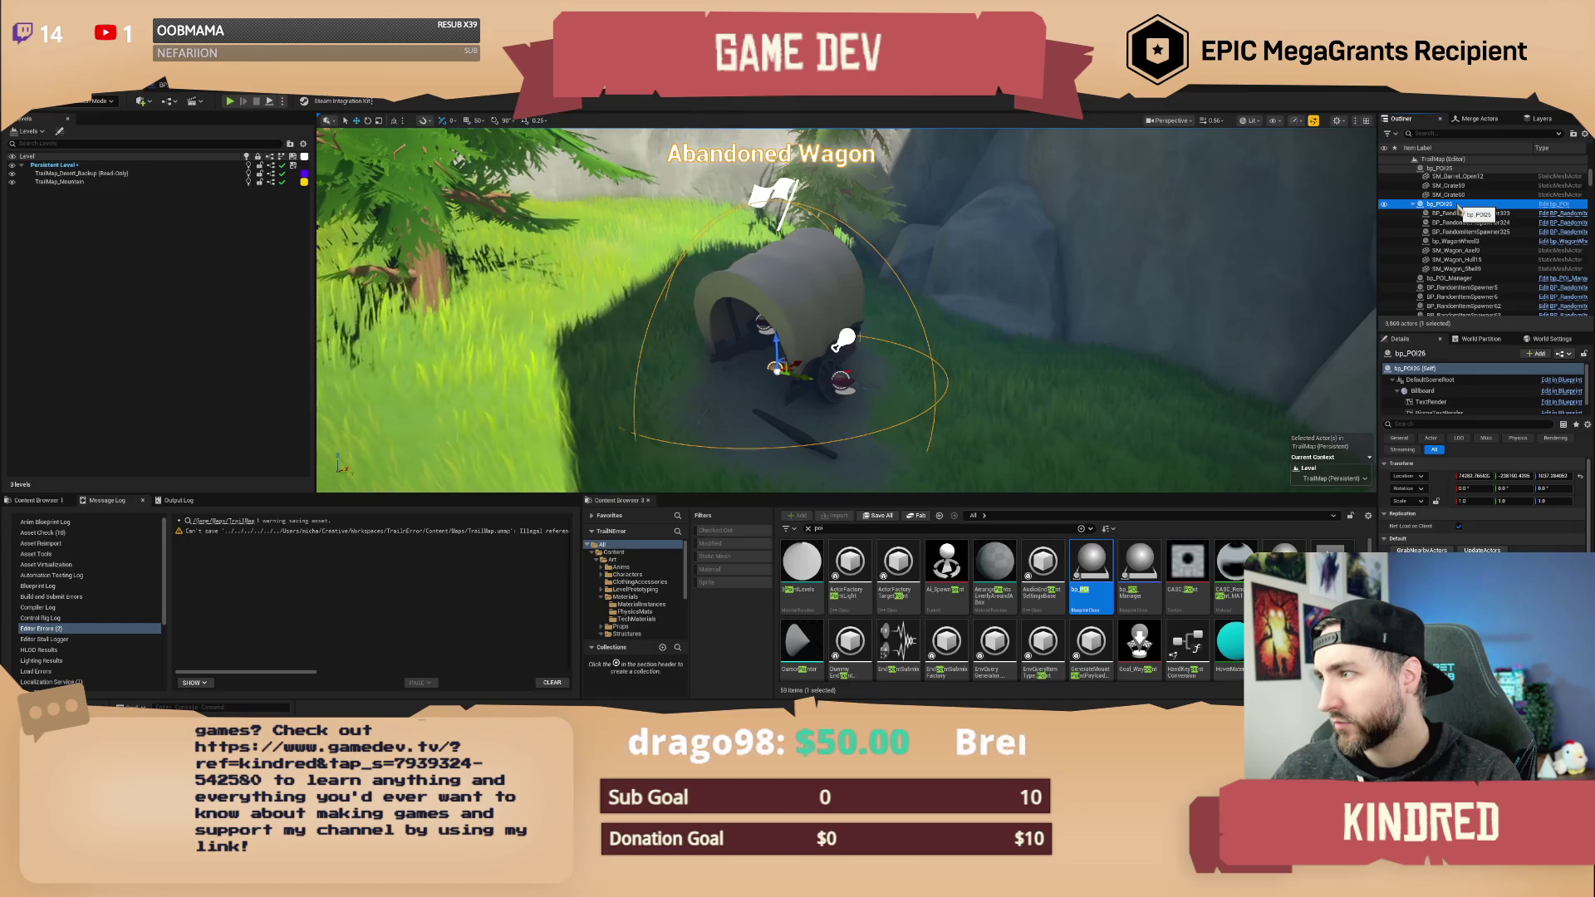
pyautogui.keyDown('shift'); pyautogui.click(1467, 269); pyautogui.keyUp('shift')
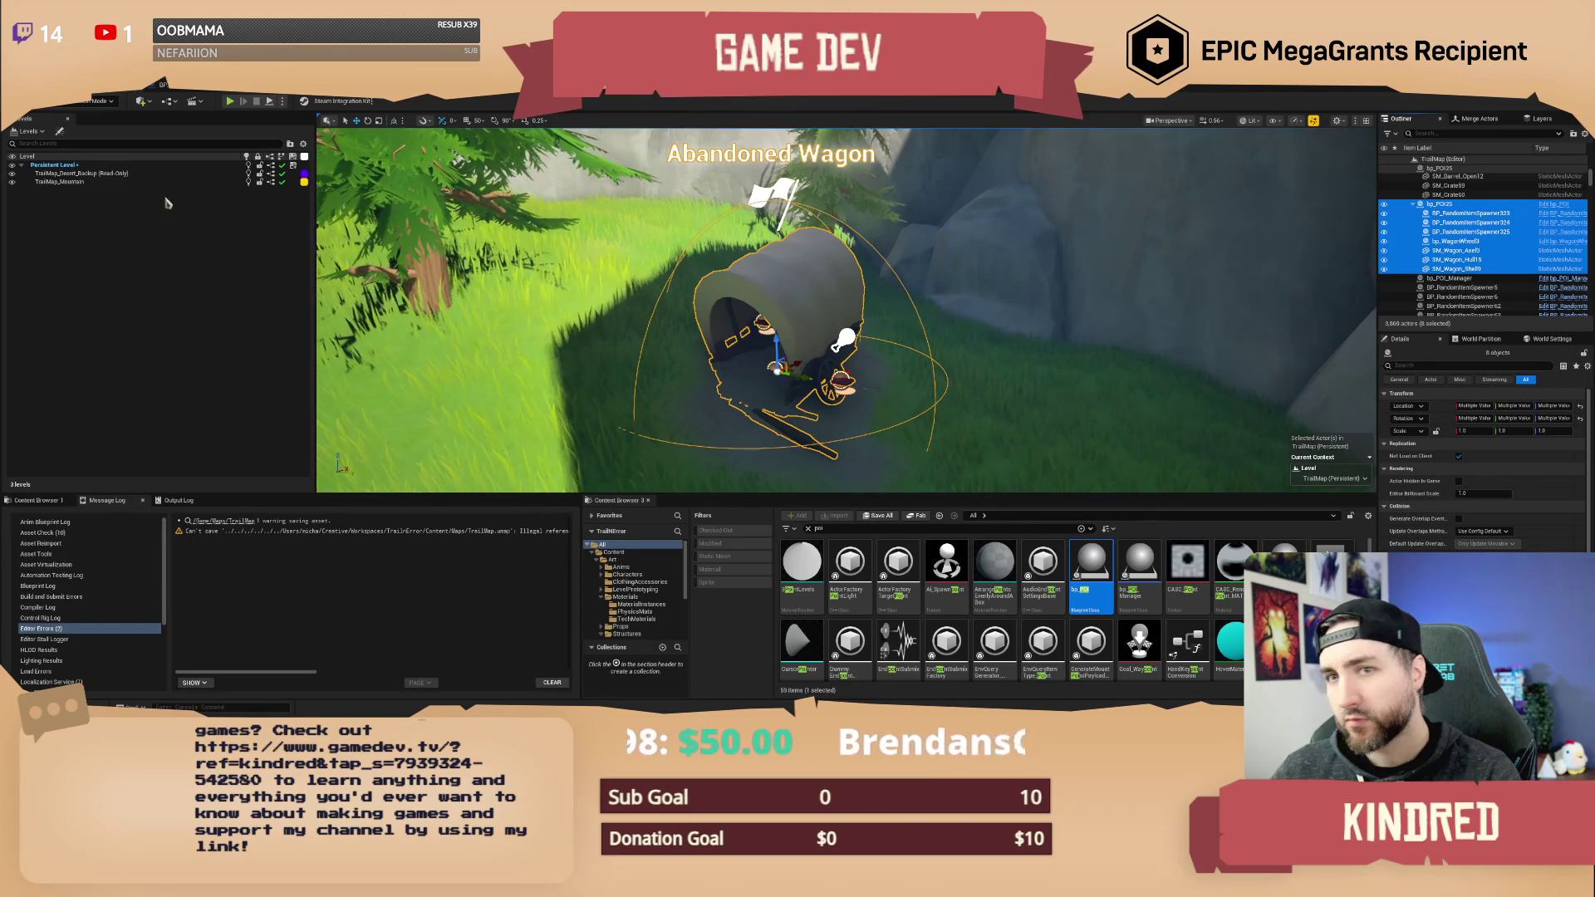
# - Make TrailMap_Mountain the current level and save, checking out BP_WeatherZone
pyautogui.doubleClick(64, 182)
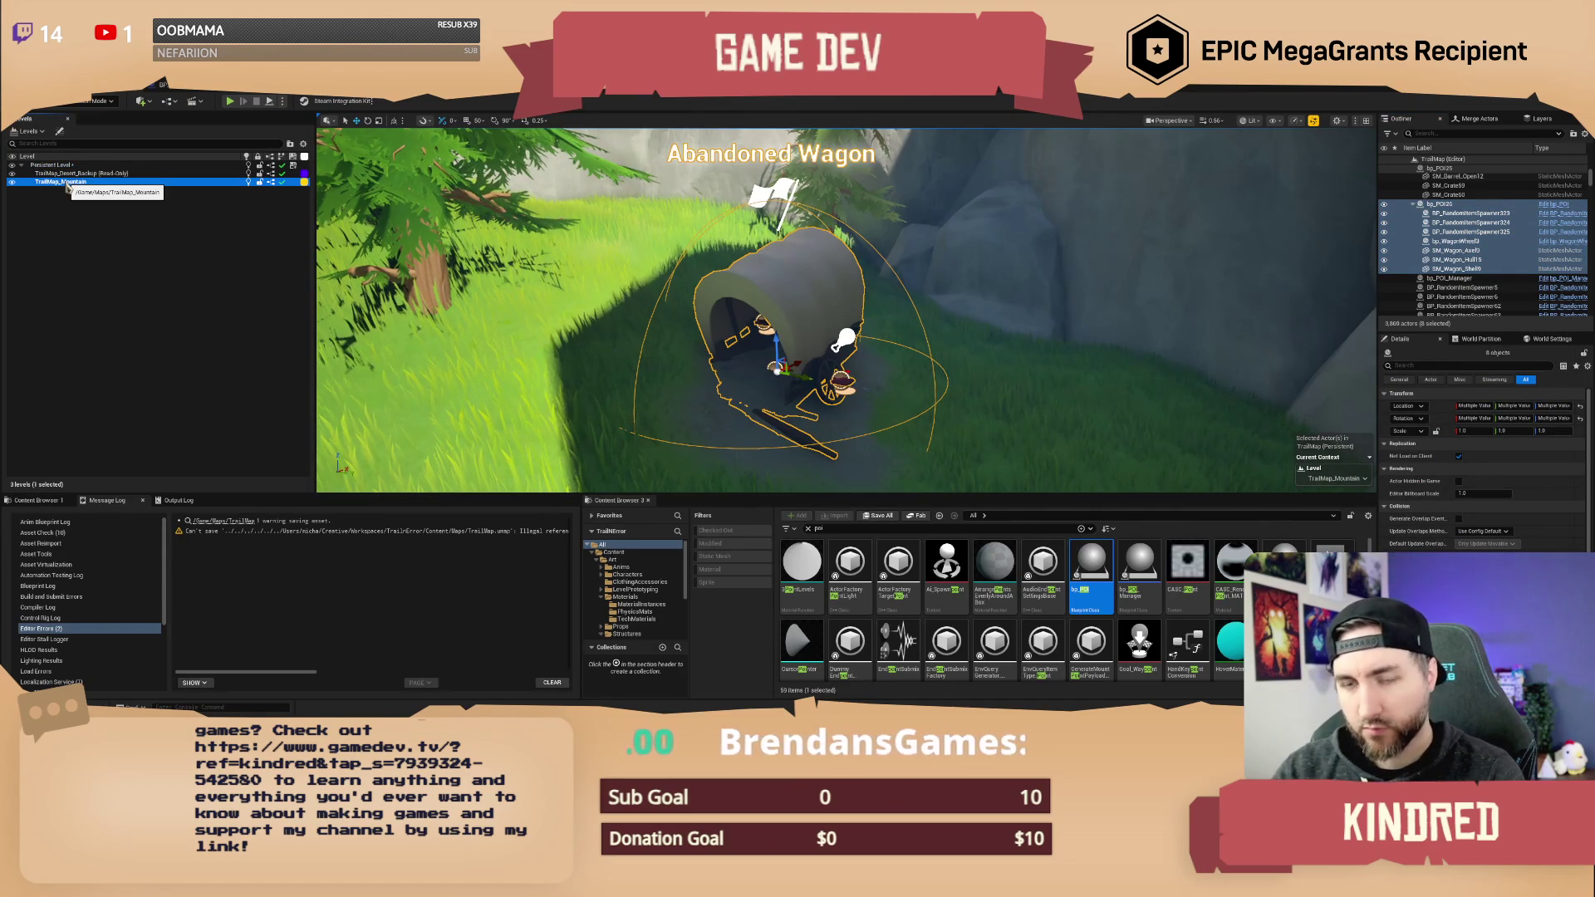
pyautogui.scroll(-1, 1010, 316)
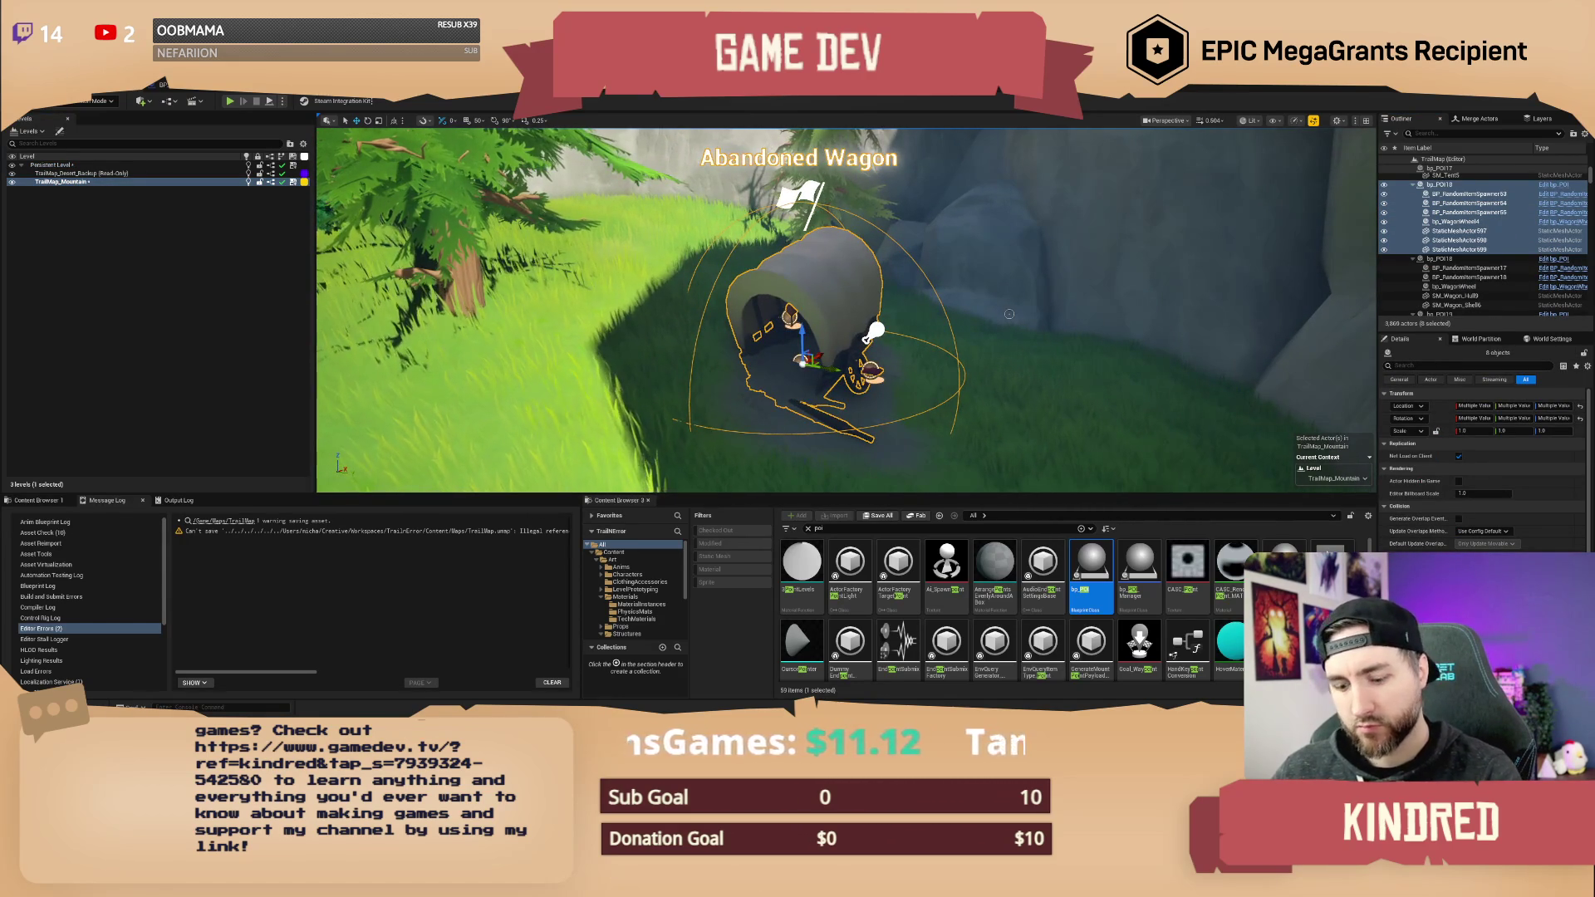
pyautogui.hotkey('ctrl', 's')
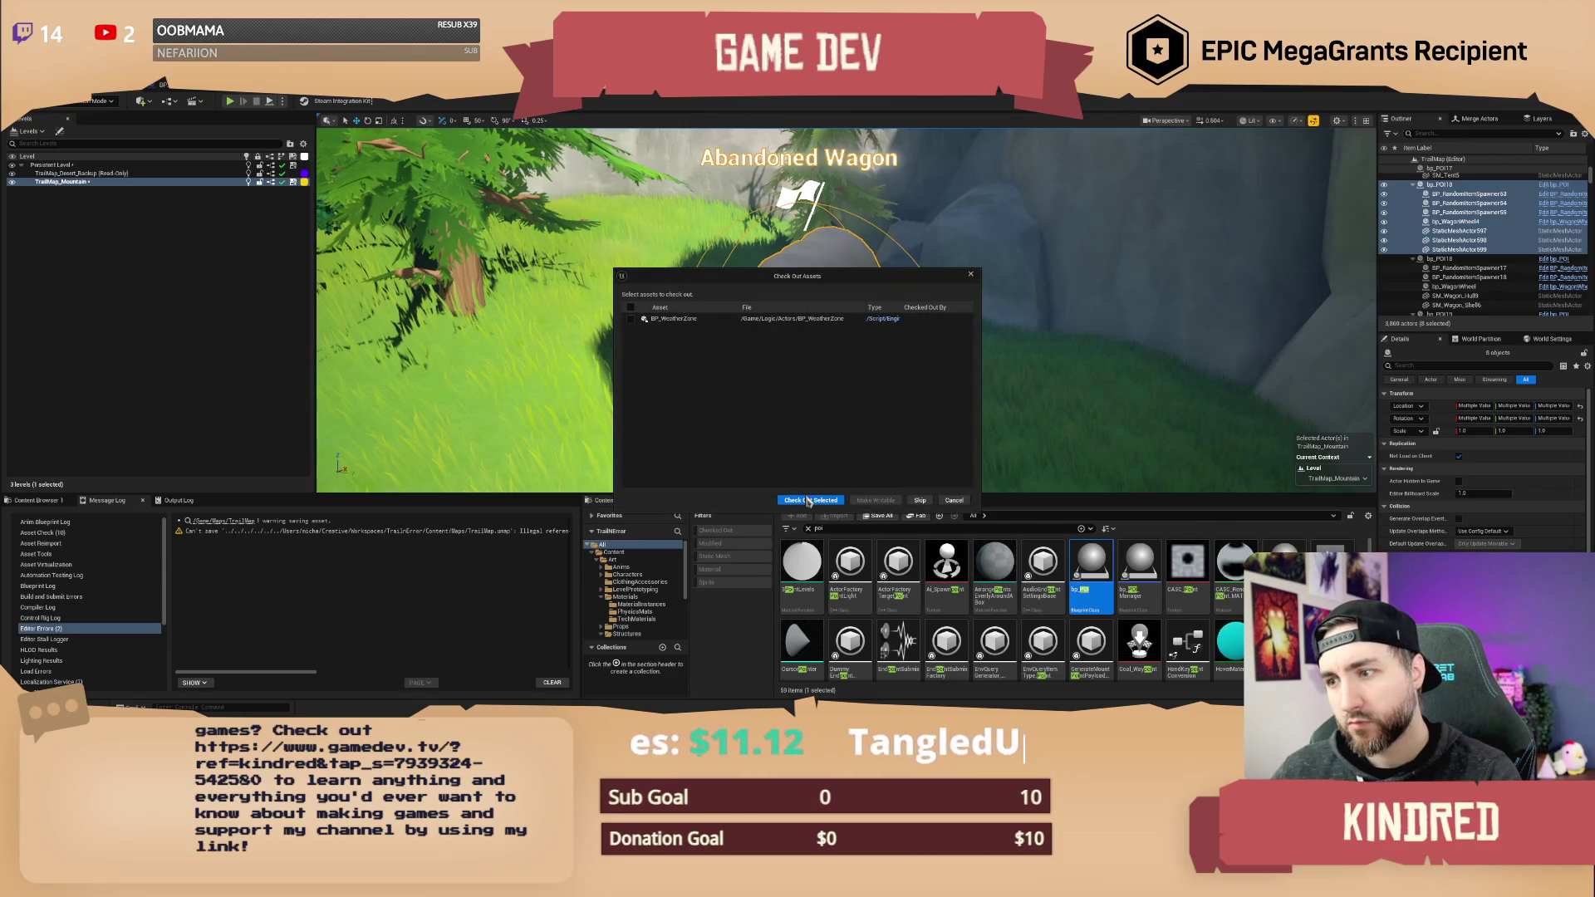
pyautogui.click(808, 500)
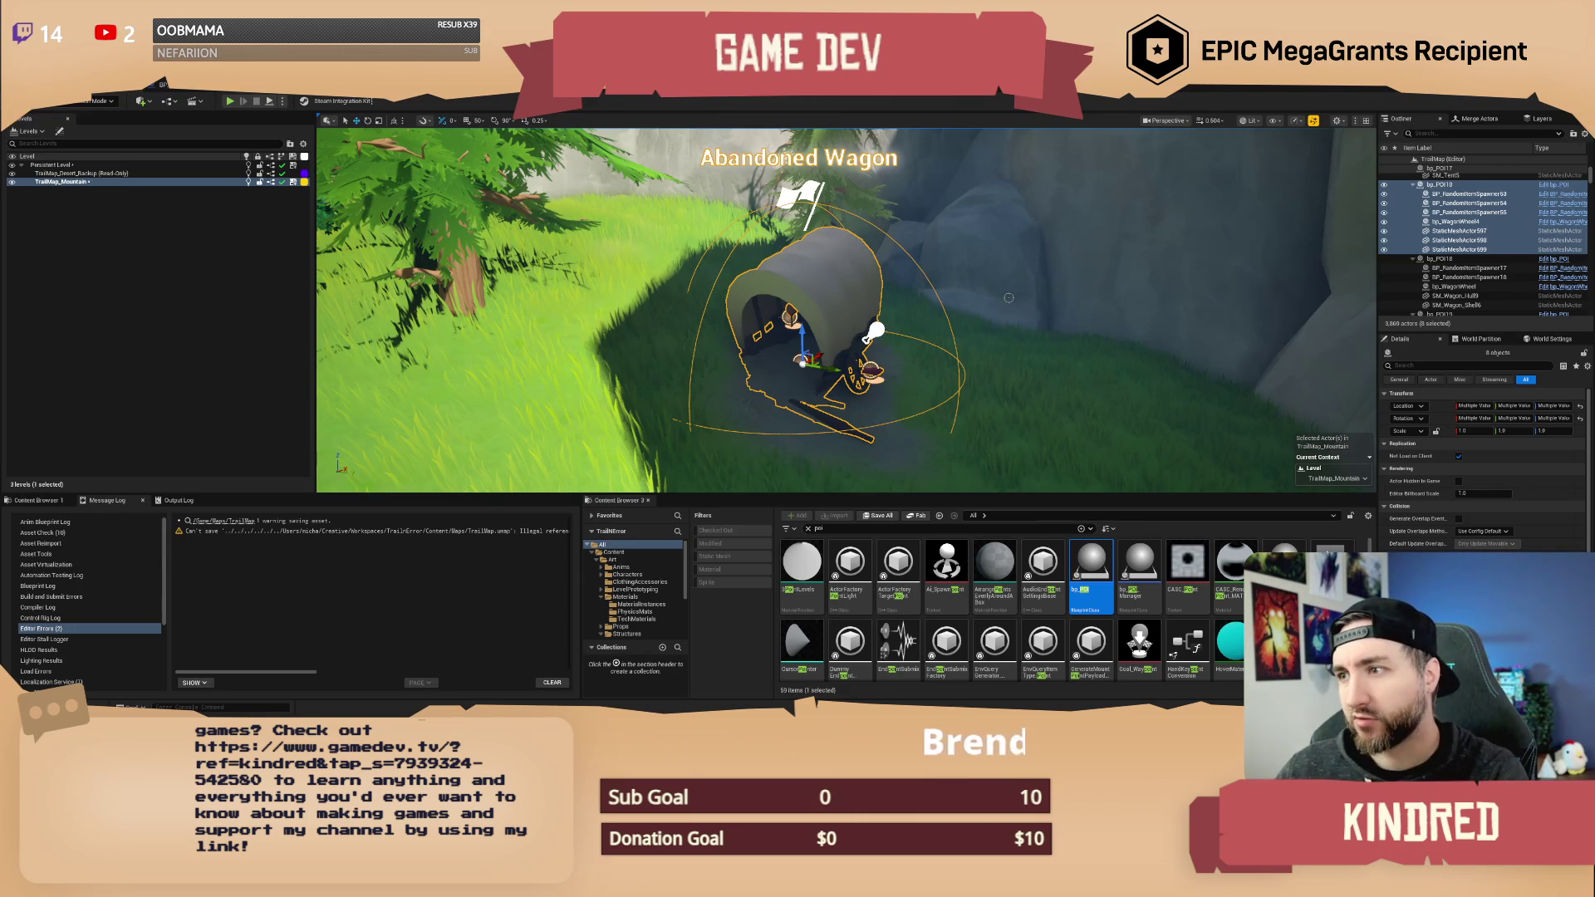
# - Clear the selection and move the view over to the lakeshore
pyautogui.rightClick(921, 343)
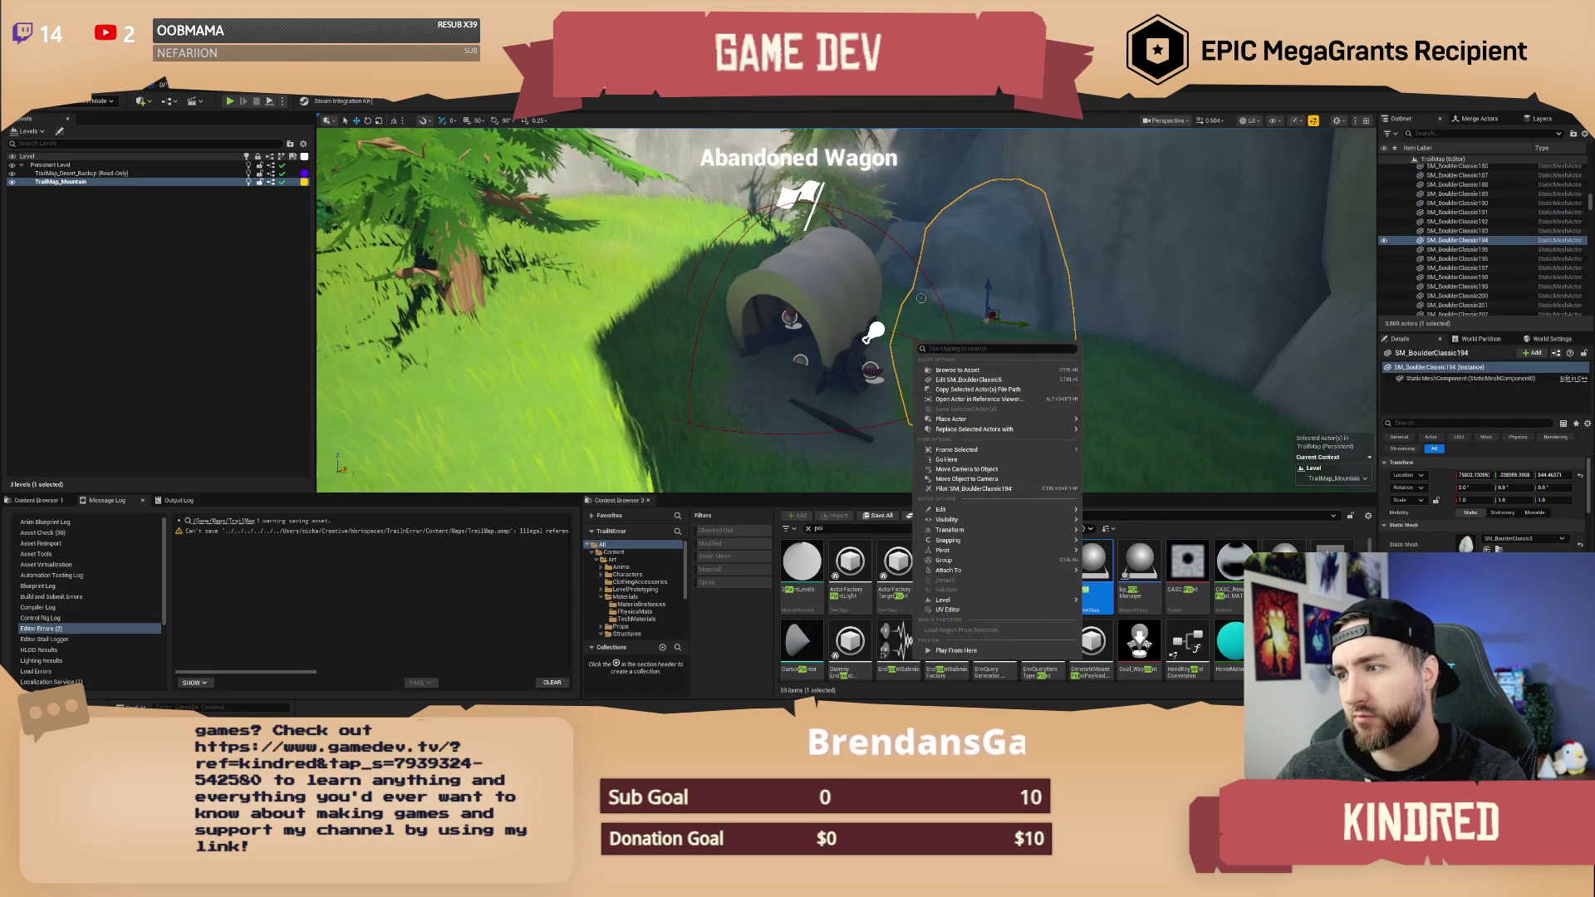
pyautogui.press('Escape')
pyautogui.press('w')
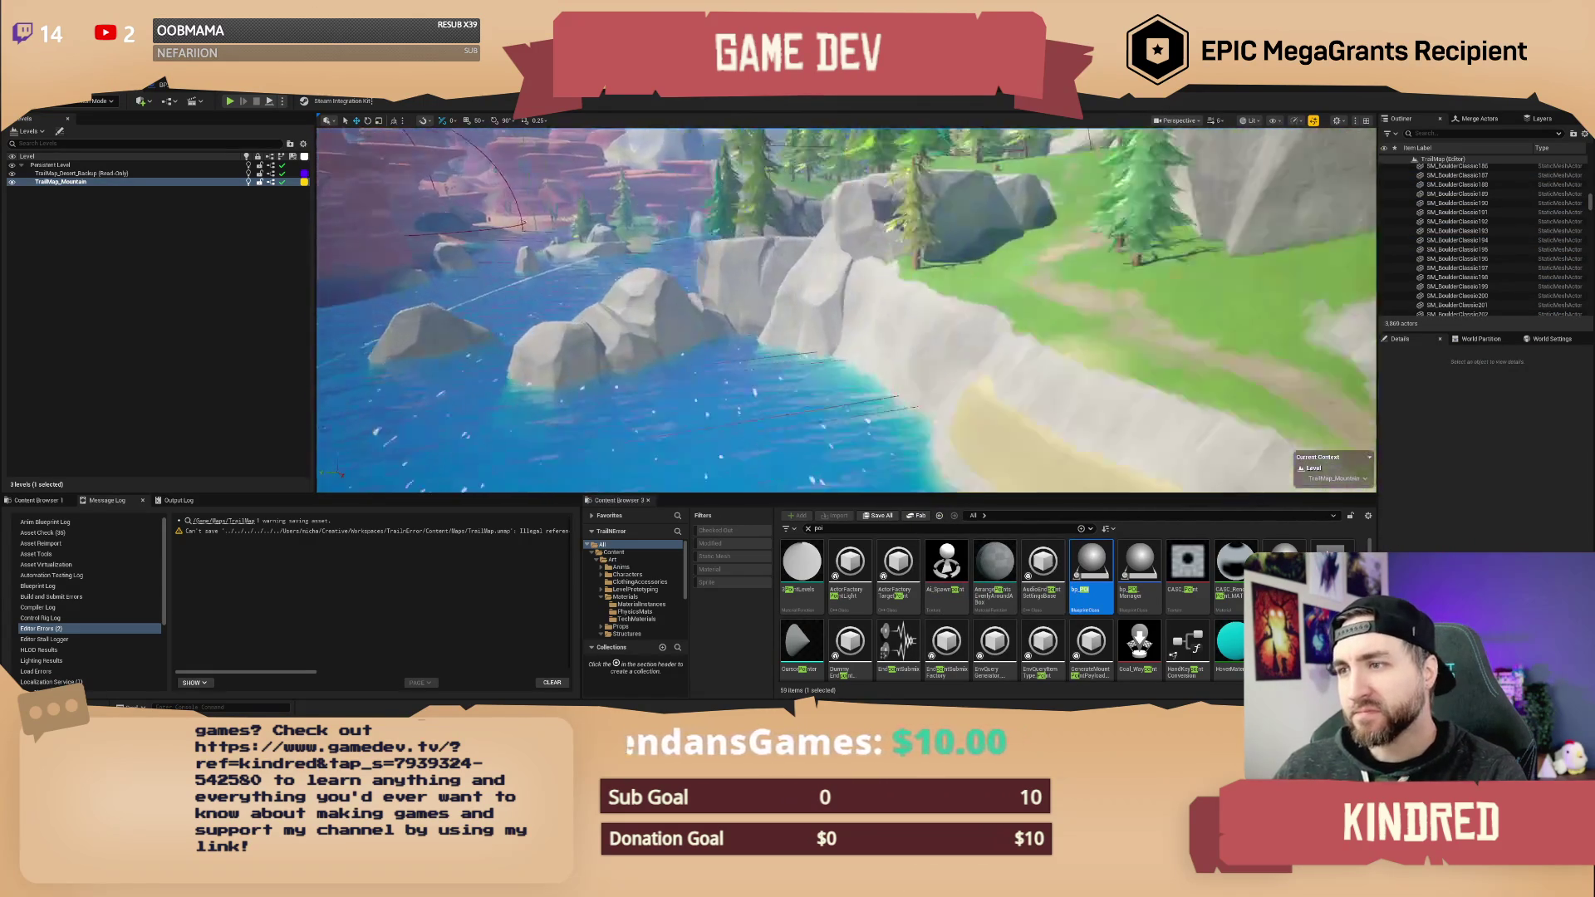
pyautogui.scroll(-2, 847, 310)
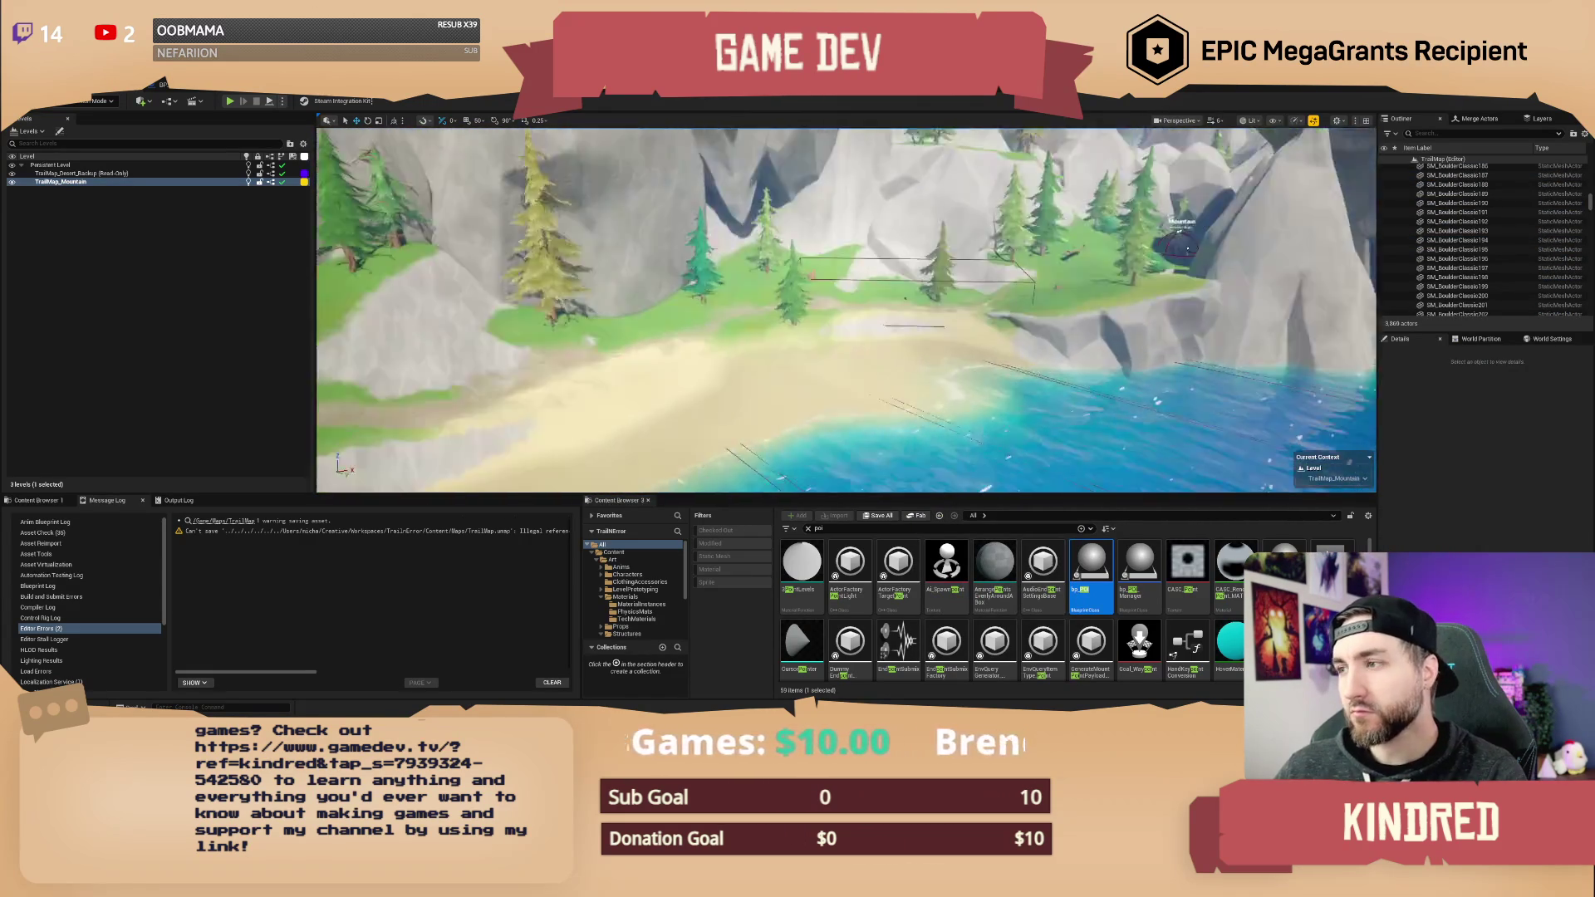
pyautogui.scroll(-1, 847, 310)
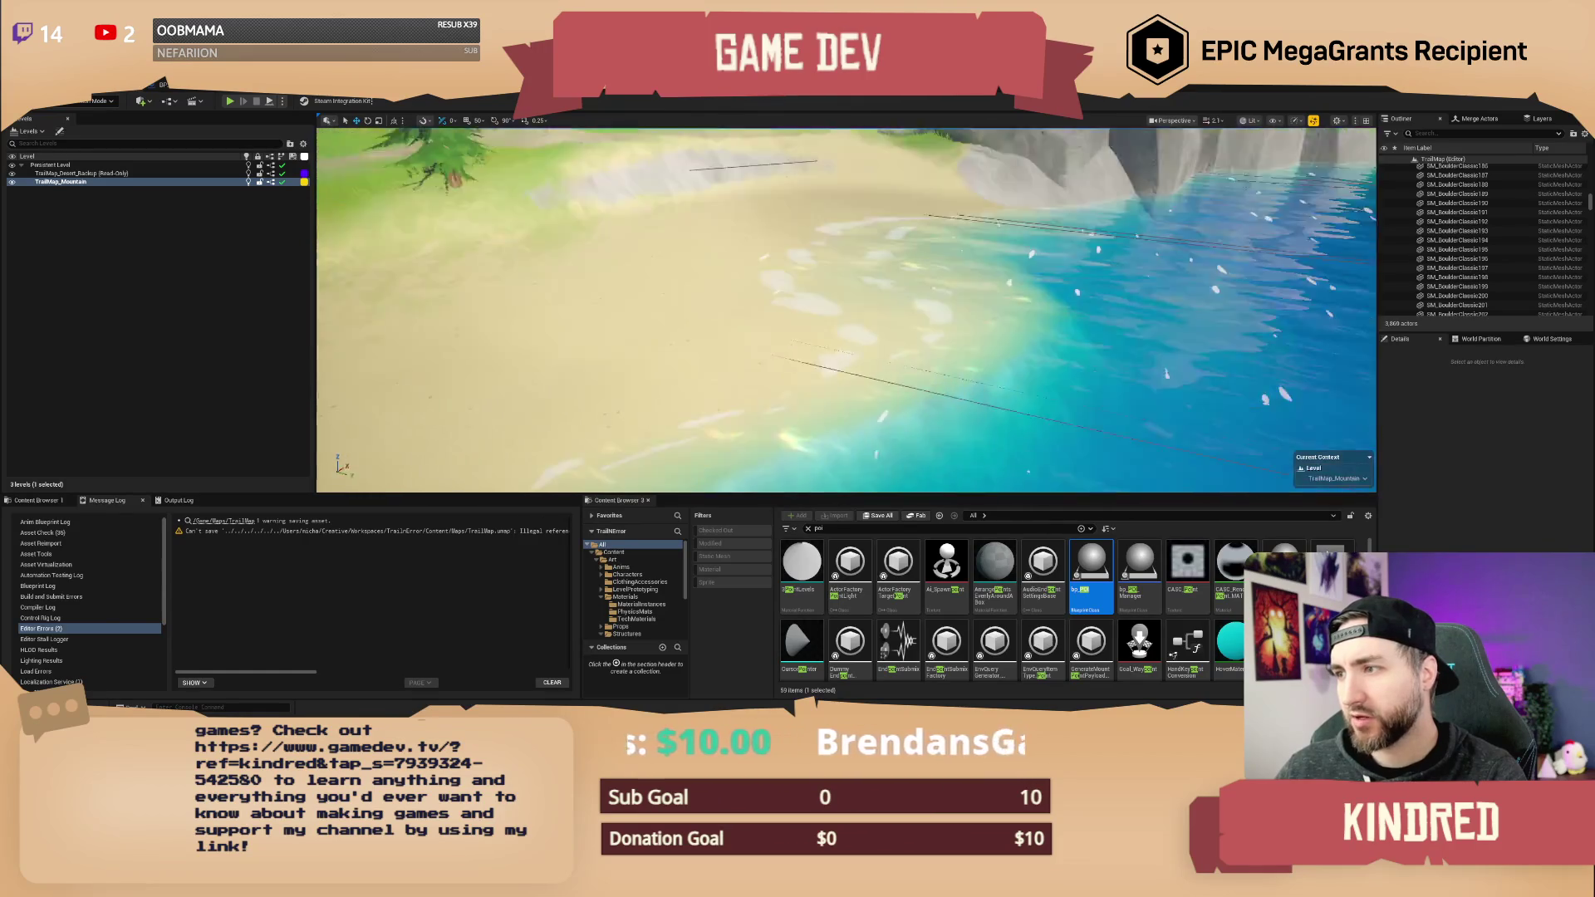
pyautogui.scroll(1, 847, 310)
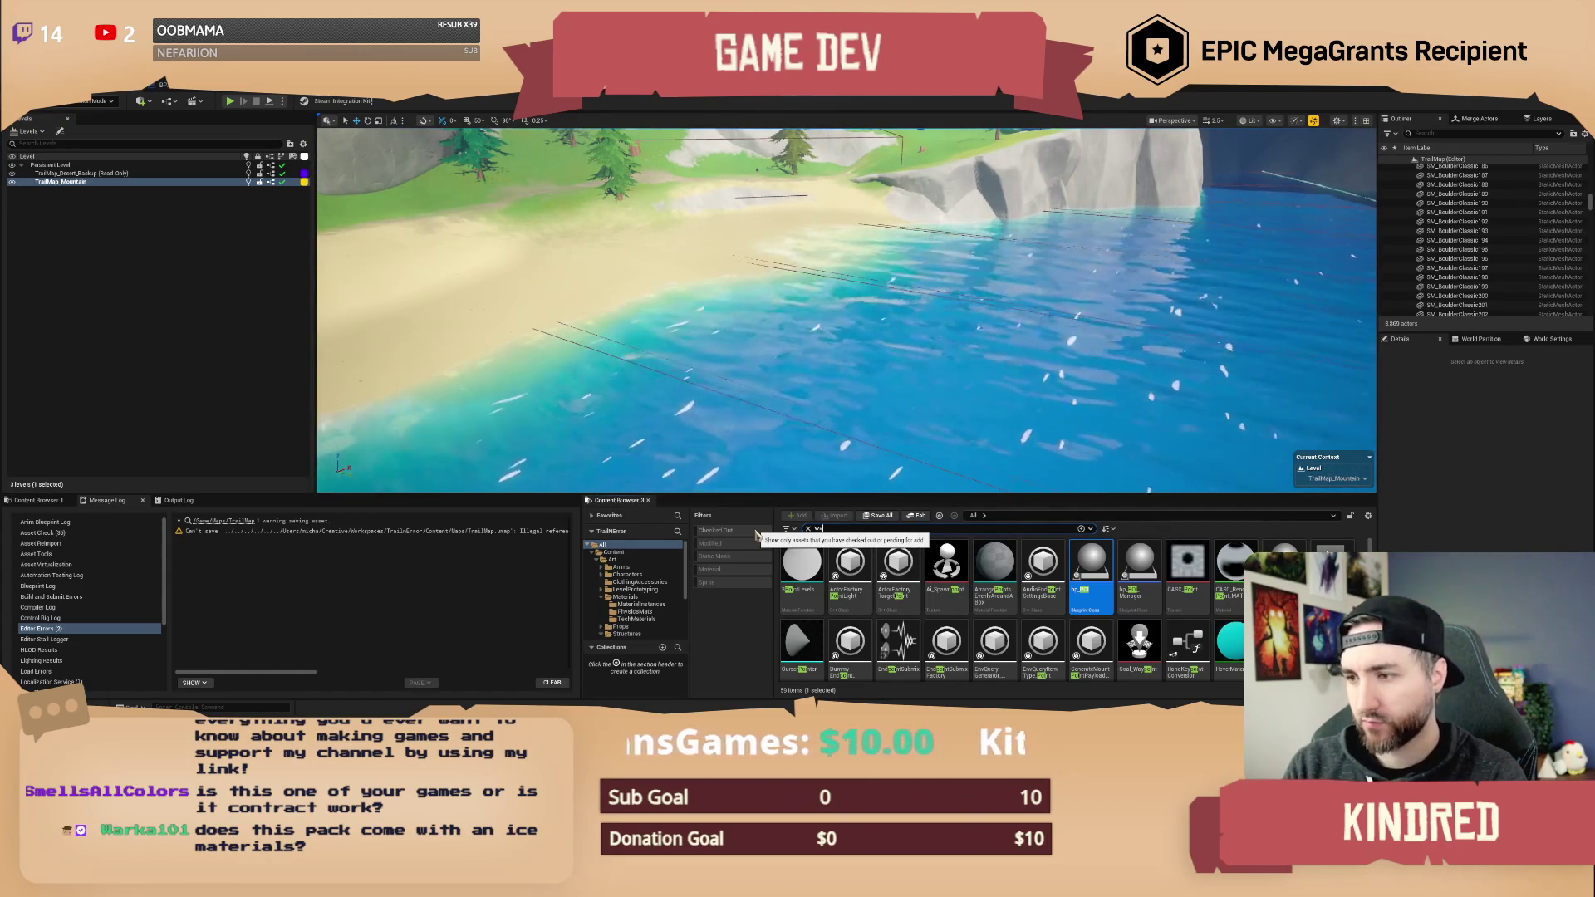
# - Place an SM_Wall_Fort log wall on the water and make a rotated copy
pyautogui.write('ll')
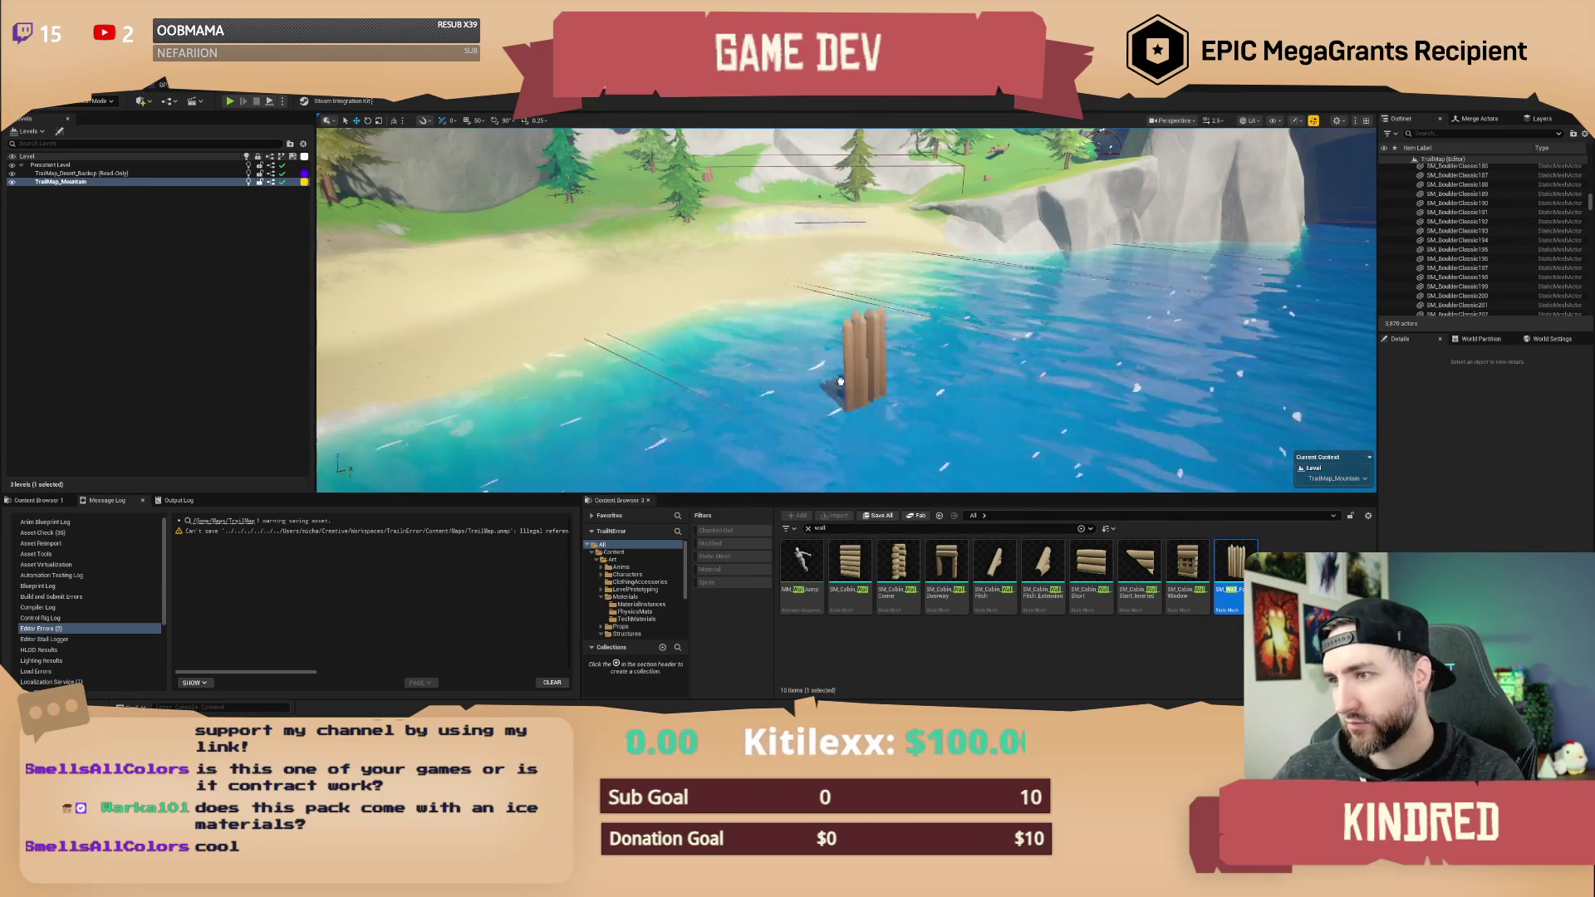
pyautogui.moveTo(829, 366); pyautogui.dragTo(831, 366)
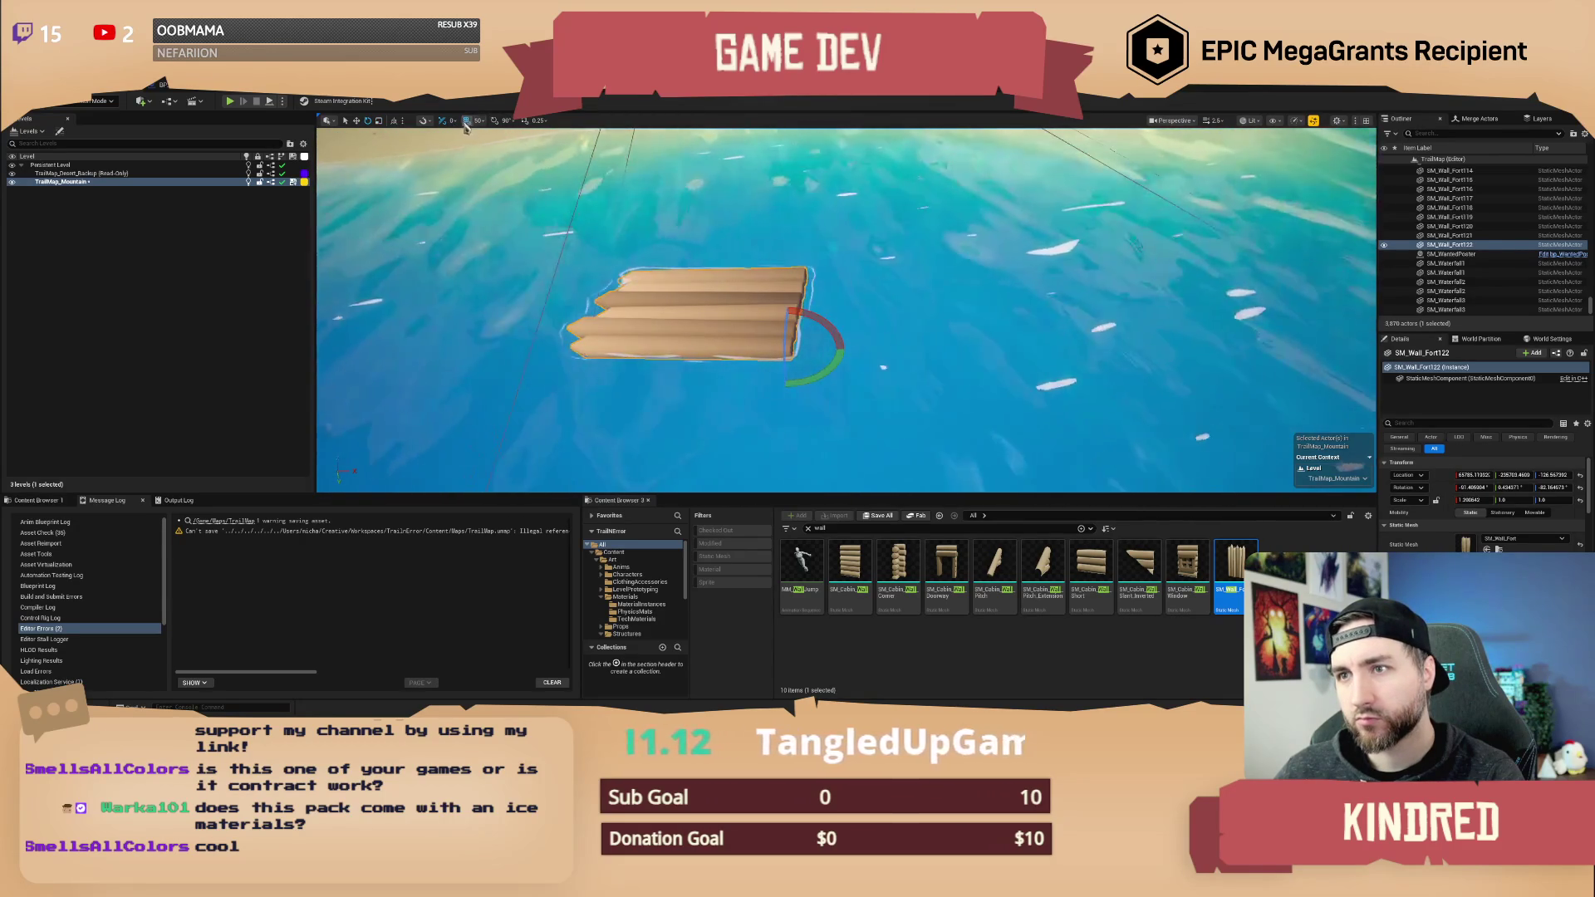
pyautogui.moveTo(780, 295); pyautogui.dragTo(785, 390)
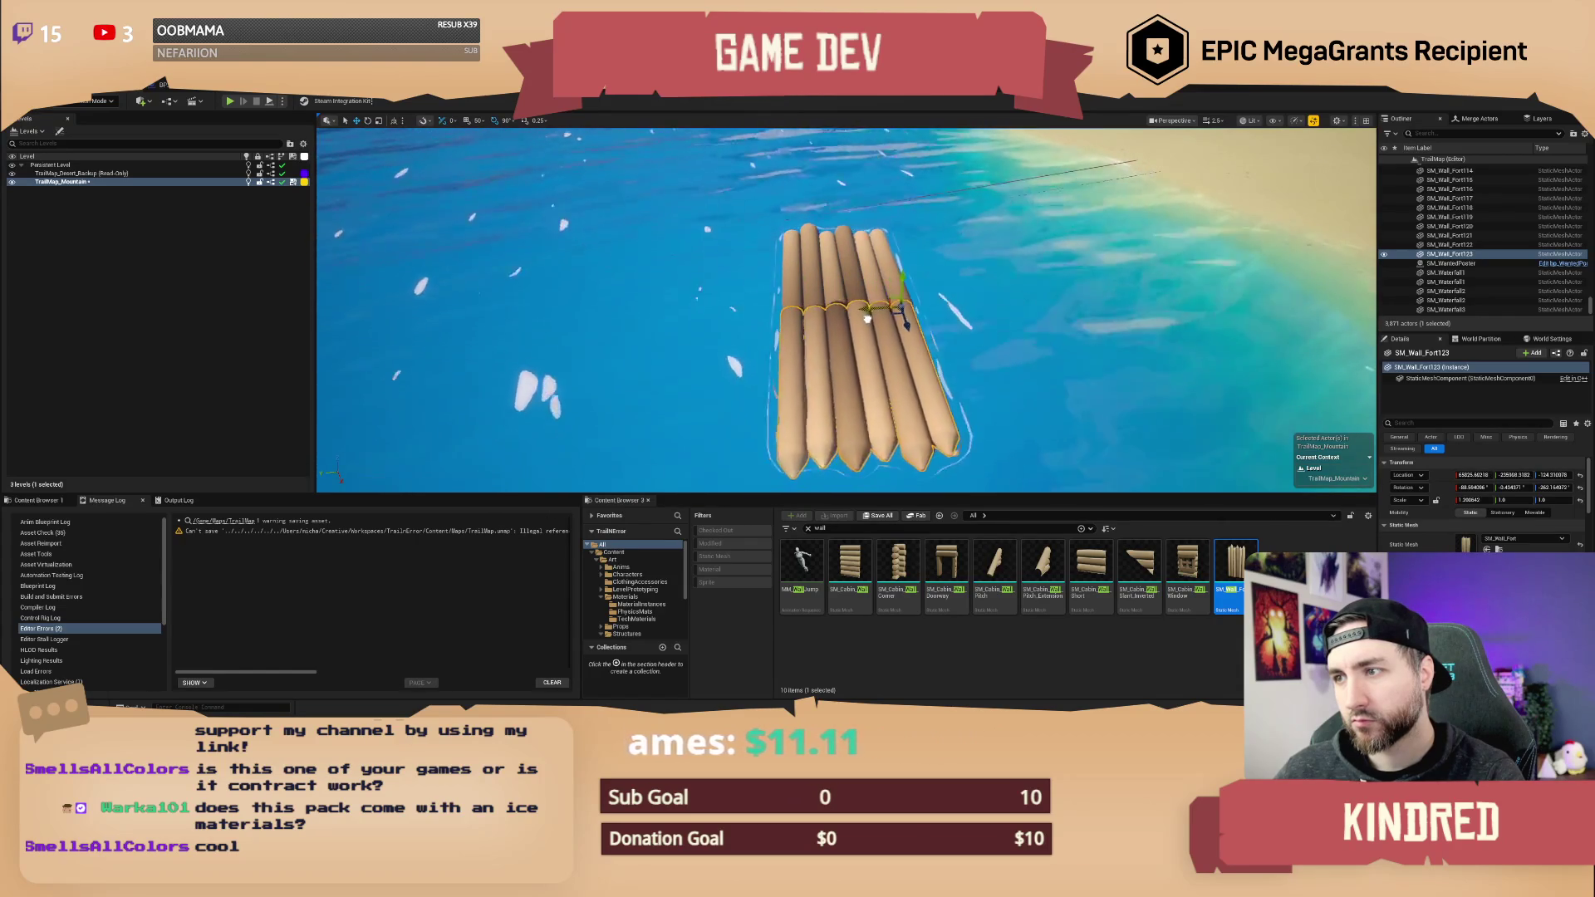
pyautogui.moveTo(847, 315); pyautogui.dragTo(997, 315)
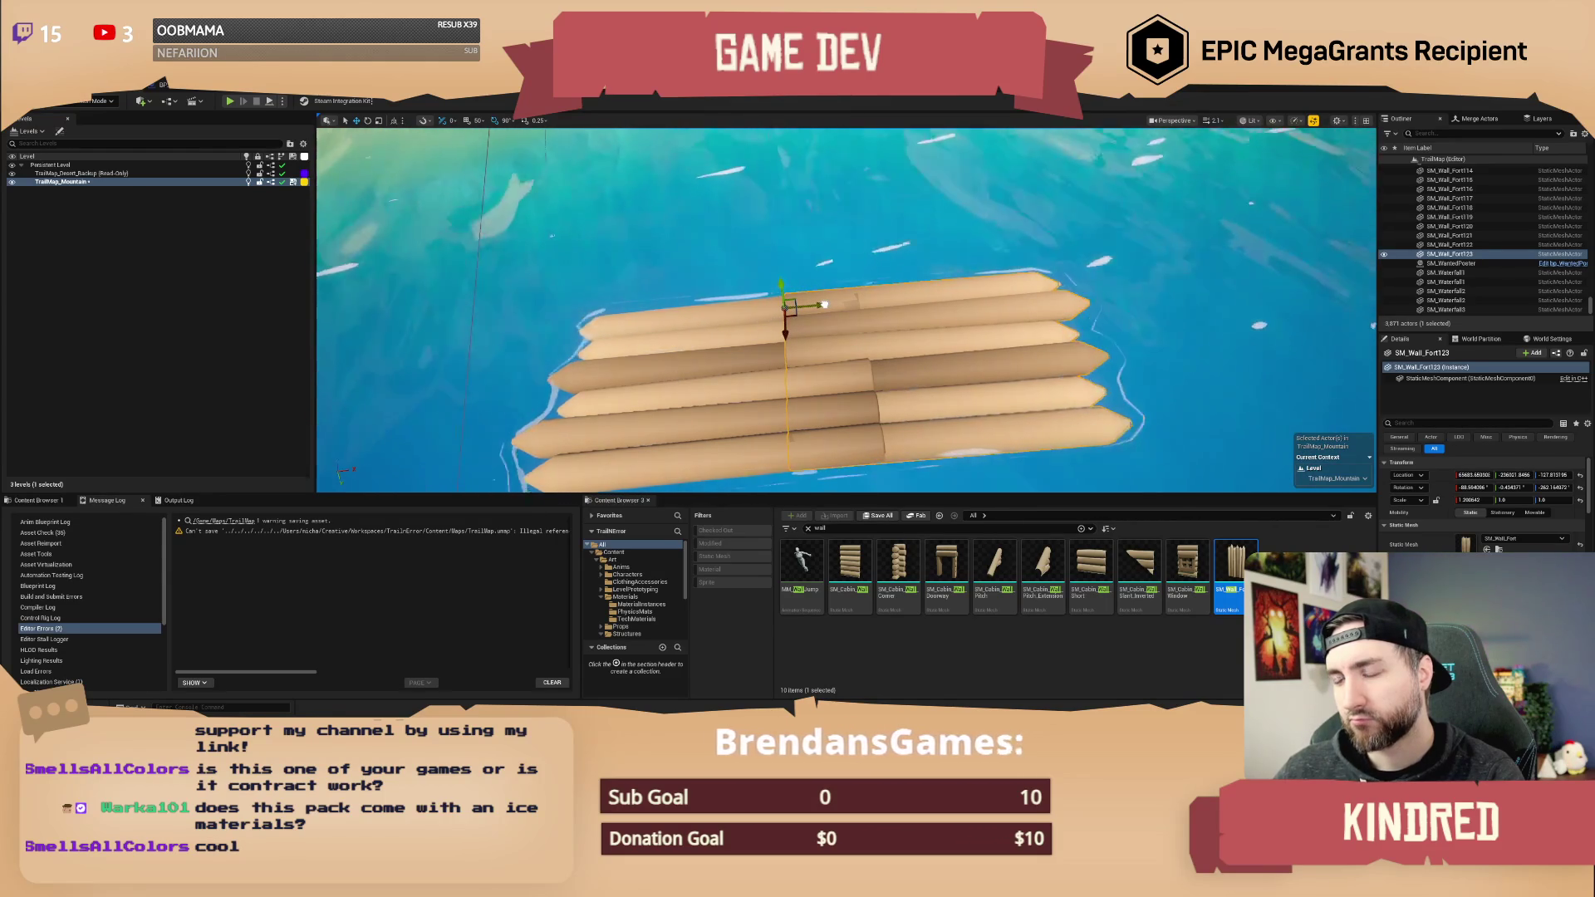
# - Slide the logs together, then duplicate both to widen the raft
pyautogui.moveTo(793, 306)
pyautogui.mouseDown()
pyautogui.moveTo(734, 310)
pyautogui.moveTo(706, 374)
pyautogui.mouseUp()
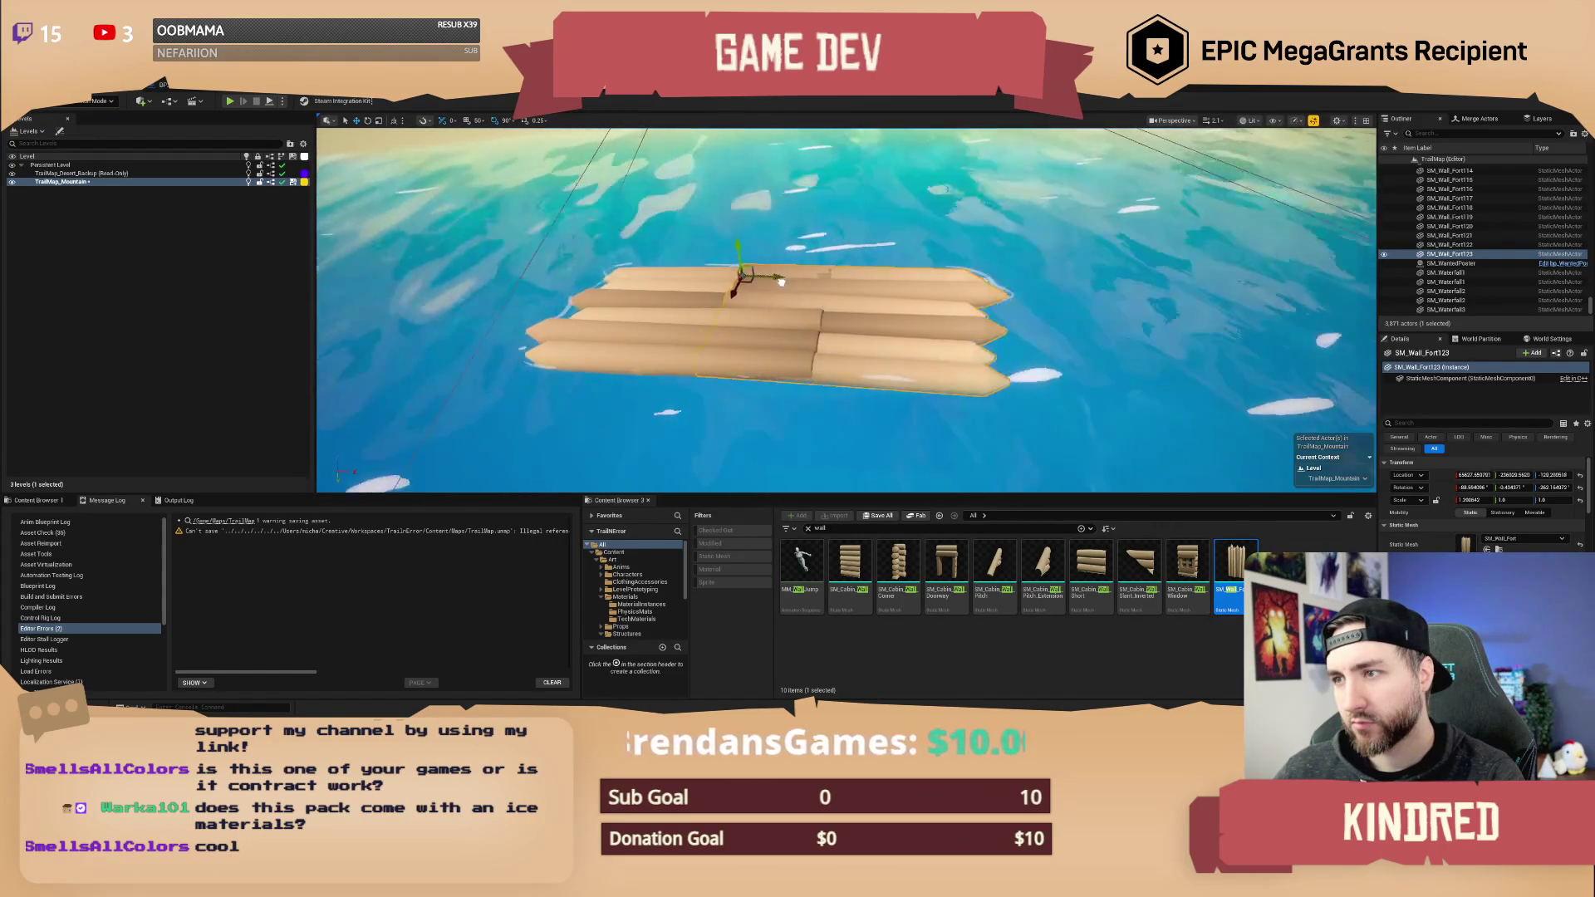
pyautogui.moveTo(892, 301); pyautogui.dragTo(831, 399)
pyautogui.keyDown('ctrl'); pyautogui.click(865, 264); pyautogui.keyUp('ctrl')
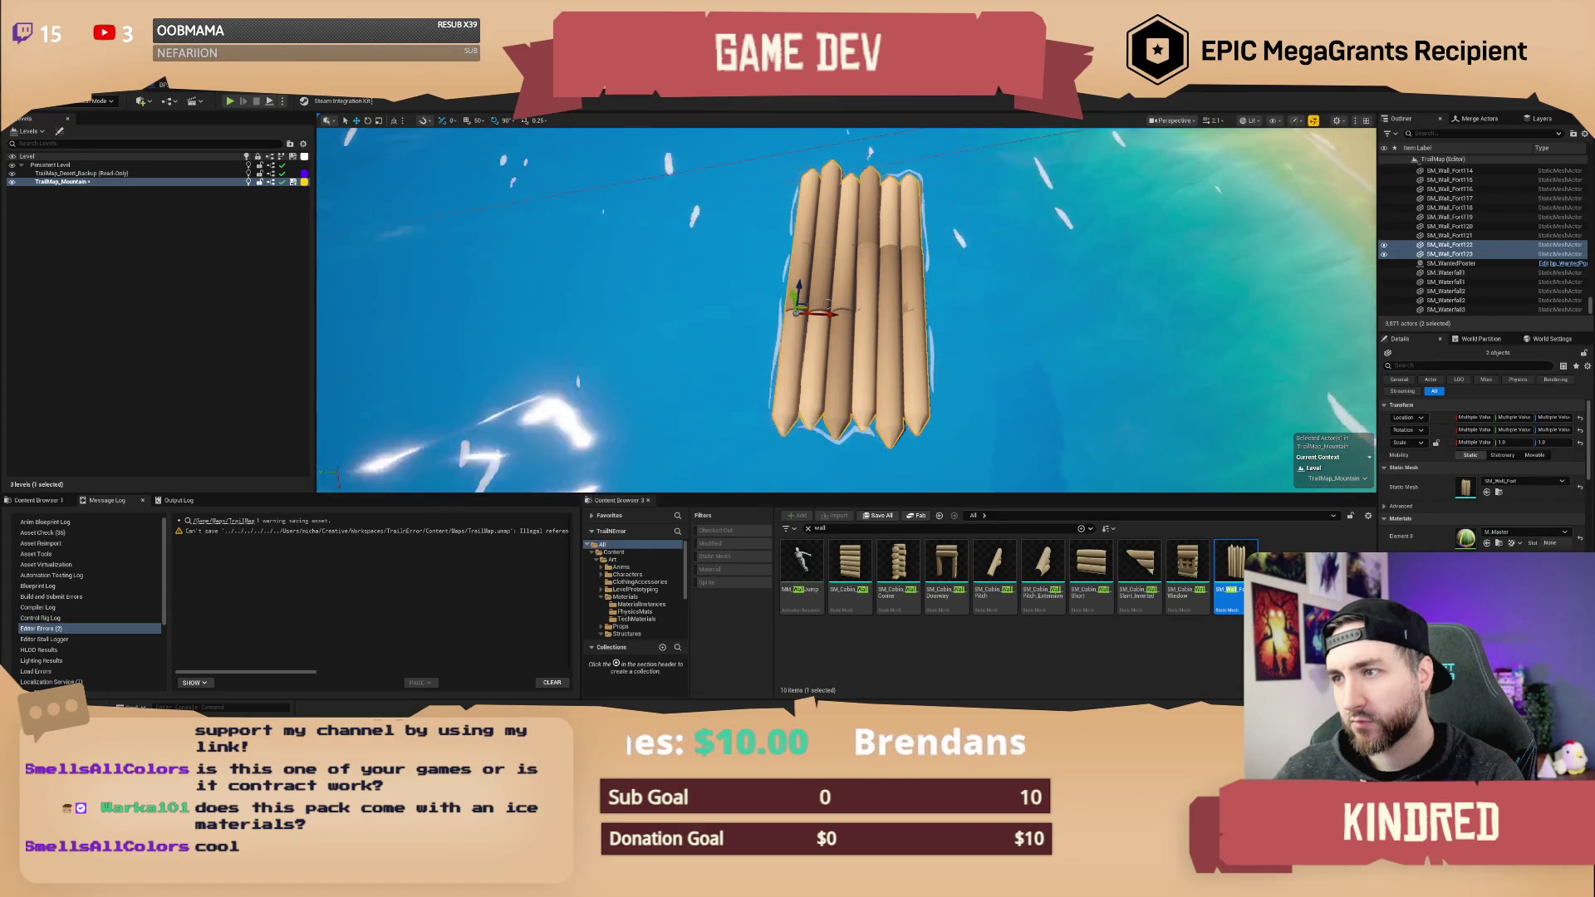
pyautogui.keyDown('alt'); pyautogui.moveTo(830, 314); pyautogui.dragTo(733, 312); pyautogui.keyUp('alt')
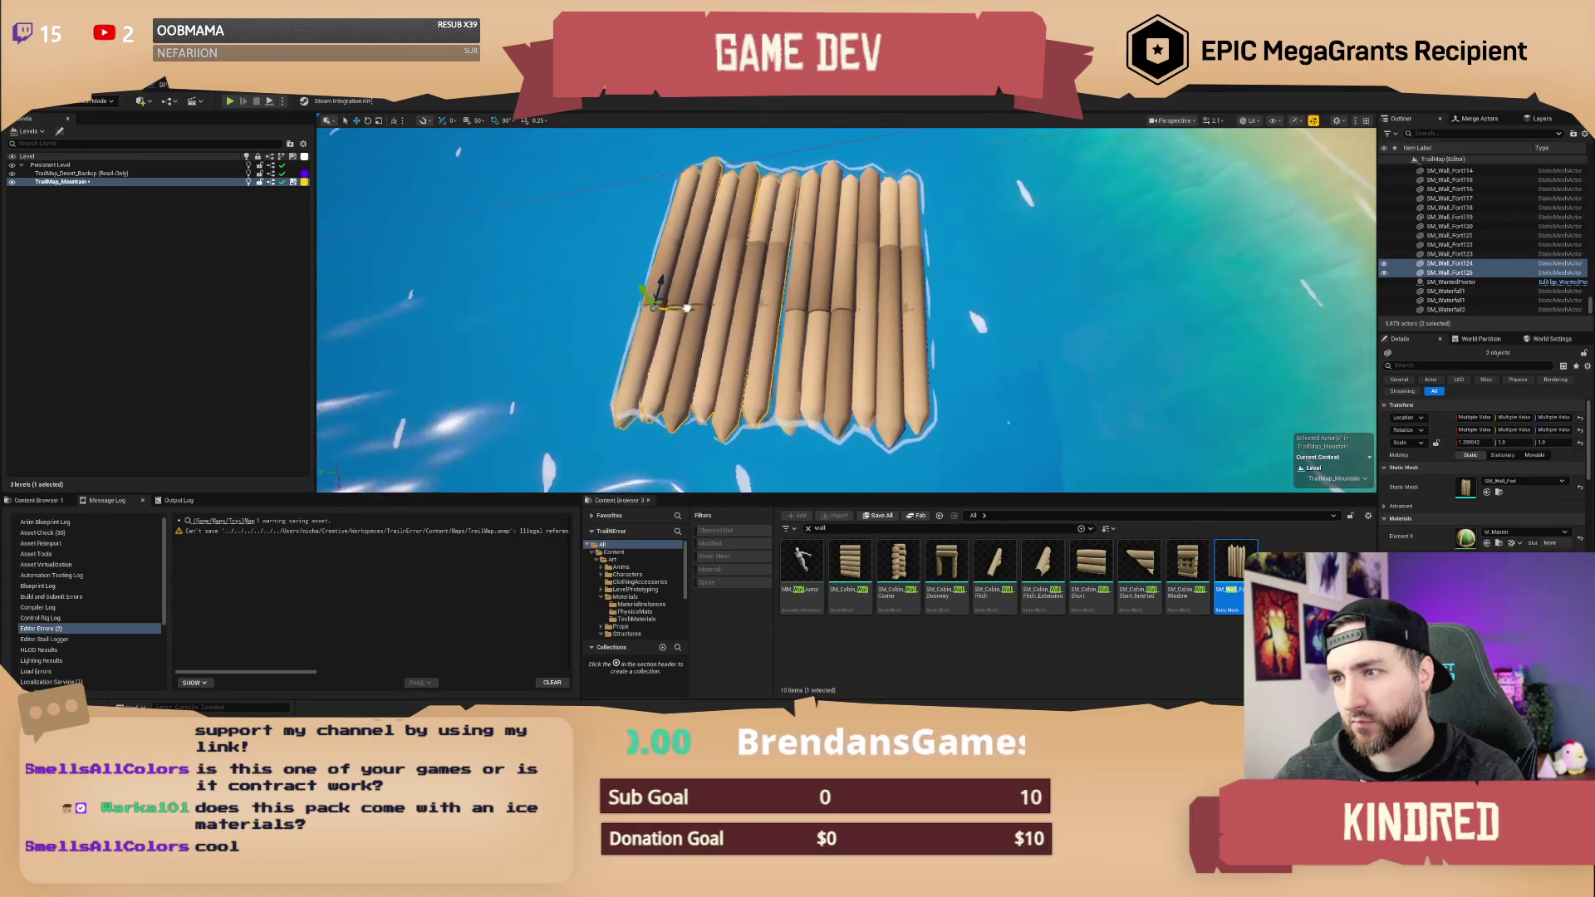
pyautogui.moveTo(720, 309); pyautogui.dragTo(665, 265)
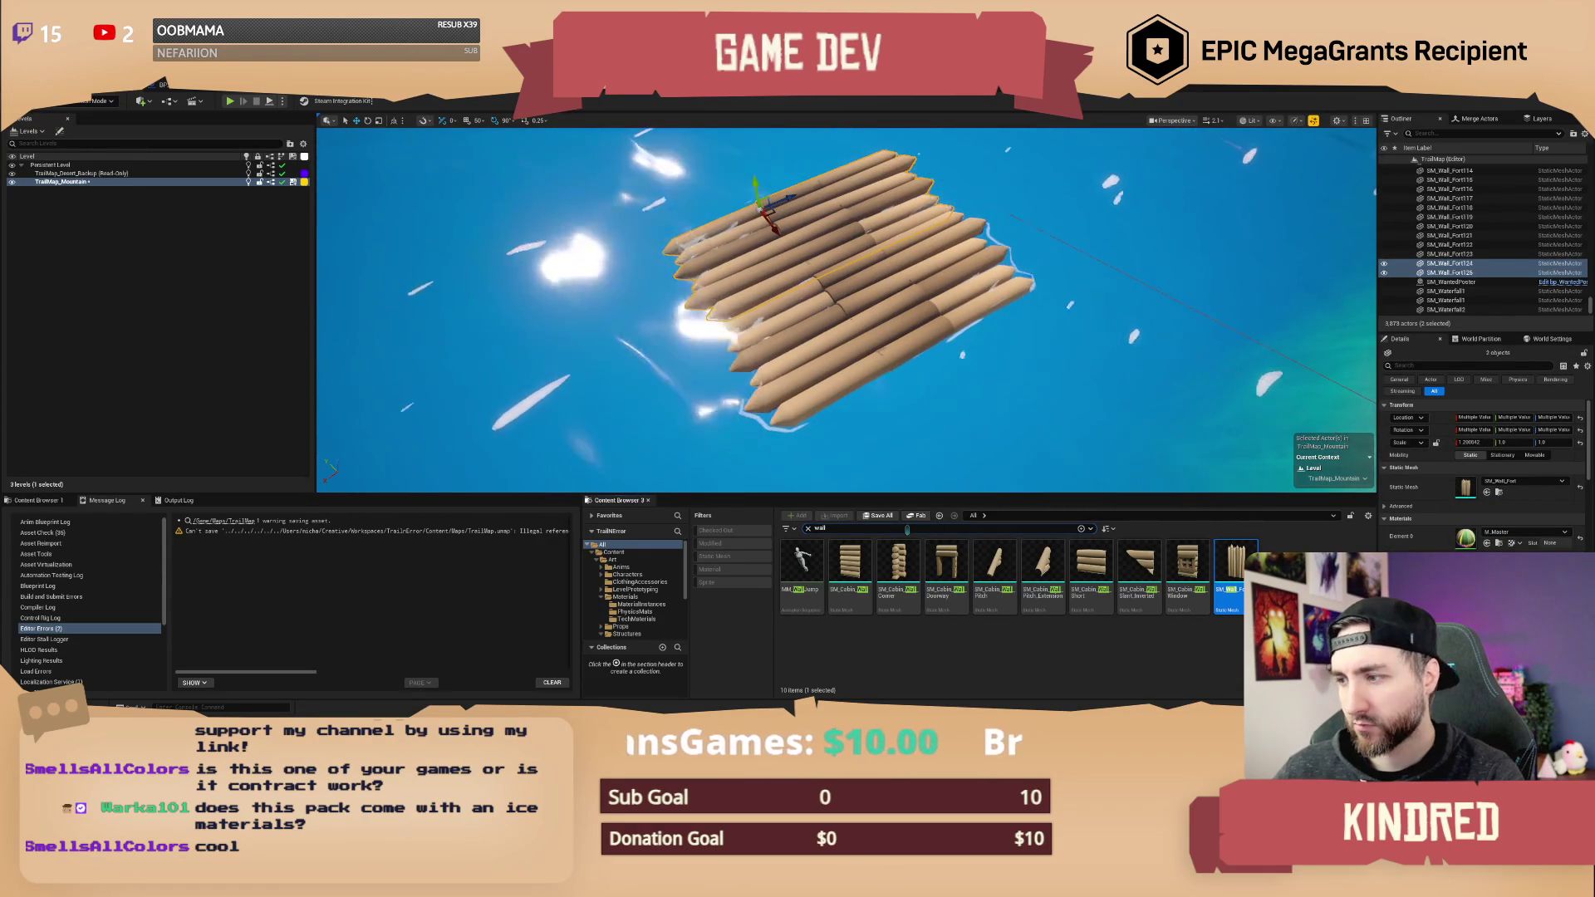
pyautogui.click(820, 528)
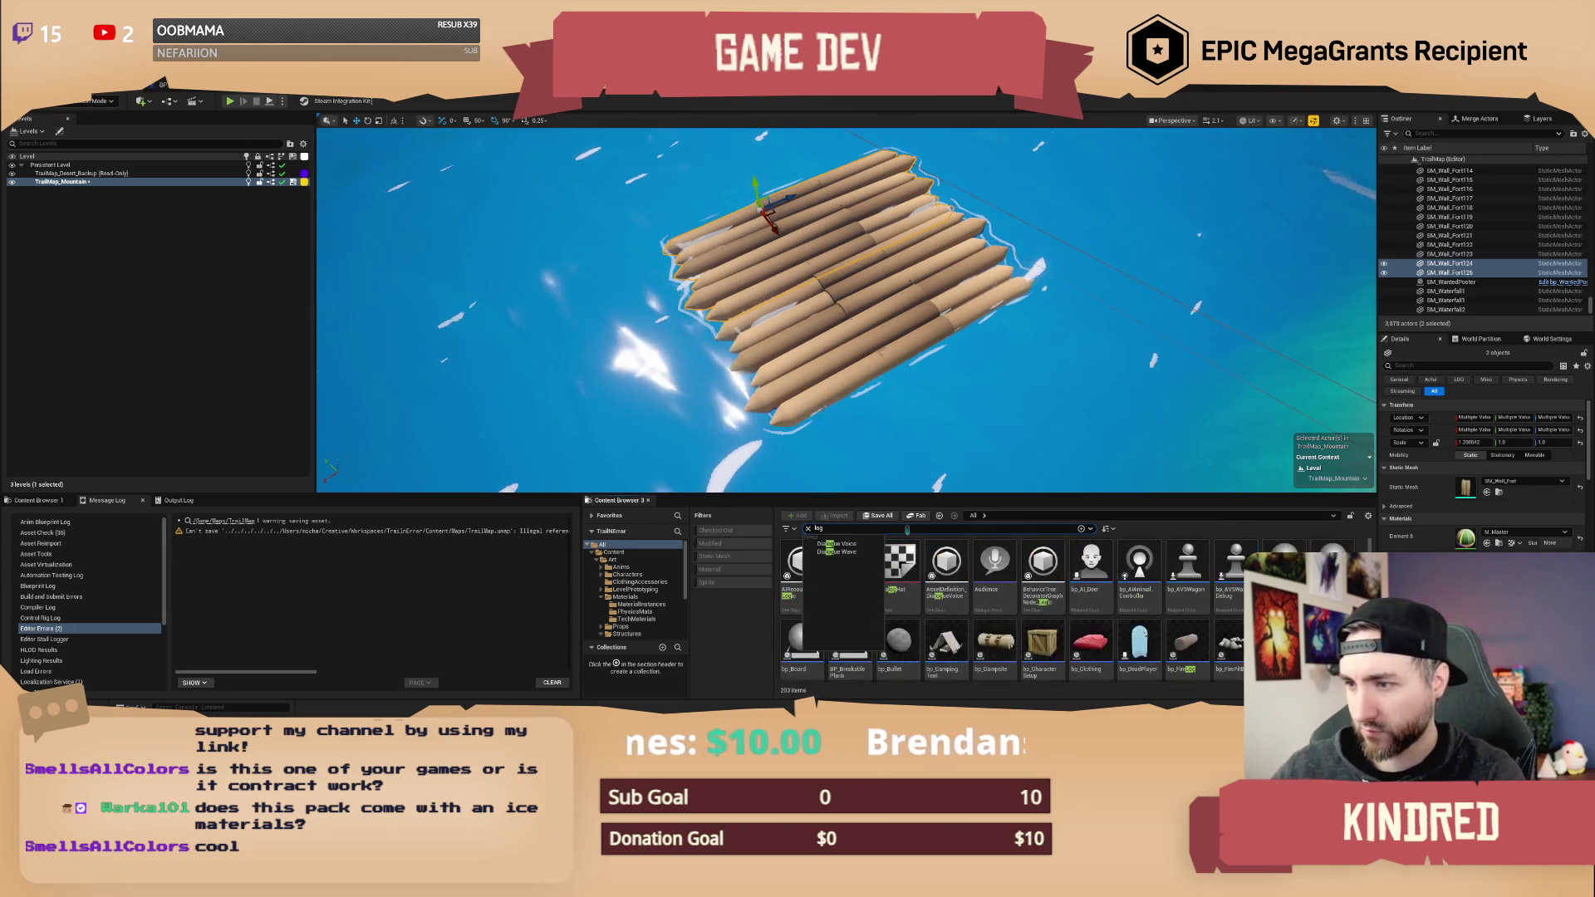
# - Place a static-mesh fire log onto the raft and lay it flat
pyautogui.click(717, 556)
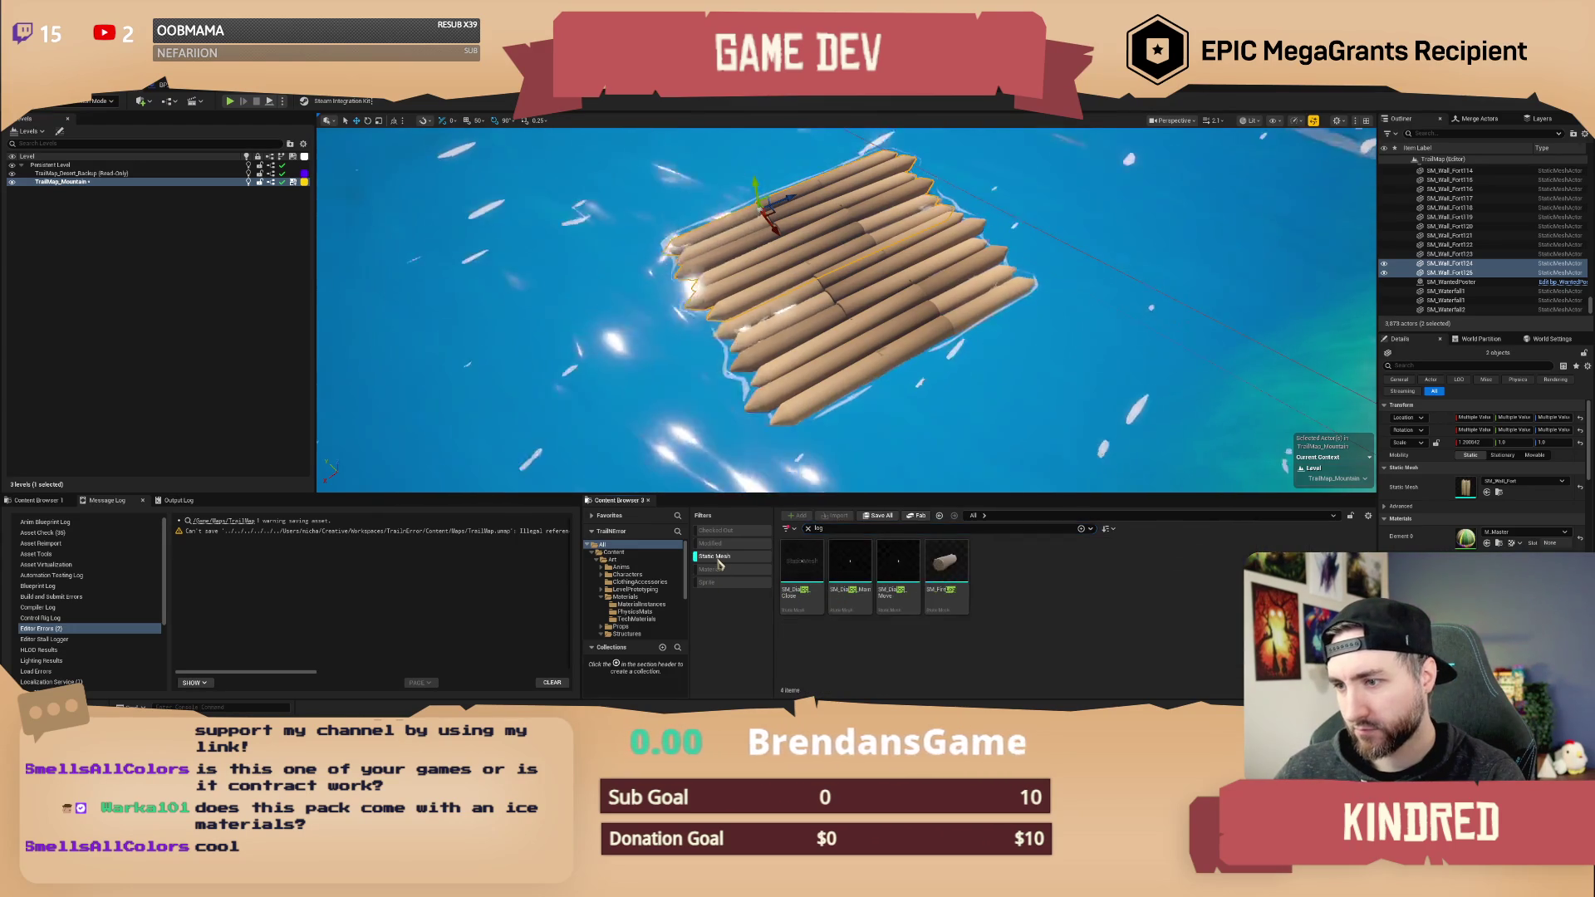
pyautogui.moveTo(945, 567); pyautogui.dragTo(857, 334)
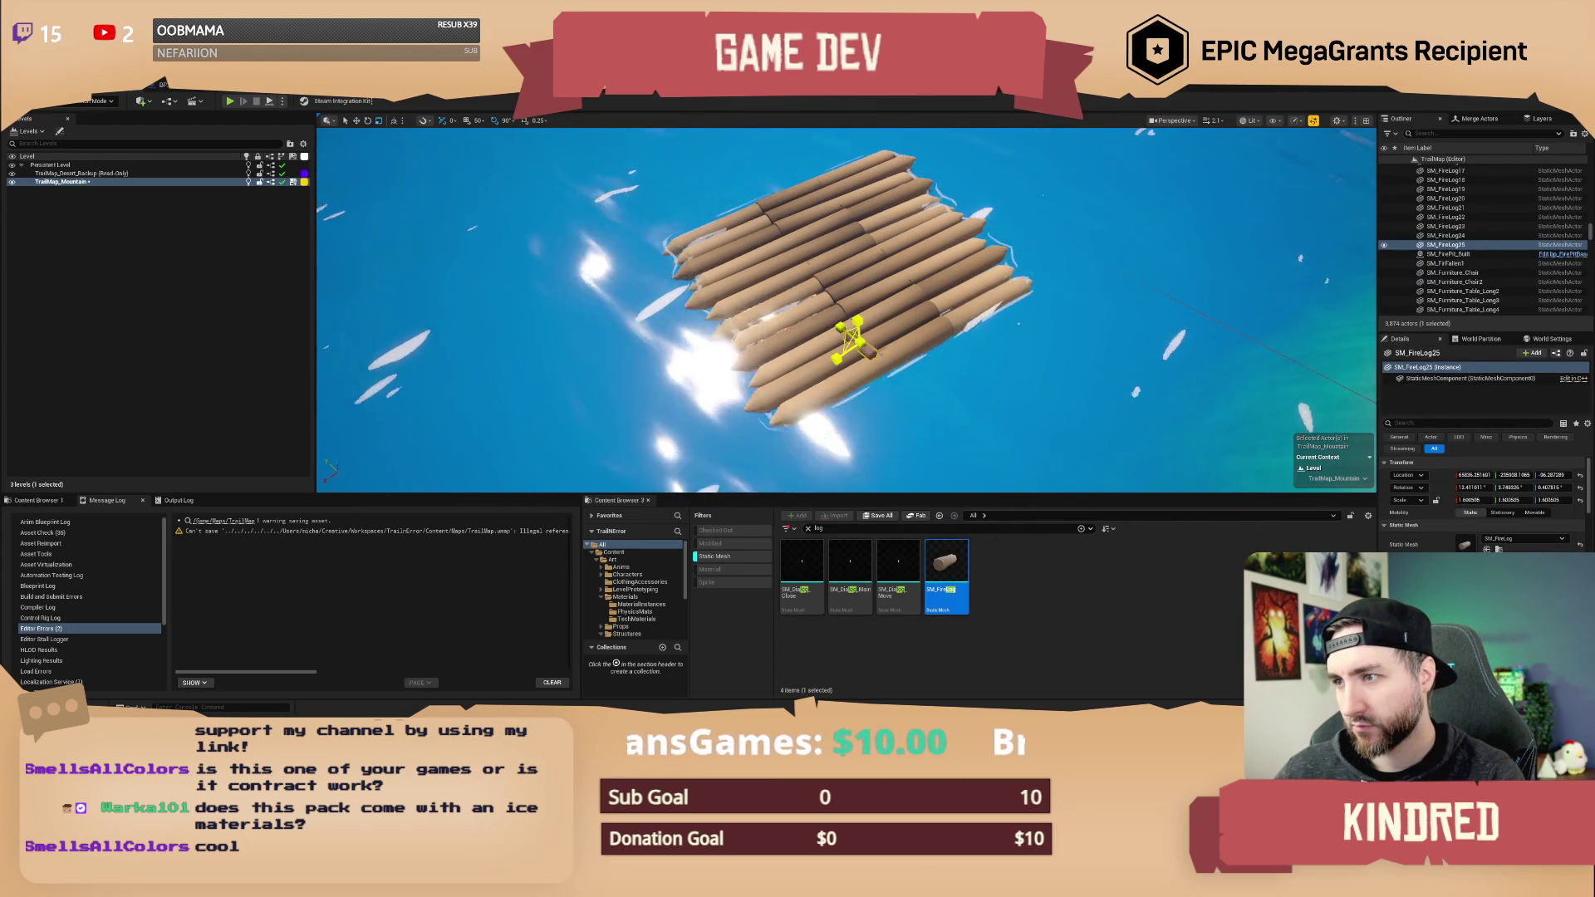
pyautogui.click(881, 299)
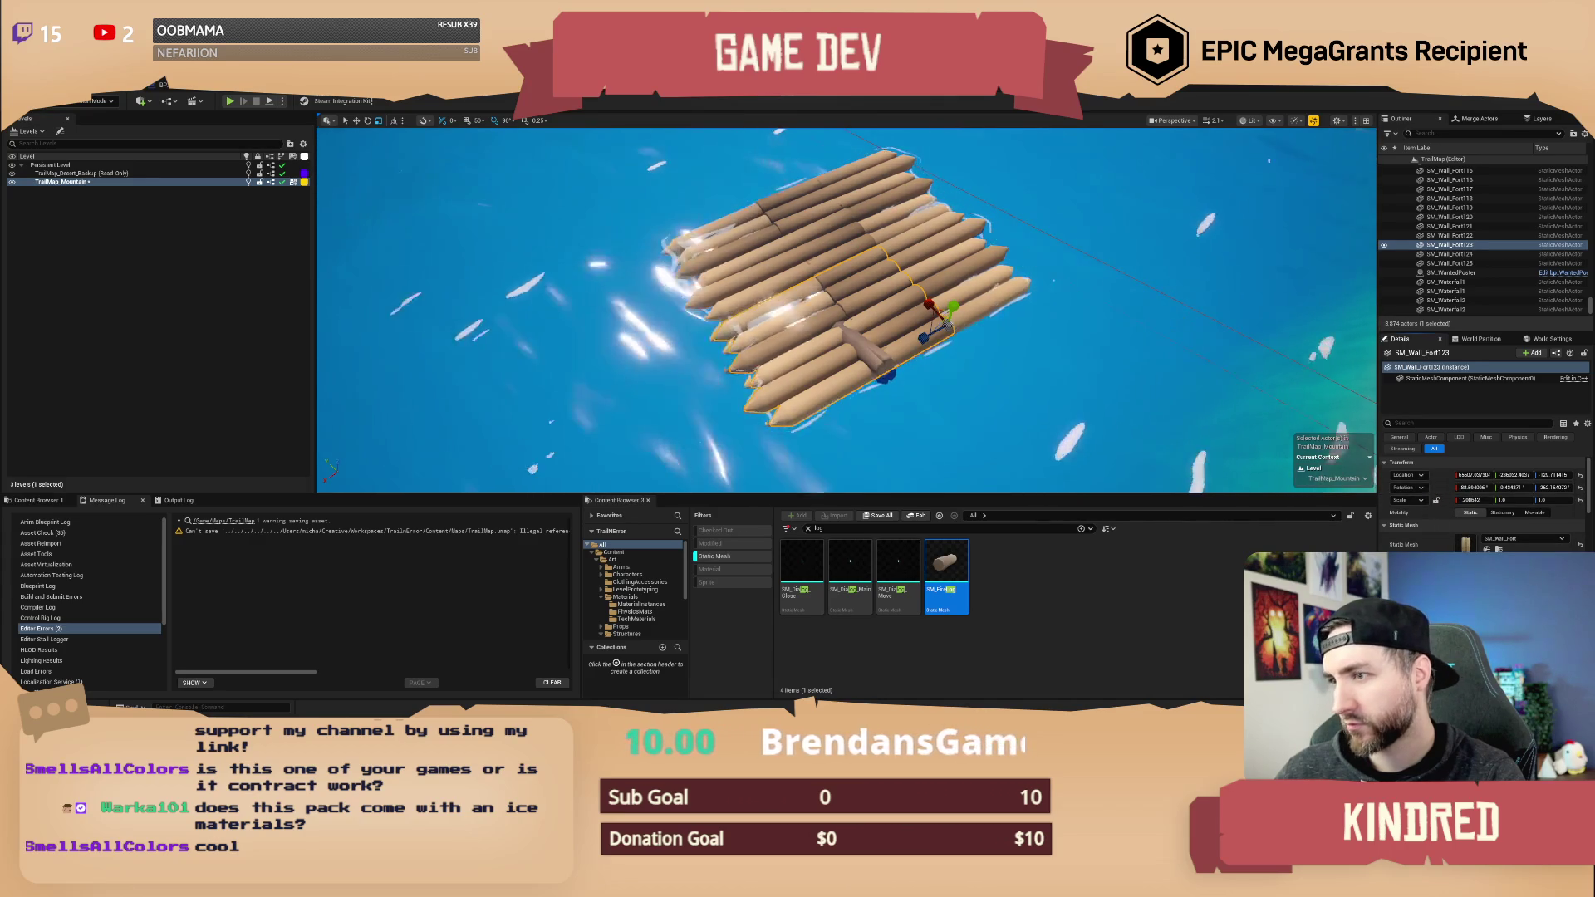
pyautogui.click(868, 354)
pyautogui.press('f')
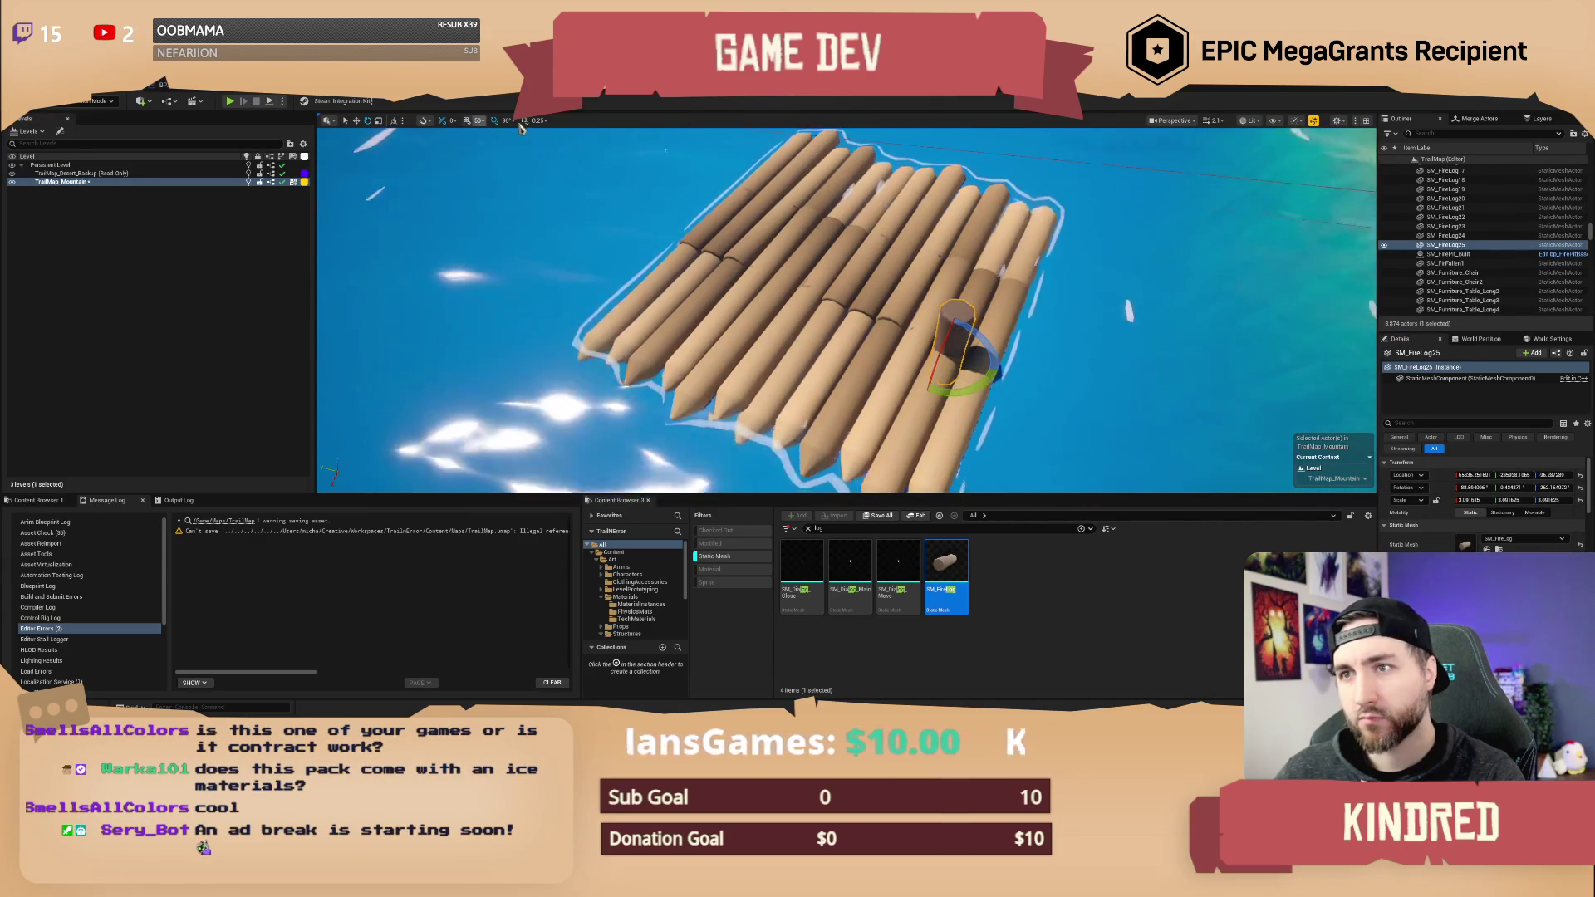
pyautogui.moveTo(972, 383)
pyautogui.mouseDown()
pyautogui.moveTo(954, 320)
pyautogui.moveTo(939, 357)
pyautogui.moveTo(955, 362)
pyautogui.moveTo(762, 279)
pyautogui.moveTo(773, 310)
pyautogui.moveTo(879, 333)
pyautogui.mouseUp()
# - Scale and slide SM_FireLog26 across the raft, then delete it
pyautogui.press('r')
pyautogui.press('w')
pyautogui.press('r')
pyautogui.press('w')
pyautogui.press('r')
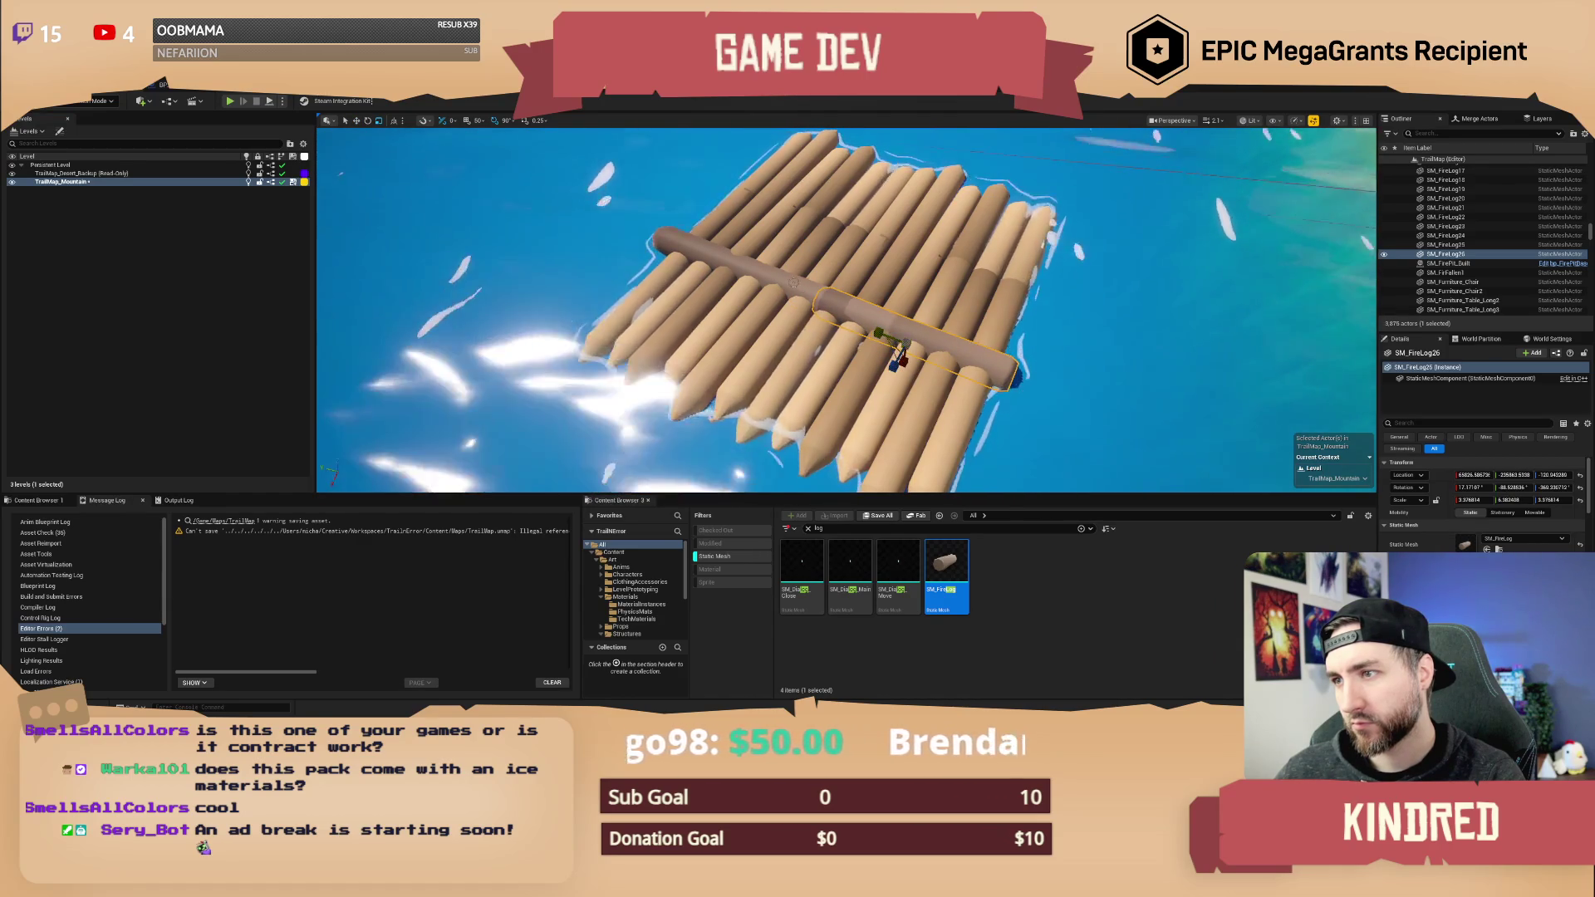
pyautogui.press('Delete')
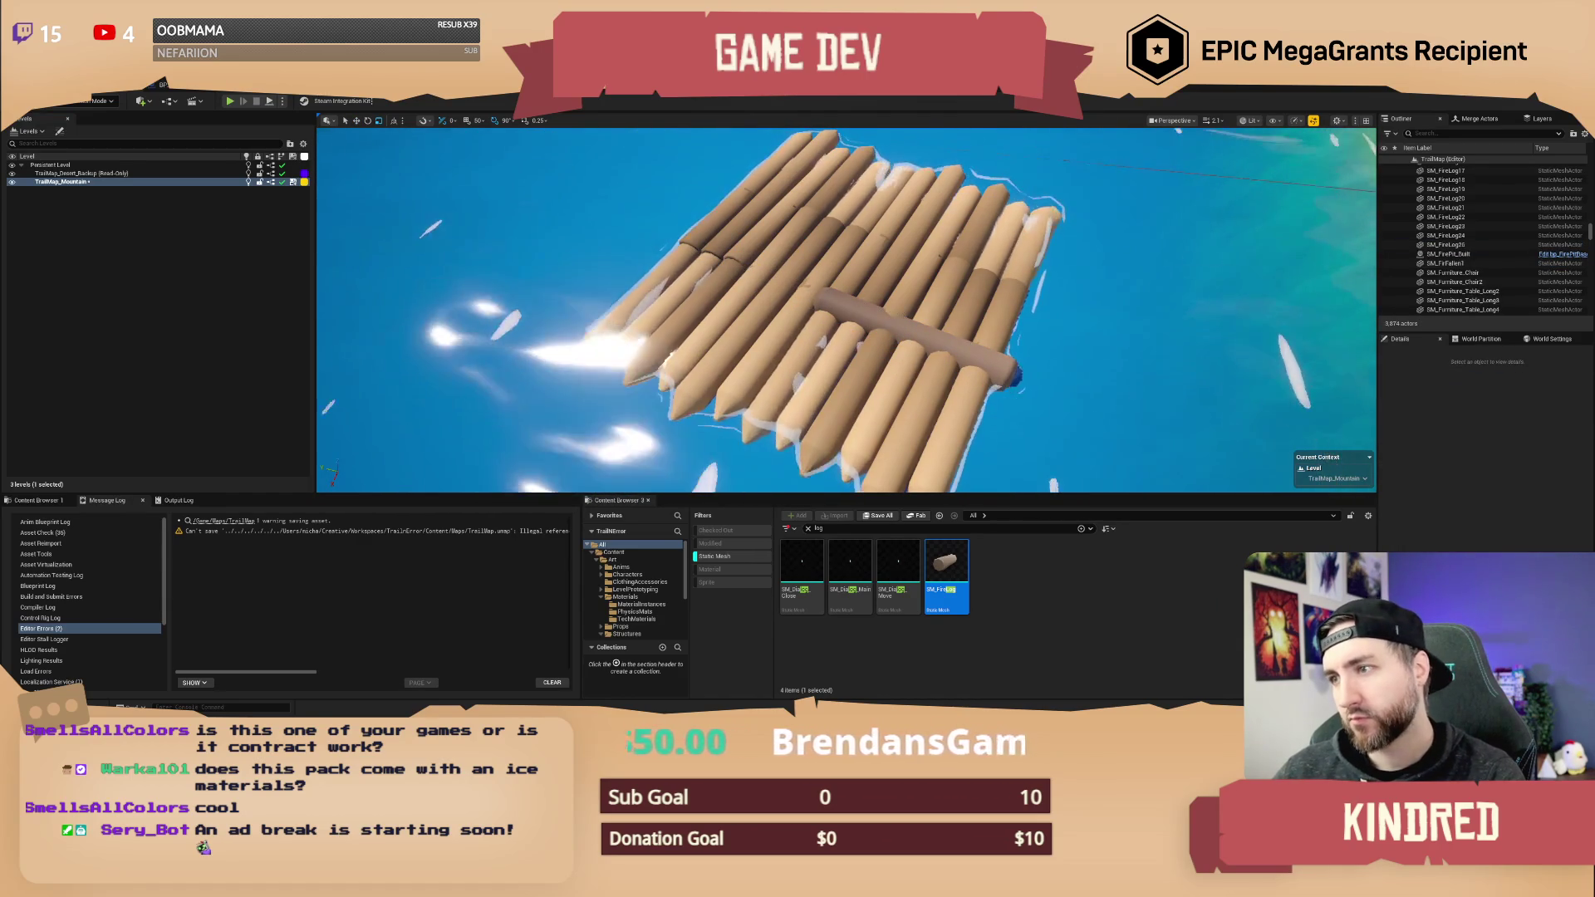
# - Select two raft logs and duplicate them sideways to widen the raft, then deselect
pyautogui.click(902, 359)
pyautogui.moveTo(904, 362); pyautogui.dragTo(713, 267)
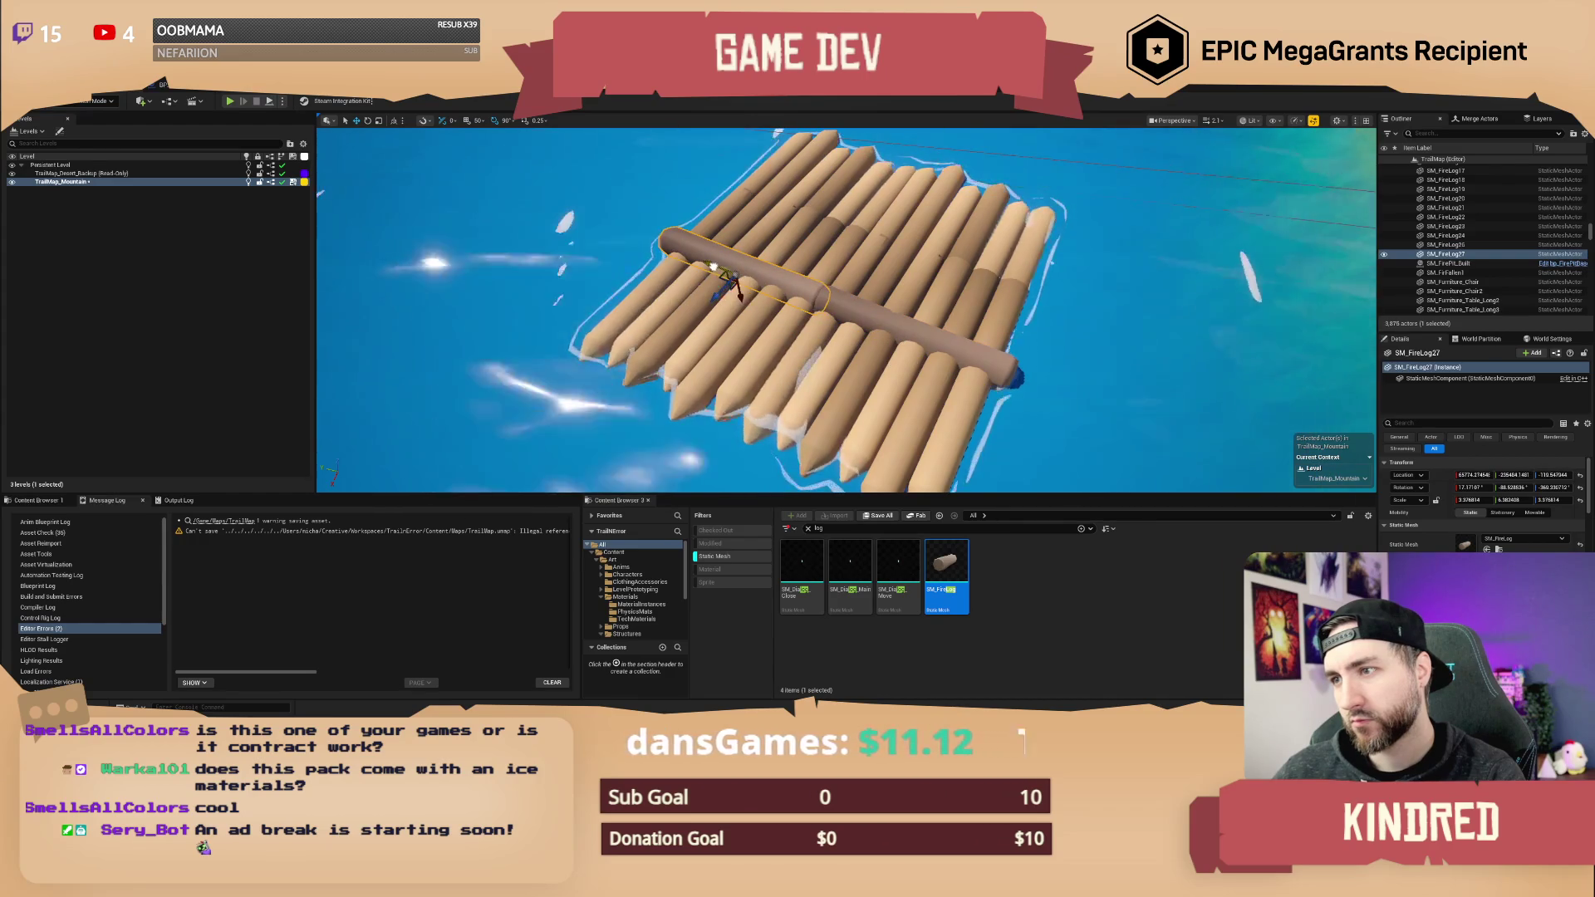
pyautogui.keyDown('ctrl'); pyautogui.click(913, 340); pyautogui.keyUp('ctrl')
pyautogui.moveTo(914, 341); pyautogui.dragTo(1072, 340)
pyautogui.moveTo(731, 328); pyautogui.dragTo(794, 336)
pyautogui.scroll(-10, 845, 310)
pyautogui.press('Escape')
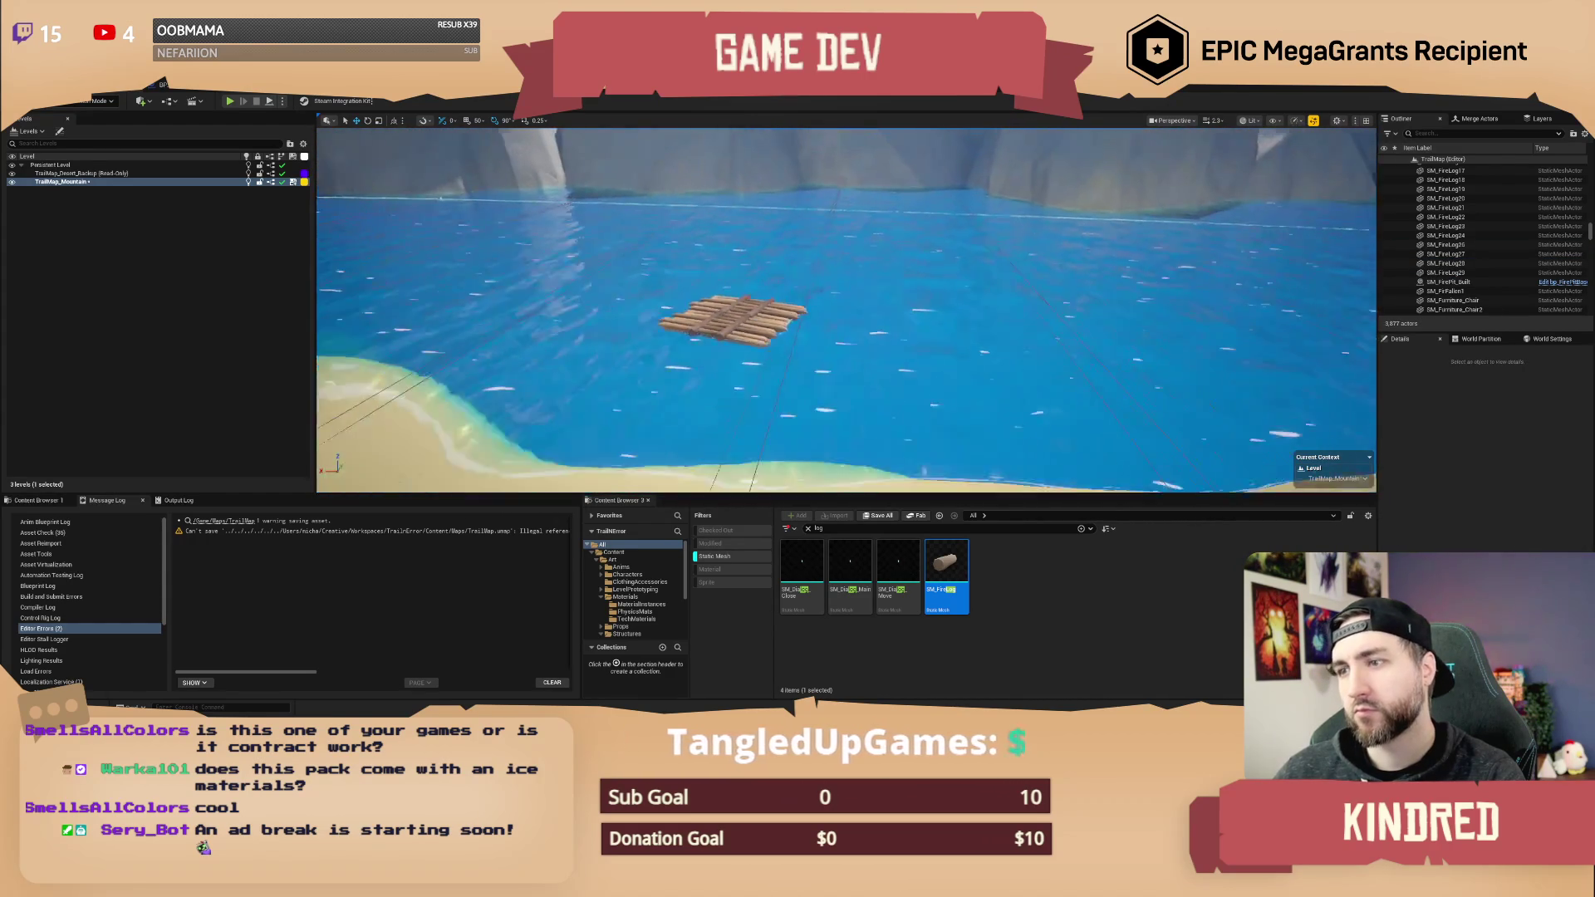
# - Fly the view over the beach and try placing a wagon asset on the sand
pyautogui.scroll(10, 846, 310)
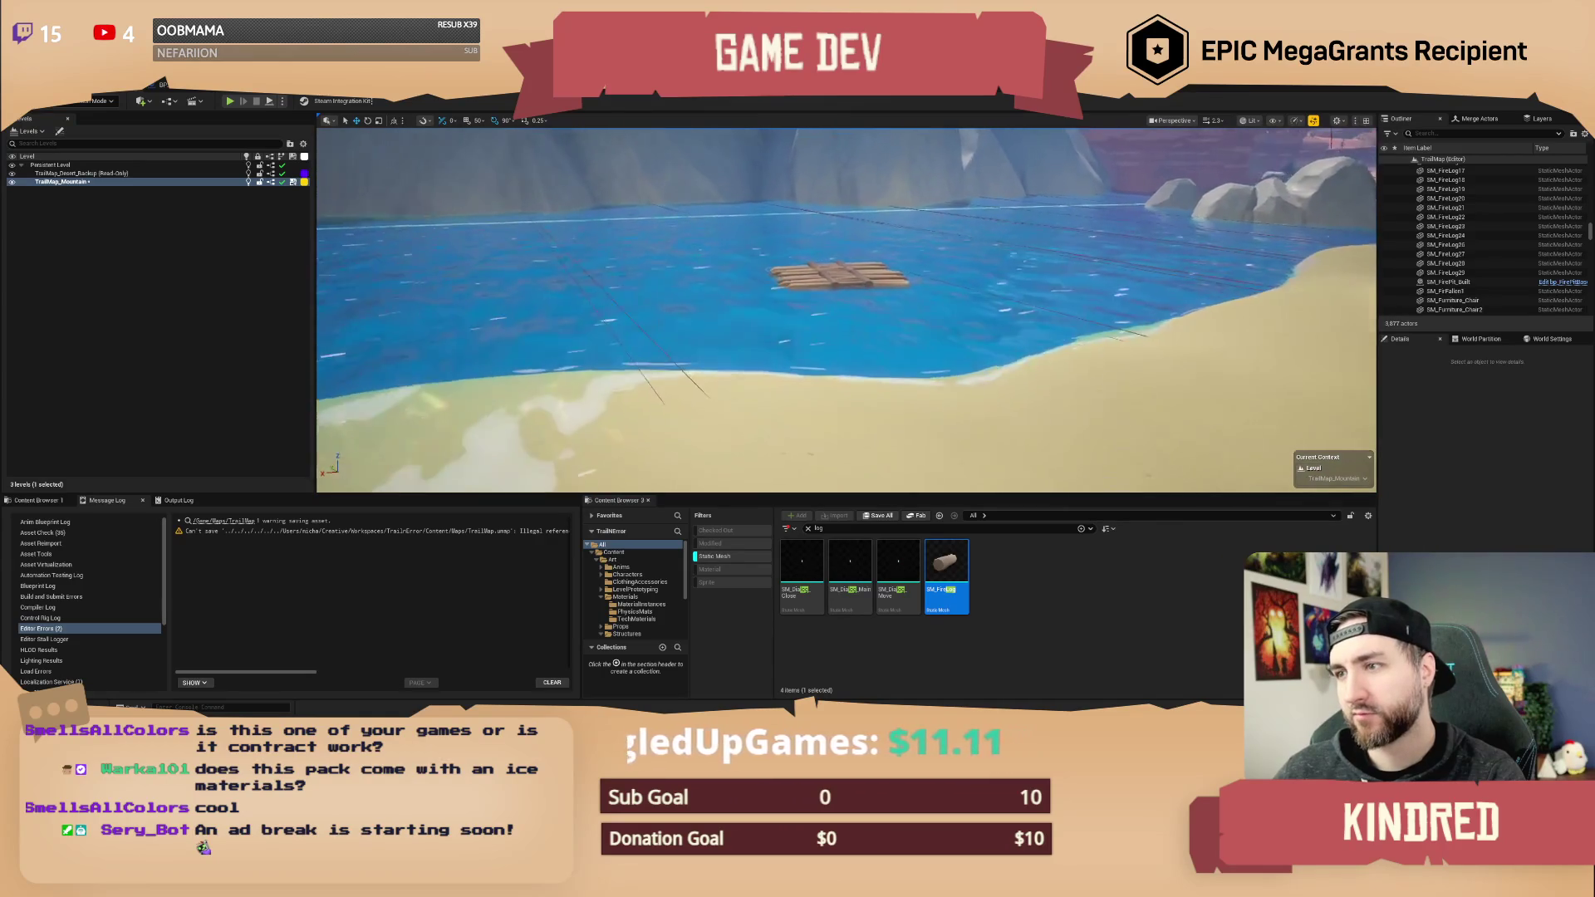
pyautogui.scroll(3, 845, 309)
pyautogui.scroll(-5, 846, 310)
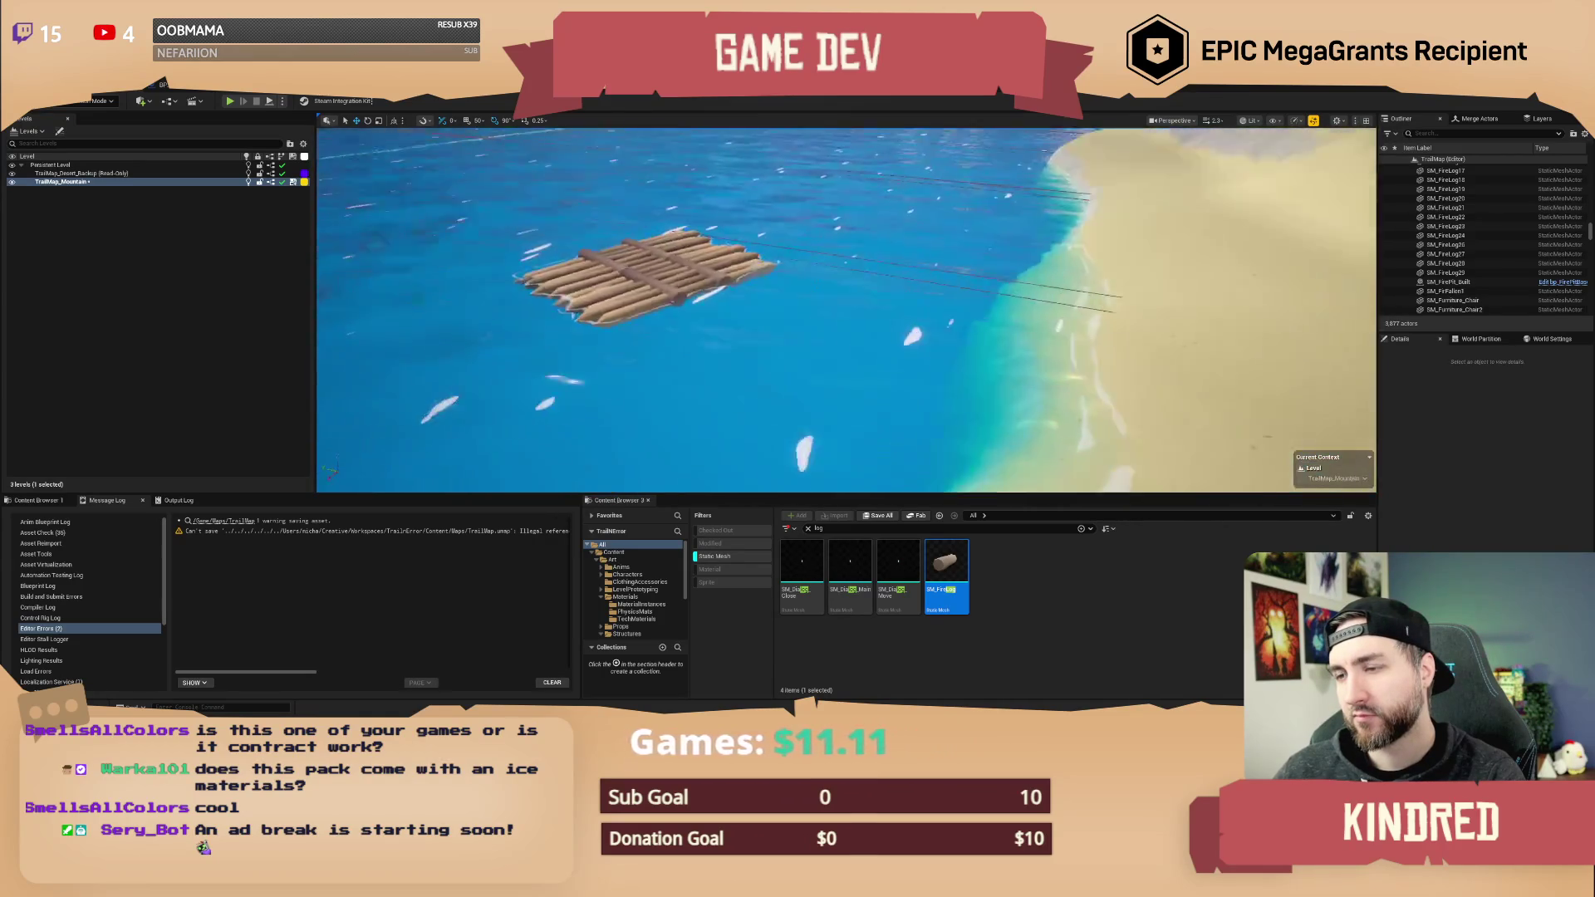
pyautogui.press('d')
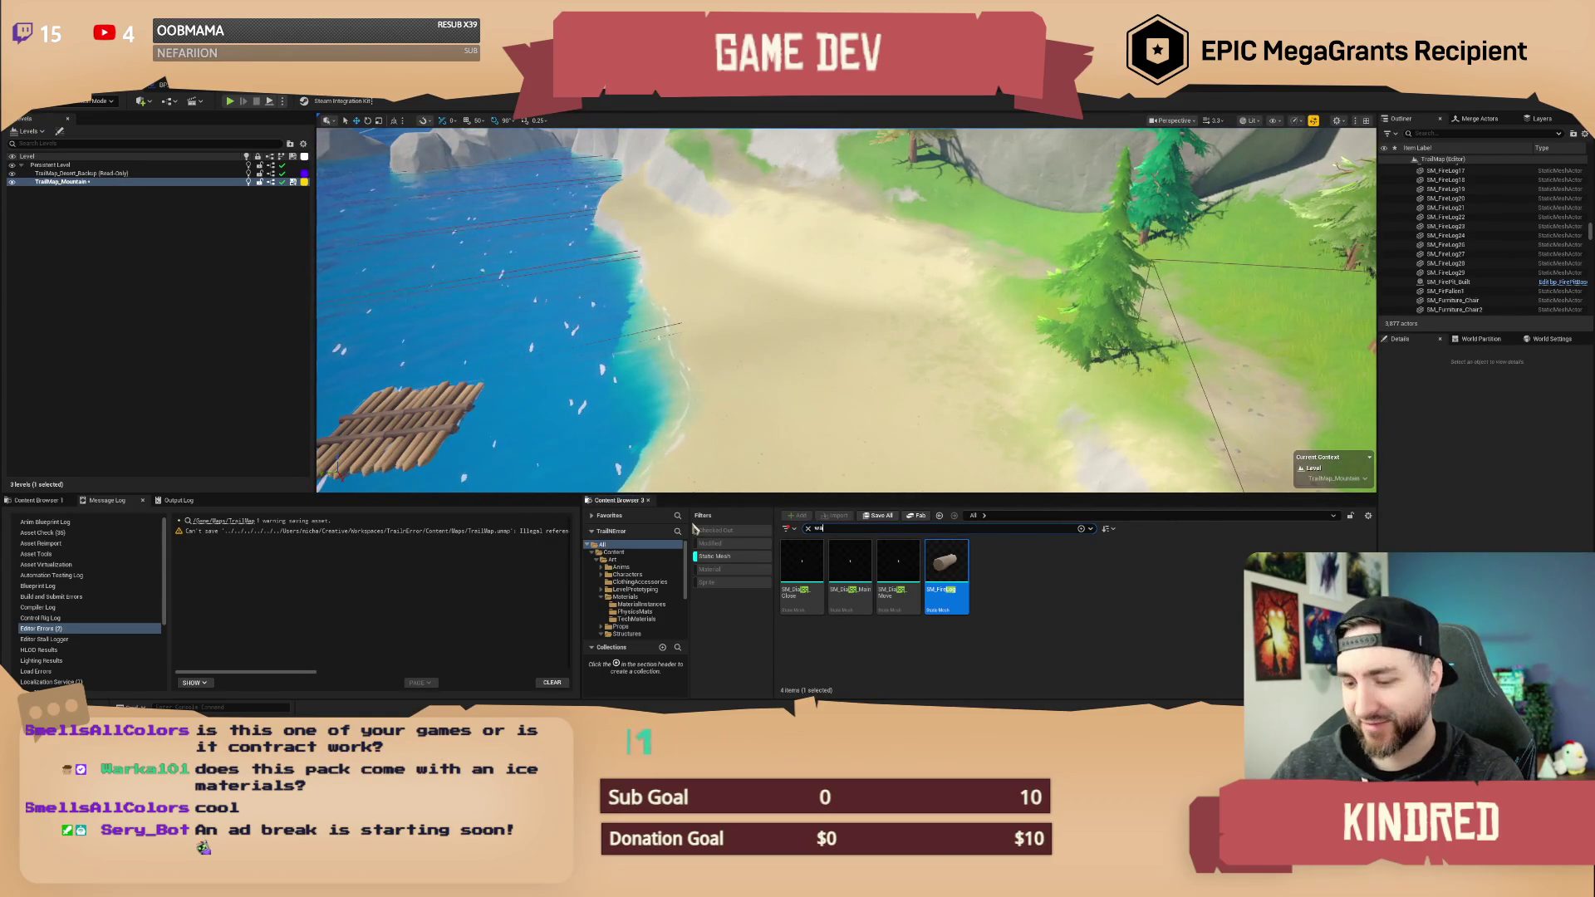
pyautogui.write('gon')
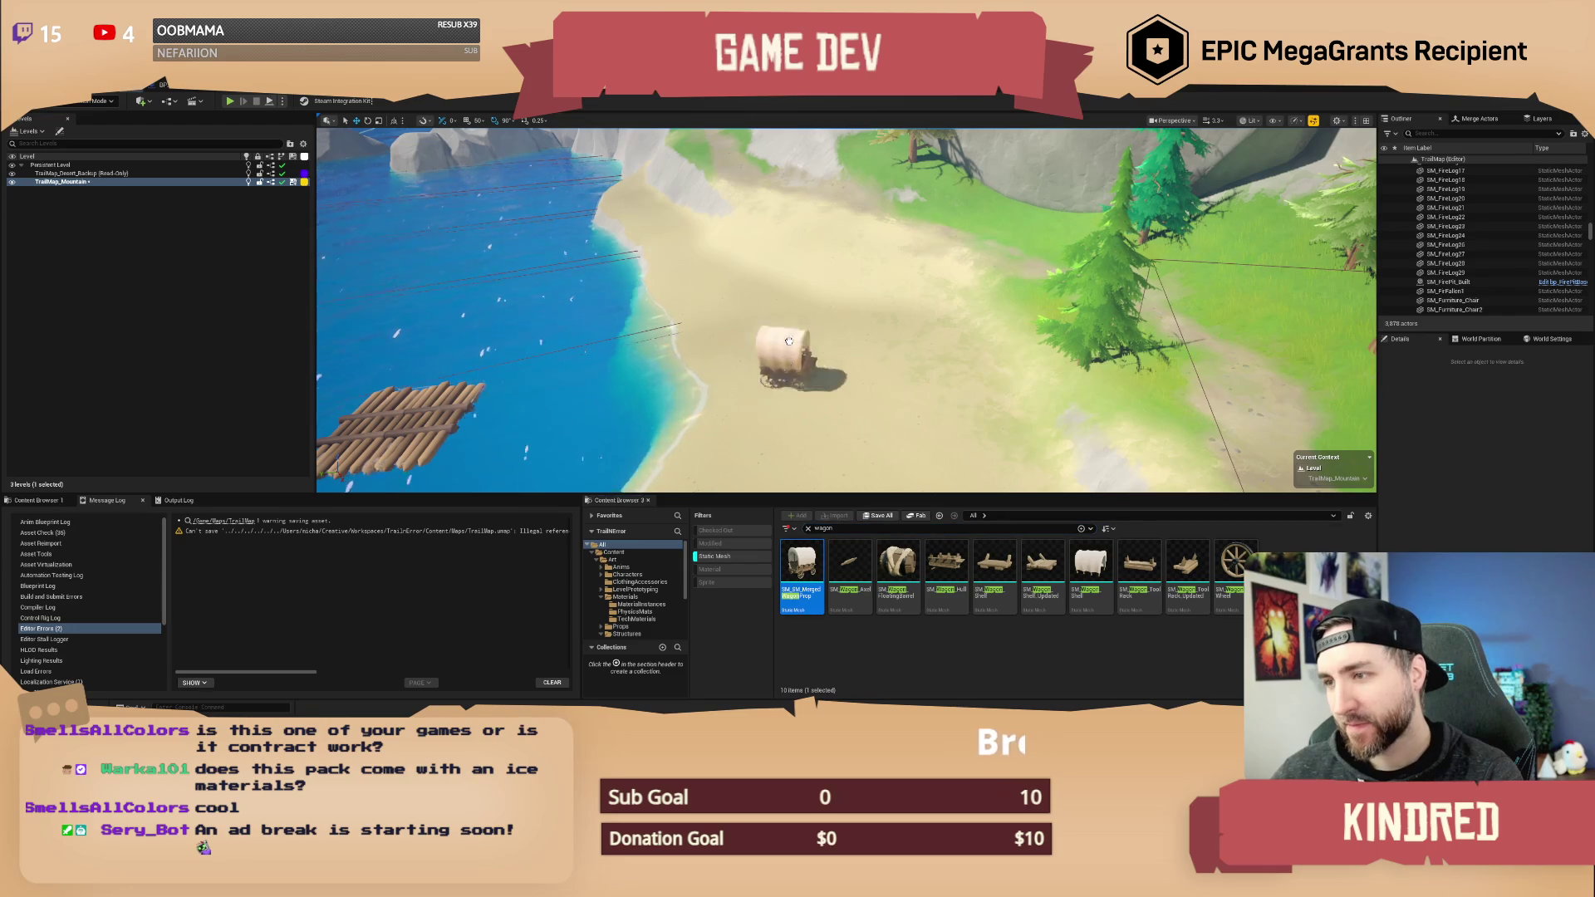
pyautogui.moveTo(785, 331); pyautogui.dragTo(324, 478)
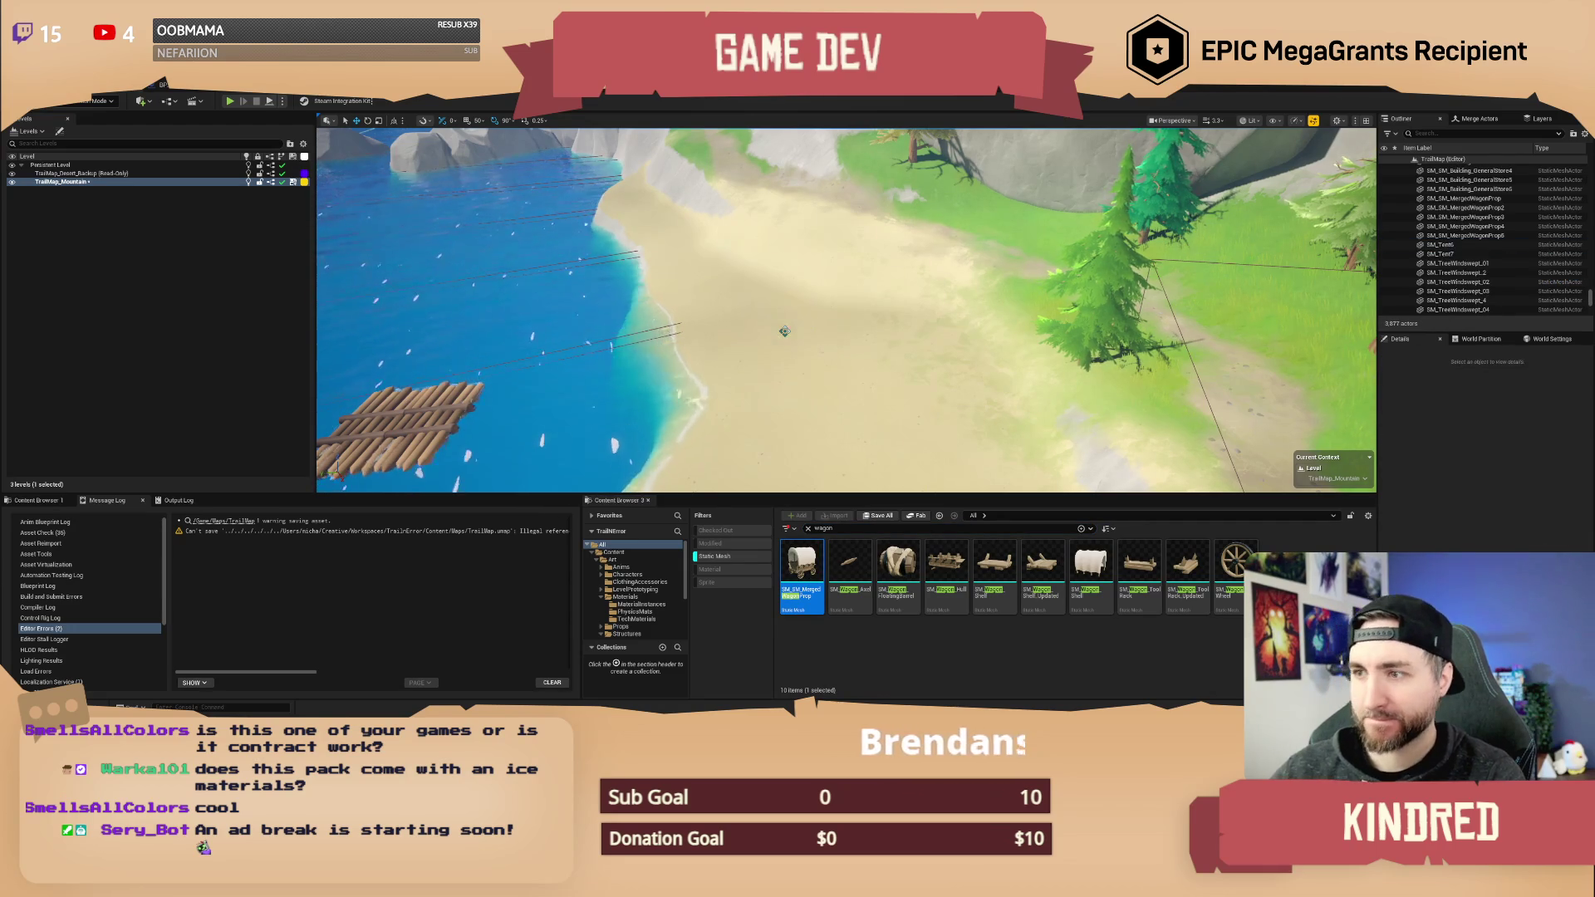
pyautogui.press('w')
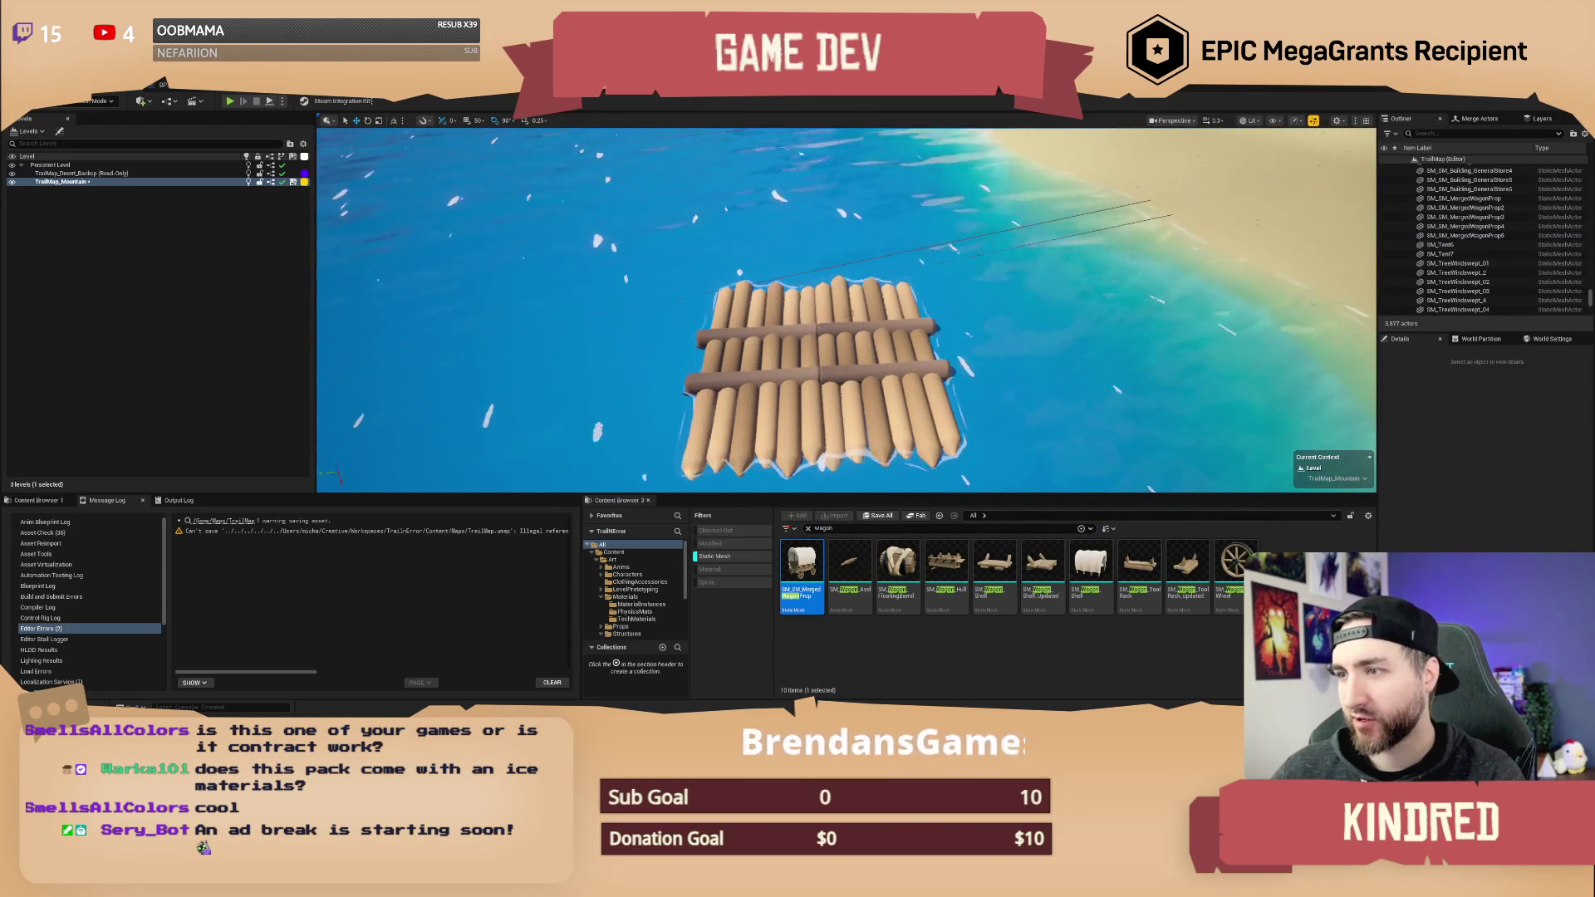
# - Select every raft log and crossbeam and group them with Ctrl+G, undoing a test rotation
pyautogui.click(858, 312)
pyautogui.keyDown('ctrl'); pyautogui.click(799, 362); pyautogui.keyUp('ctrl')
pyautogui.keyDown('ctrl'); pyautogui.click(831, 378); pyautogui.keyUp('ctrl')
pyautogui.keyDown('ctrl'); pyautogui.click(748, 391); pyautogui.keyUp('ctrl')
pyautogui.keyDown('ctrl'); pyautogui.click(885, 391); pyautogui.keyUp('ctrl')
pyautogui.keyDown('ctrl'); pyautogui.click(798, 341); pyautogui.keyUp('ctrl')
pyautogui.keyDown('ctrl'); pyautogui.click(835, 413); pyautogui.keyUp('ctrl')
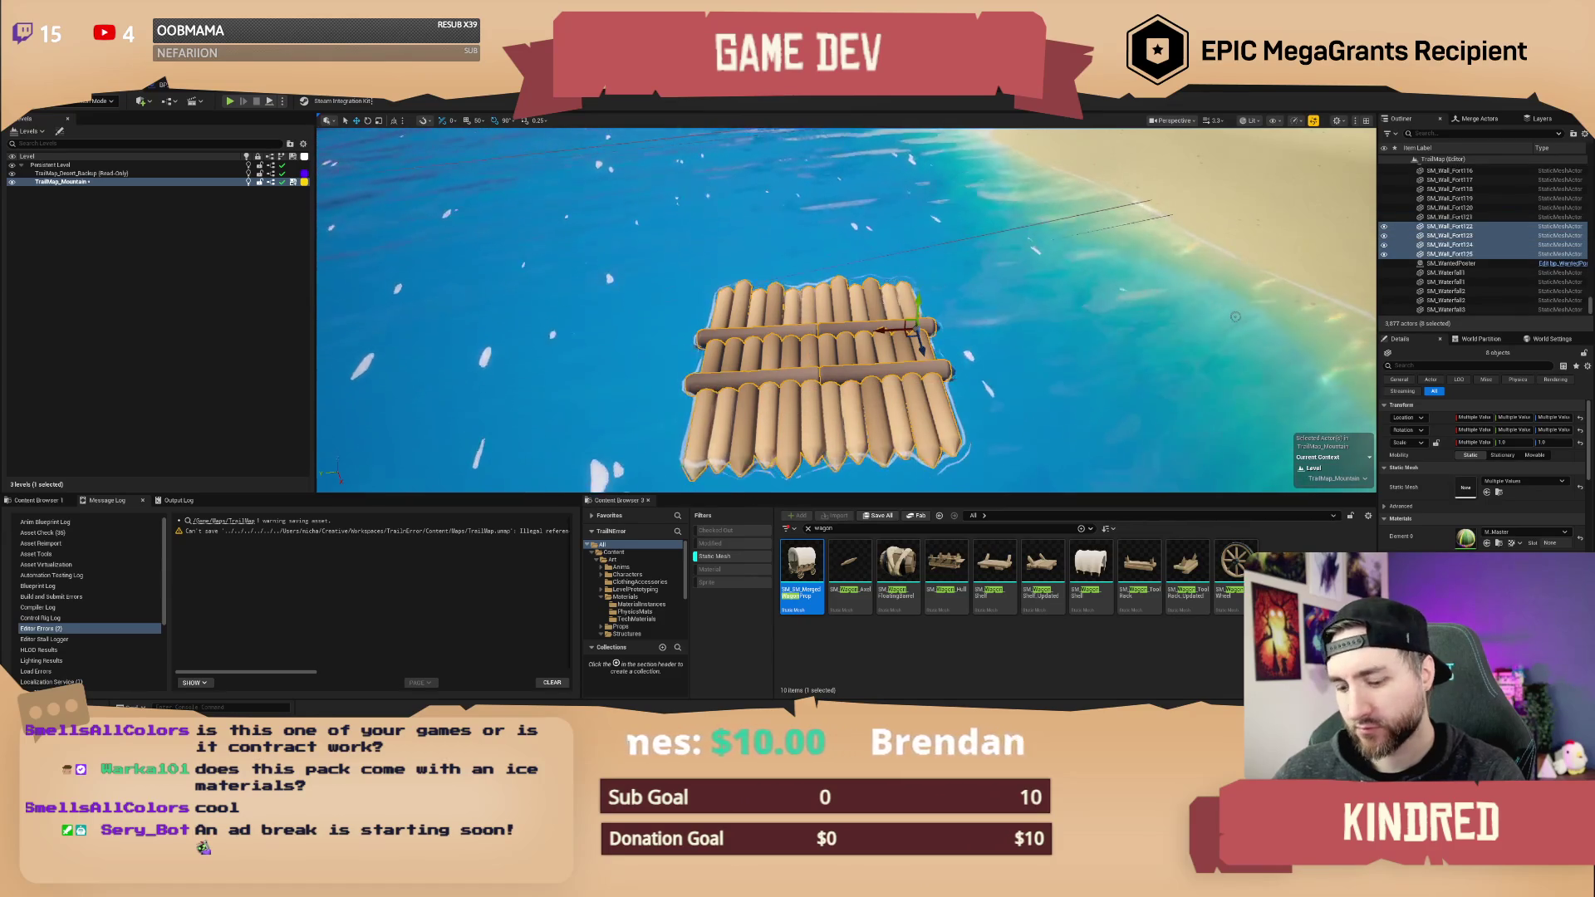
pyautogui.hotkey('ctrl', 'g')
pyautogui.moveTo(818, 357); pyautogui.dragTo(902, 366)
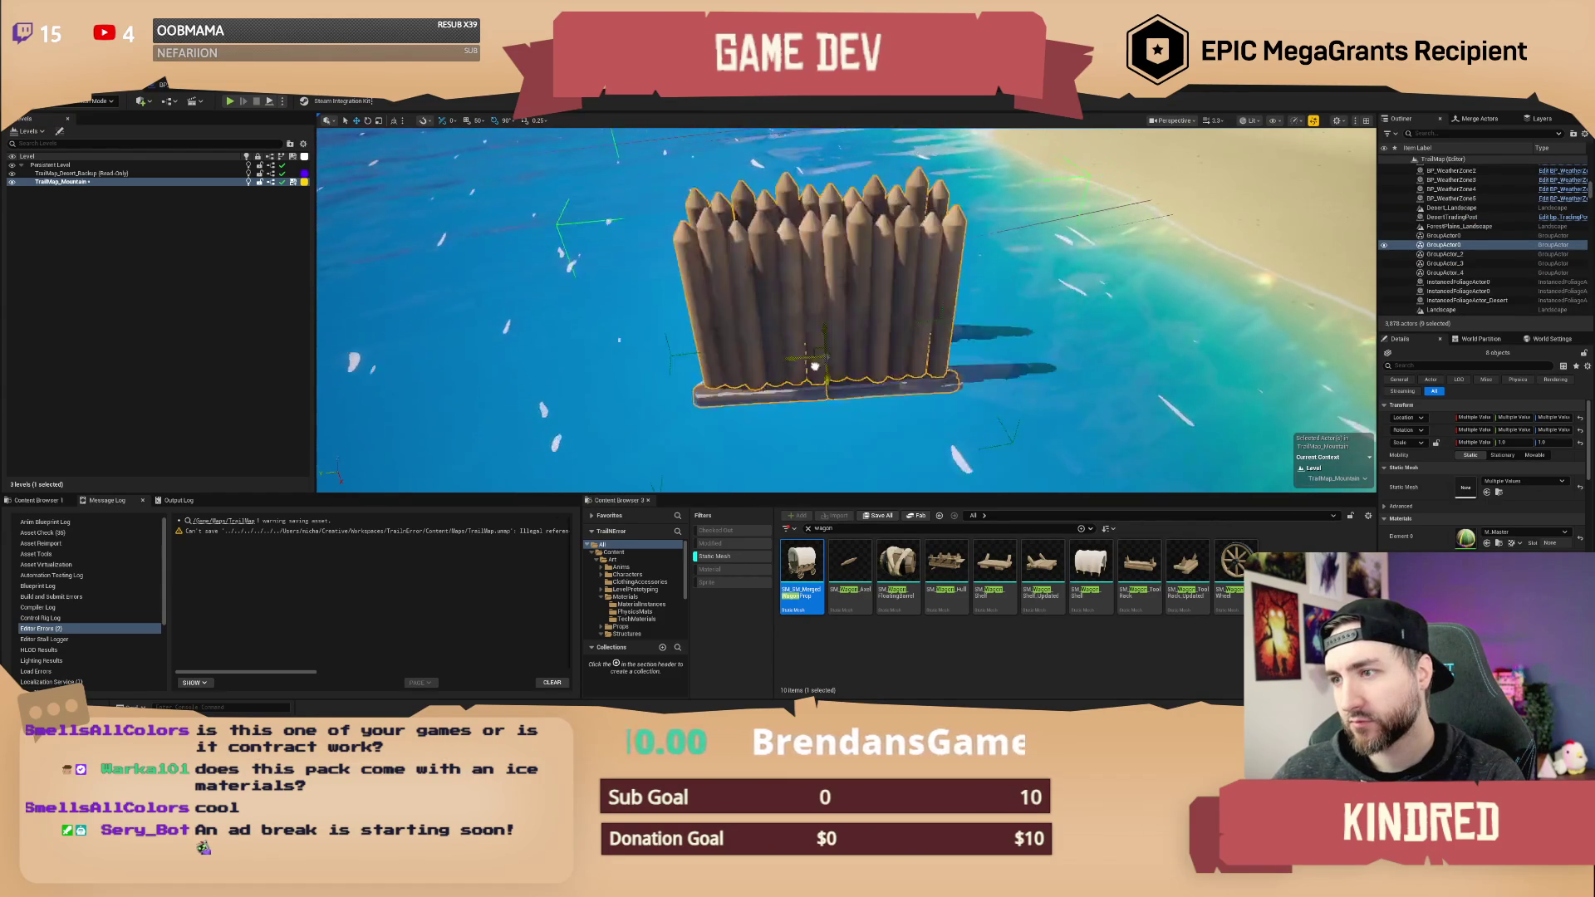
pyautogui.hotkey('ctrl', 'z')
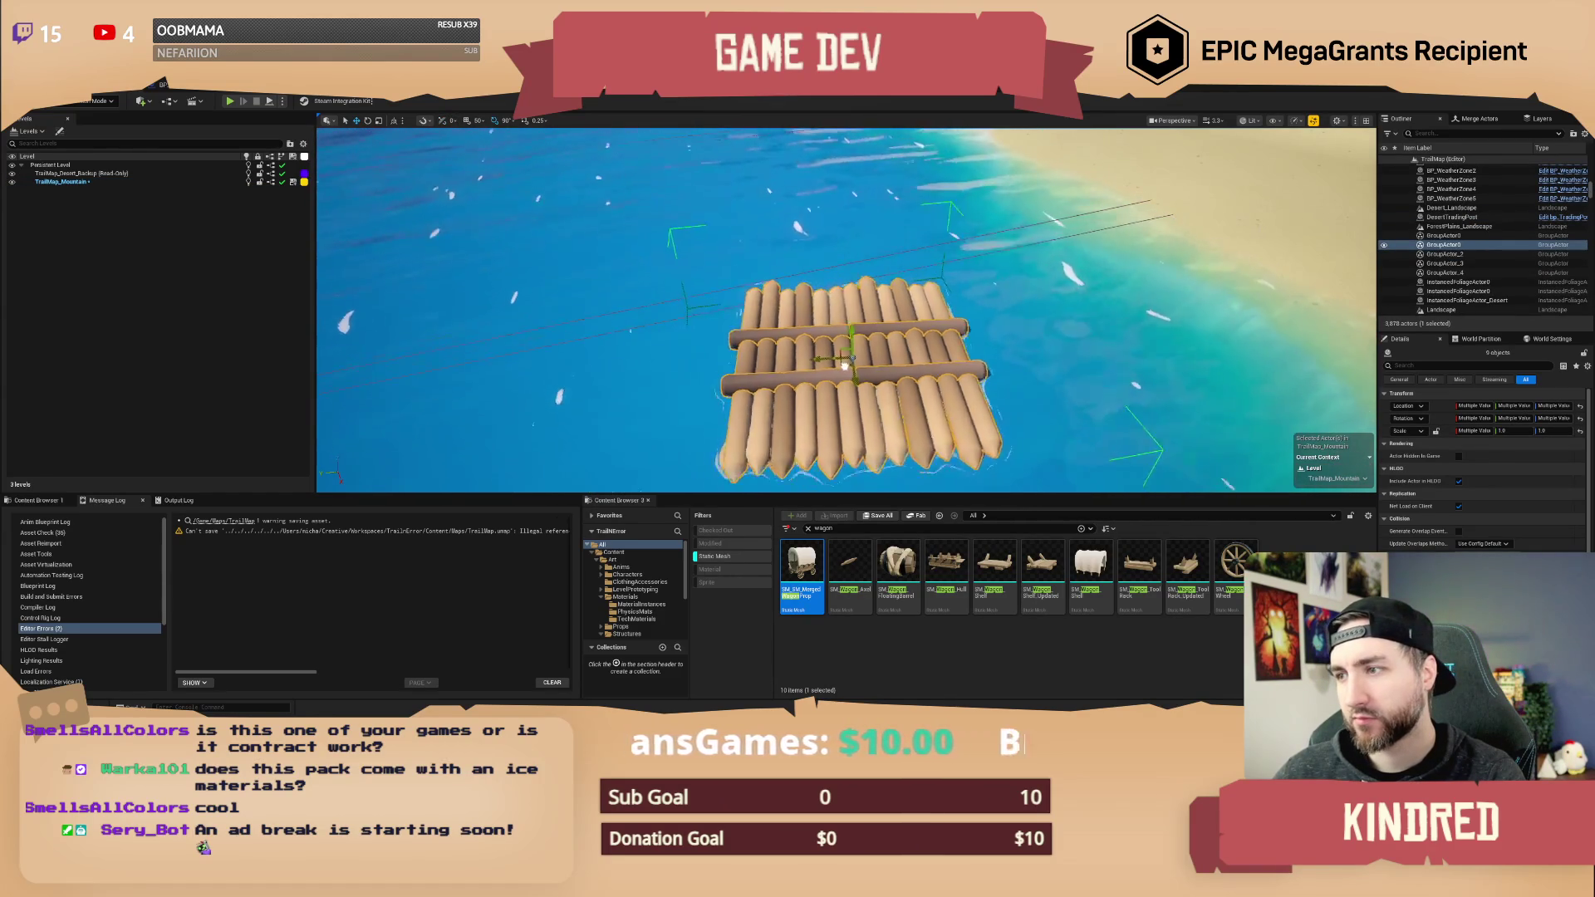
# - Search the Content Browser for 'board'
pyautogui.moveTo(840, 365)
pyautogui.mouseDown()
pyautogui.moveTo(956, 365)
pyautogui.moveTo(914, 341)
pyautogui.mouseUp()
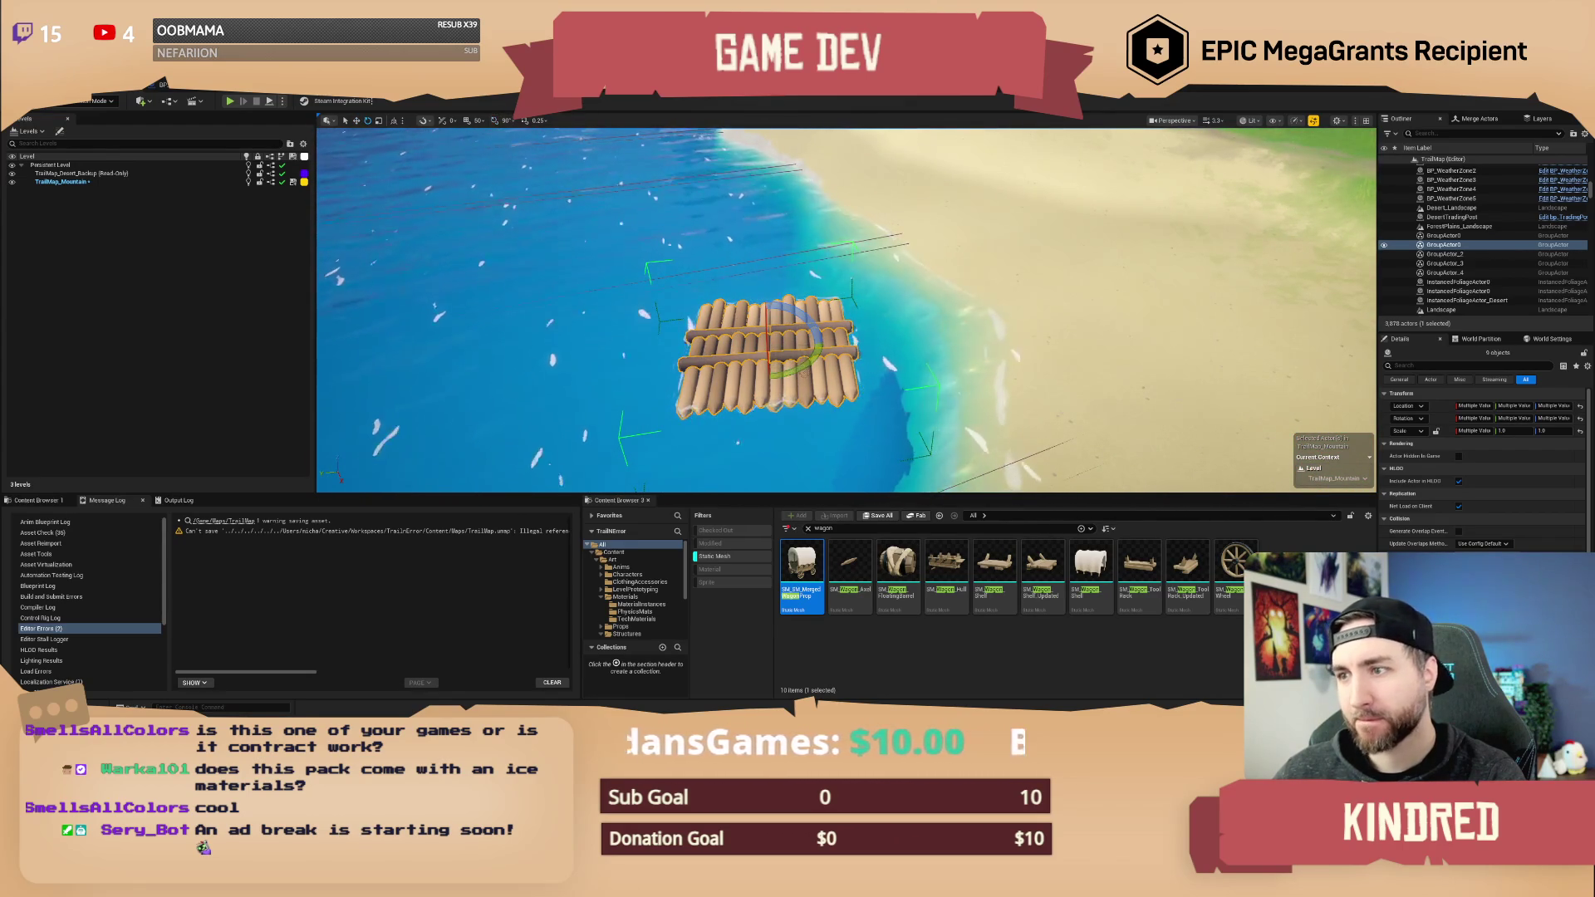
pyautogui.moveTo(914, 341)
pyautogui.mouseDown()
pyautogui.moveTo(972, 333)
pyautogui.moveTo(931, 337)
pyautogui.moveTo(825, 538)
pyautogui.mouseUp()
pyautogui.write('board')
pyautogui.press('Return')
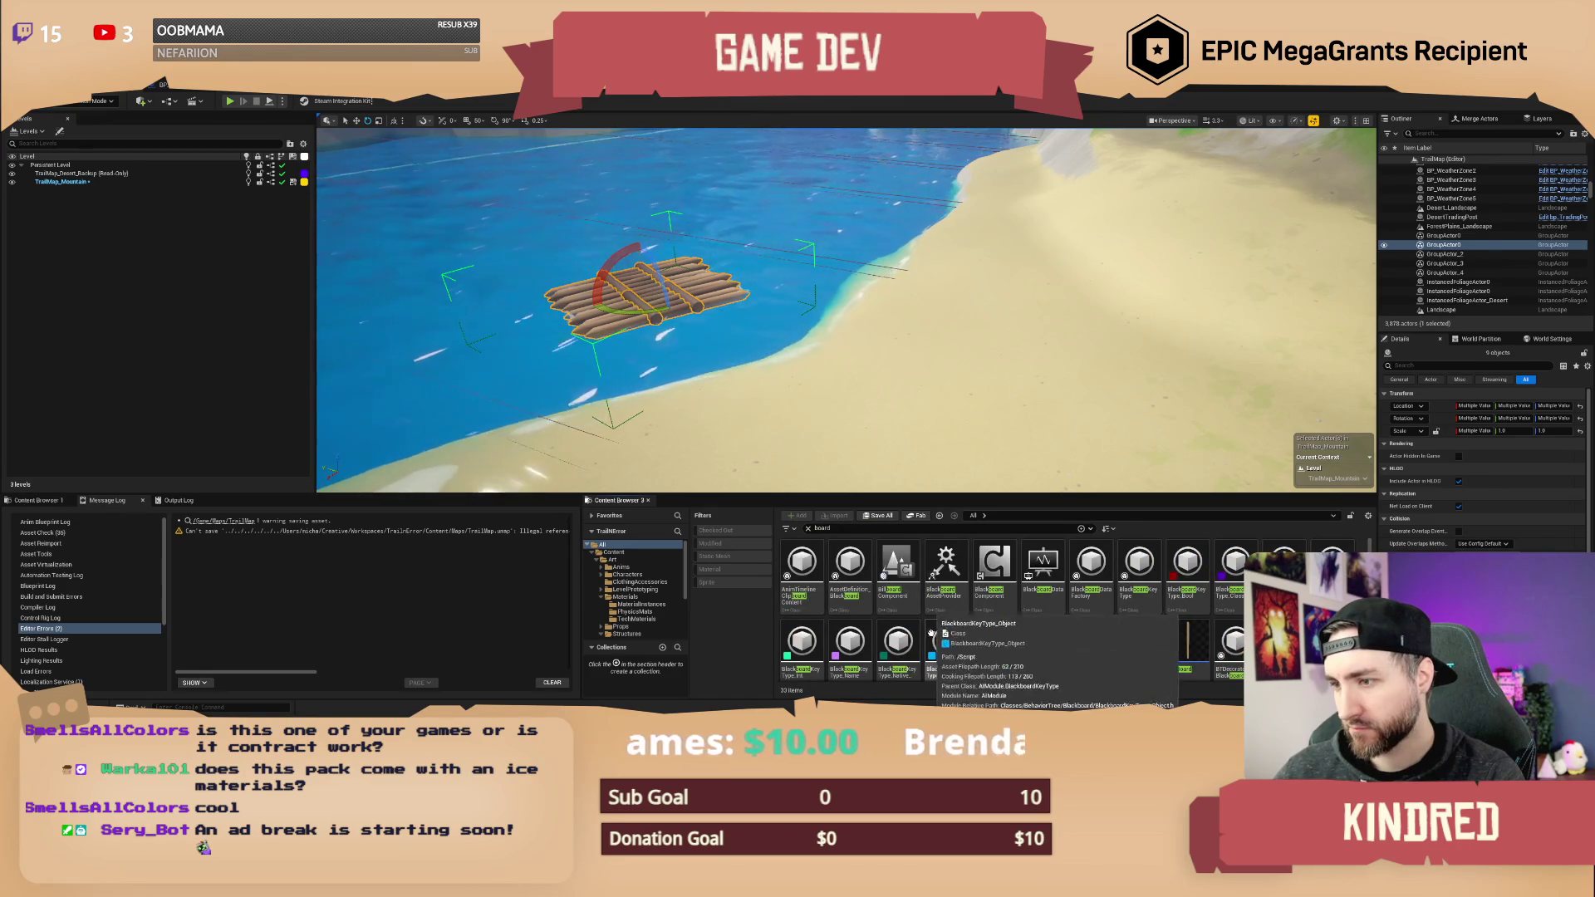
# - Hide engine content, then place a board on the beach and lay it flat on the sand
pyautogui.click(1368, 517)
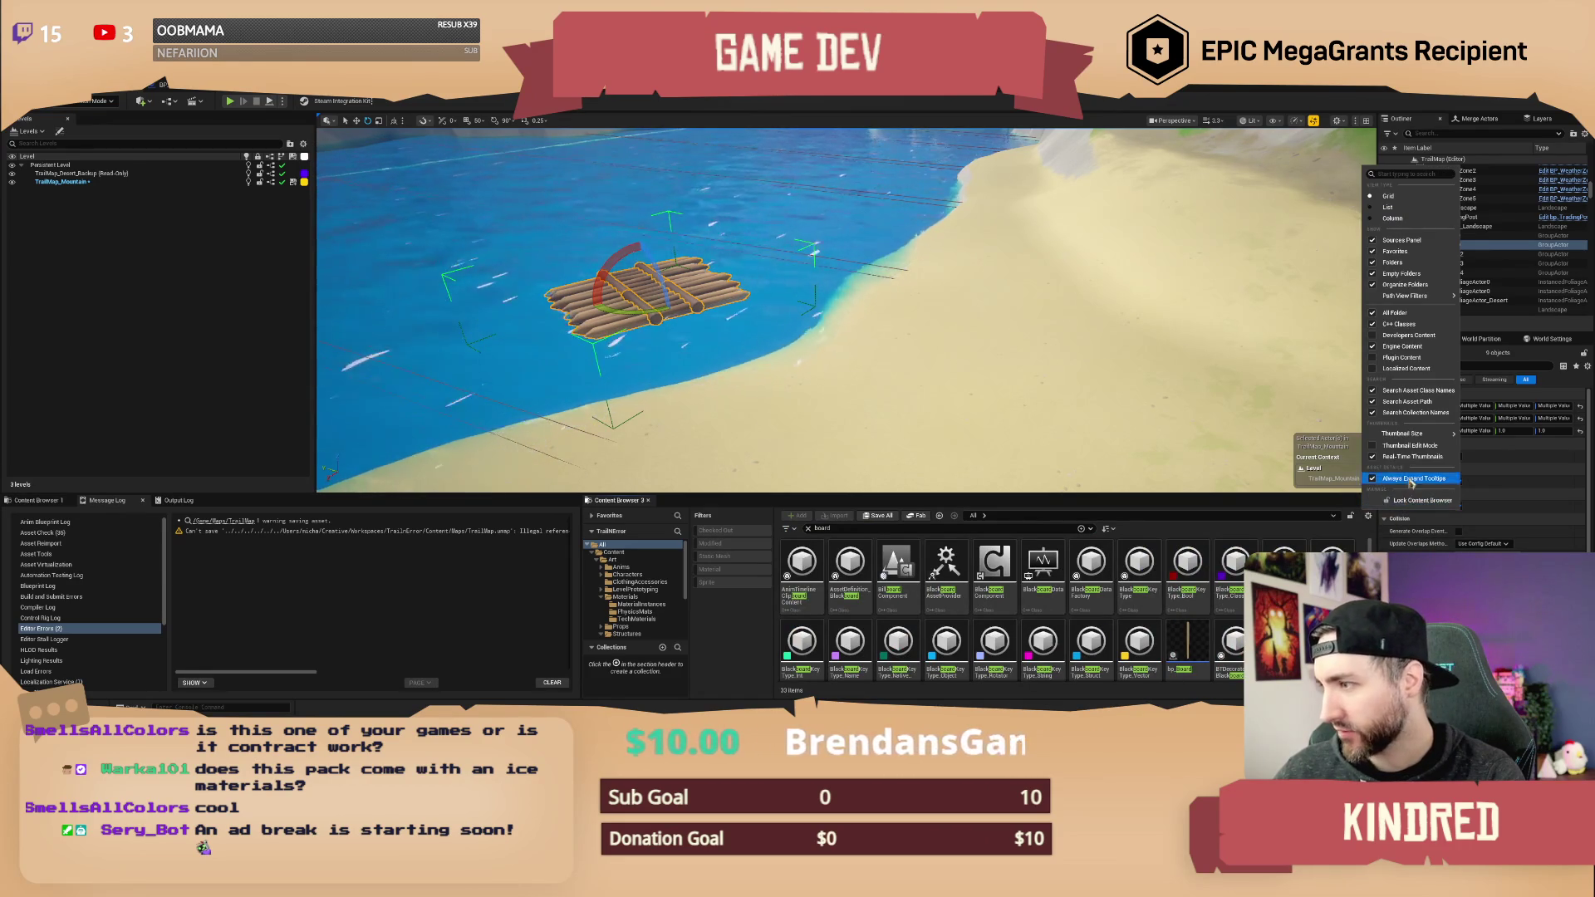
pyautogui.click(1413, 347)
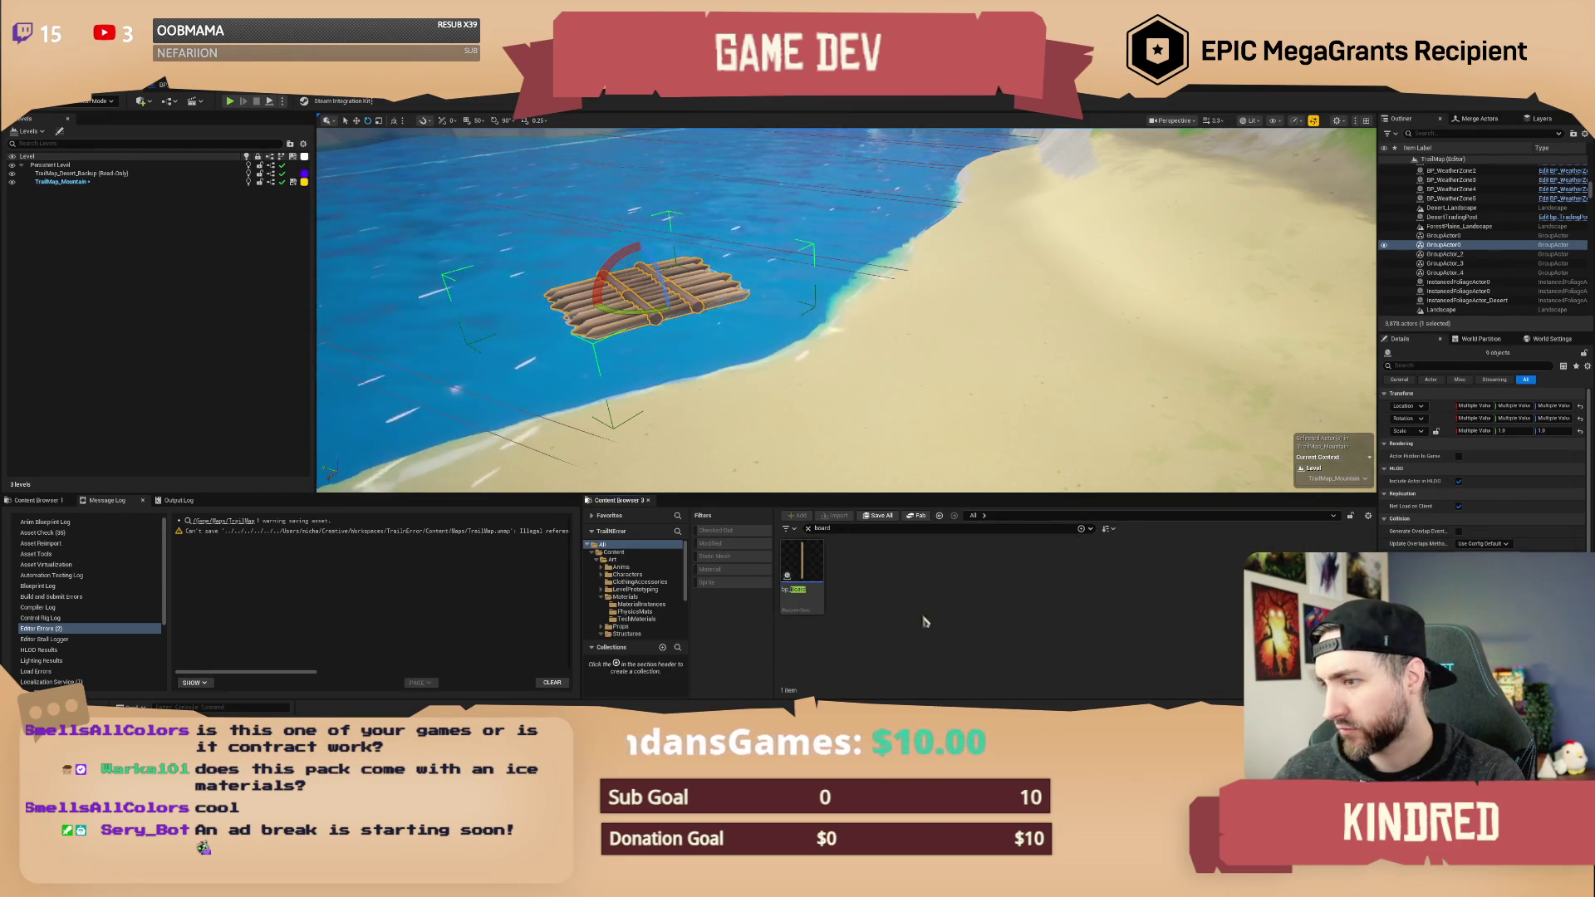
pyautogui.moveTo(818, 536)
pyautogui.mouseDown()
pyautogui.moveTo(940, 353)
pyautogui.moveTo(949, 365)
pyautogui.mouseUp()
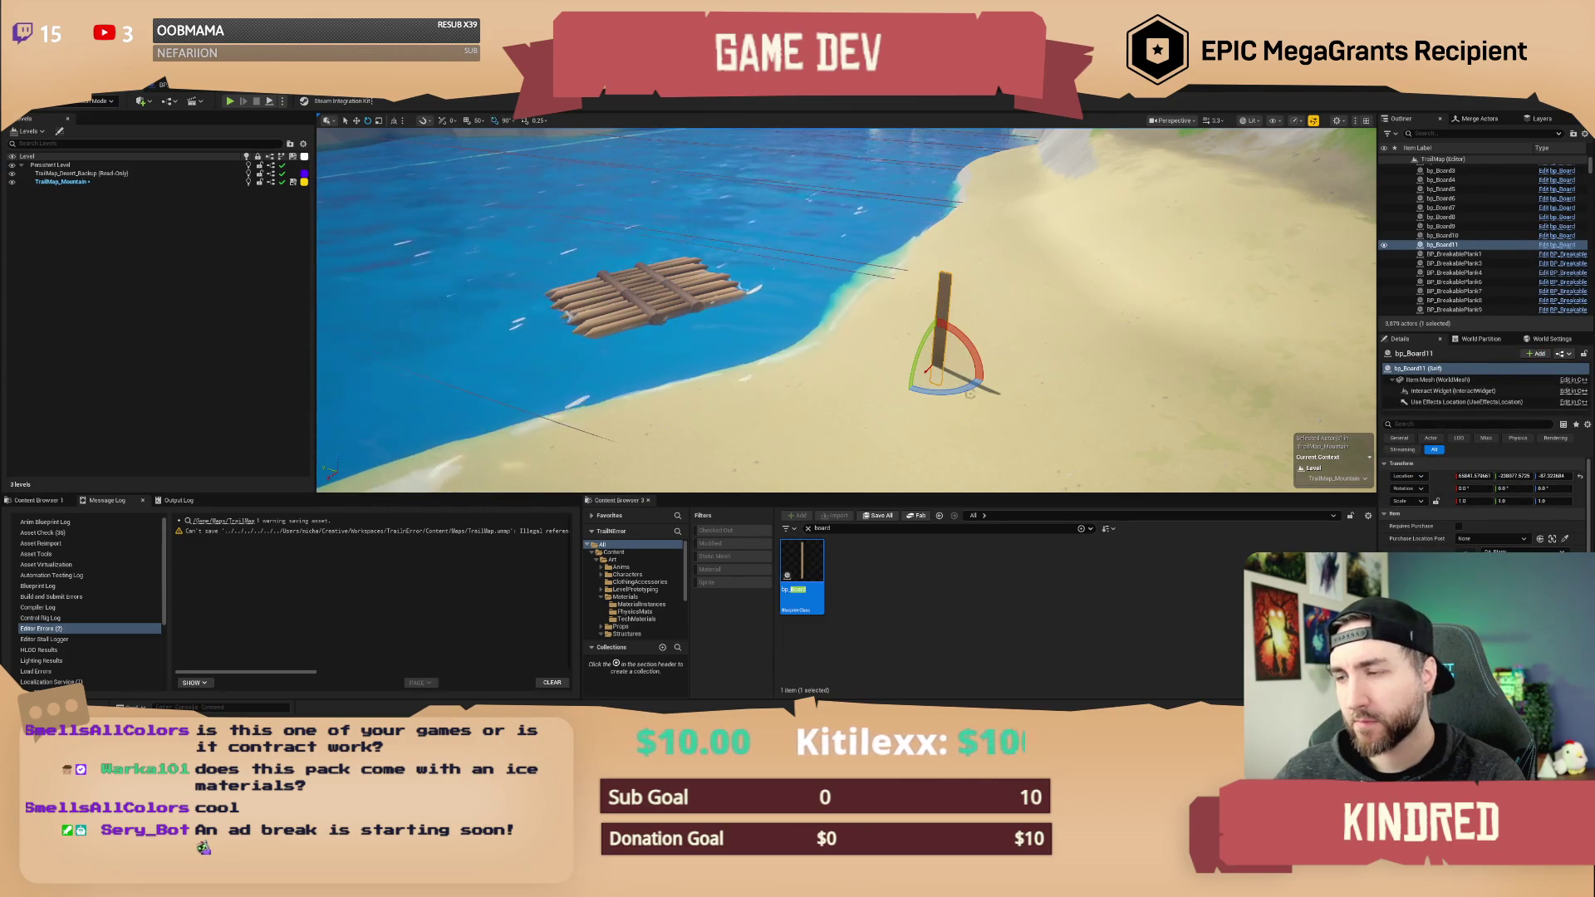
pyautogui.moveTo(918, 365); pyautogui.dragTo(955, 391)
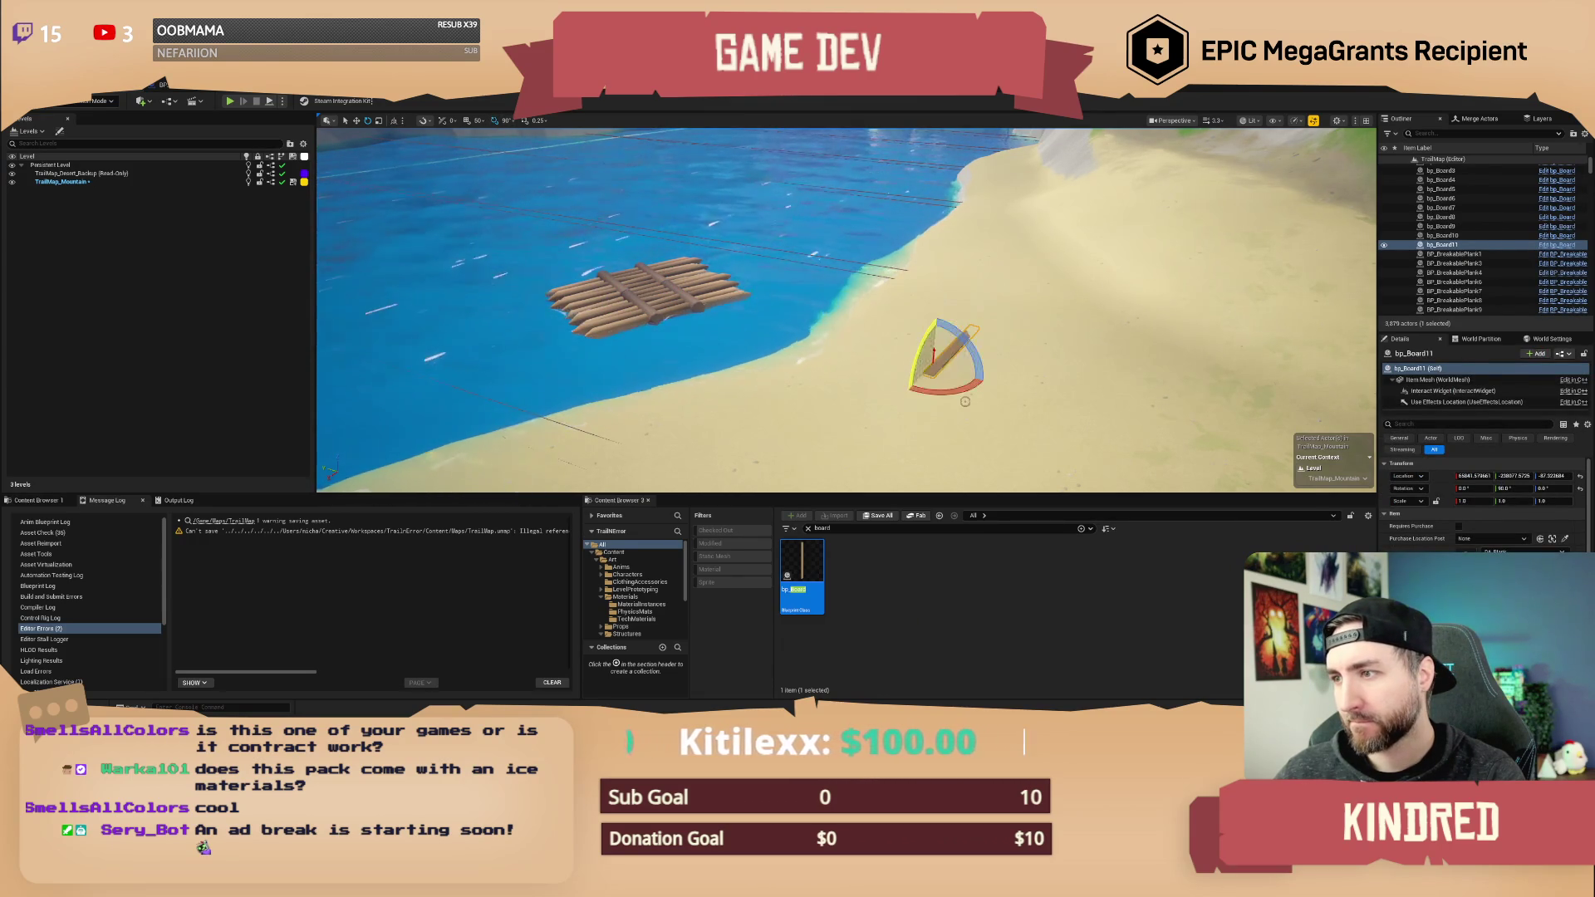
pyautogui.scroll(3, 847, 333)
pyautogui.press('e')
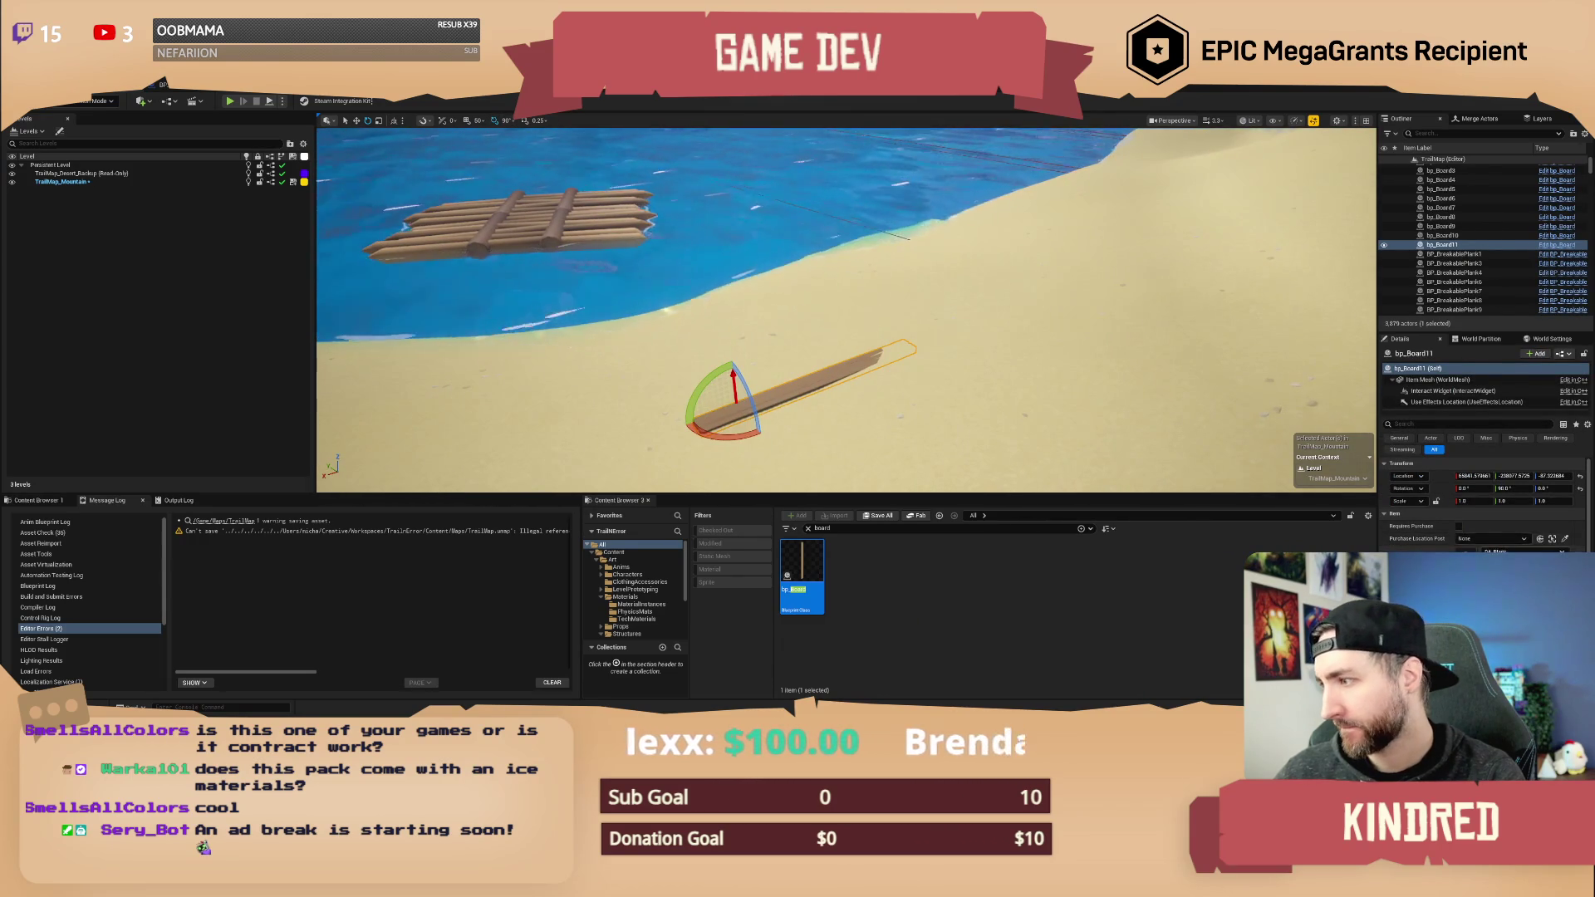
pyautogui.scroll(3, 846, 309)
pyautogui.press('w')
pyautogui.press('End')
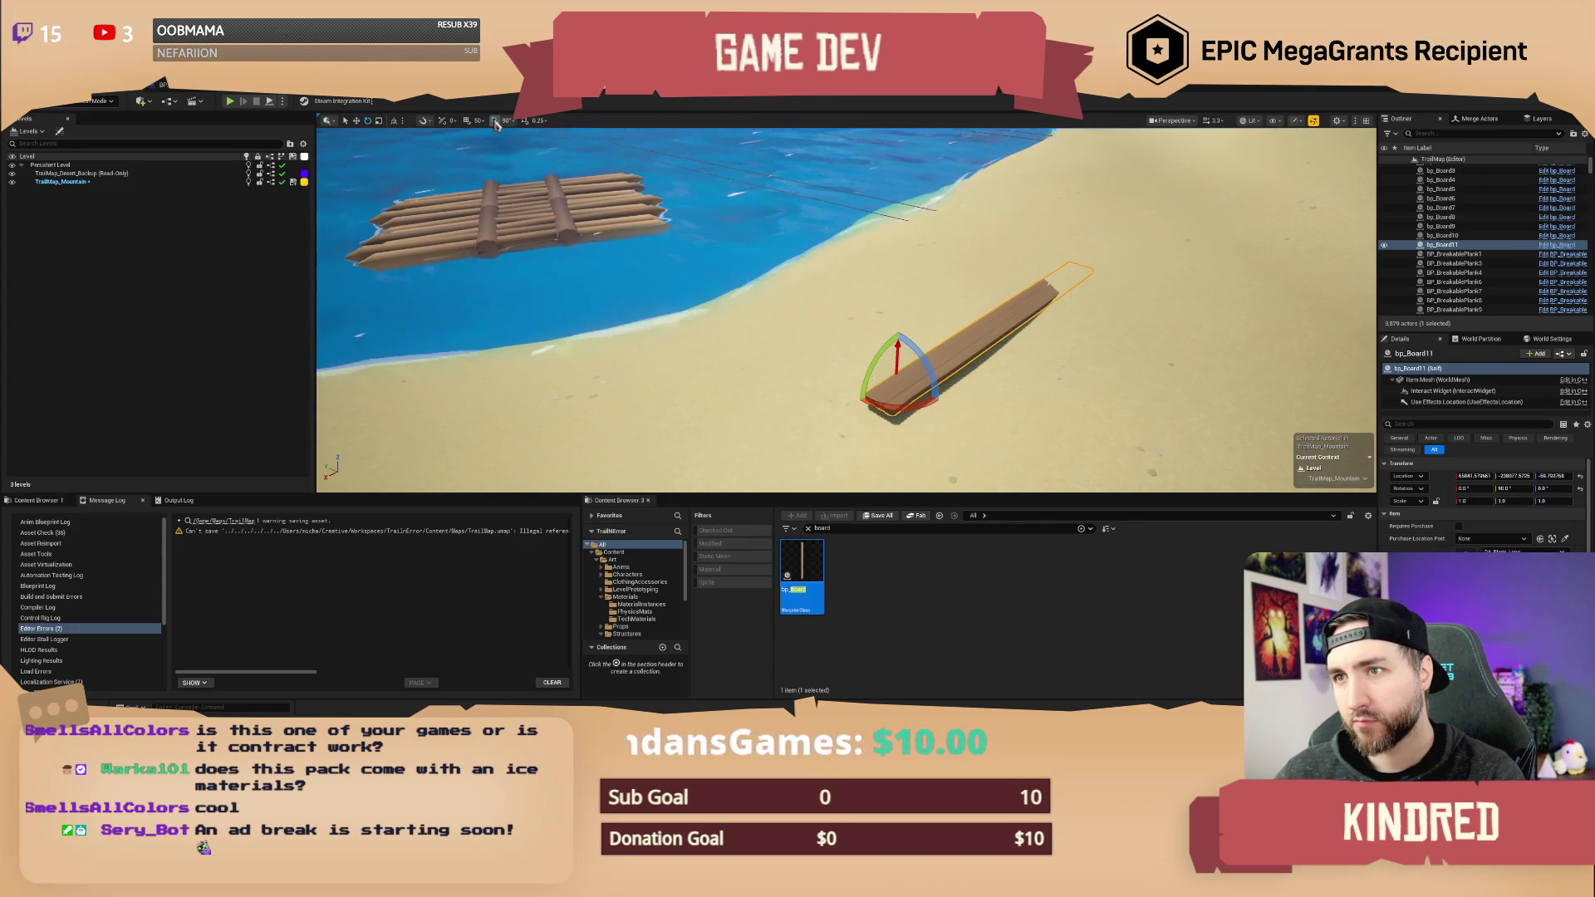
pyautogui.moveTo(890, 346)
pyautogui.mouseDown()
pyautogui.moveTo(897, 334)
pyautogui.moveTo(954, 407)
pyautogui.moveTo(985, 383)
pyautogui.mouseUp()
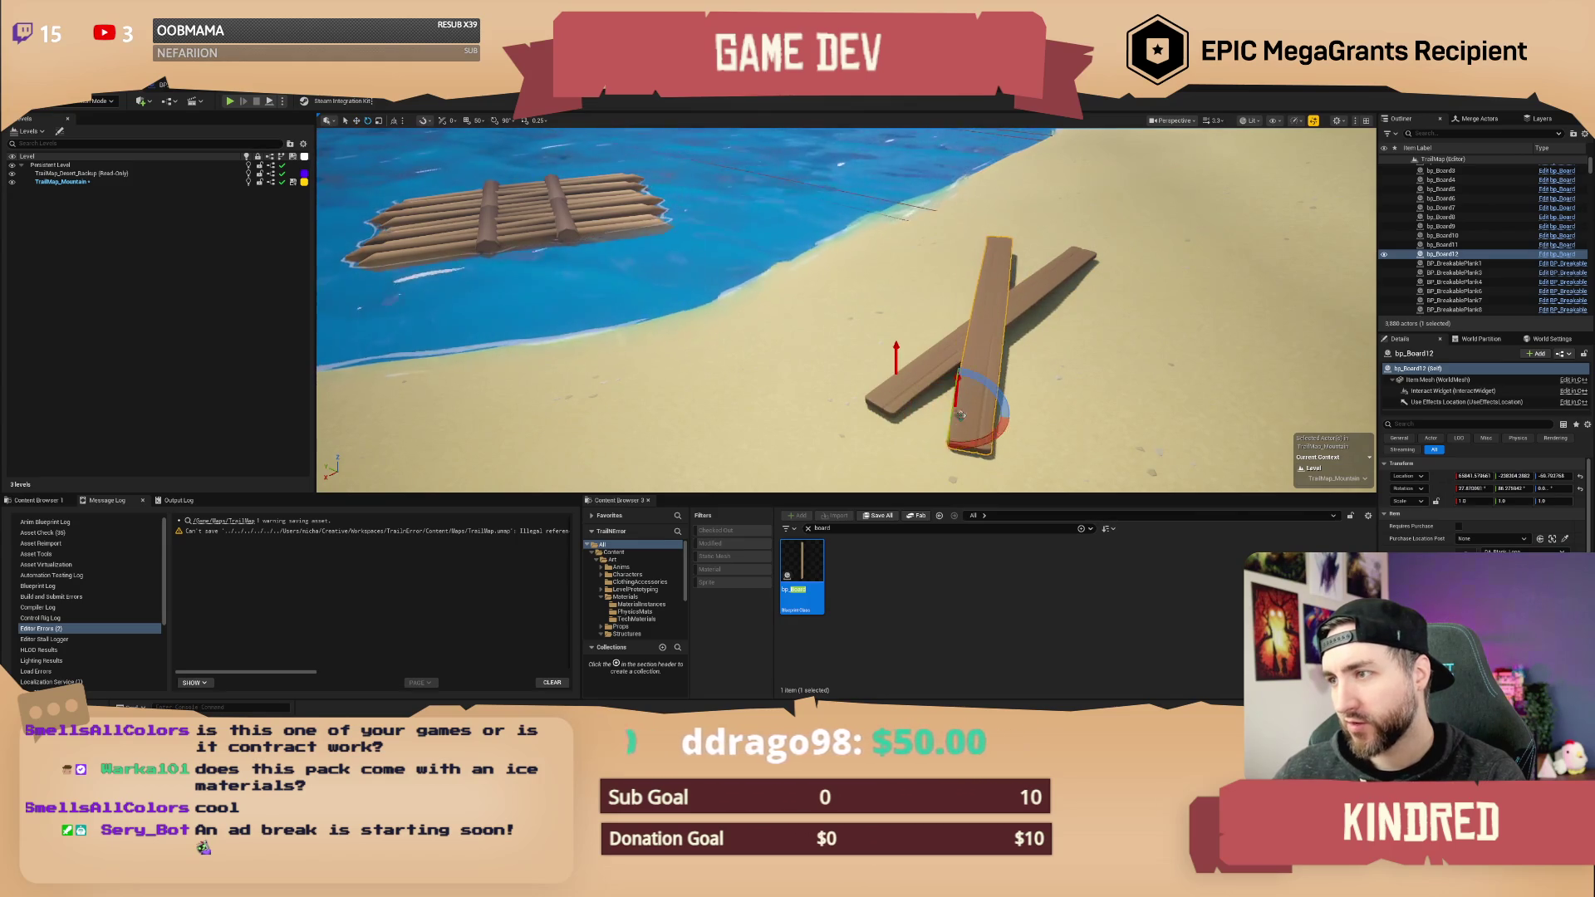
pyautogui.keyDown('alt'); pyautogui.moveTo(958, 359); pyautogui.dragTo(792, 251); pyautogui.keyUp('alt')
pyautogui.press('Escape')
# - Place another board on the beach and select the left board bp_Board12
pyautogui.moveTo(806, 554)
pyautogui.mouseDown()
pyautogui.moveTo(1002, 379)
pyautogui.moveTo(1025, 335)
pyautogui.moveTo(747, 340)
pyautogui.moveTo(552, 316)
pyautogui.mouseUp()
pyautogui.press('w')
pyautogui.click(551, 316)
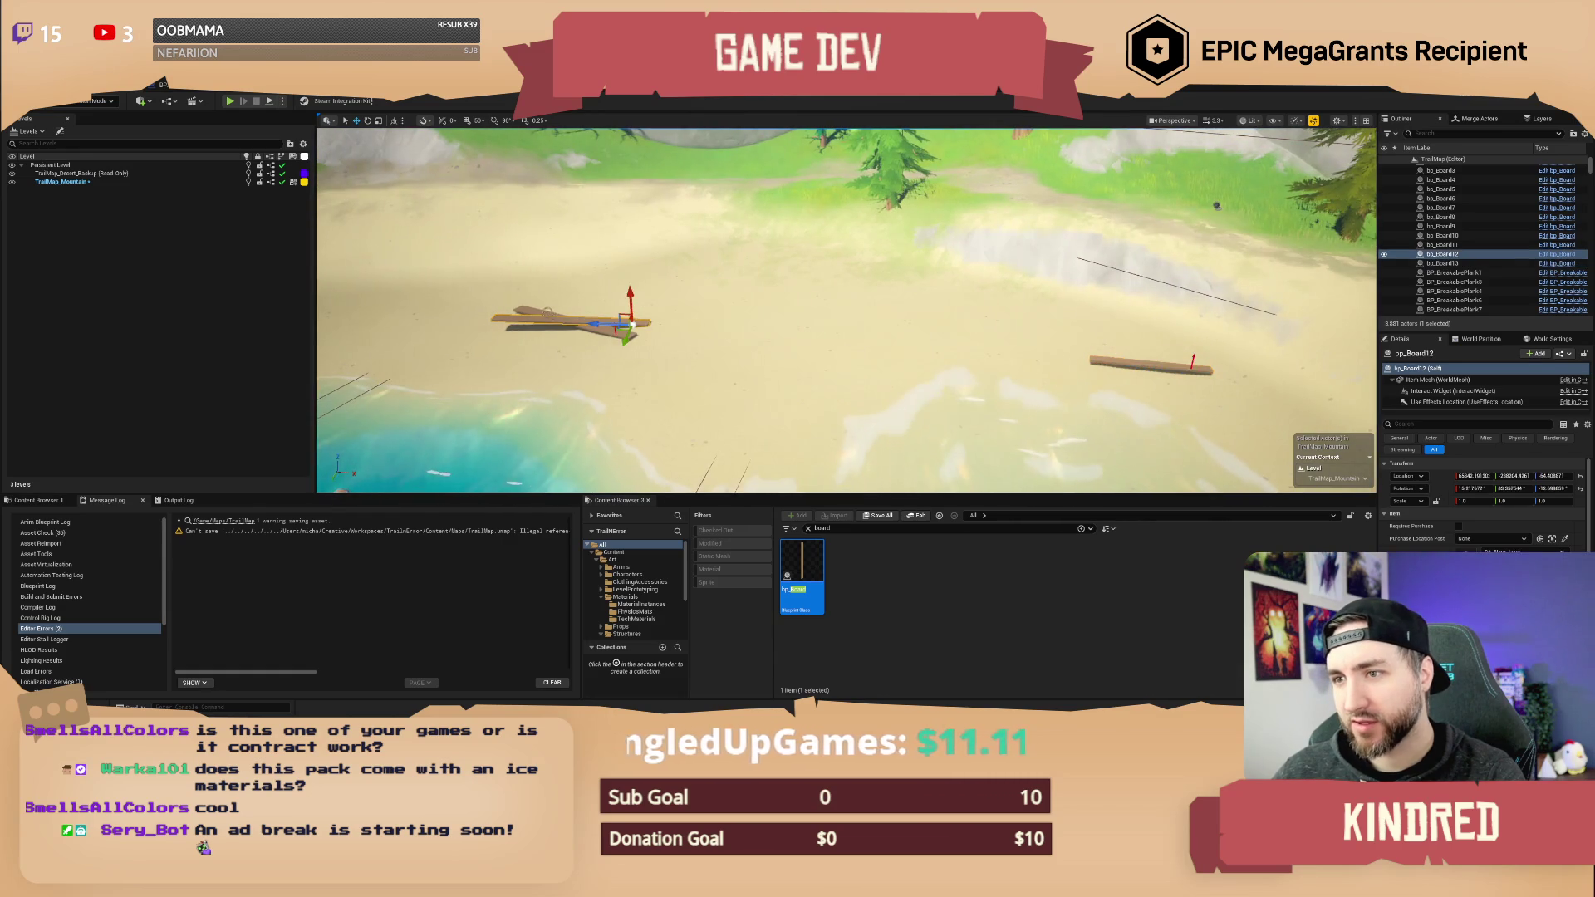
# - Set the Definition of bp_Board11 and bp_Board12 to DA_Plank
pyautogui.keyDown('ctrl'); pyautogui.click(615, 333); pyautogui.keyUp('ctrl')
pyautogui.click(1521, 494)
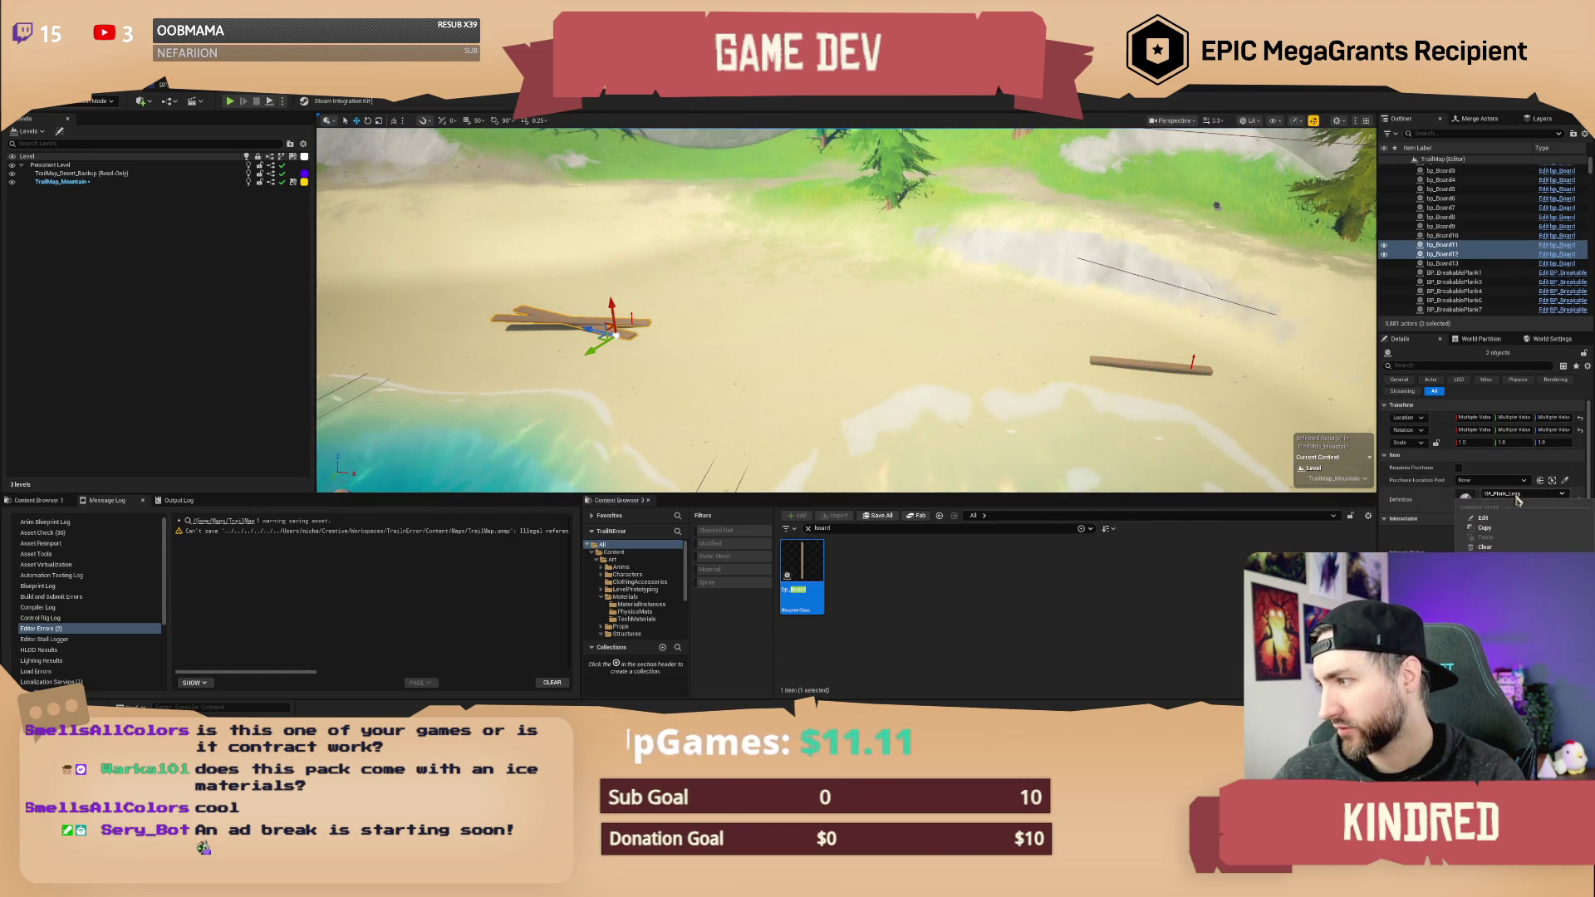
pyautogui.click(1495, 599)
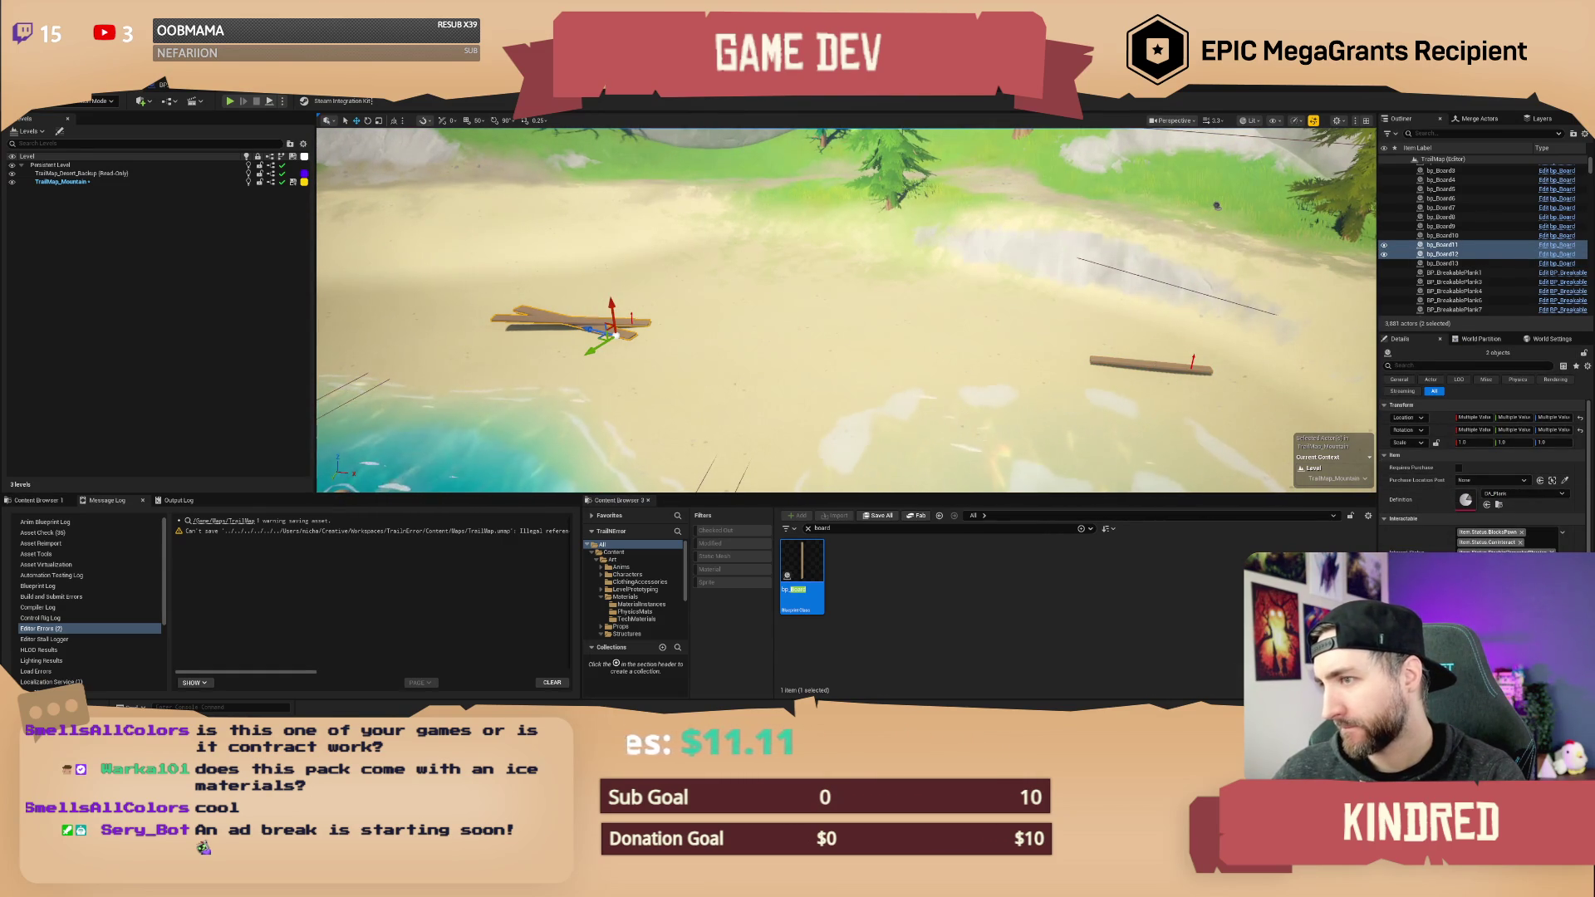
pyautogui.click(1442, 263)
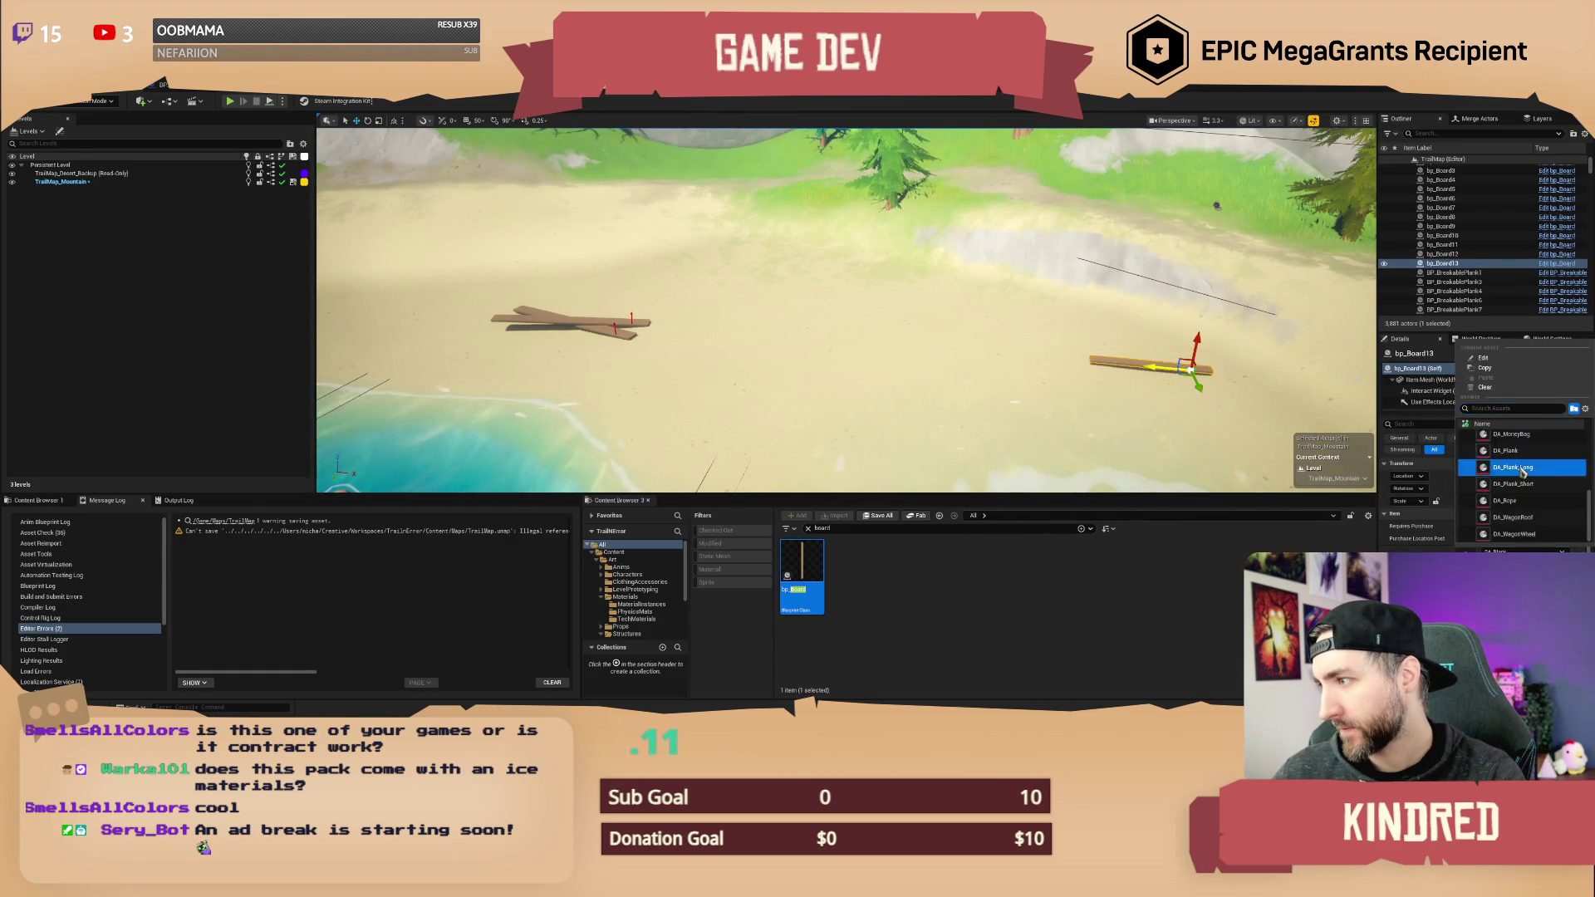
pyautogui.click(920, 354)
pyautogui.scroll(1, 925, 349)
pyautogui.moveTo(926, 350); pyautogui.dragTo(797, 390)
# - Change the two crossed boards' Definition to DA_Plank_Short, then to DA_Plank_Long
pyautogui.click(861, 368)
pyautogui.moveTo(1207, 521); pyautogui.dragTo(781, 345)
pyautogui.keyDown('ctrl'); pyautogui.click(1443, 244); pyautogui.keyUp('ctrl')
pyautogui.click(1526, 495)
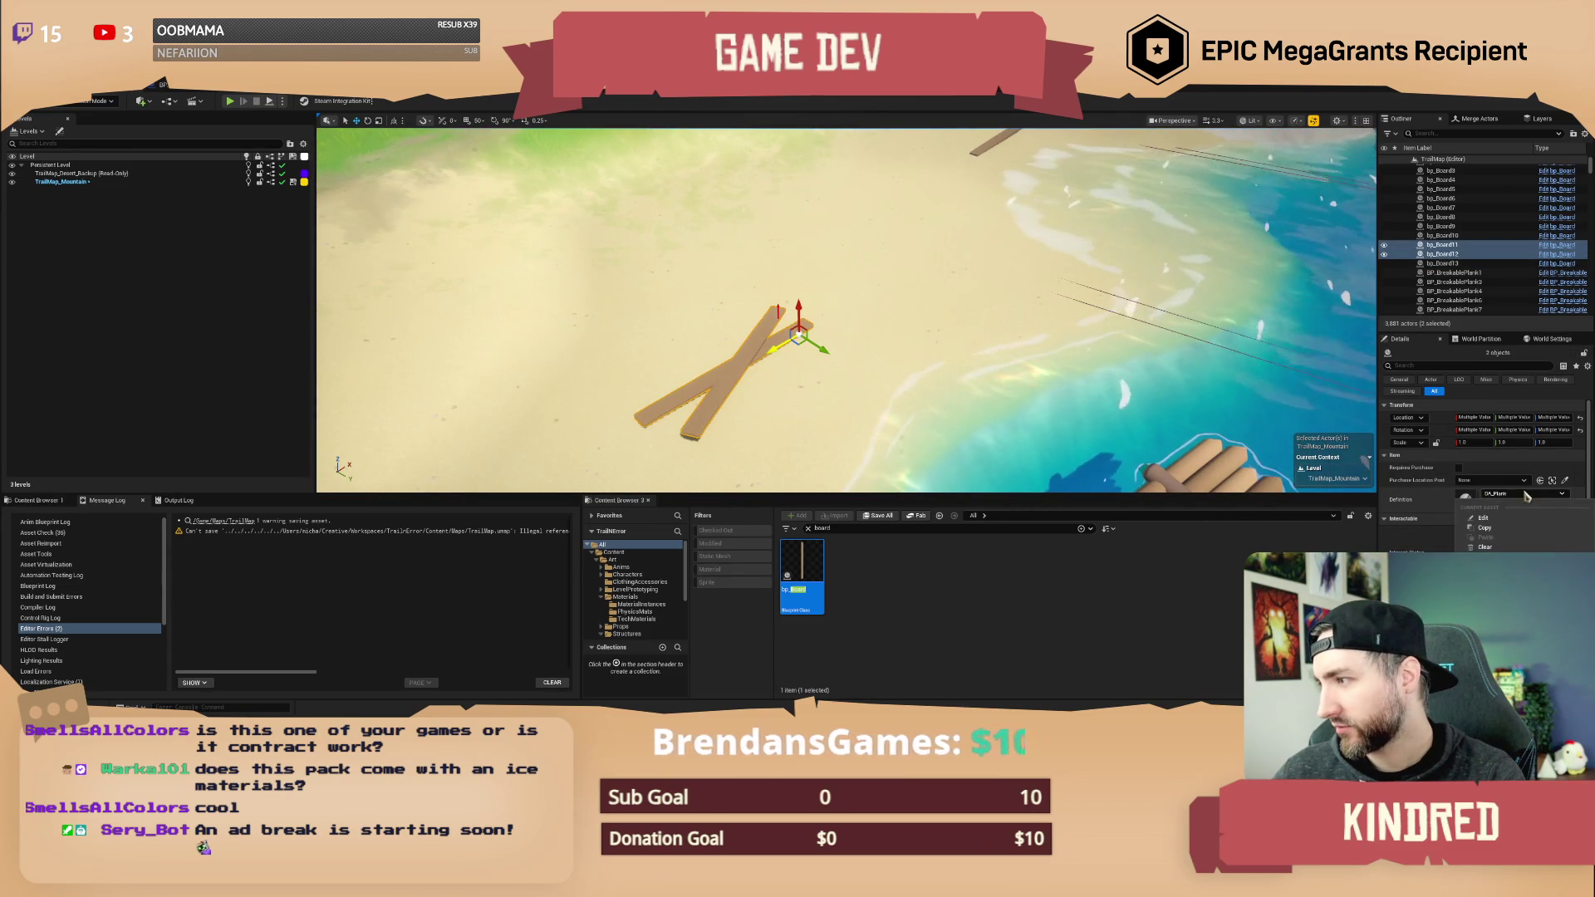
pyautogui.click(1496, 615)
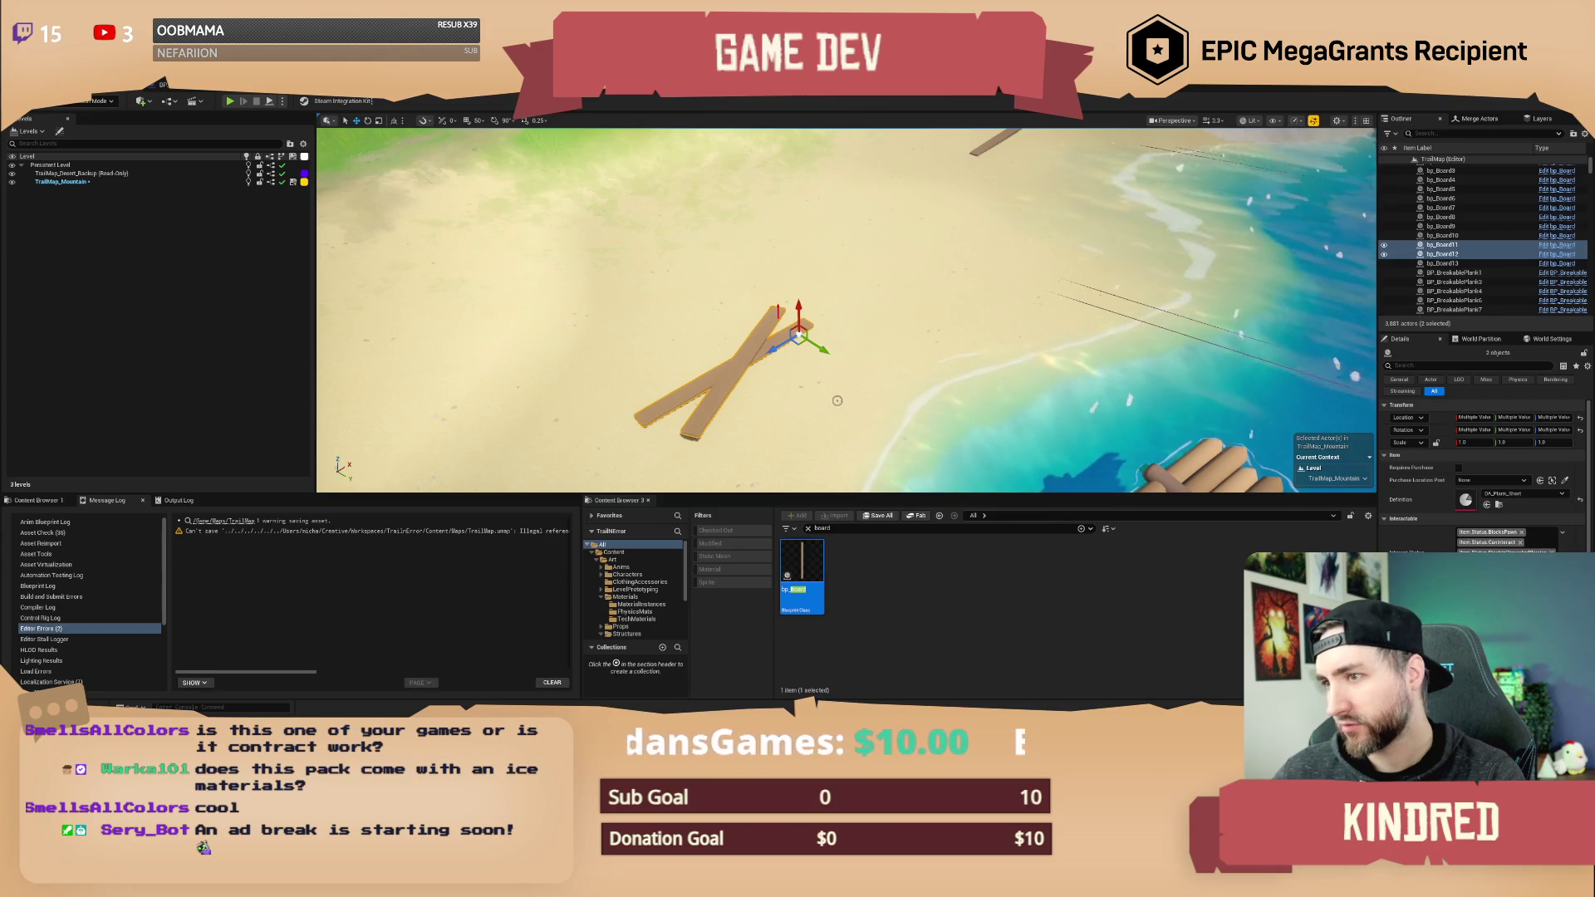
pyautogui.moveTo(819, 355); pyautogui.dragTo(820, 354)
pyautogui.click(1526, 494)
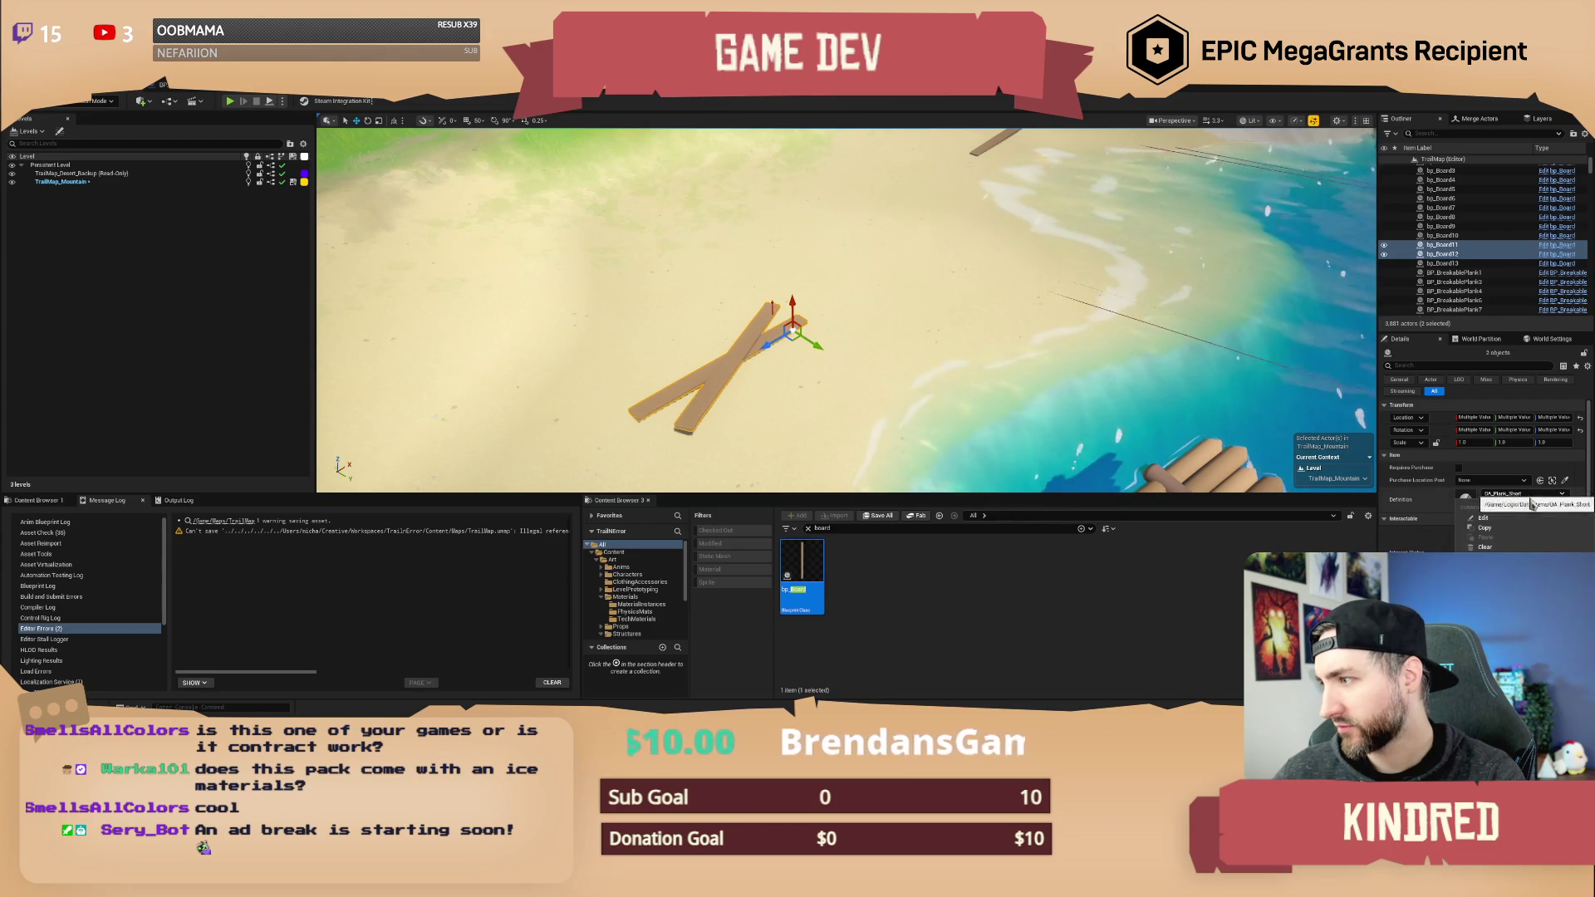
pyautogui.click(1532, 539)
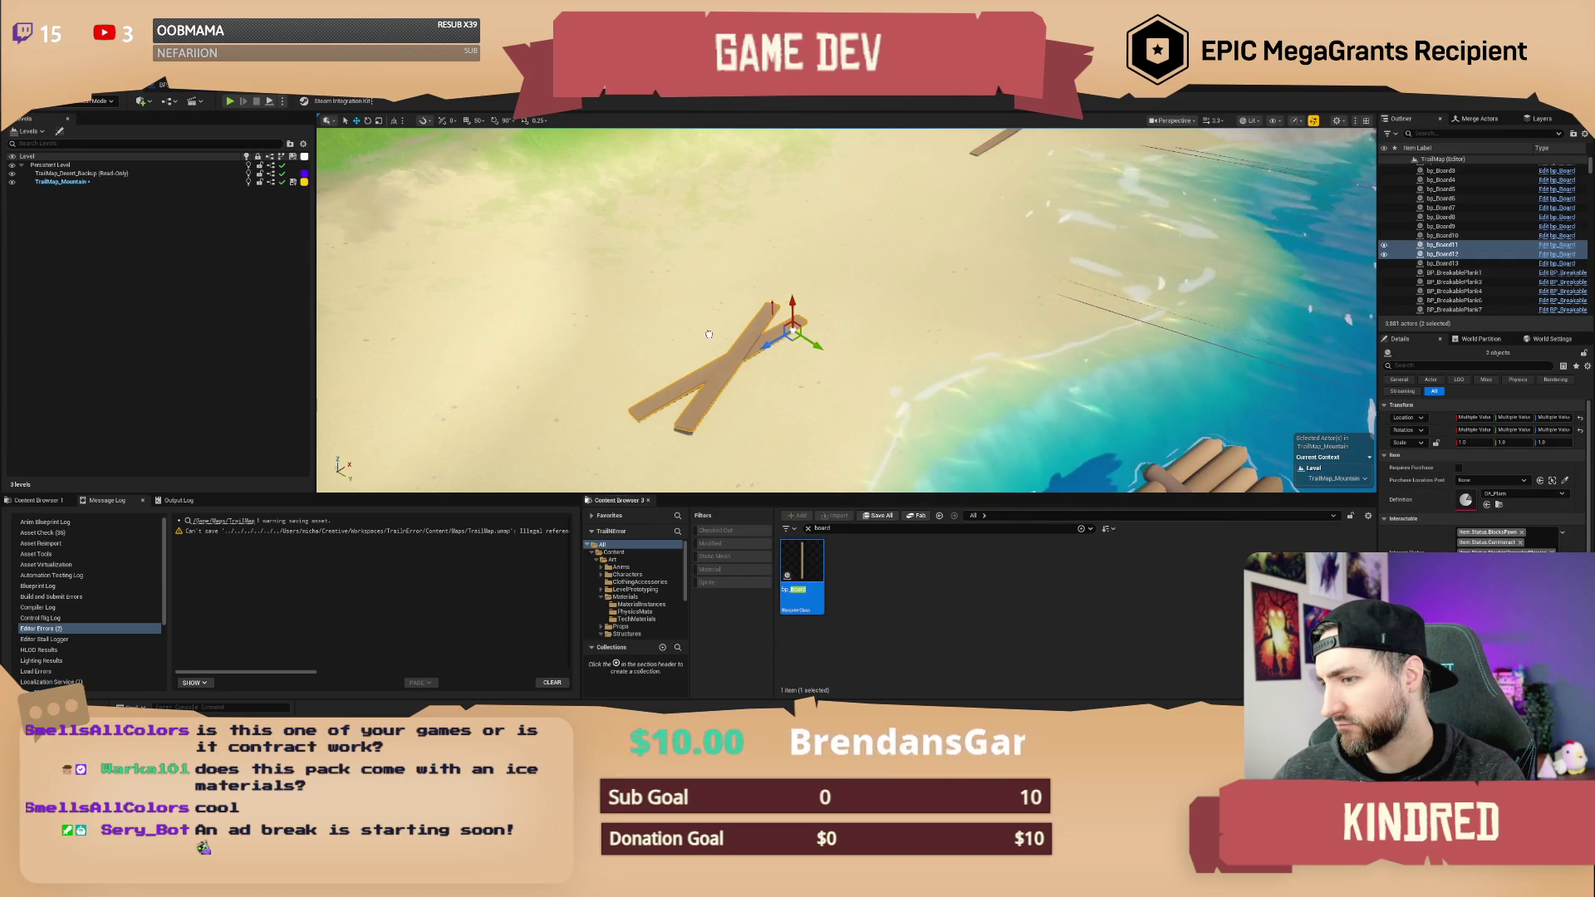
# - Try a new DA_Plank_Short board nearby, delete it, and fly out to the raft
pyautogui.moveTo(689, 313); pyautogui.dragTo(690, 314)
pyautogui.click(1512, 551)
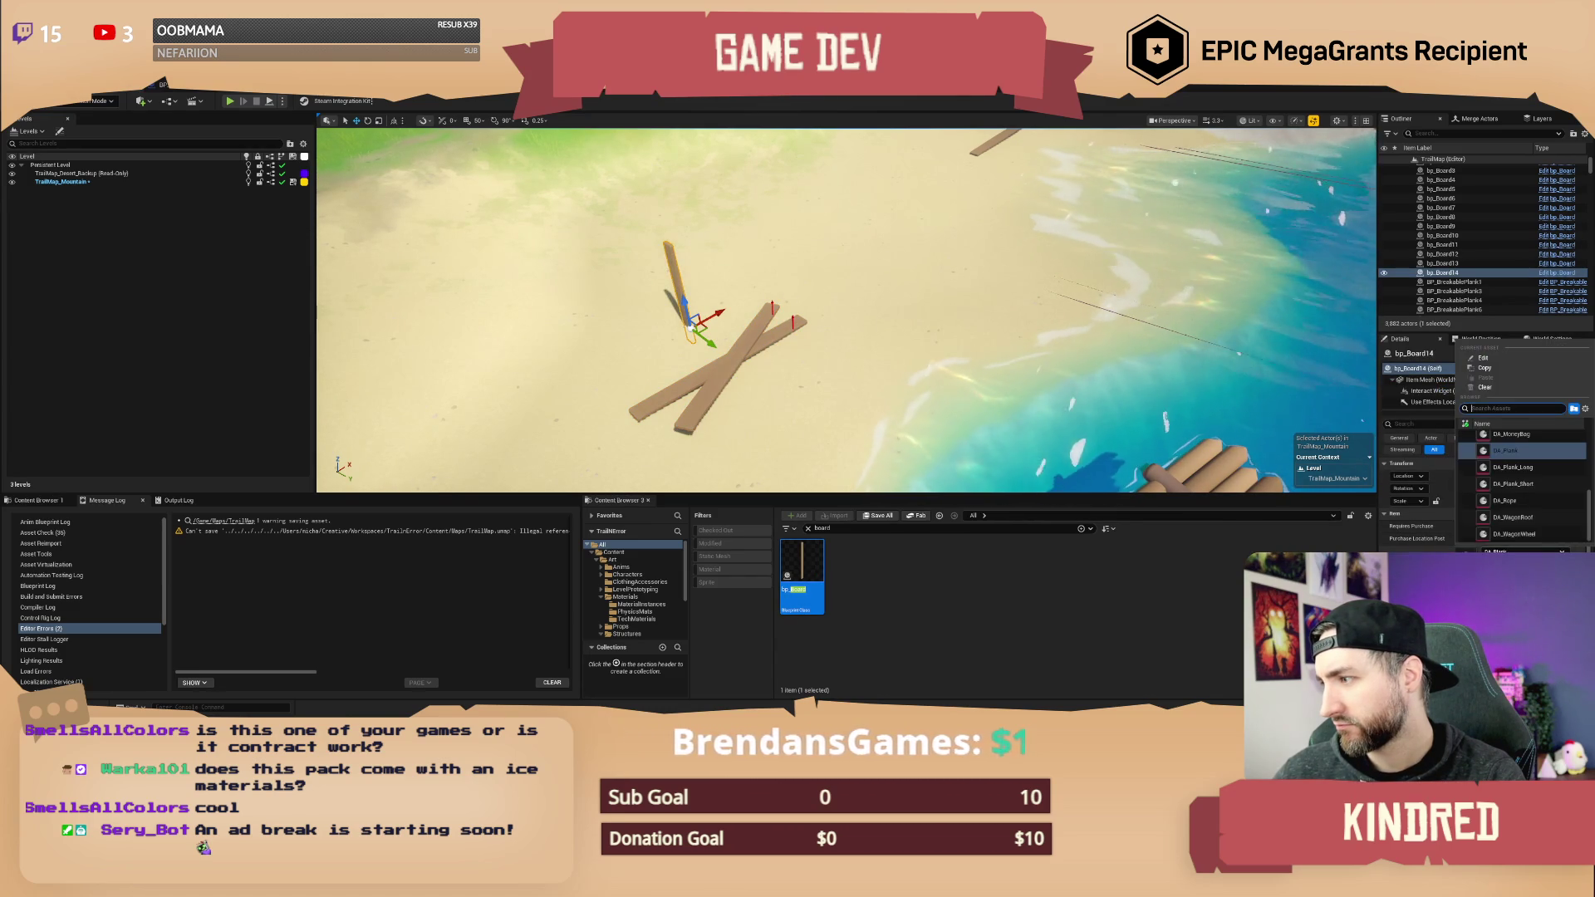
pyautogui.click(1514, 483)
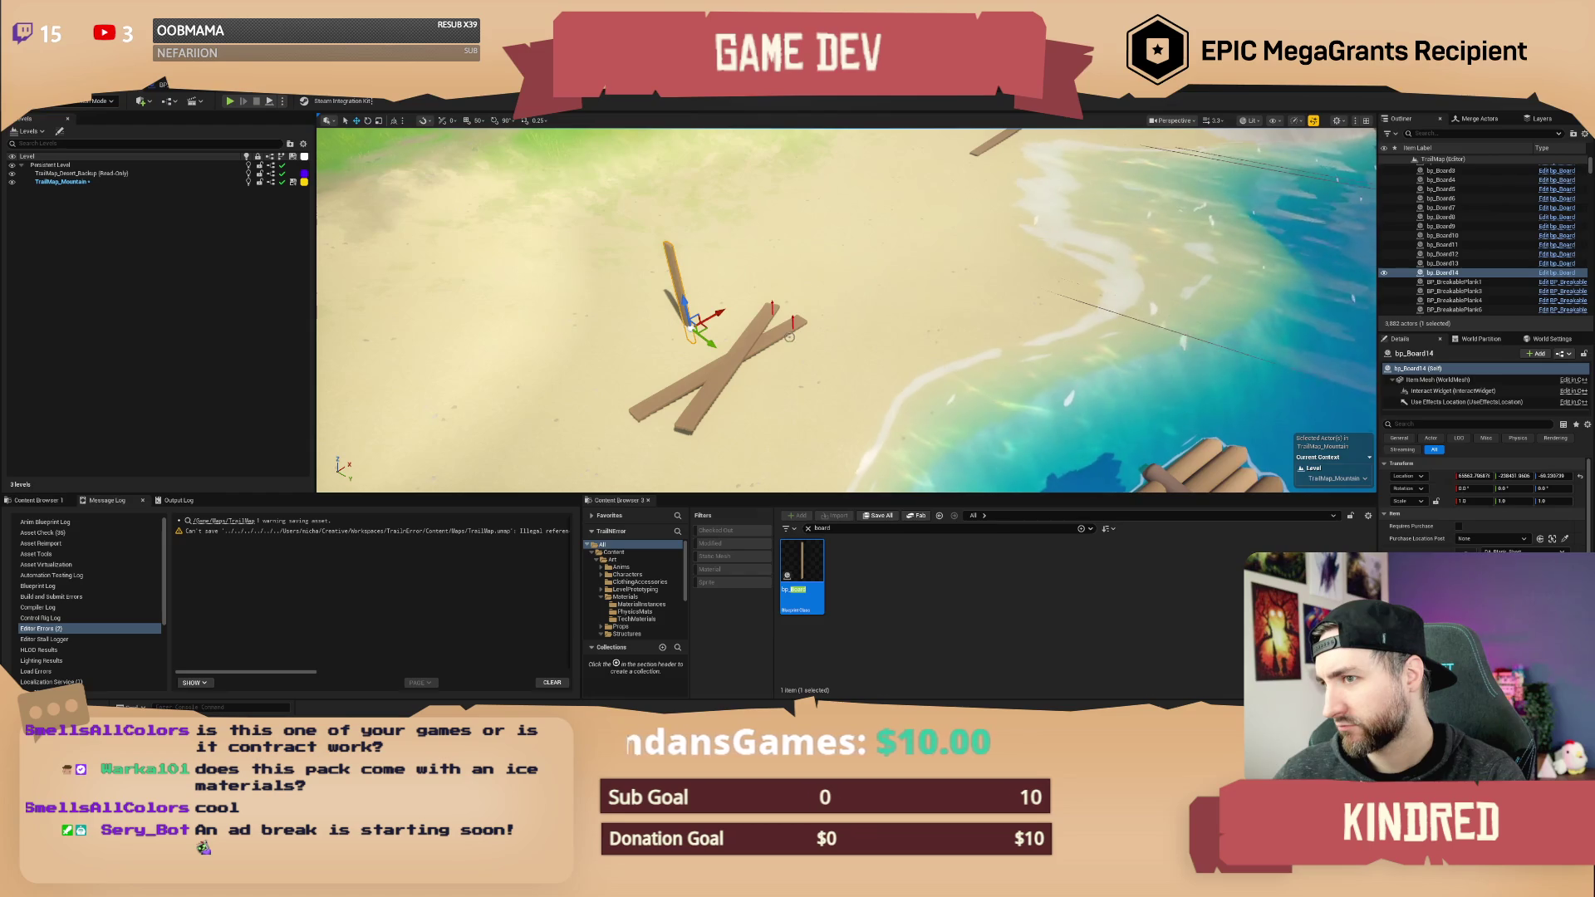
pyautogui.press('Delete')
pyautogui.moveTo(978, 291); pyautogui.dragTo(978, 291)
pyautogui.moveTo(907, 213); pyautogui.dragTo(907, 213)
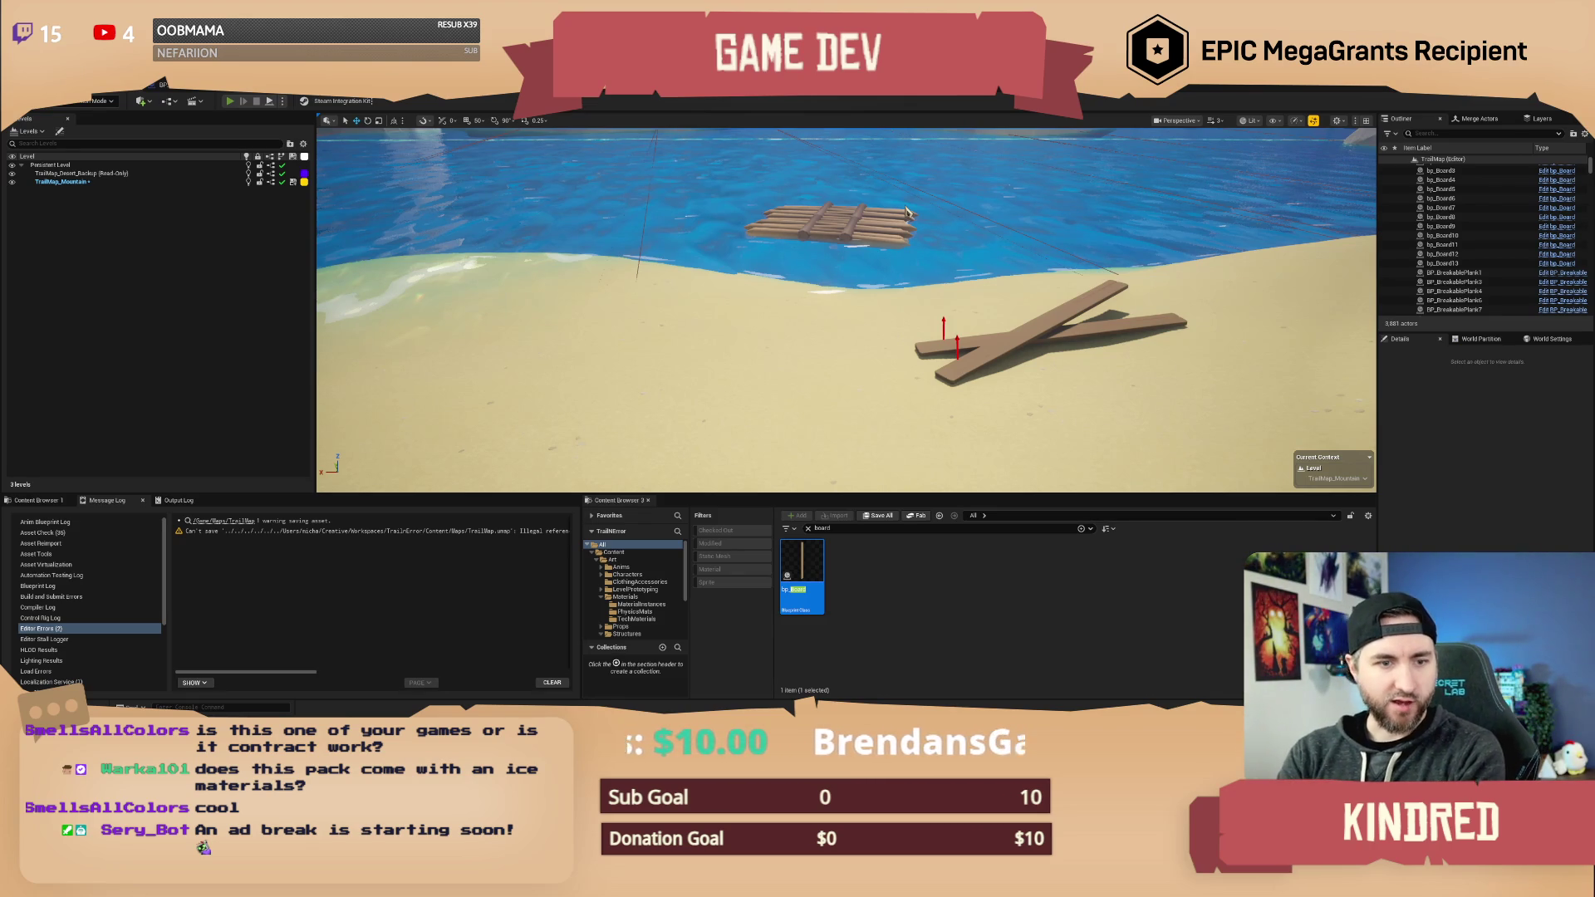
pyautogui.hotkey('alt', 'p')
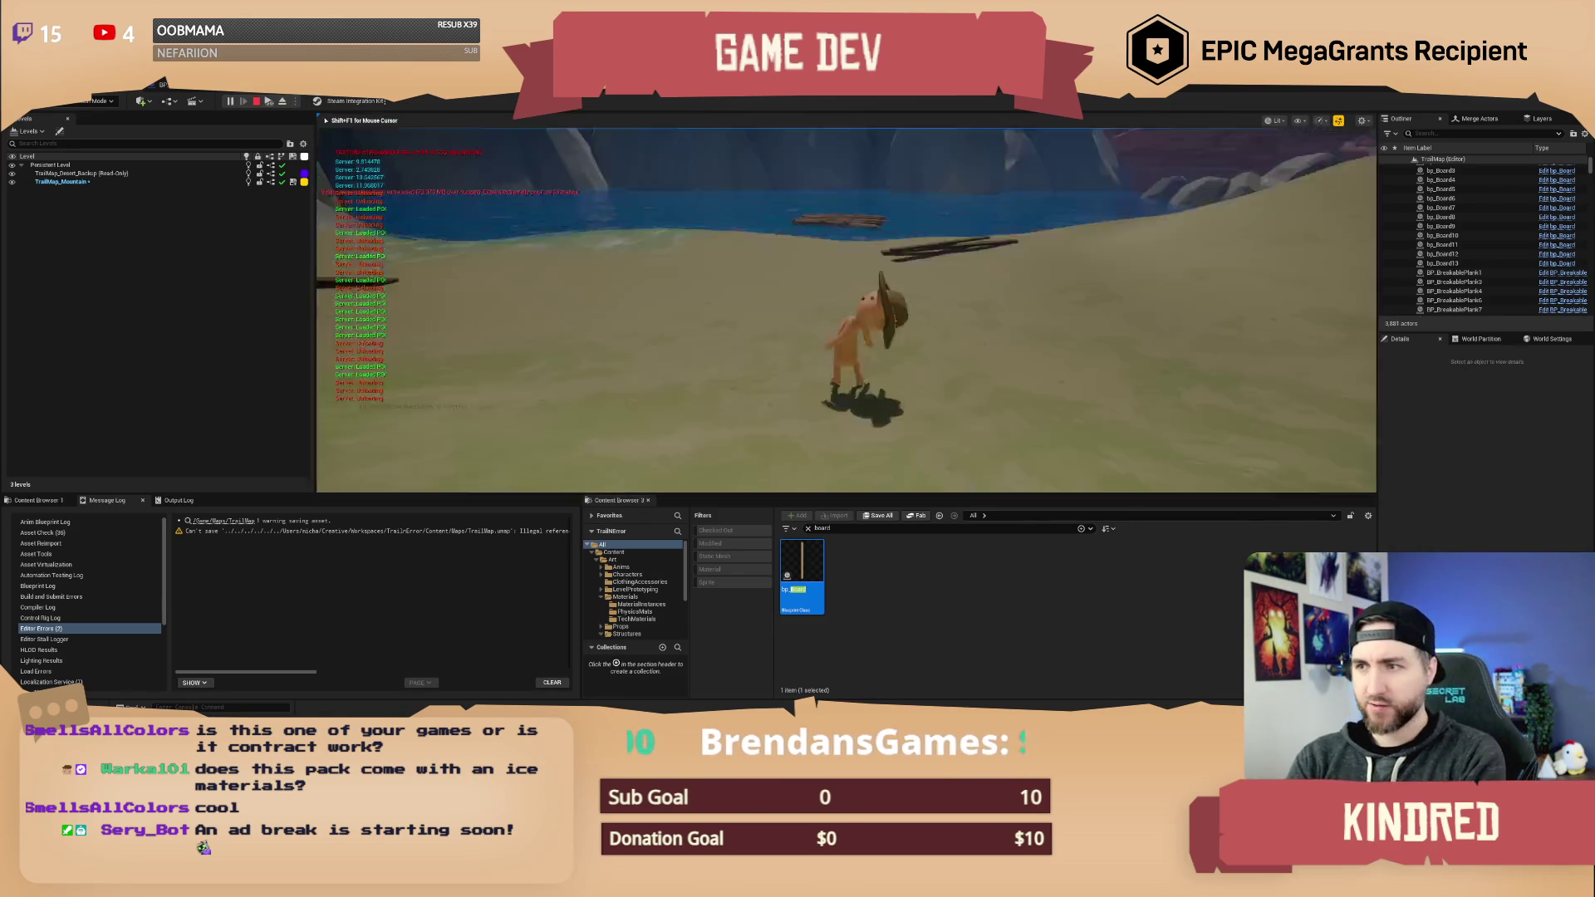
pyautogui.press('w')
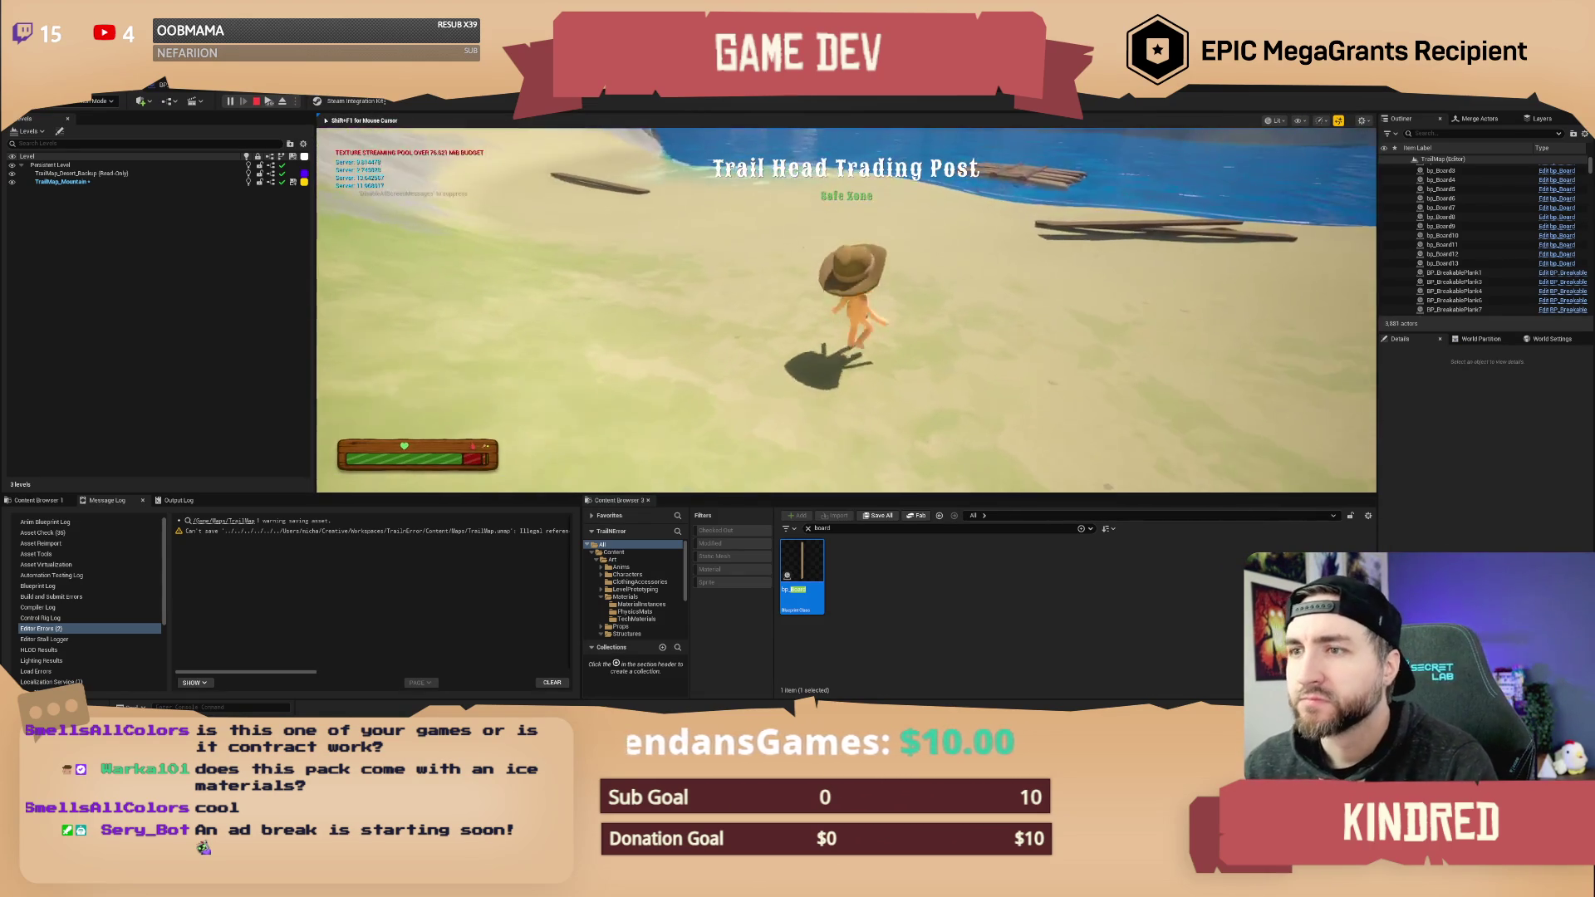
pyautogui.press('w')
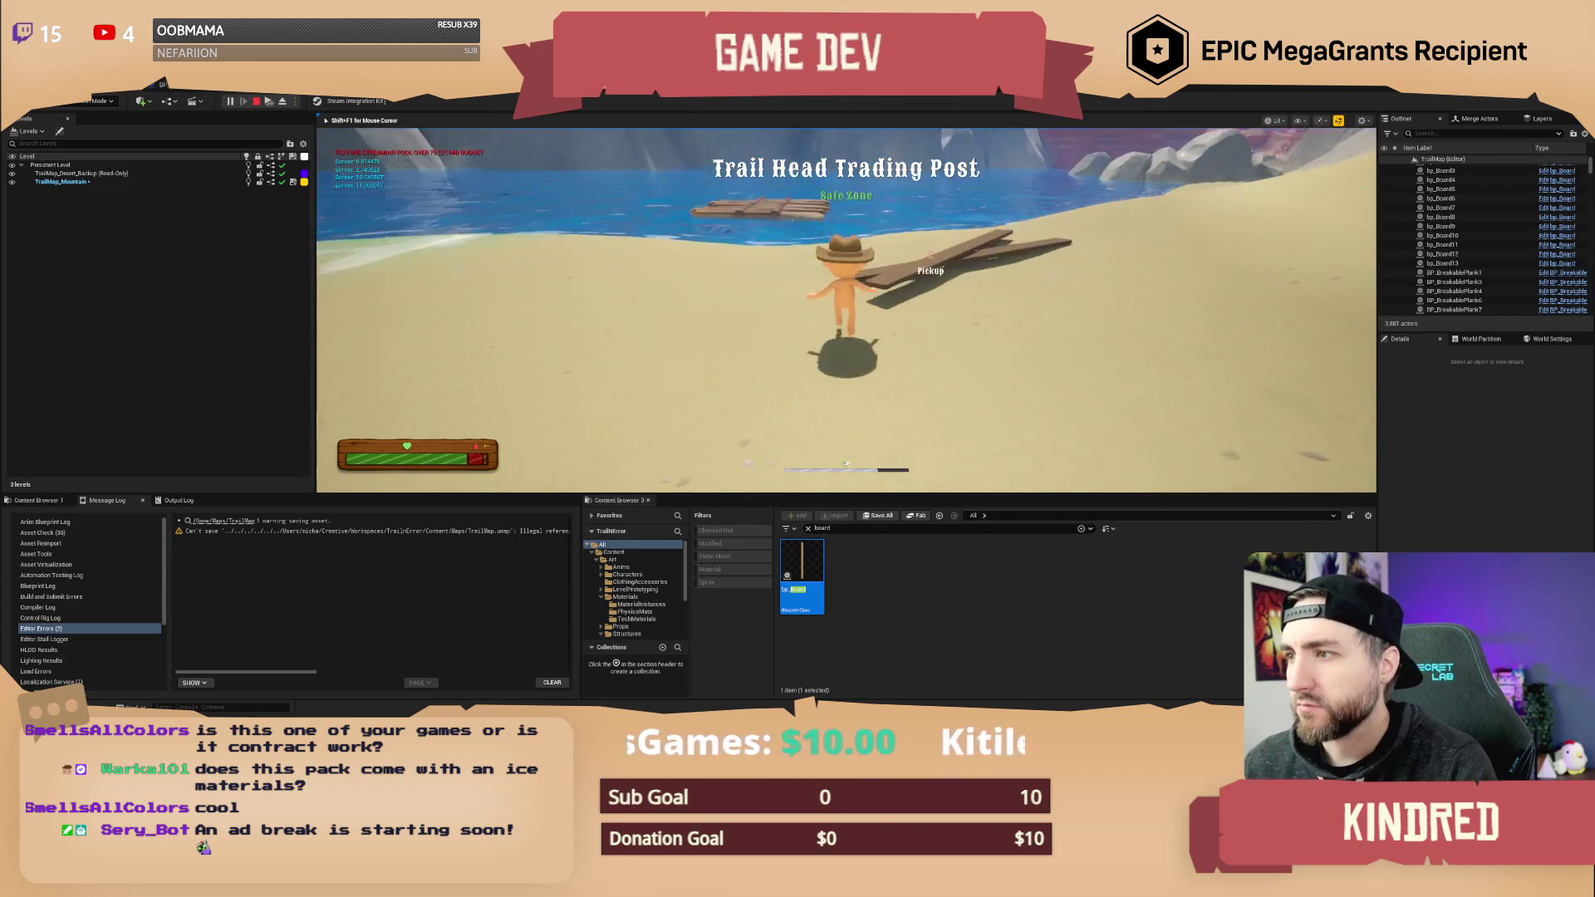
pyautogui.press('e')
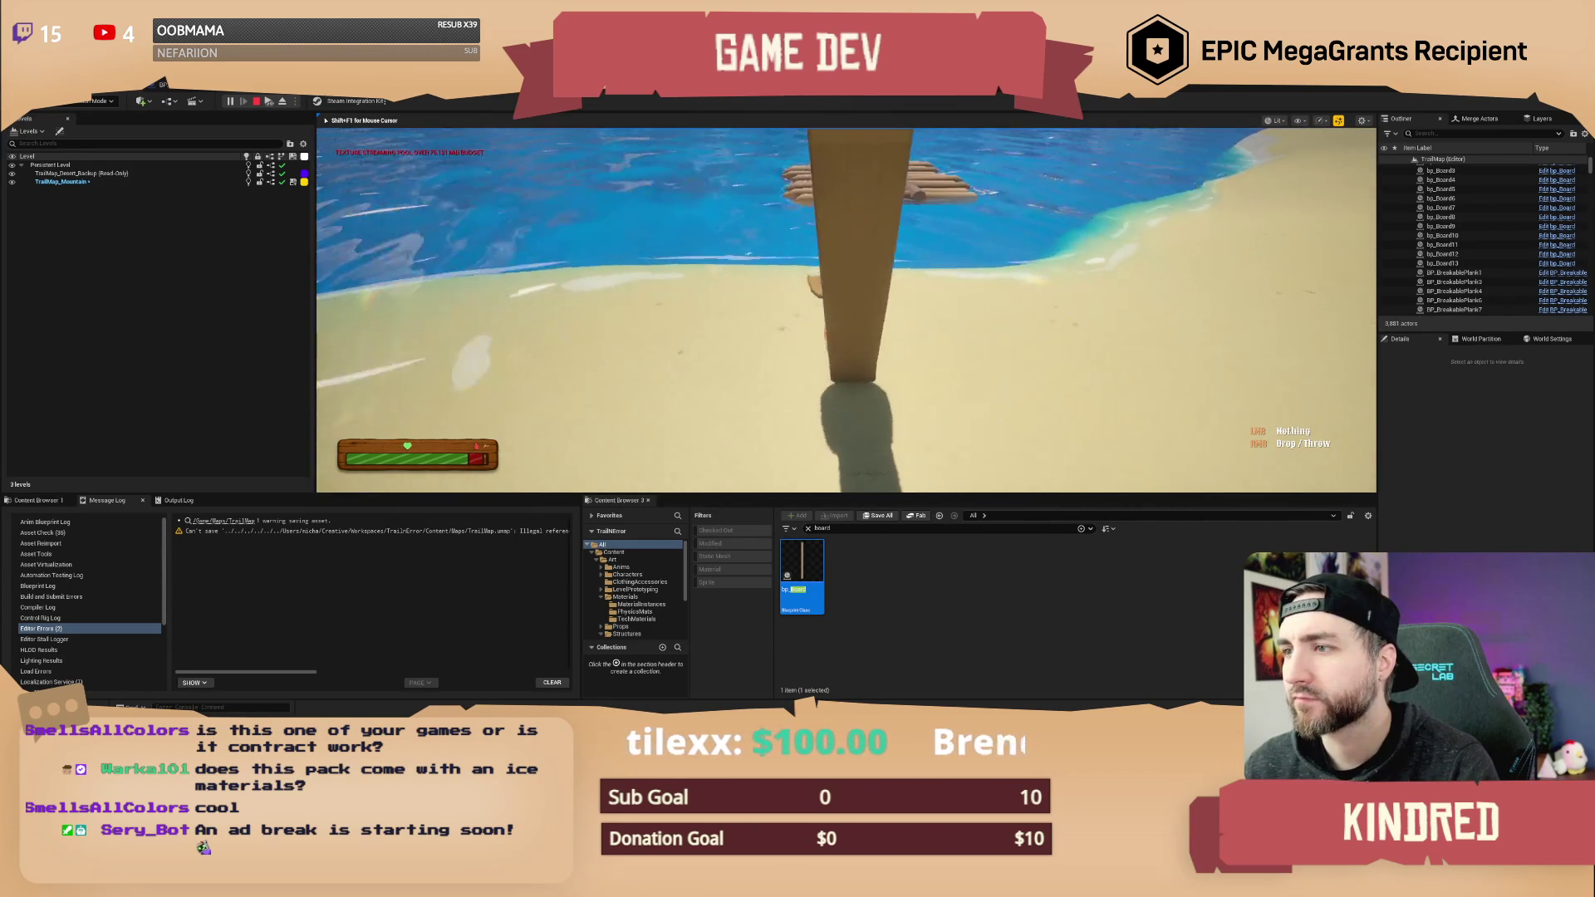
pyautogui.rightClick(847, 310)
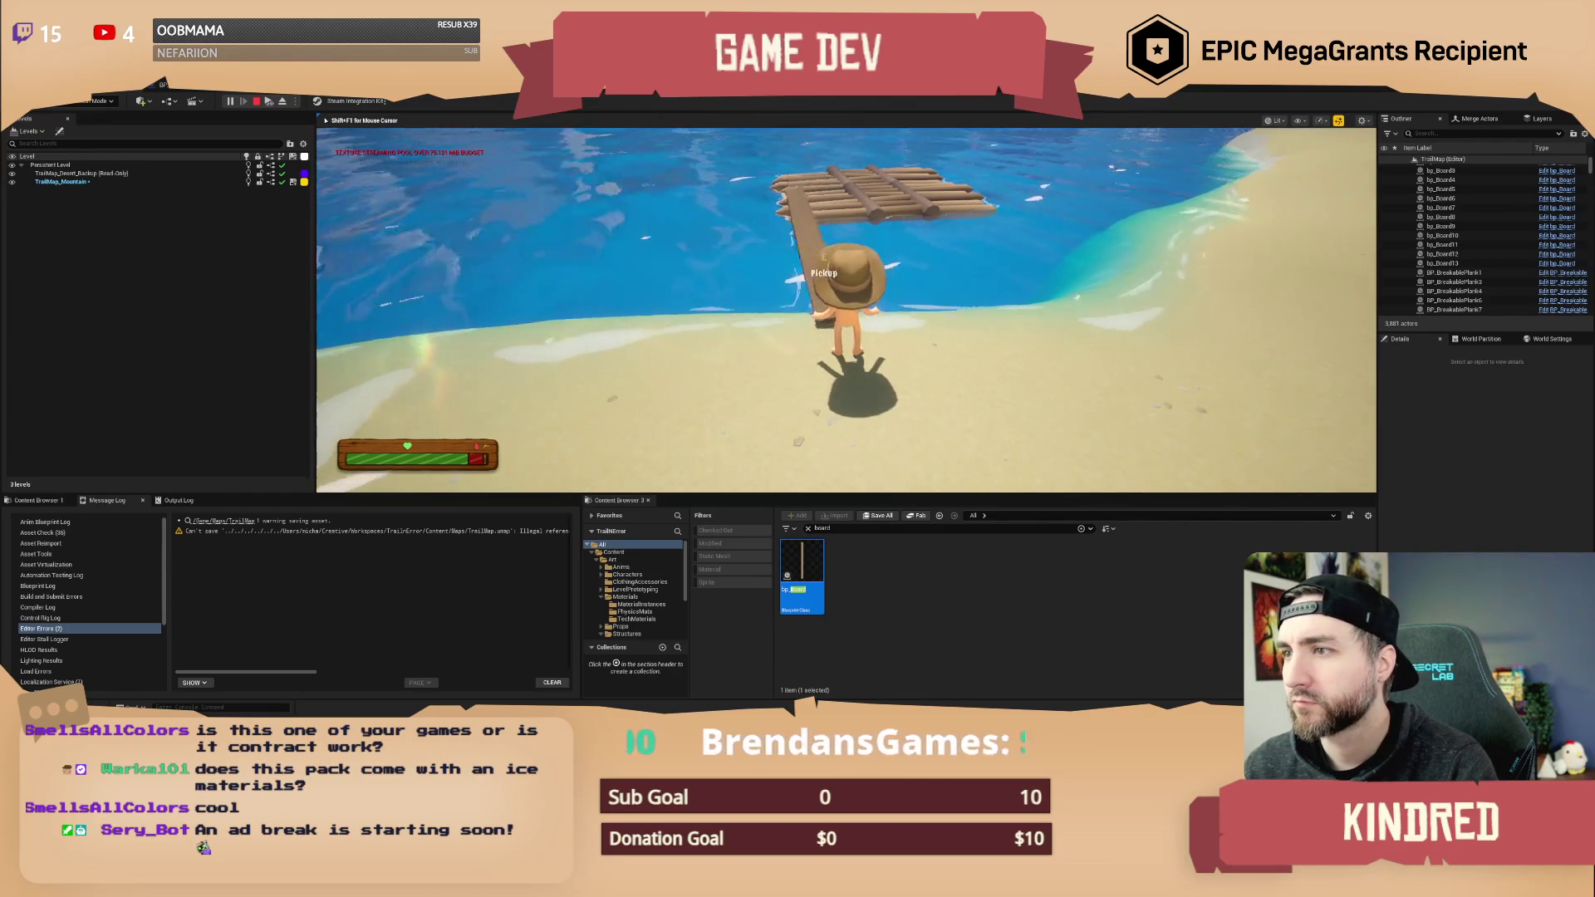
pyautogui.press('w')
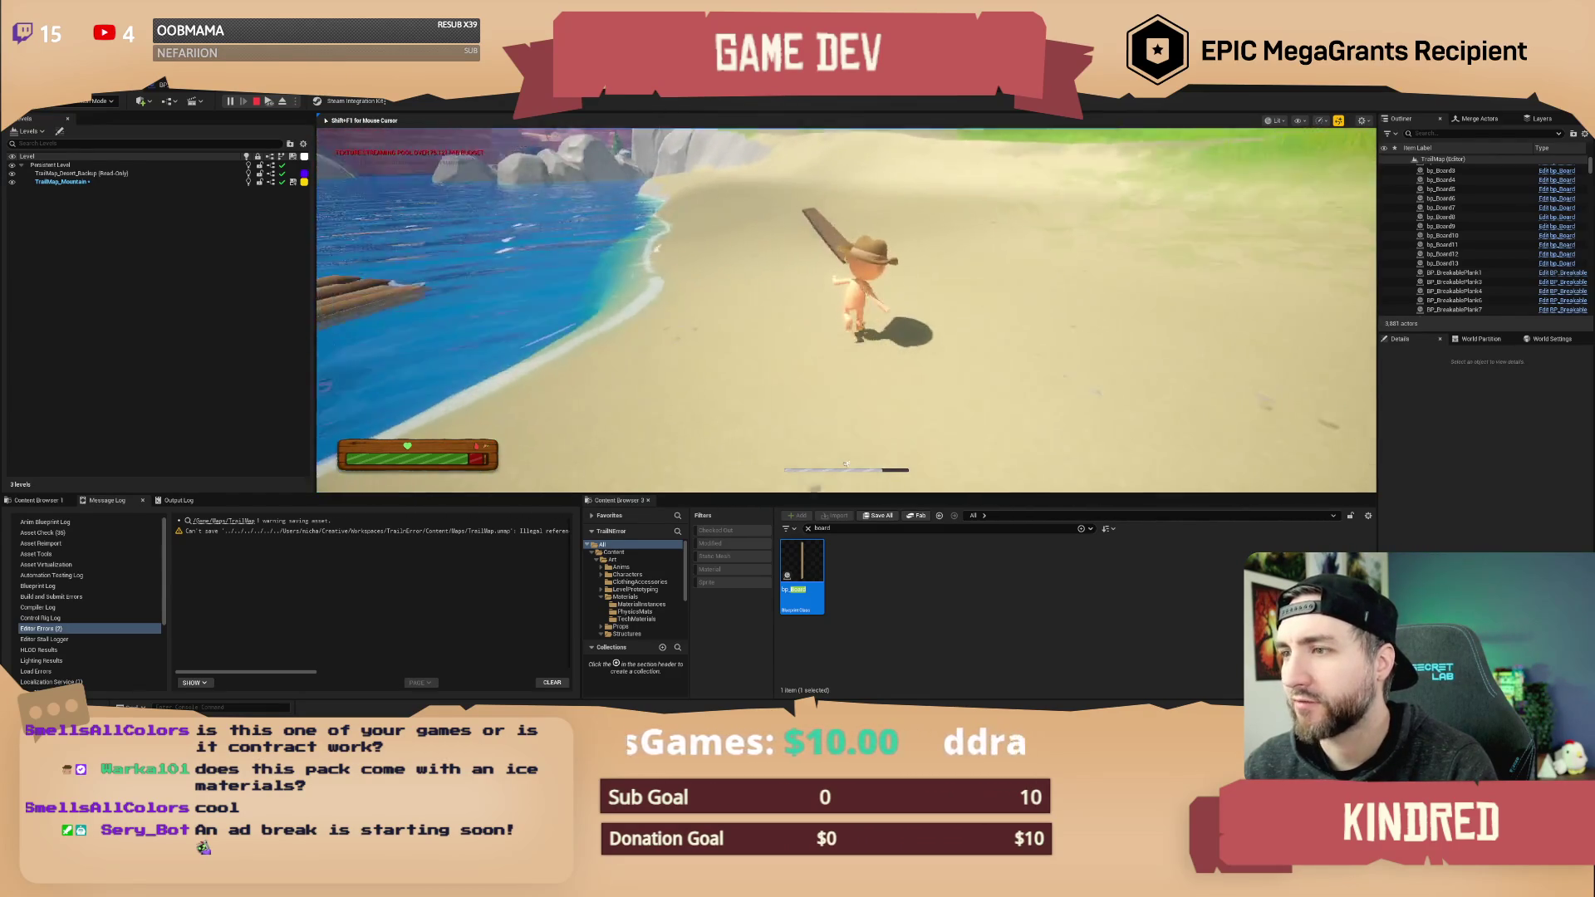
pyautogui.press('e')
pyautogui.press('w')
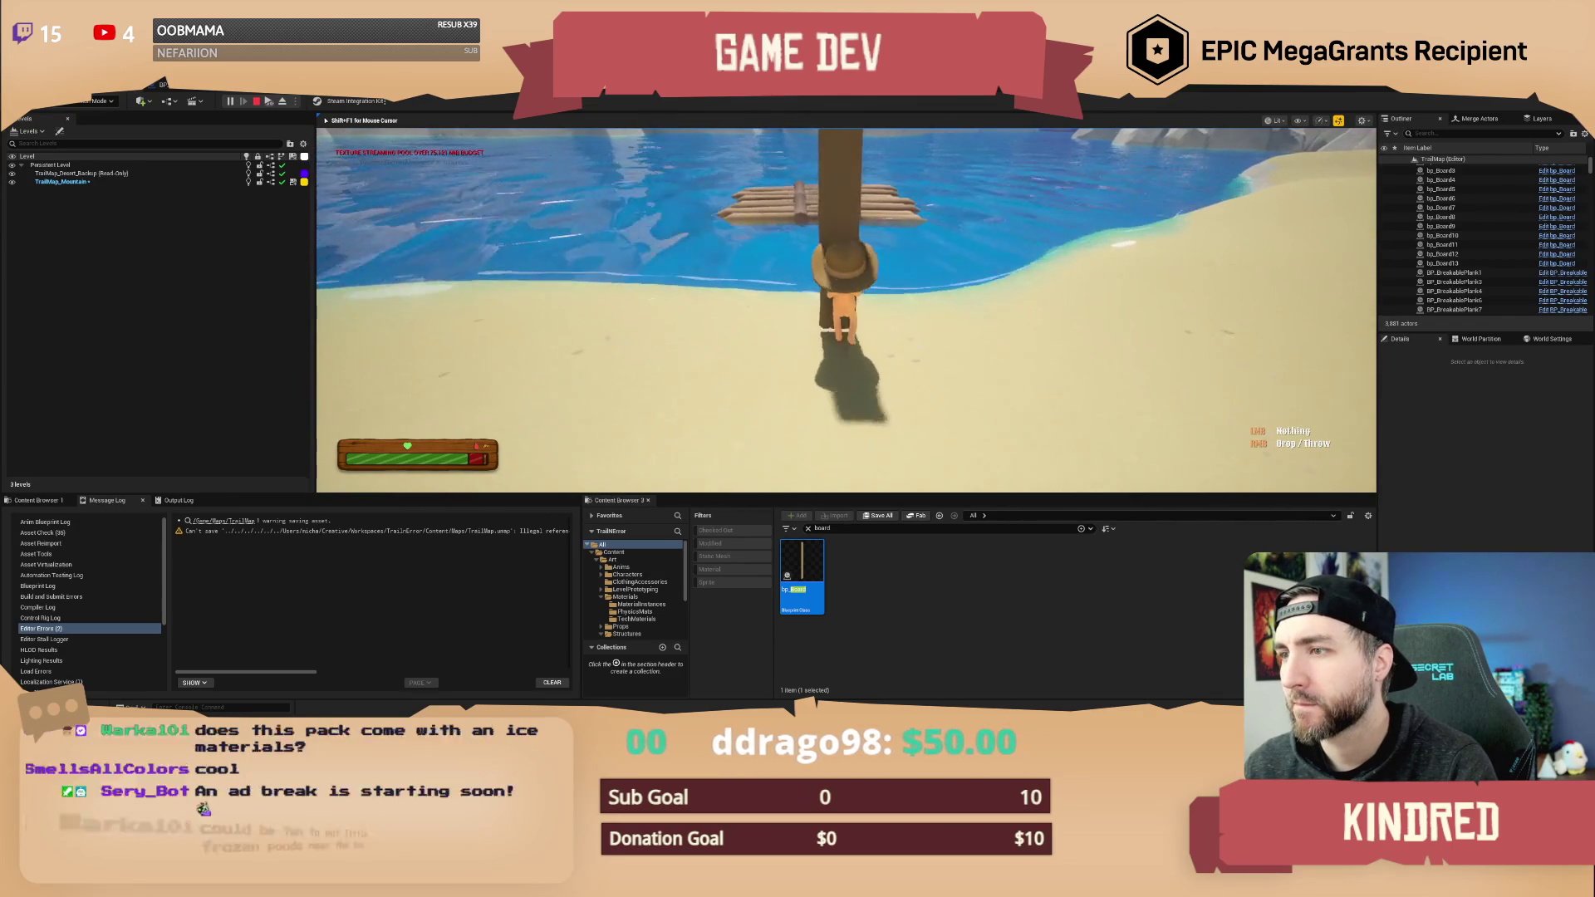
pyautogui.rightClick(846, 310)
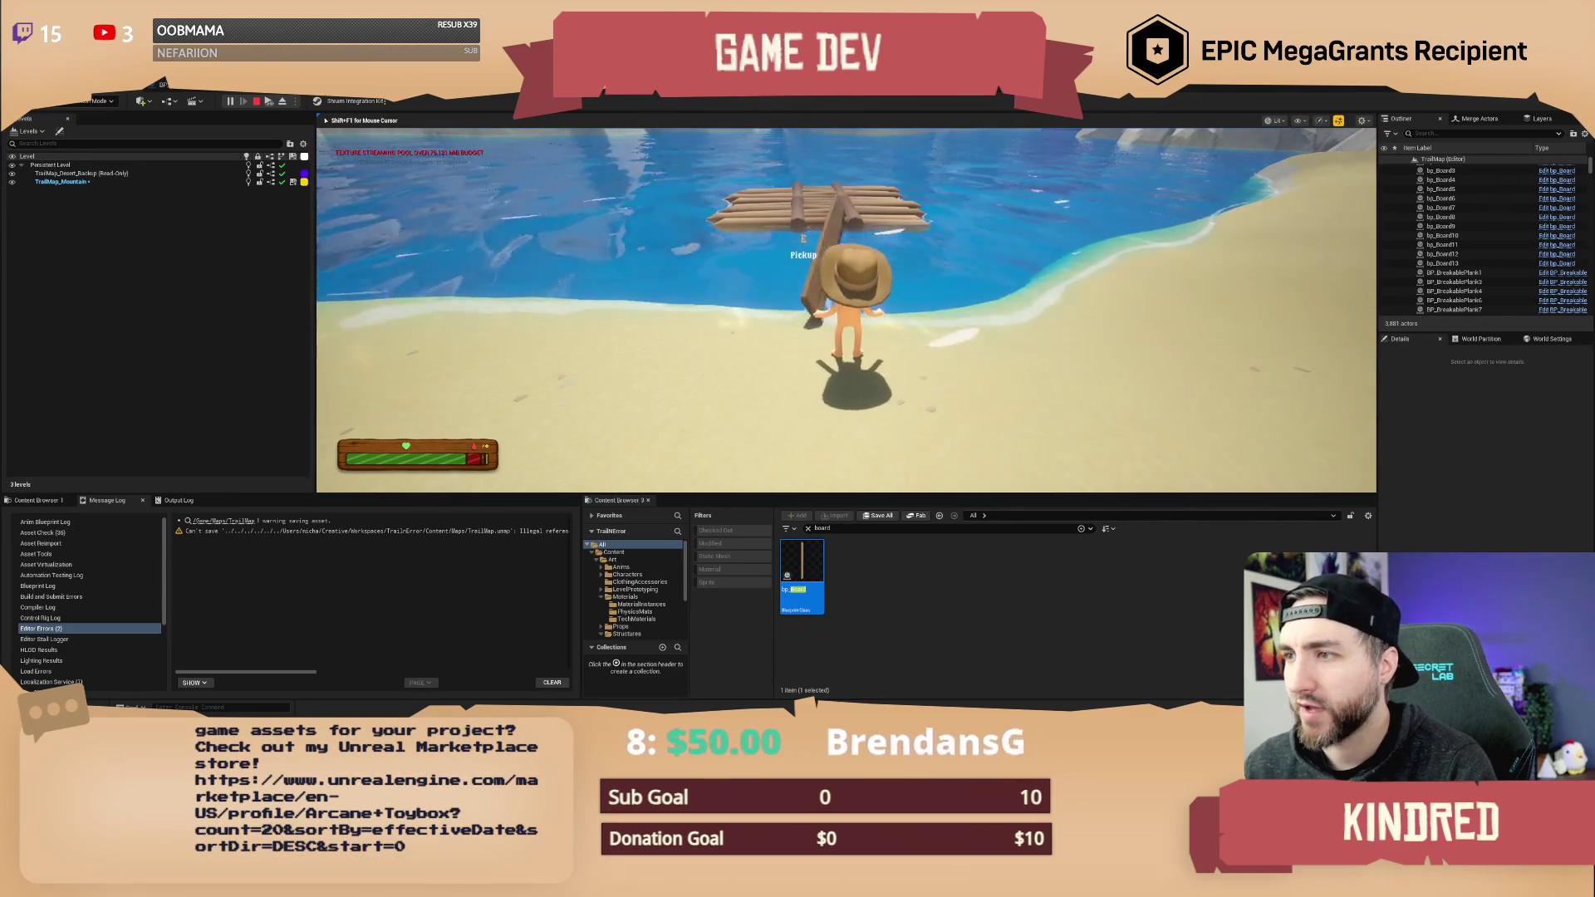
pyautogui.press('a')
pyautogui.press('w')
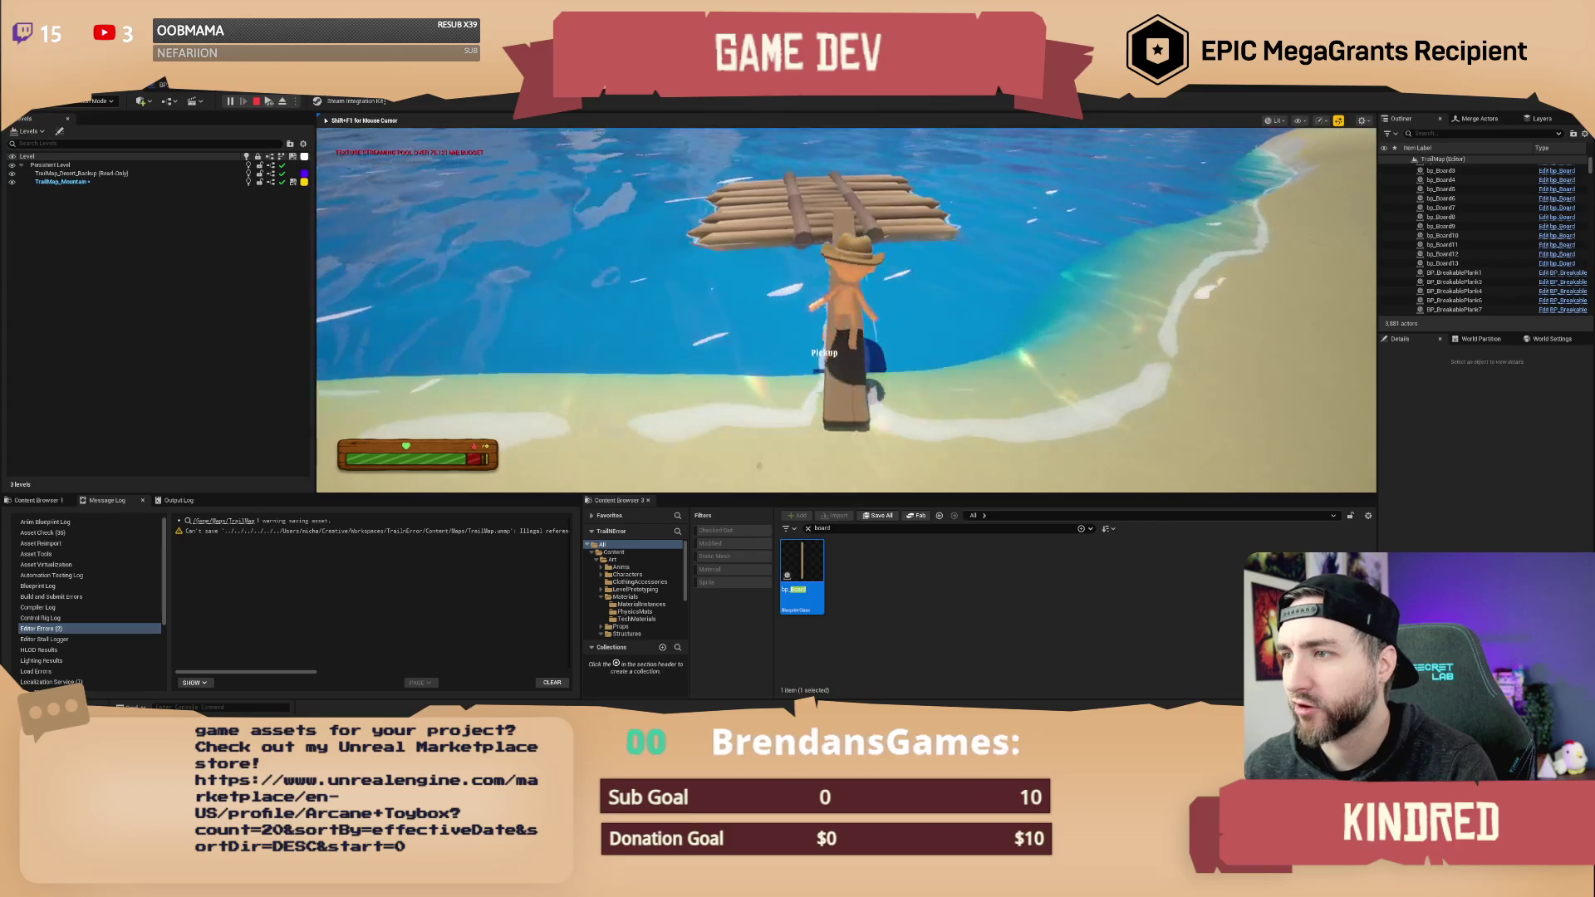
pyautogui.press('d')
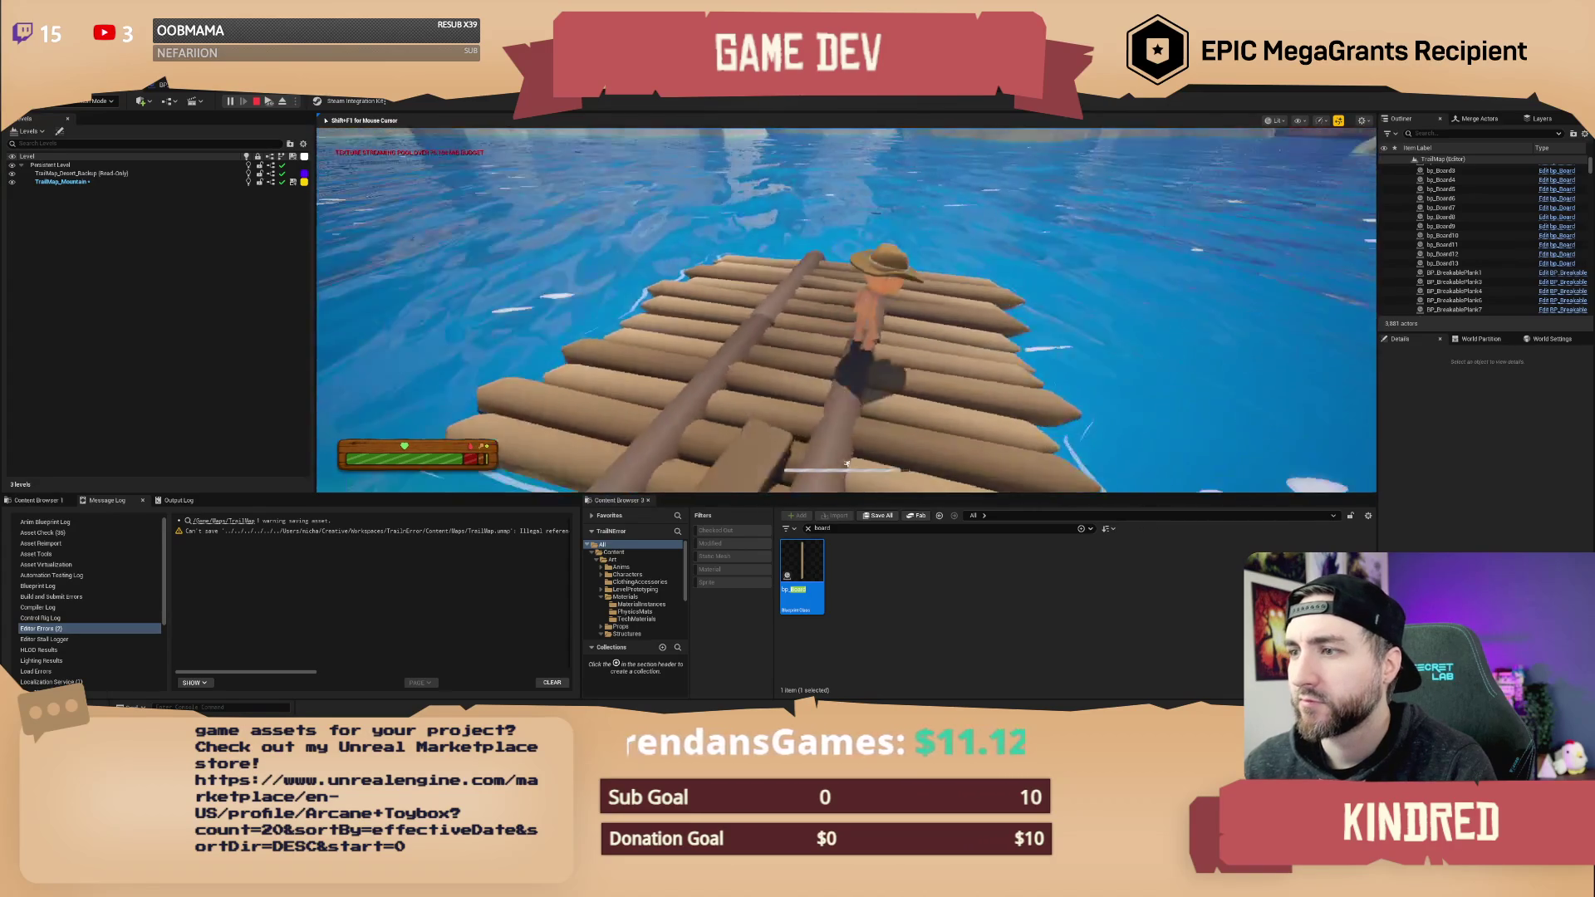
pyautogui.press('w')
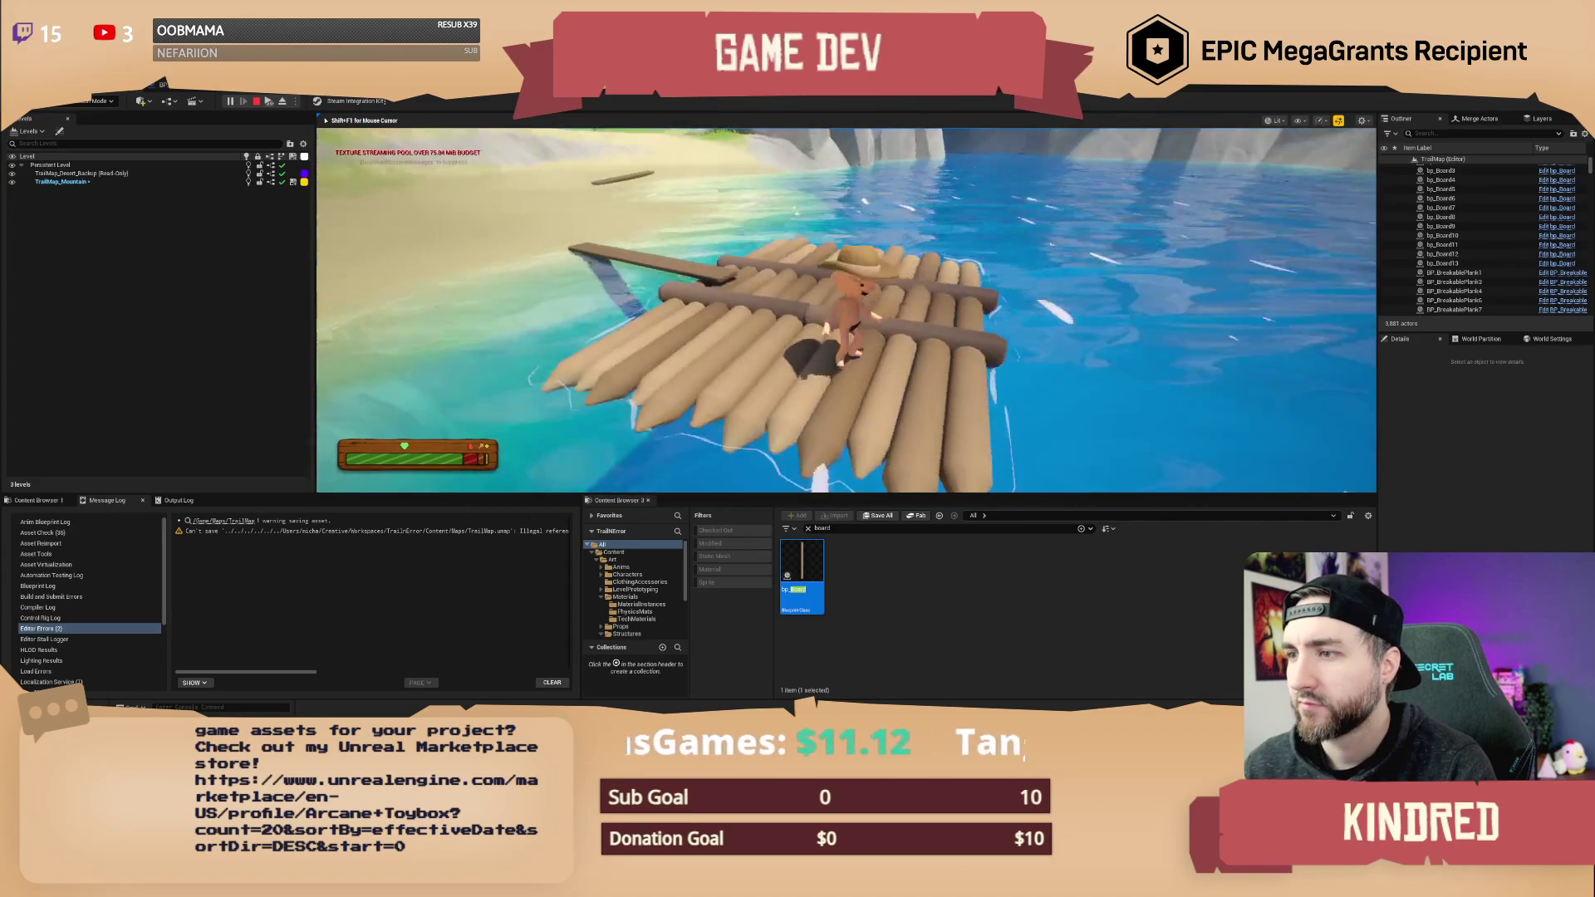
pyautogui.hotkey('shift', 'F1')
pyautogui.press('Escape')
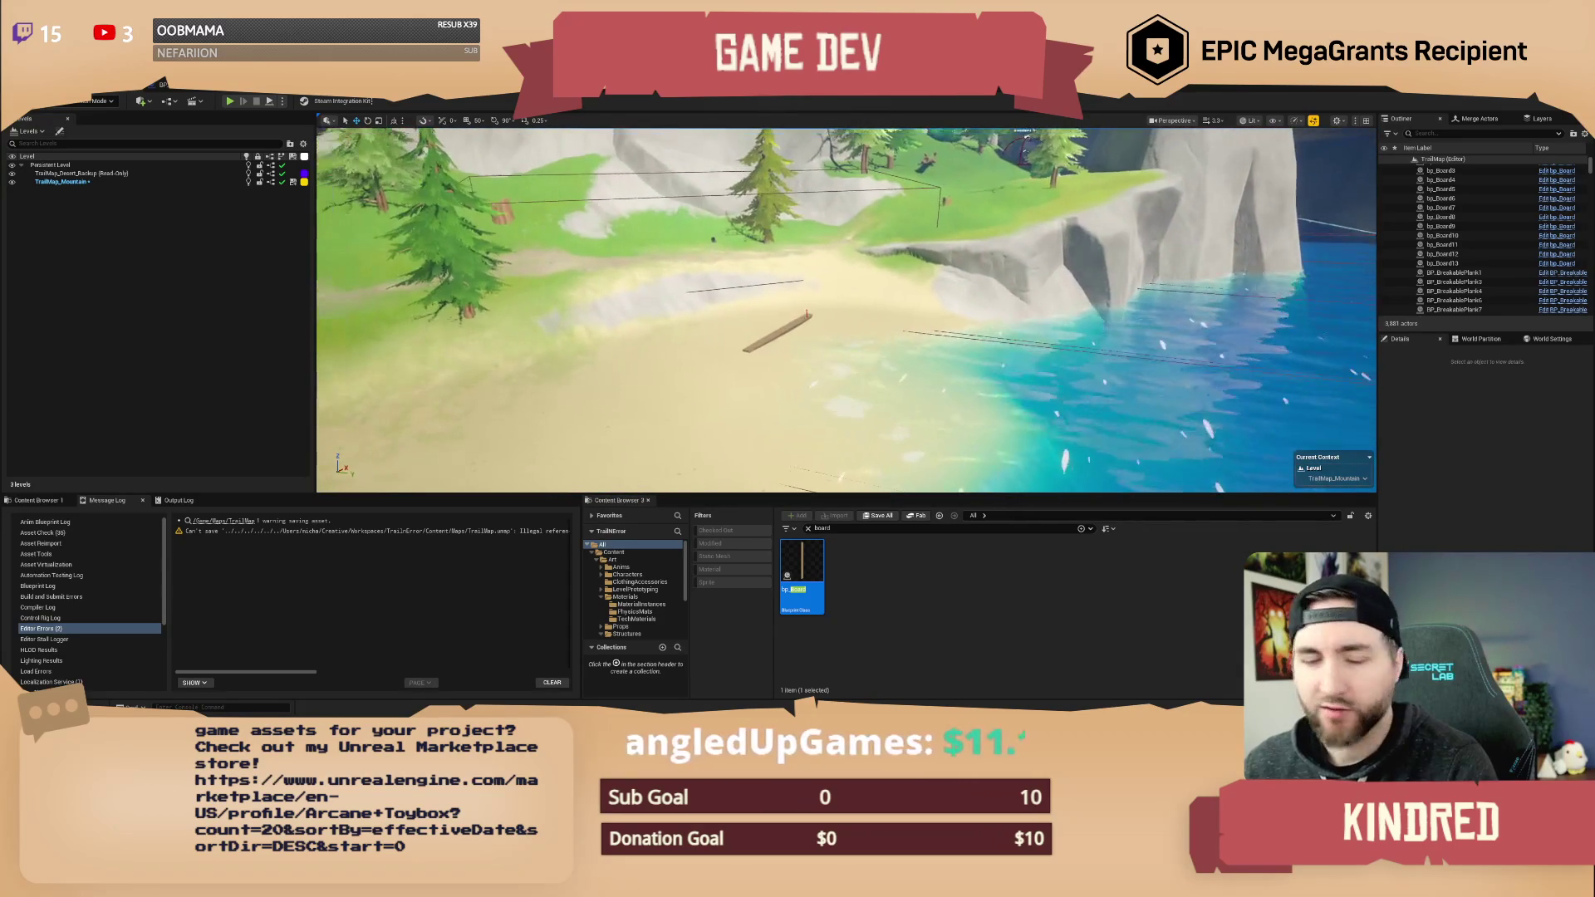
# - Search the Content Browser for 'random item'
pyautogui.scroll(1, 847, 309)
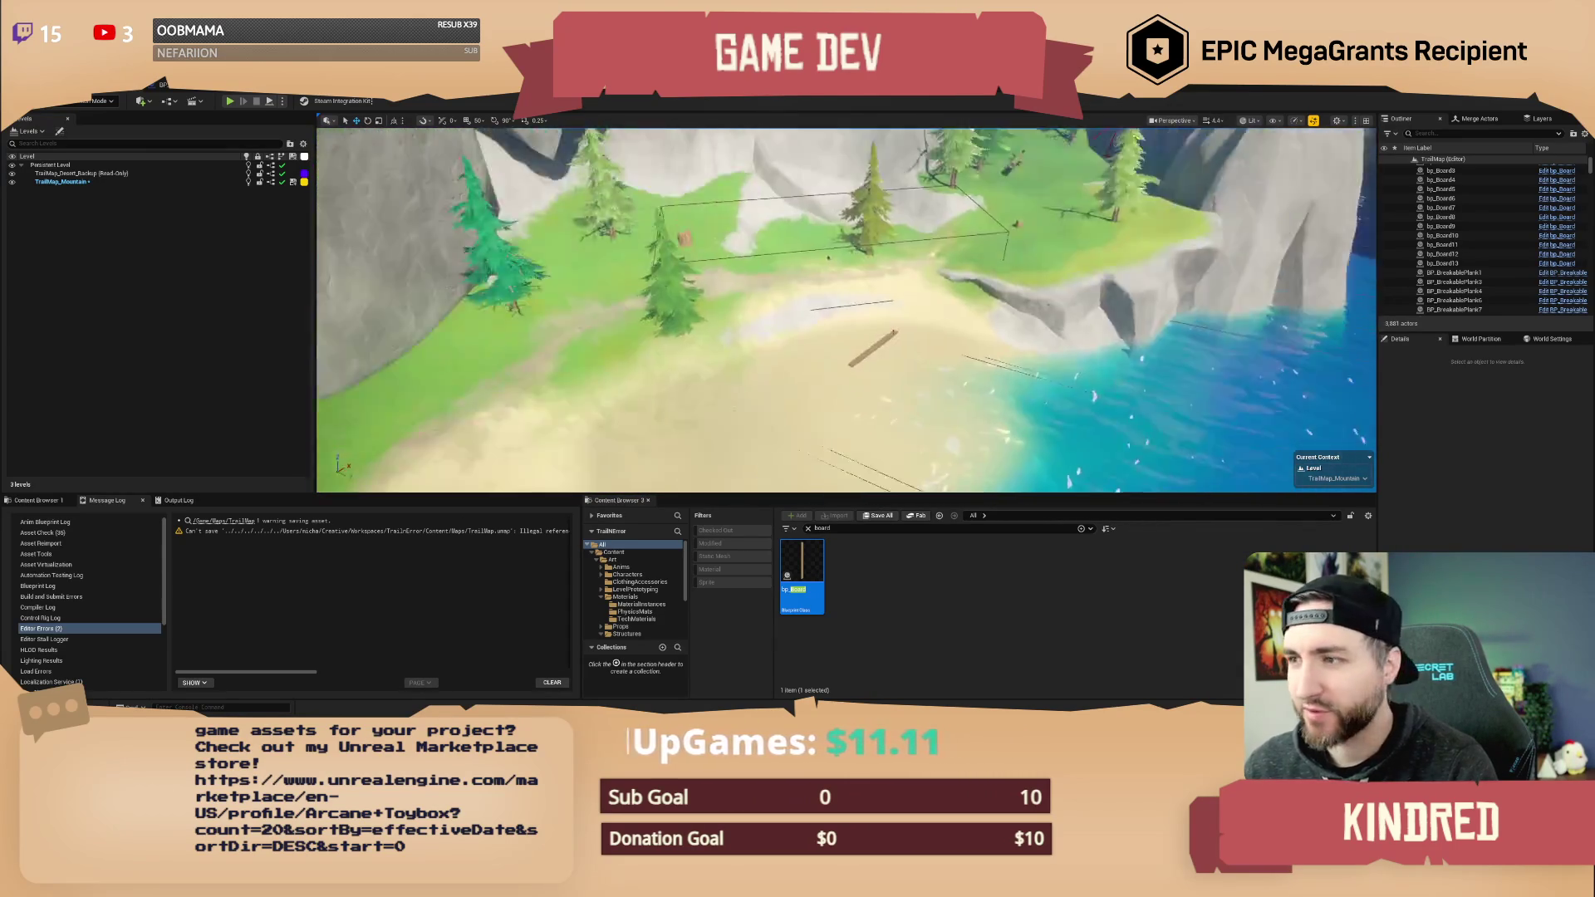
pyautogui.scroll(-1, 846, 310)
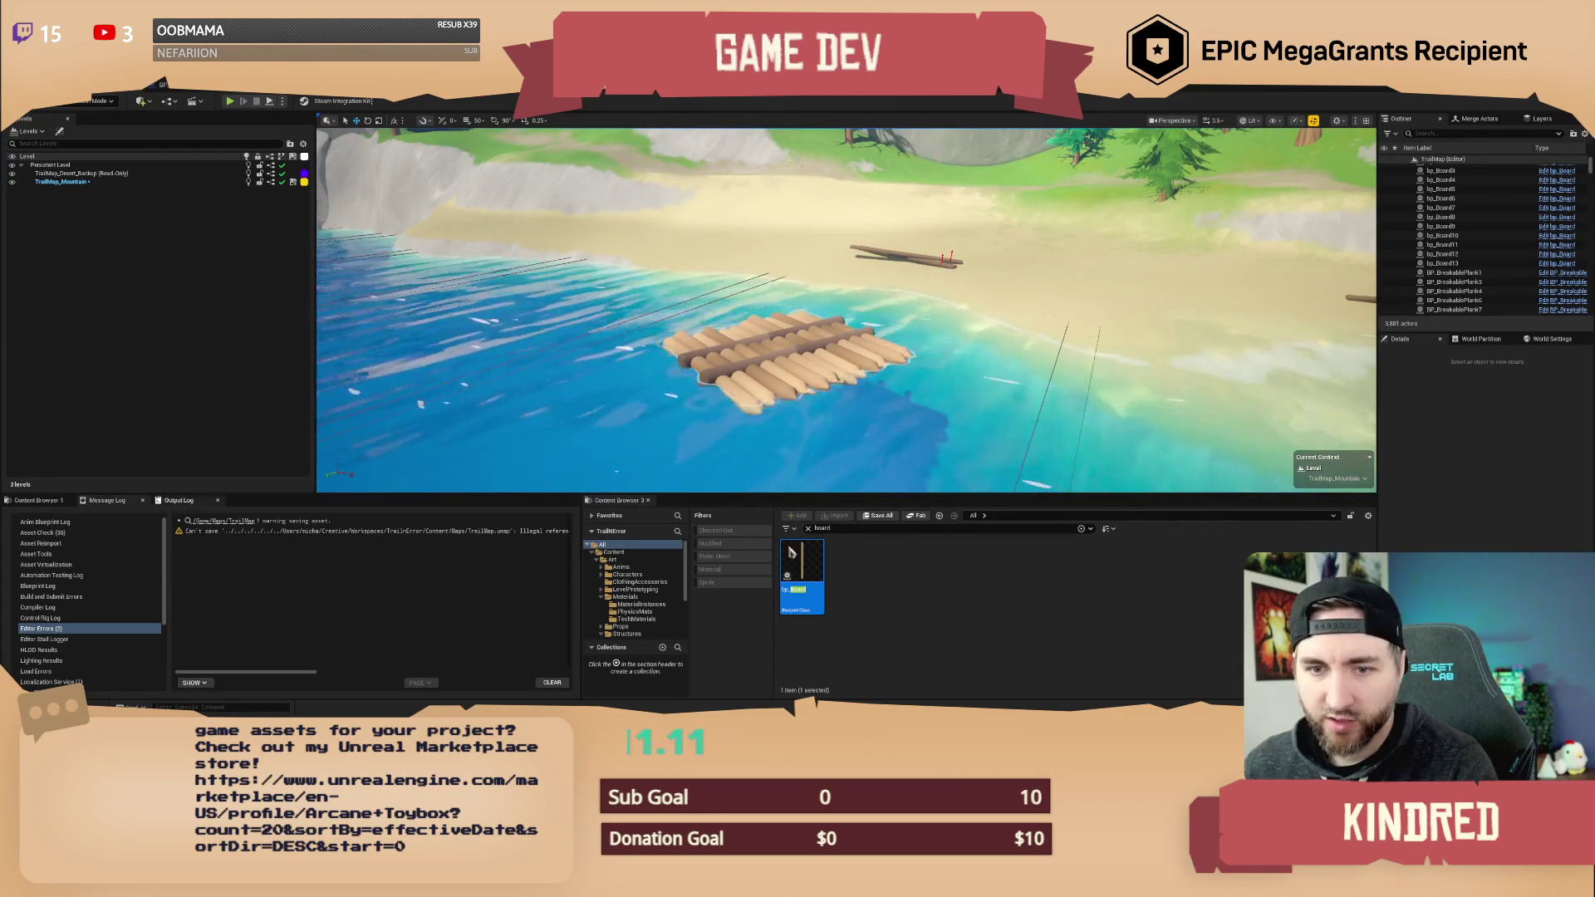
pyautogui.write('r')
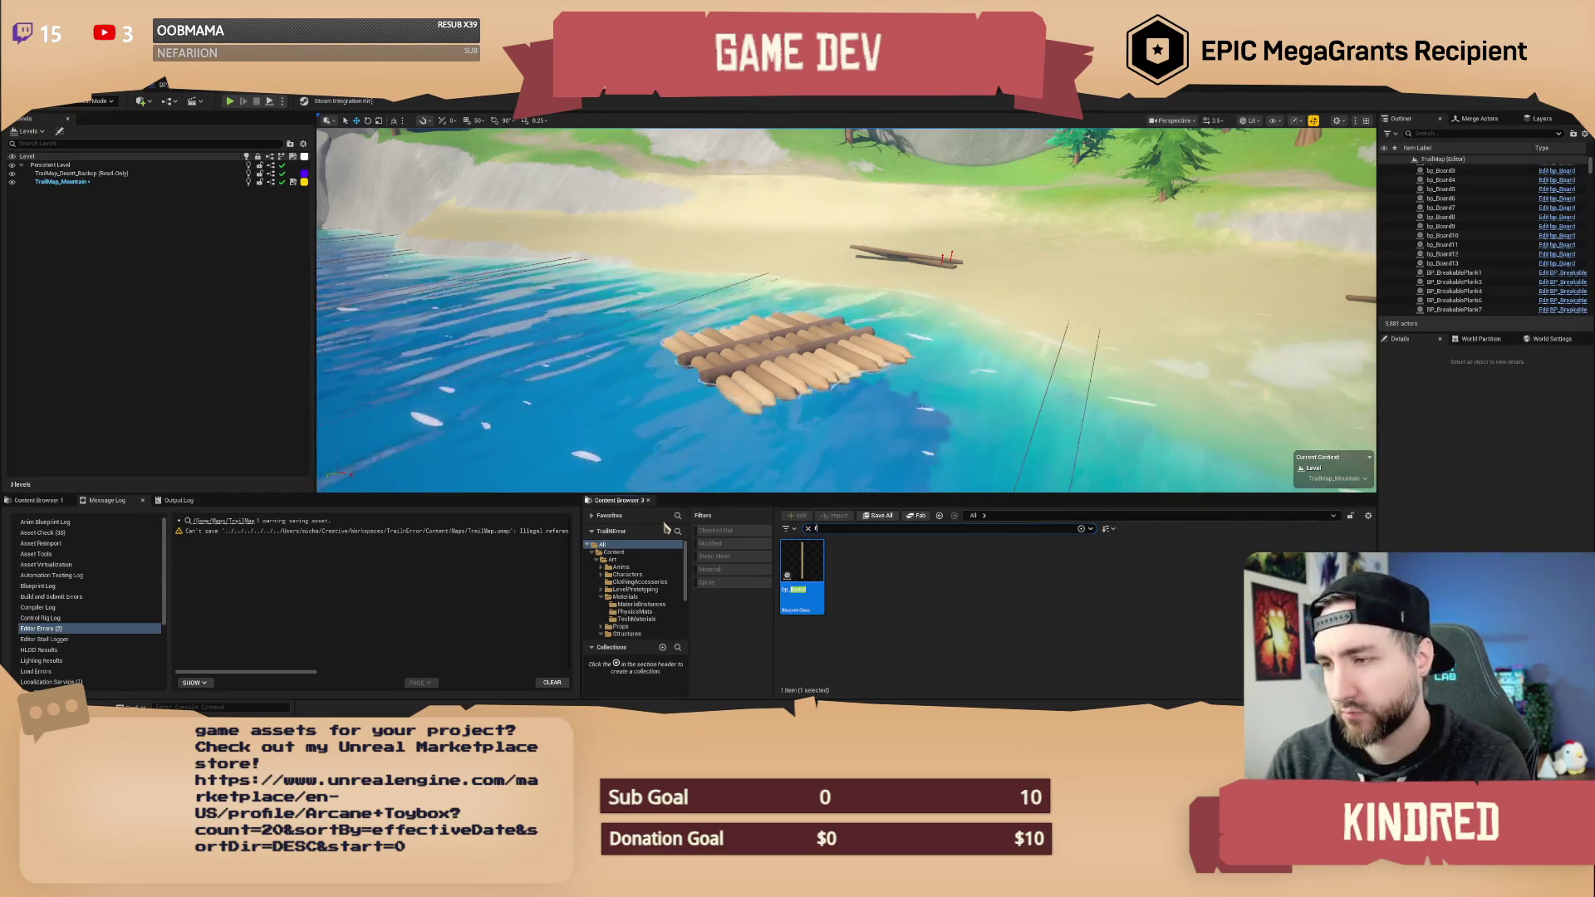
pyautogui.write('andom item')
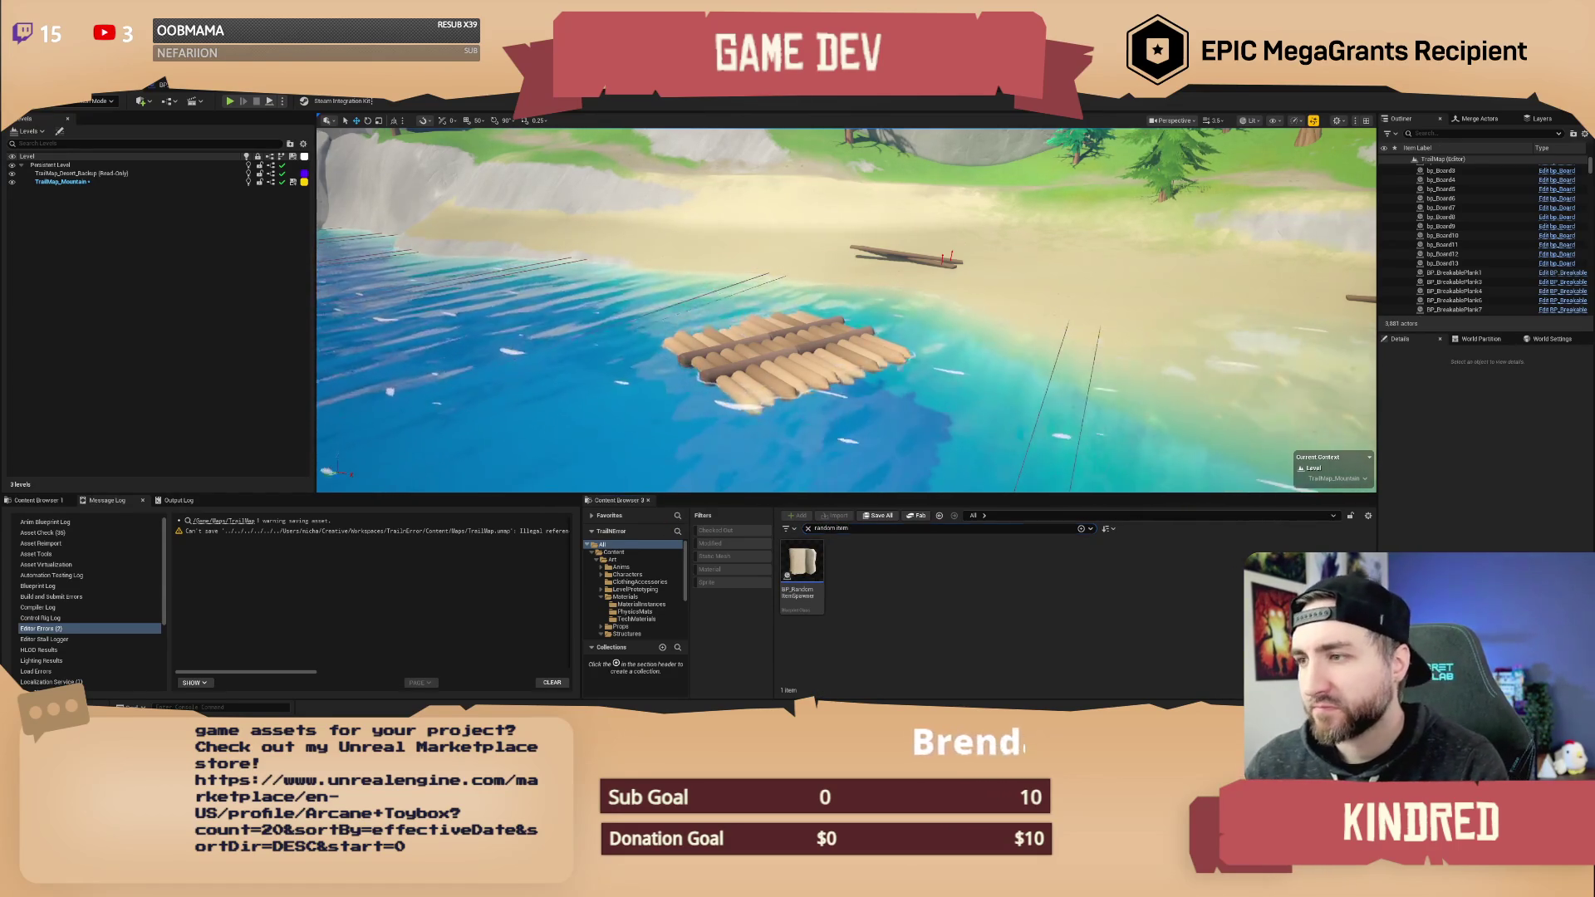
# - Inspect the Board item data of the left plank and bp_Board13, then frame the left plank
pyautogui.click(731, 306)
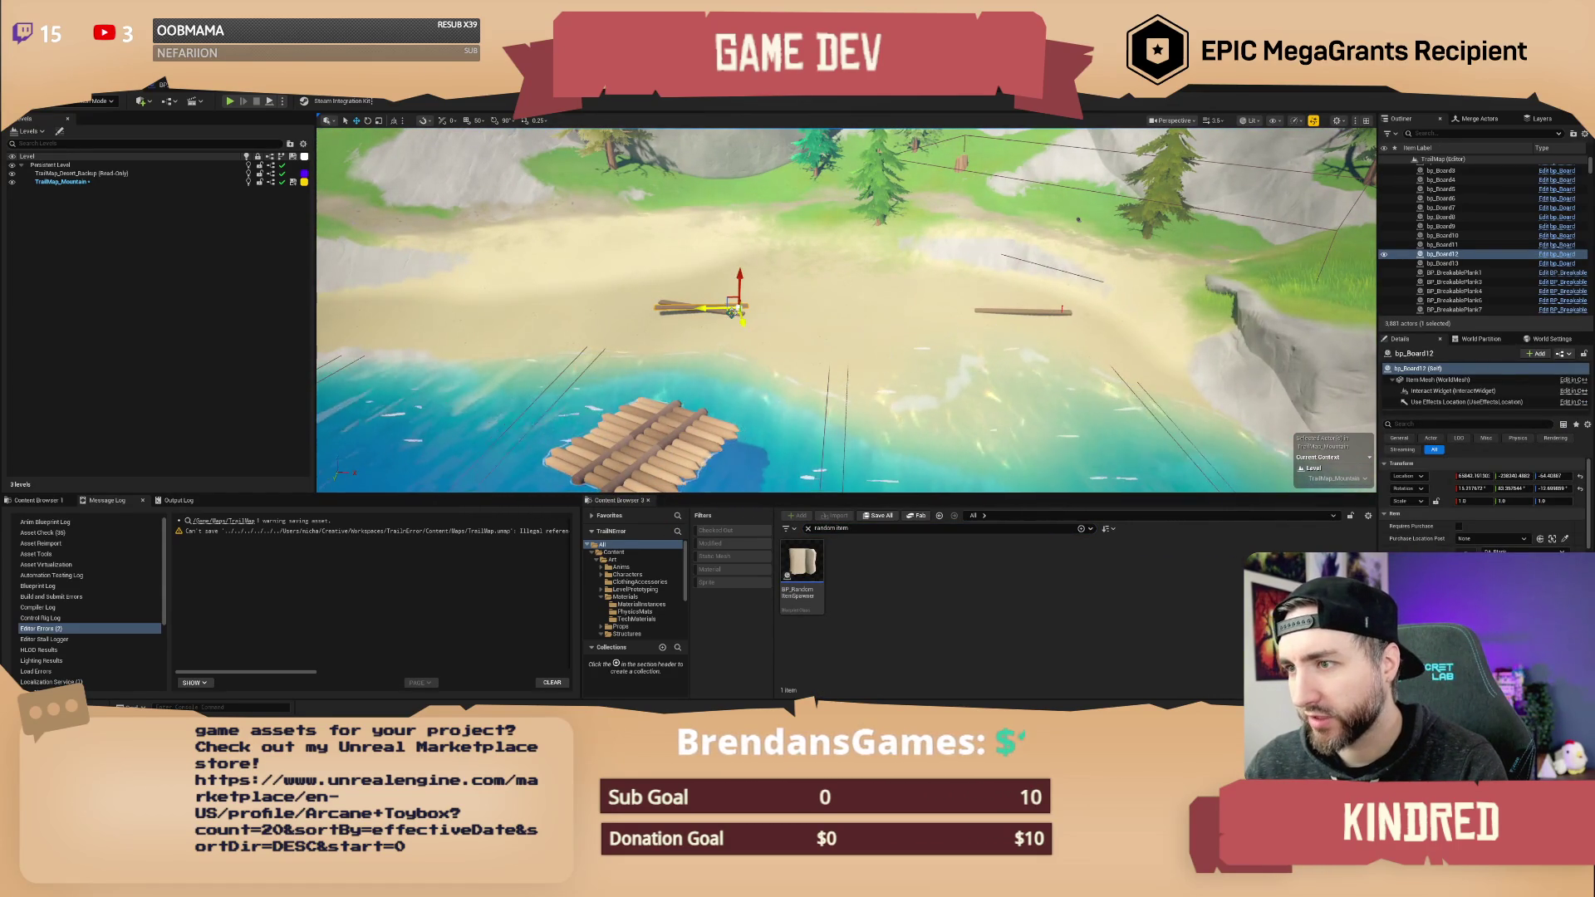
pyautogui.hotkey('alt', 'Tab')
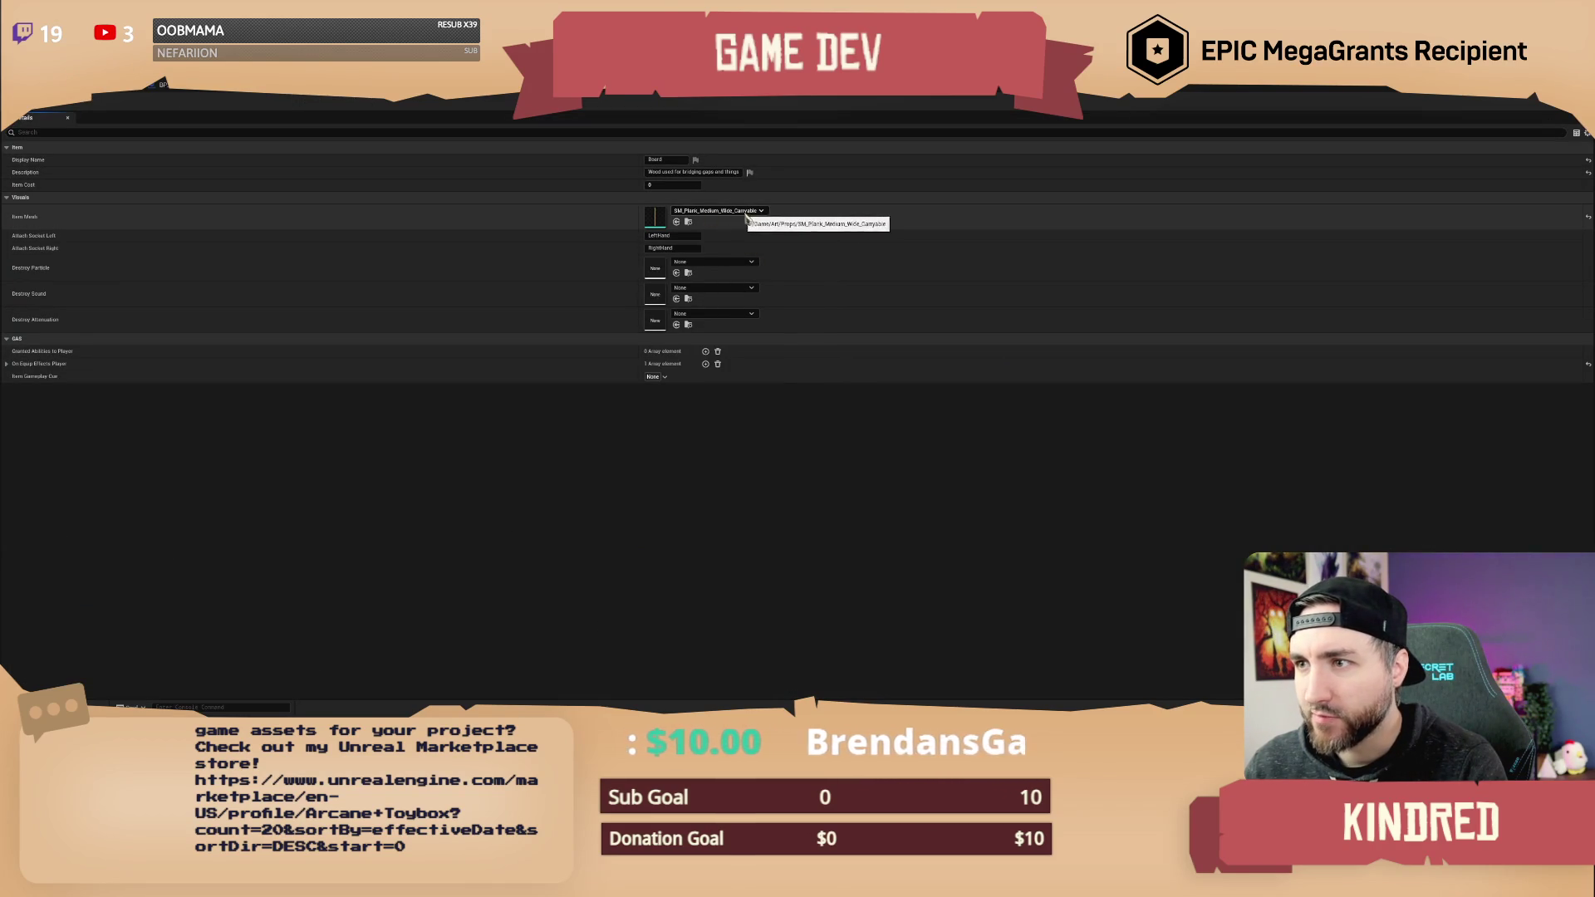
pyautogui.click(104, 92)
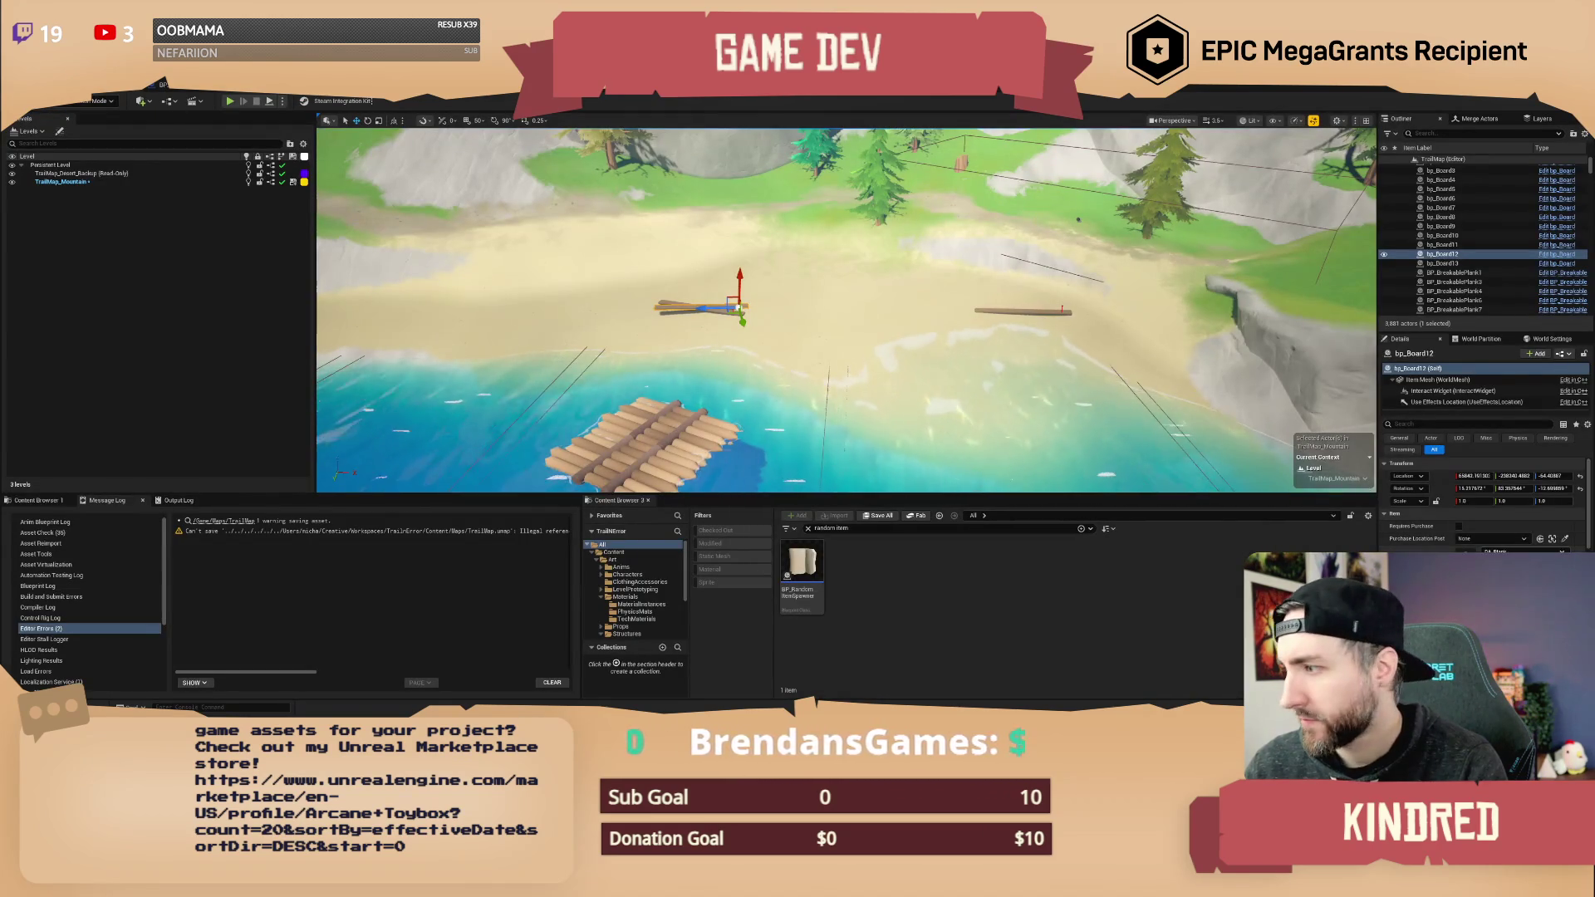
pyautogui.click(1442, 263)
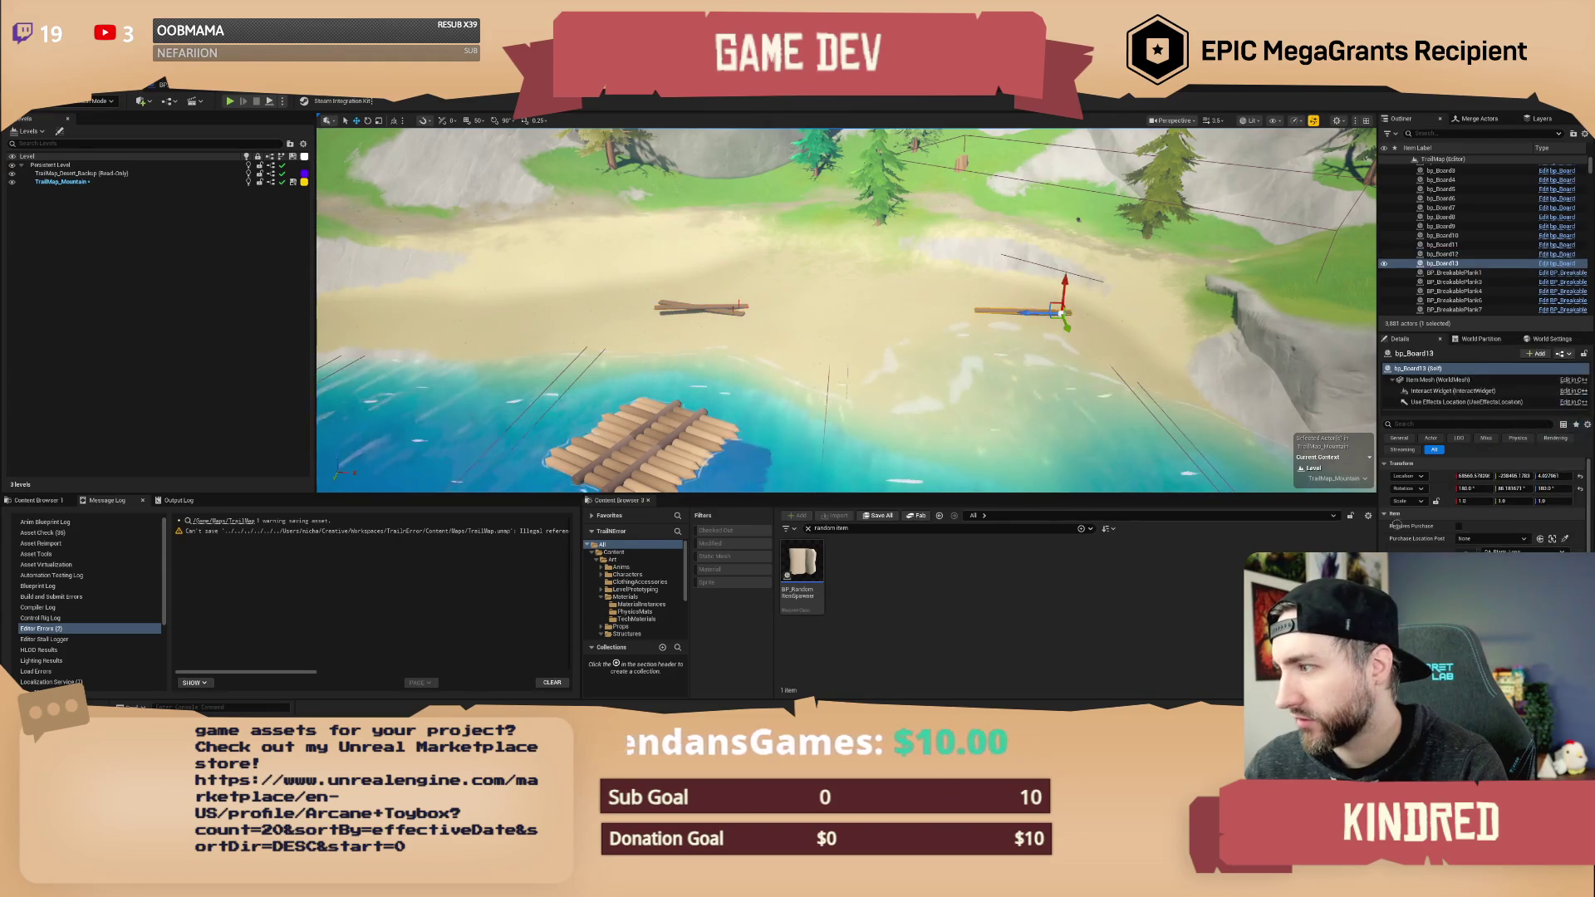
pyautogui.doubleClick(1448, 548)
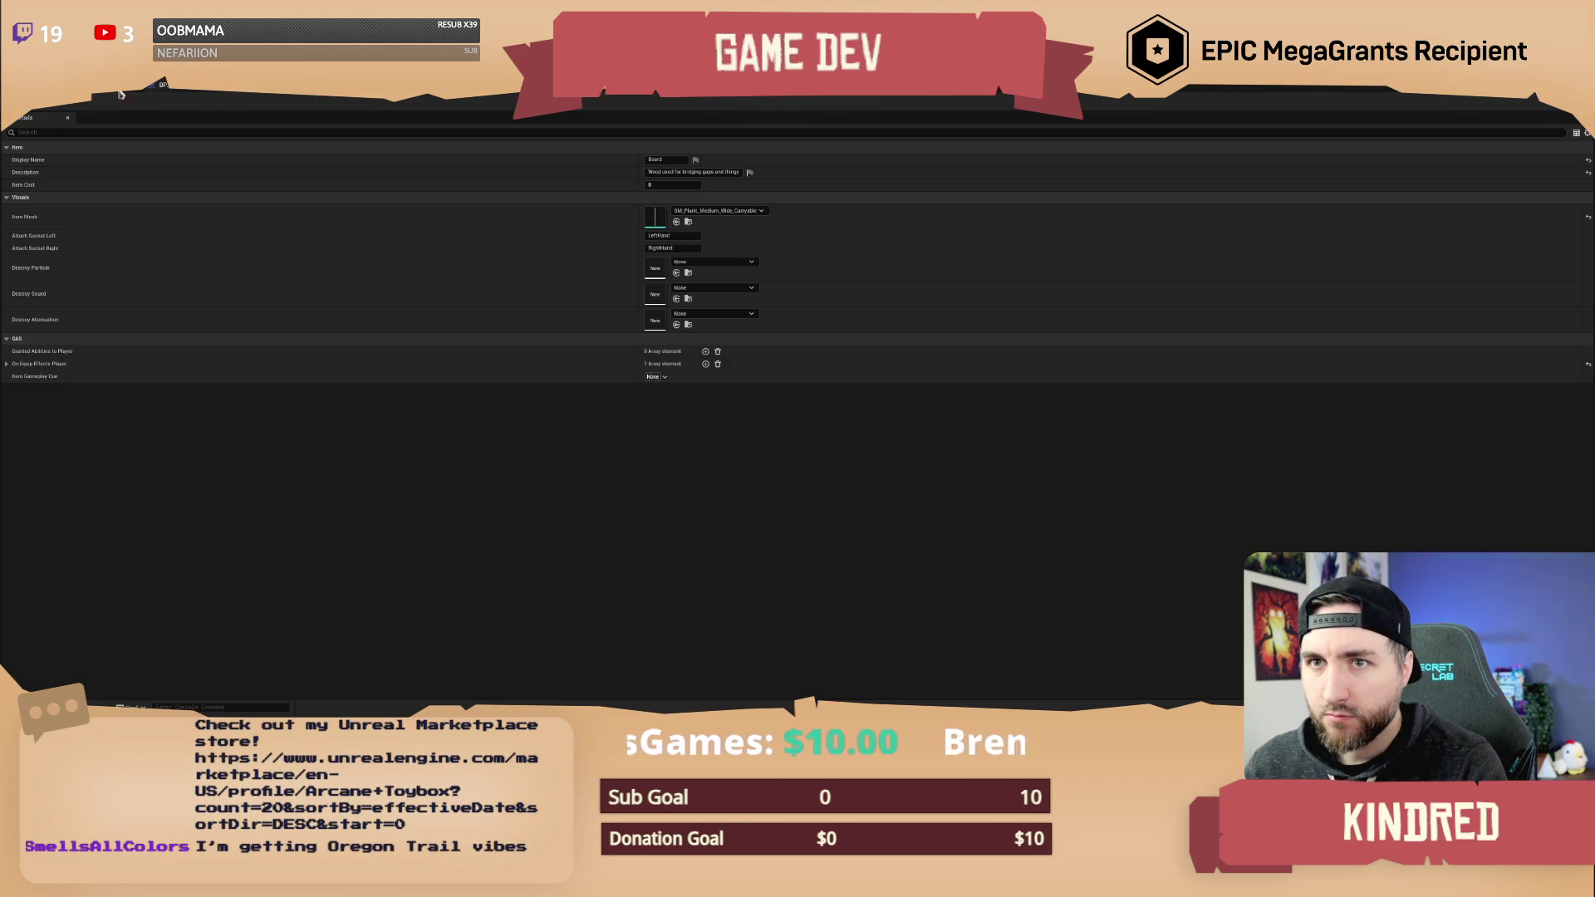
pyautogui.click(149, 91)
pyautogui.click(700, 307)
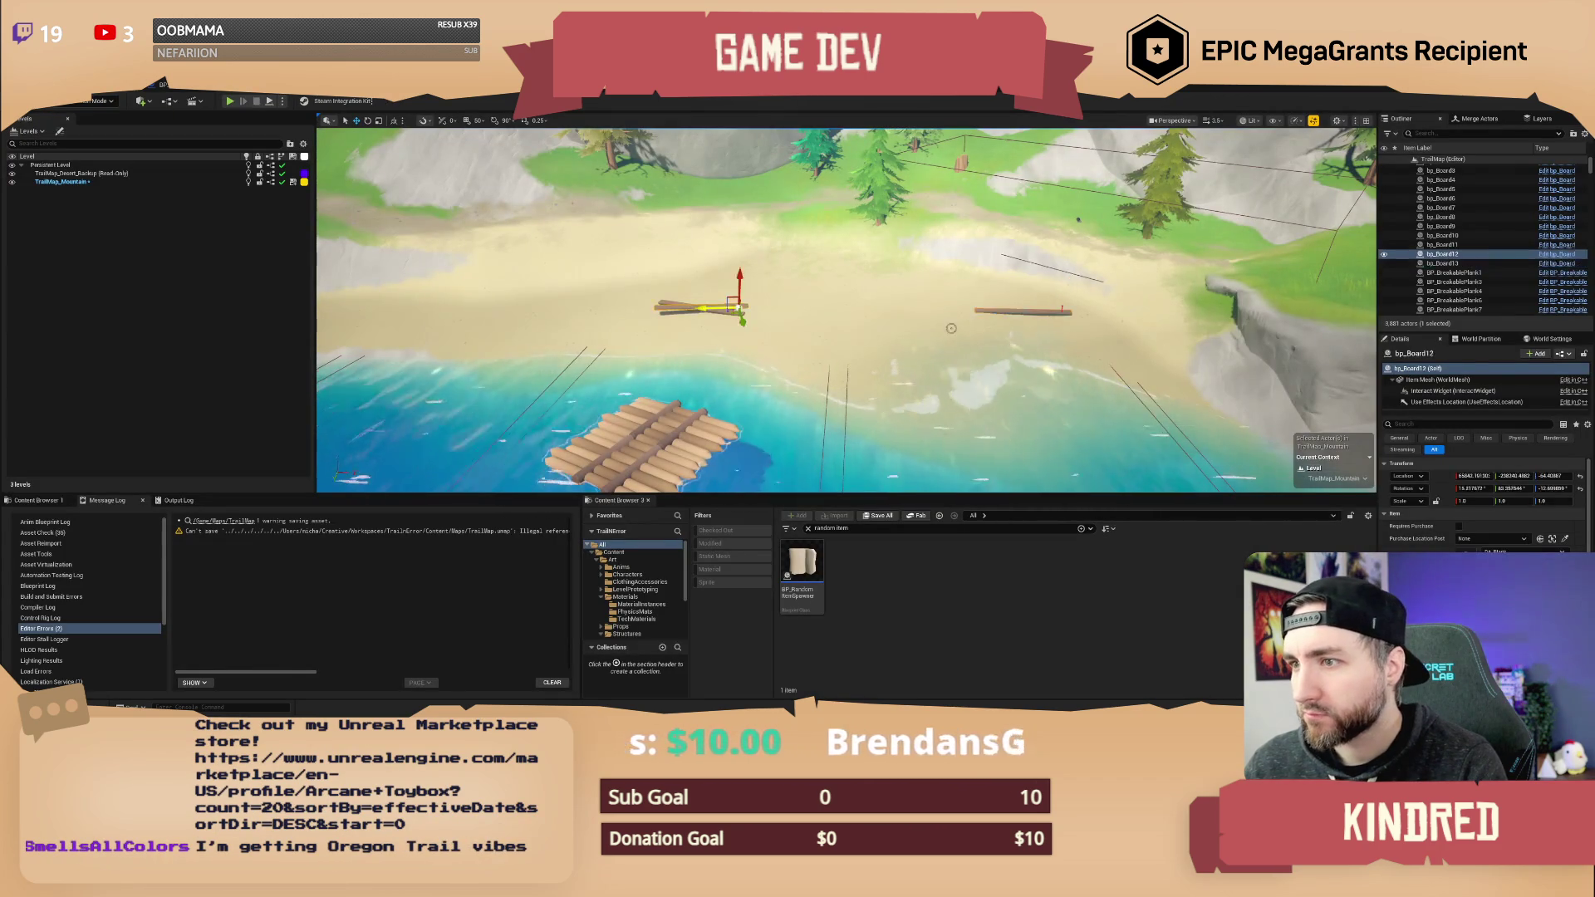
pyautogui.press('f')
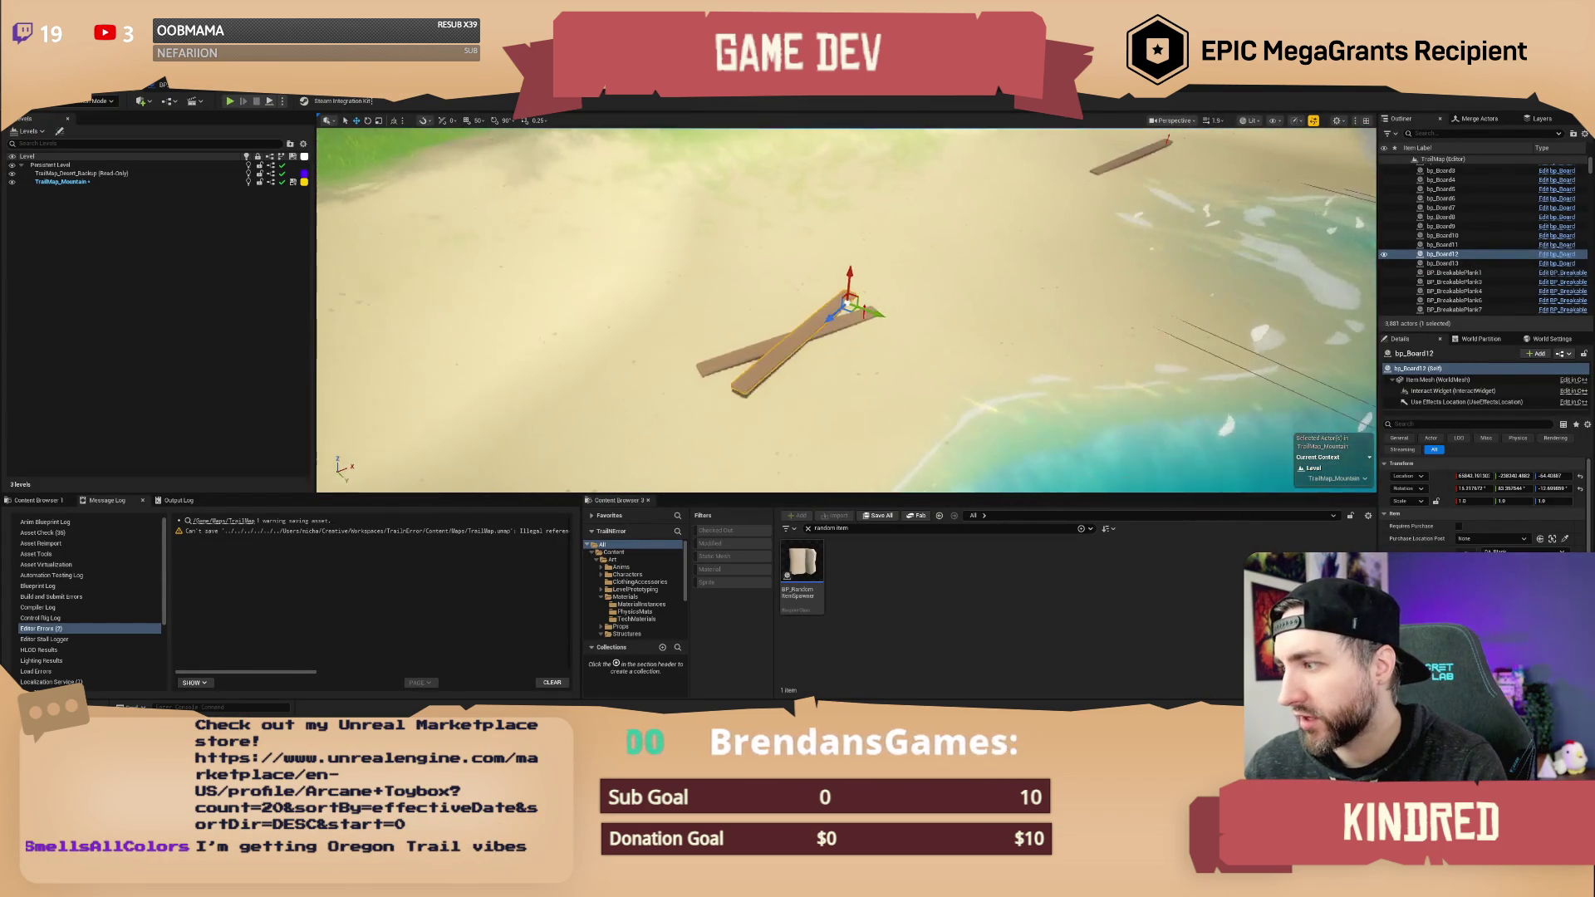
# - Select both crossed planks and delete them
pyautogui.keyDown('ctrl'); pyautogui.click(758, 348); pyautogui.keyUp('ctrl')
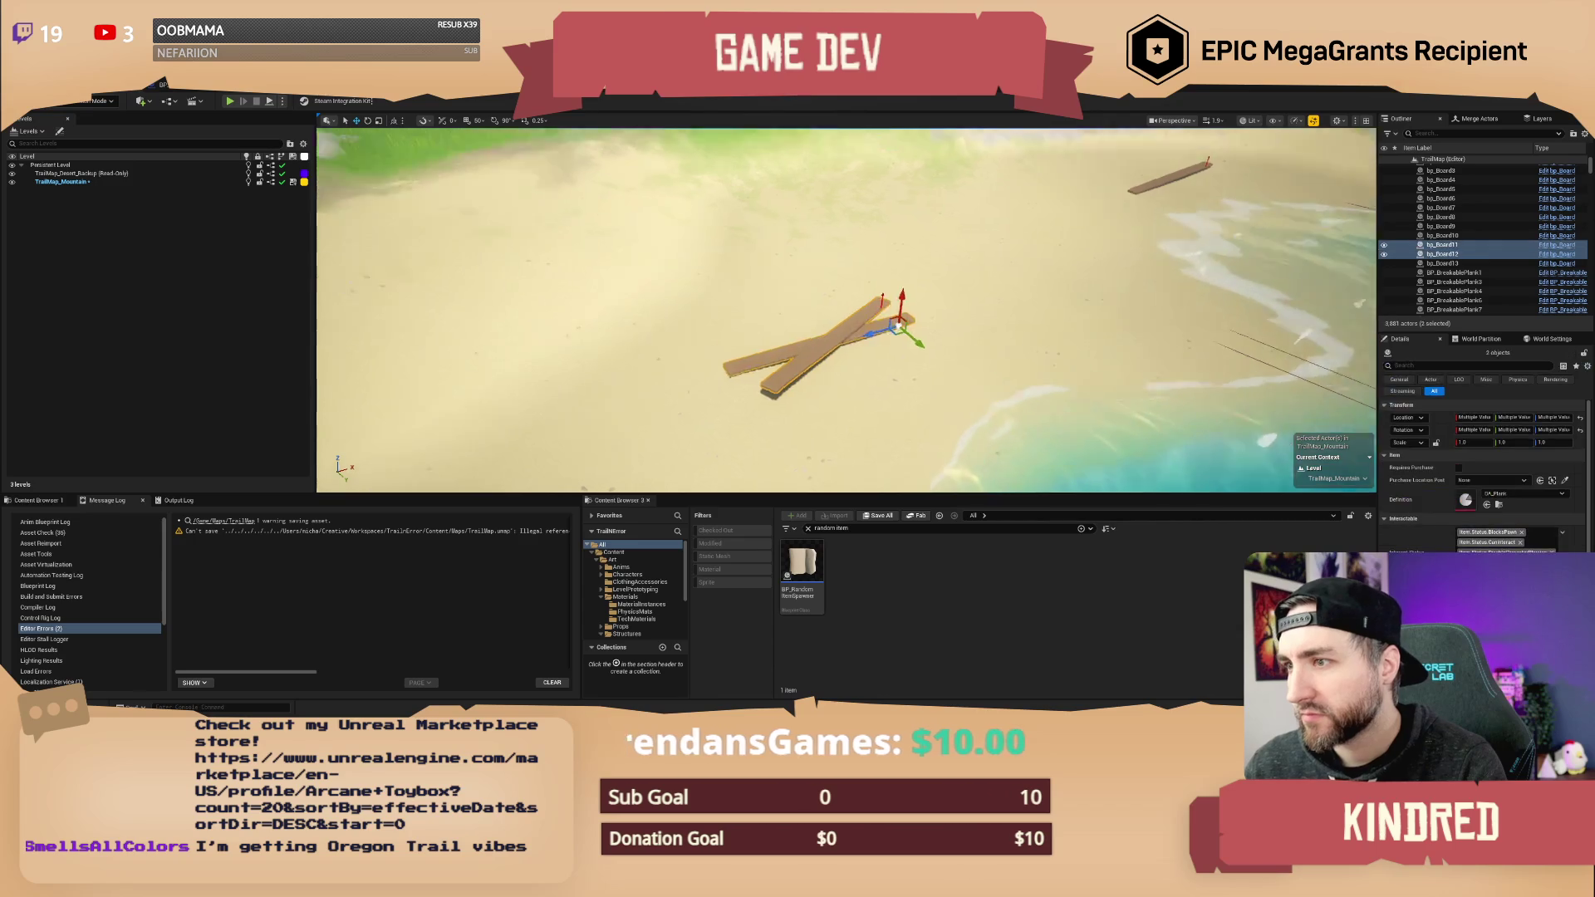
pyautogui.moveTo(954, 320); pyautogui.dragTo(953, 321)
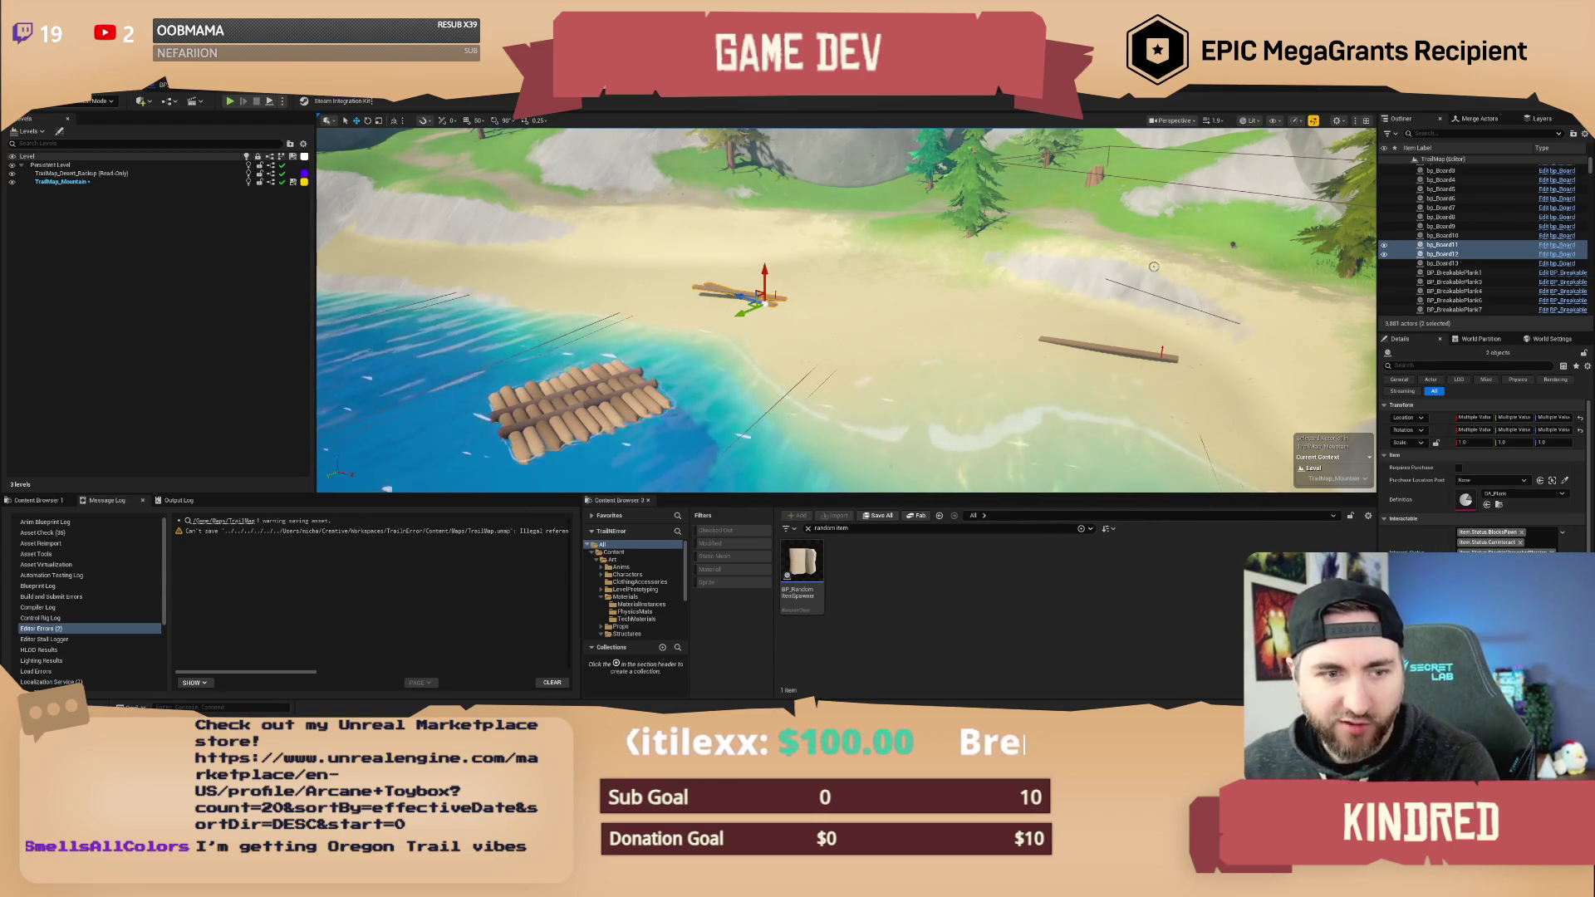
pyautogui.press('f')
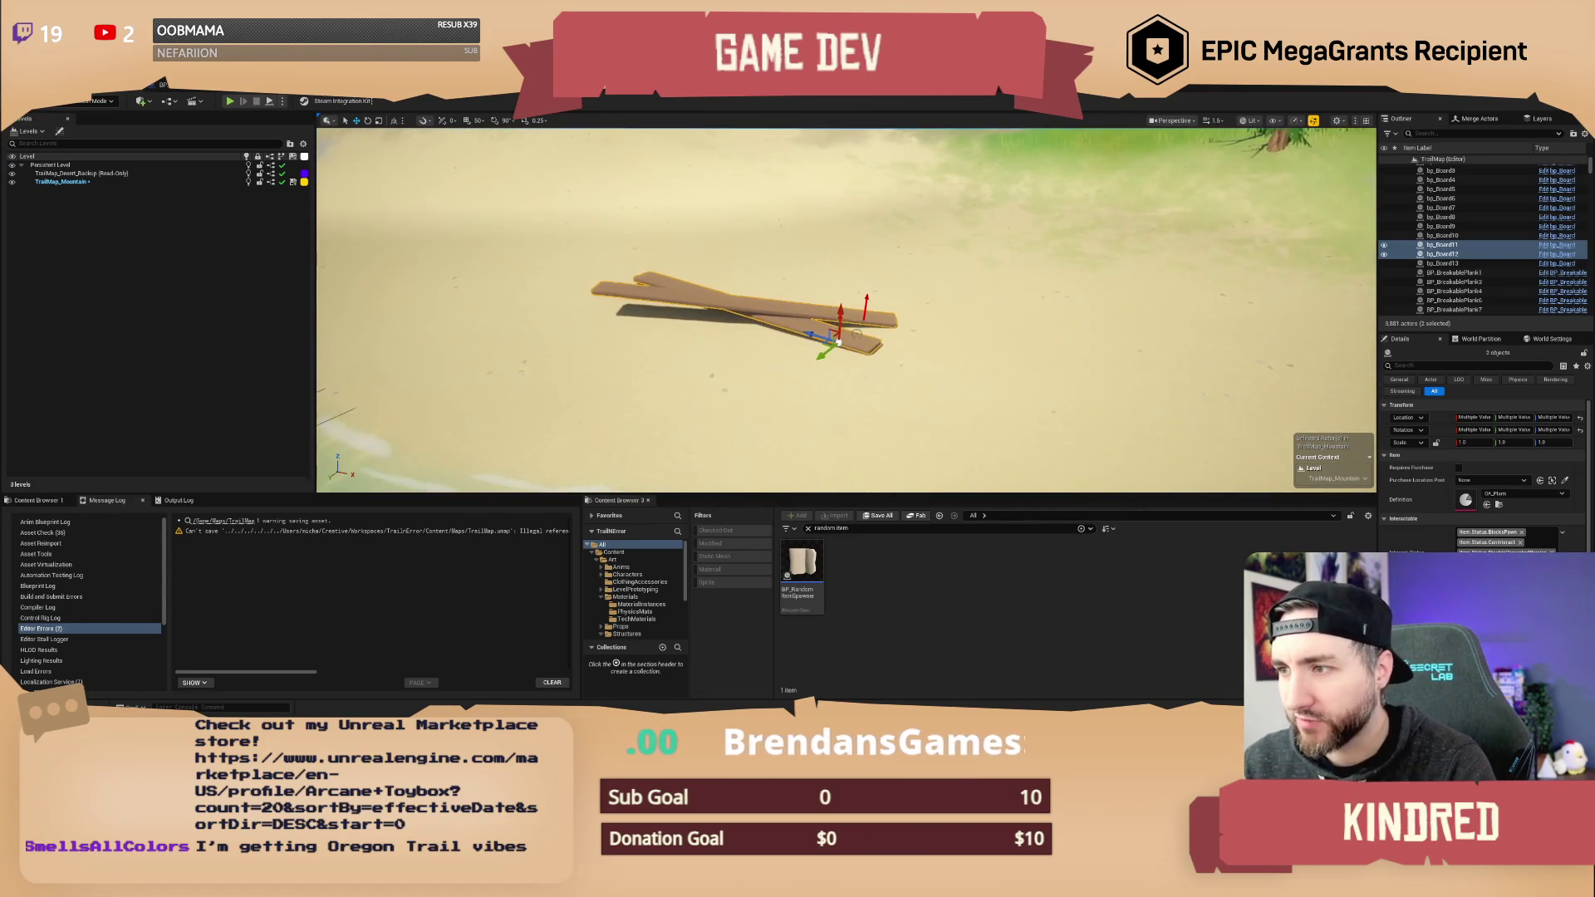
pyautogui.press('e')
pyautogui.moveTo(849, 305)
pyautogui.mouseDown()
pyautogui.moveTo(882, 354)
pyautogui.moveTo(840, 341)
pyautogui.mouseUp()
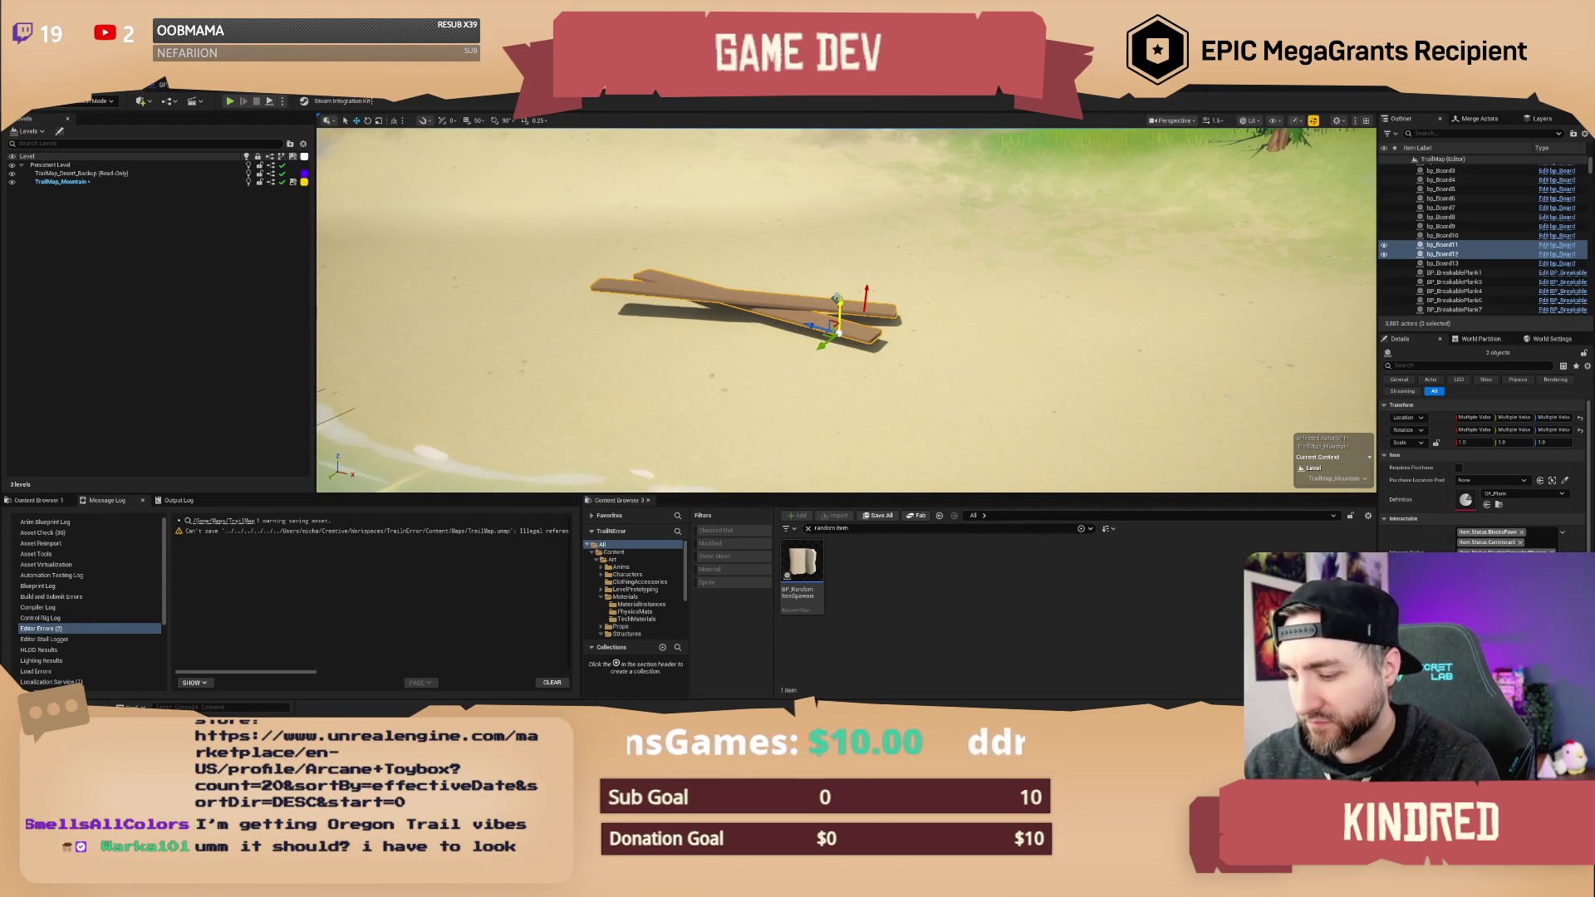
pyautogui.press('Delete')
# - Rotate the remaining board bp_Board13 a few degrees on the sand
pyautogui.moveTo(846, 310)
pyautogui.mouseDown()
pyautogui.moveTo(781, 313)
pyautogui.moveTo(804, 305)
pyautogui.mouseUp()
pyautogui.click(927, 450)
pyautogui.press('e')
pyautogui.moveTo(927, 453); pyautogui.dragTo(970, 474)
pyautogui.press('w')
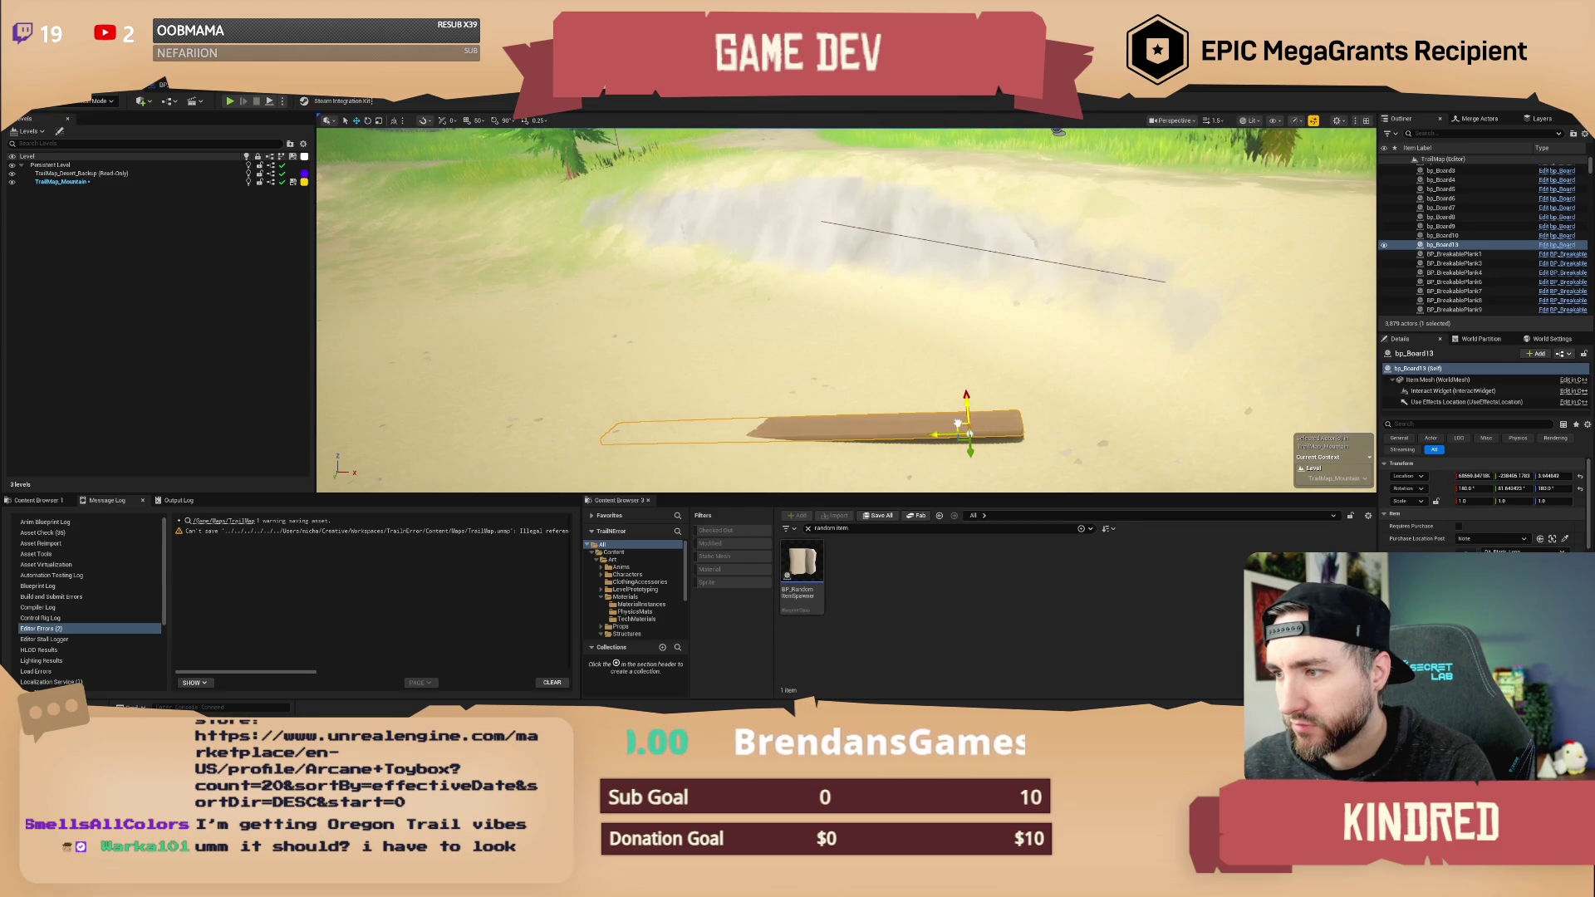
pyautogui.moveTo(1080, 365)
pyautogui.mouseDown()
pyautogui.moveTo(1038, 367)
pyautogui.moveTo(1039, 399)
pyautogui.mouseUp()
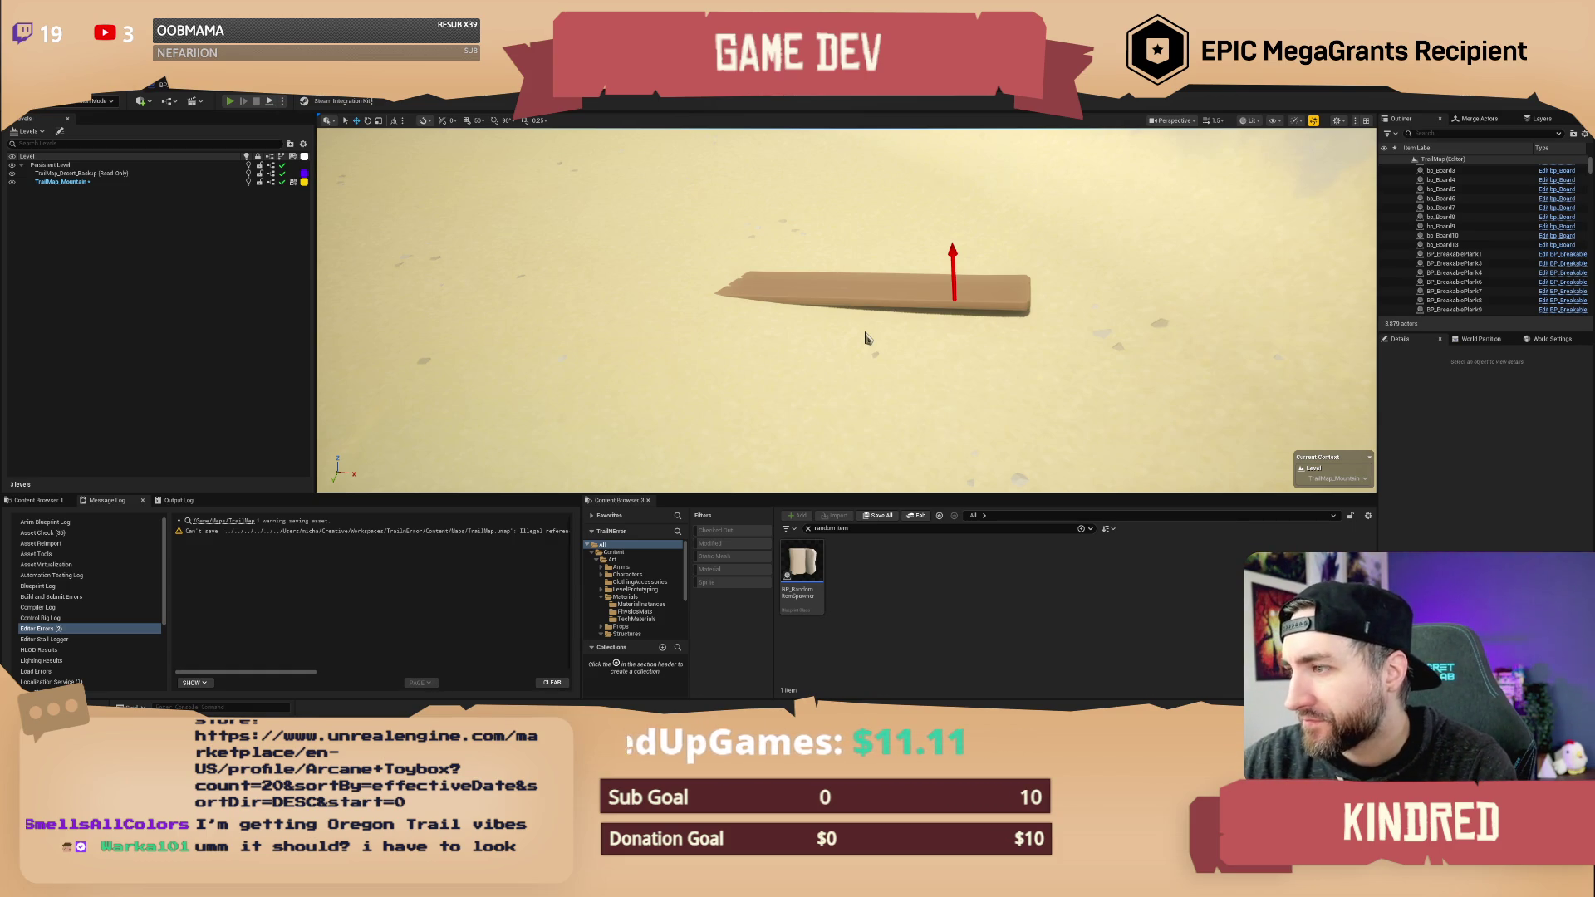
# - Playtest the level, walk the character toward the water, and stop the playtest
pyautogui.hotkey('alt', 'p')
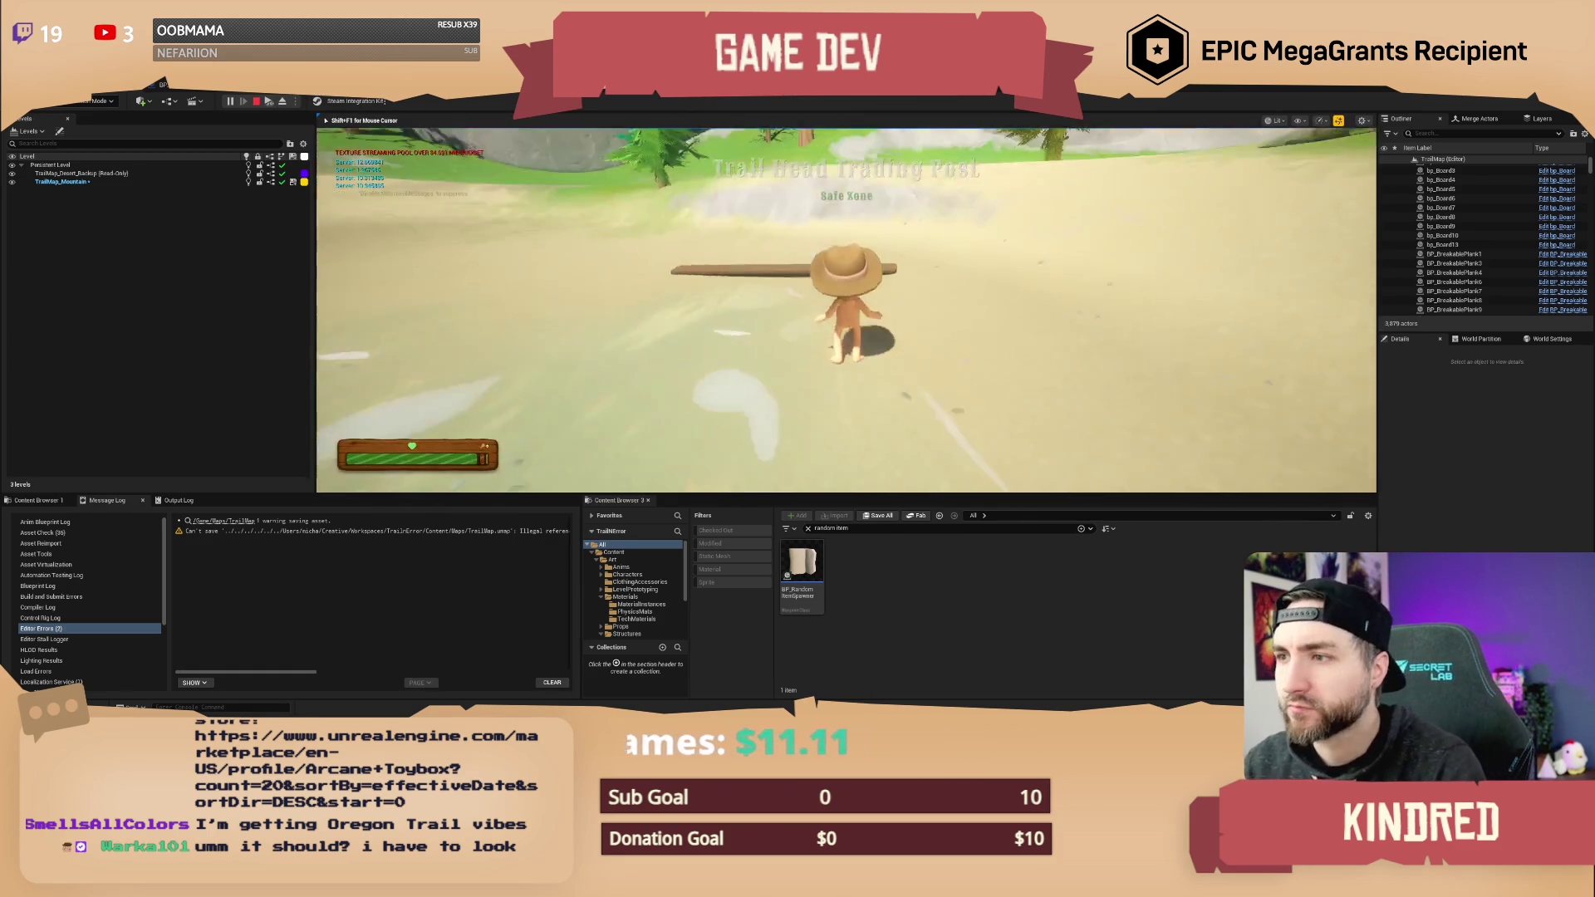
pyautogui.press('w')
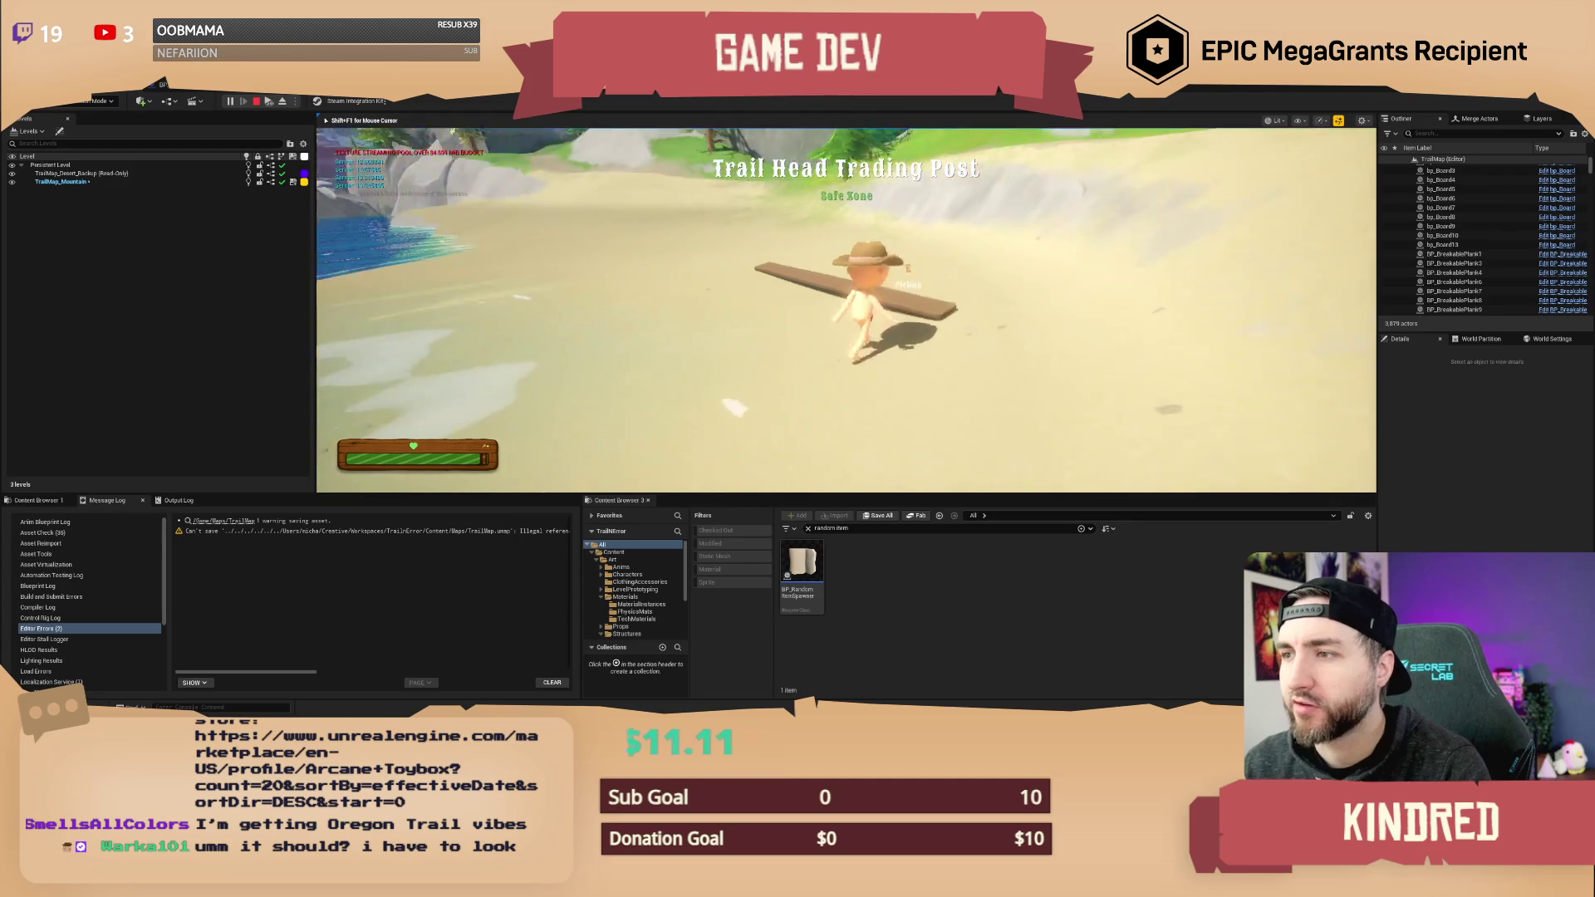
pyautogui.press('w')
pyautogui.press('Escape')
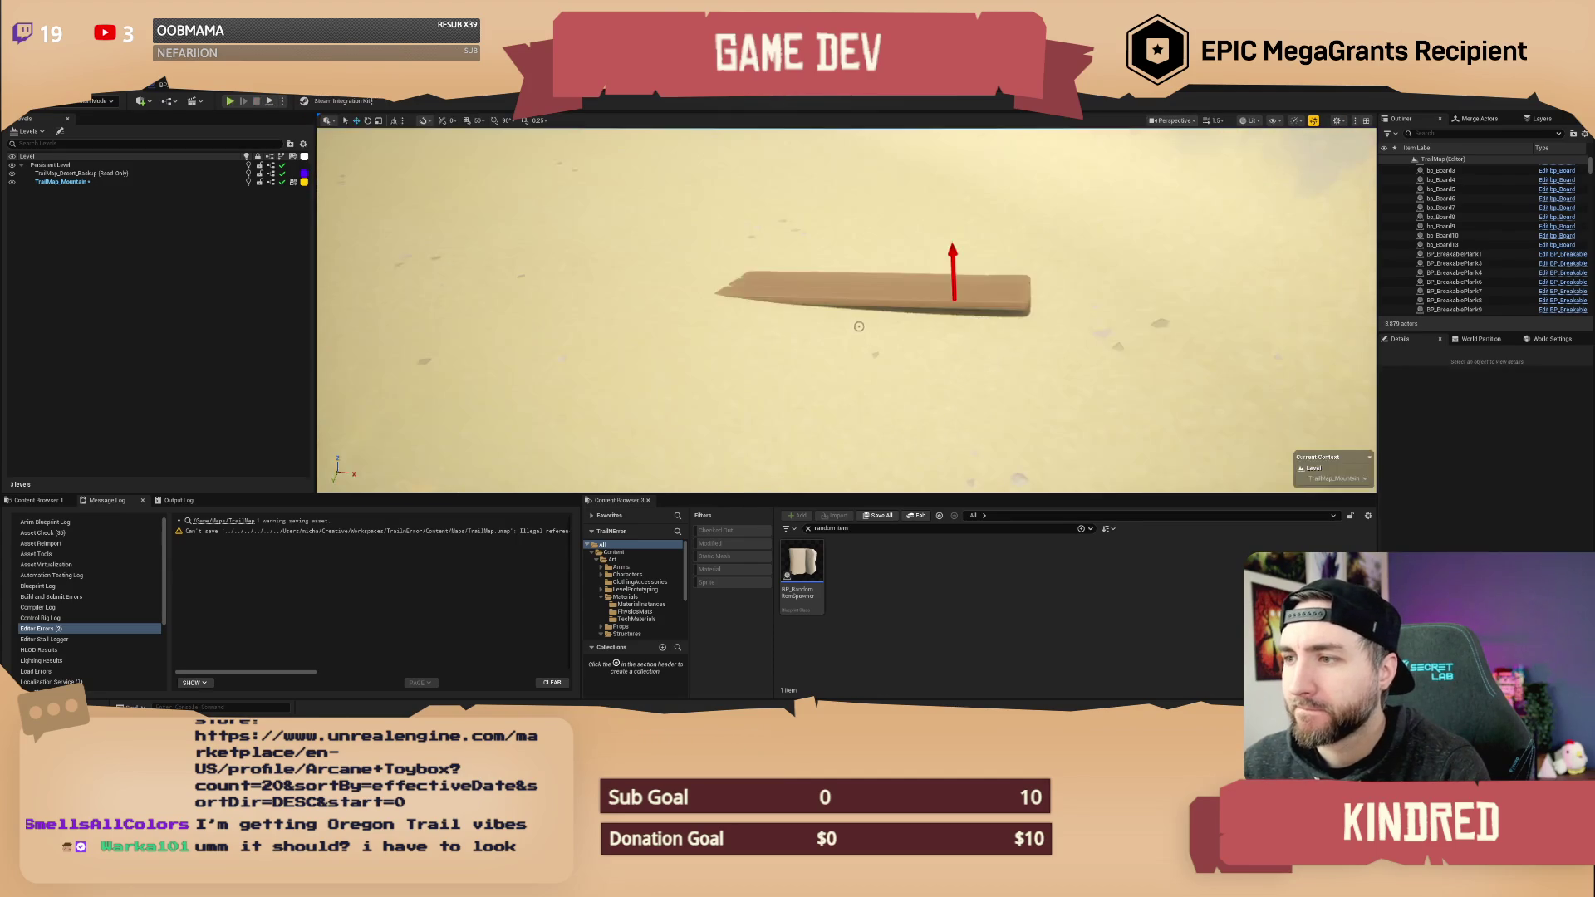
# - Snap the plank down onto the sand and rotate it about 5°, then fly to the raft
pyautogui.press('f')
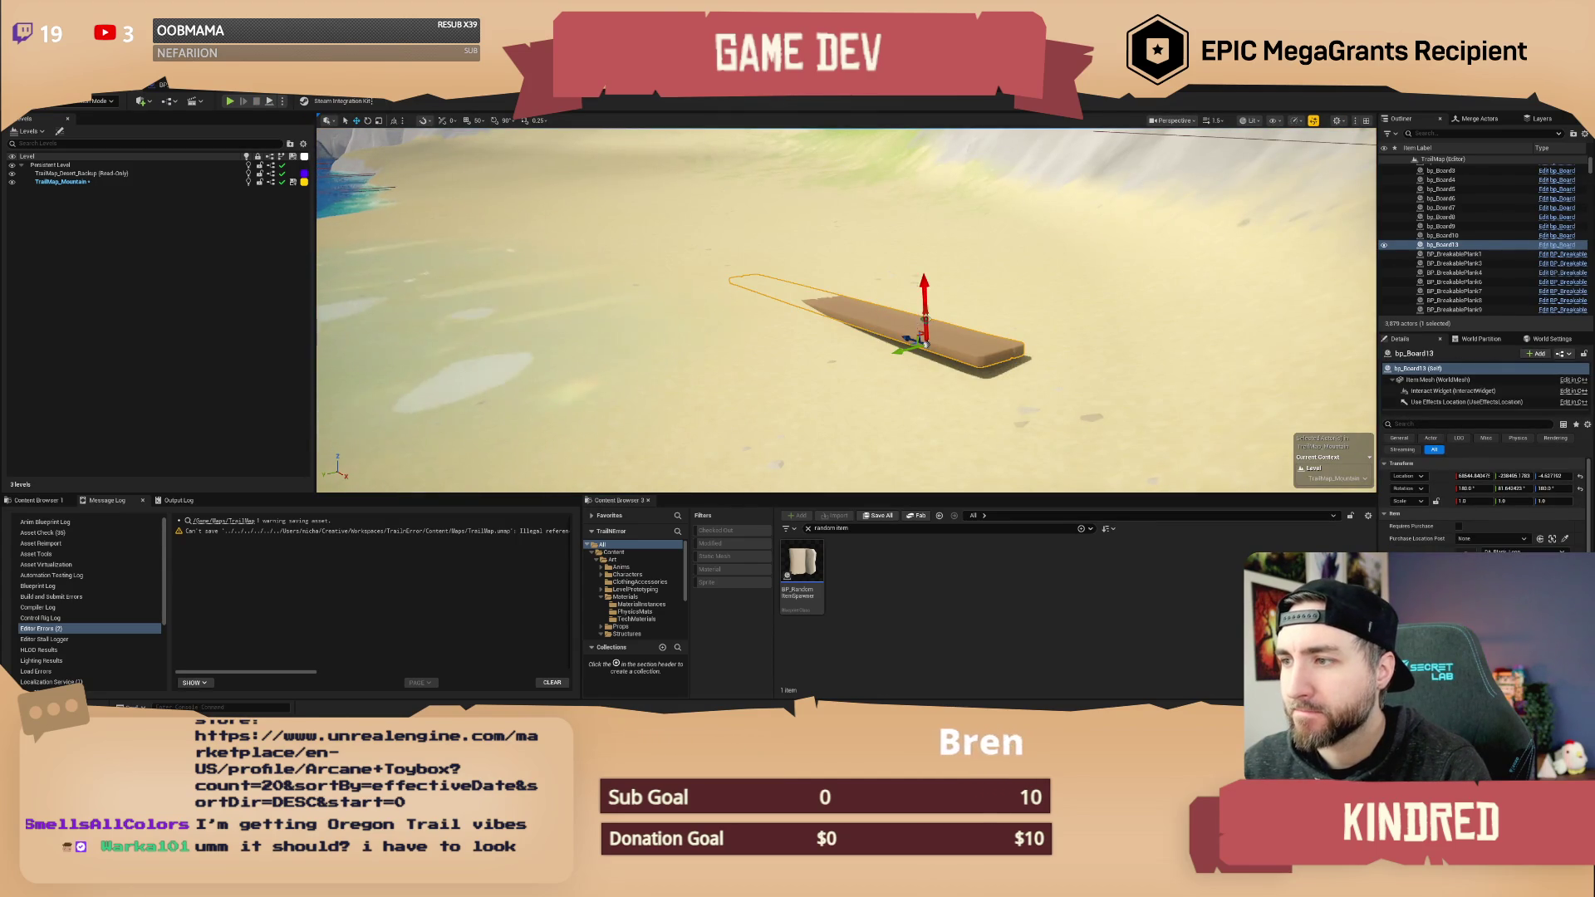
pyautogui.press('End')
pyautogui.press('e')
pyautogui.moveTo(930, 280); pyautogui.dragTo(938, 291)
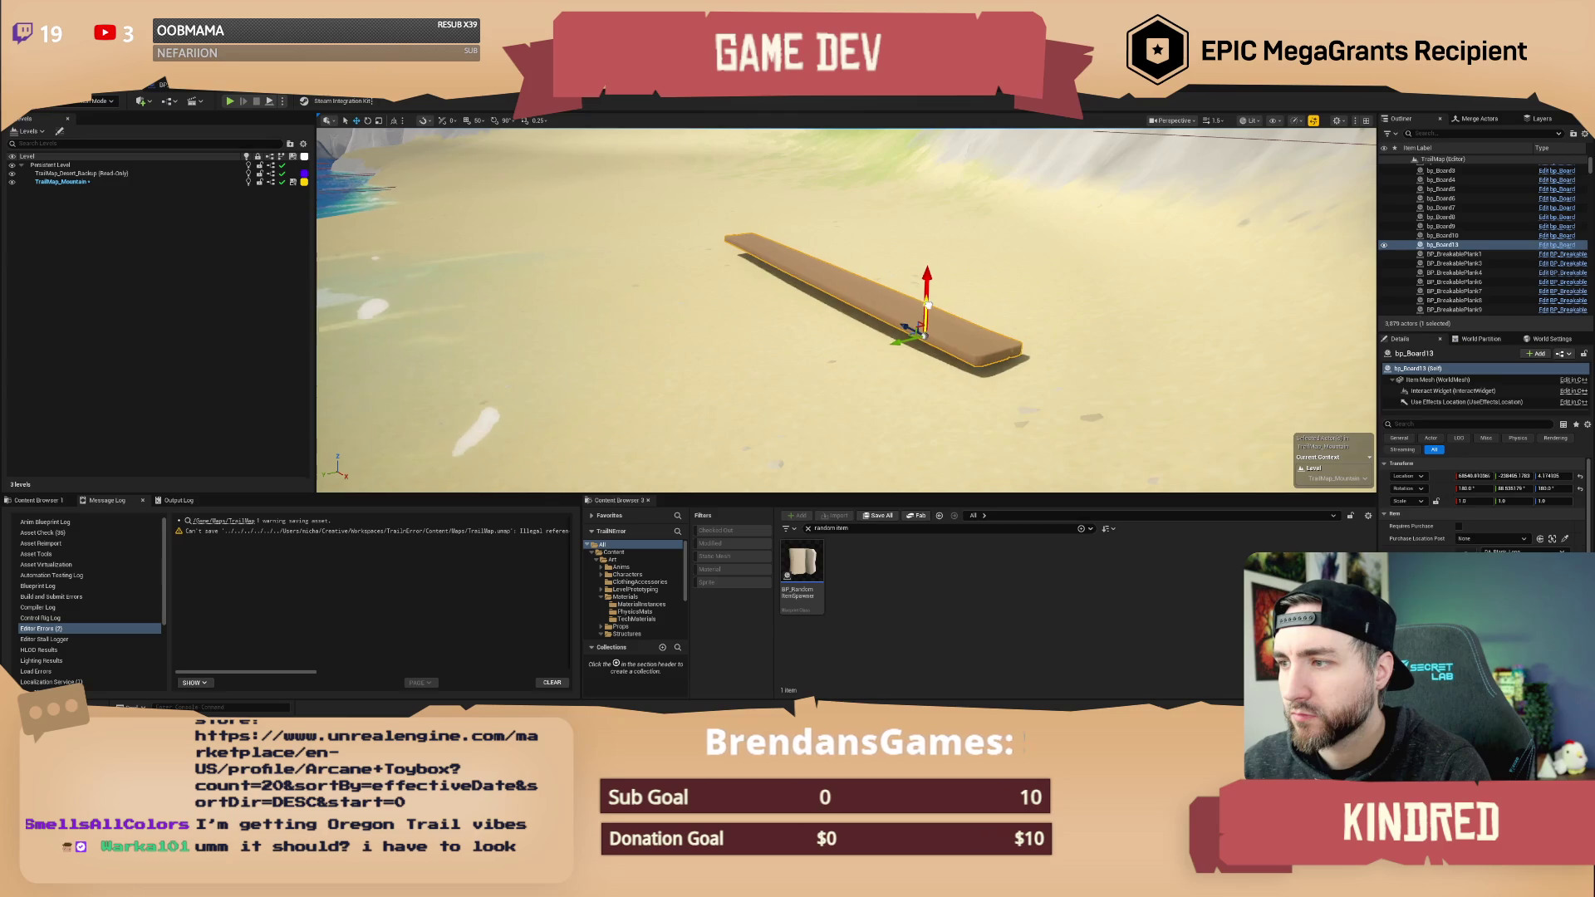
pyautogui.press('Escape')
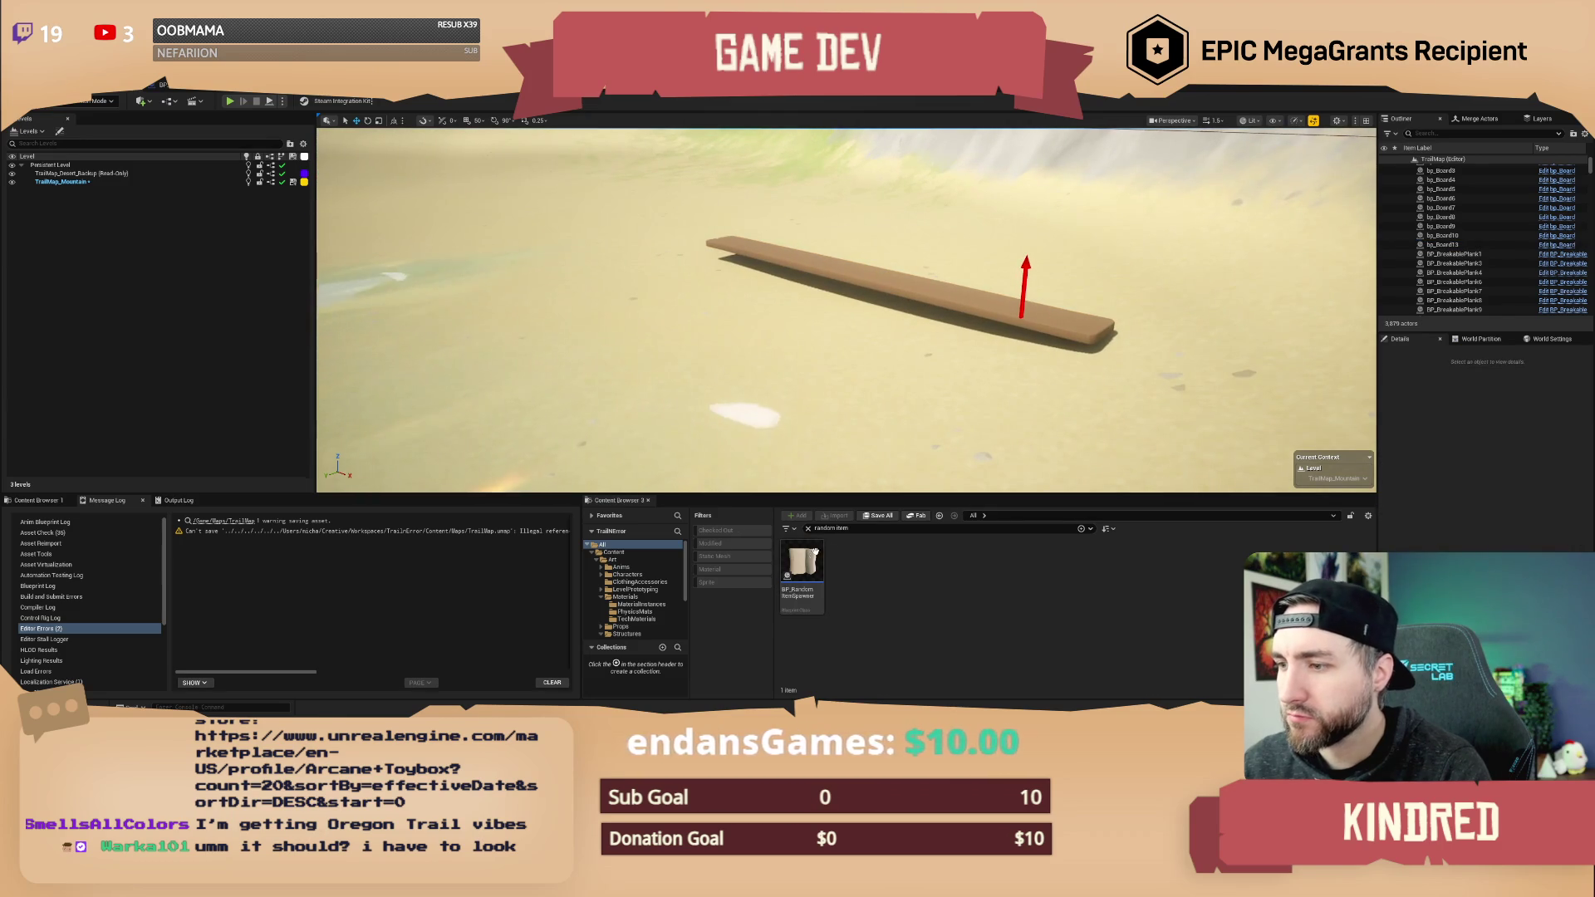
pyautogui.moveTo(847, 310)
pyautogui.mouseDown()
pyautogui.moveTo(707, 316)
pyautogui.moveTo(689, 349)
pyautogui.mouseUp()
# - Place two more random item spawners on the raft and select all three
pyautogui.click(802, 578)
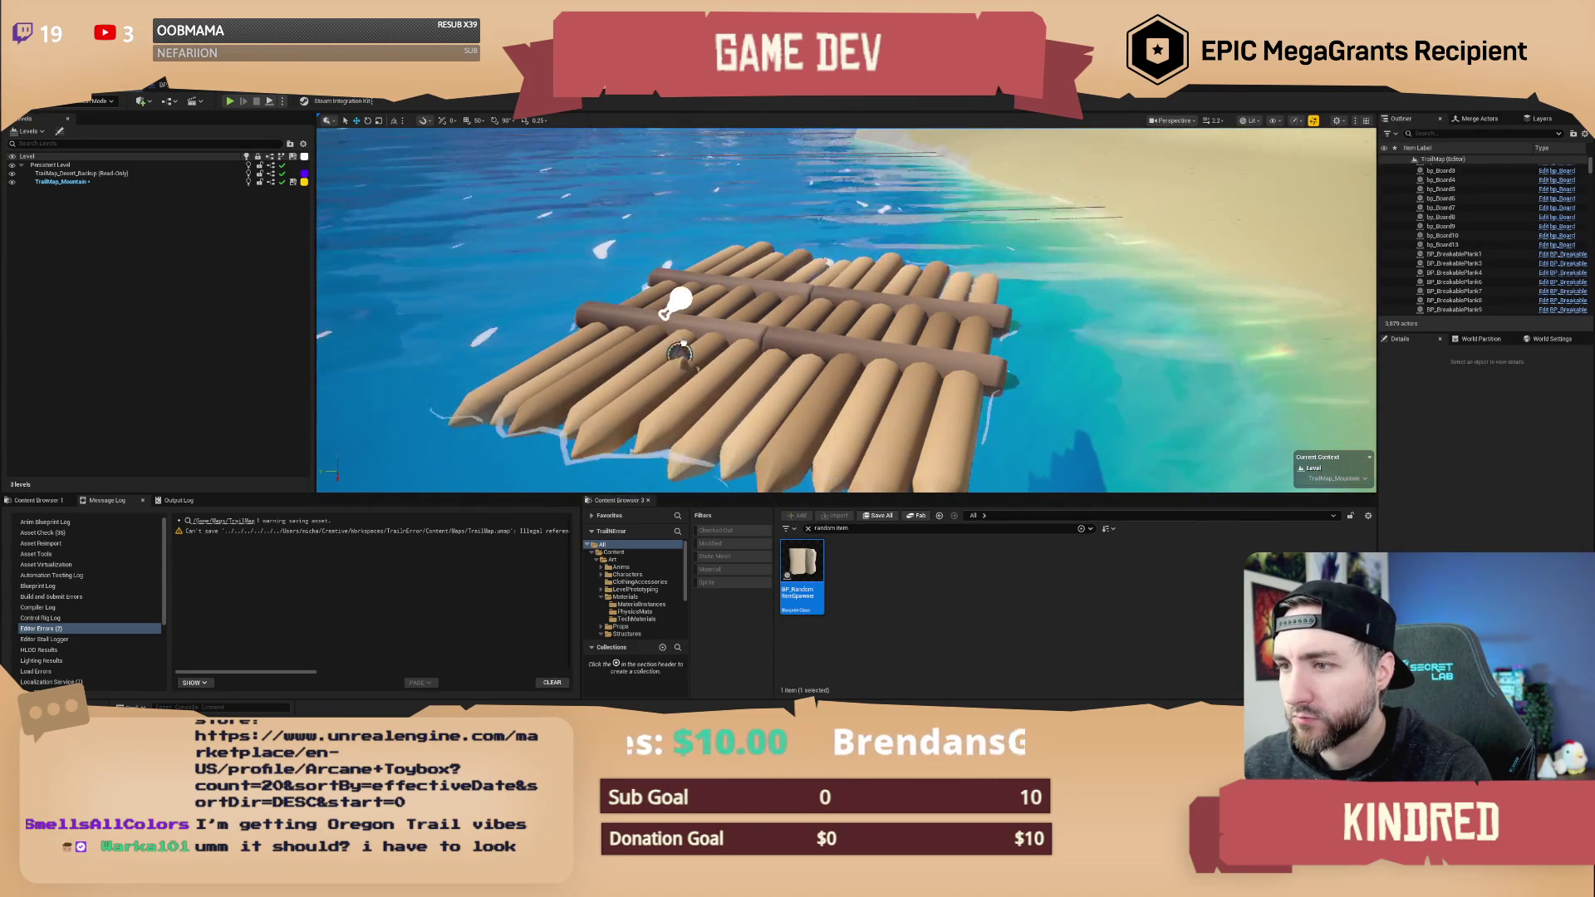
pyautogui.click(680, 352)
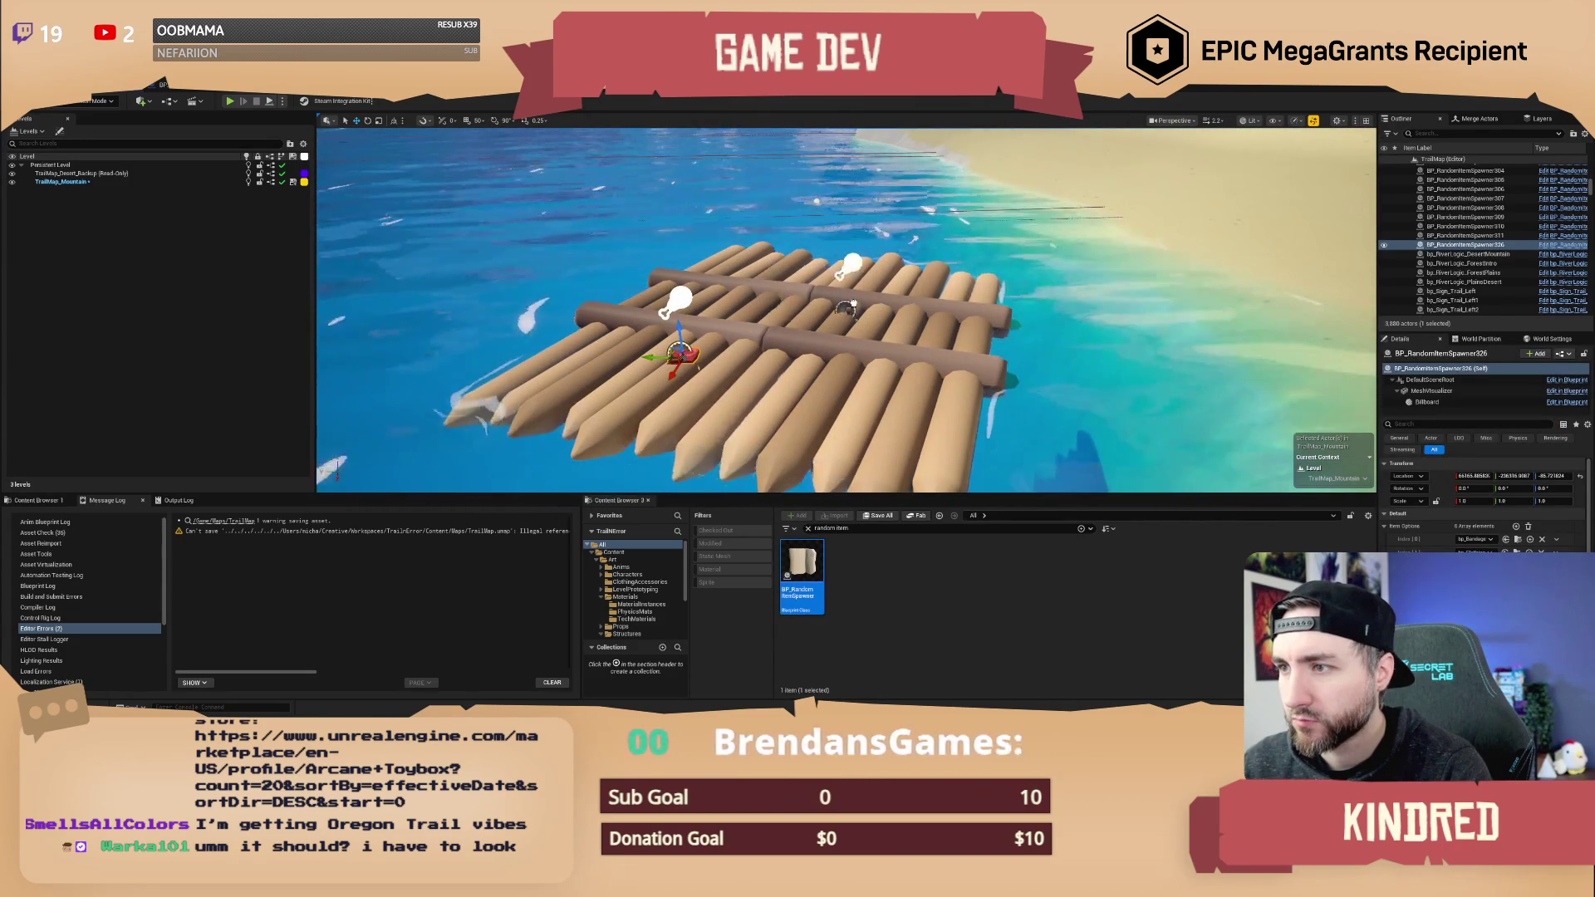
pyautogui.moveTo(846, 310); pyautogui.dragTo(847, 311)
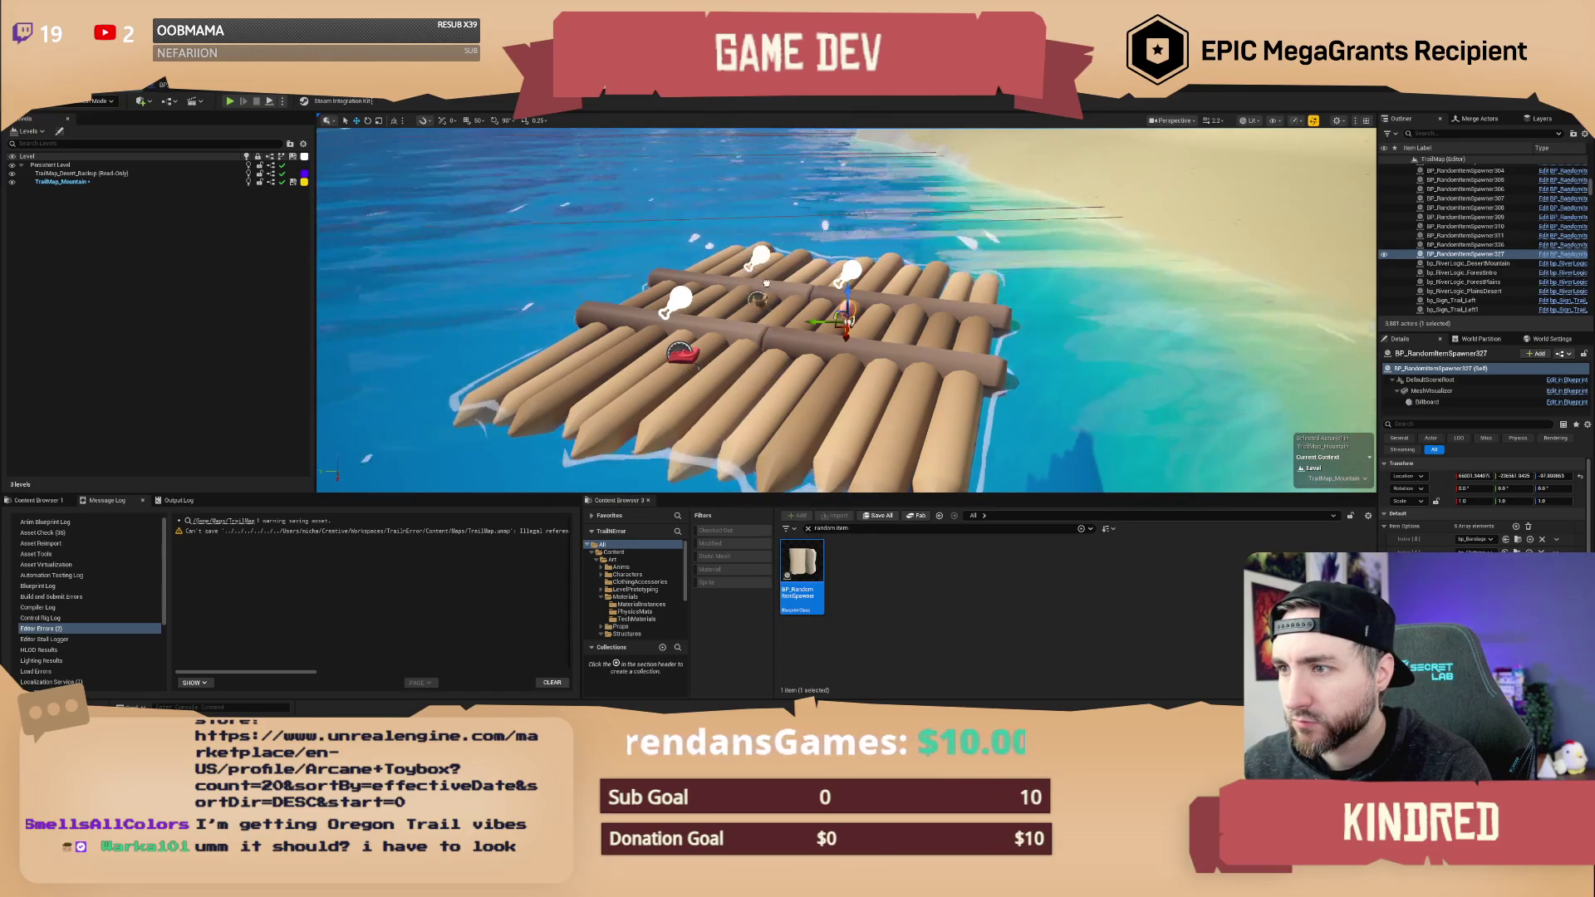
pyautogui.click(767, 291)
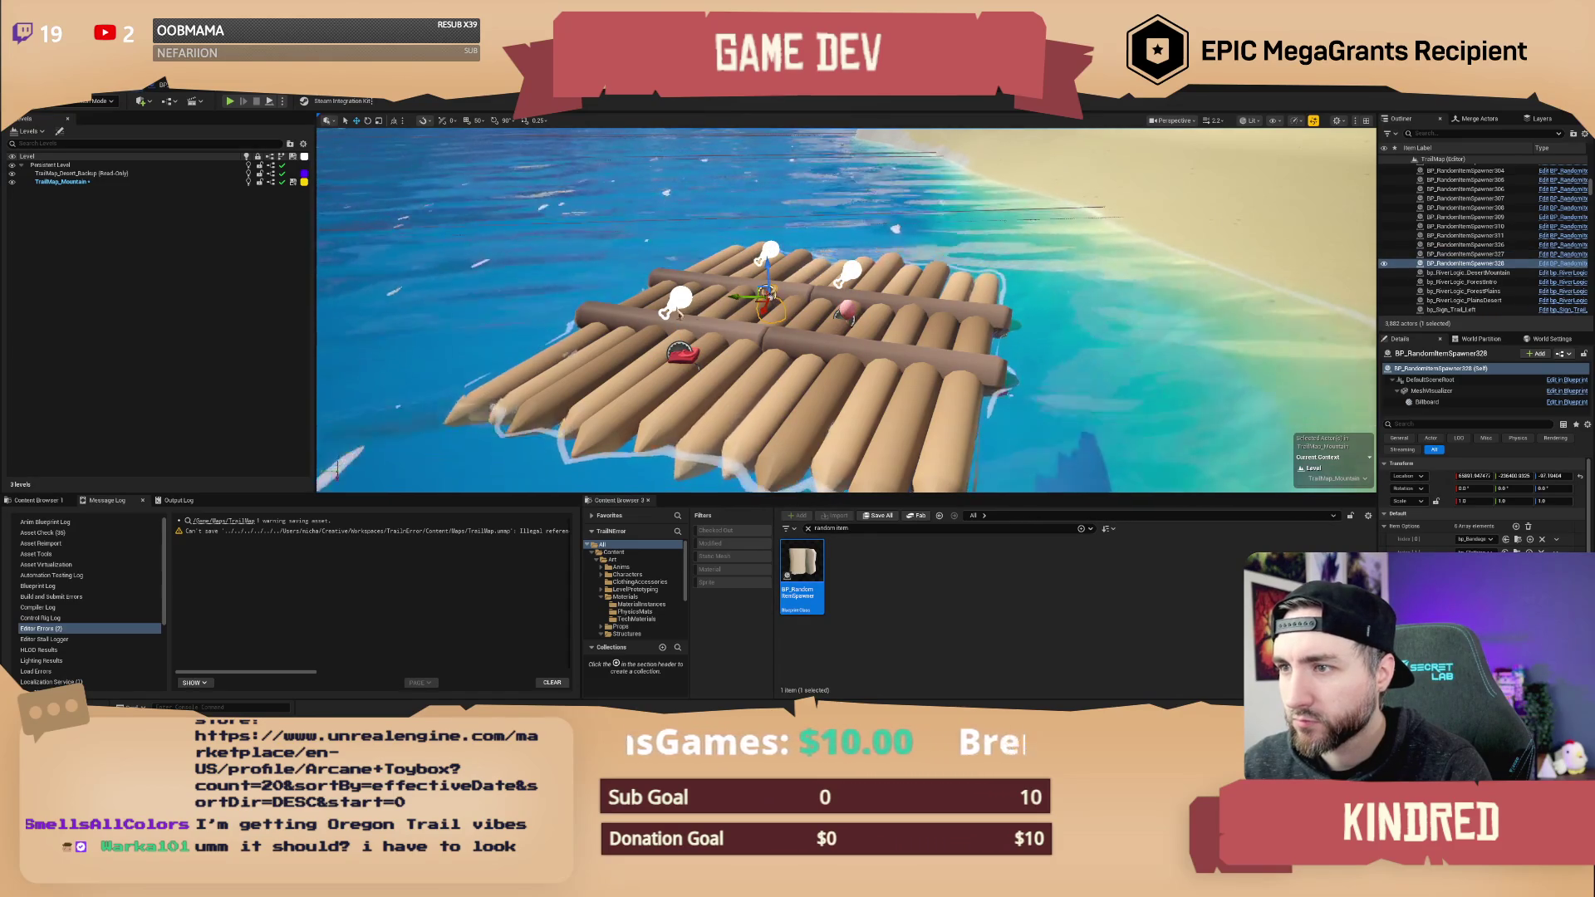
pyautogui.keyDown('ctrl'); pyautogui.click(680, 353); pyautogui.keyUp('ctrl')
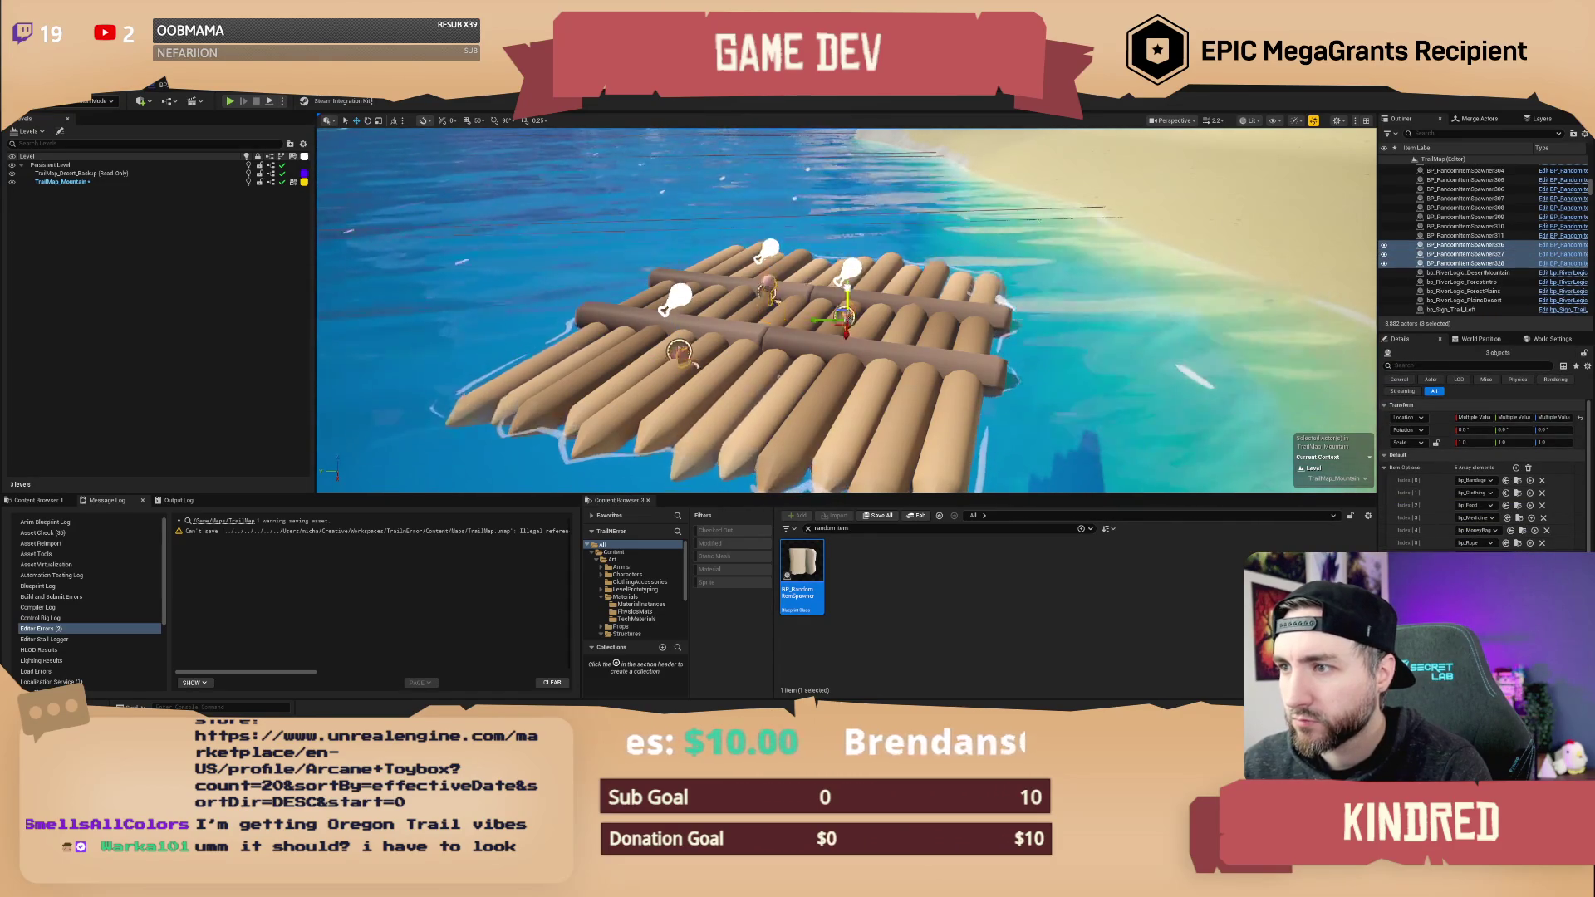
pyautogui.moveTo(843, 275)
pyautogui.mouseDown()
pyautogui.moveTo(864, 274)
pyautogui.moveTo(864, 240)
pyautogui.moveTo(748, 282)
pyautogui.mouseUp()
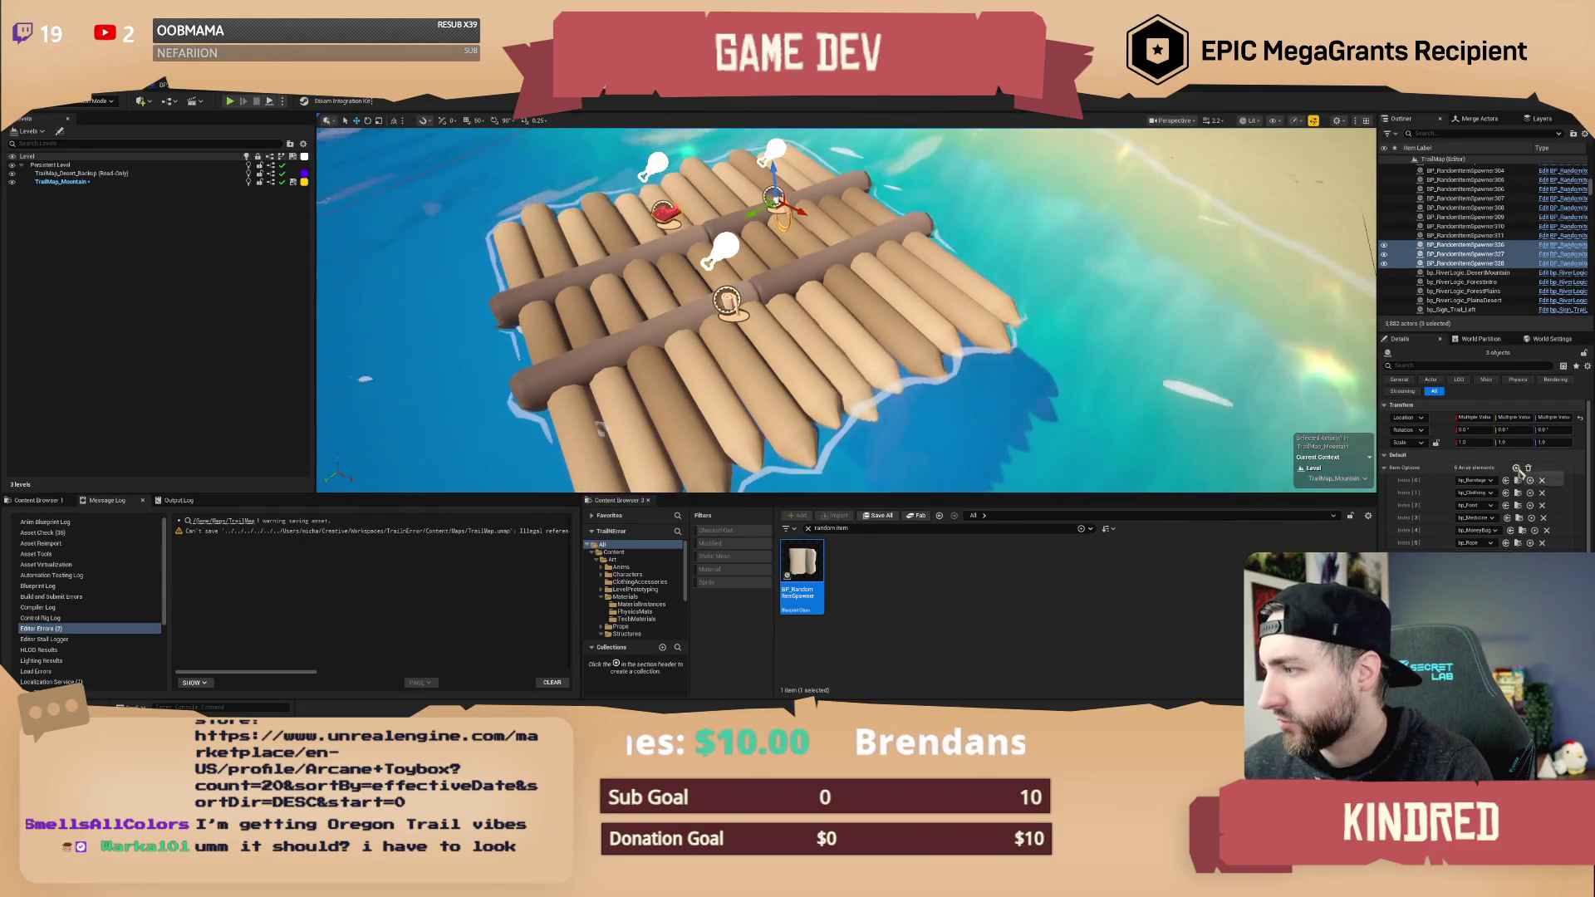
# - Add an Item Options entry set to bp_Bandage for the selected spawners
pyautogui.click(1517, 468)
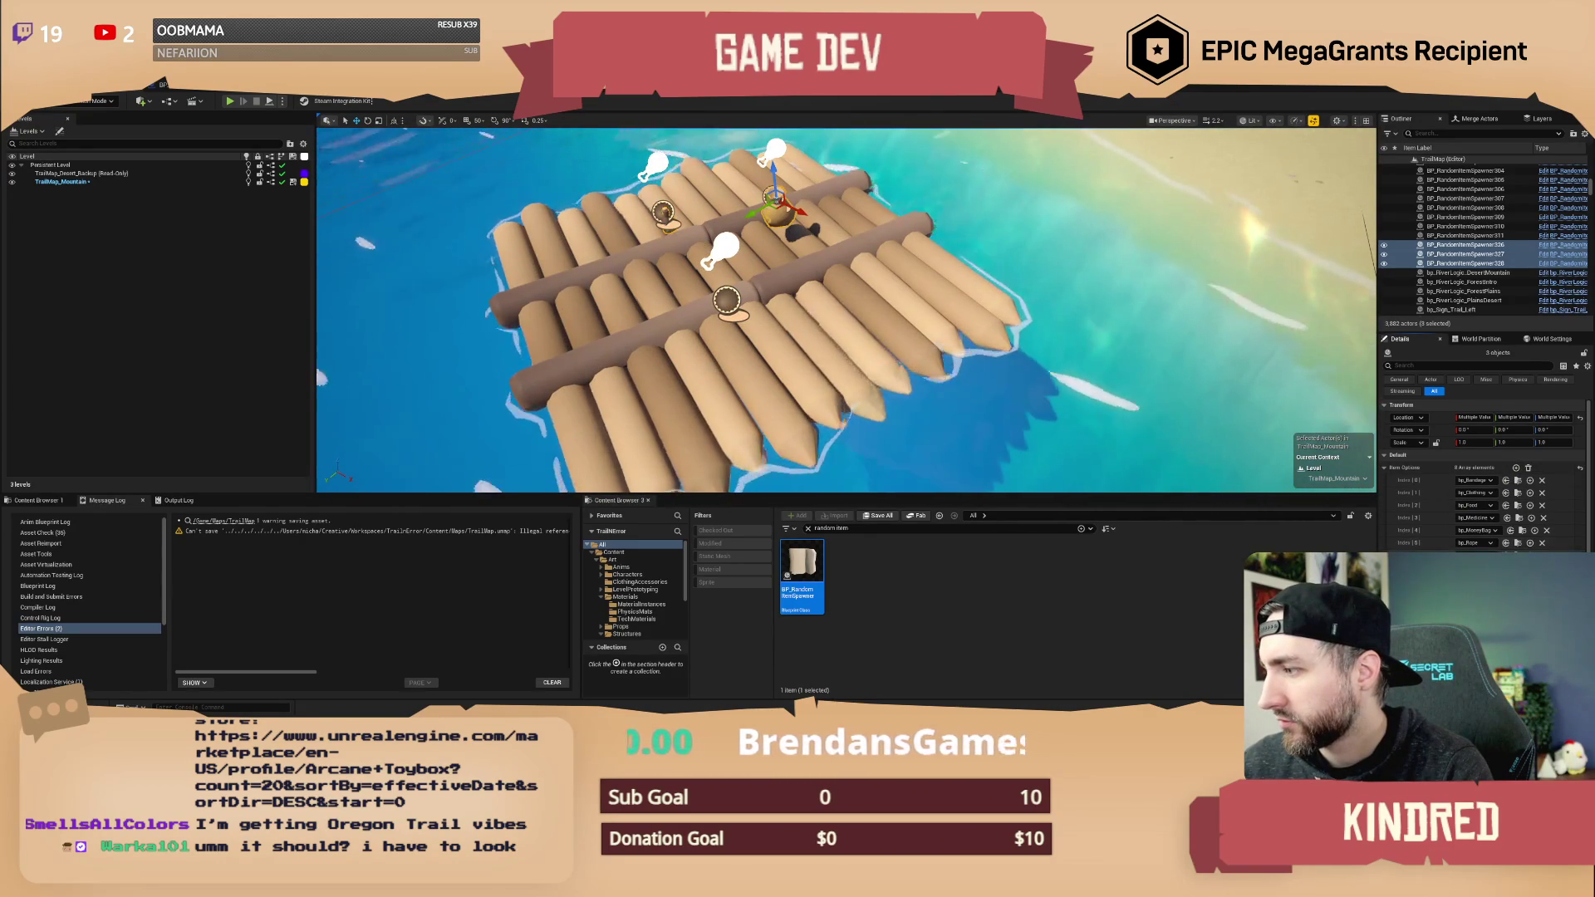
pyautogui.click(1489, 553)
pyautogui.click(1504, 387)
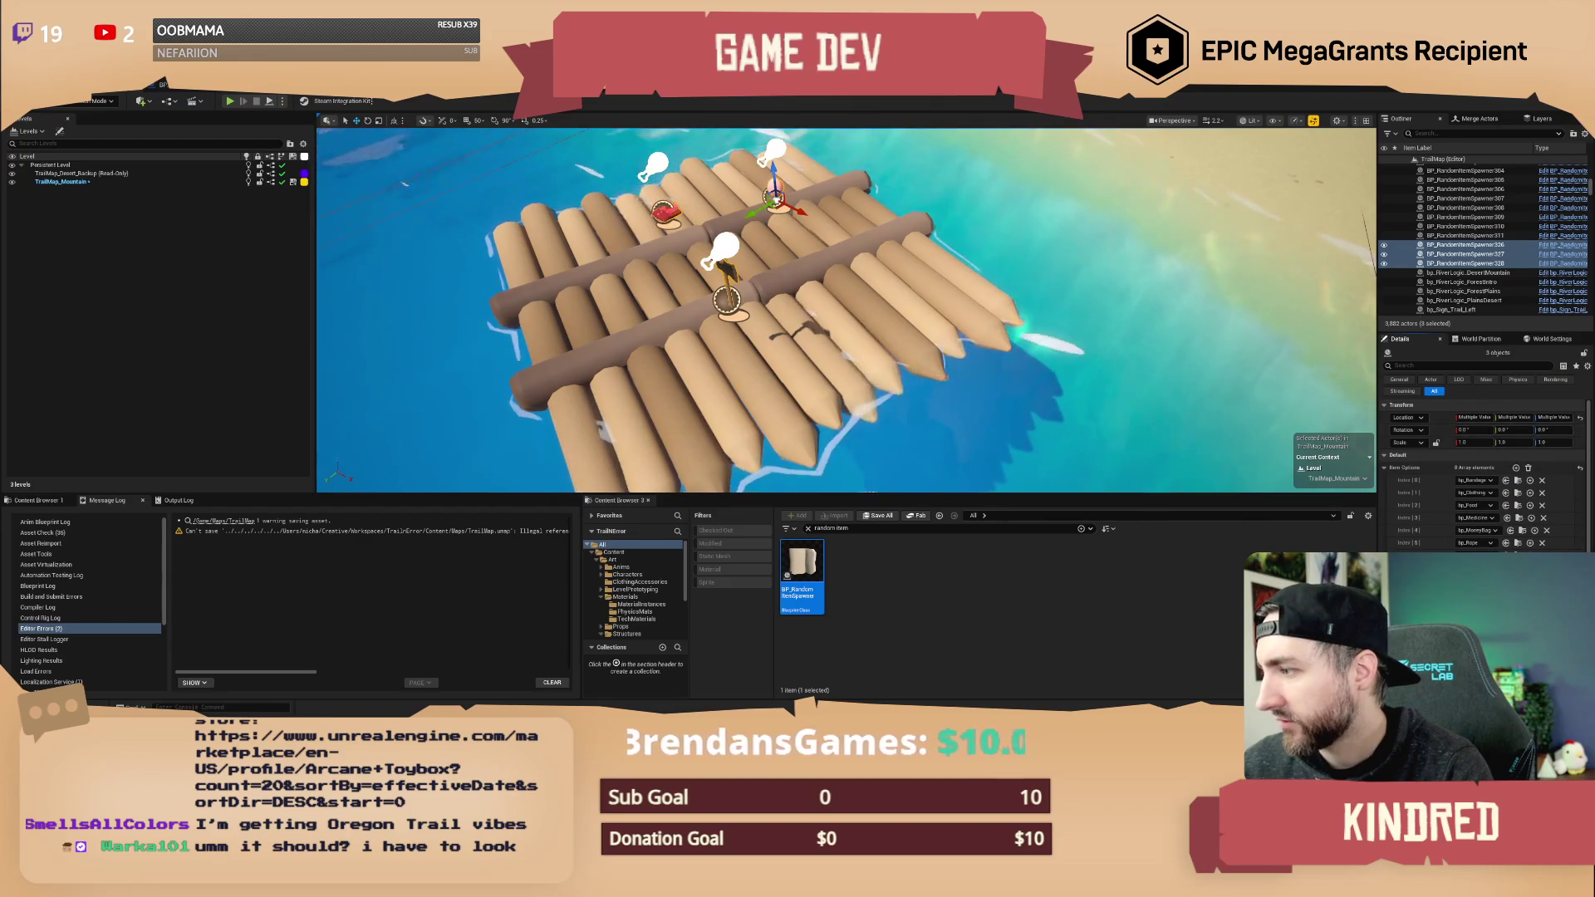
pyautogui.click(1491, 553)
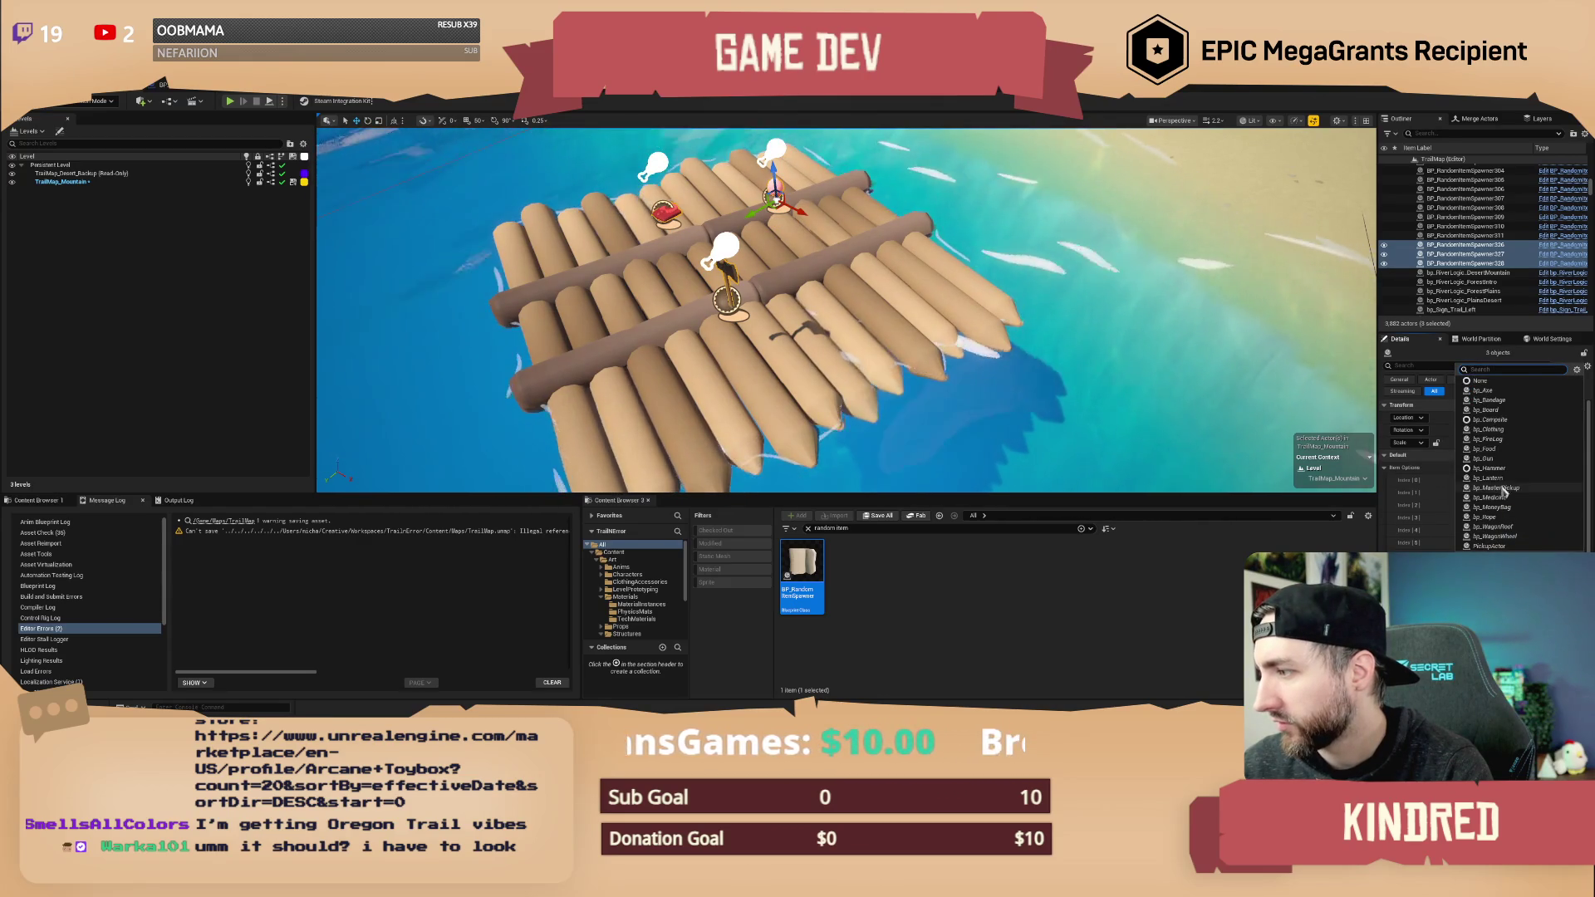
# - Finish picking the item class, deselect the spawners, and fly back to the beach plank
pyautogui.click(1511, 537)
pyautogui.press('Escape')
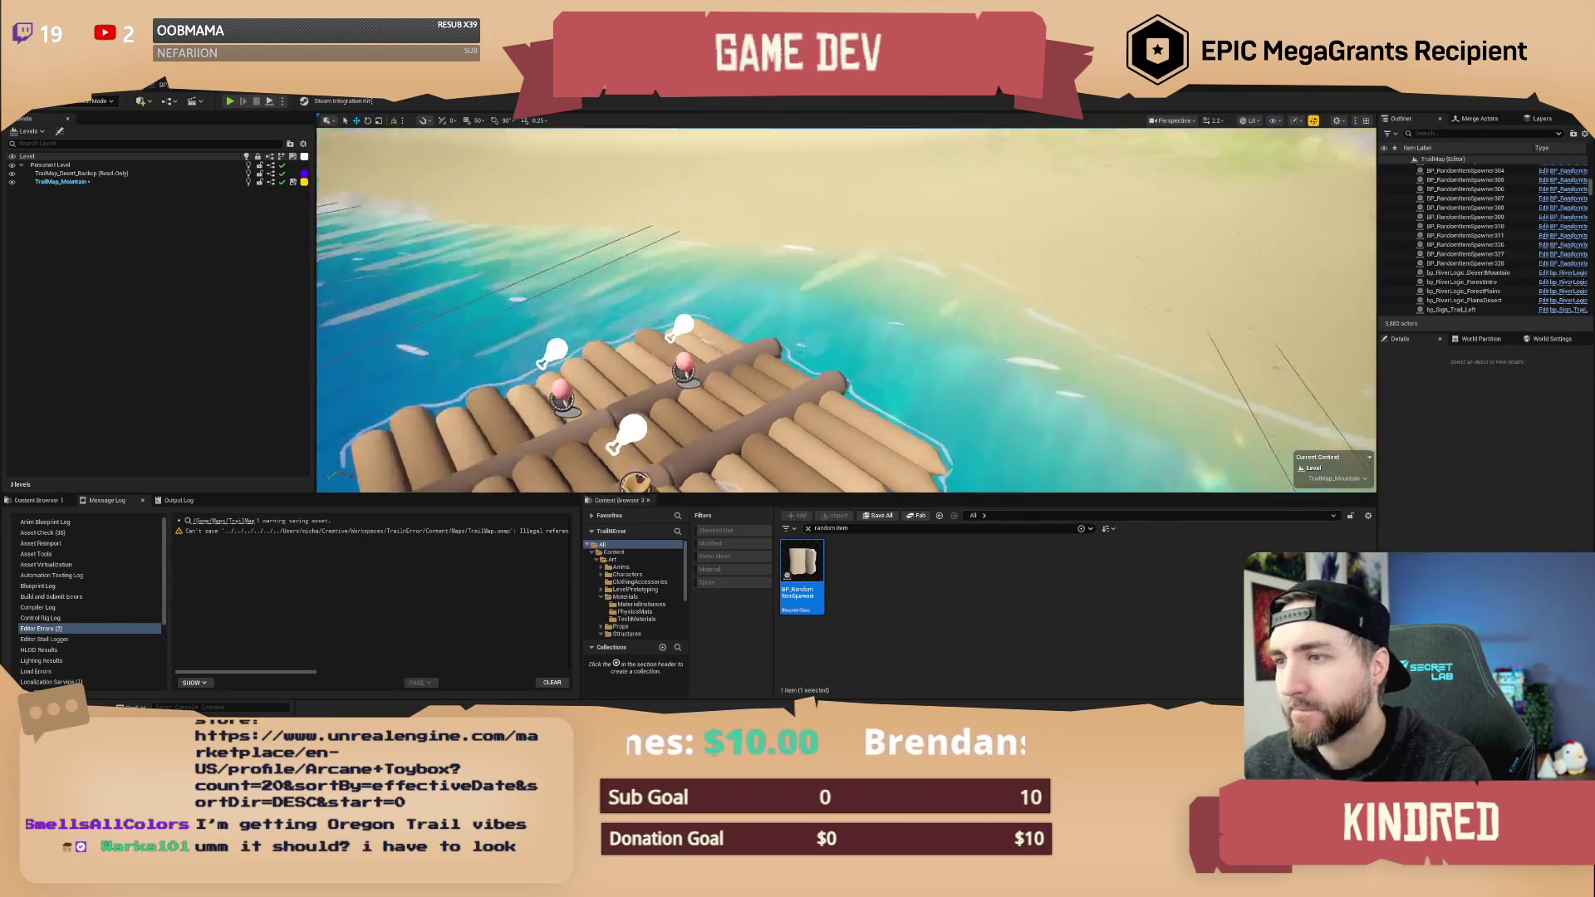
pyautogui.press('w')
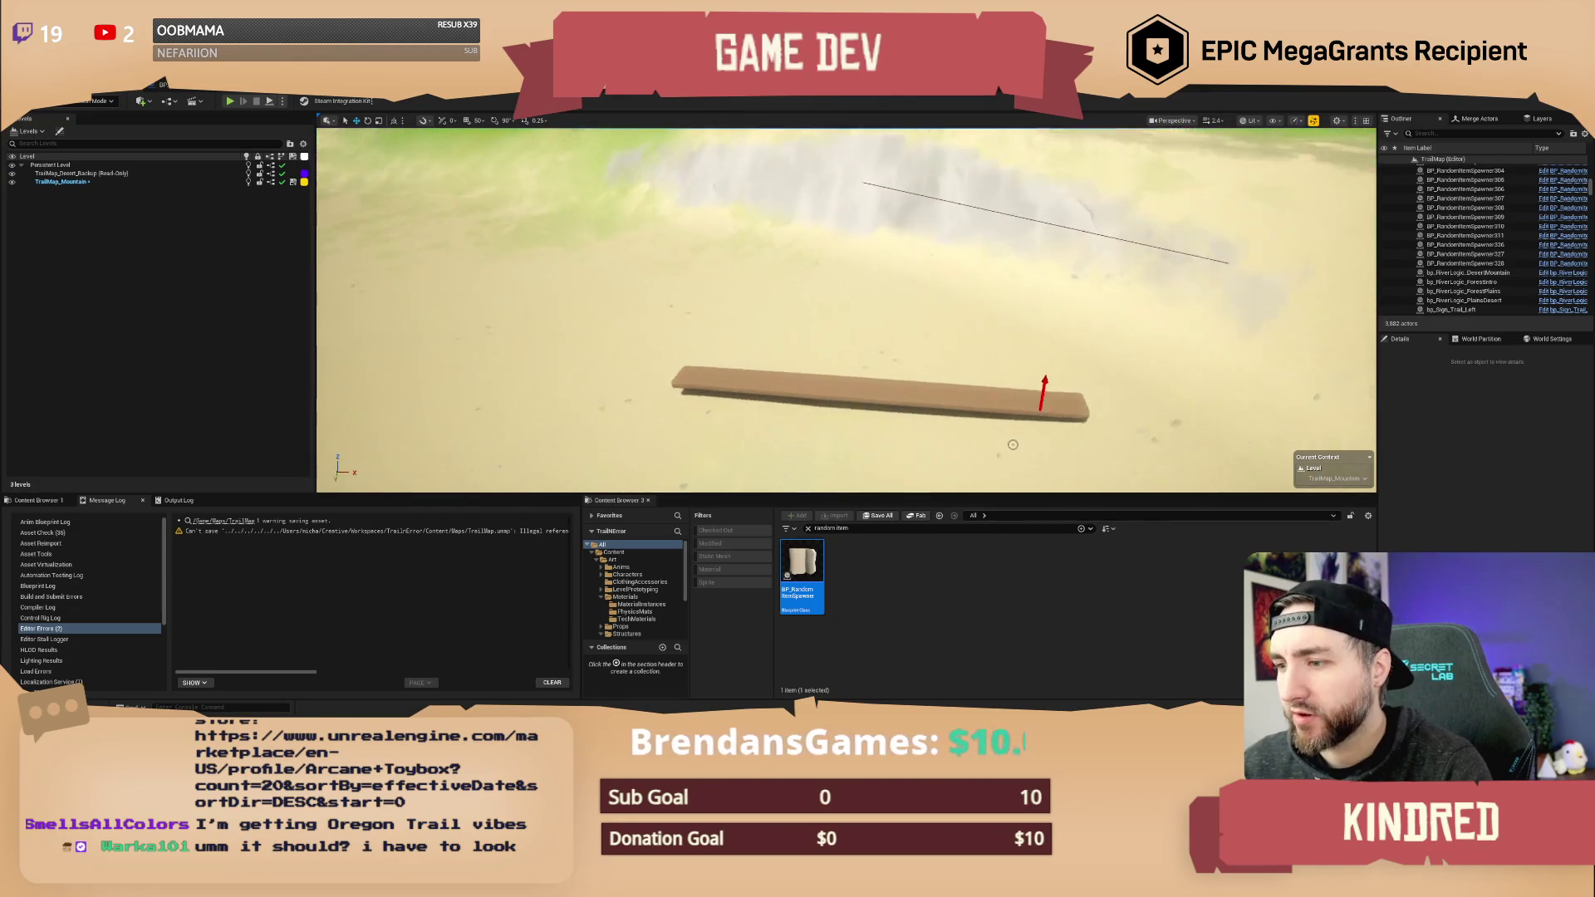
# - Search the Content Browser for the crate and show SM_Crate in its folder
pyautogui.hotkey('ctrl', 'a')
pyautogui.write('r')
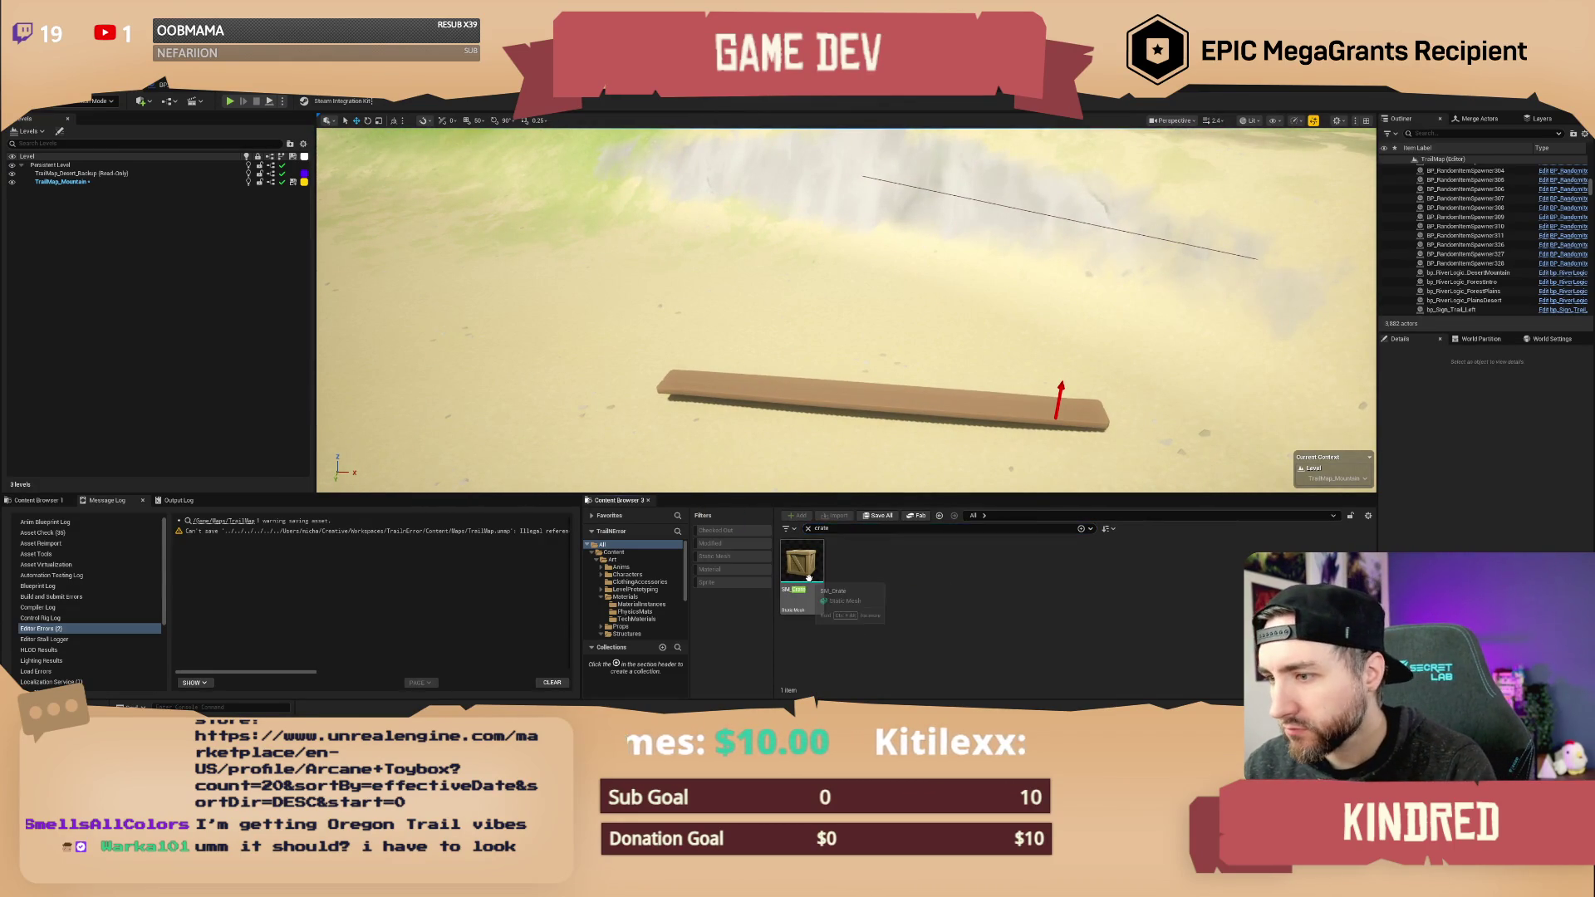
pyautogui.rightClick(803, 578)
pyautogui.moveTo(847, 550)
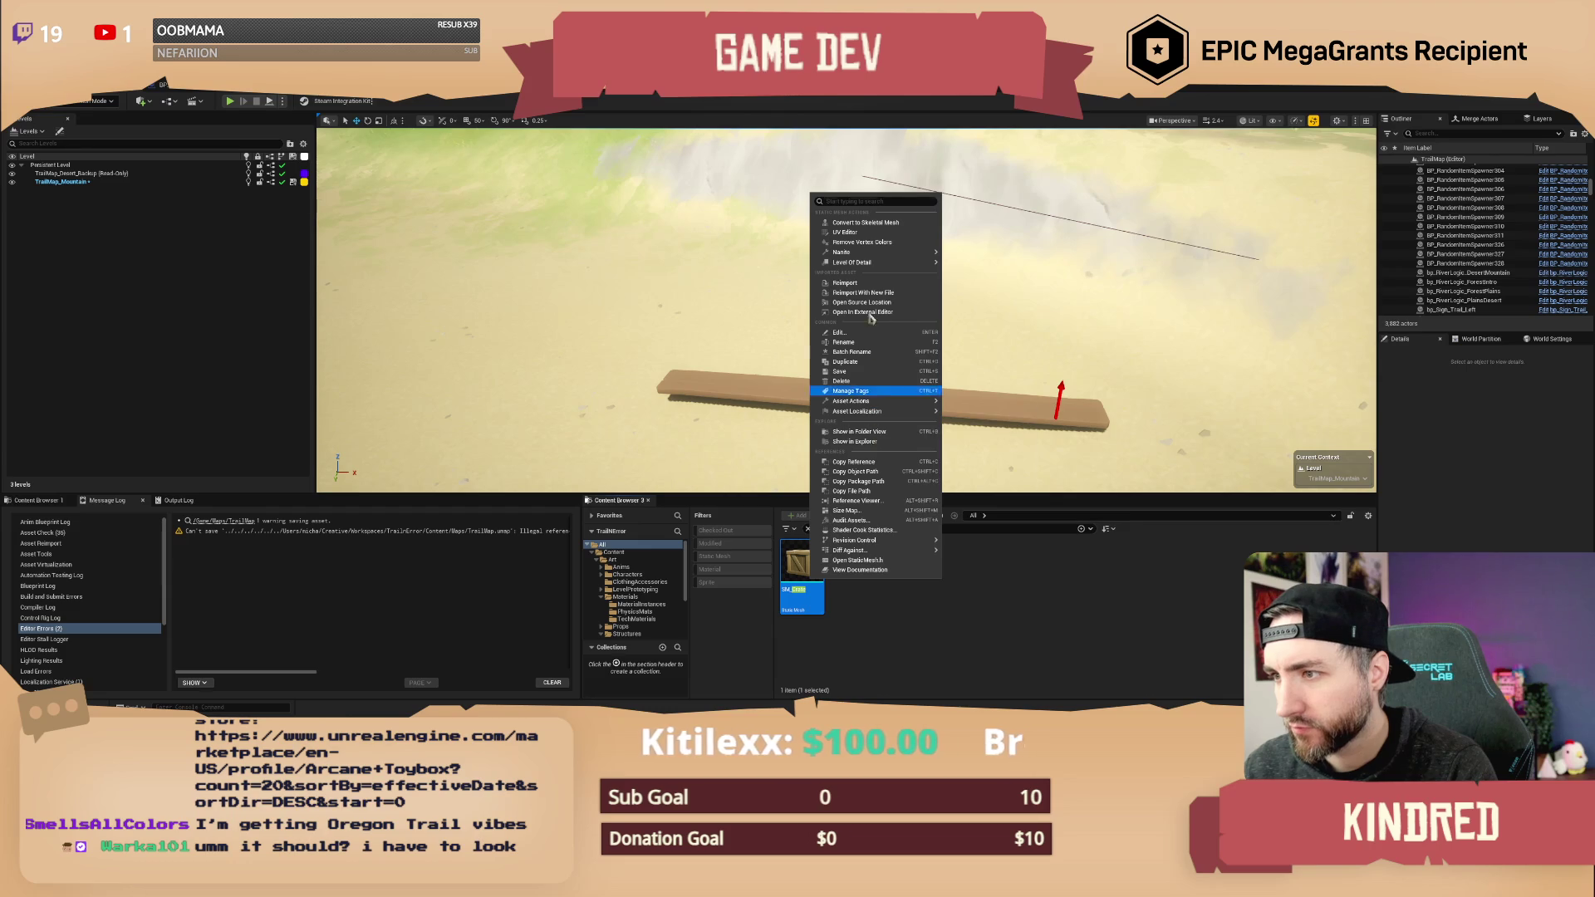
pyautogui.click(859, 431)
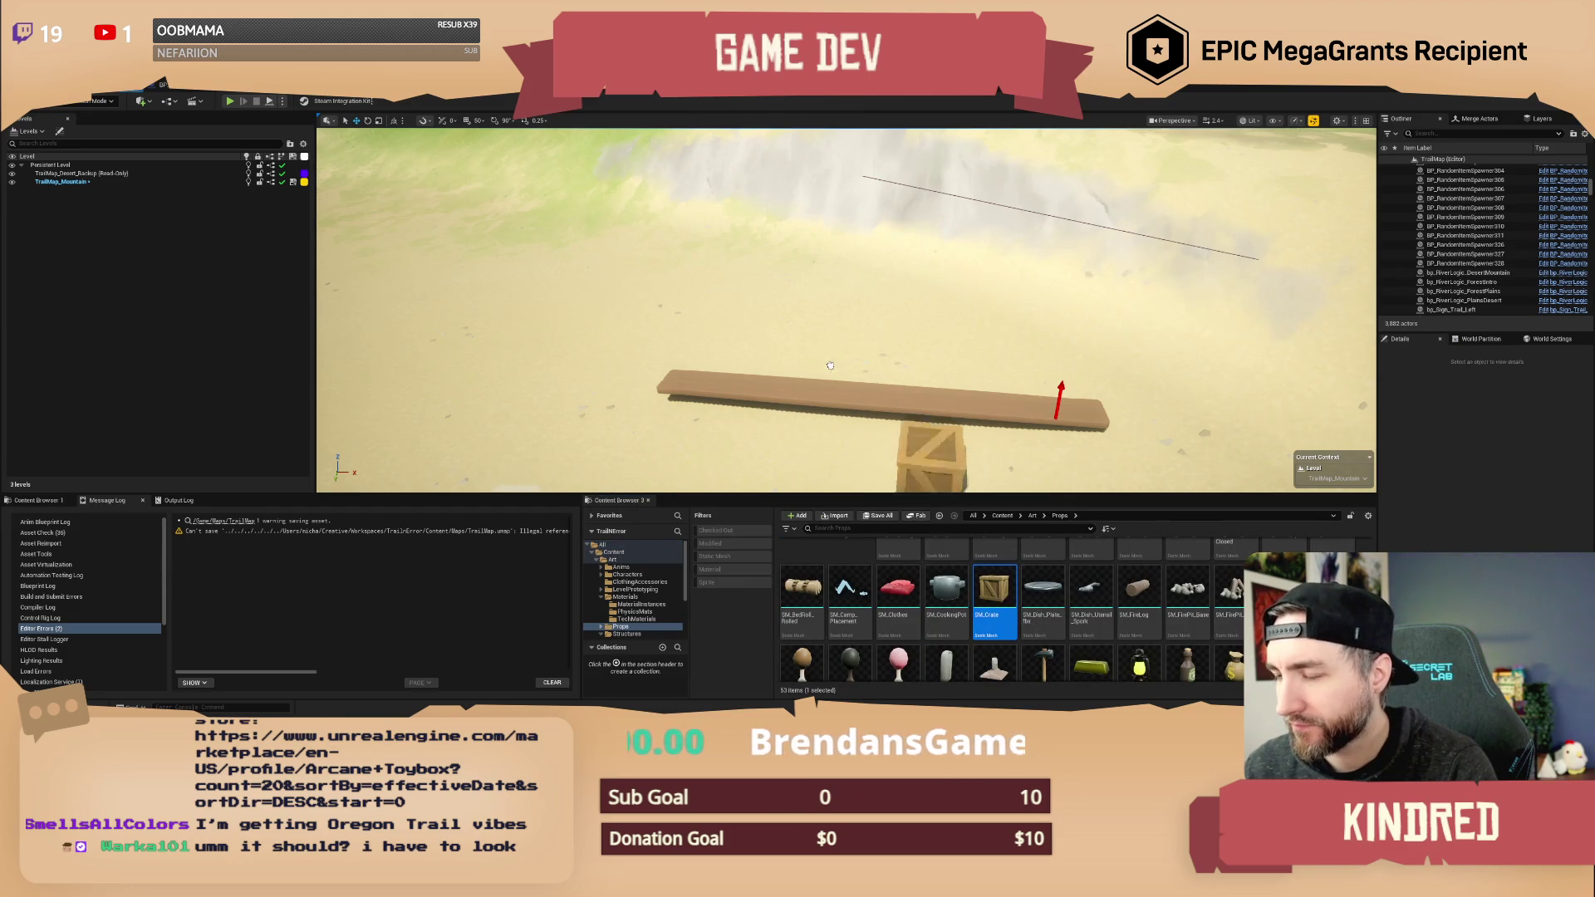
# - Place a tilted crate beside the plank and a rotated duplicate next to it
pyautogui.click(779, 337)
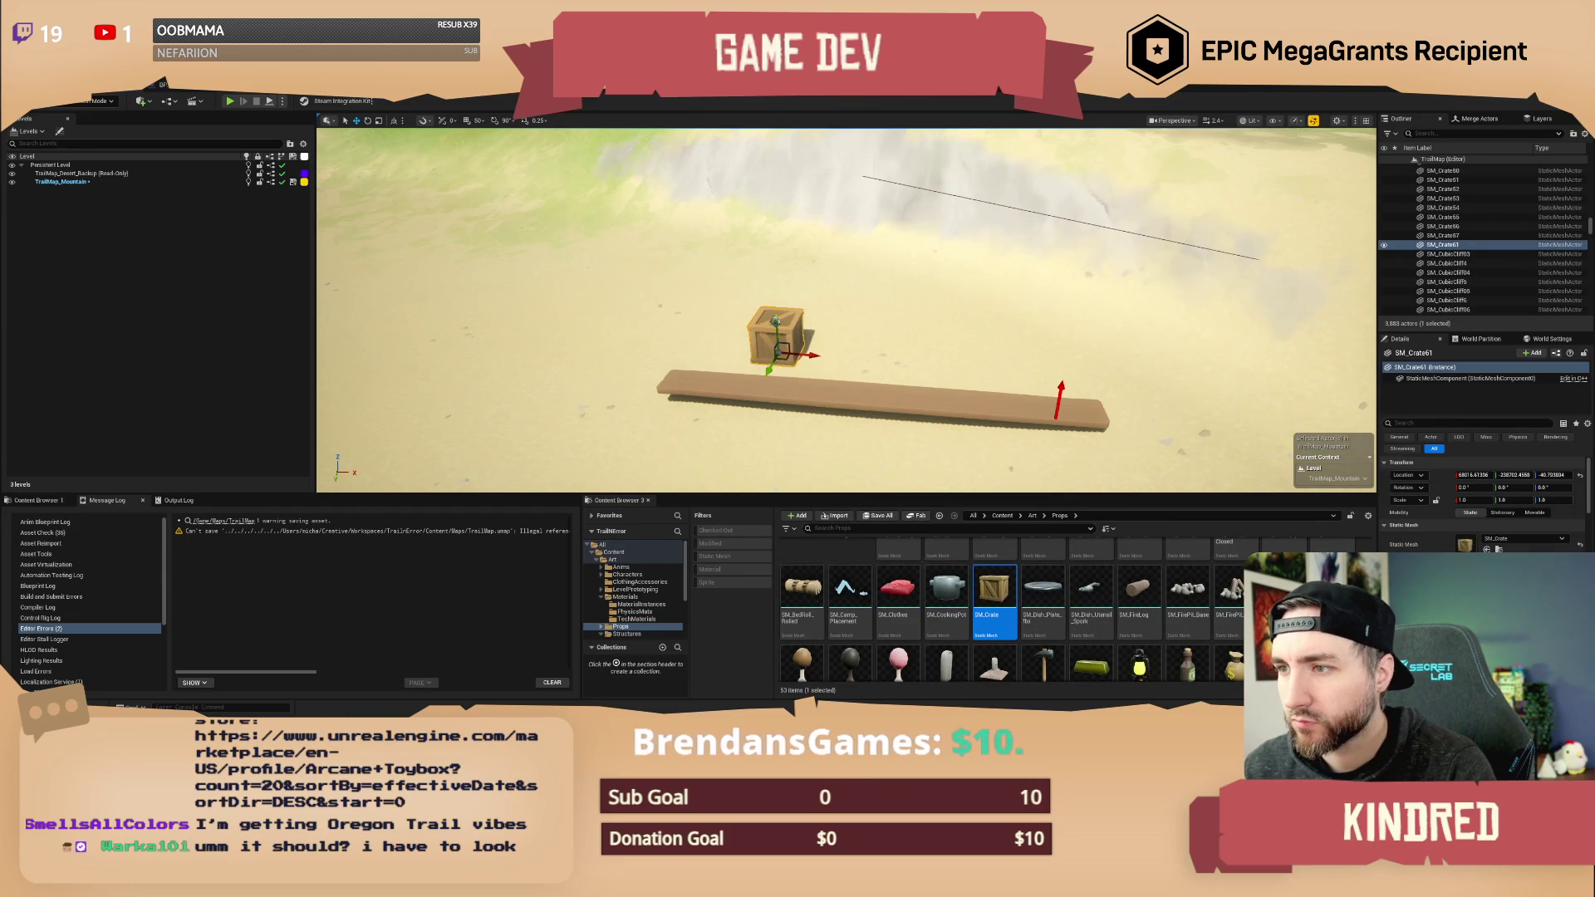
pyautogui.moveTo(832, 363); pyautogui.dragTo(763, 353)
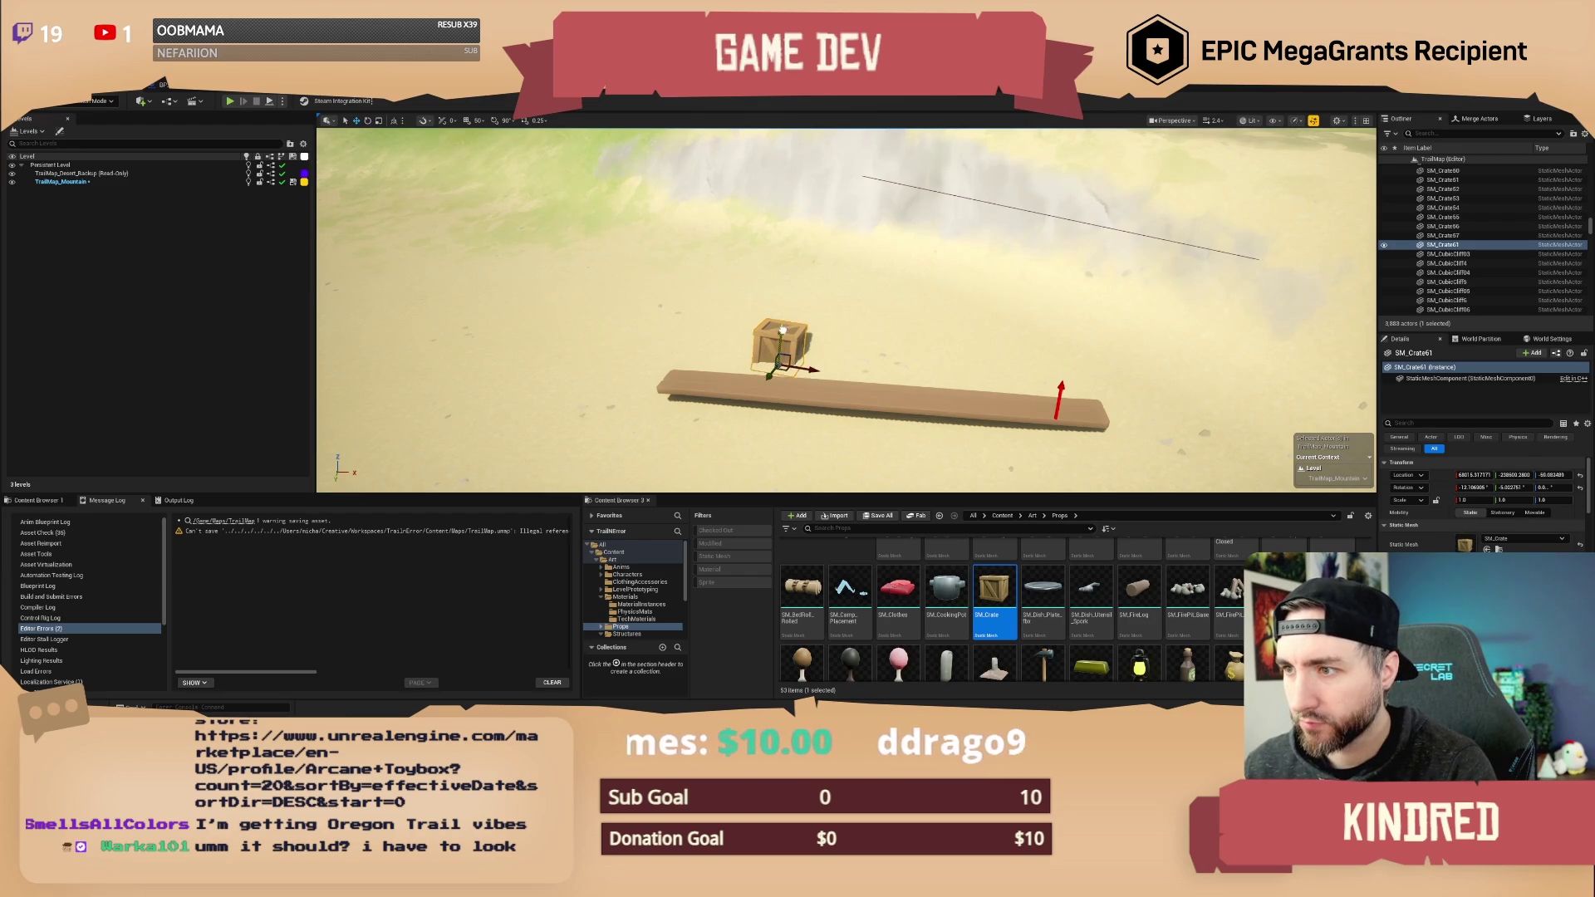
pyautogui.moveTo(782, 369)
pyautogui.mouseDown()
pyautogui.moveTo(815, 329)
pyautogui.moveTo(868, 347)
pyautogui.mouseUp()
pyautogui.press('e')
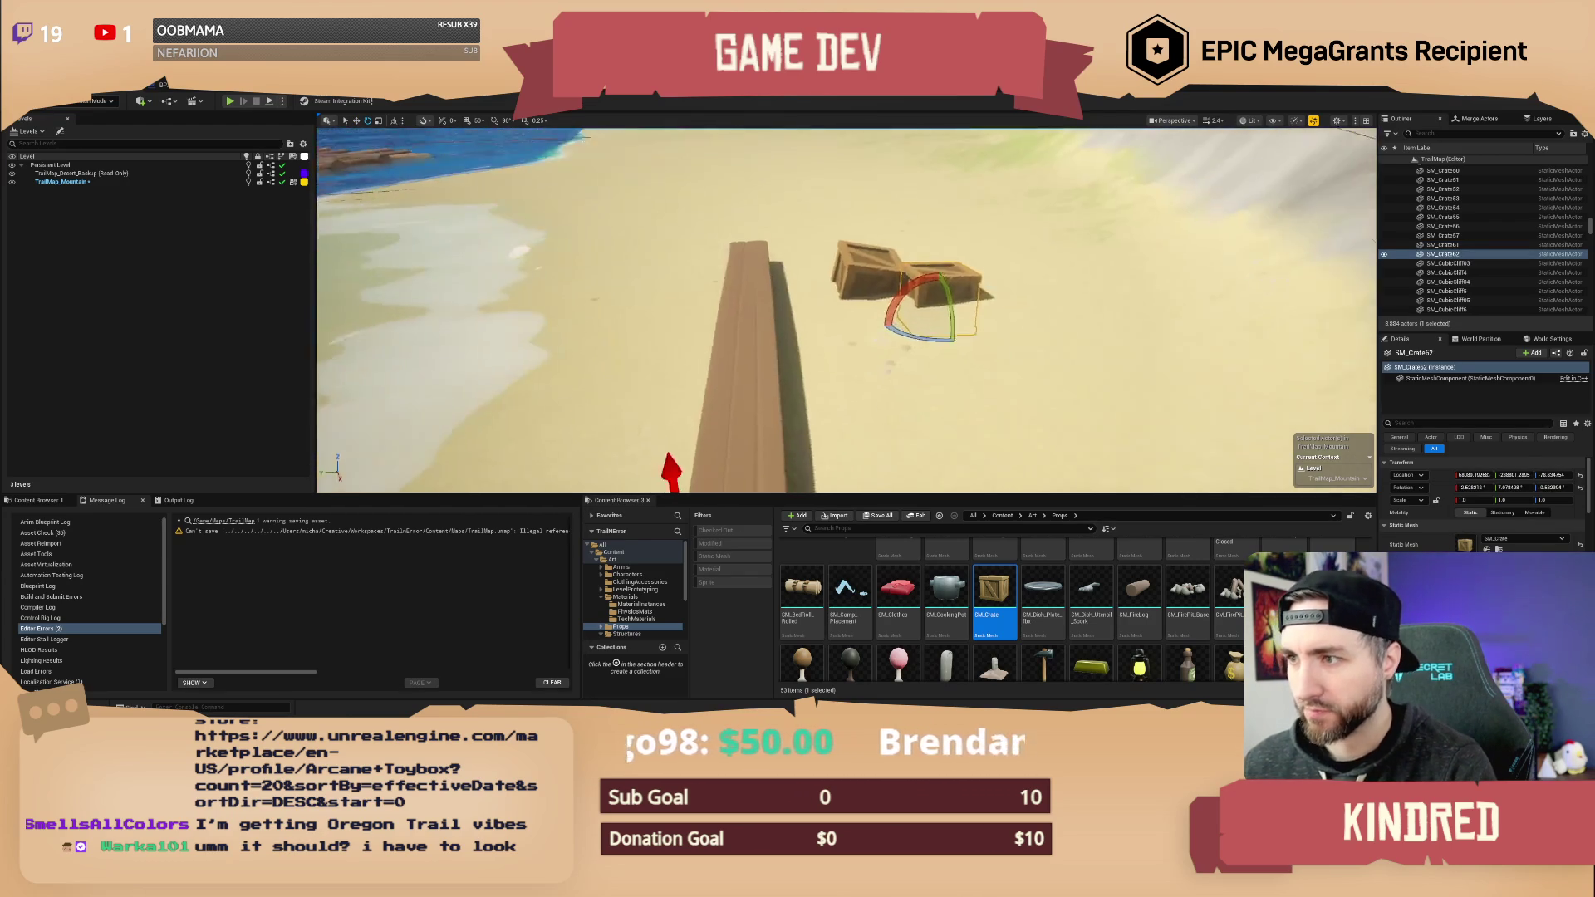
pyautogui.press('w')
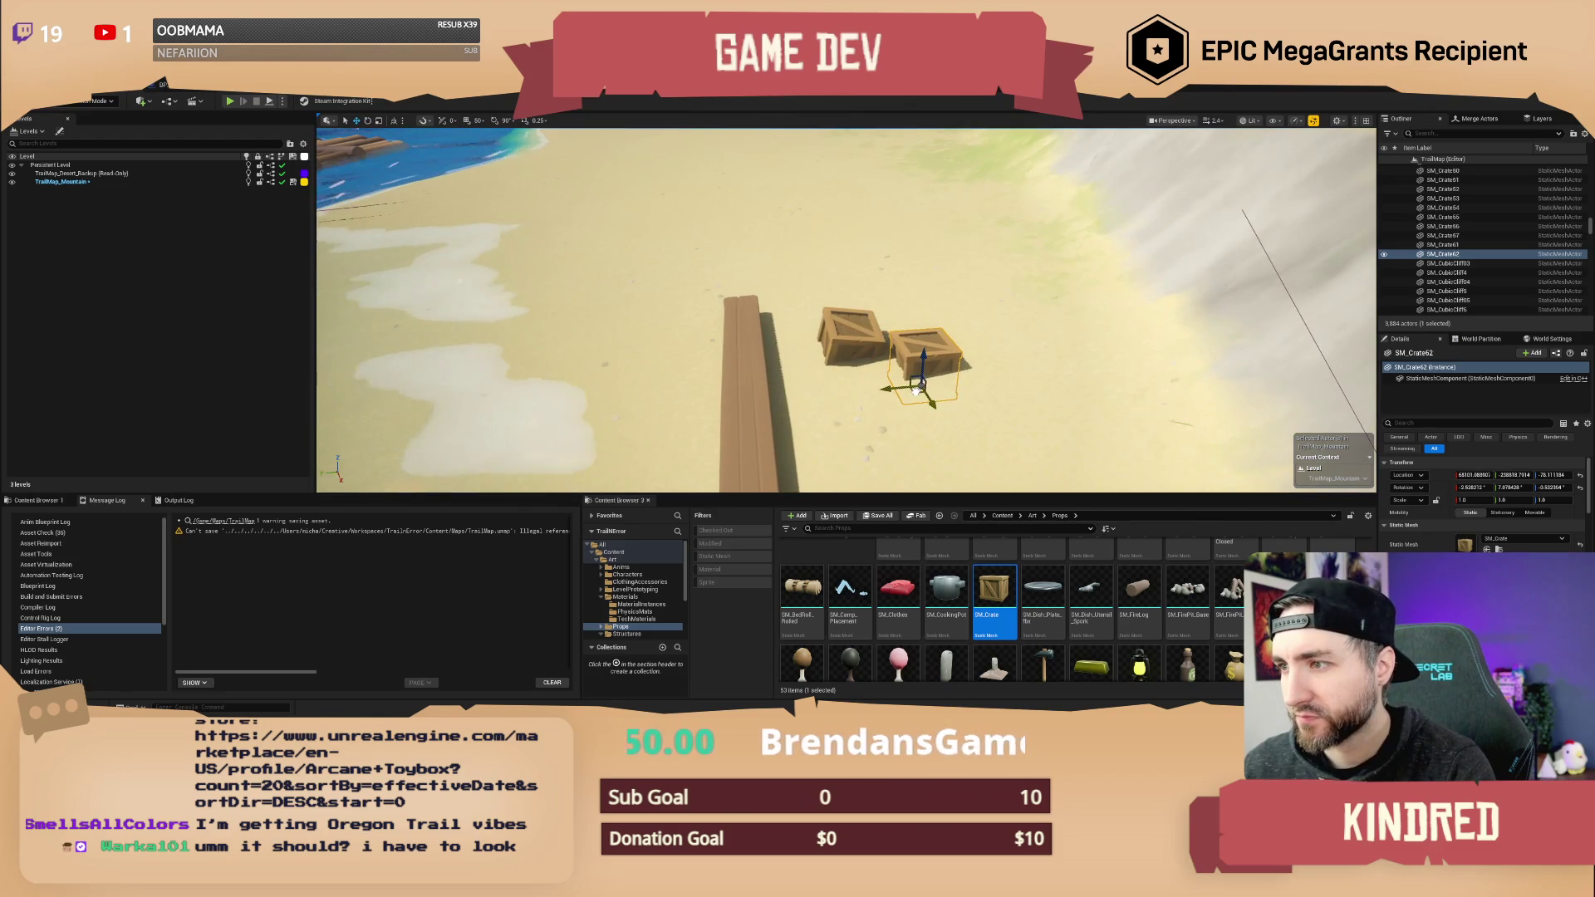
# - Add a third, slightly larger crate tipped sharply, and drop an open barrel beside the crates
pyautogui.moveTo(904, 384)
pyautogui.mouseDown()
pyautogui.moveTo(846, 424)
pyautogui.moveTo(853, 395)
pyautogui.moveTo(846, 418)
pyautogui.moveTo(632, 411)
pyautogui.mouseUp()
pyautogui.press('r')
pyautogui.press('e')
pyautogui.press('w')
pyautogui.press('e')
pyautogui.click(808, 399)
pyautogui.moveTo(829, 440)
pyautogui.mouseDown()
pyautogui.moveTo(881, 490)
pyautogui.moveTo(924, 587)
pyautogui.mouseUp()
pyautogui.scroll(2, 924, 588)
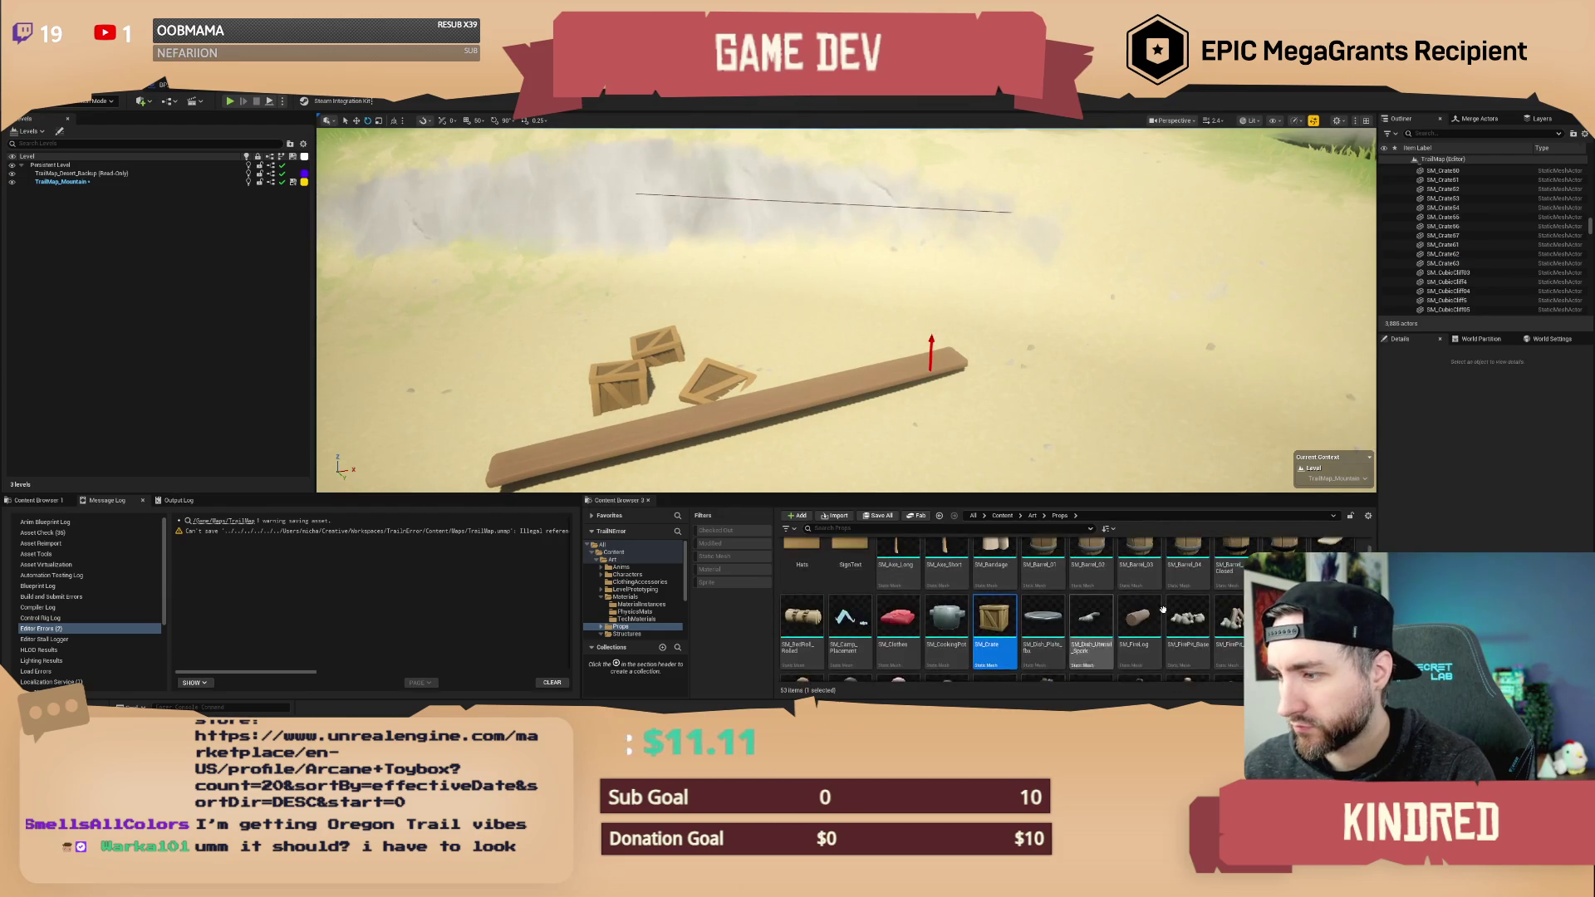
pyautogui.moveTo(1284, 559); pyautogui.dragTo(752, 316)
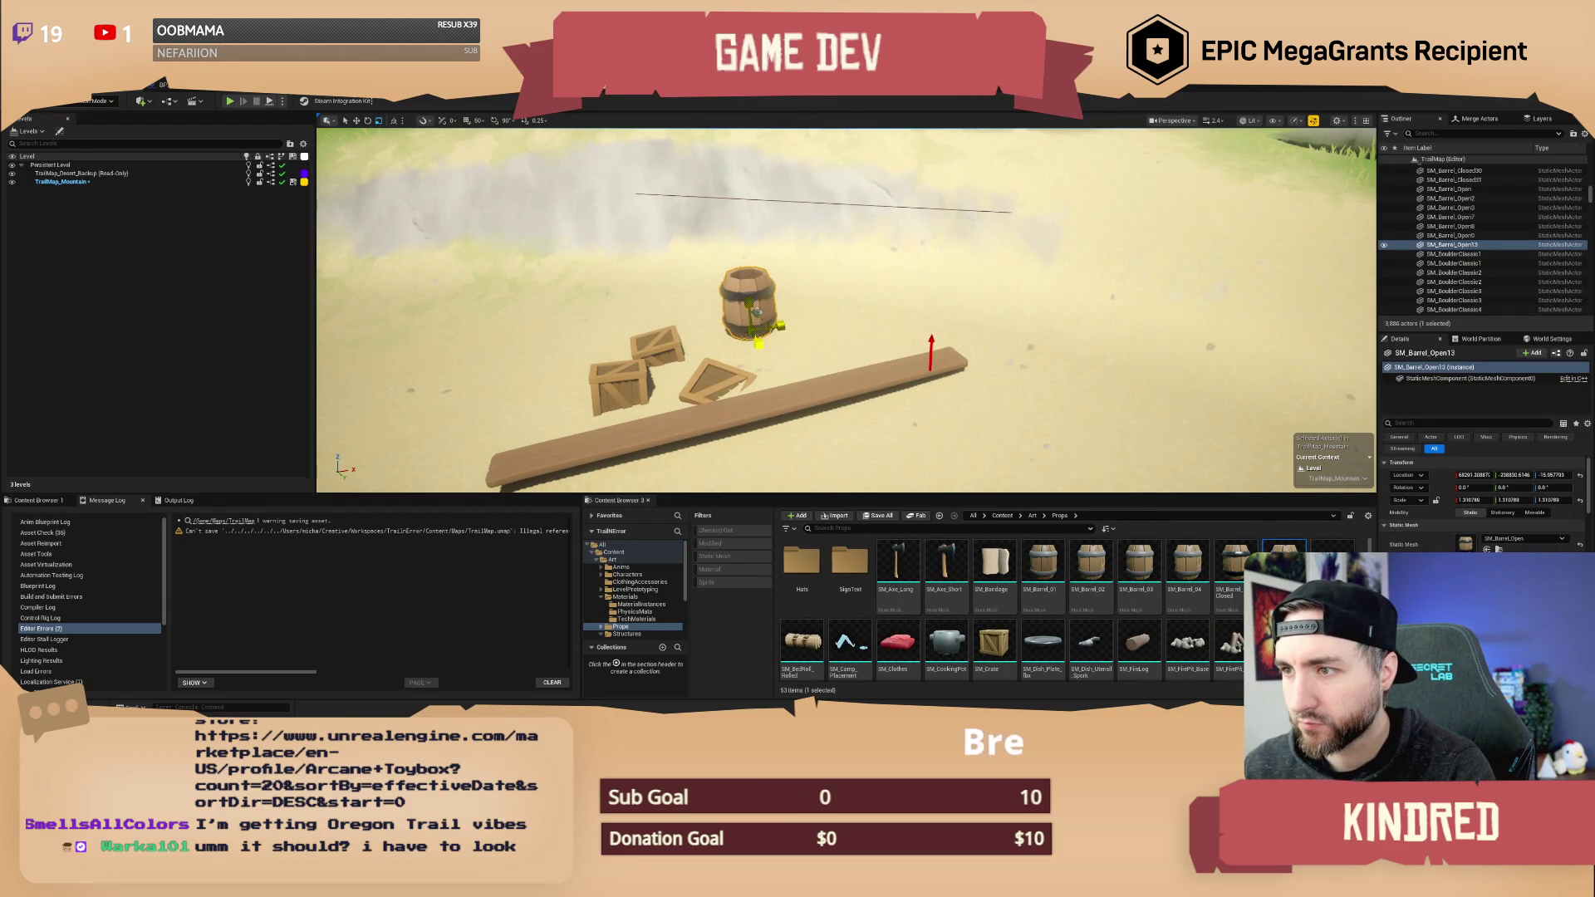
# - Snap the open barrel onto the sand and tip it onto its side
pyautogui.press('End')
pyautogui.press('e')
pyautogui.moveTo(803, 339)
pyautogui.mouseDown()
pyautogui.moveTo(758, 332)
pyautogui.moveTo(872, 304)
pyautogui.moveTo(806, 339)
pyautogui.moveTo(851, 318)
pyautogui.moveTo(889, 342)
pyautogui.moveTo(877, 407)
pyautogui.moveTo(847, 365)
pyautogui.mouseUp()
pyautogui.press('w')
pyautogui.press('Escape')
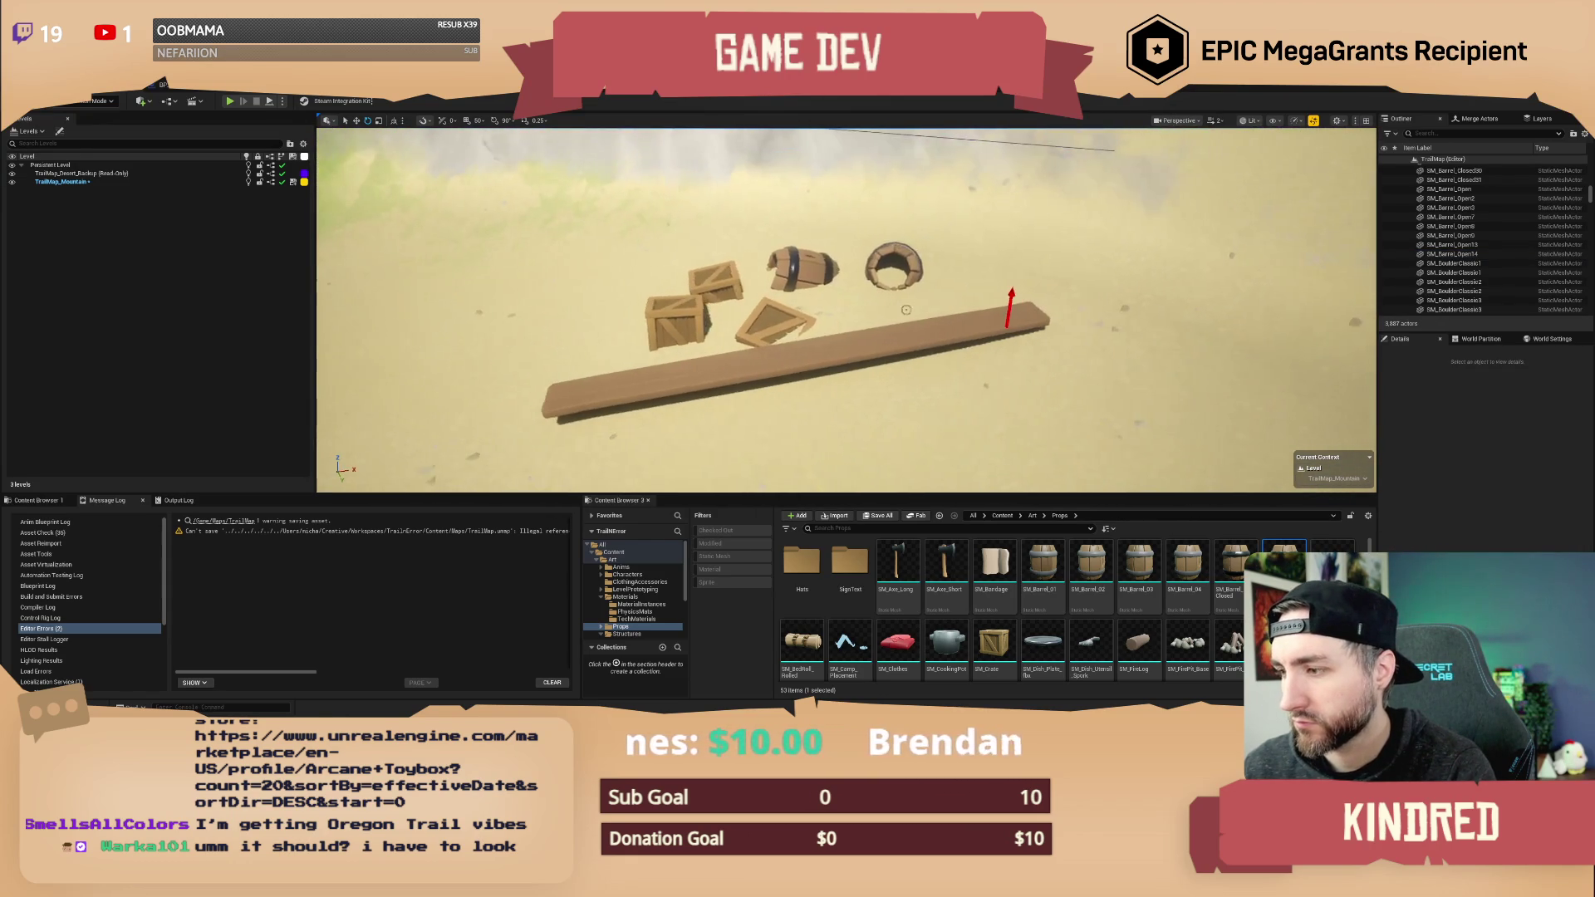
# - Place and rotate a closed barrel beside the plank, then pull back to view the props
pyautogui.moveTo(1235, 565)
pyautogui.mouseDown()
pyautogui.moveTo(947, 465)
pyautogui.moveTo(822, 398)
pyautogui.moveTo(854, 393)
pyautogui.mouseUp()
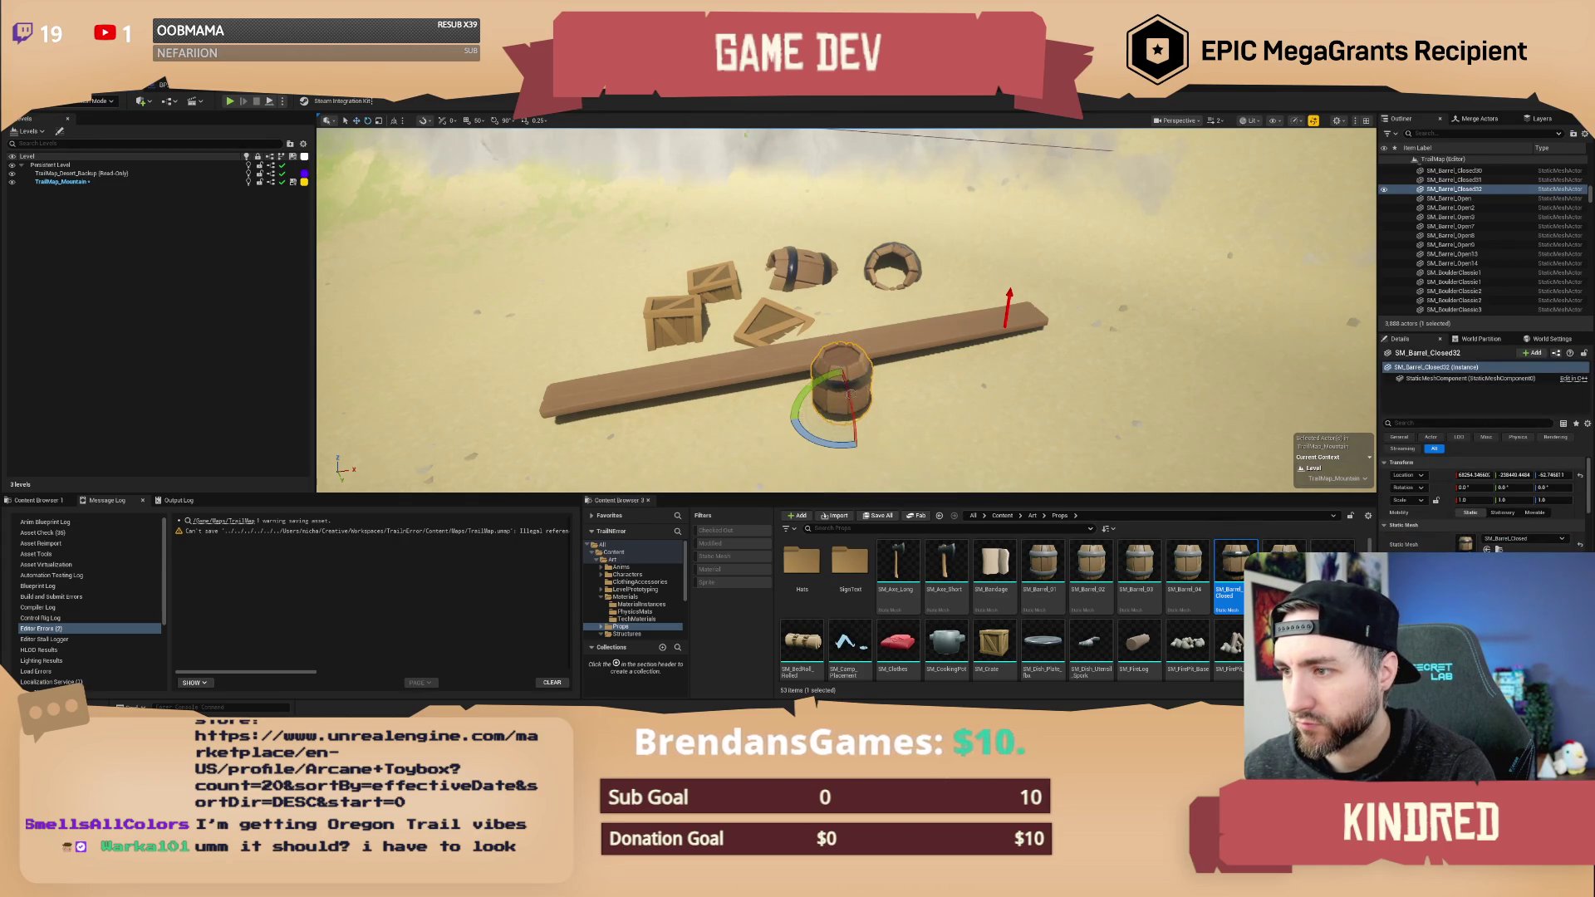
pyautogui.moveTo(861, 388); pyautogui.dragTo(902, 430)
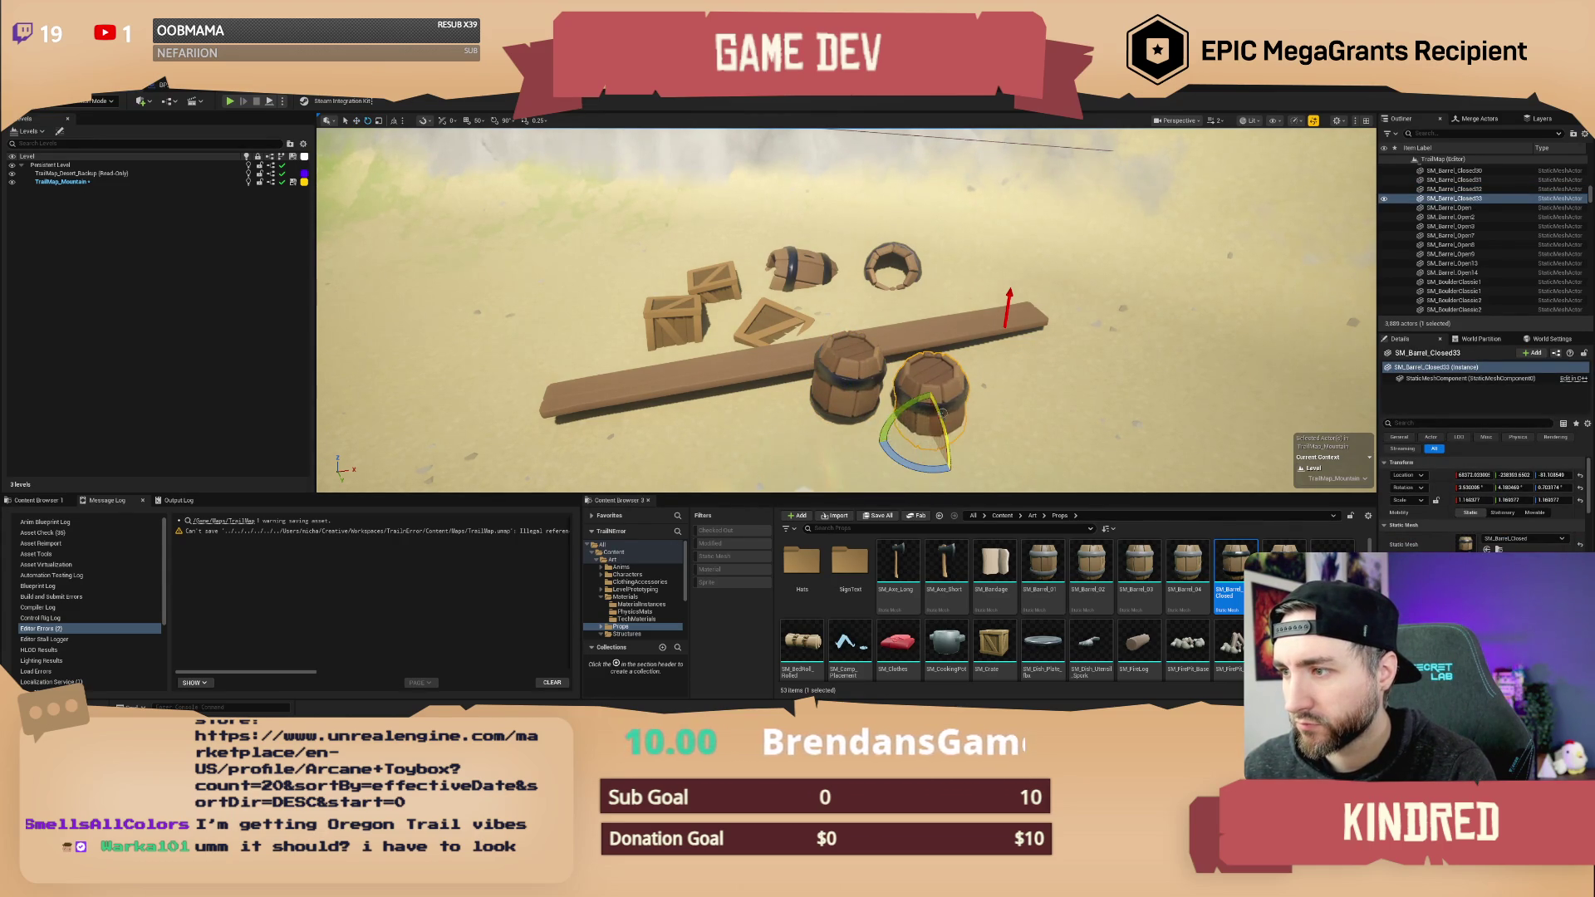
pyautogui.moveTo(831, 374)
pyautogui.mouseDown()
pyautogui.moveTo(831, 416)
pyautogui.moveTo(790, 449)
pyautogui.moveTo(831, 378)
pyautogui.mouseUp()
pyautogui.click(866, 374)
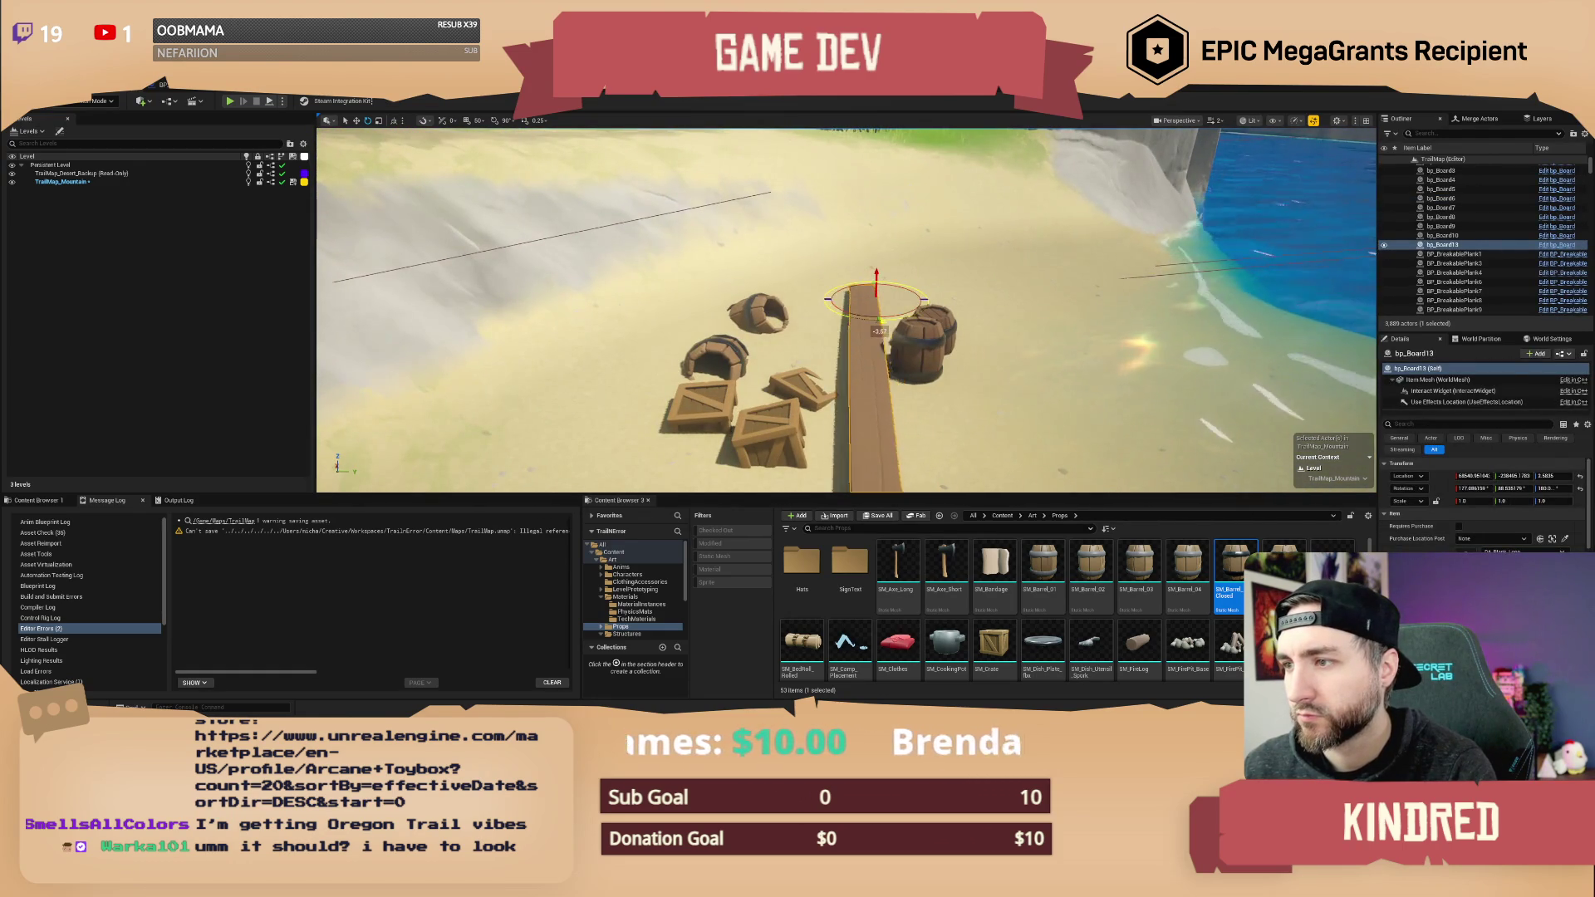
pyautogui.moveTo(830, 378)
pyautogui.mouseDown()
pyautogui.moveTo(922, 333)
pyautogui.moveTo(839, 357)
pyautogui.mouseUp()
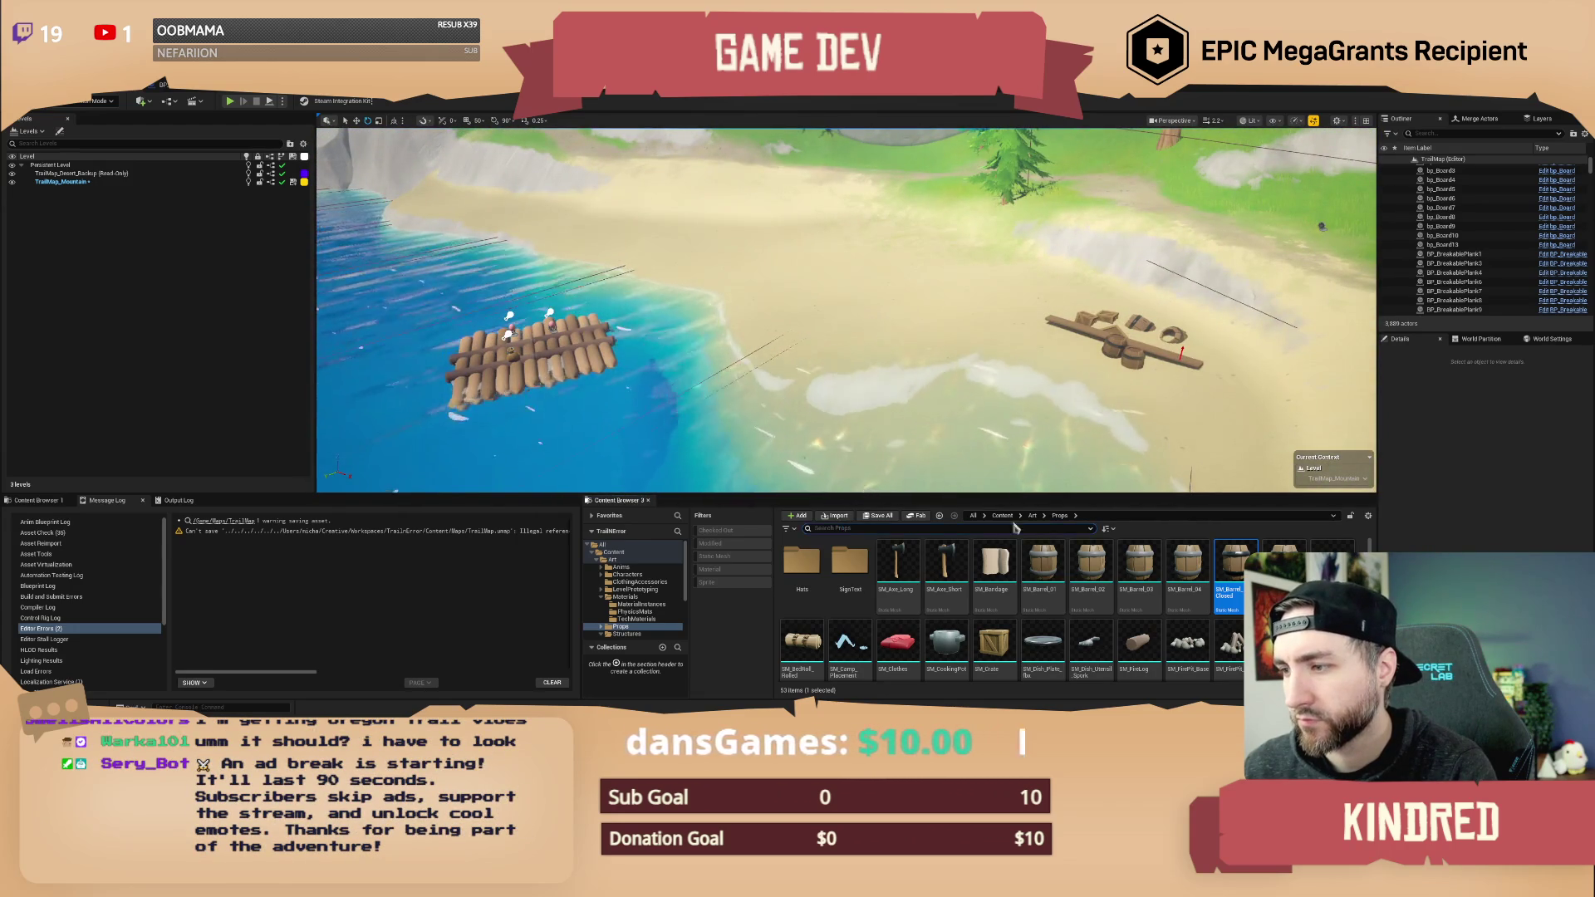
pyautogui.write('h')
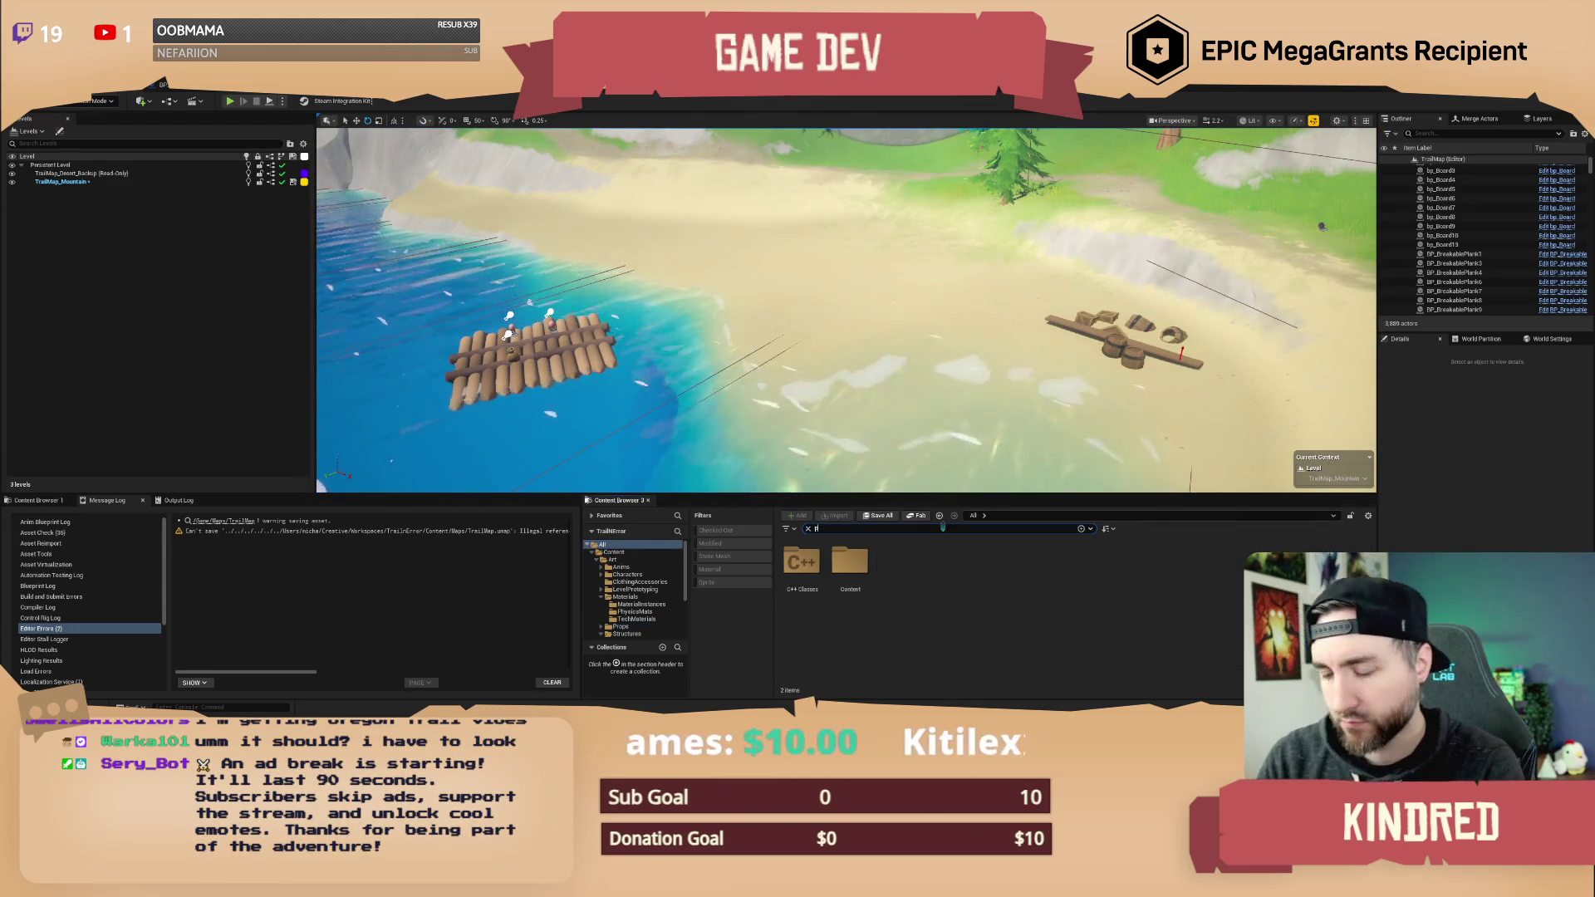
pyautogui.write('oi')
# - Place a POI marker and attach the crate-and-barrel props to it using the eyedropper
pyautogui.moveTo(801, 568); pyautogui.dragTo(847, 274)
pyautogui.rightClick(1082, 342)
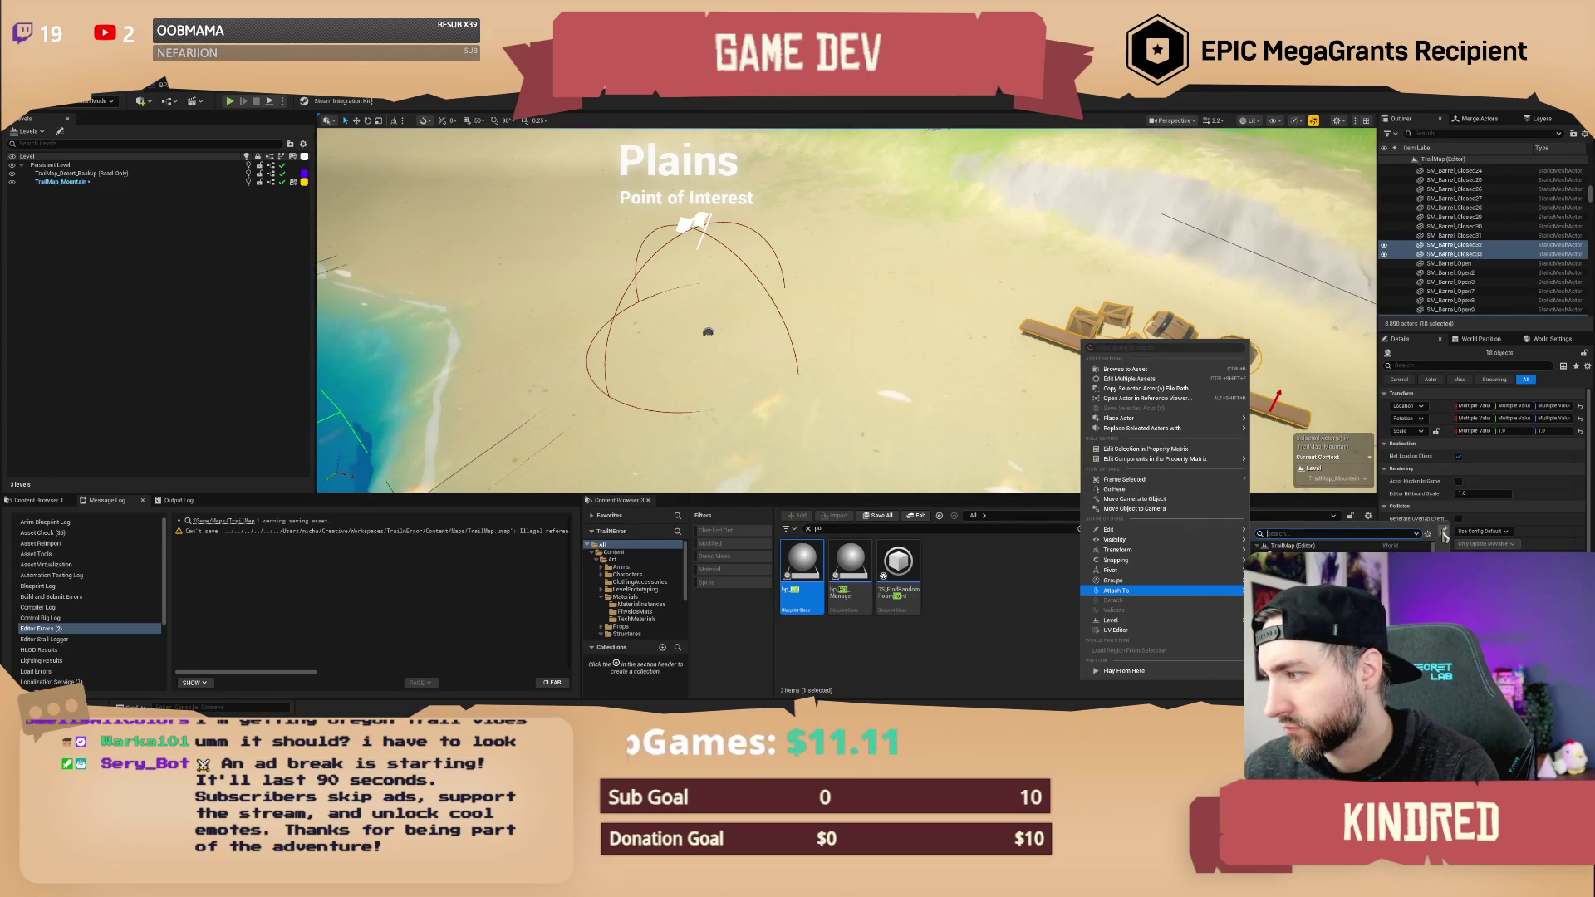
pyautogui.click(1444, 534)
pyautogui.click(702, 218)
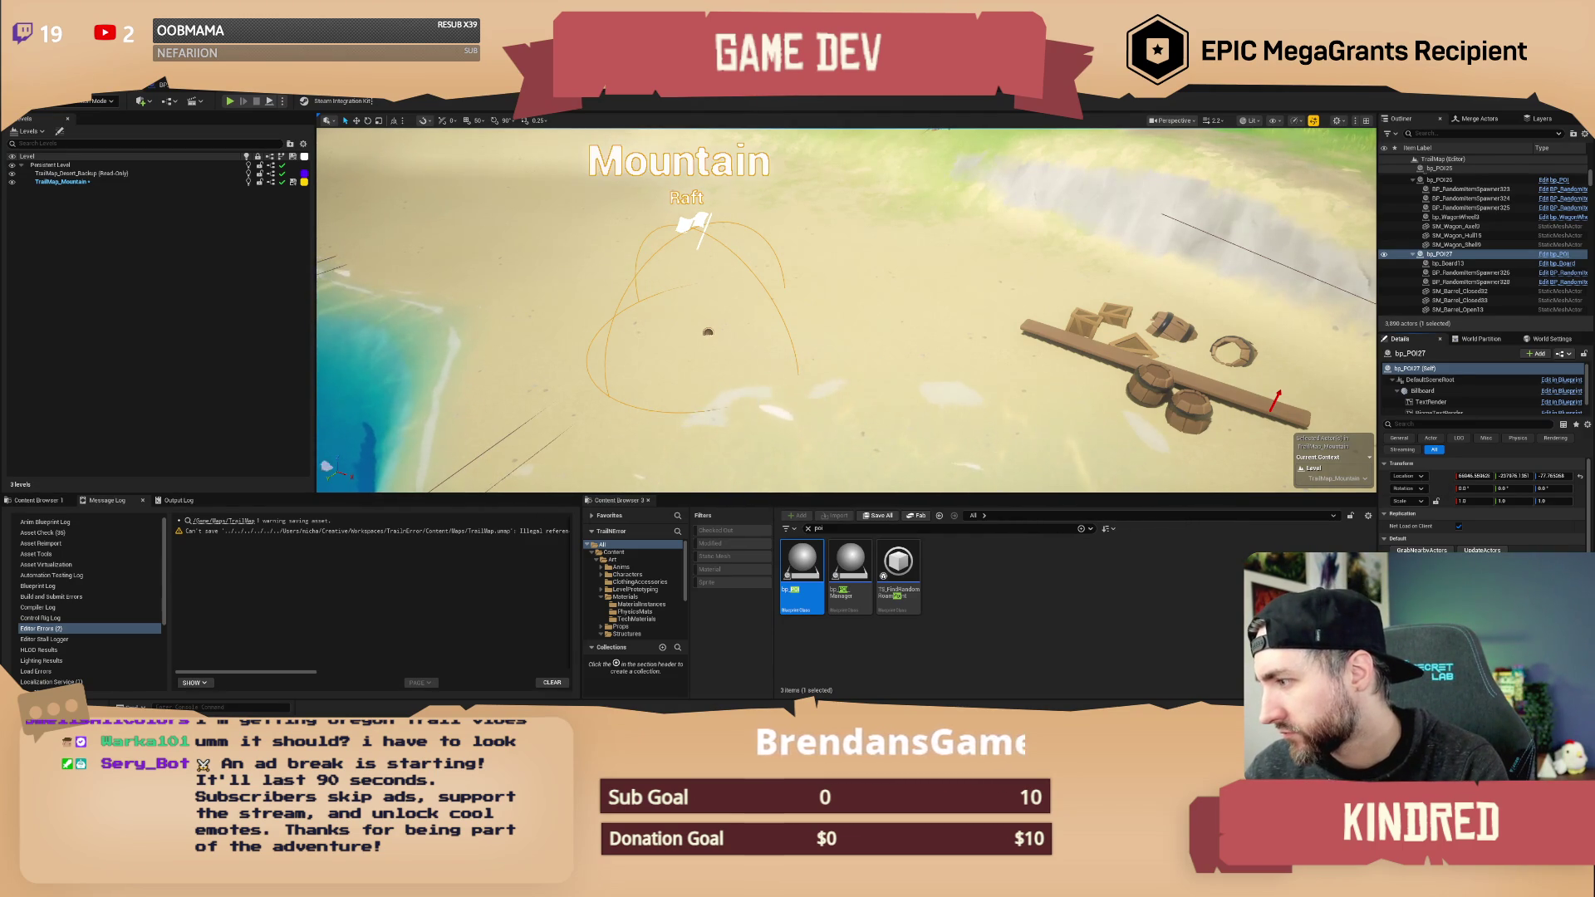
# - Lower the Mountain POI to Z -432, comparing it against the raft's item spawner
pyautogui.scroll(-5, 1483, 498)
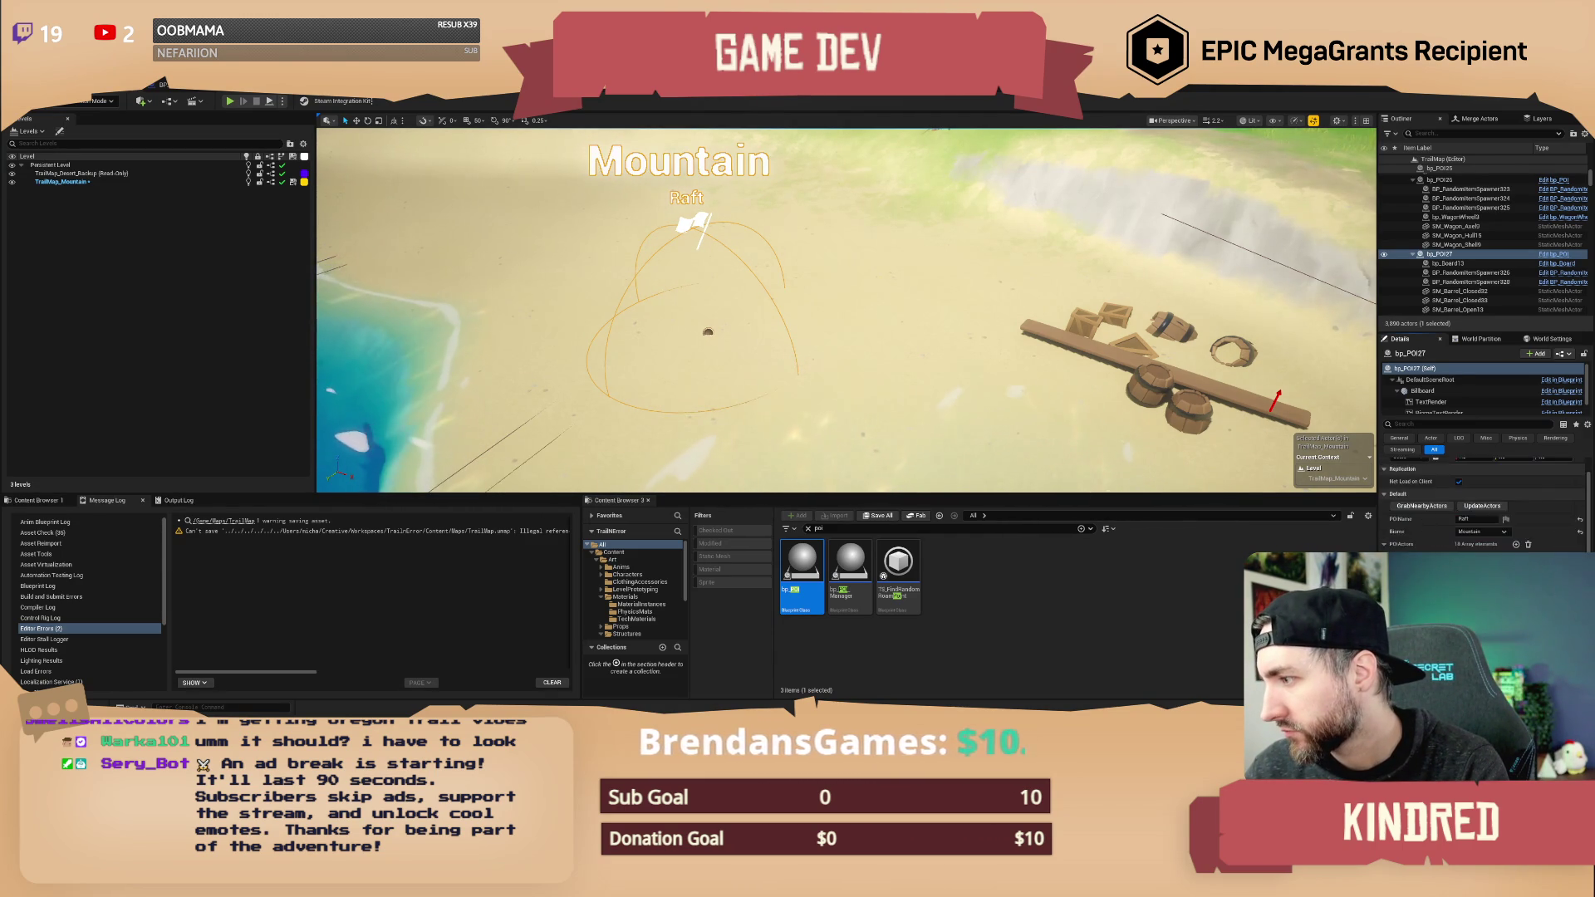
pyautogui.press('f')
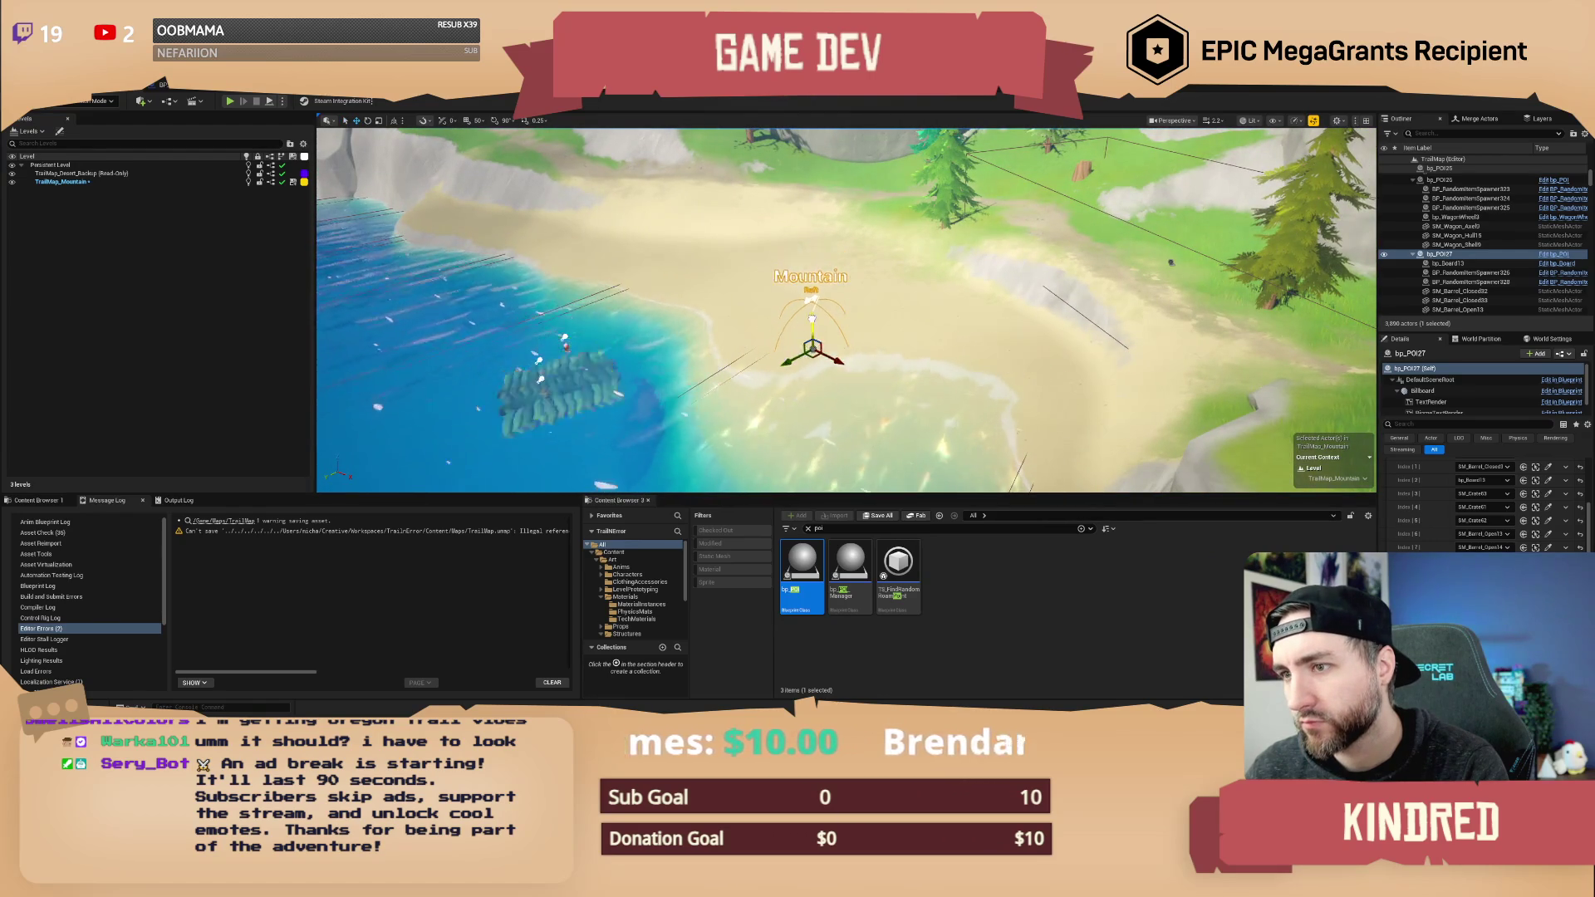
pyautogui.click(564, 339)
pyautogui.press('f')
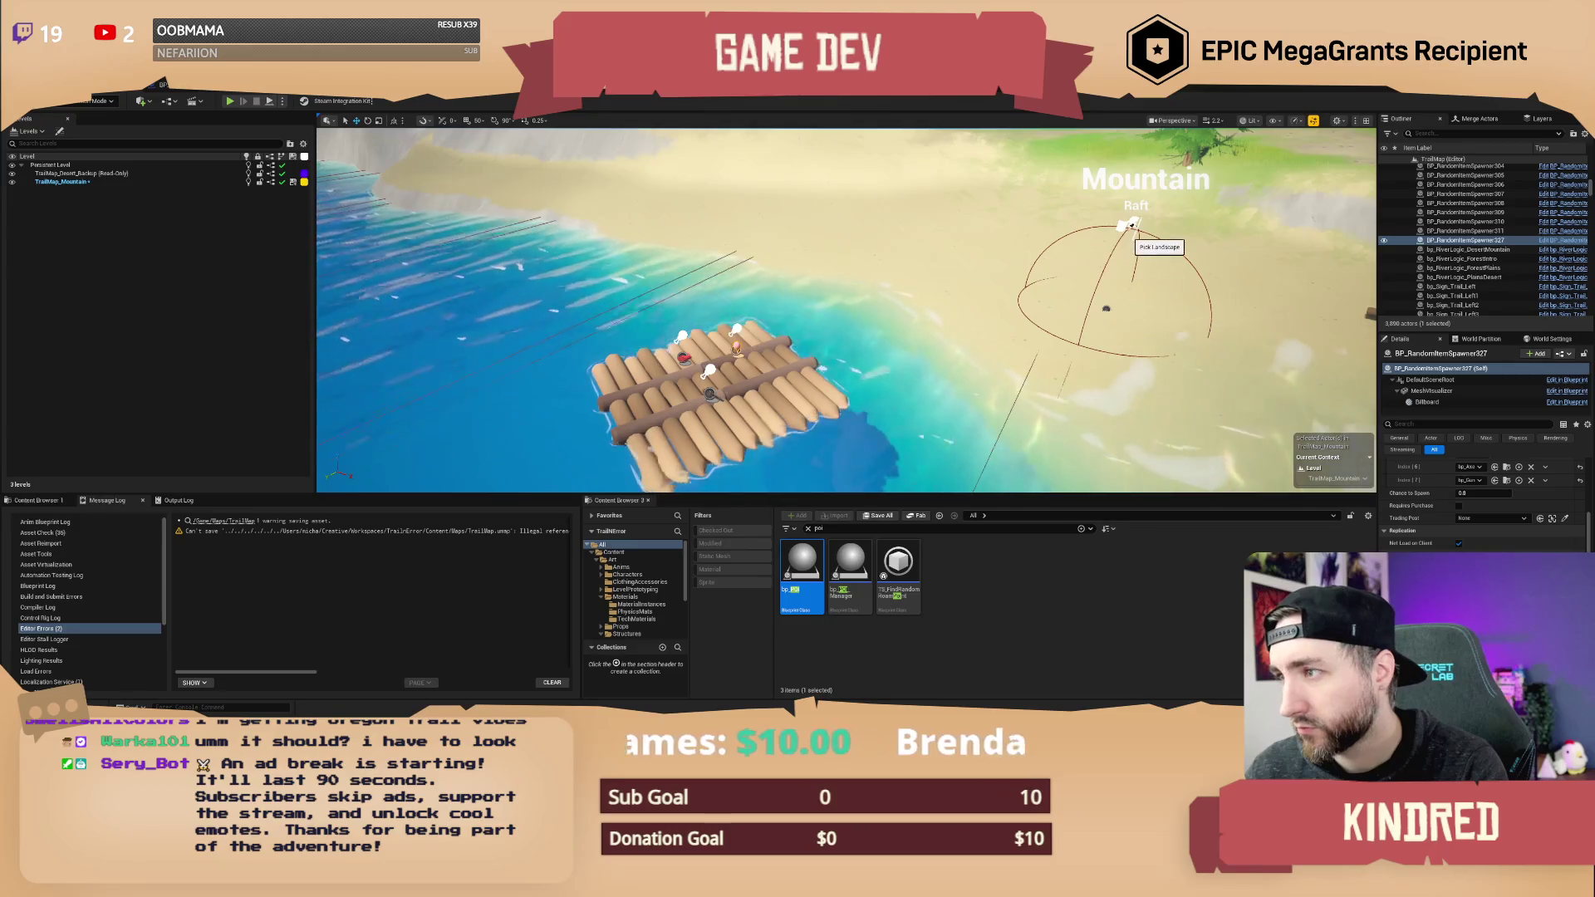
pyautogui.click(1106, 308)
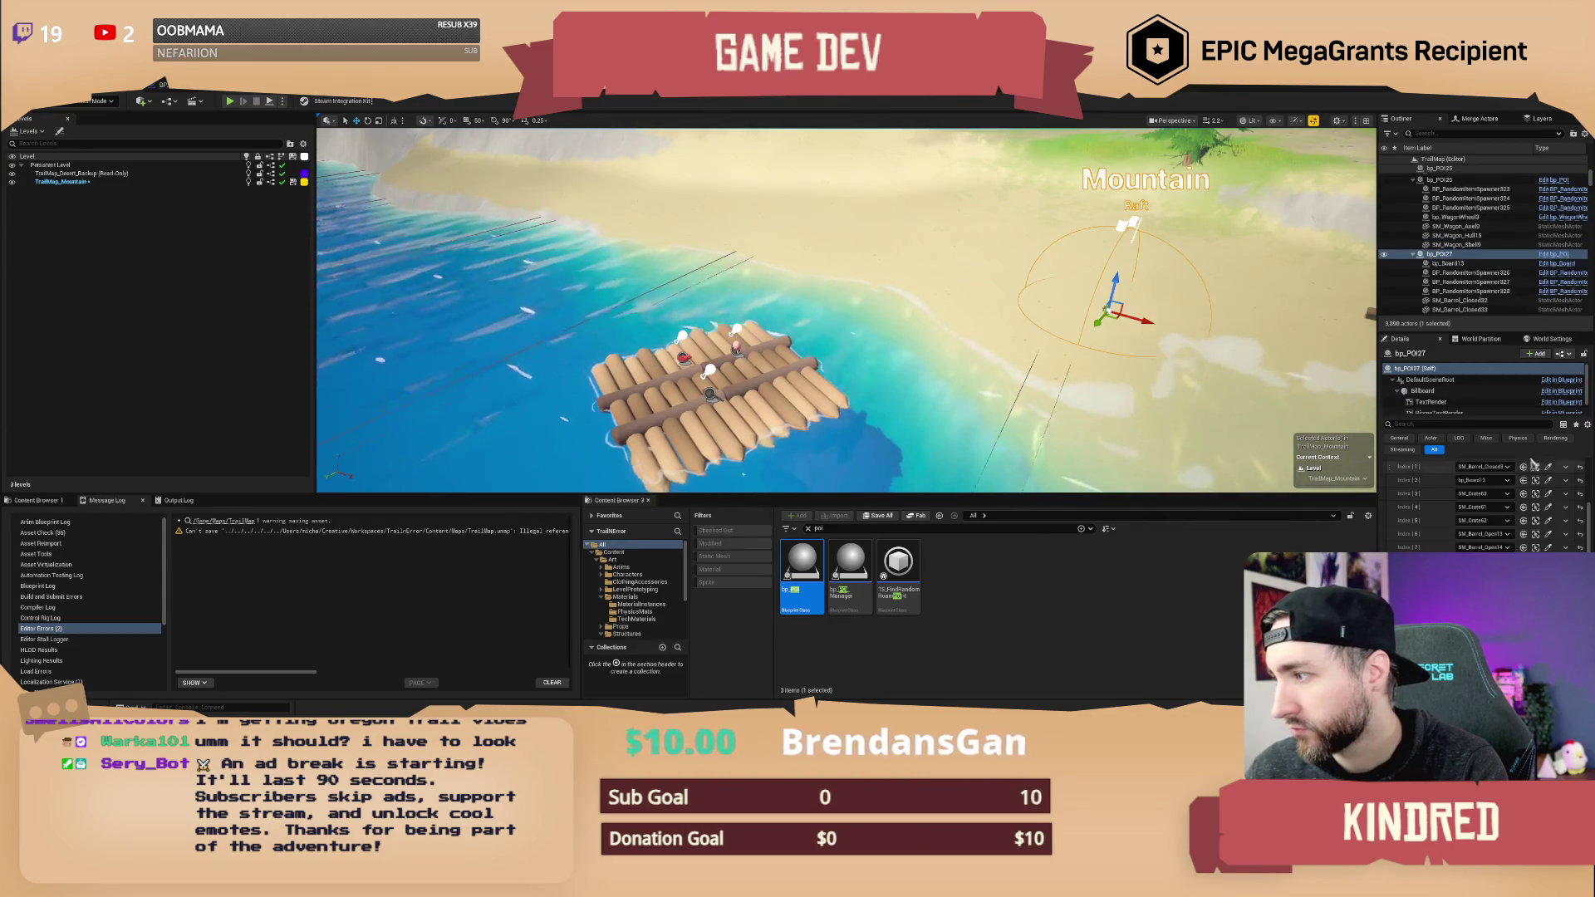
pyautogui.scroll(3, 1514, 503)
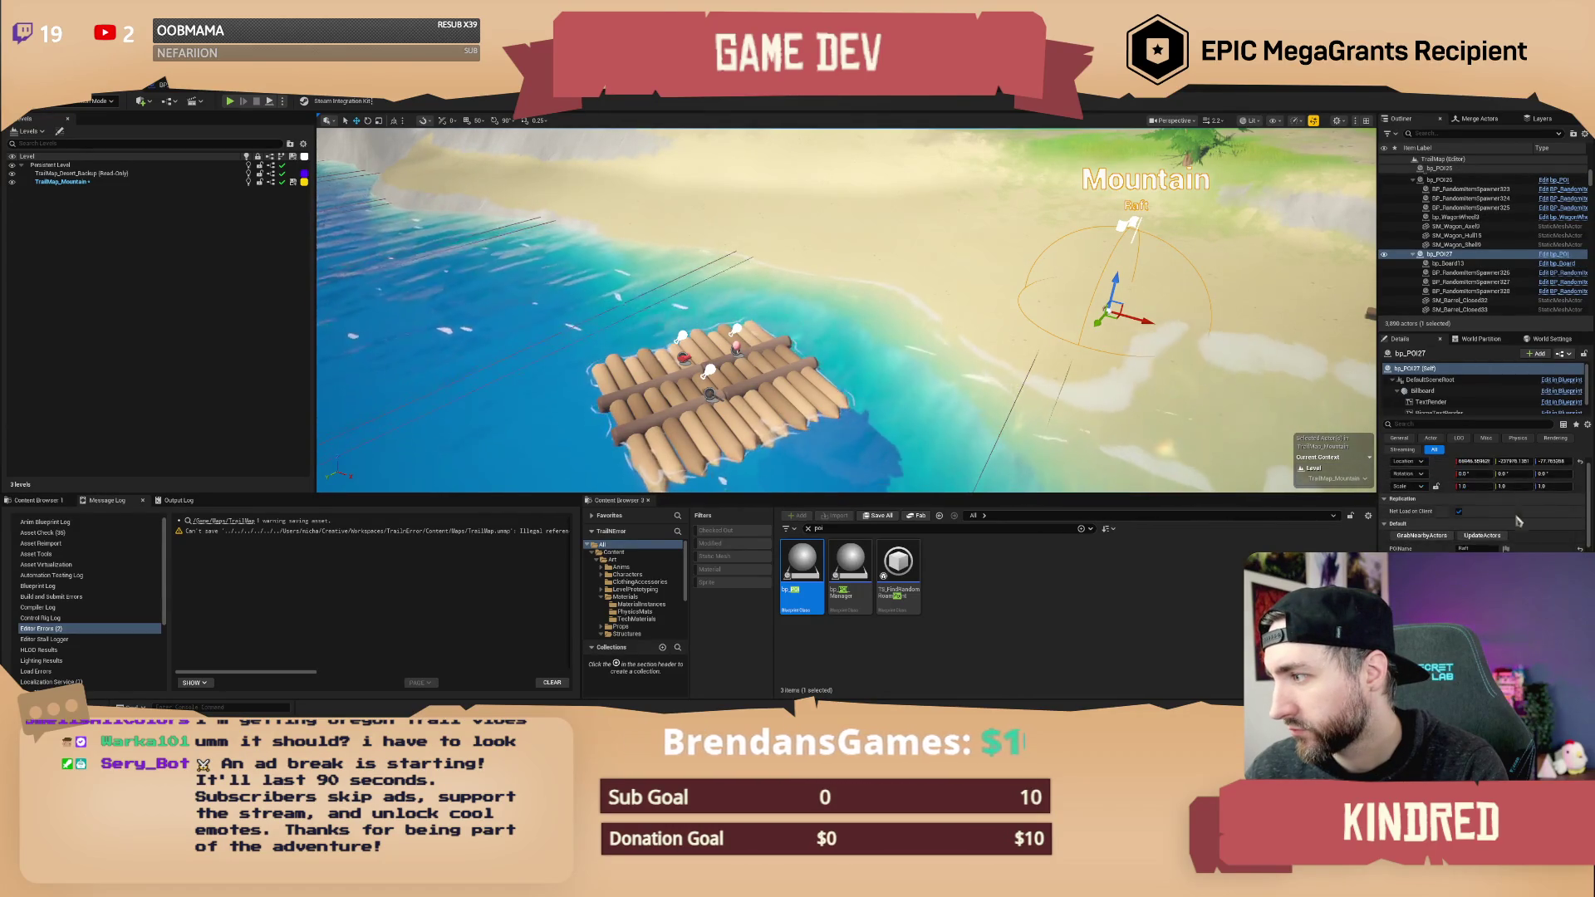
pyautogui.press('f')
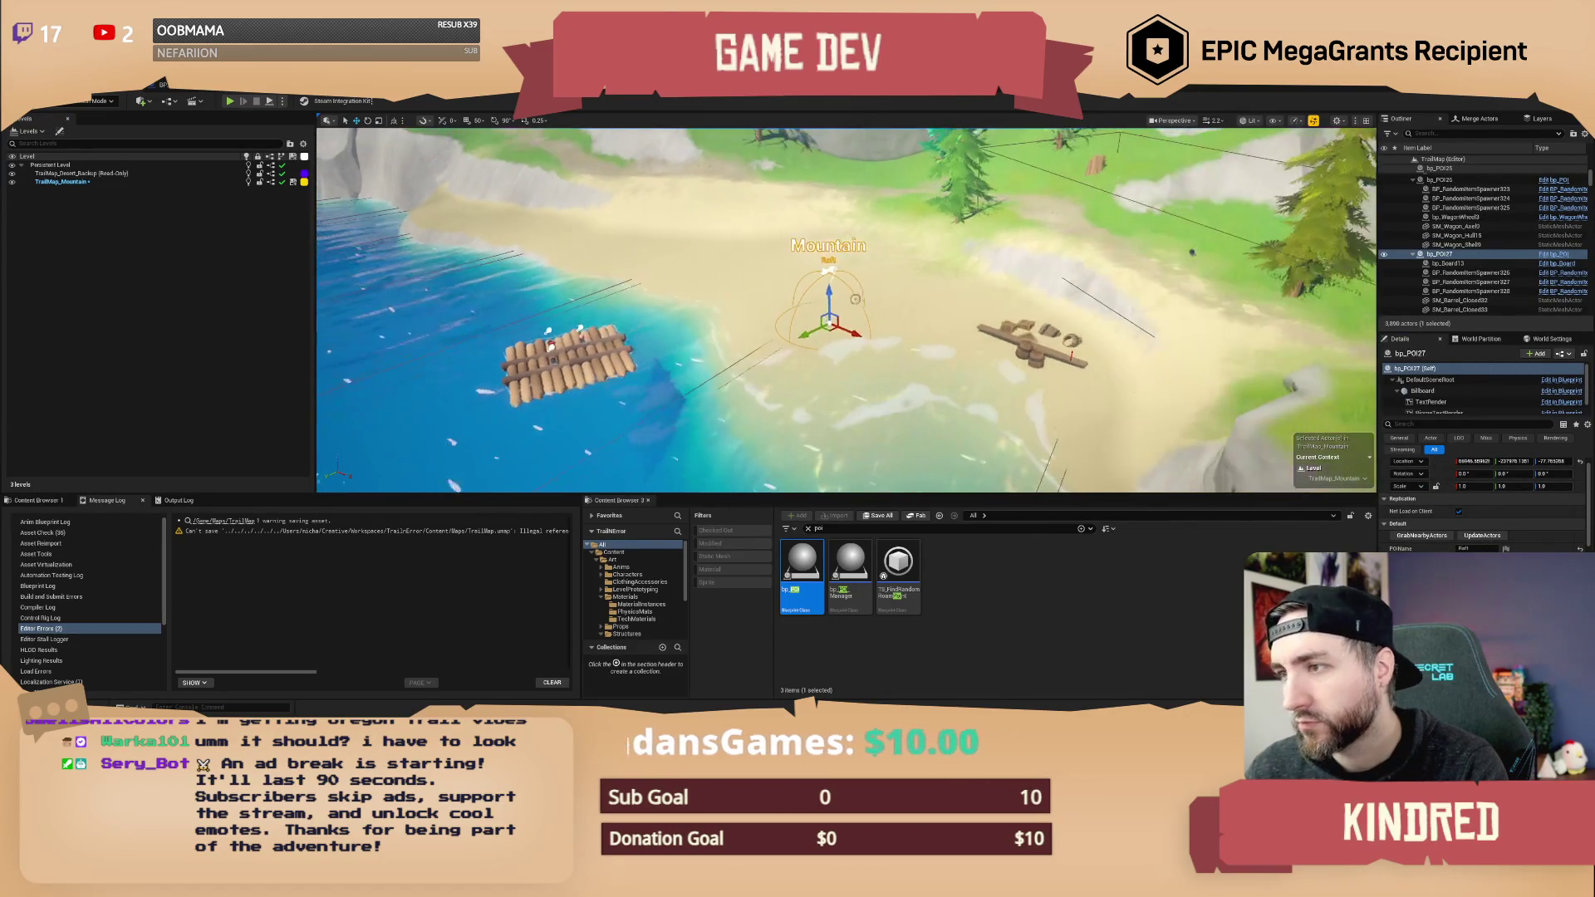
pyautogui.press('End')
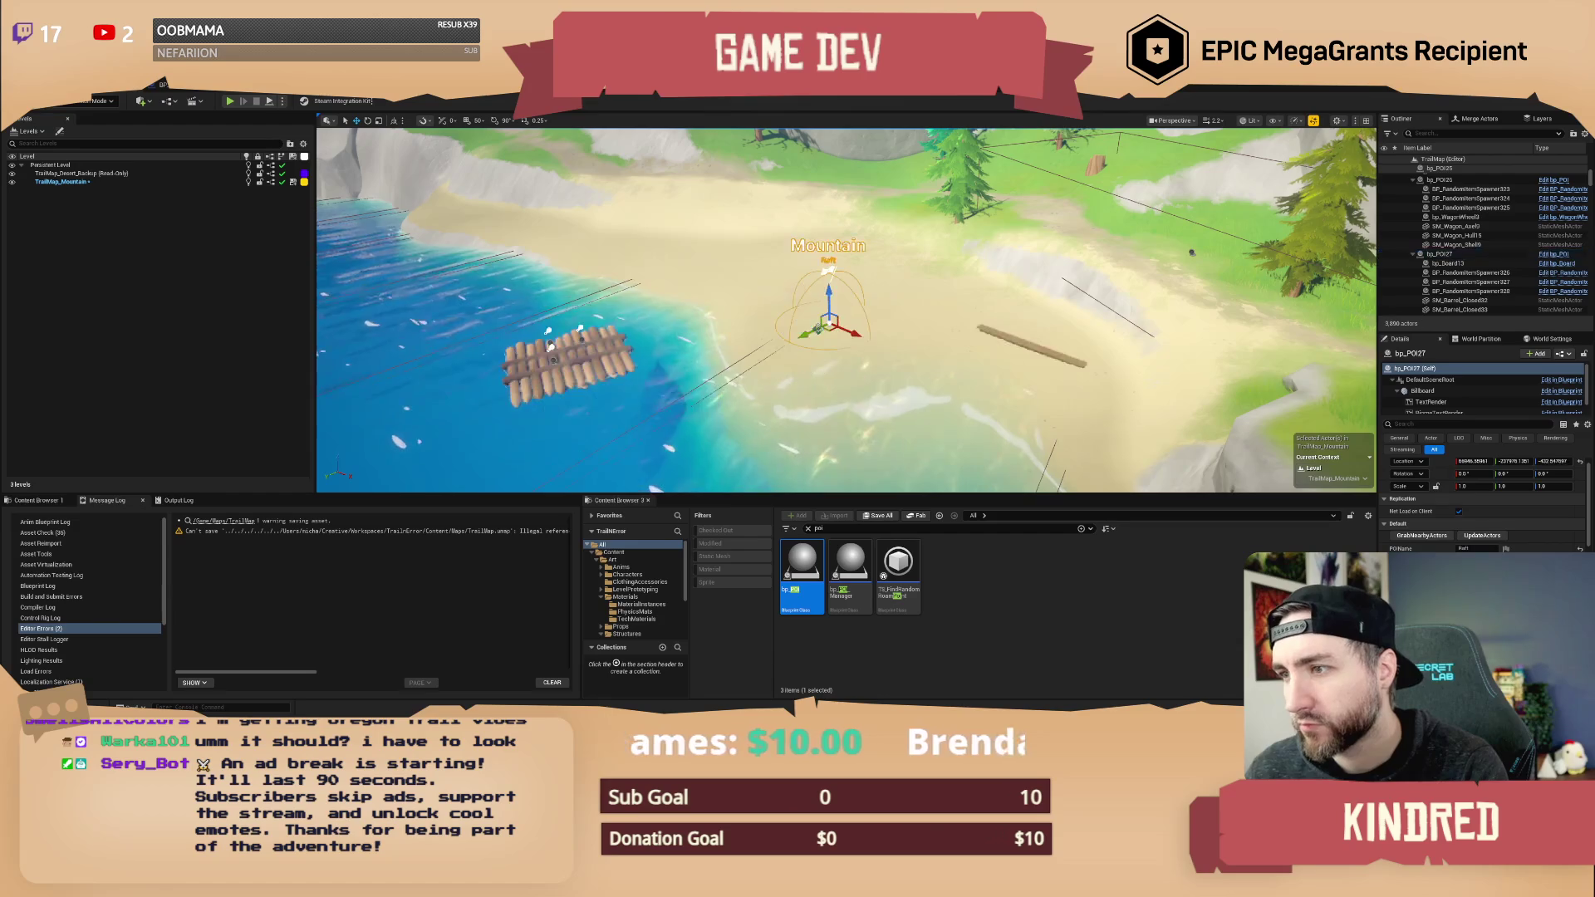
pyautogui.click(901, 314)
pyautogui.press('f')
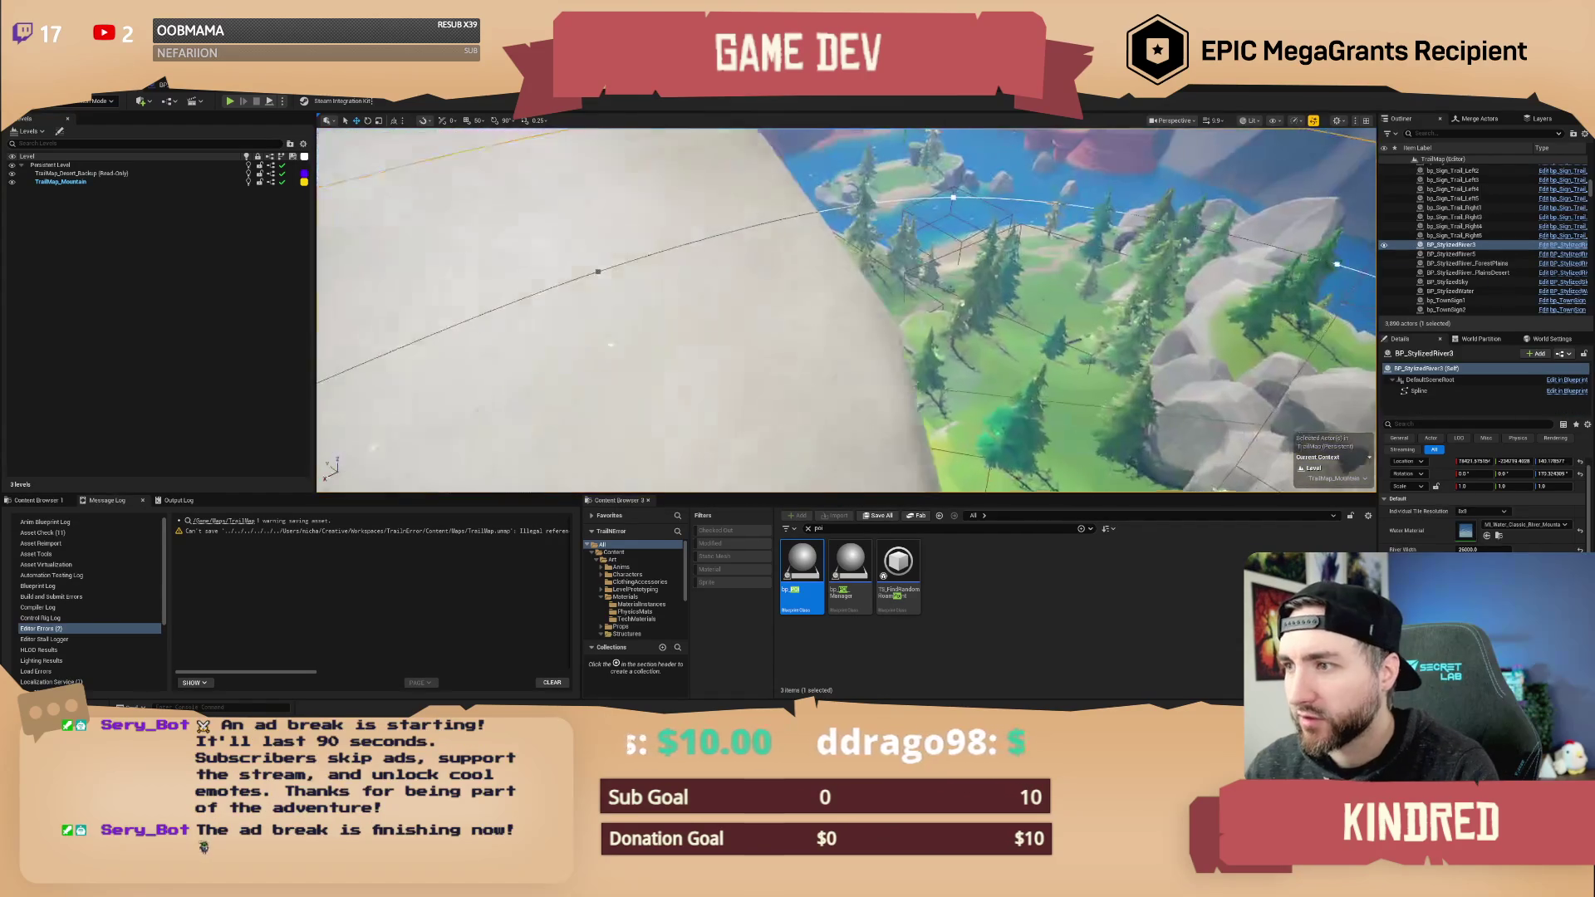
# - Switch all viewport scalability groups from Epic to Low
pyautogui.click(1296, 121)
pyautogui.click(1318, 122)
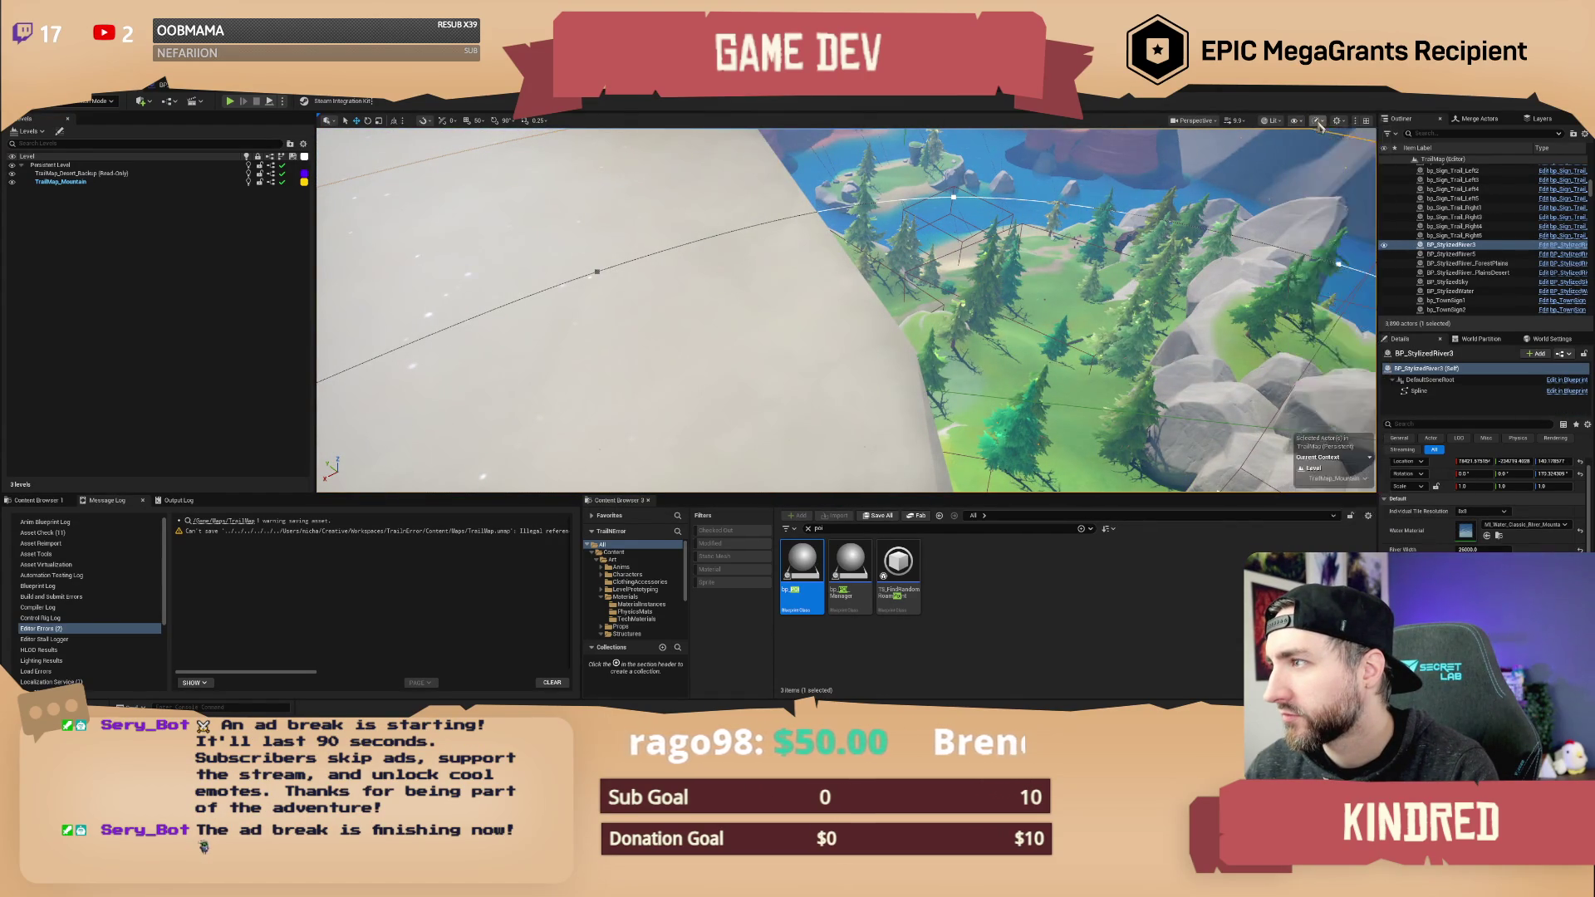
pyautogui.moveTo(1371, 175)
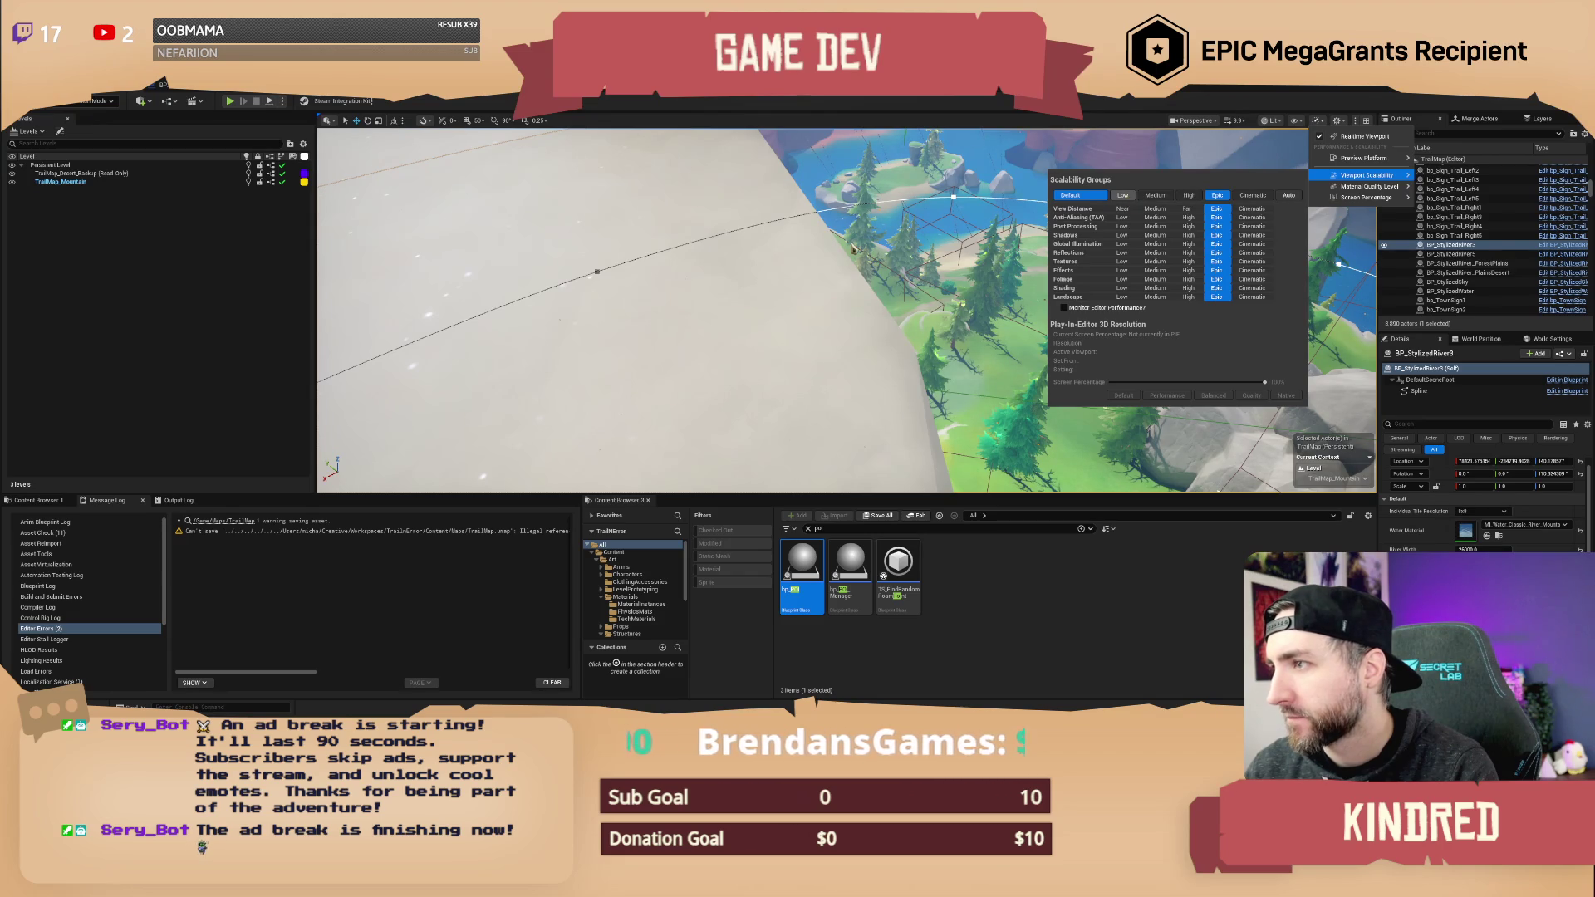
pyautogui.click(1123, 195)
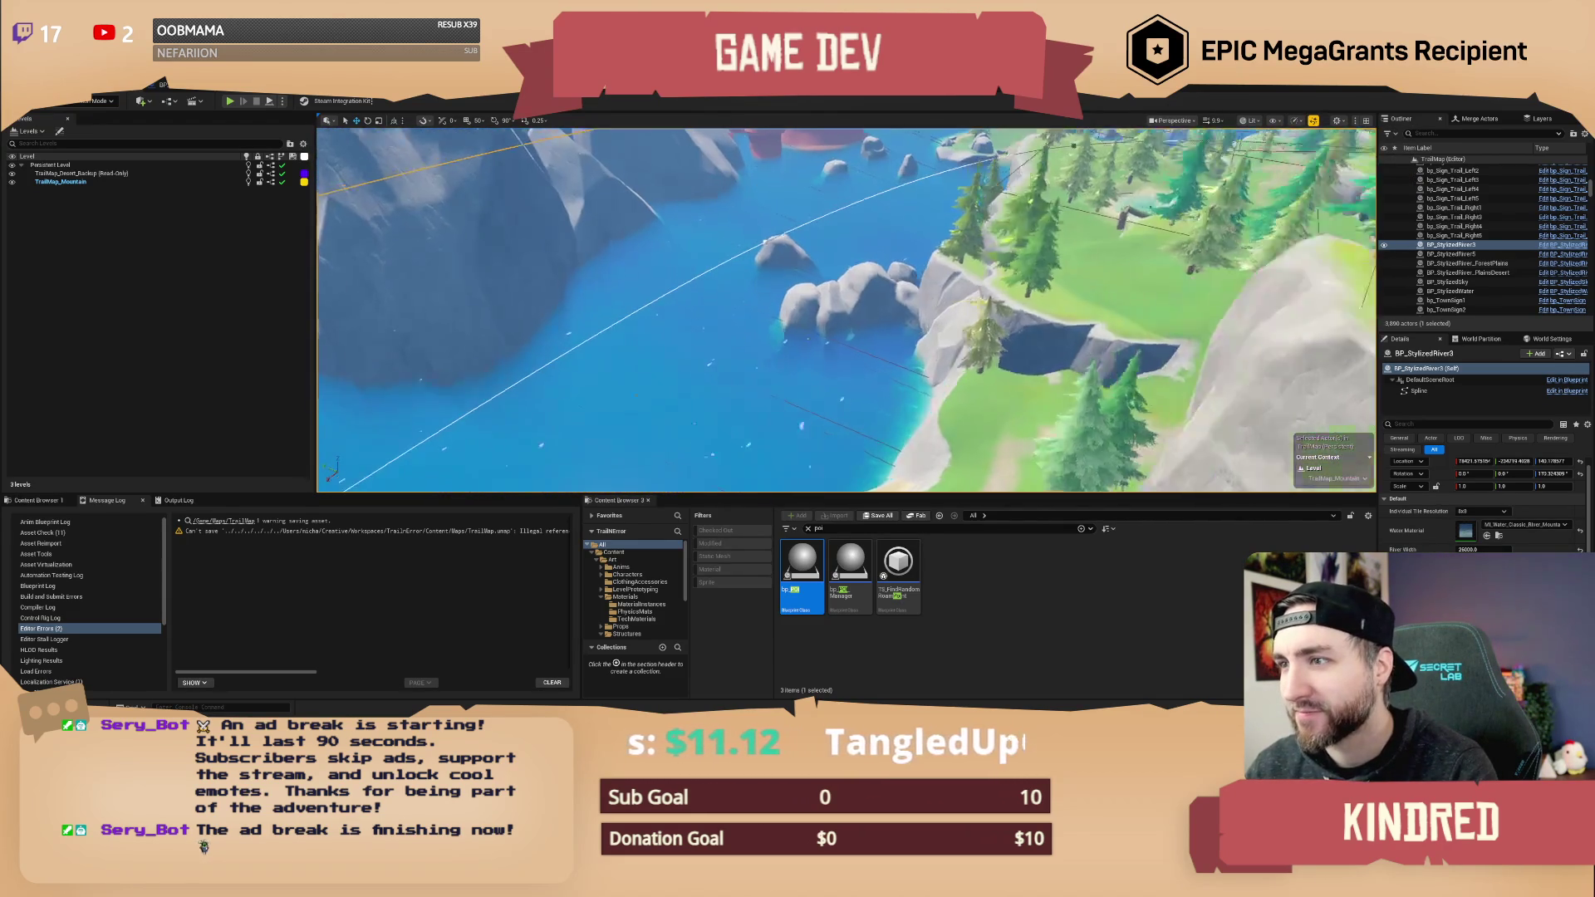
pyautogui.click(769, 270)
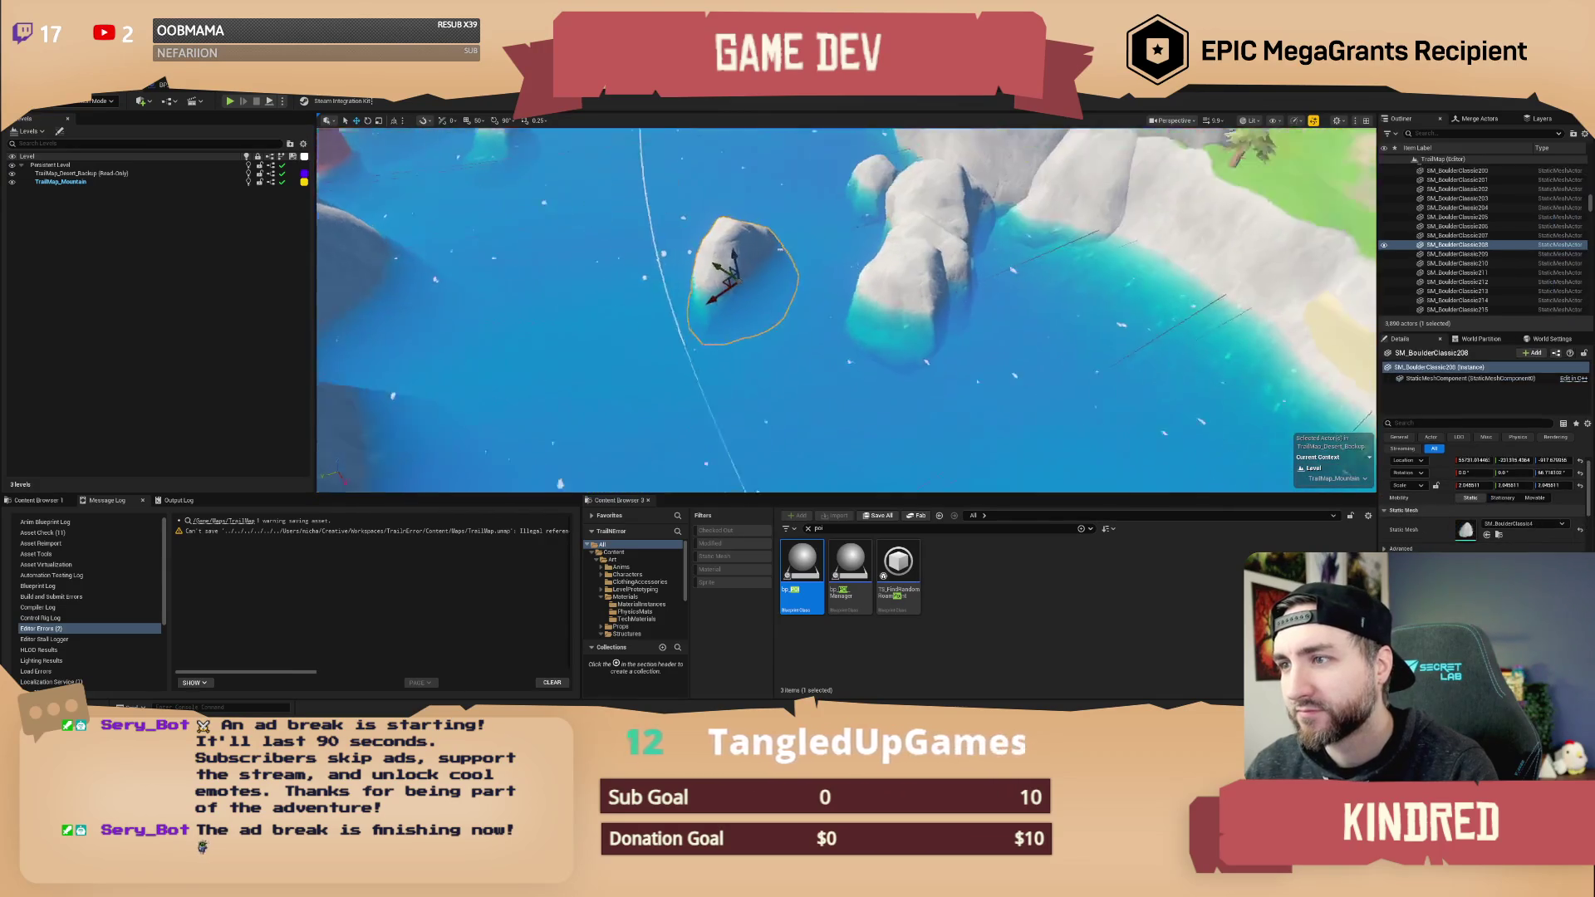
# - Alt-drag two copies of the boulder into the water beside the log raft
pyautogui.moveTo(421, 342); pyautogui.dragTo(801, 295)
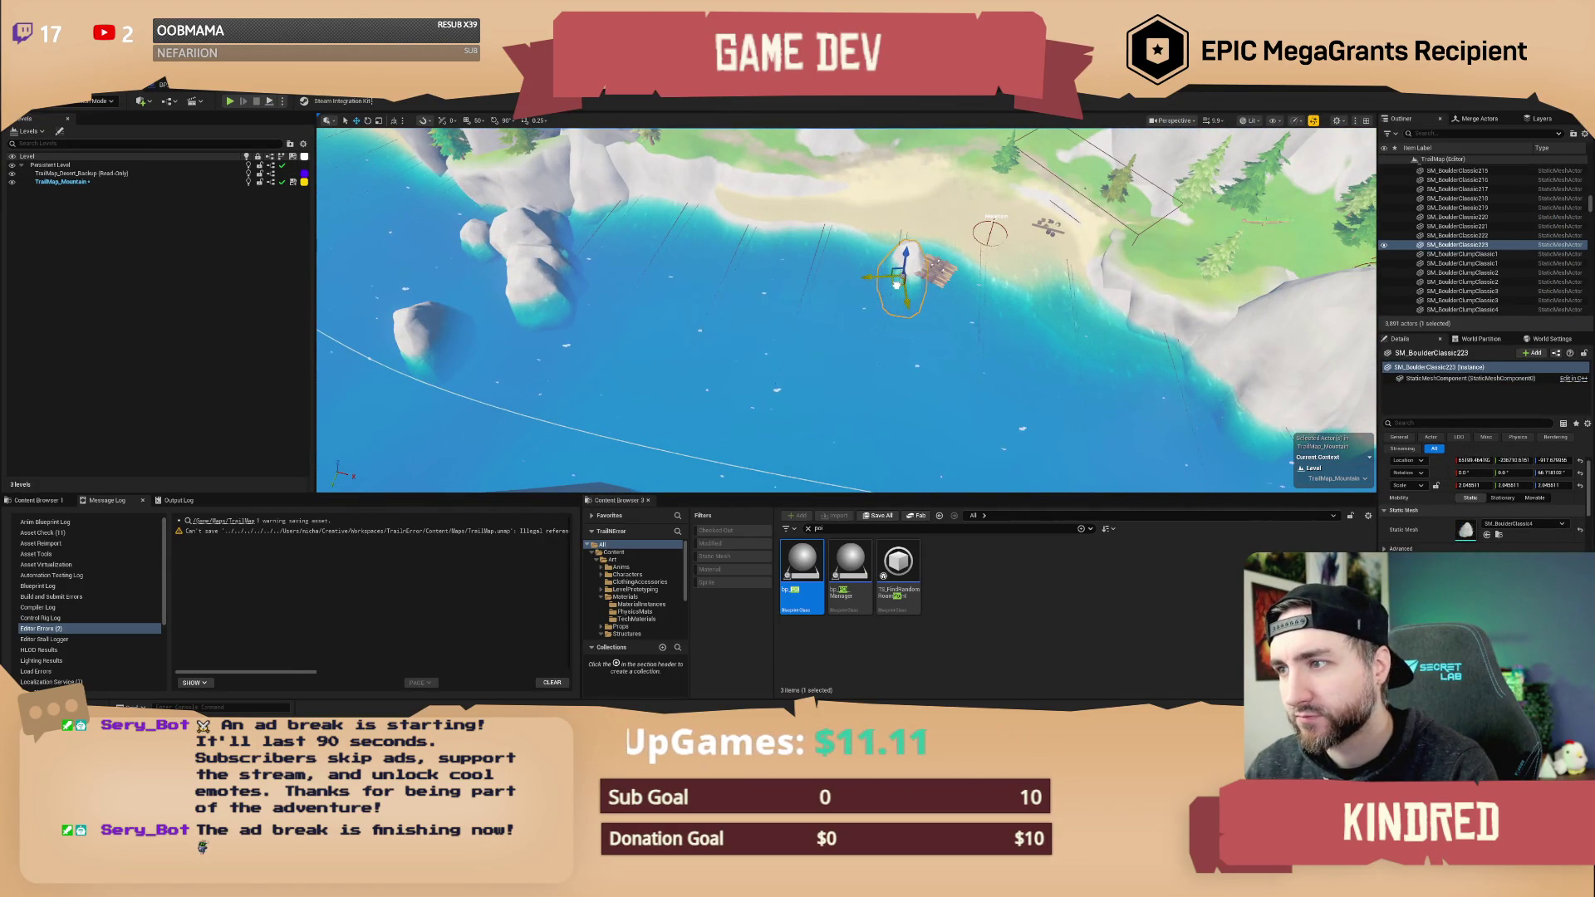
pyautogui.press('f')
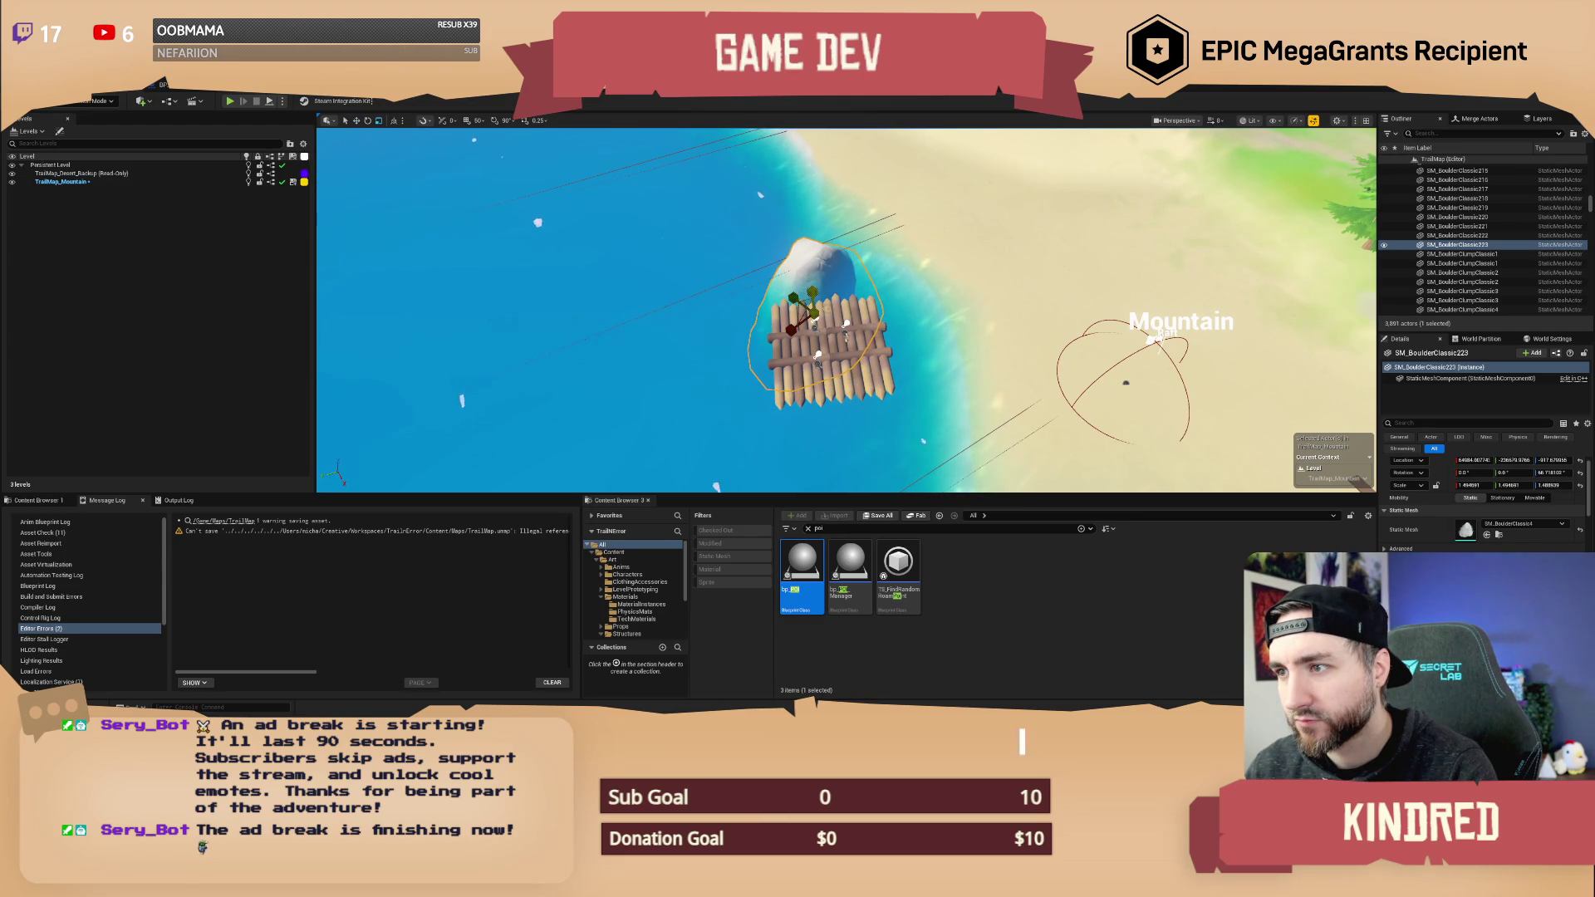
pyautogui.moveTo(807, 309)
pyautogui.mouseDown()
pyautogui.moveTo(729, 366)
pyautogui.moveTo(728, 345)
pyautogui.mouseUp()
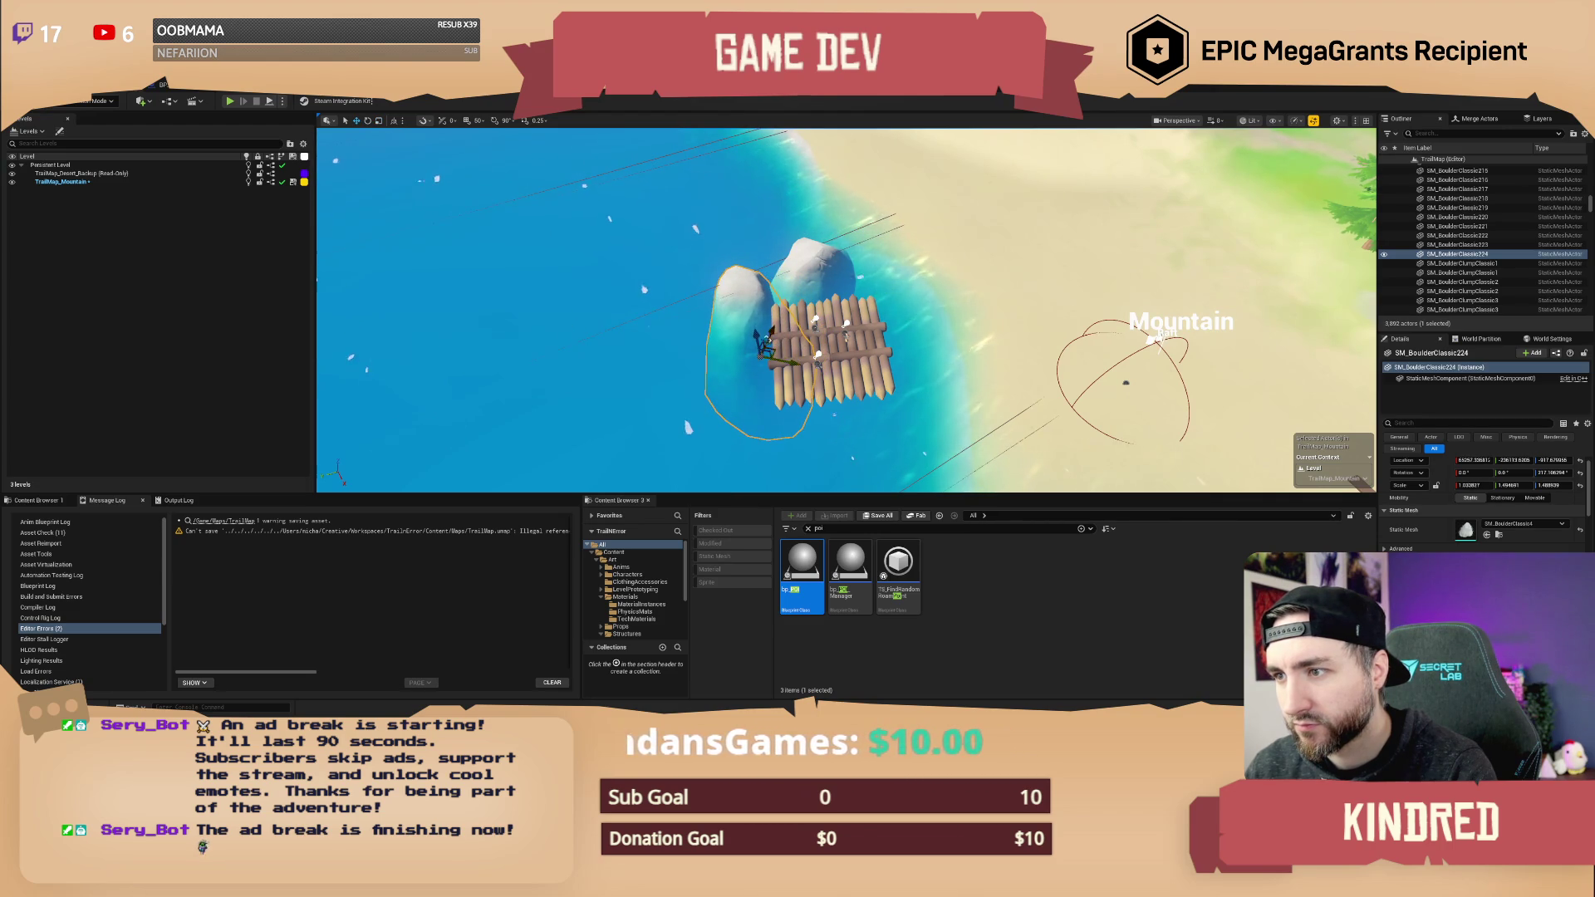
# - Rotate the first boulder copy about 51° on Z and raise the taller rock higher
pyautogui.moveTo(1159, 341); pyautogui.dragTo(1118, 349)
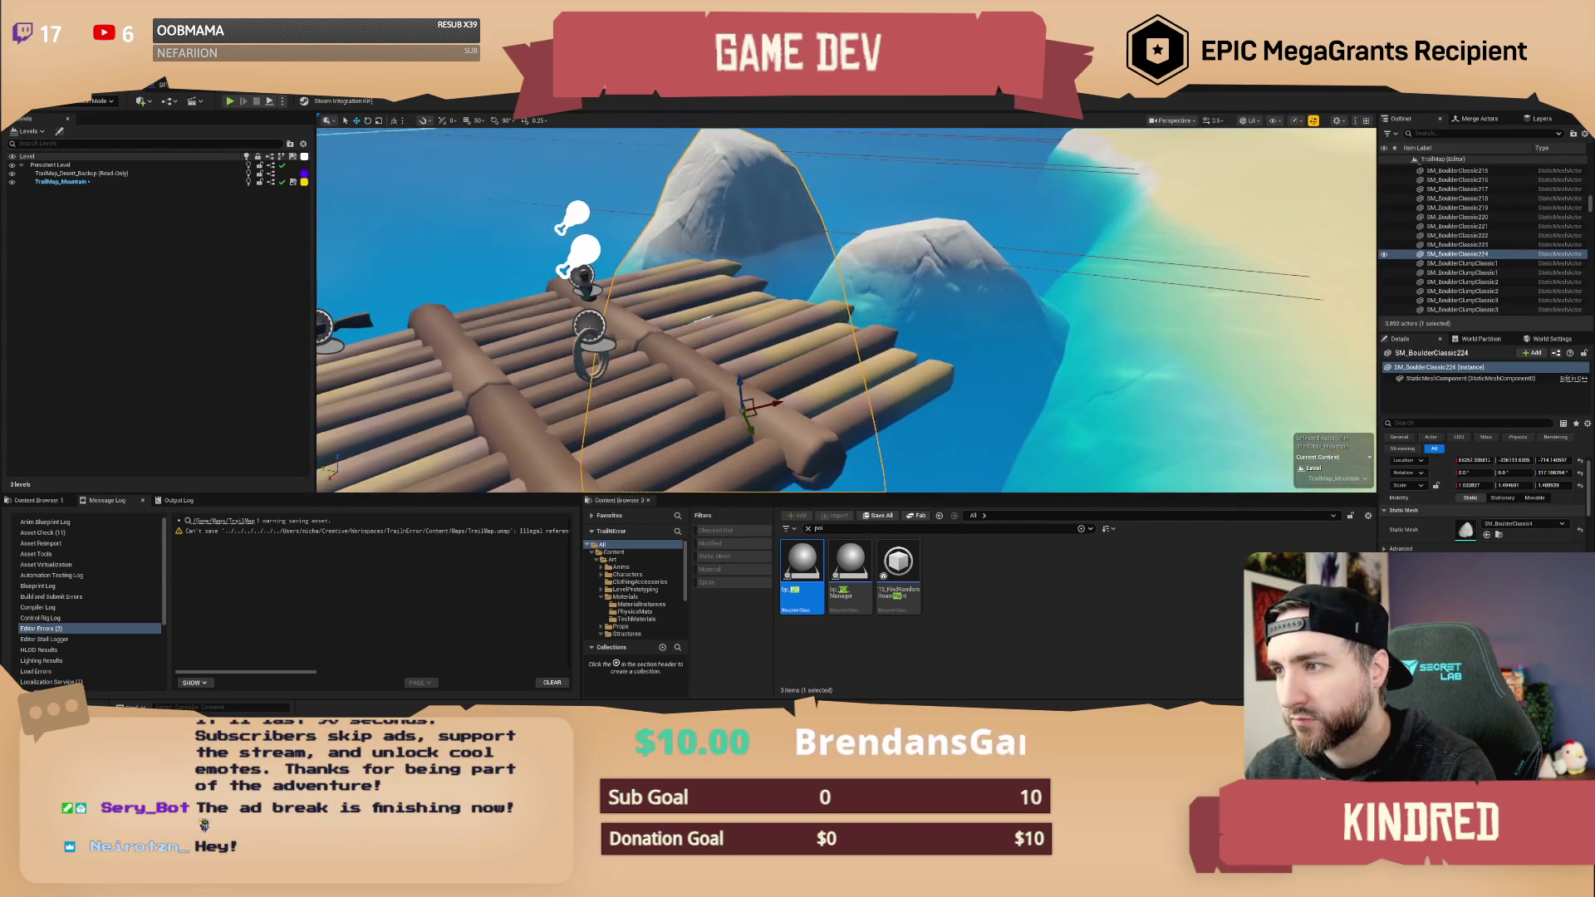
pyautogui.click(838, 338)
pyautogui.press('f')
pyautogui.moveTo(878, 394)
pyautogui.mouseDown()
pyautogui.moveTo(812, 359)
pyautogui.moveTo(844, 329)
pyautogui.mouseUp()
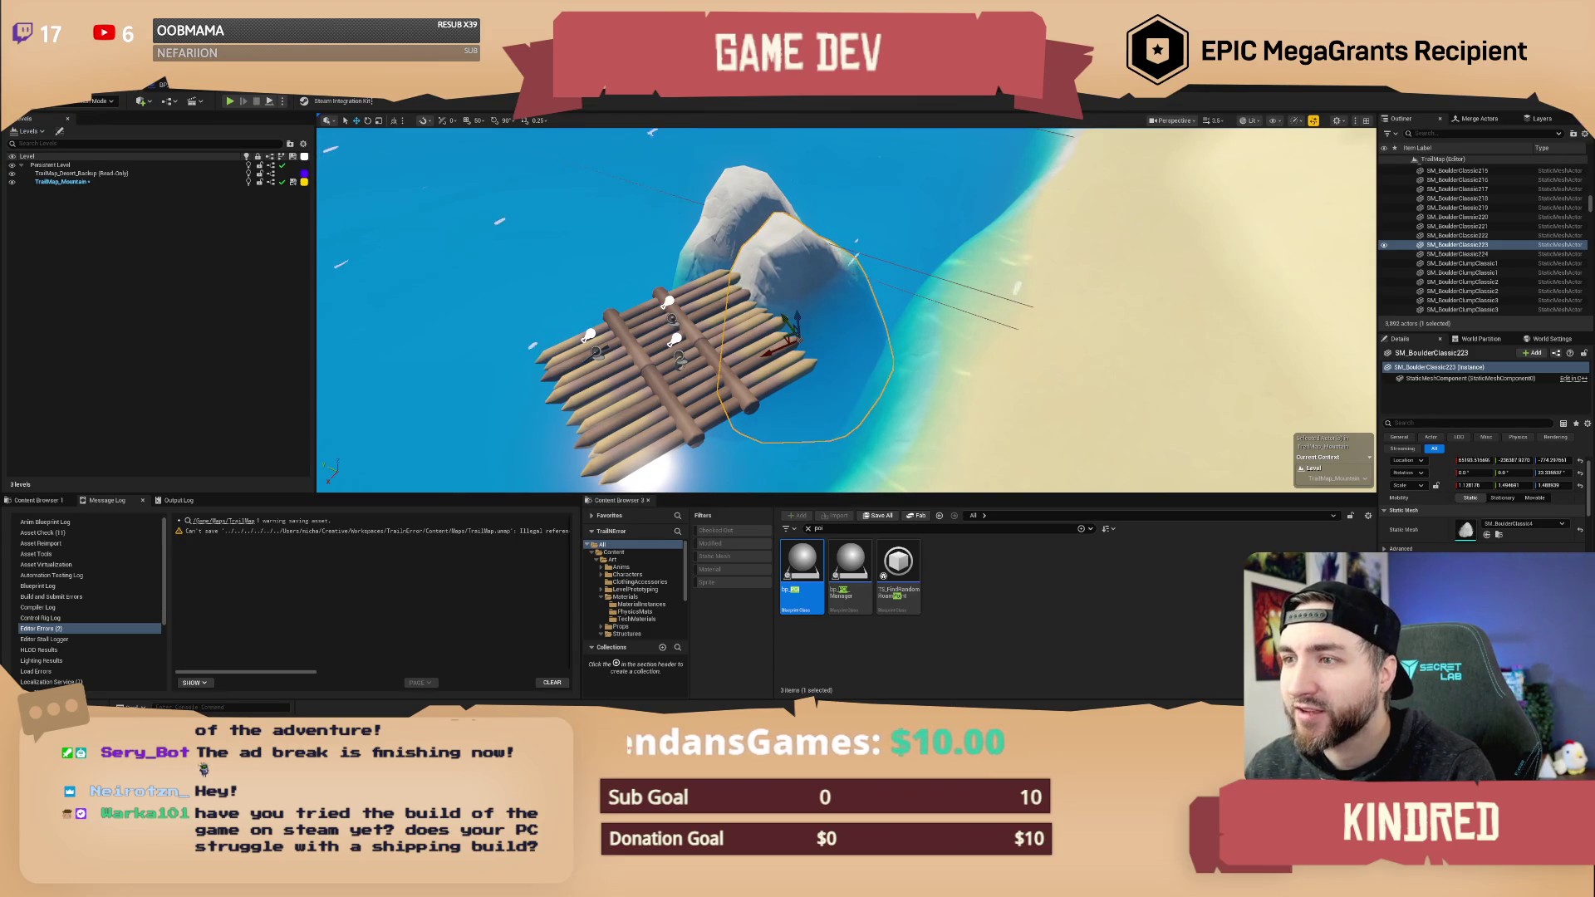
pyautogui.click(833, 343)
pyautogui.moveTo(751, 290)
pyautogui.mouseDown()
pyautogui.moveTo(755, 318)
pyautogui.moveTo(729, 333)
pyautogui.moveTo(678, 249)
pyautogui.mouseUp()
pyautogui.press('Escape')
pyautogui.write('w')
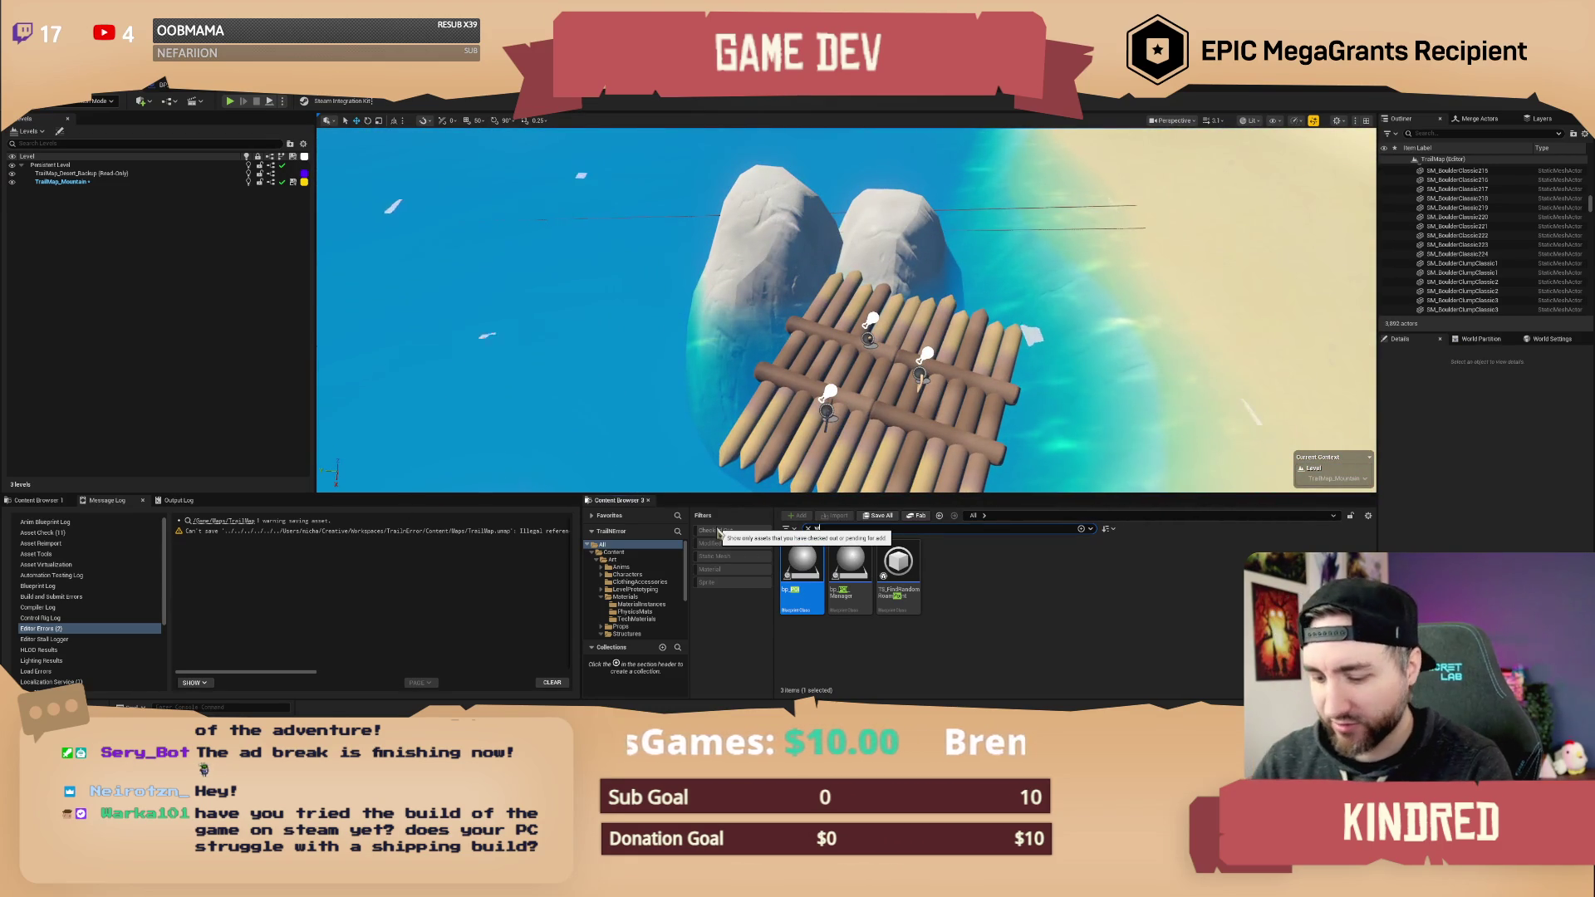
pyautogui.write('aterf')
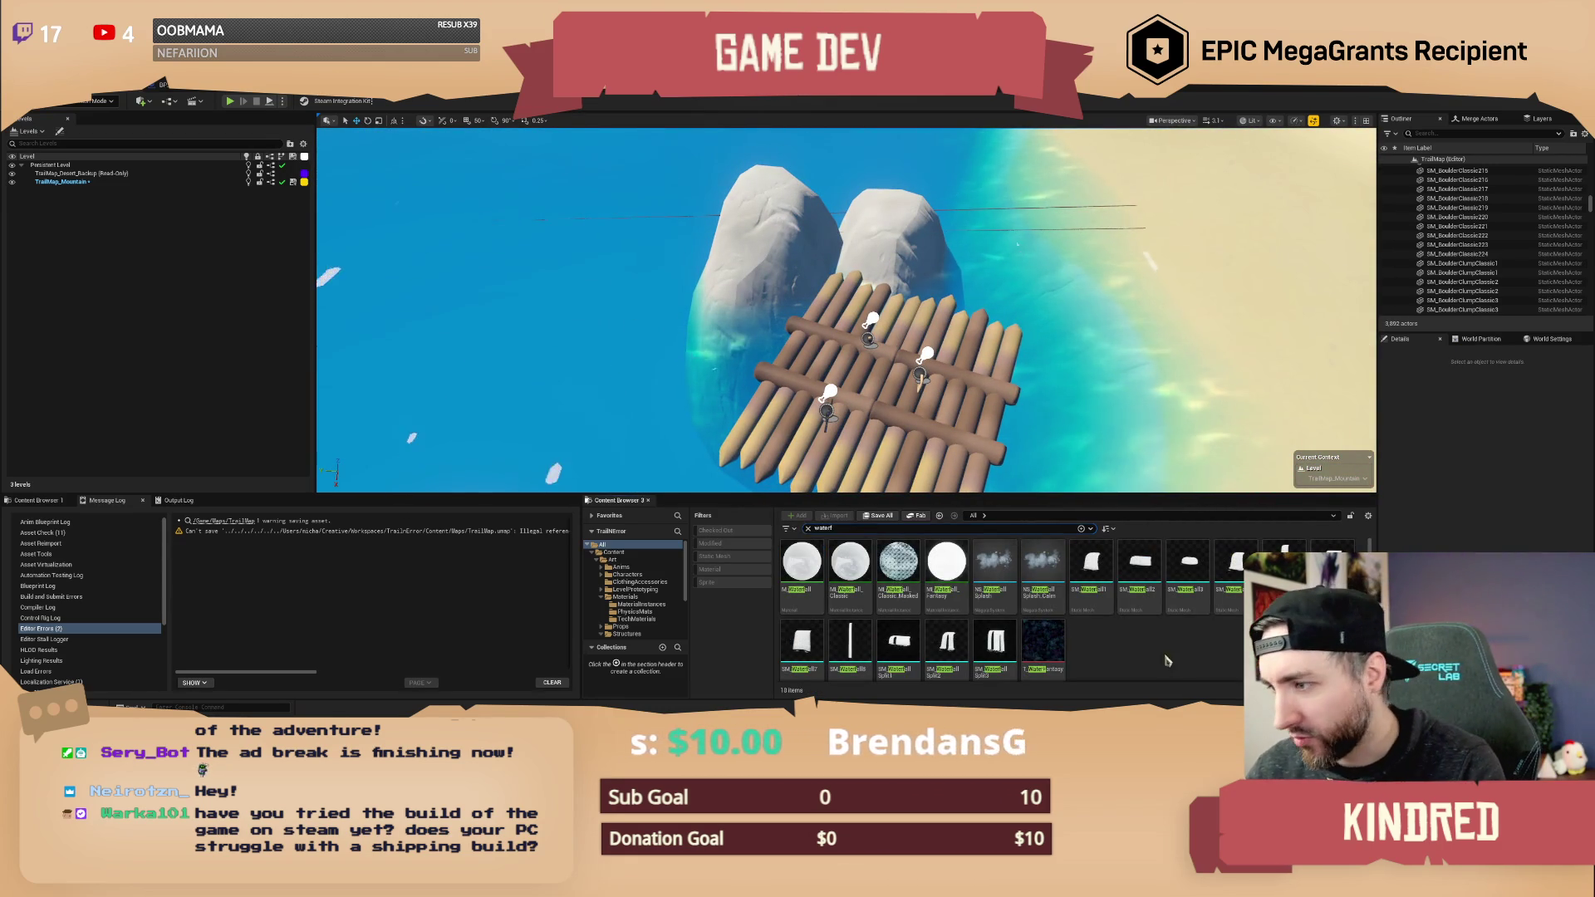
# - Try placing NS_WaterfallSplash_Calm by the rocks, then delete it
pyautogui.moveTo(831, 332); pyautogui.dragTo(818, 320)
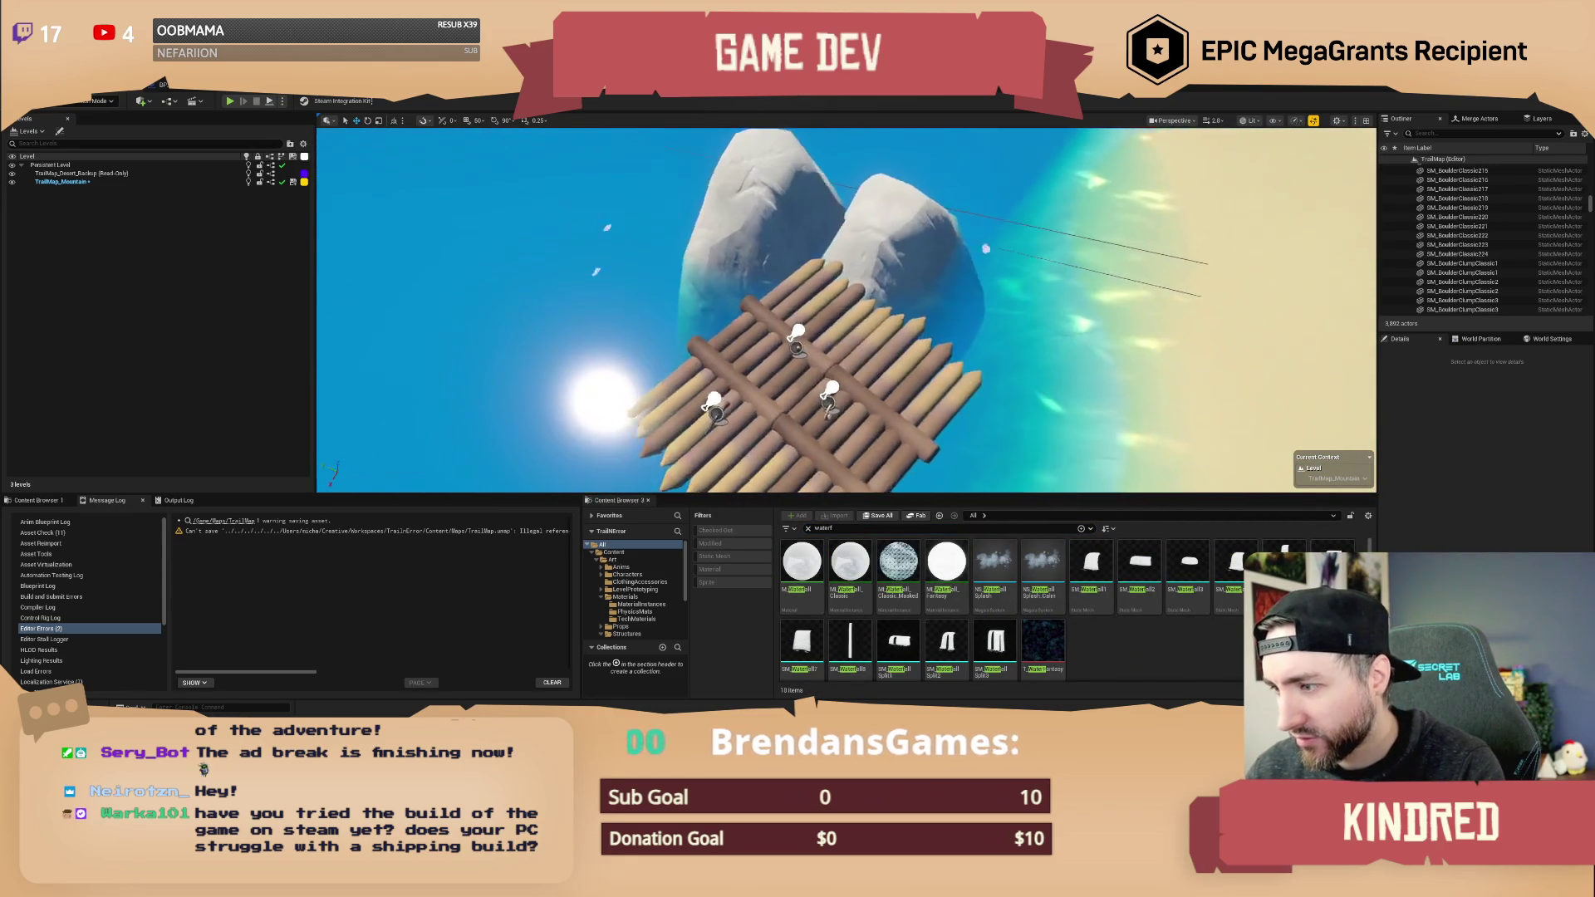
pyautogui.moveTo(995, 563)
pyautogui.mouseDown()
pyautogui.moveTo(874, 255)
pyautogui.moveTo(1043, 573)
pyautogui.mouseUp()
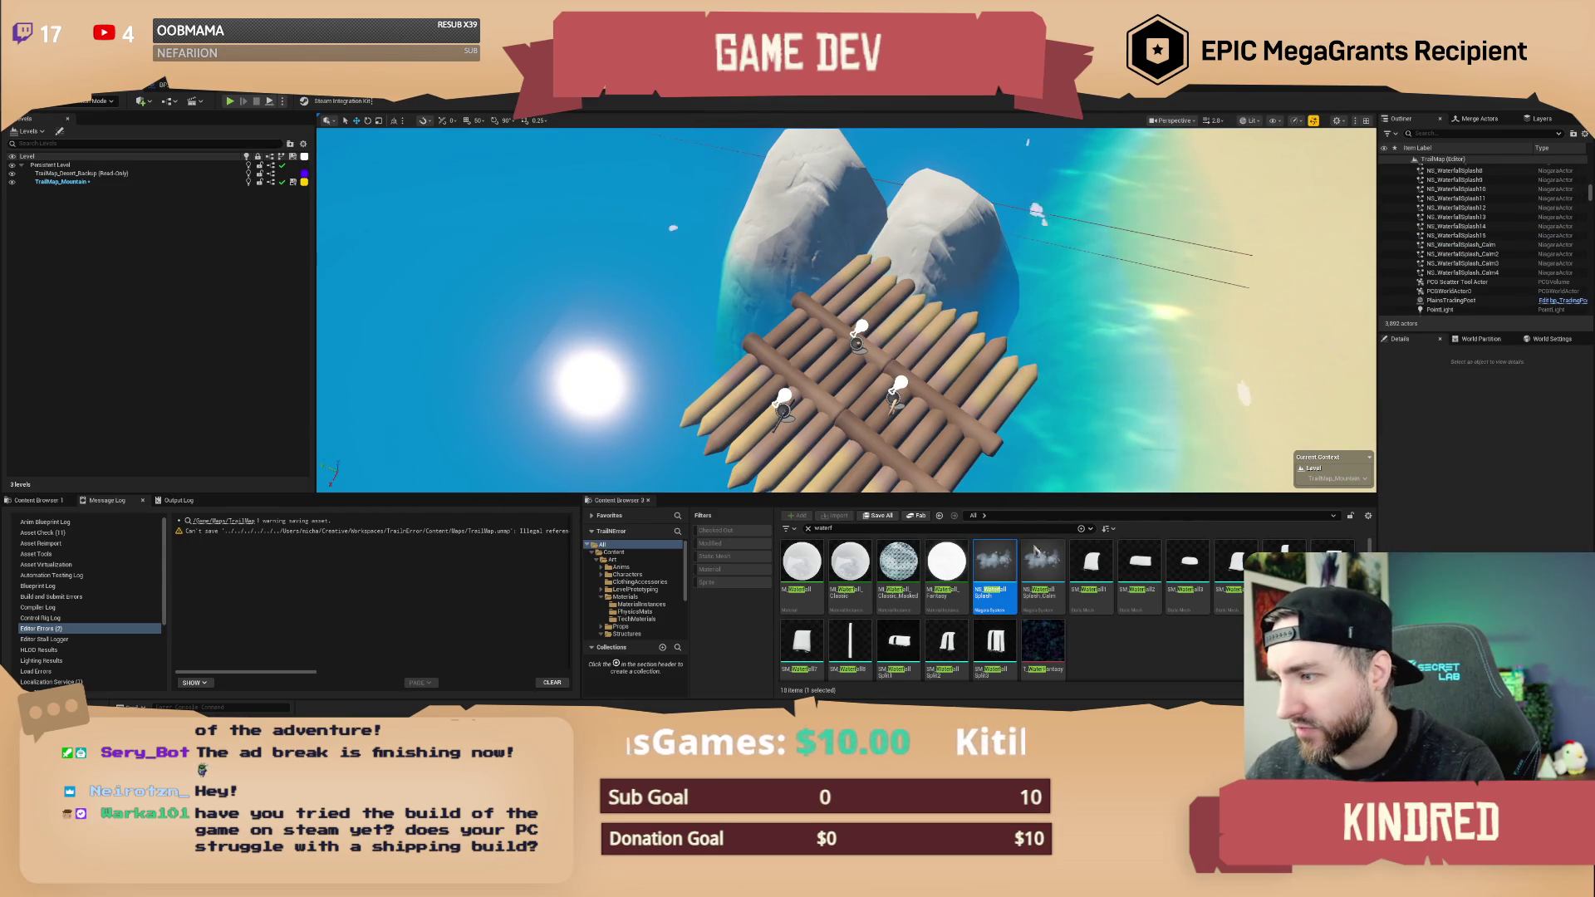
pyautogui.click(1042, 573)
pyautogui.moveTo(925, 306); pyautogui.dragTo(864, 262)
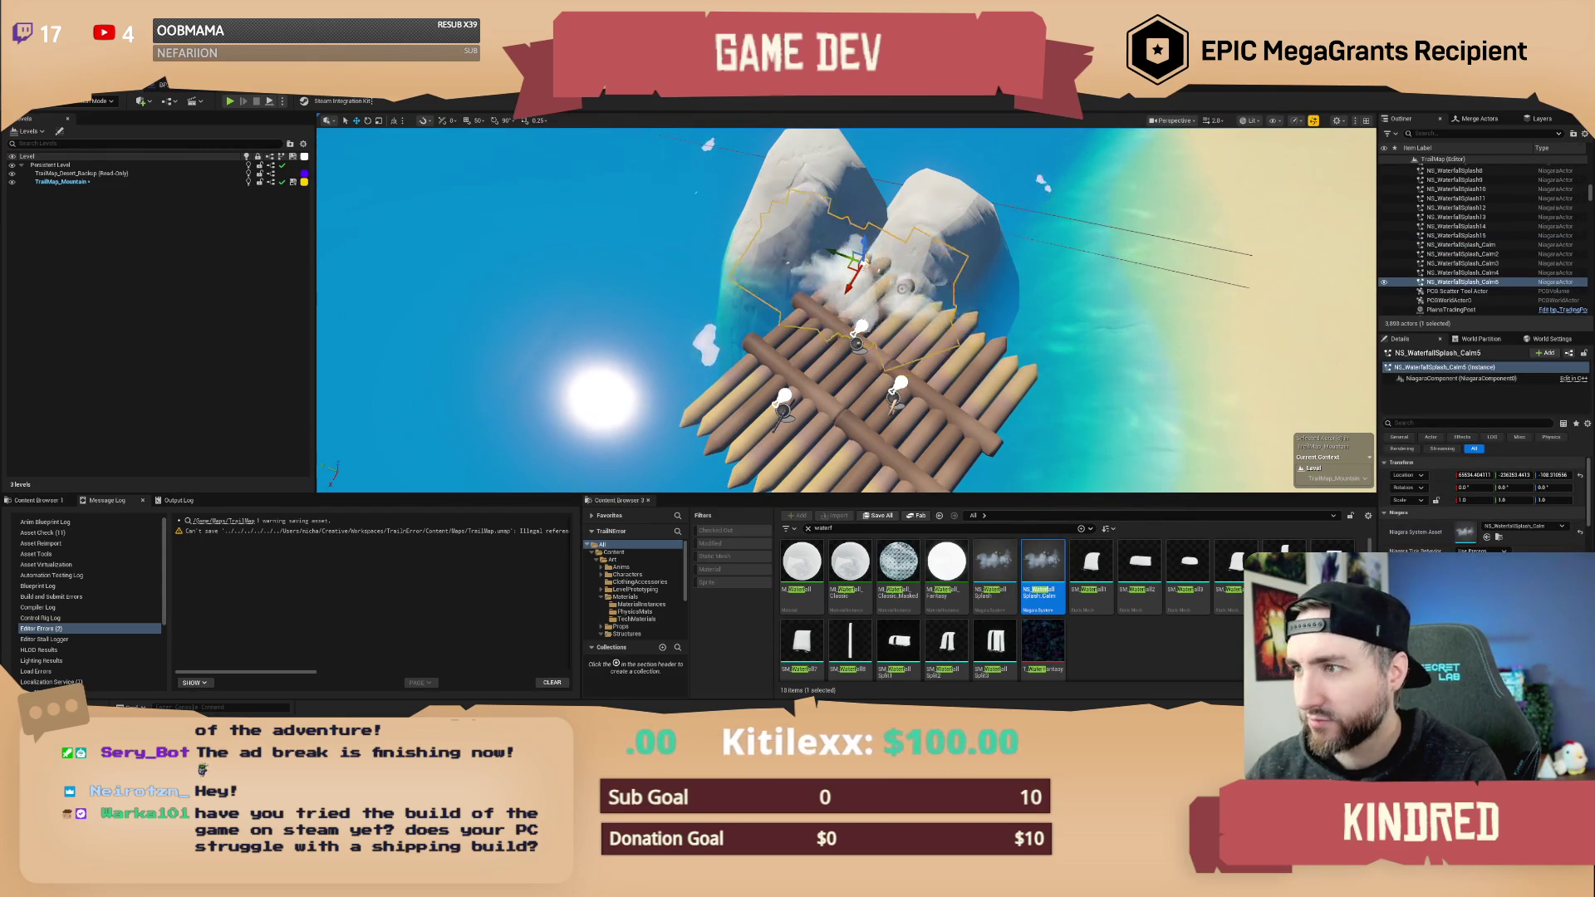
pyautogui.press('Delete')
# - Save the level, checking out the BP_WeatherZone asset when prompted
pyautogui.scroll(-10, 846, 310)
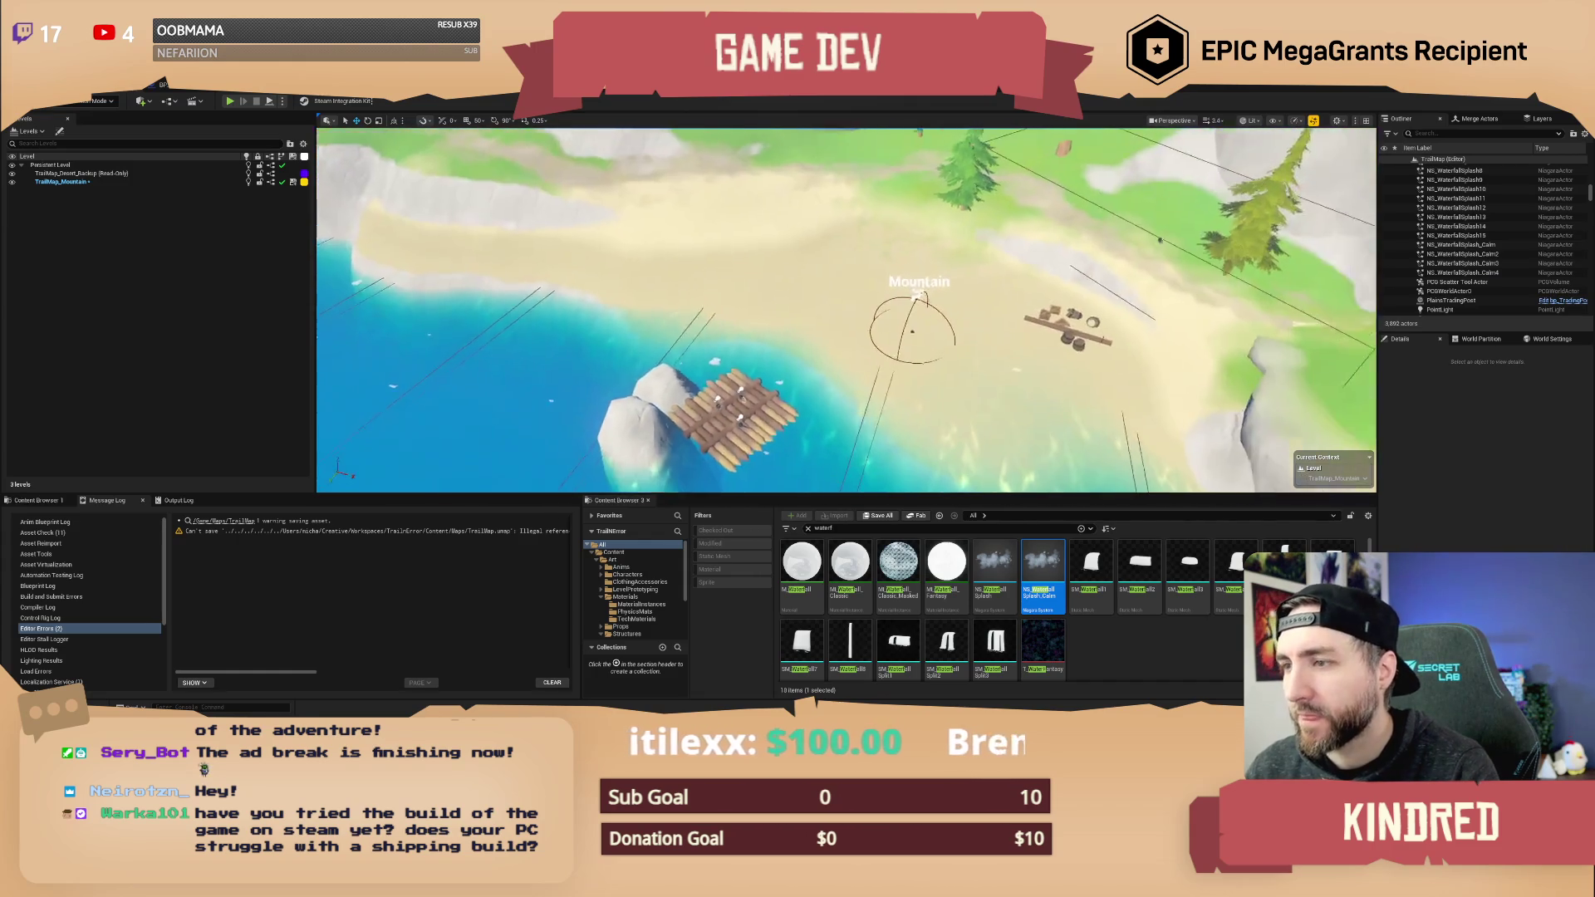
pyautogui.moveTo(1061, 436); pyautogui.dragTo(1062, 438)
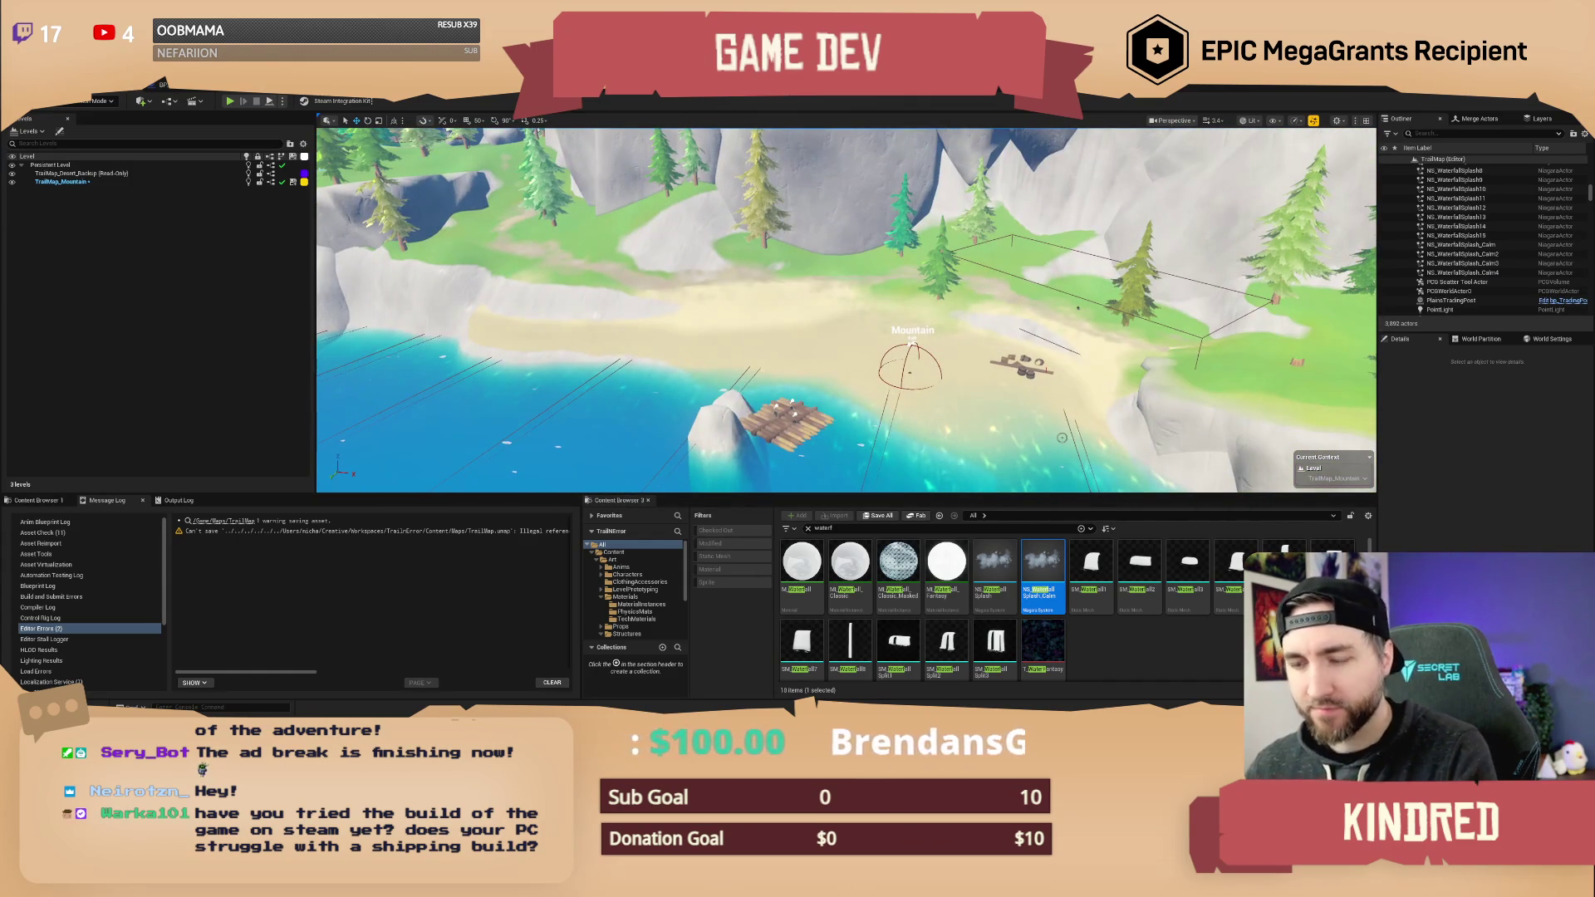
pyautogui.hotkey('ctrl', 's')
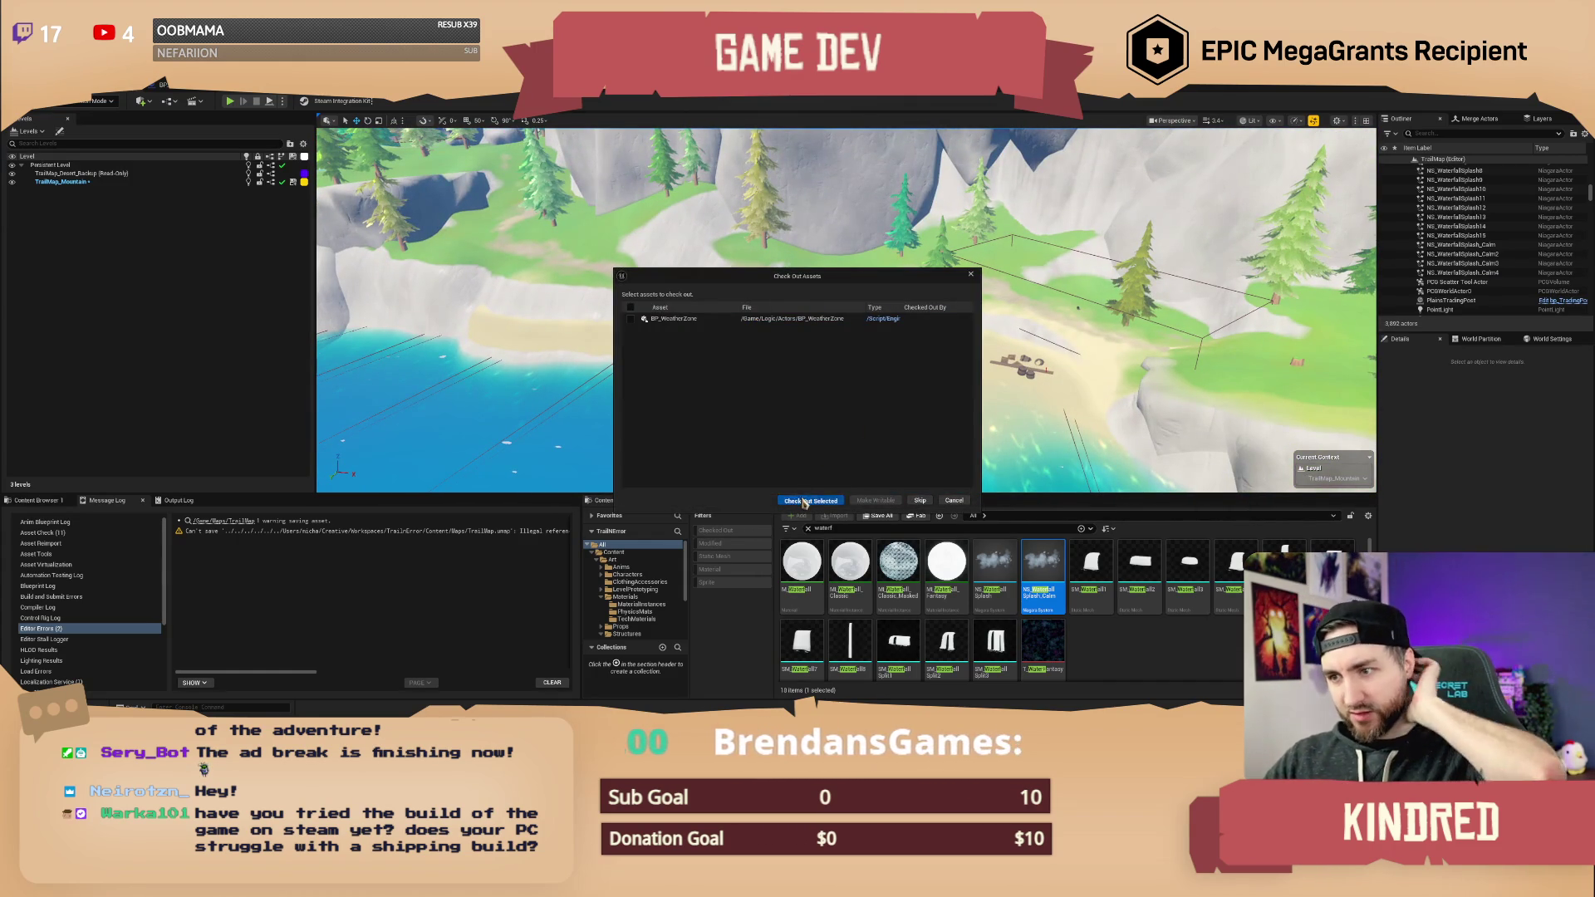
pyautogui.click(804, 501)
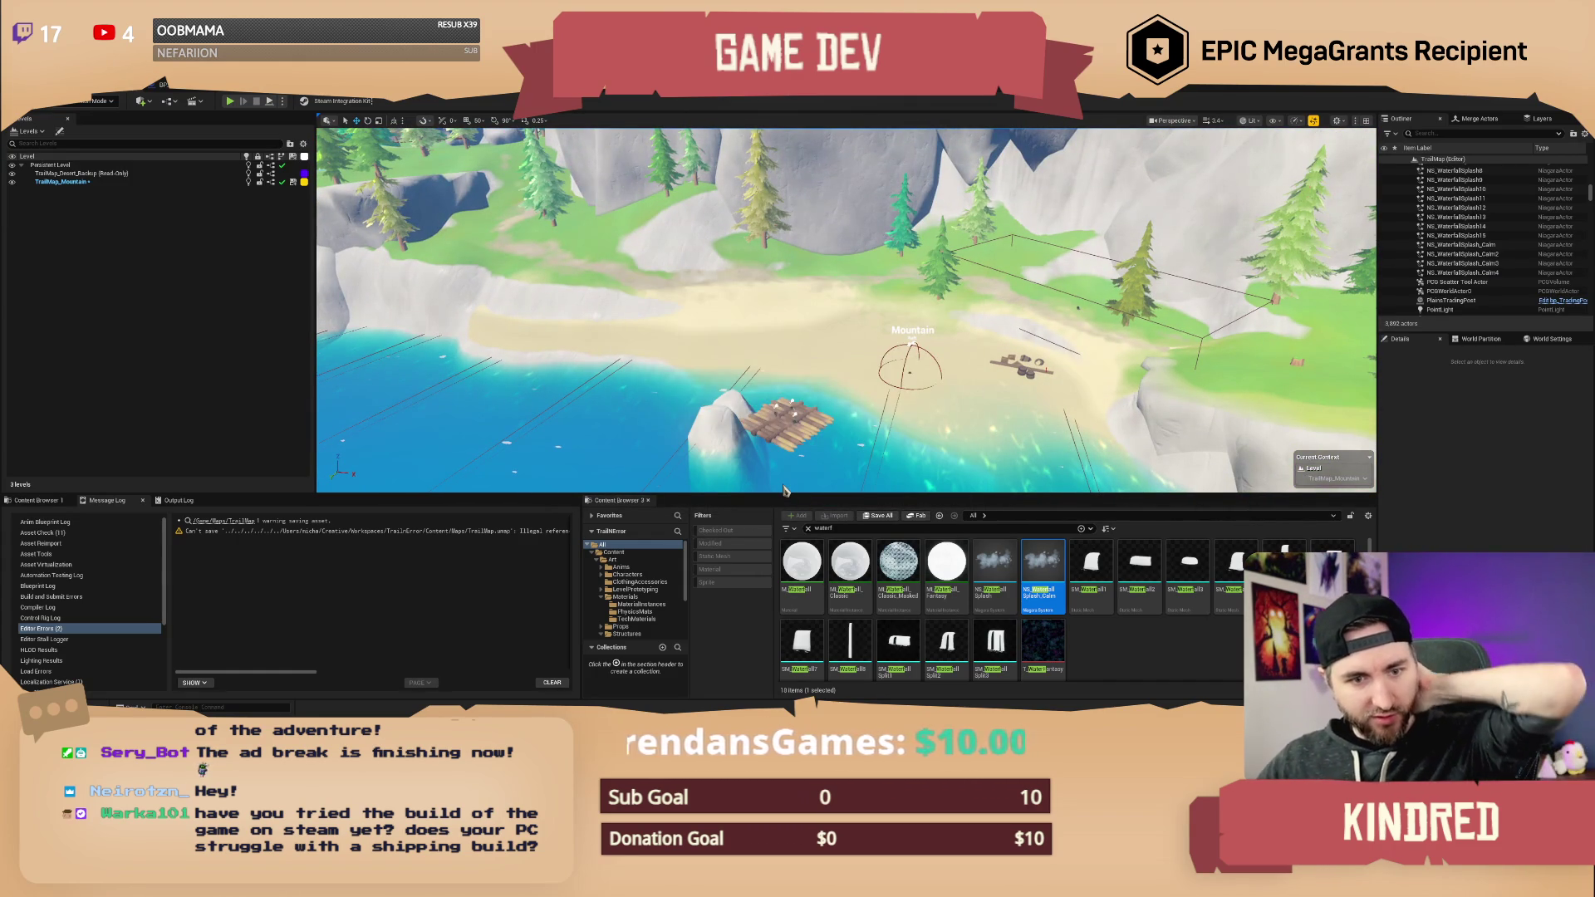
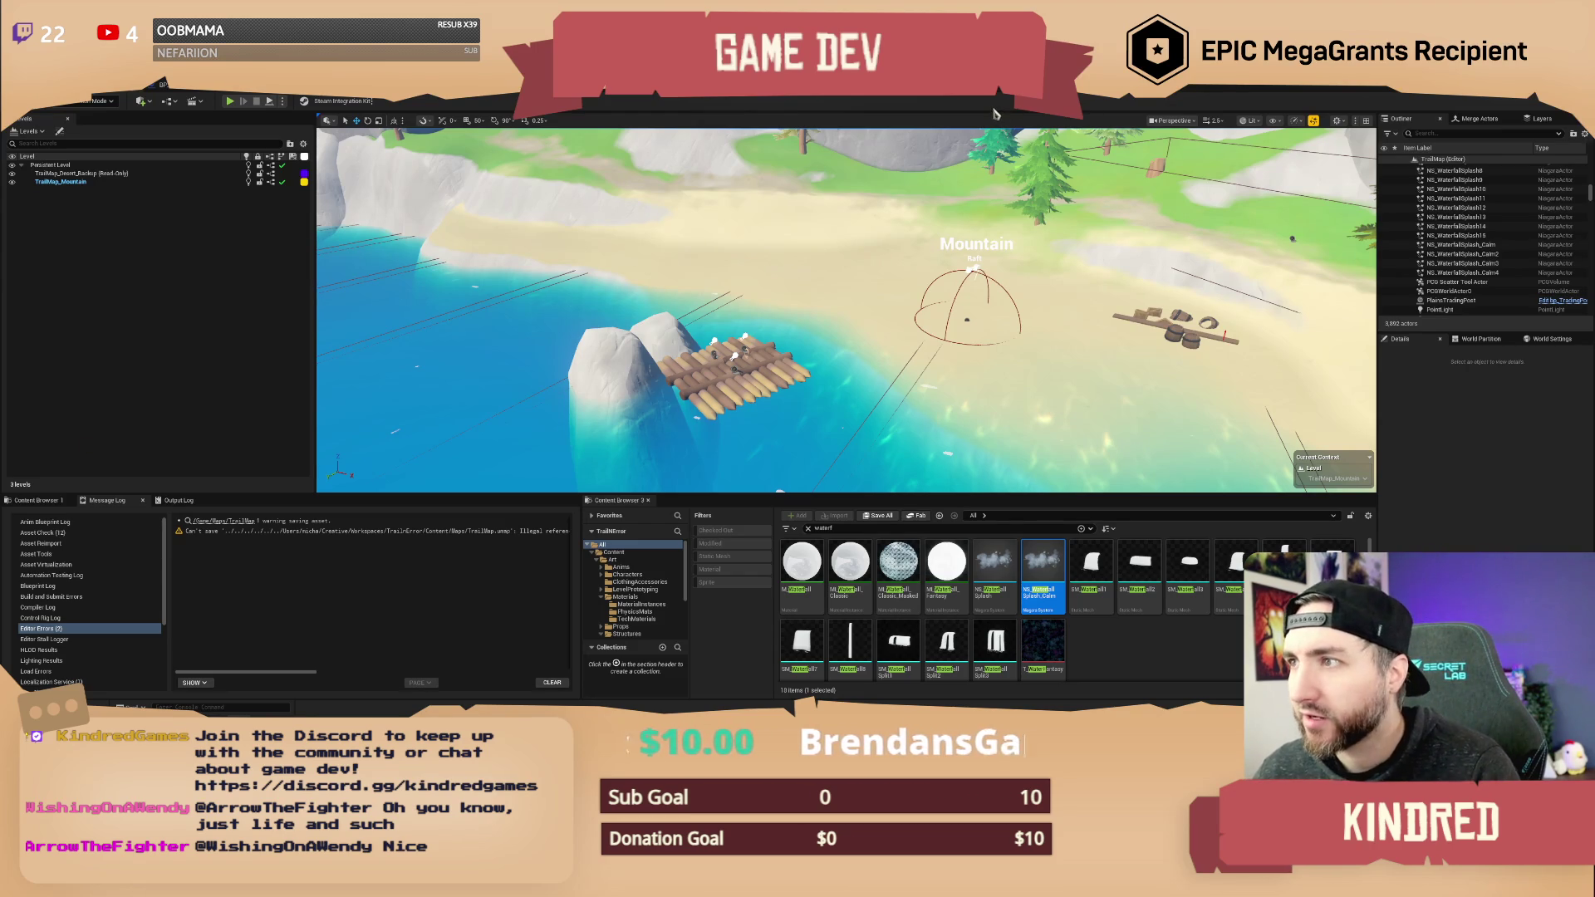
# - Fly the camera high and back, raising camera speed, until the whole snowy island shows
pyautogui.moveTo(980, 249)
pyautogui.mouseDown()
pyautogui.moveTo(840, 196)
pyautogui.moveTo(988, 221)
pyautogui.moveTo(948, 233)
pyautogui.moveTo(972, 266)
pyautogui.moveTo(939, 274)
pyautogui.moveTo(972, 276)
pyautogui.moveTo(931, 278)
pyautogui.moveTo(972, 270)
pyautogui.moveTo(939, 278)
pyautogui.moveTo(955, 295)
pyautogui.mouseUp()
pyautogui.scroll(2, 881, 199)
pyautogui.scroll(1, 938, 274)
pyautogui.scroll(1, 947, 276)
pyautogui.scroll(3, 943, 283)
pyautogui.scroll(2, 956, 295)
pyautogui.scroll(1, 956, 295)
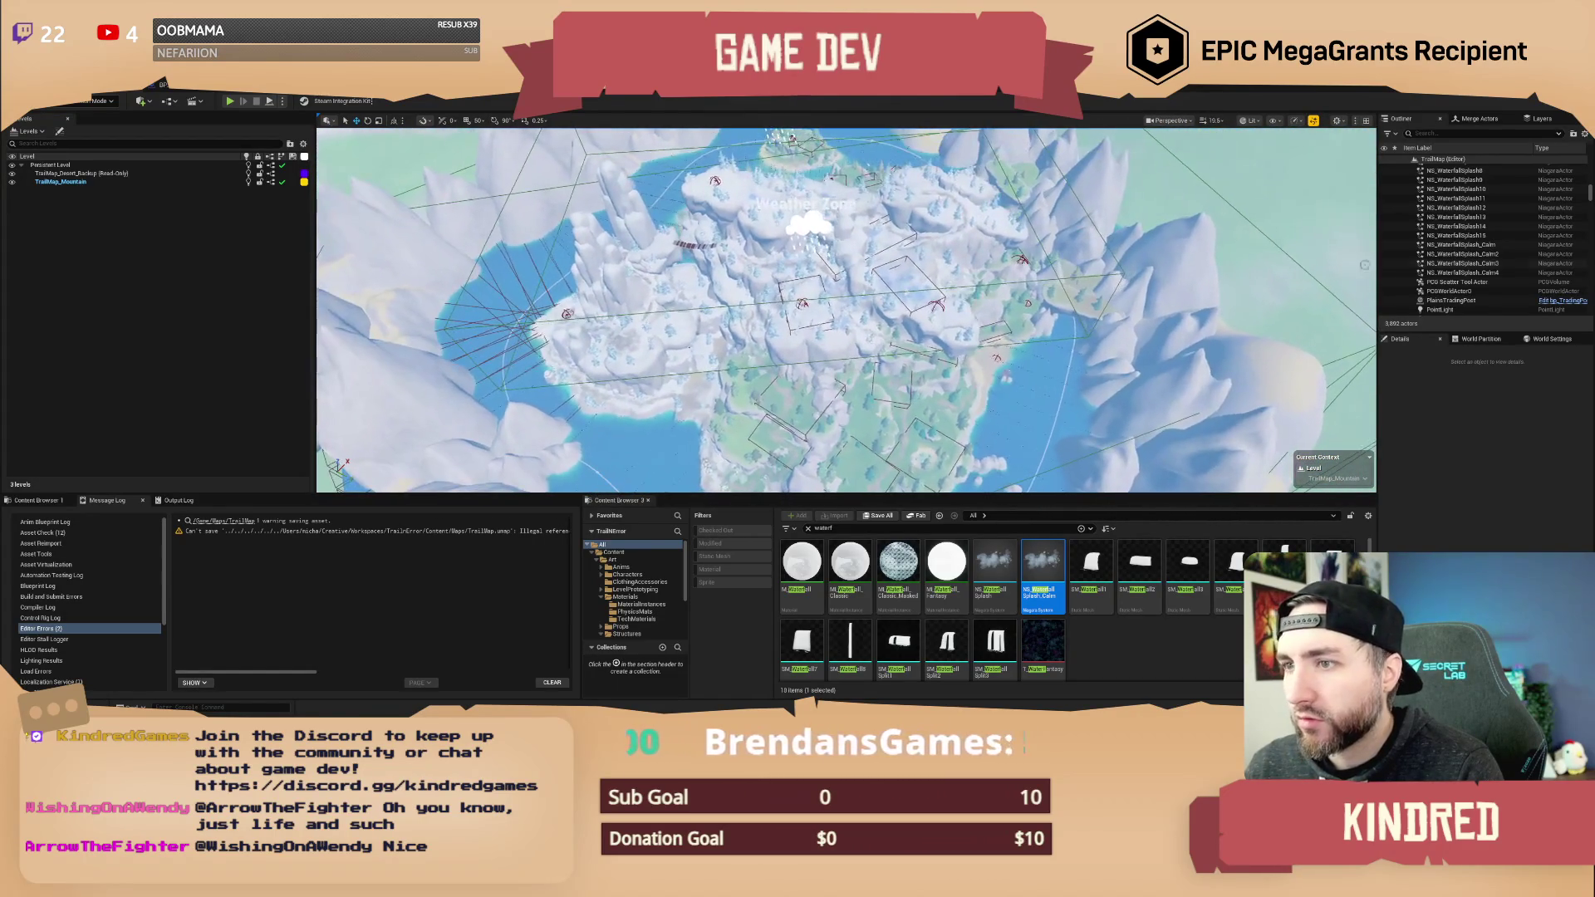
# - Filter the Outliner to current-level actors matching 'poi'
pyautogui.click(1585, 135)
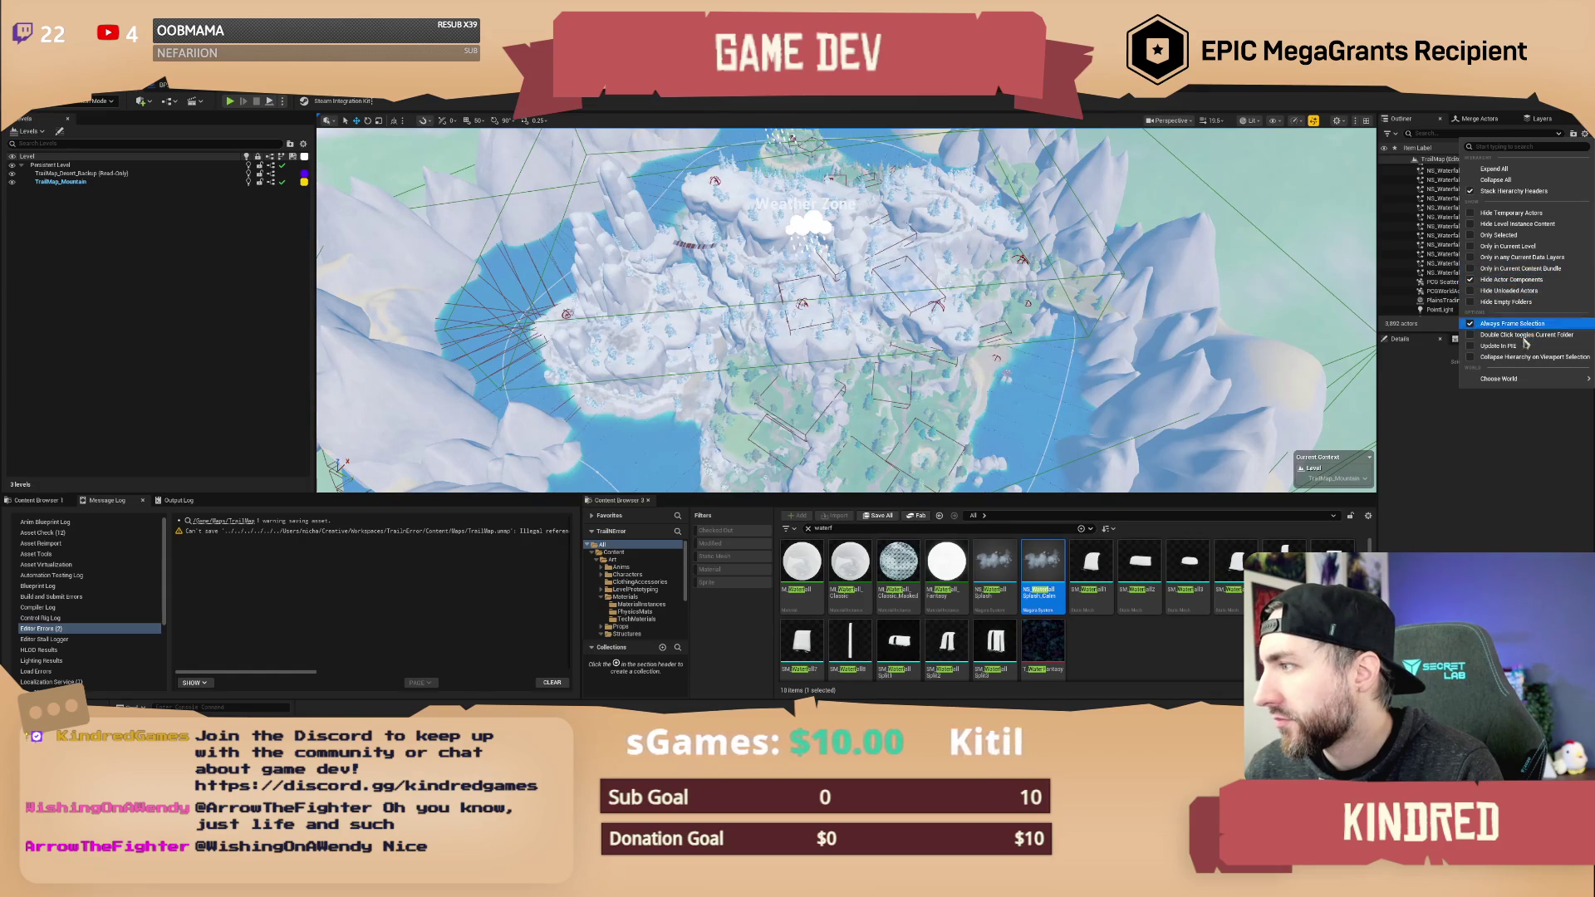
pyautogui.click(1506, 246)
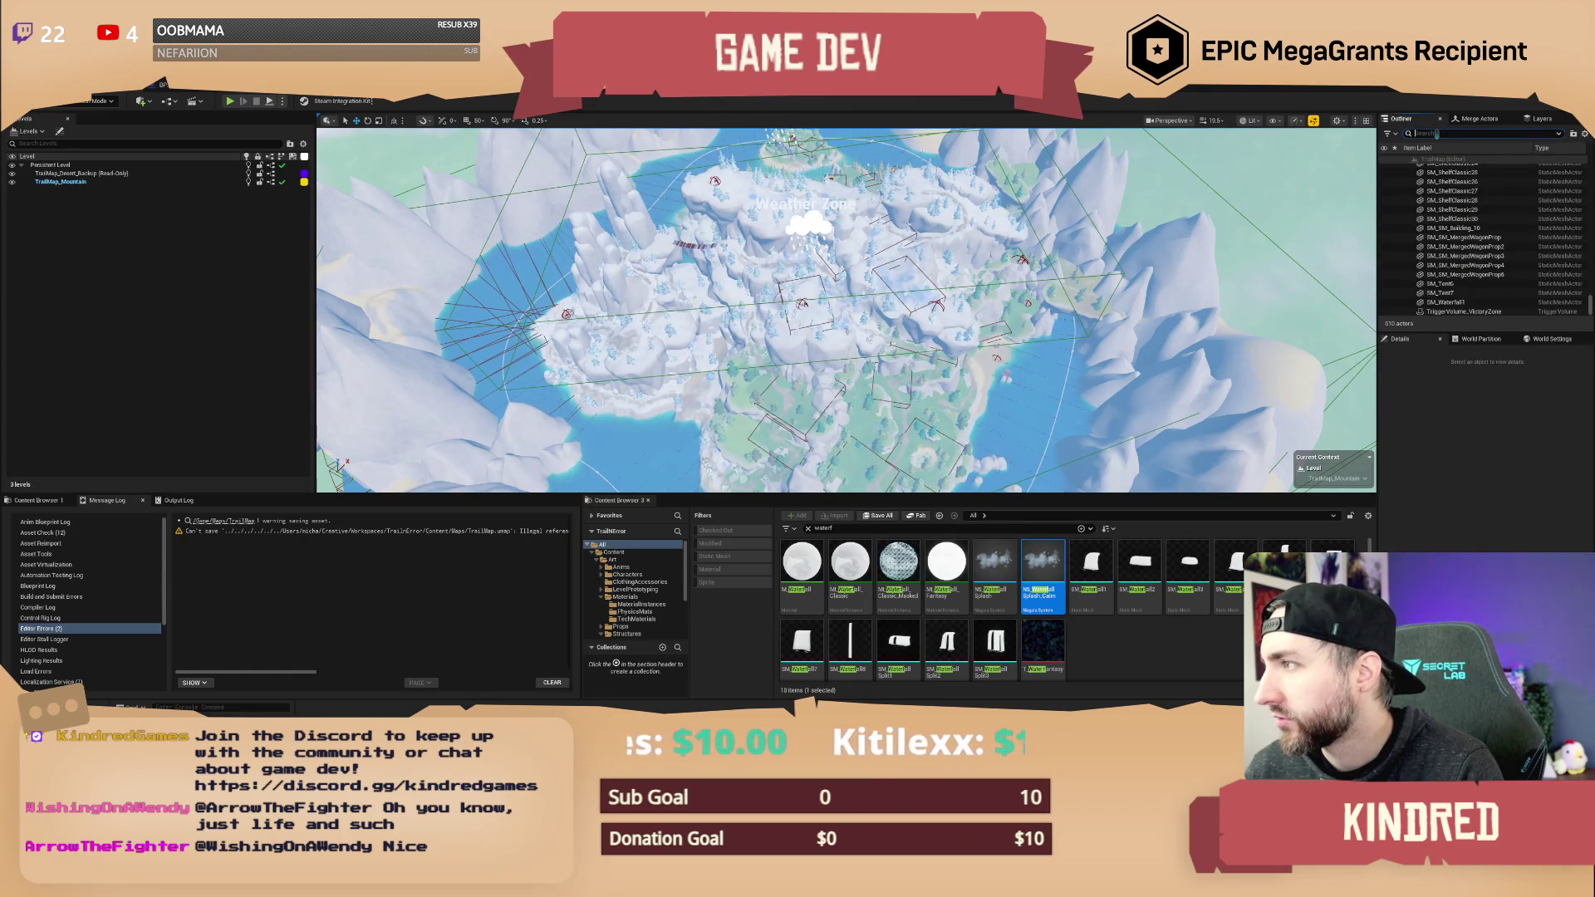
pyautogui.click(1437, 134)
pyautogui.write('poi')
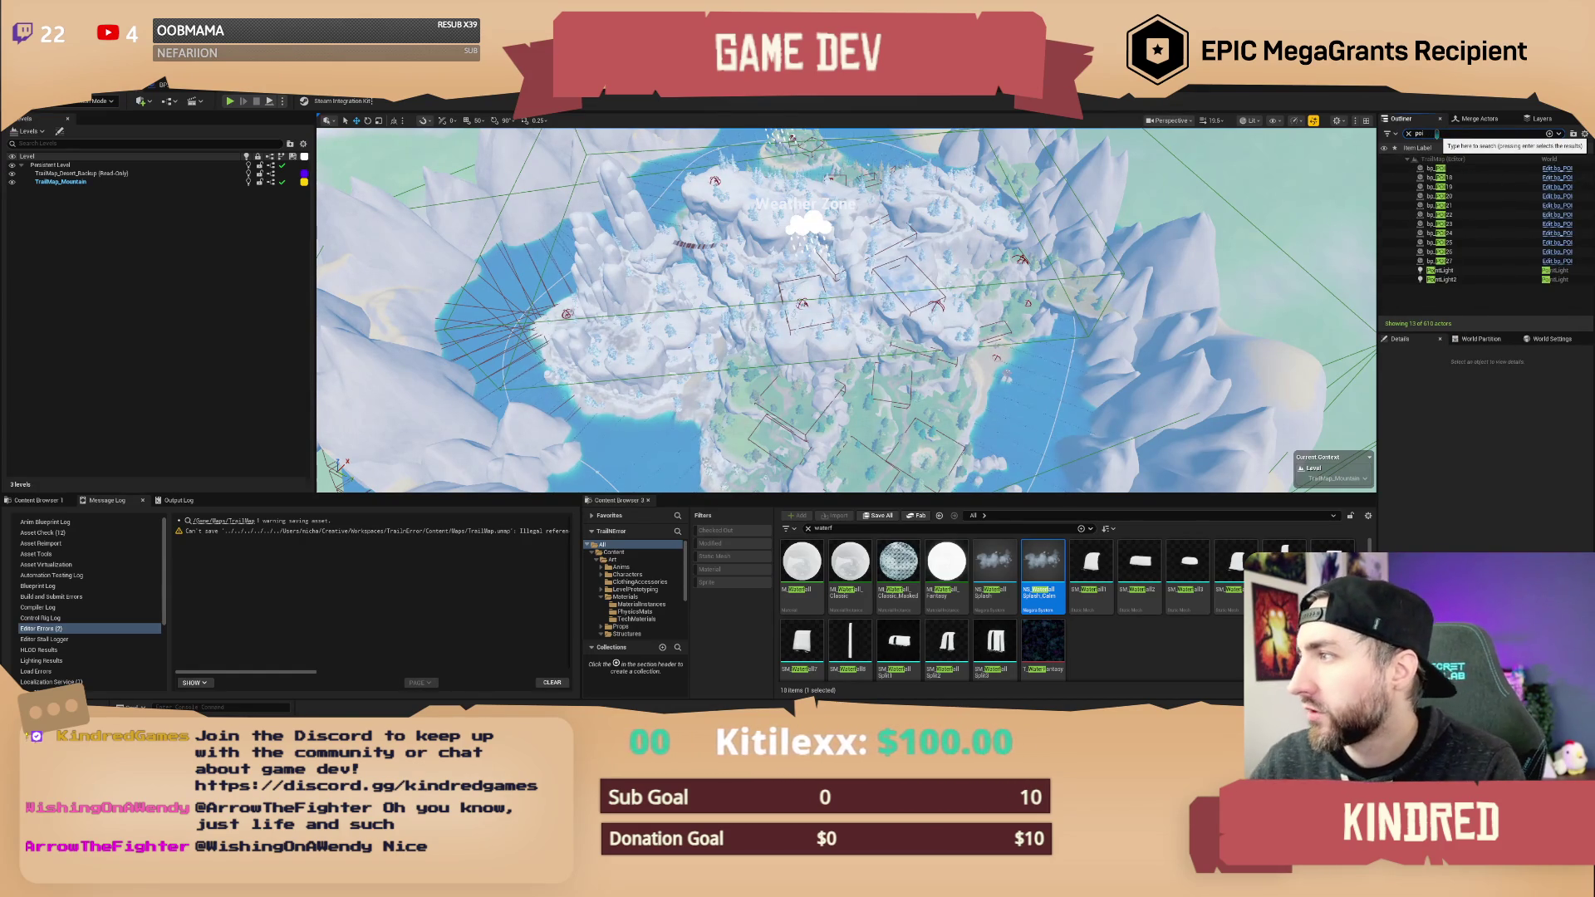
# - Select bp_POI and step down through the POI actors to inspect their details
pyautogui.click(1454, 168)
pyautogui.press('Down')
pyautogui.press('Down')
pyautogui.press('Down')
pyautogui.press('Down')
pyautogui.press('Down')
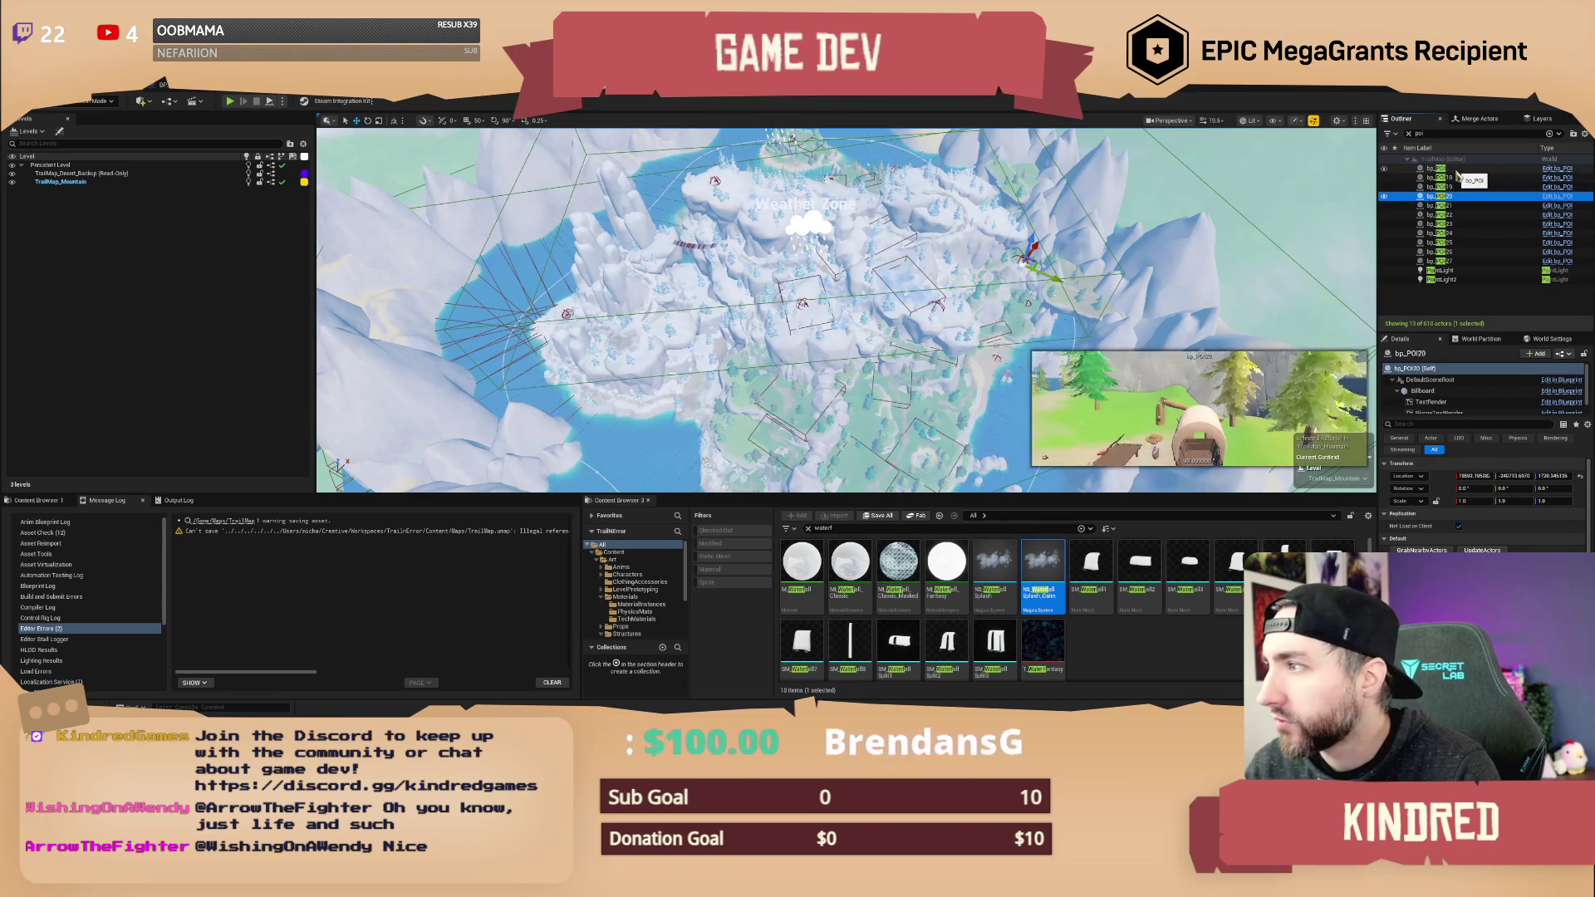
pyautogui.press('Down')
pyautogui.press('Down')
pyautogui.press('Down')
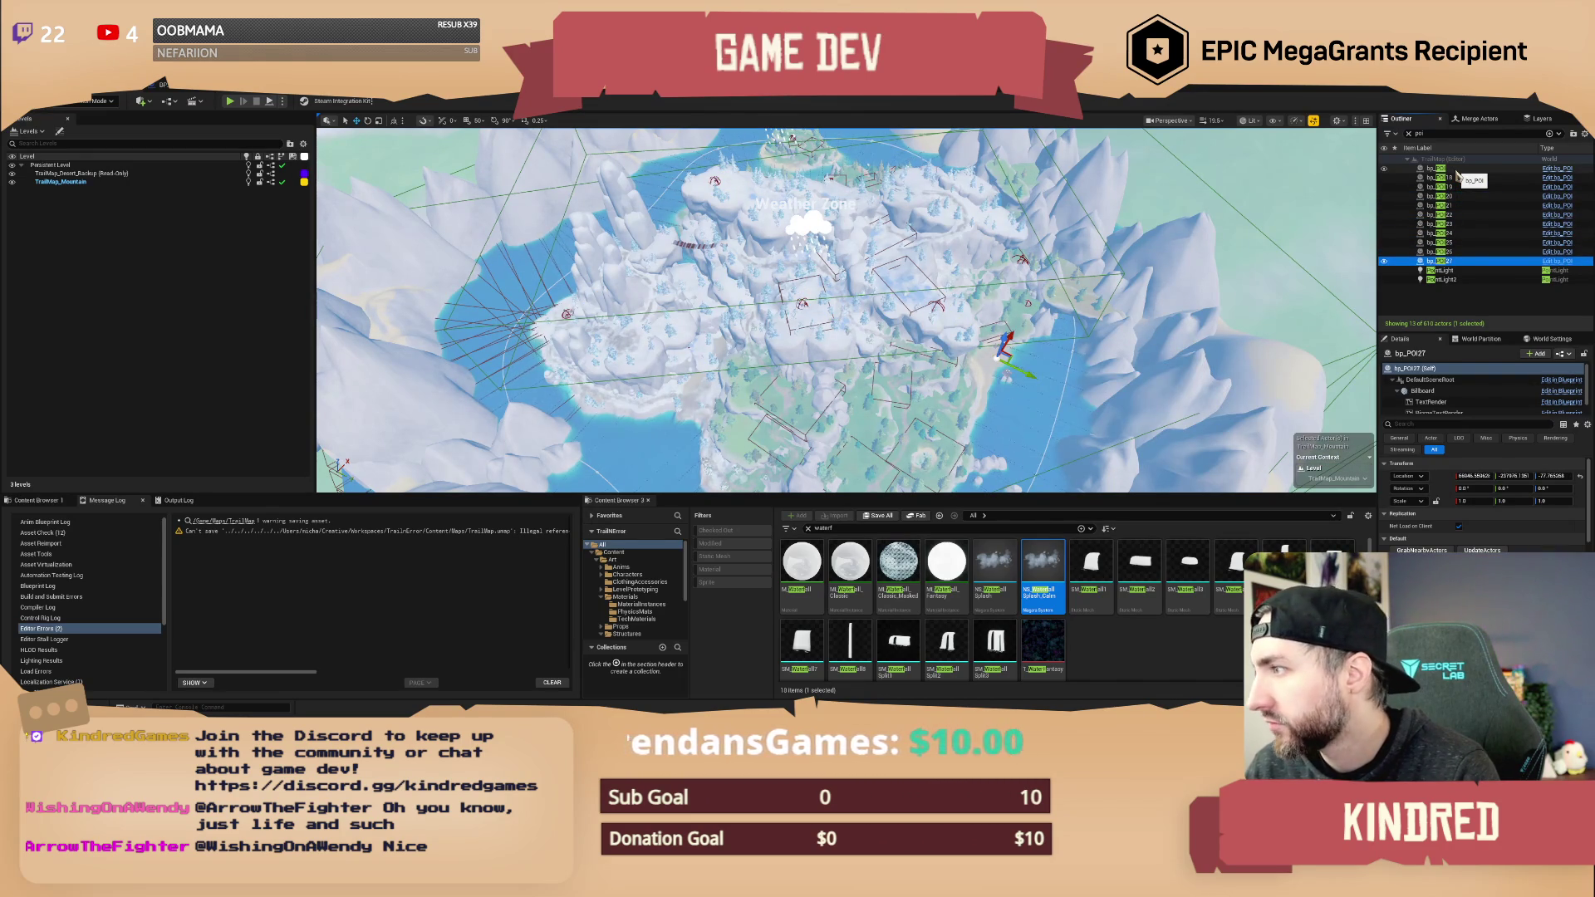
pyautogui.moveTo(831, 349)
pyautogui.mouseDown()
pyautogui.moveTo(831, 316)
pyautogui.moveTo(831, 349)
pyautogui.moveTo(815, 332)
pyautogui.mouseUp()
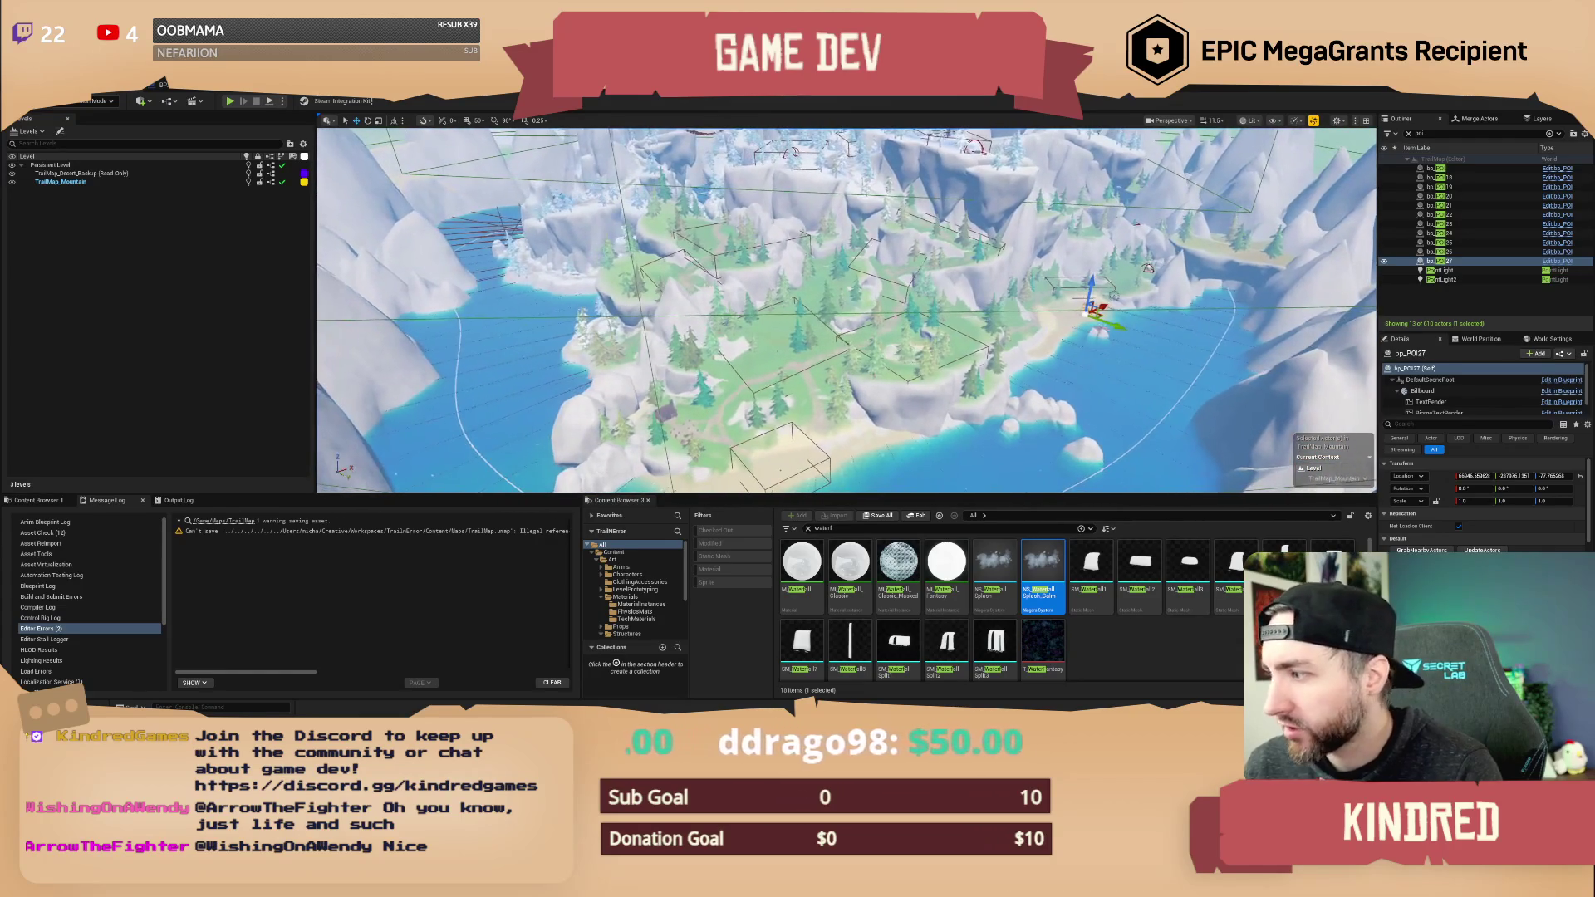
# - Deselect the waterfall splash asset and fly over the island toward the log-cabin village
pyautogui.click(1194, 634)
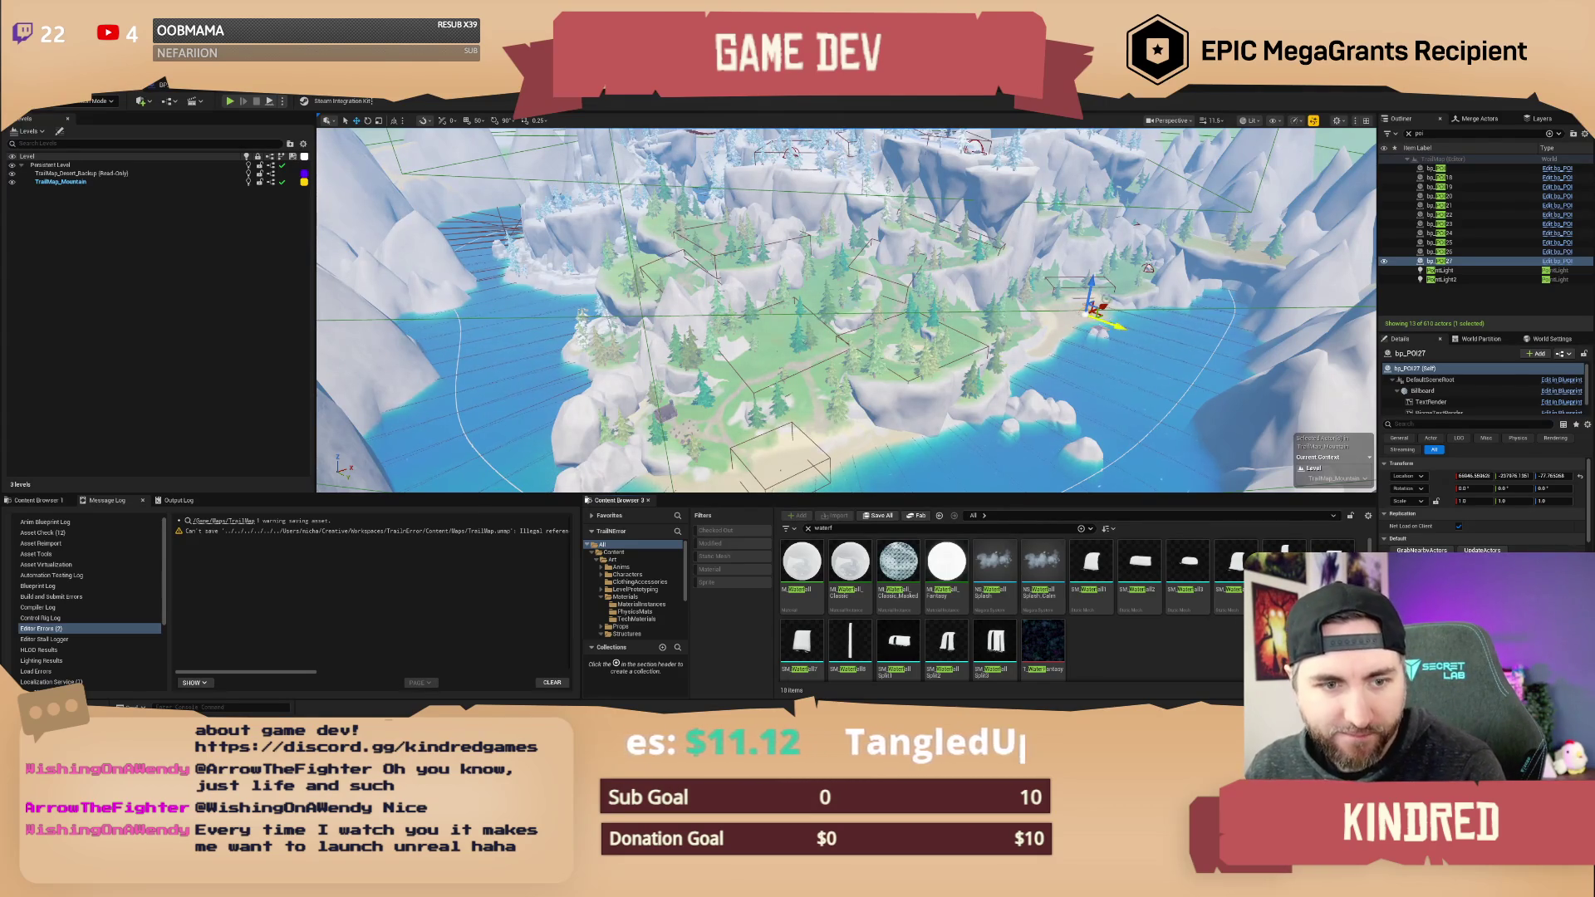
pyautogui.press('w')
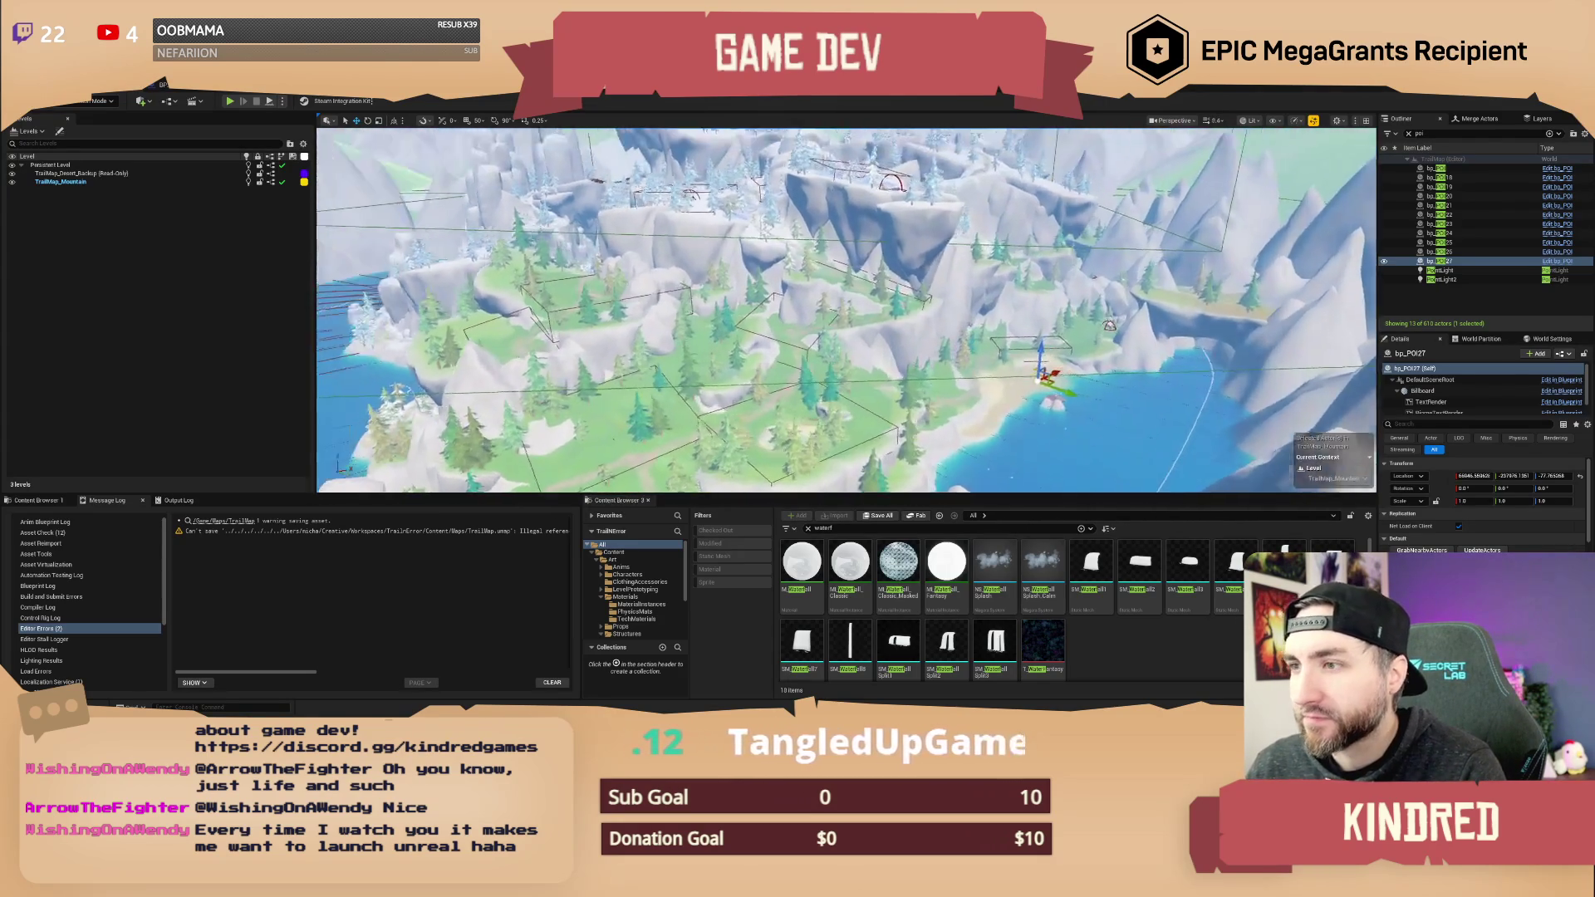
pyautogui.press('w')
pyautogui.scroll(1, 846, 310)
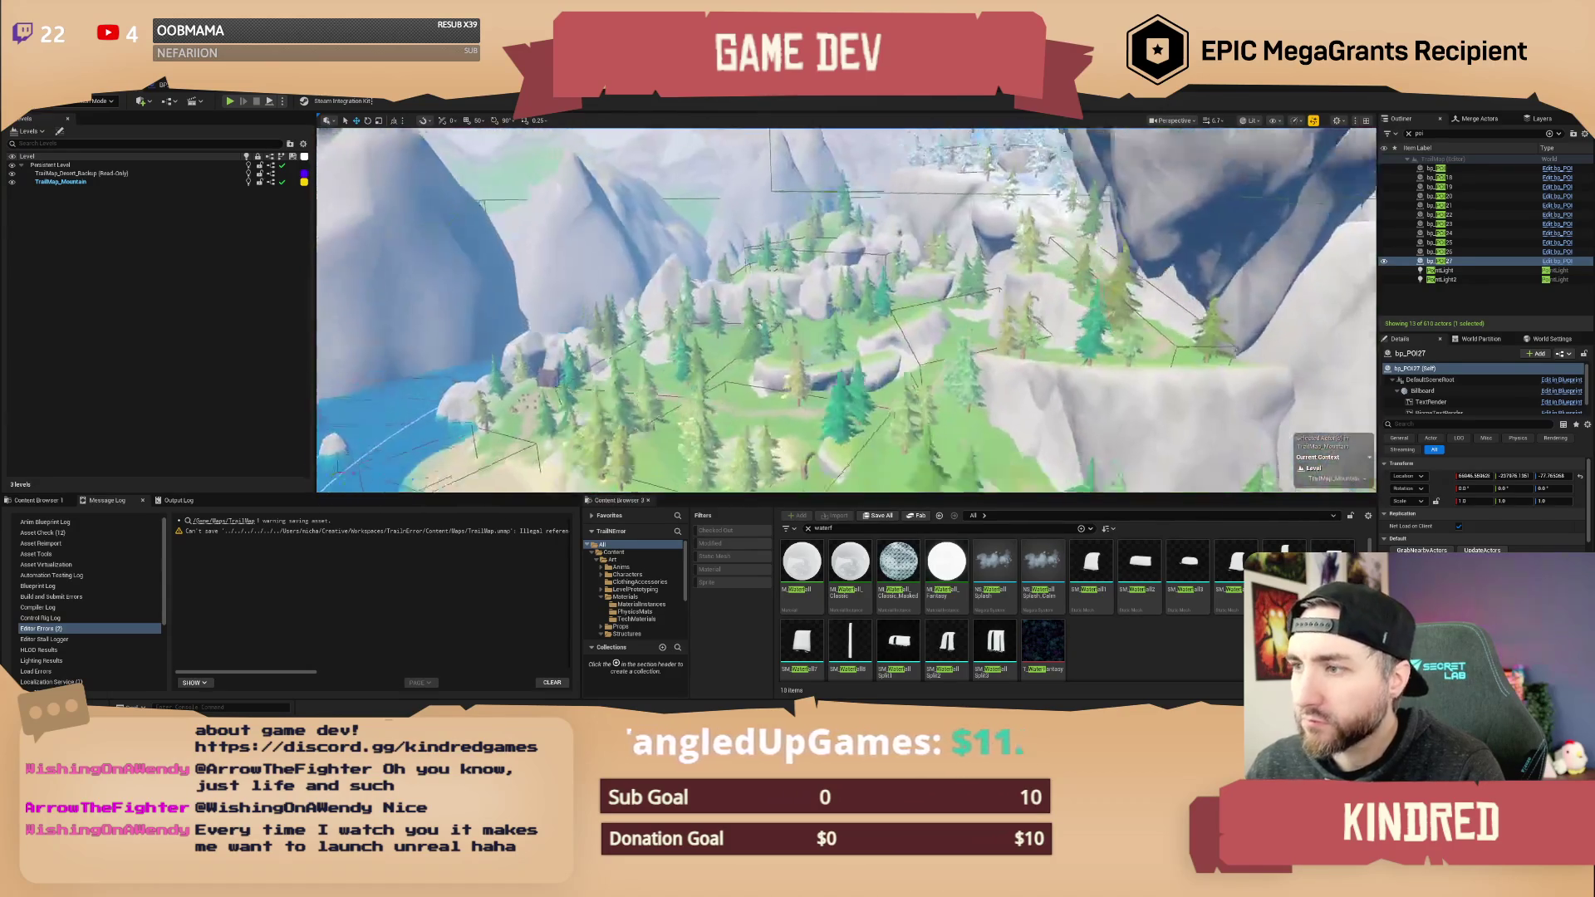
pyautogui.press('s')
pyautogui.scroll(-1, 846, 310)
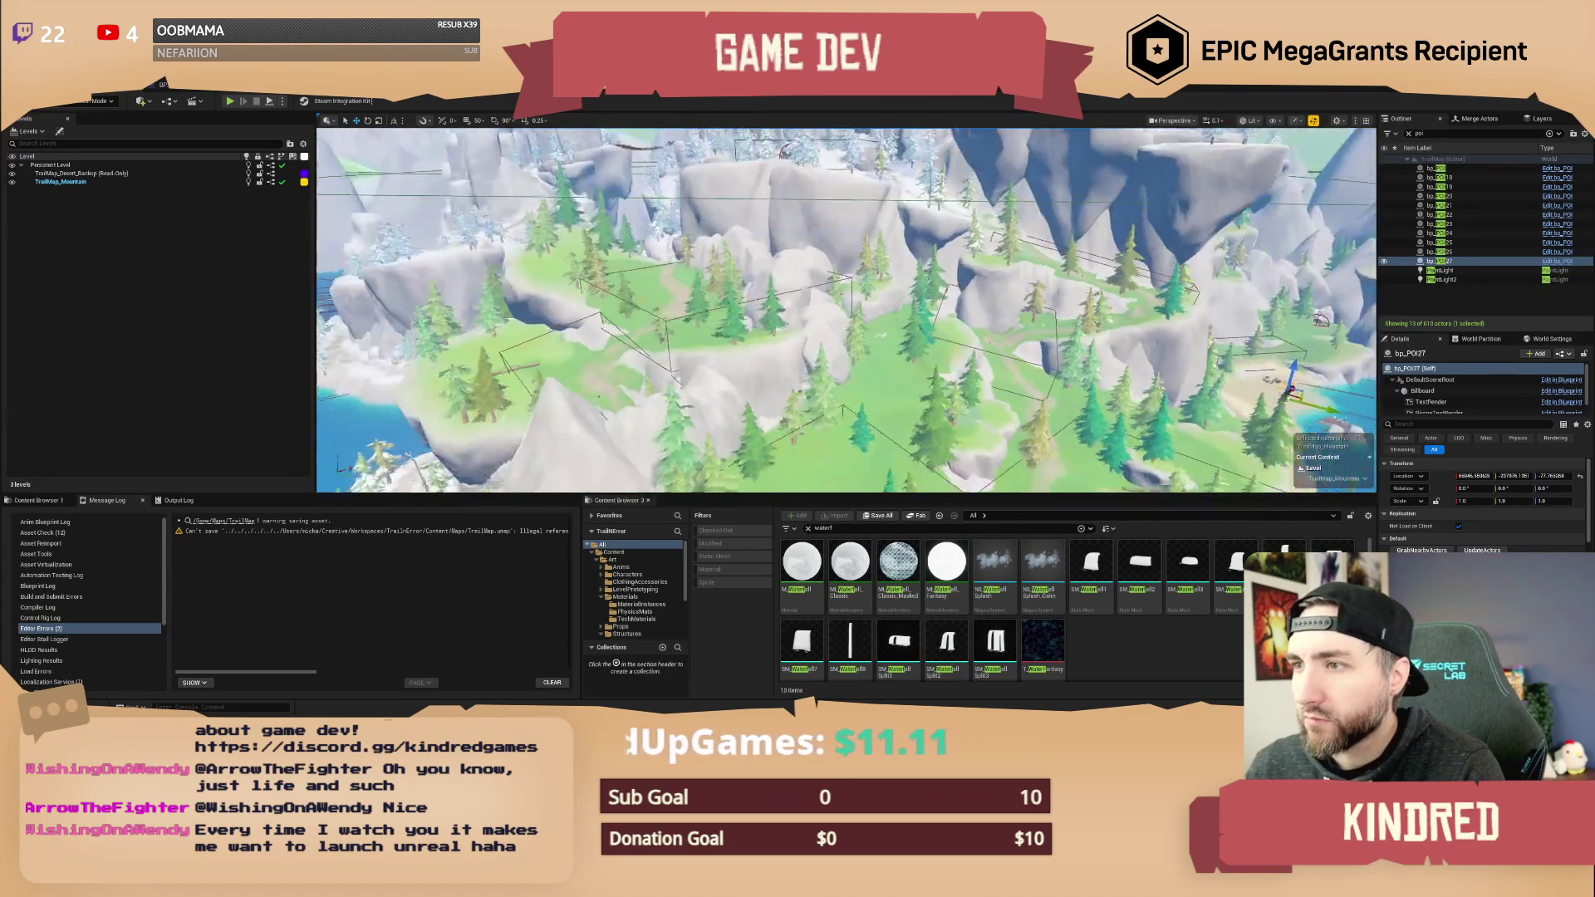
pyautogui.press('s')
pyautogui.scroll(3, 846, 310)
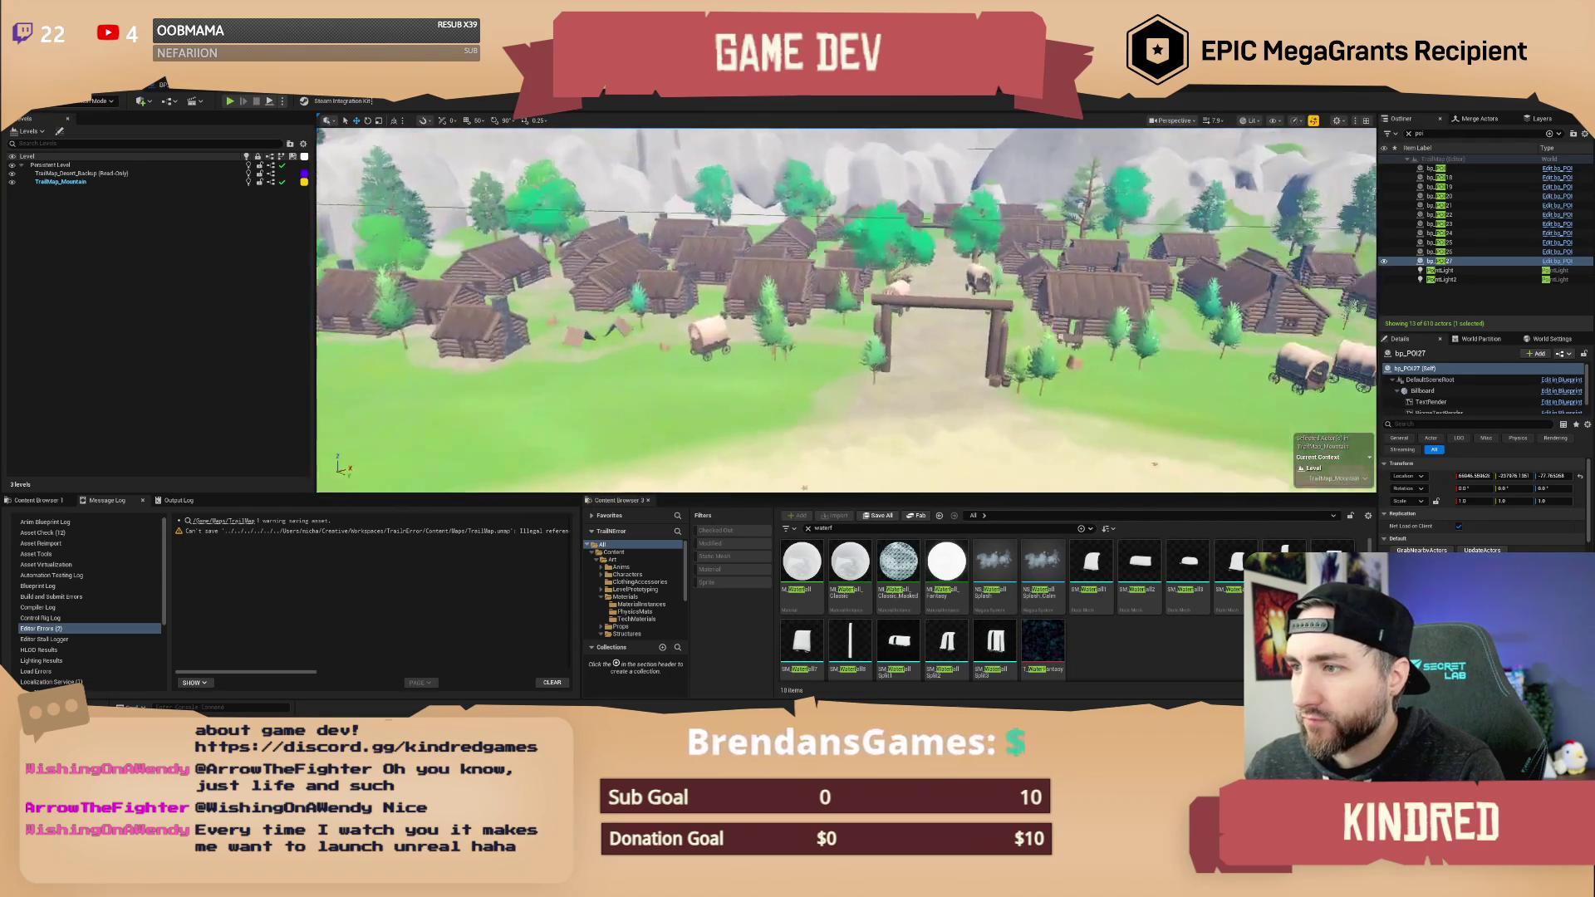
# - Fly across the lake through the village gate and start Play In Editor with Alt+P
pyautogui.press('d')
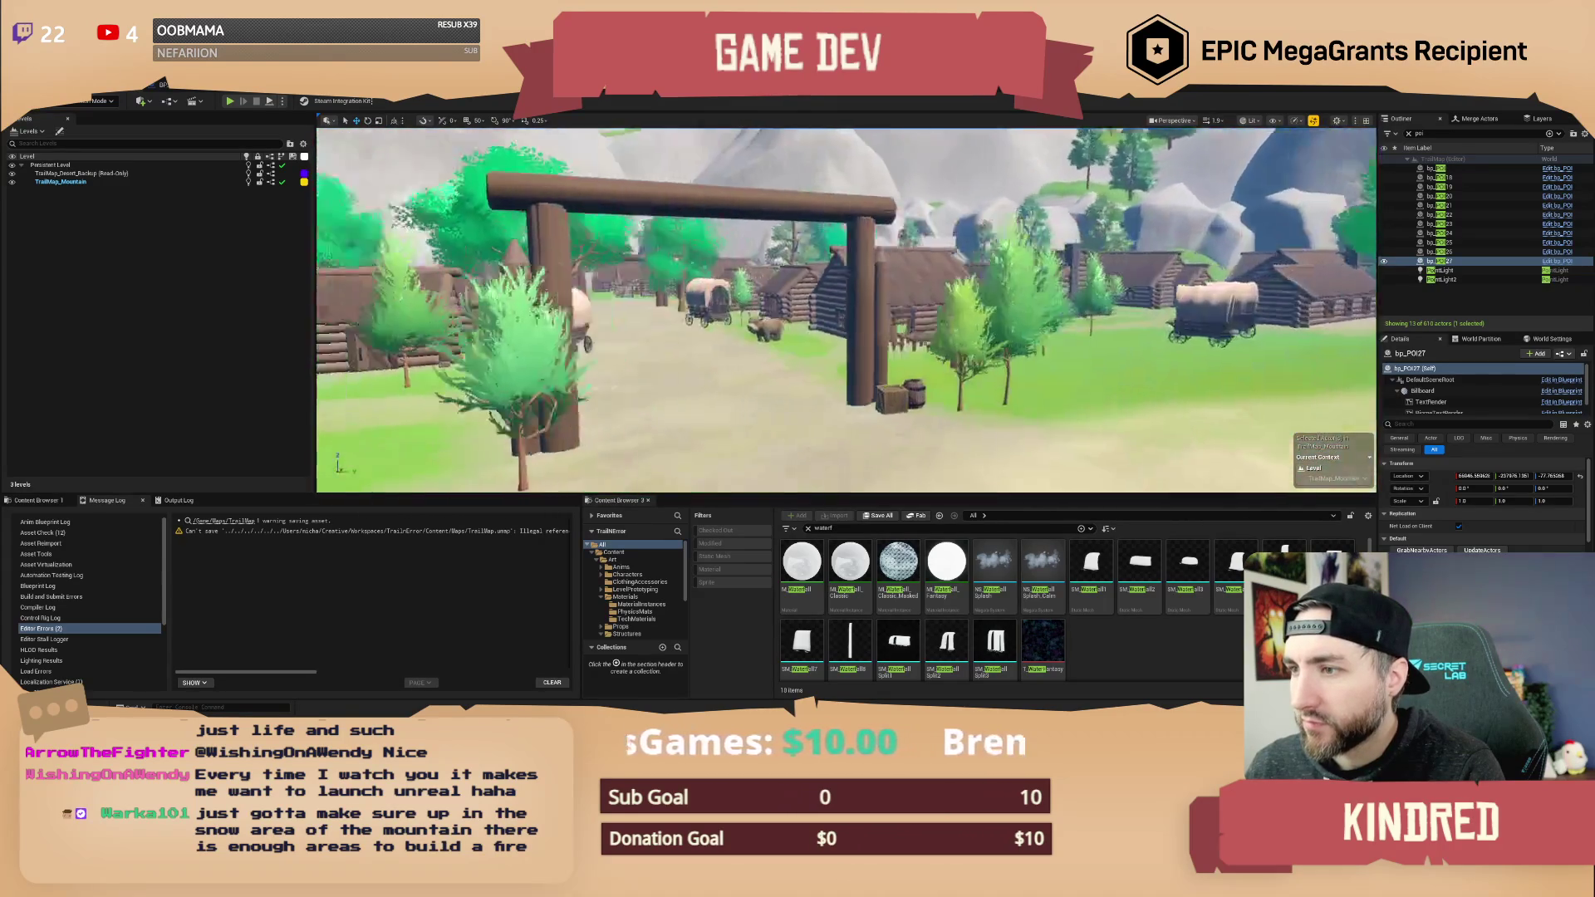
pyautogui.press('w')
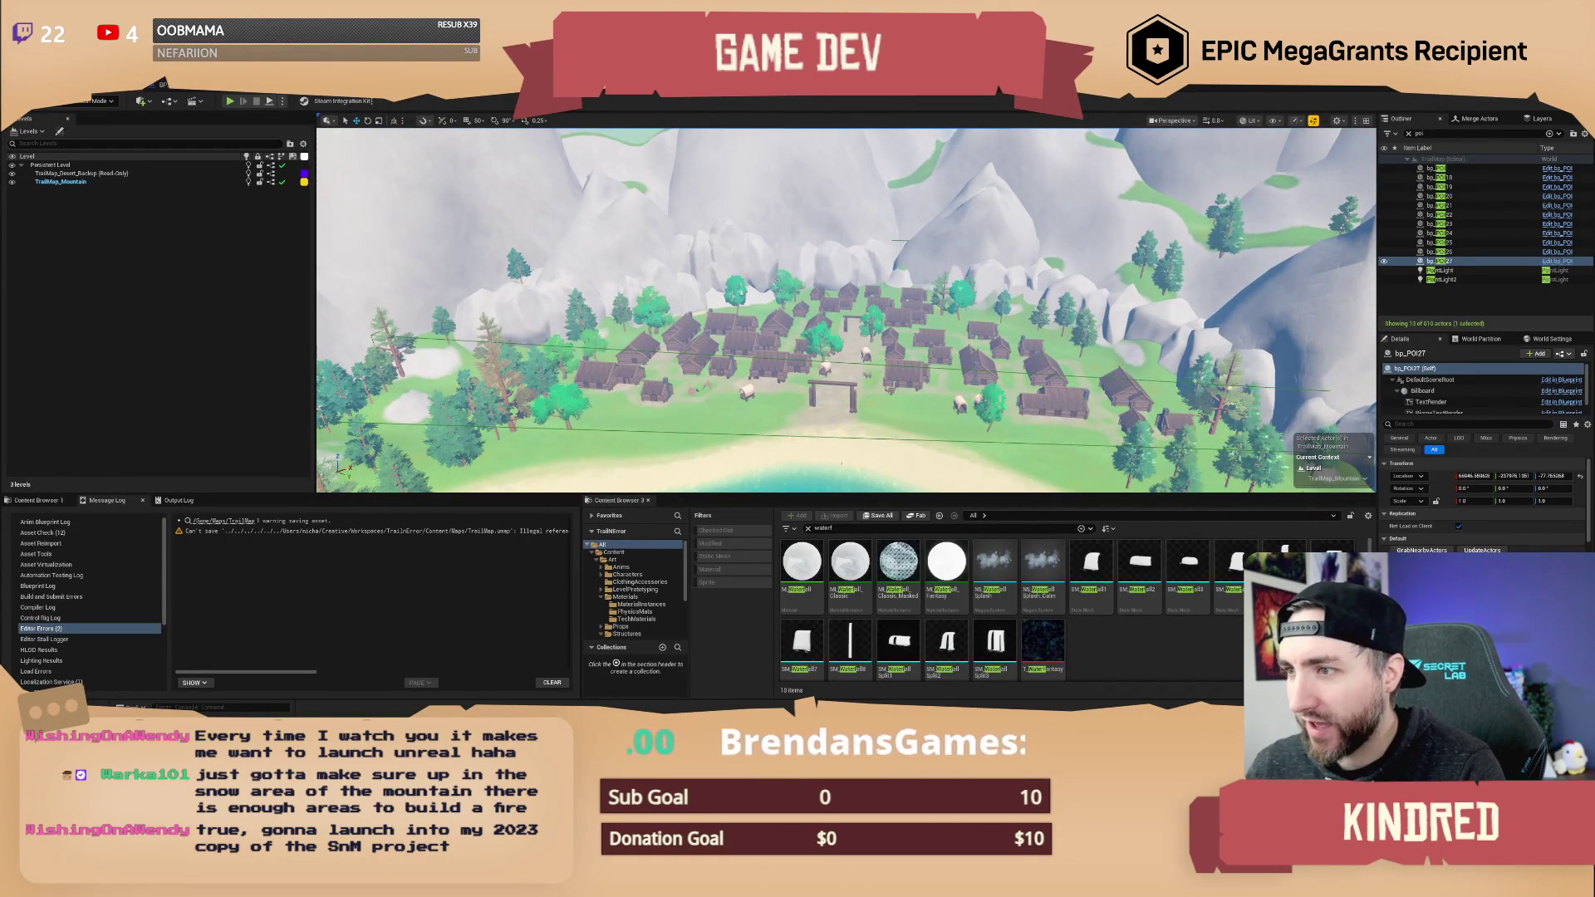
pyautogui.press('w')
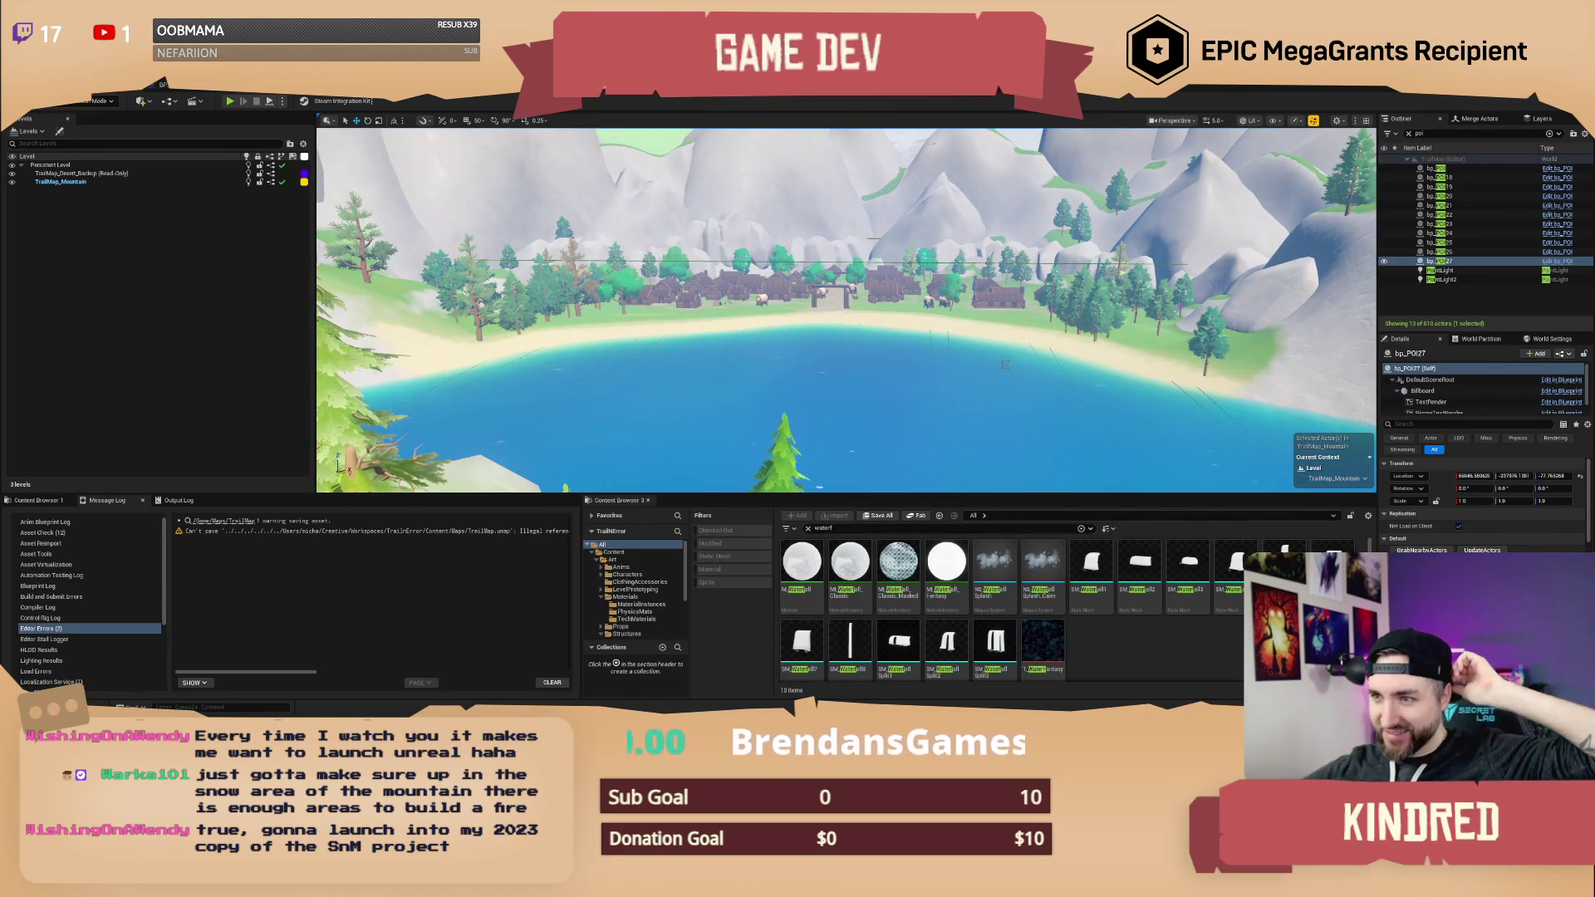
pyautogui.press('w')
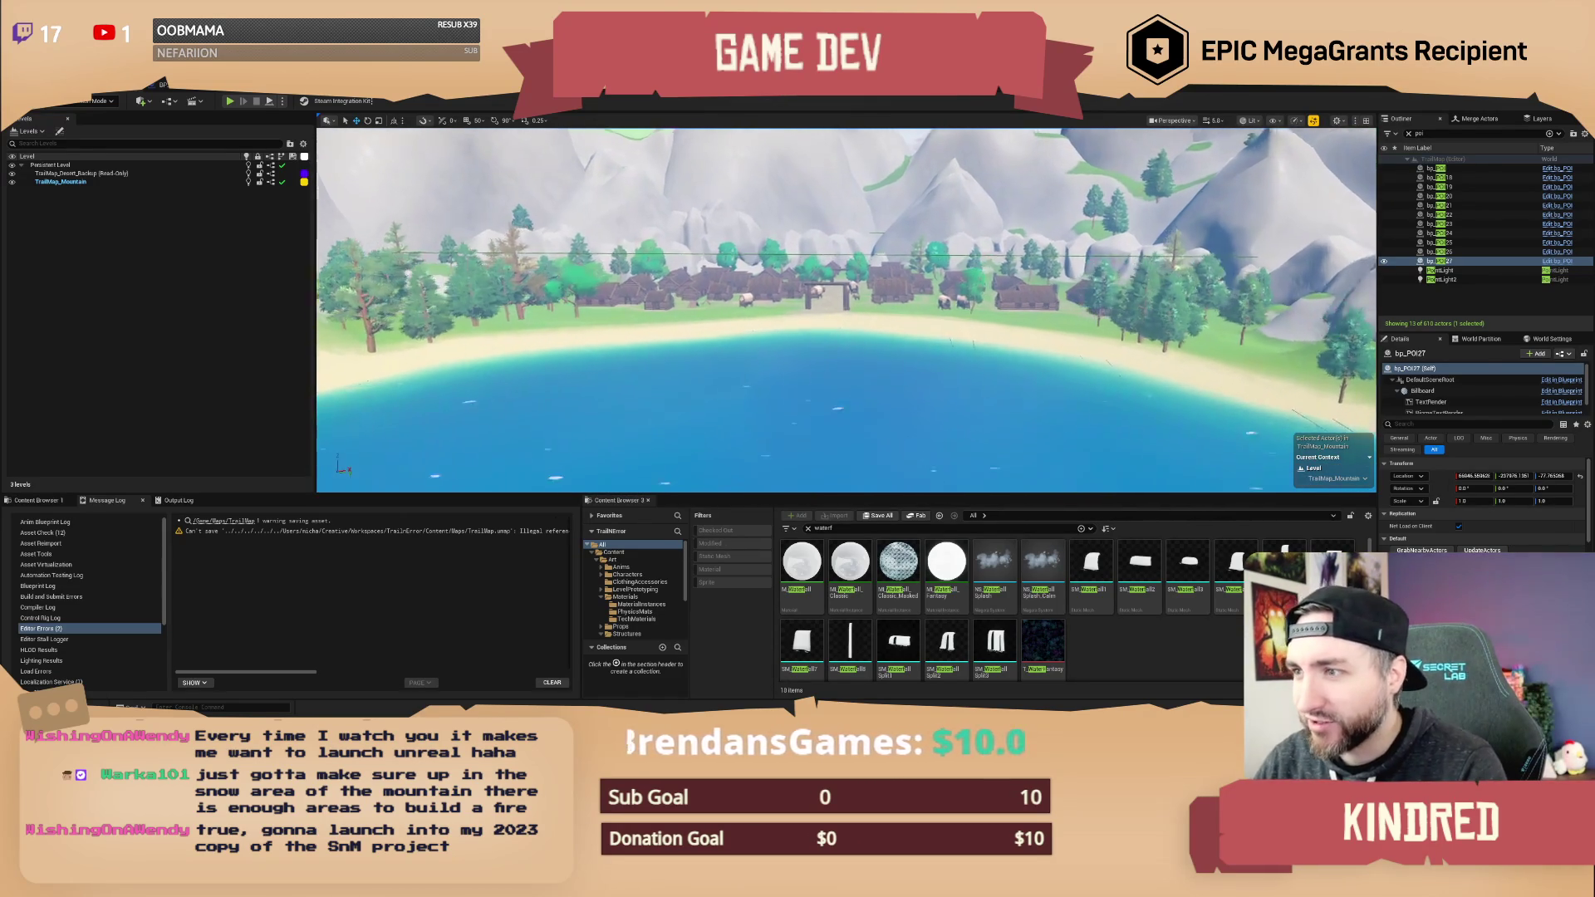
pyautogui.press('w')
pyautogui.scroll(-2, 848, 310)
pyautogui.press('w')
pyautogui.scroll(-1, 848, 310)
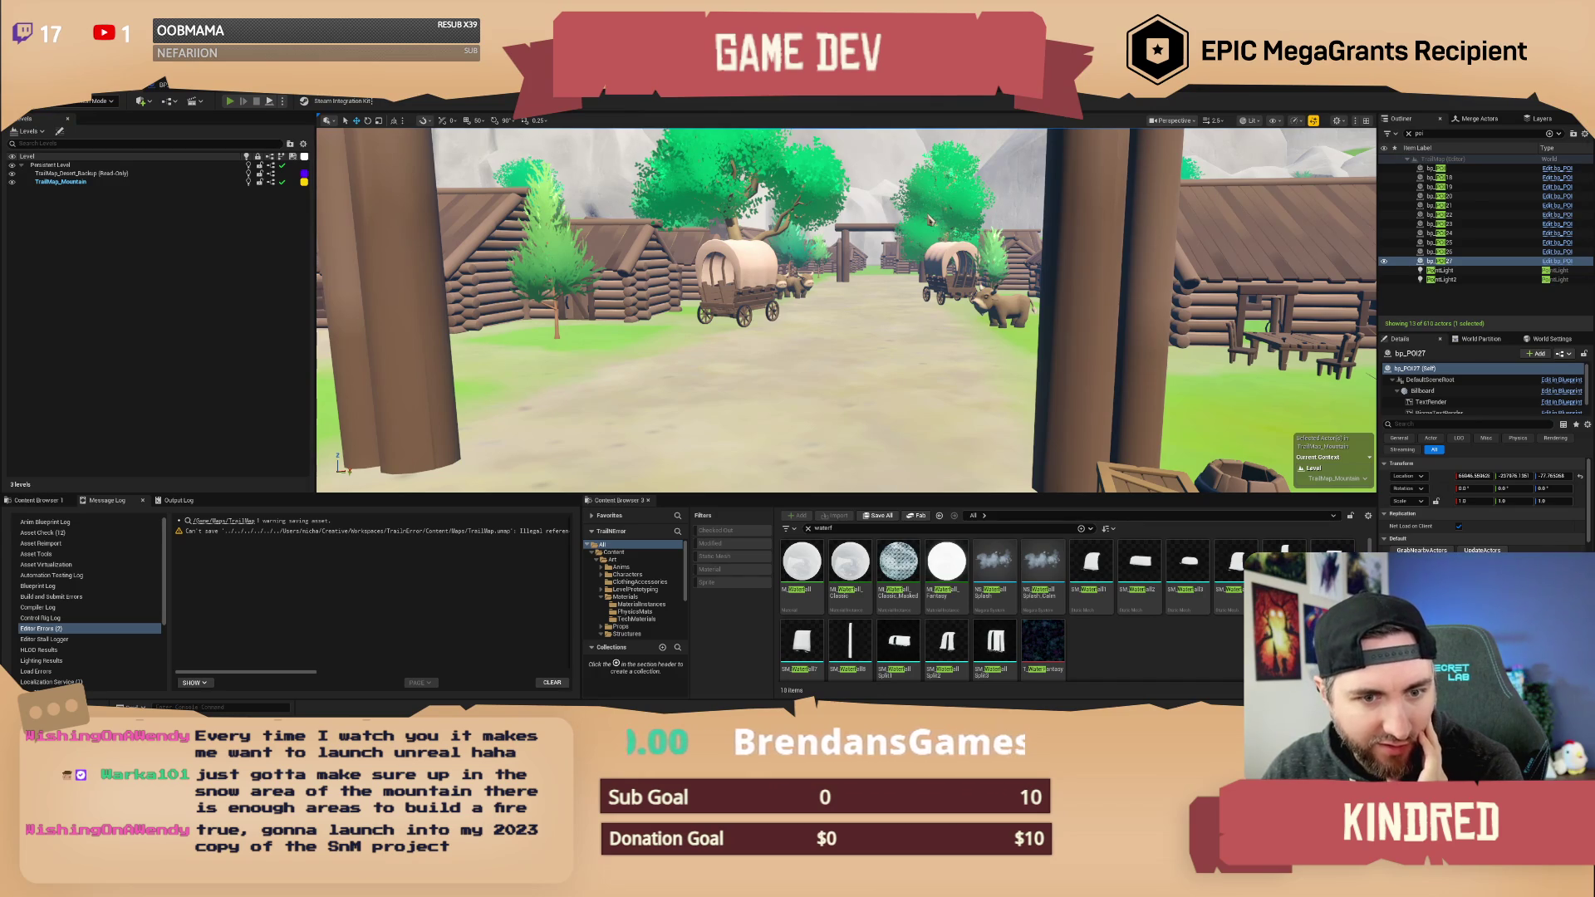
pyautogui.hotkey('alt', 'p')
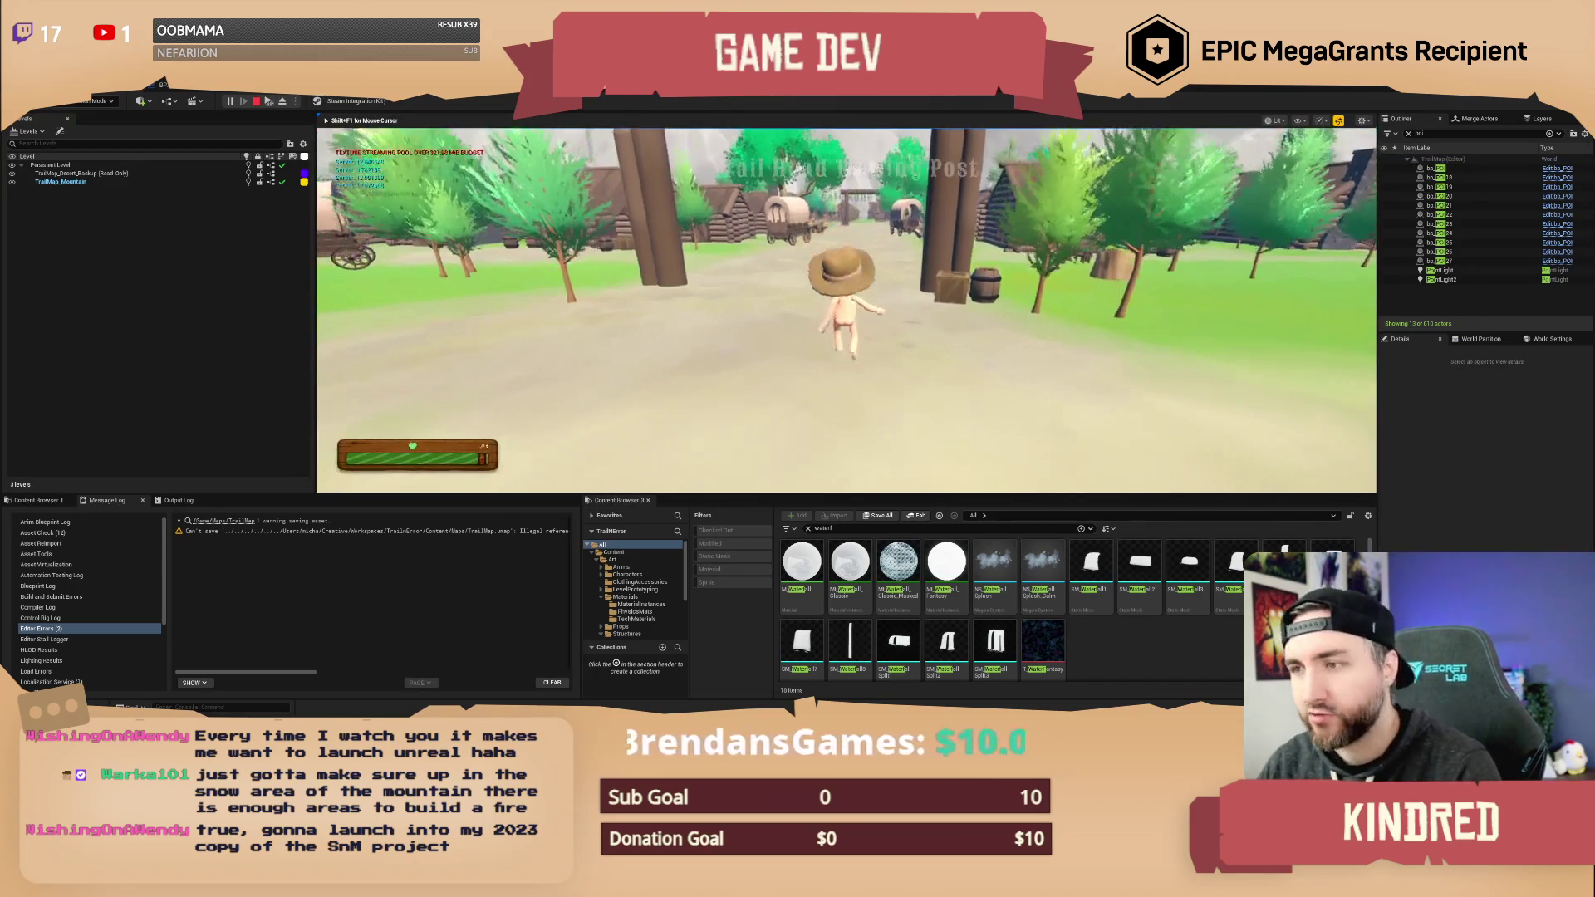
# - Walk the character past the oxen and wagon through the gate into the village
pyautogui.press('w')
pyautogui.press('w')
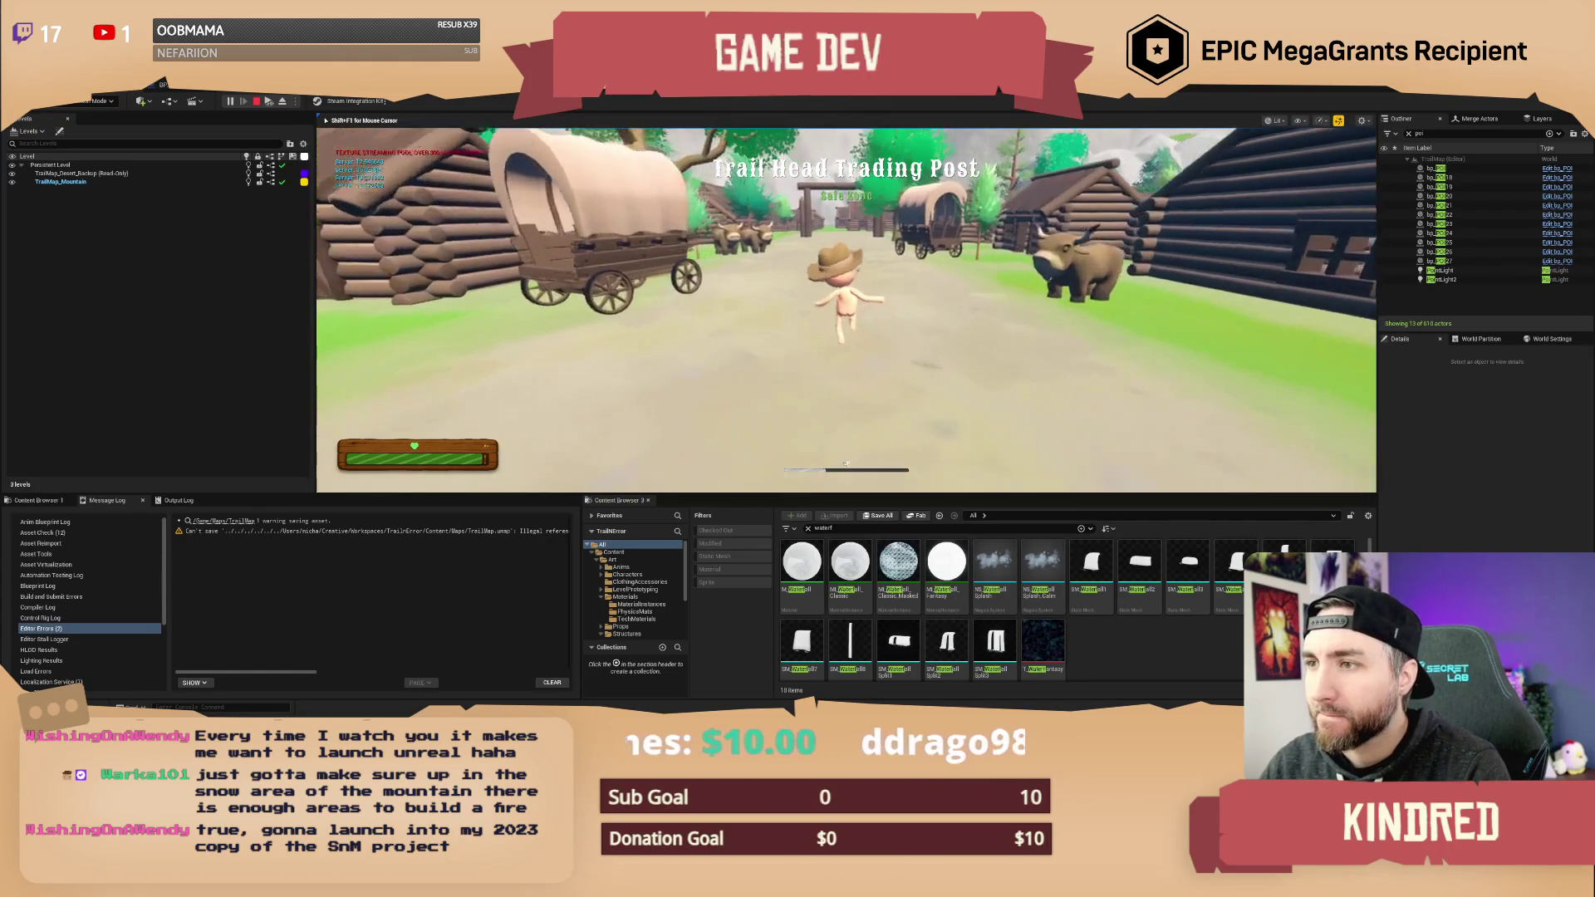
pyautogui.press('w')
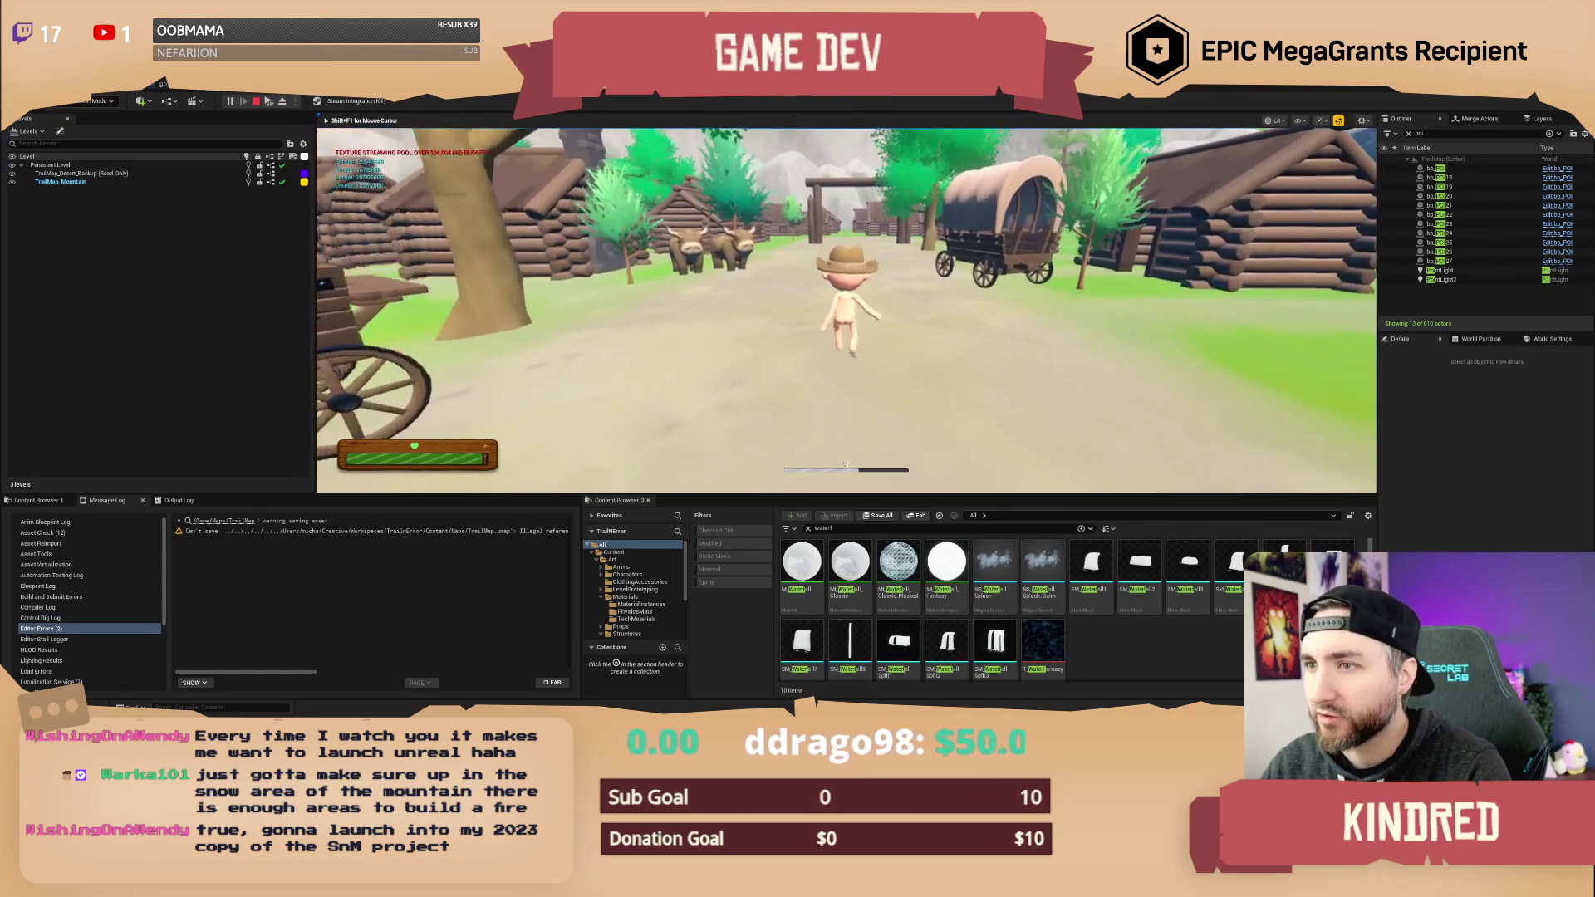
pyautogui.press('w')
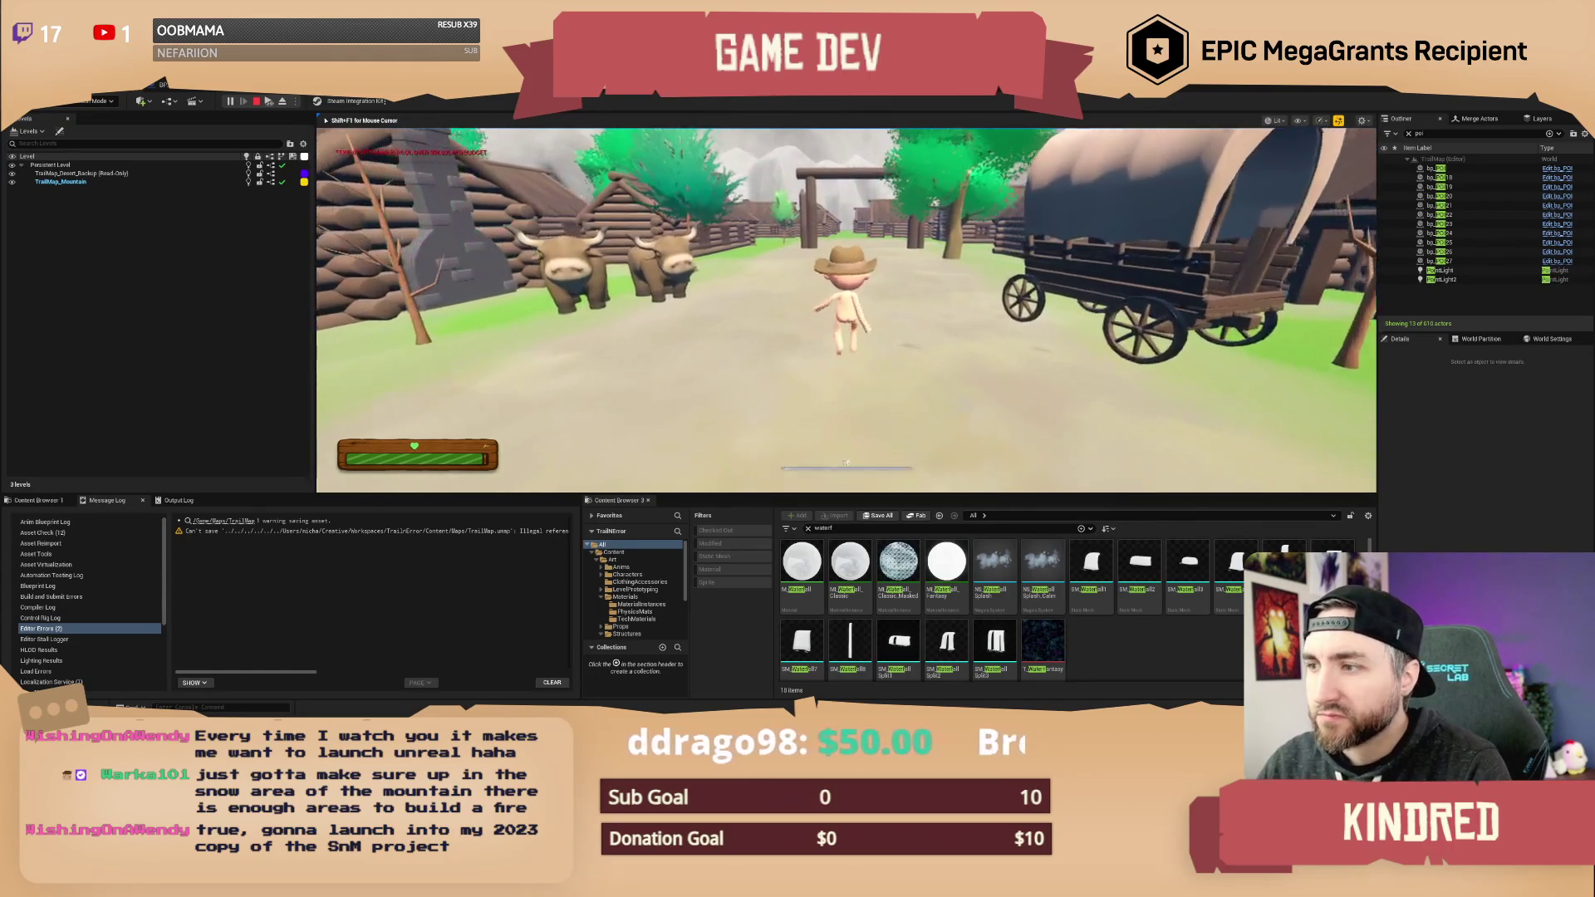
pyautogui.press('w')
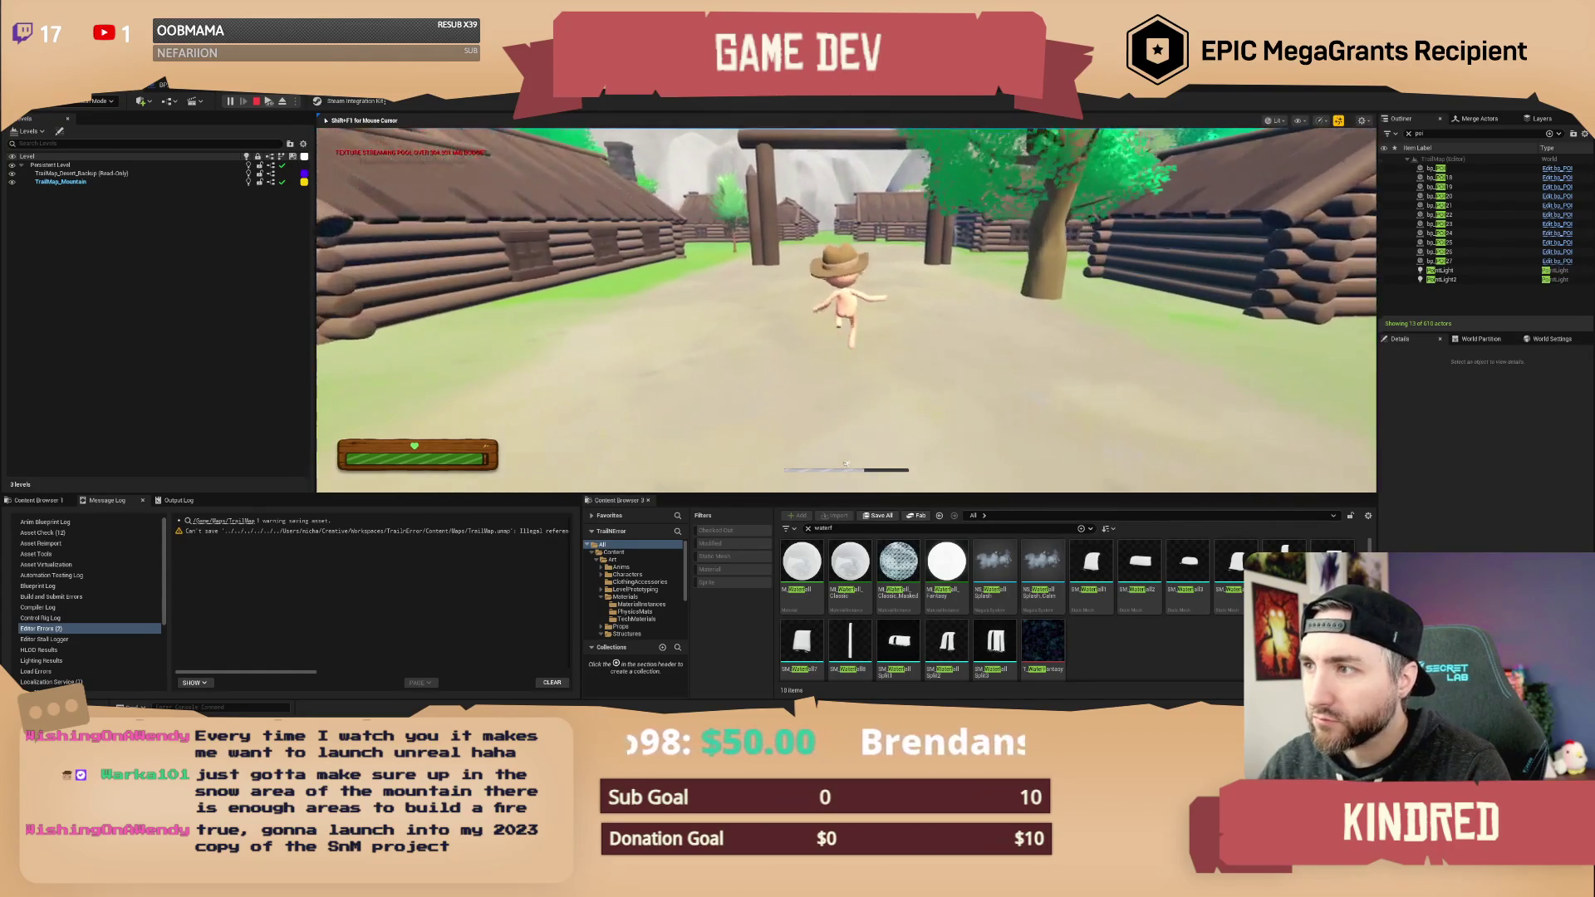
pyautogui.press('w')
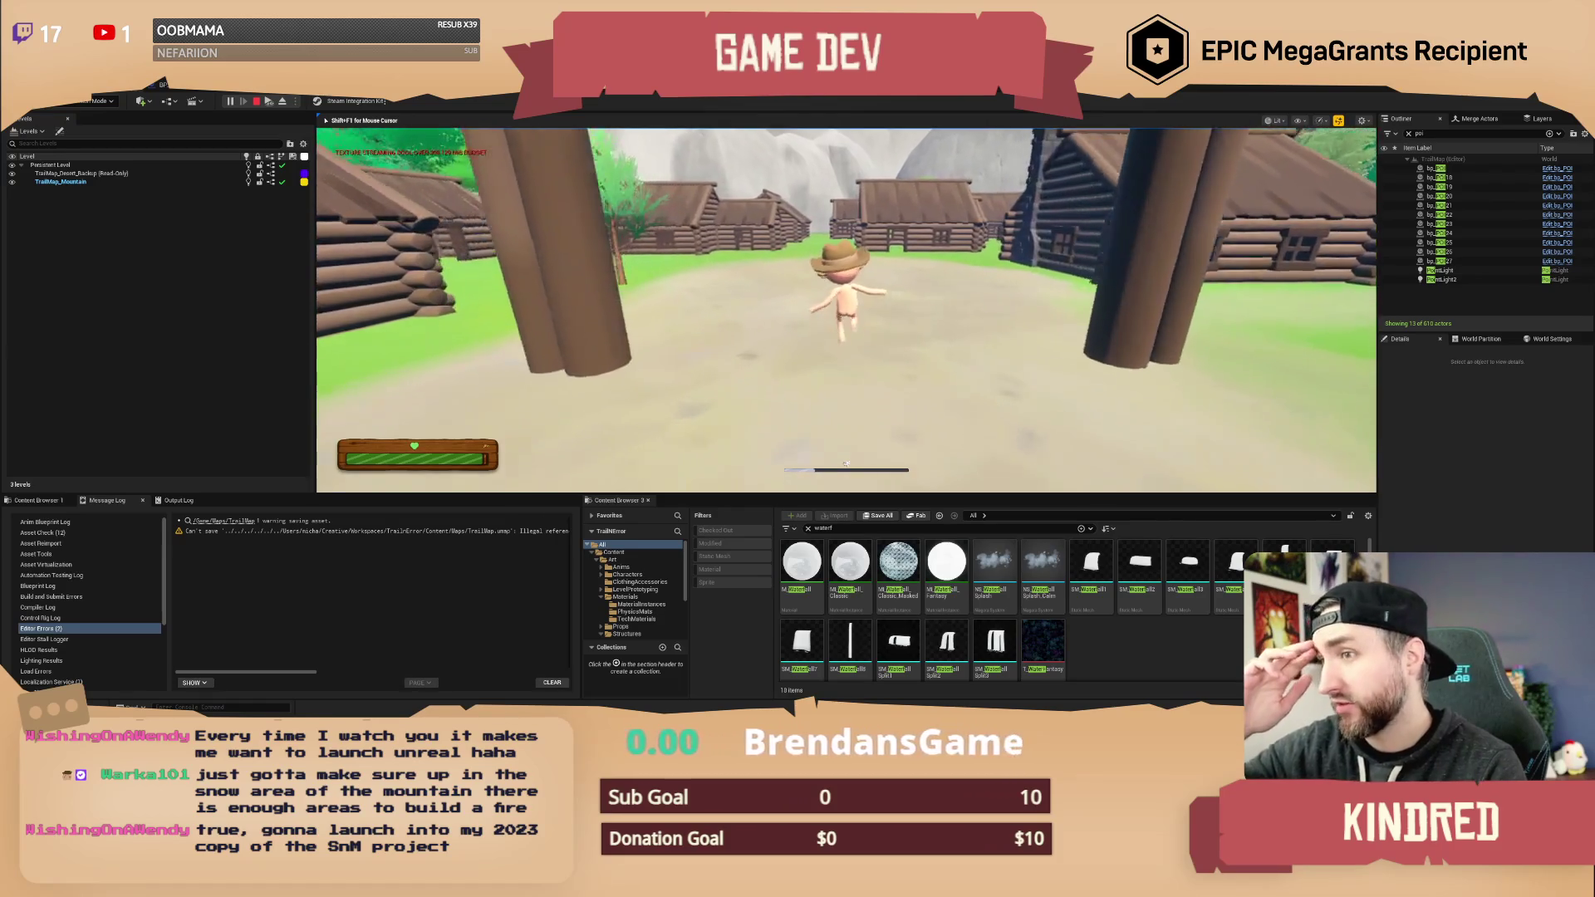
pyautogui.press('w')
# - Steer around the cabins and clearing, then stop the play session with Esc
pyautogui.press('a')
pyautogui.press('w')
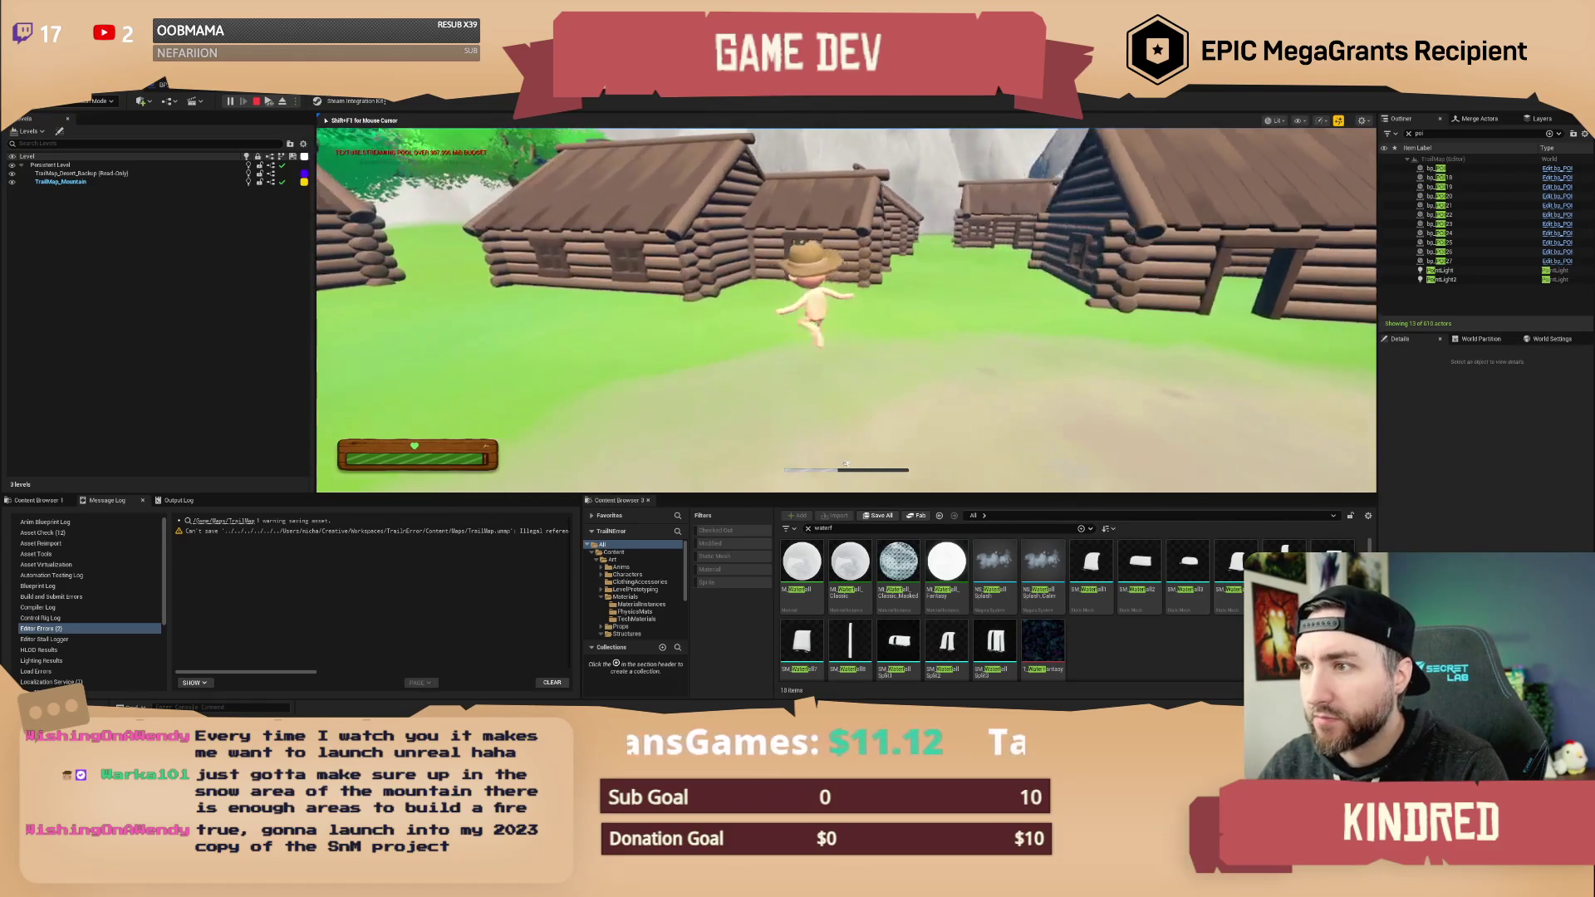
pyautogui.press('w')
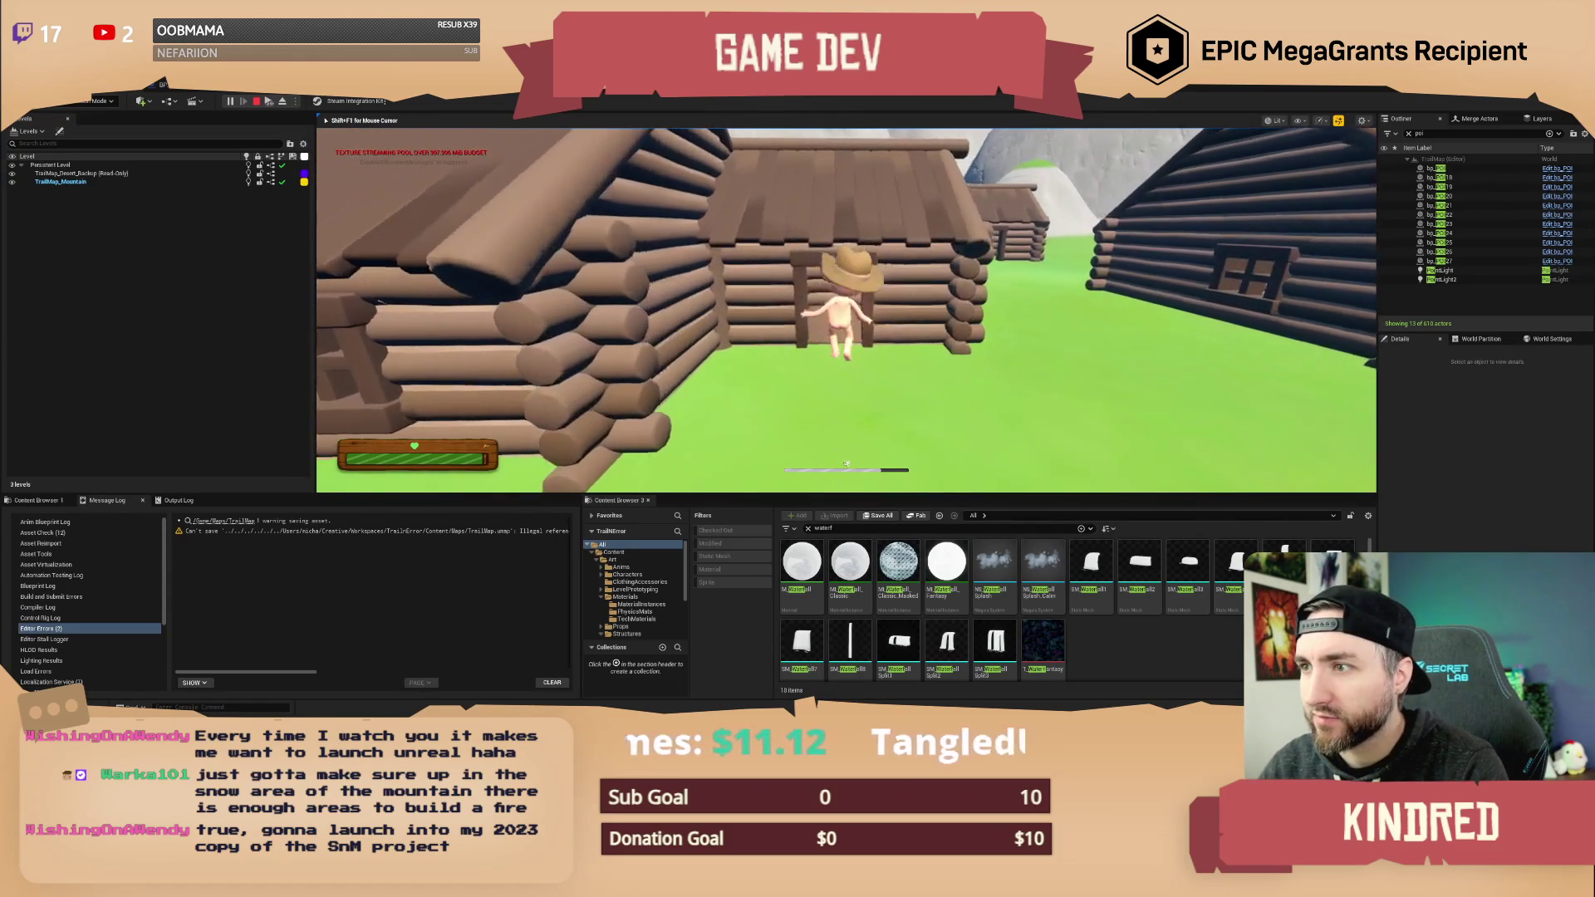
pyautogui.press('s')
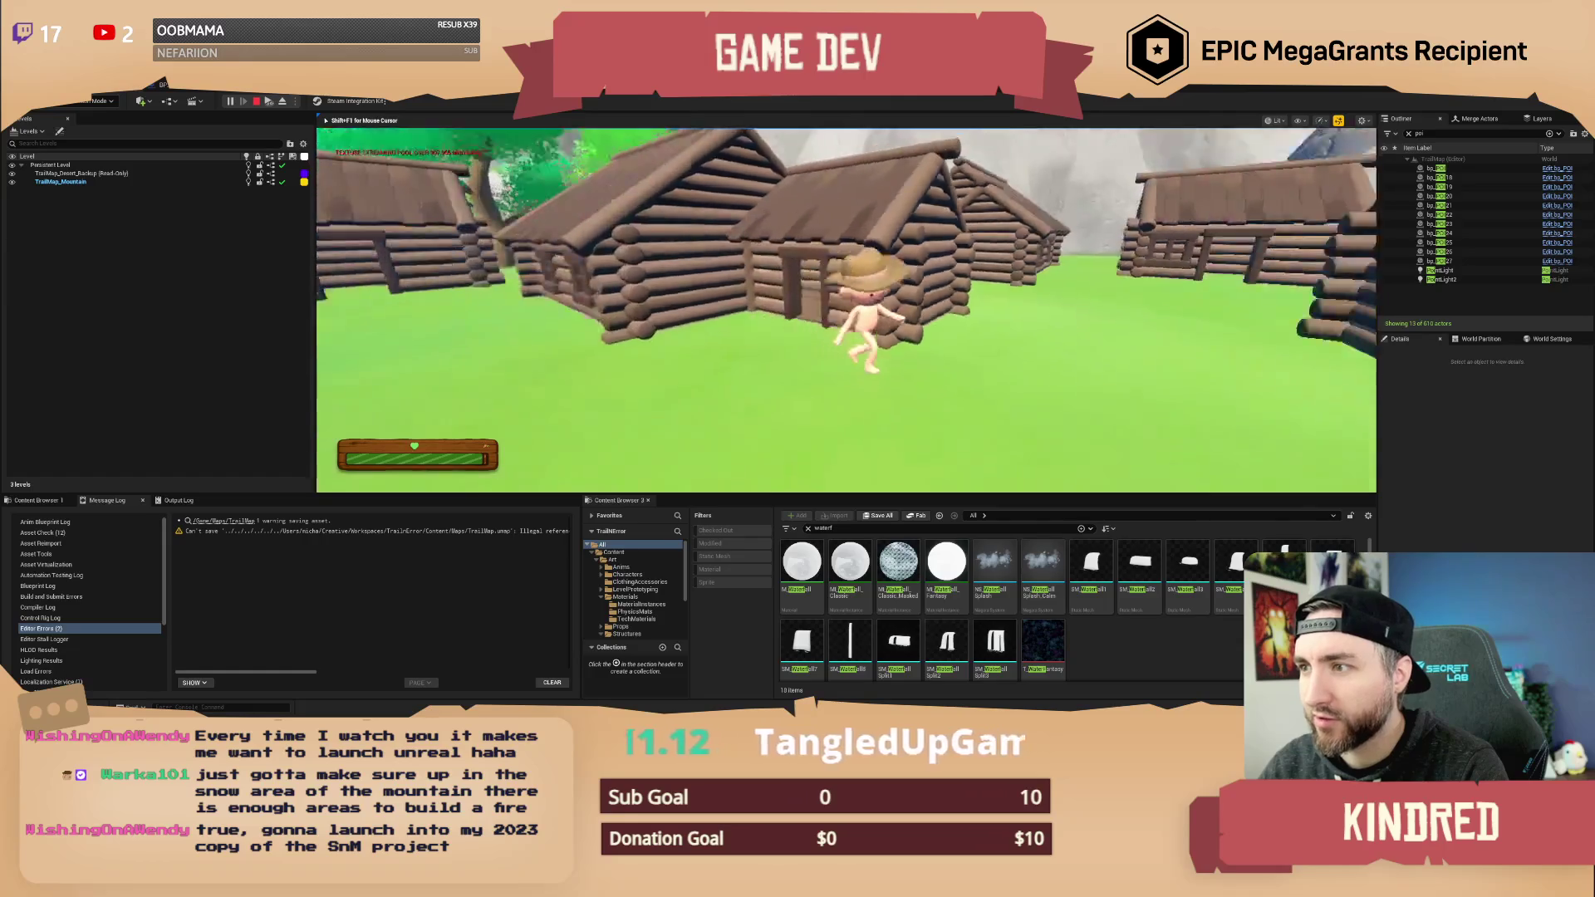
pyautogui.press('w')
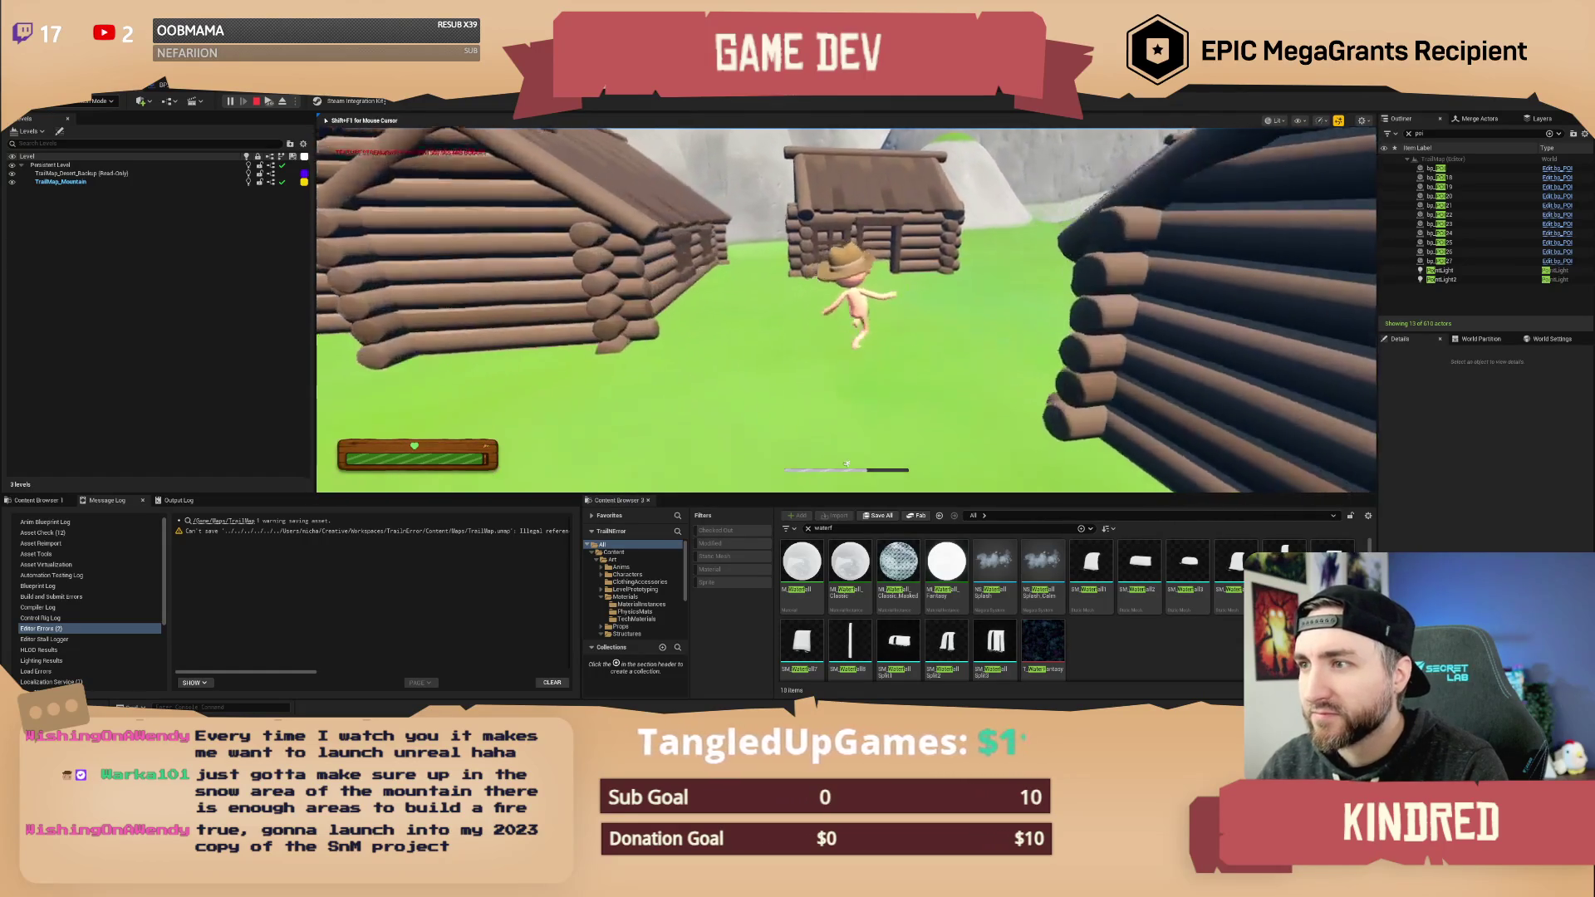
pyautogui.press('s')
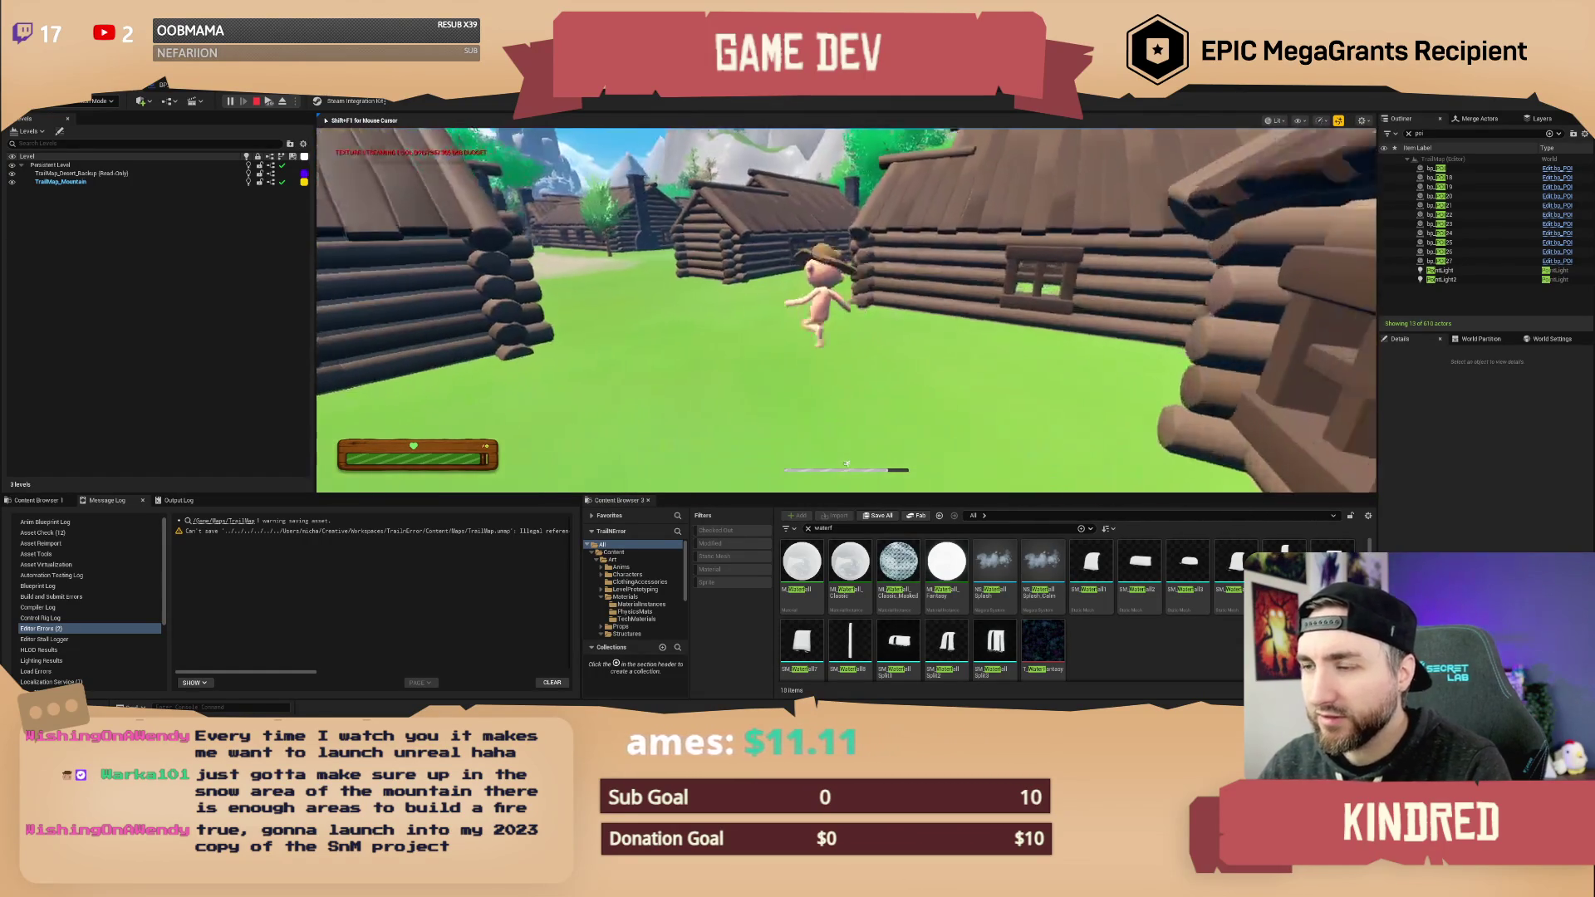
pyautogui.press('w')
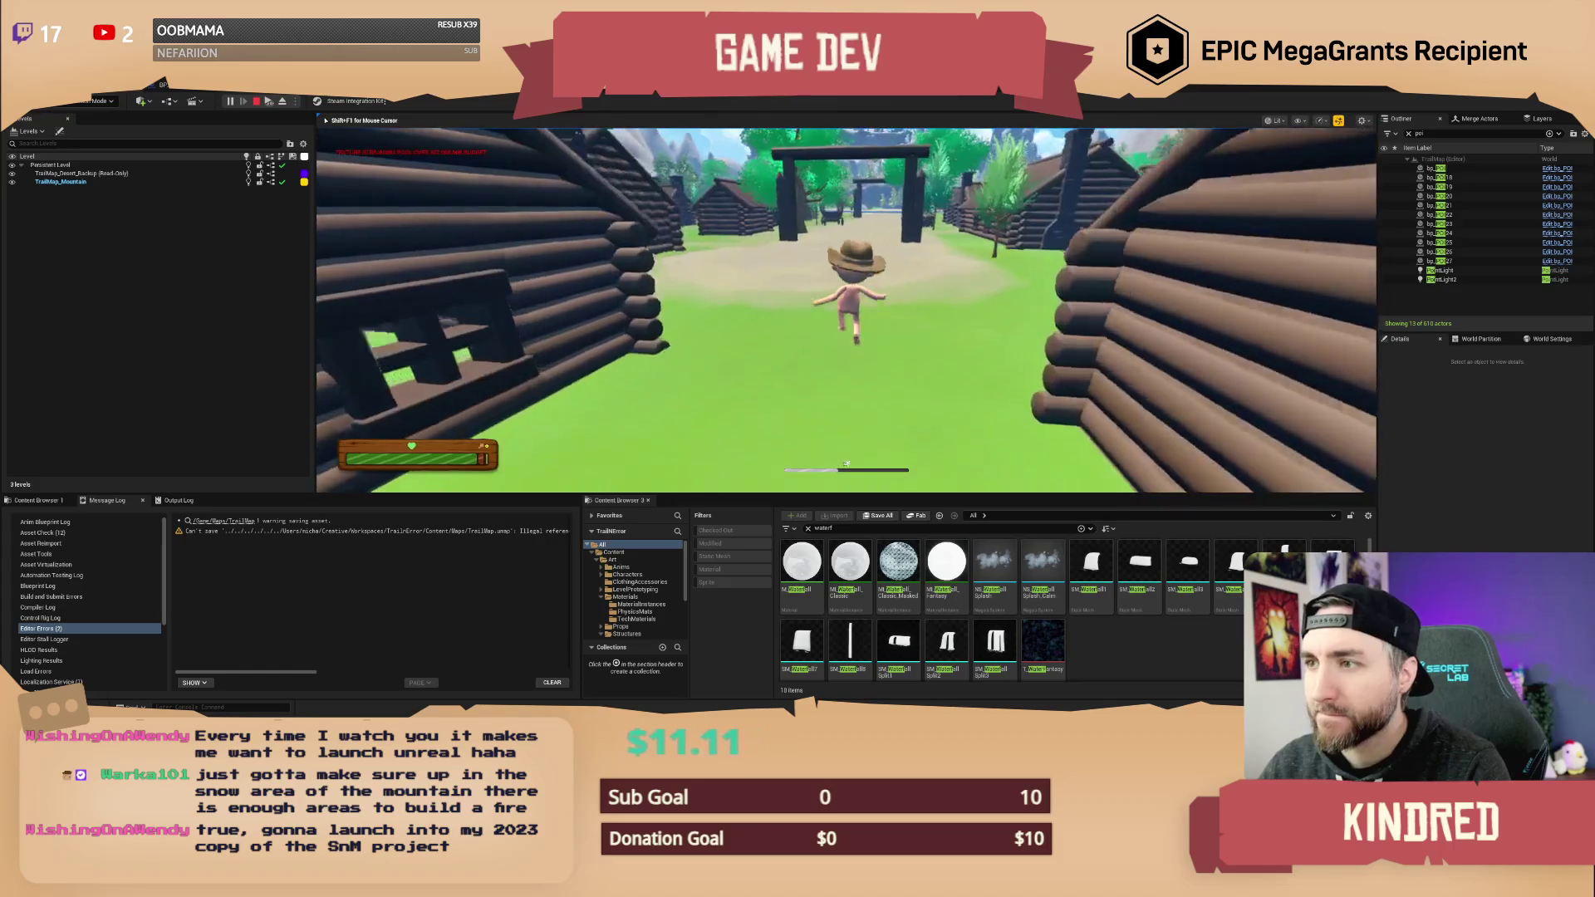
pyautogui.press('a')
pyautogui.press('Escape')
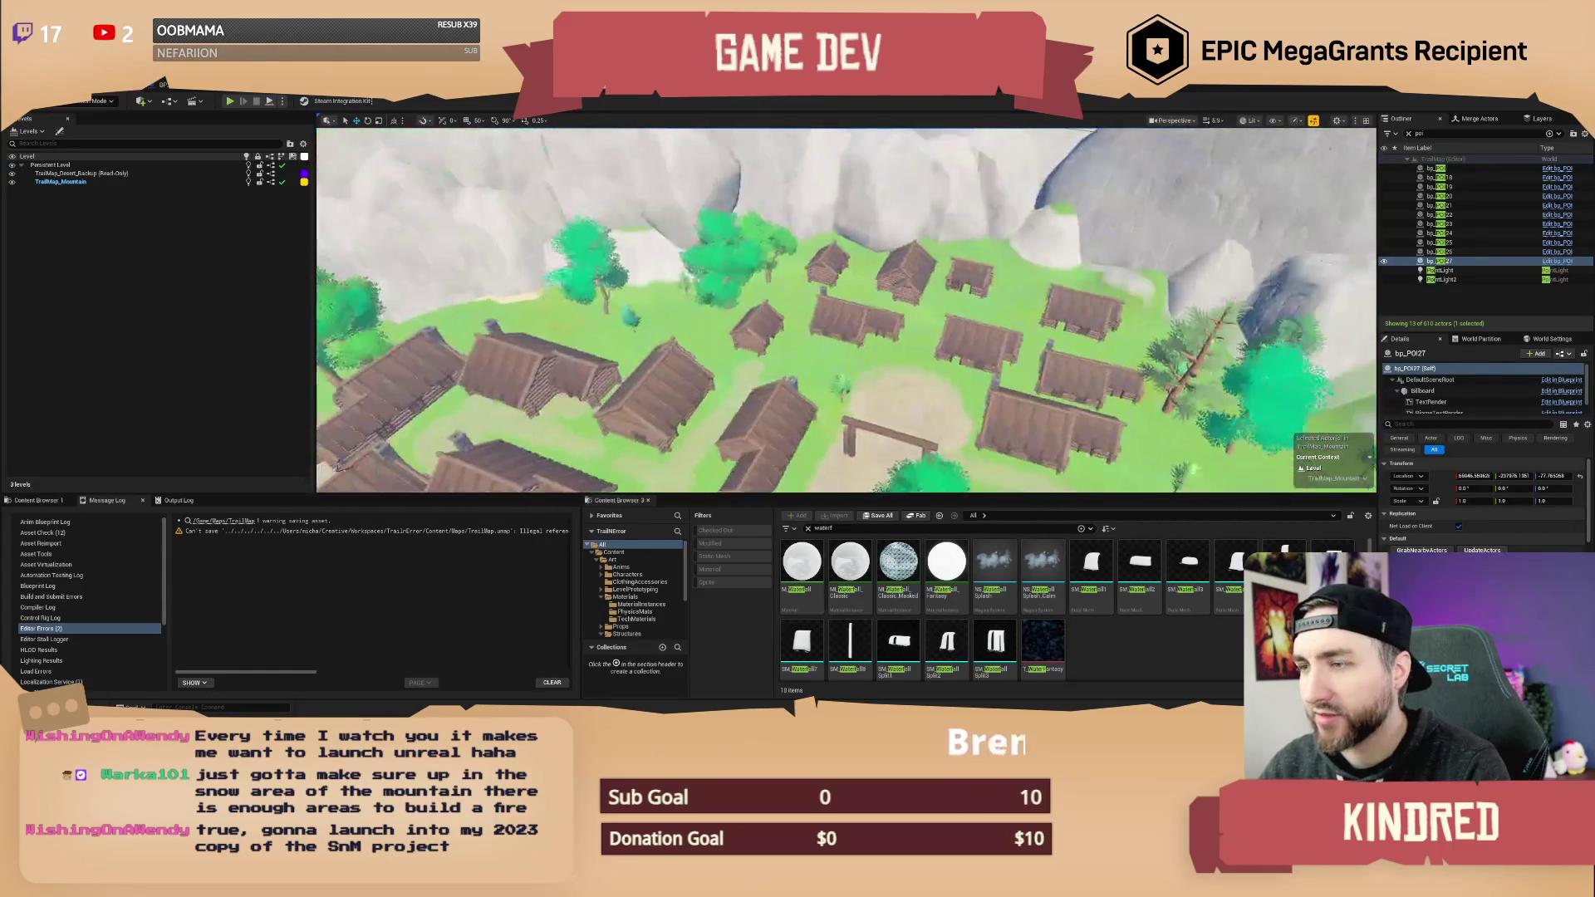
# - Select the general store and surrounding village buildings, then clear the selection
pyautogui.click(748, 320)
pyautogui.keyDown('ctrl'); pyautogui.click(789, 249); pyautogui.keyUp('ctrl')
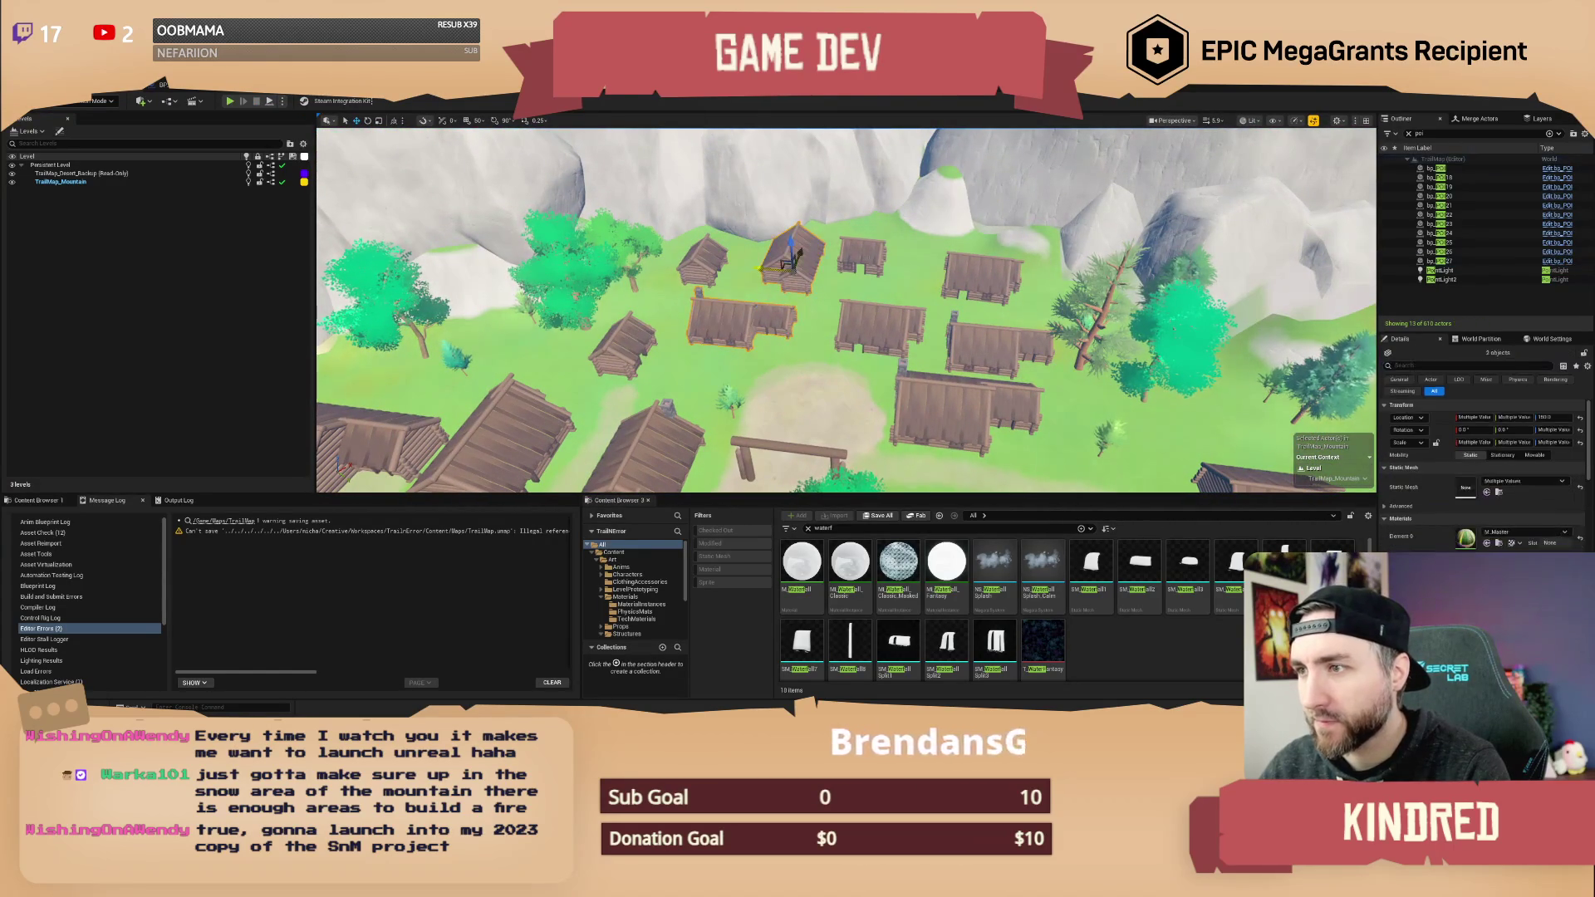
pyautogui.keyDown('ctrl'); pyautogui.click(880, 320); pyautogui.keyUp('ctrl')
pyautogui.keyDown('ctrl'); pyautogui.click(977, 283); pyautogui.keyUp('ctrl')
pyautogui.keyDown('ctrl'); pyautogui.click(964, 411); pyautogui.keyUp('ctrl')
pyautogui.keyDown('ctrl'); pyautogui.click(694, 252); pyautogui.keyUp('ctrl')
pyautogui.keyDown('ctrl'); pyautogui.click(625, 347); pyautogui.keyUp('ctrl')
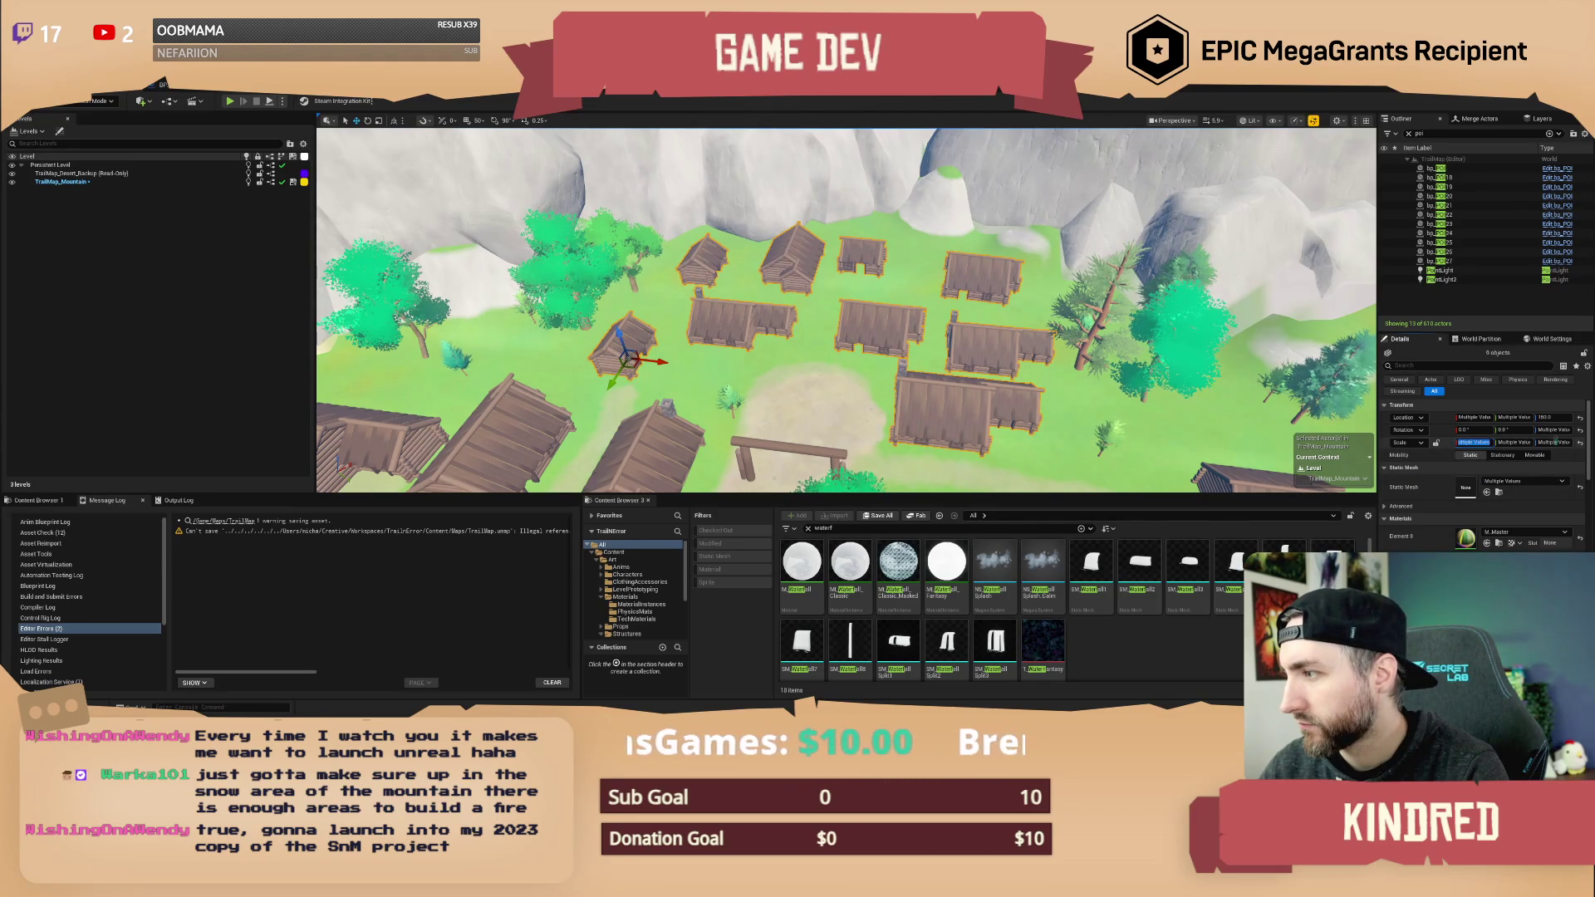
pyautogui.press('Escape')
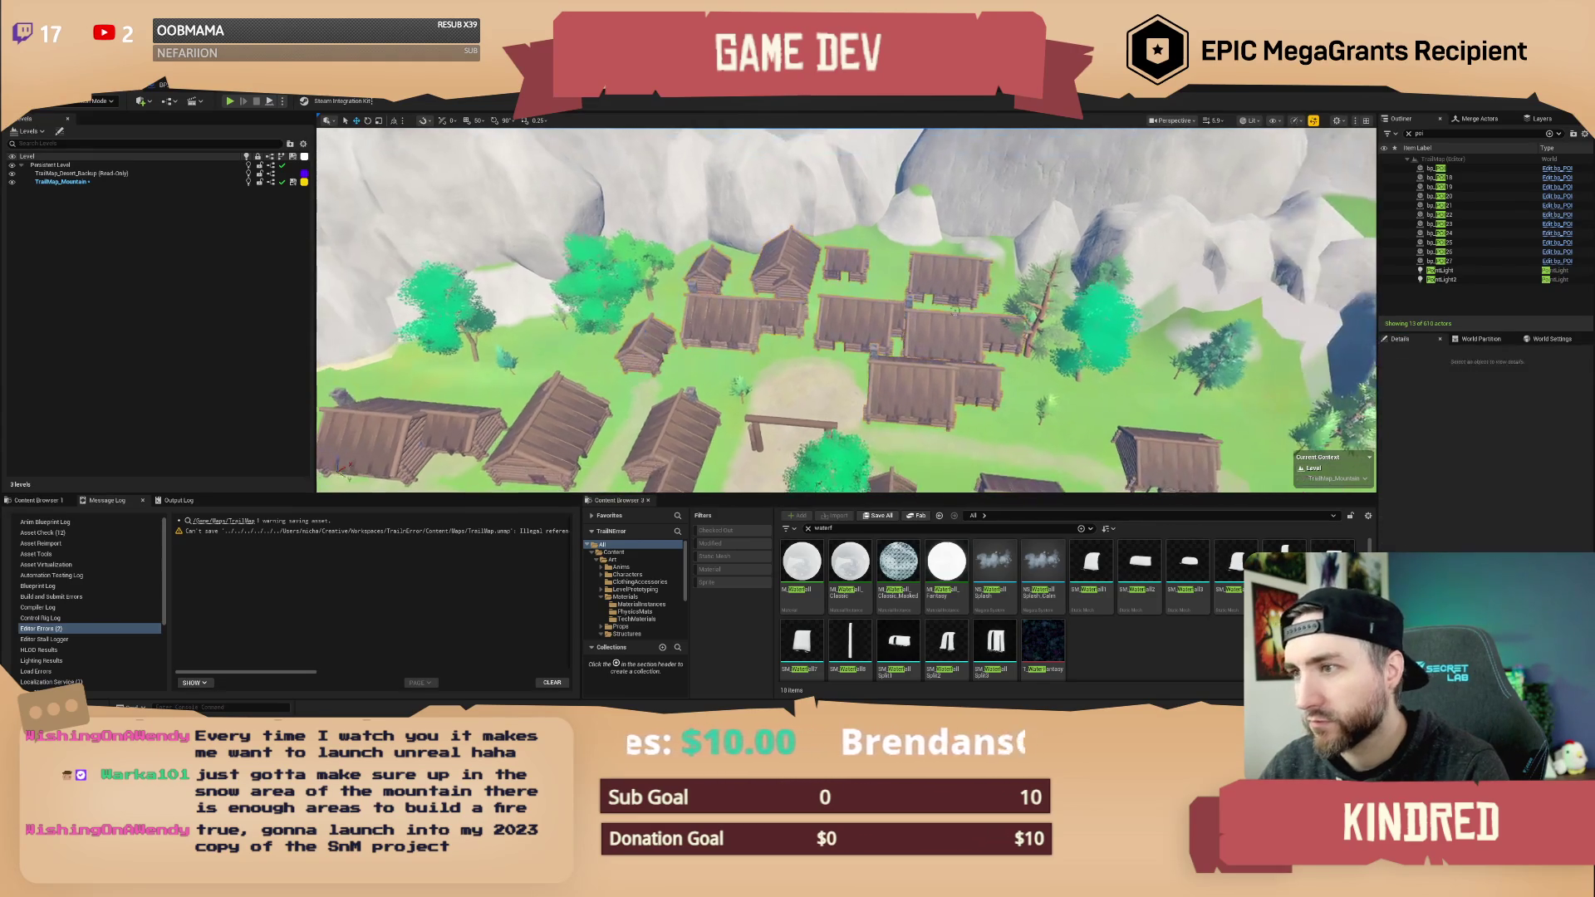
# - Nudge SM_Building_33 up and right and SM_Building_32 slightly right
pyautogui.click(885, 288)
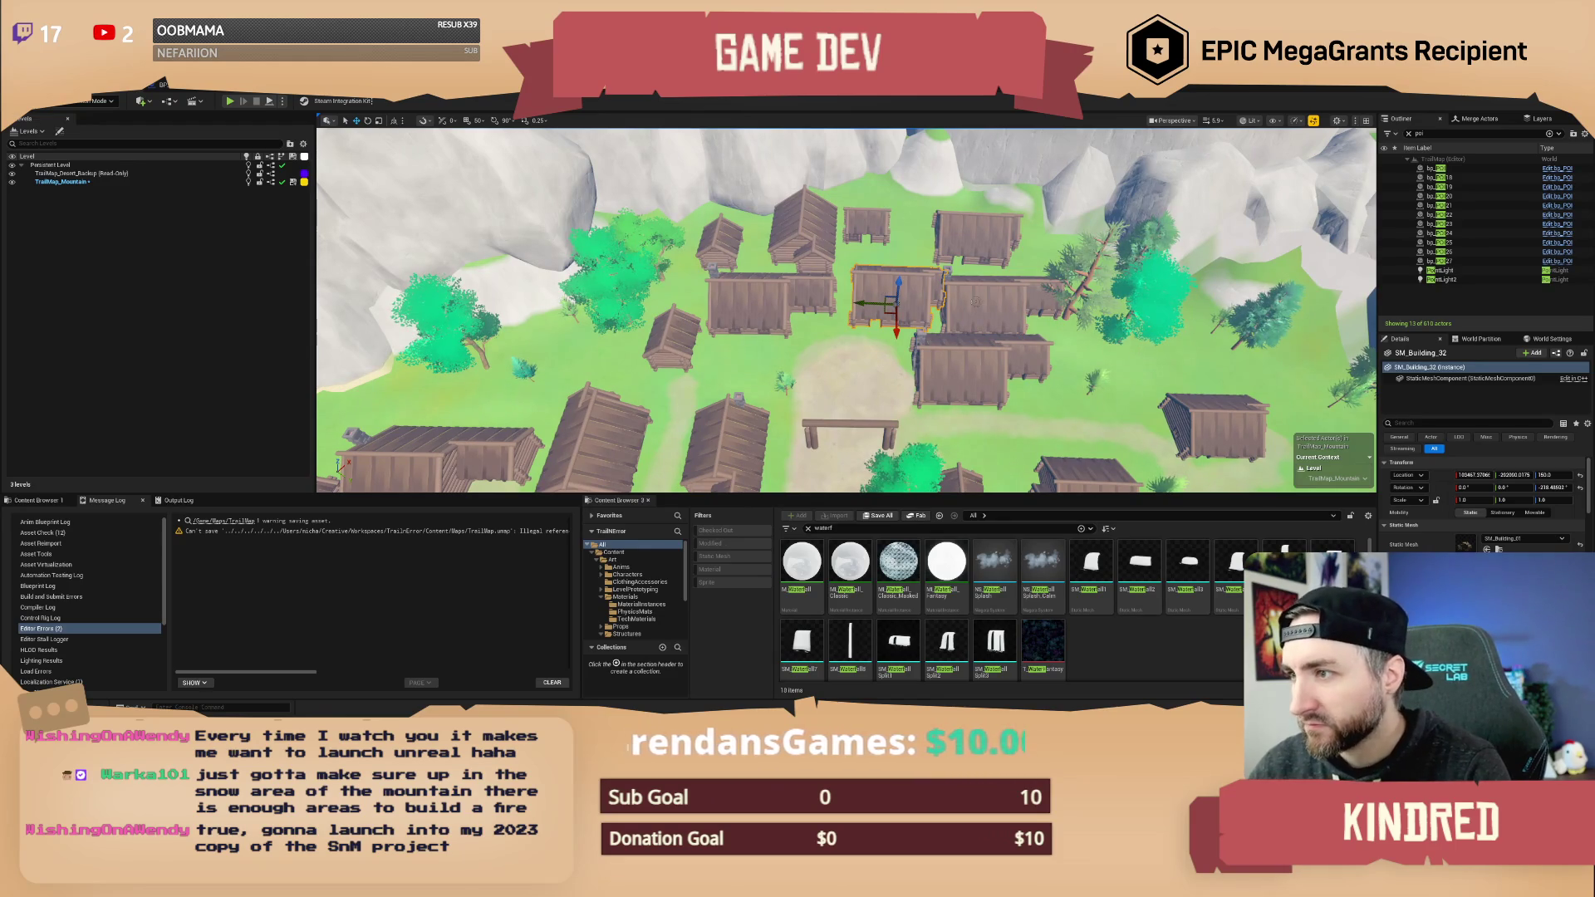
pyautogui.click(979, 366)
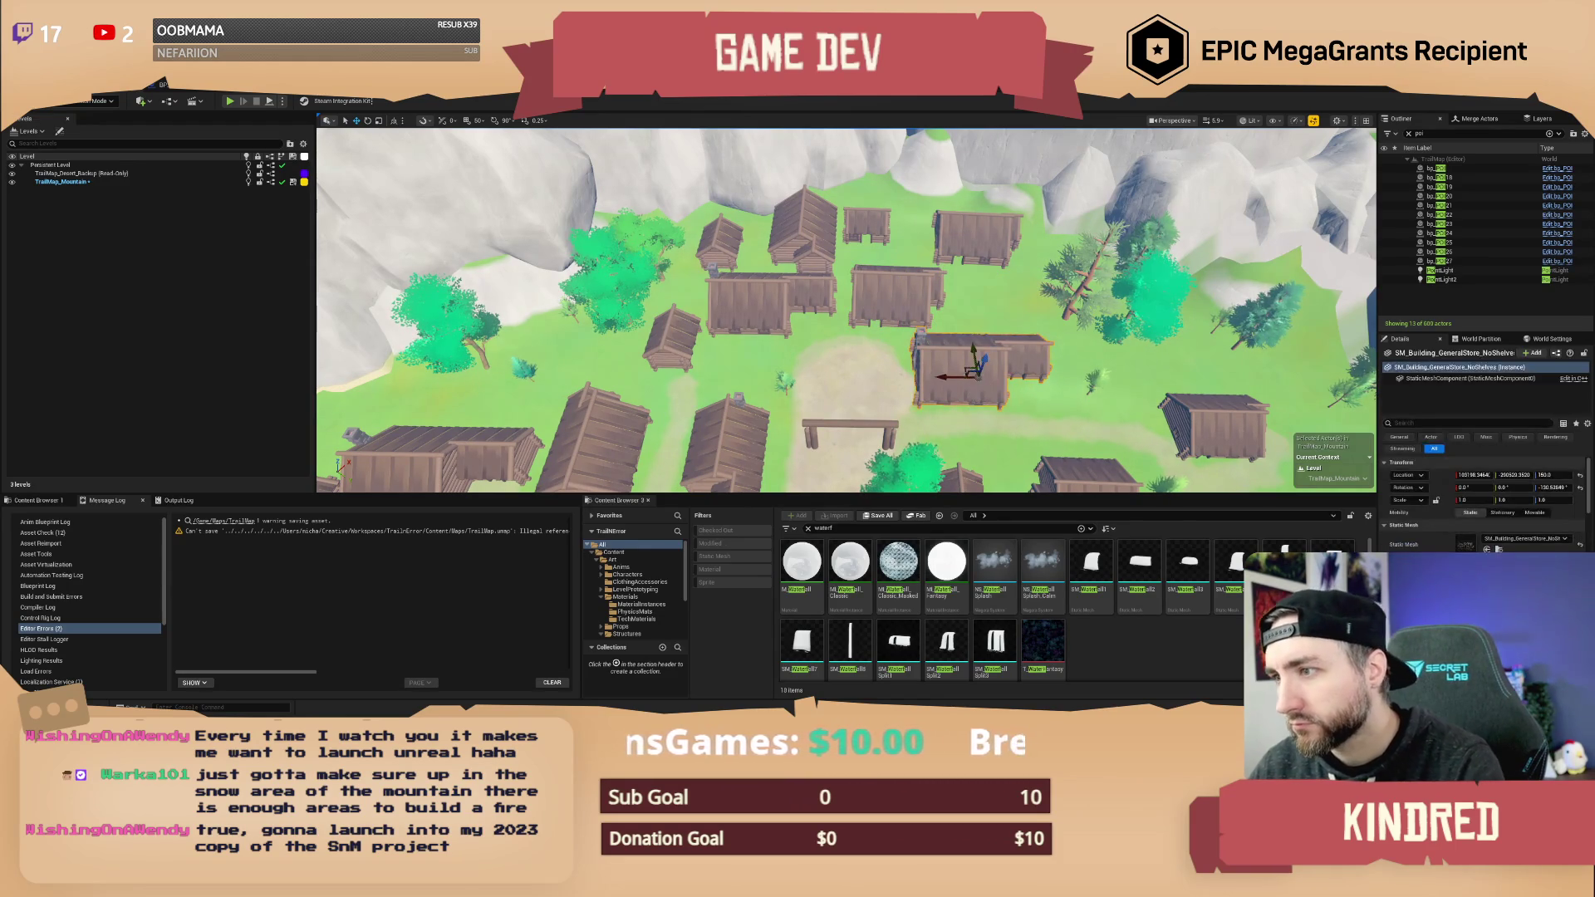
pyautogui.click(977, 252)
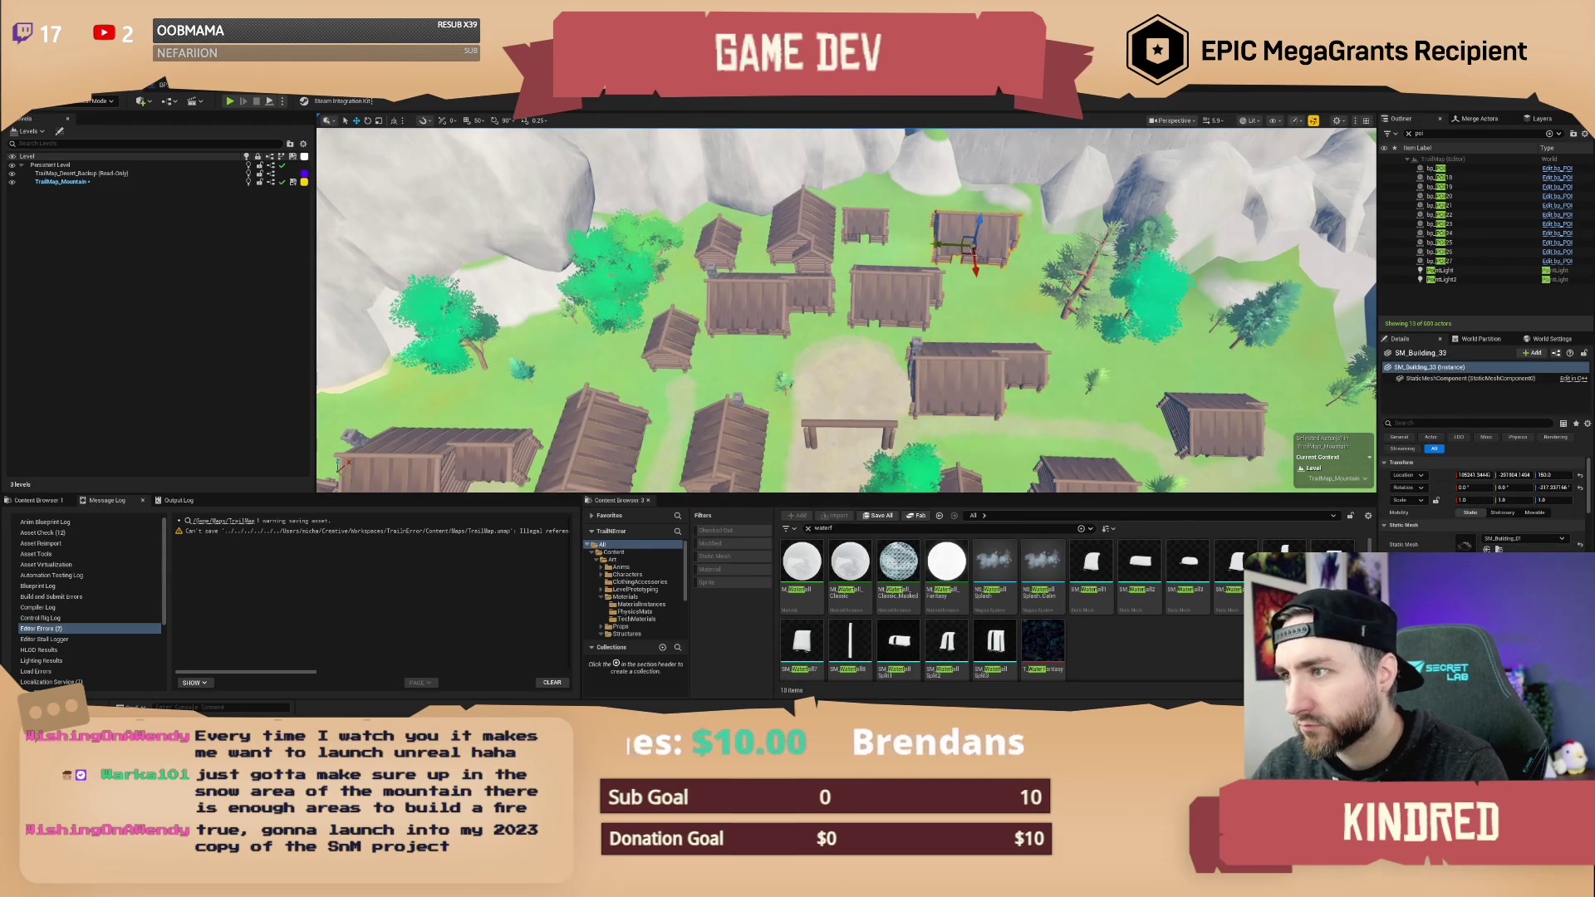
pyautogui.moveTo(968, 249); pyautogui.dragTo(981, 233)
pyautogui.click(905, 301)
pyautogui.moveTo(890, 305); pyautogui.dragTo(905, 305)
# - Delete SM_Building_34 from the village and save the level
pyautogui.click(858, 248)
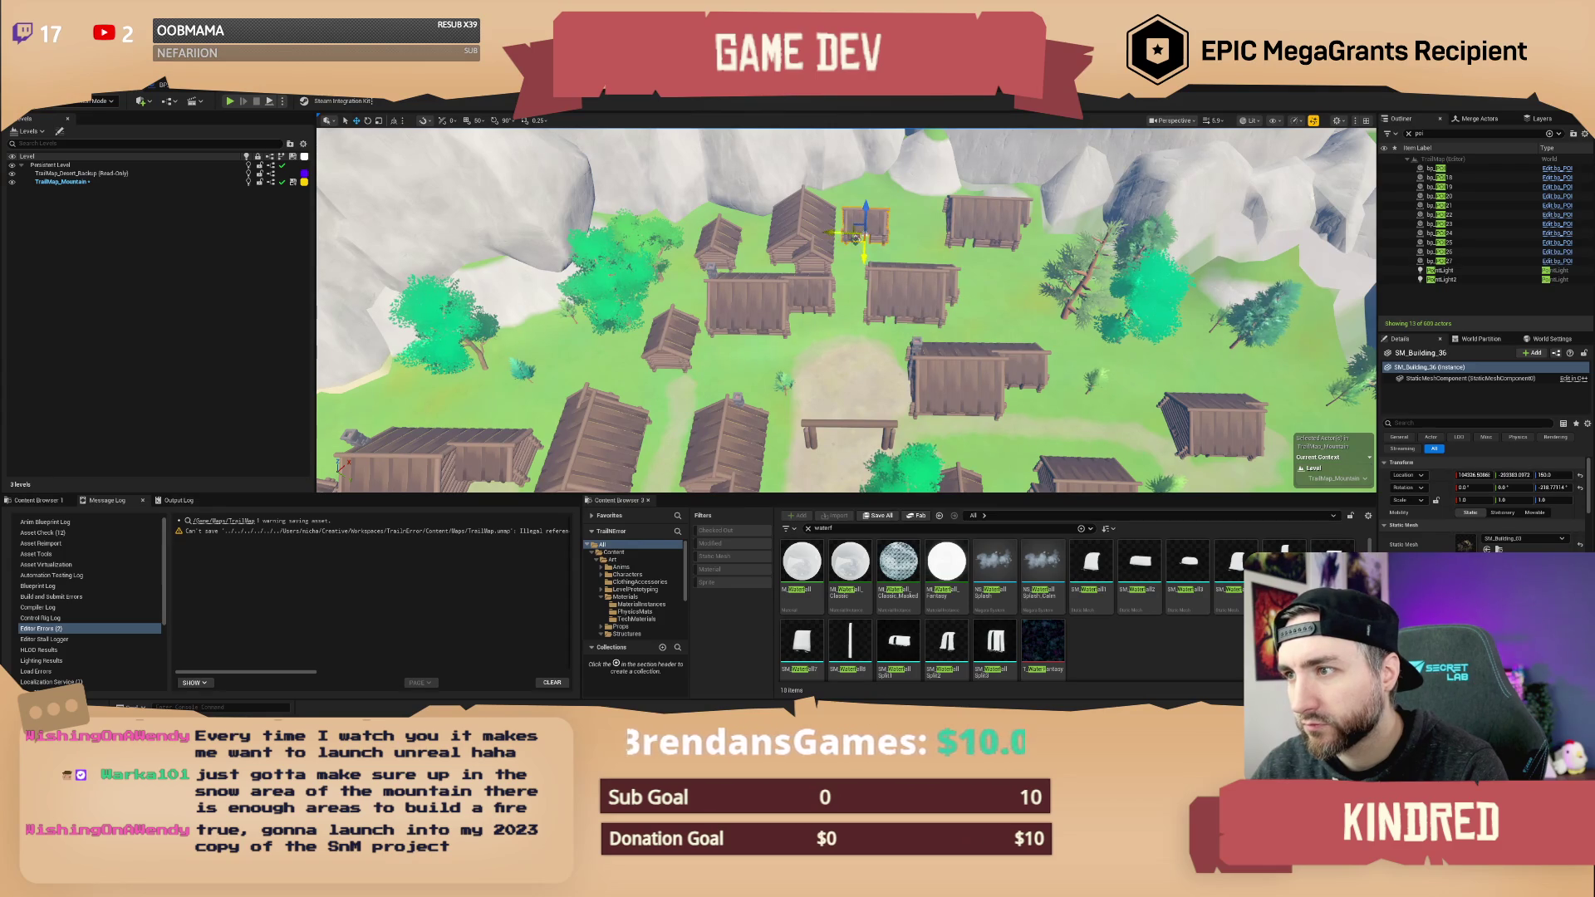
pyautogui.click(799, 241)
pyautogui.press('Delete')
pyautogui.click(837, 246)
pyautogui.click(719, 249)
pyautogui.press('Escape')
pyautogui.moveTo(728, 259)
pyautogui.mouseDown()
pyautogui.moveTo(912, 202)
pyautogui.moveTo(917, 266)
pyautogui.mouseUp()
pyautogui.hotkey('ctrl', 's')
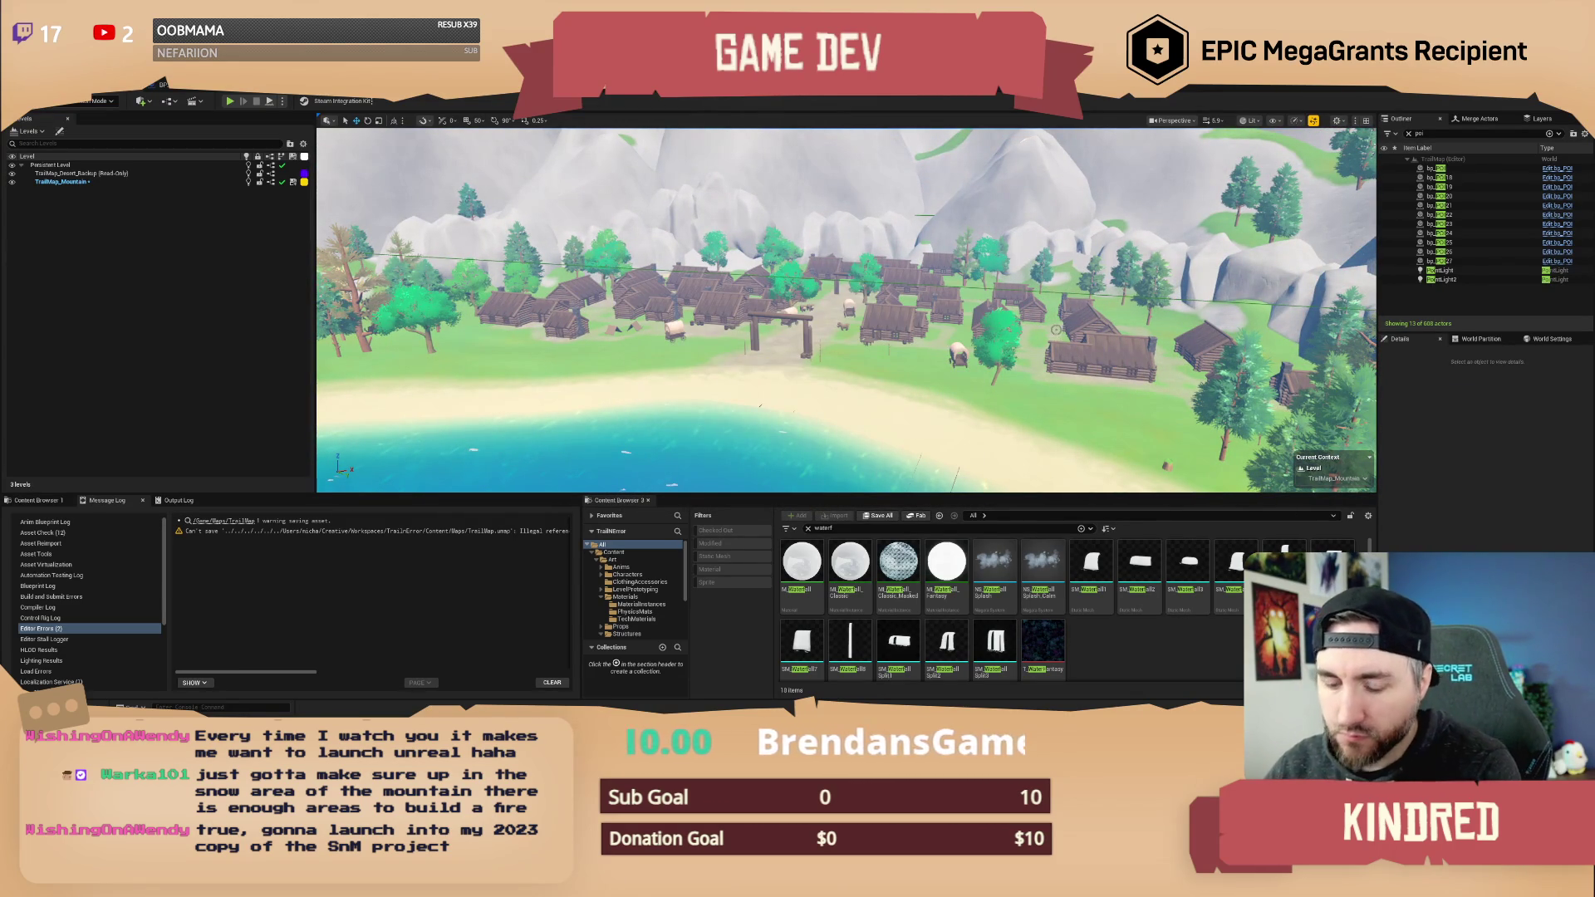
# - Search the Outliner for 'fire' and focus on SM_FirePit_Base5 and the fire logs
pyautogui.click(1425, 133)
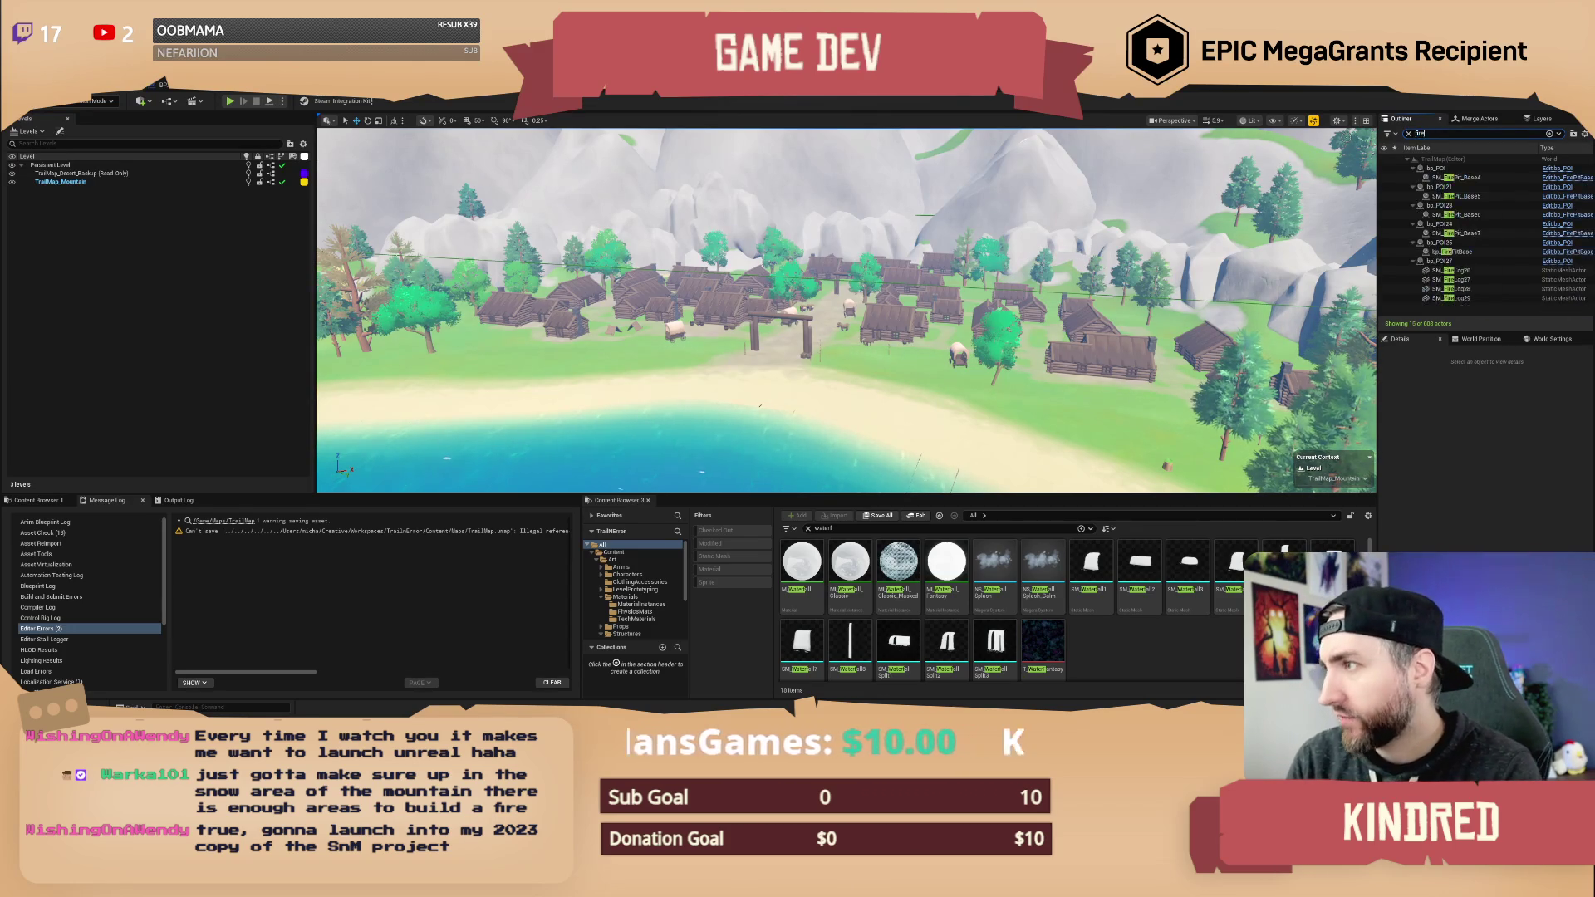
pyautogui.write('fire')
pyautogui.click(1459, 196)
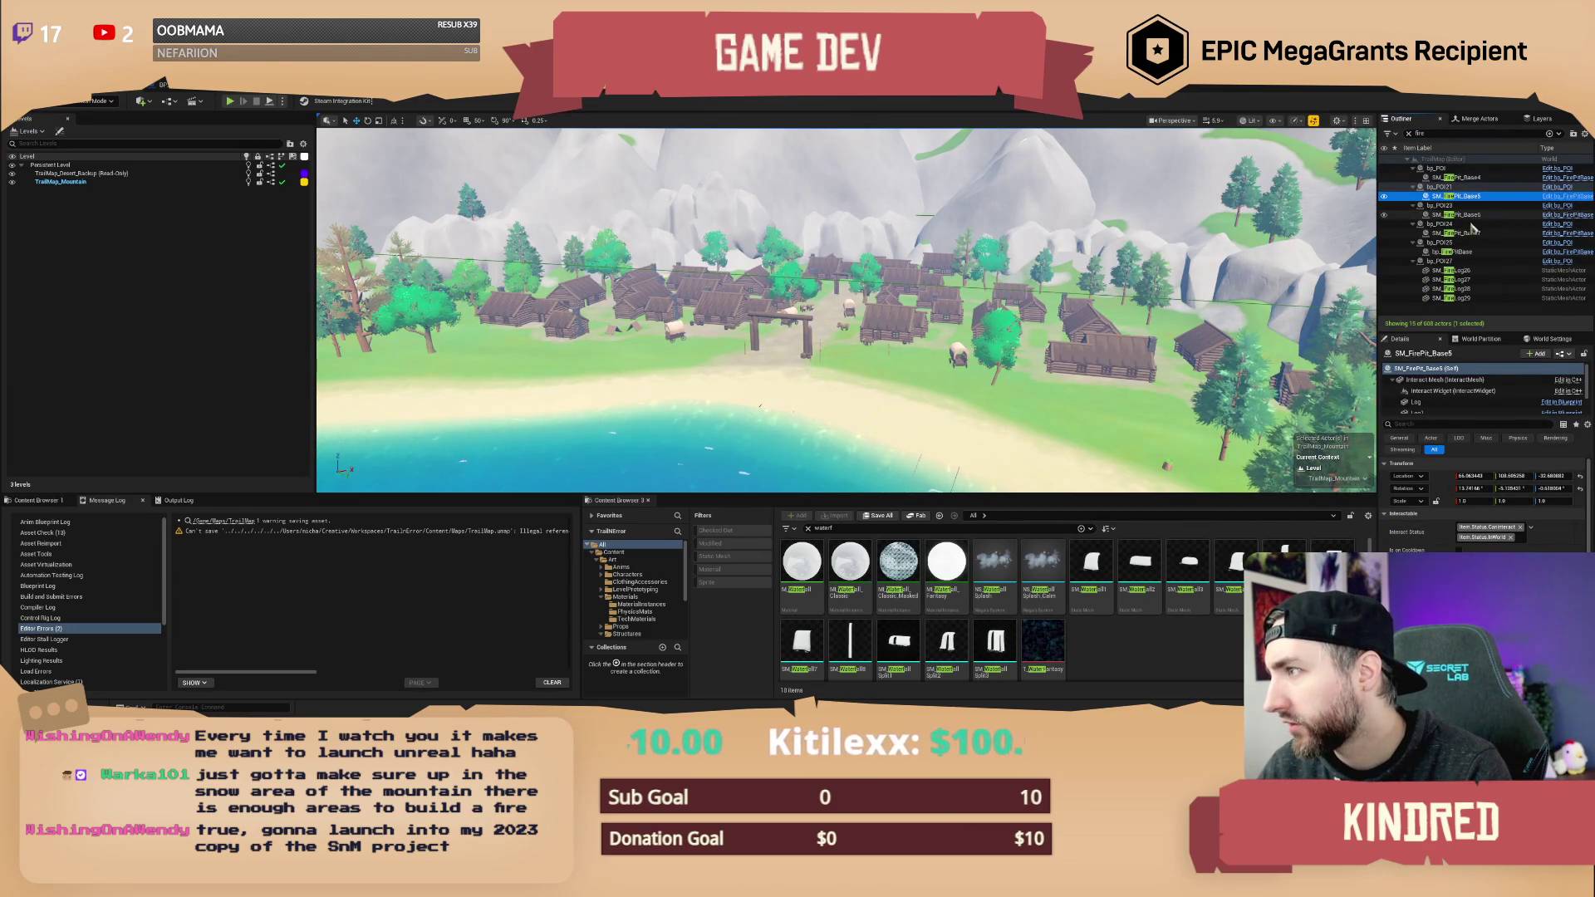
pyautogui.press('f')
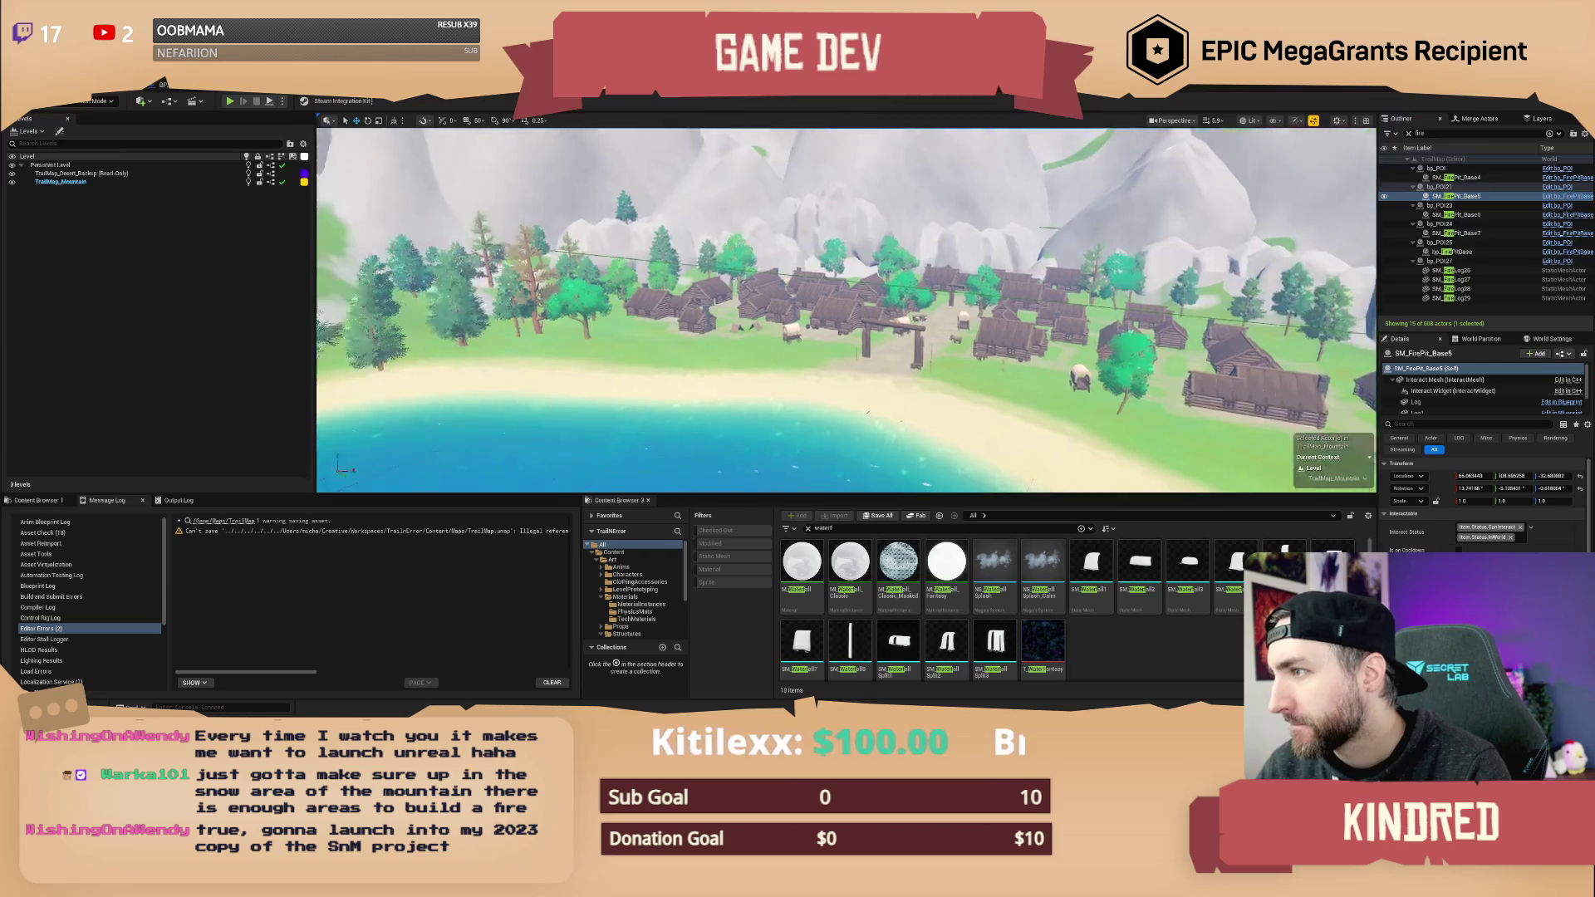
pyautogui.click(1450, 270)
pyautogui.keyDown('shift'); pyautogui.click(1450, 298); pyautogui.keyUp('shift')
pyautogui.press('f')
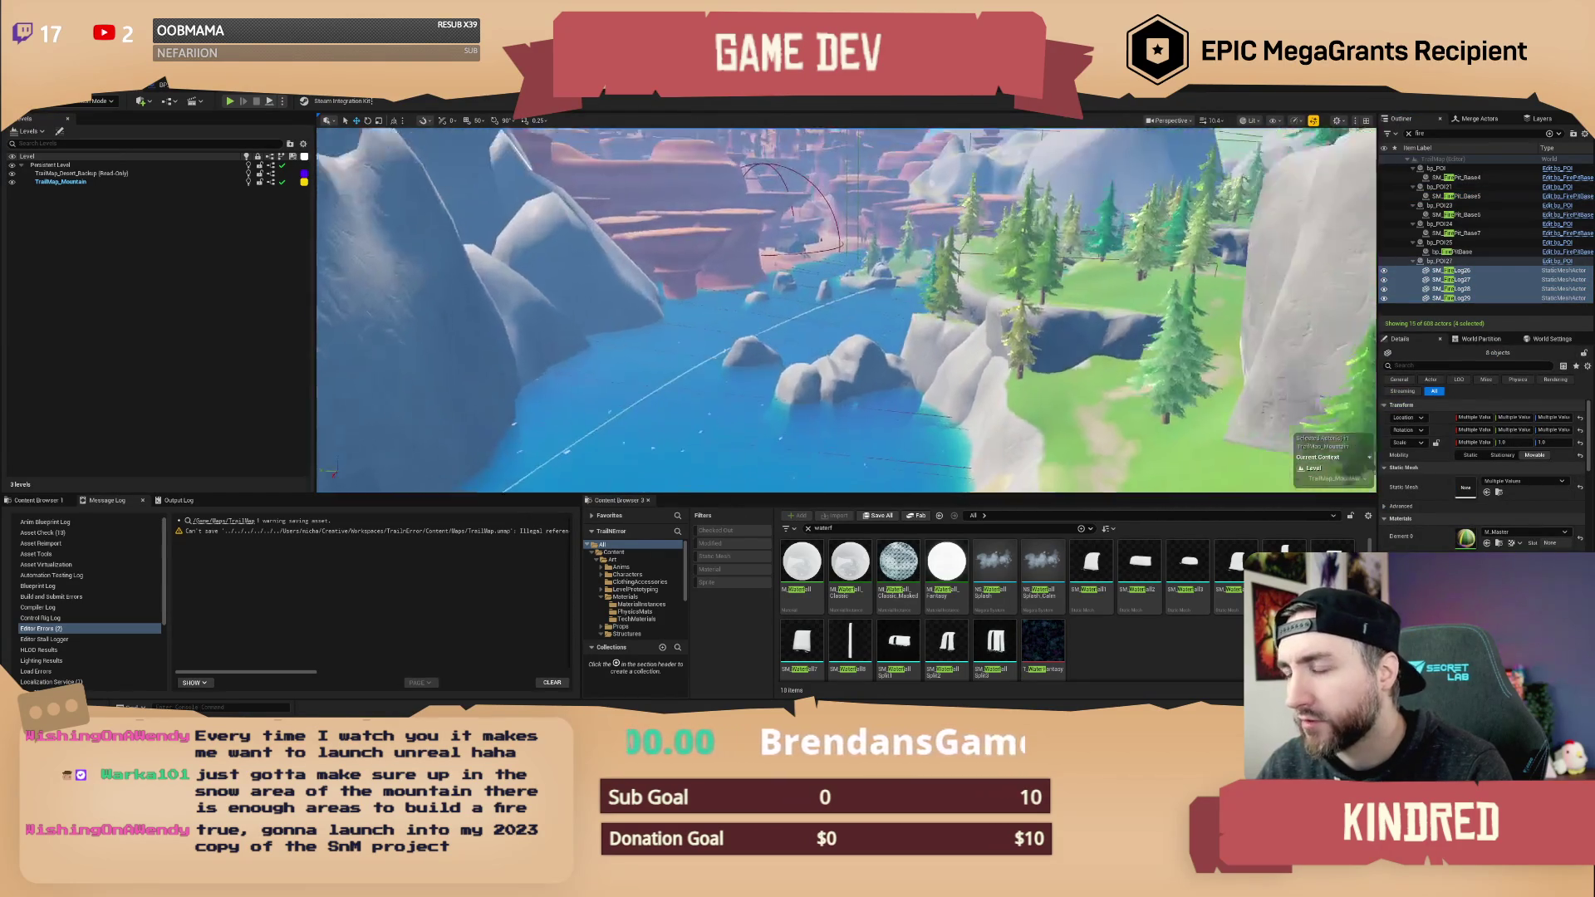
# - Fly to the snowy mountain slope and enter 'bp c' in the asset search
pyautogui.press('Escape')
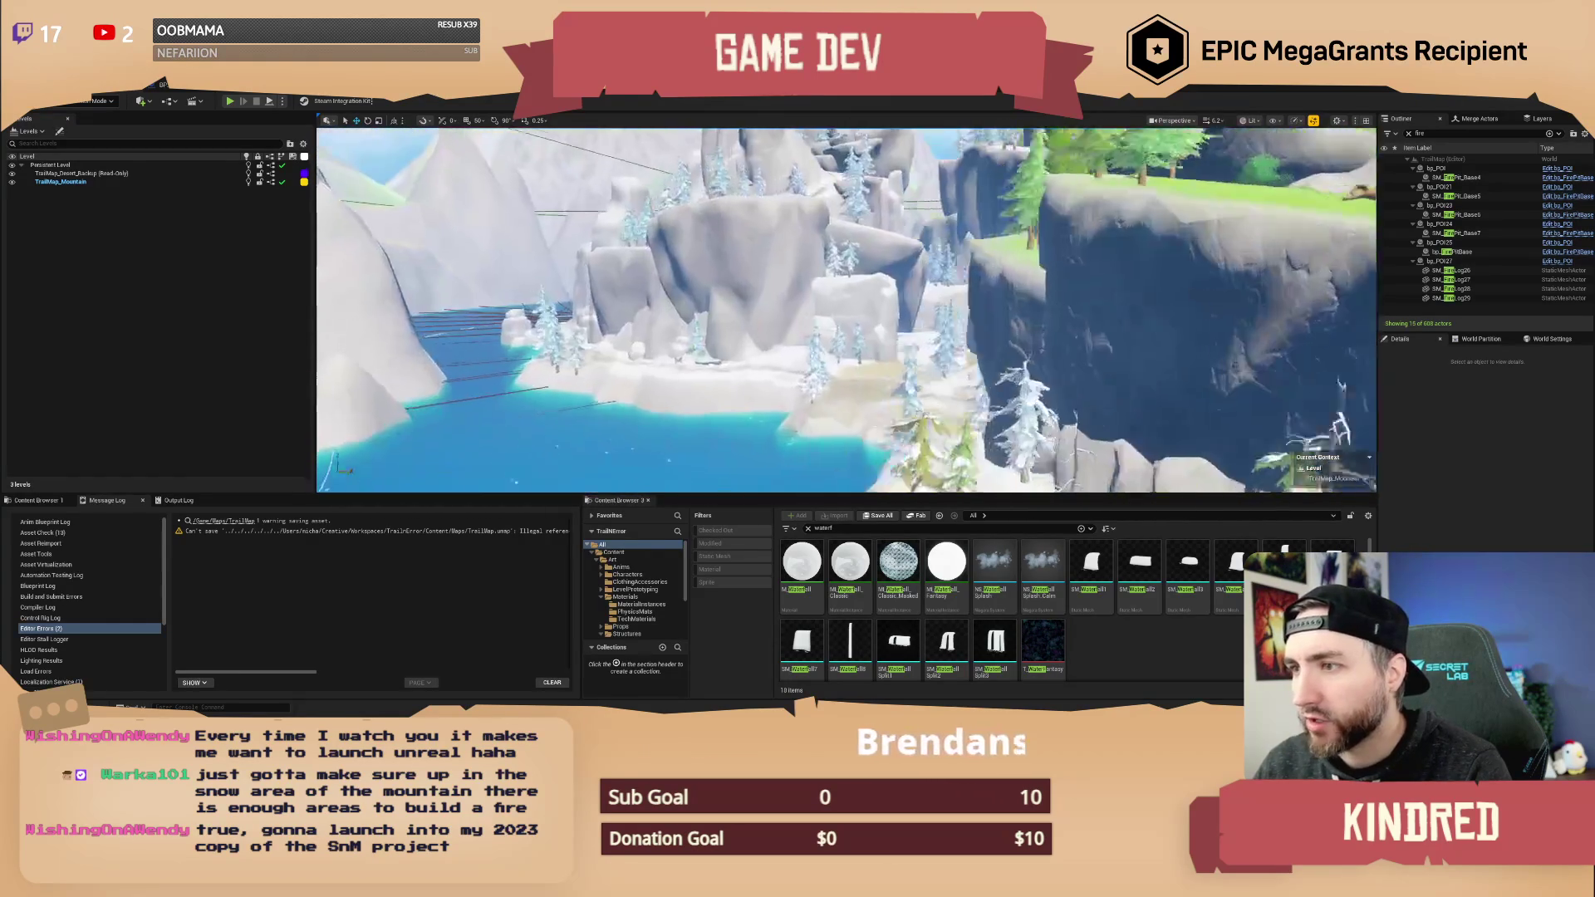
pyautogui.press('w')
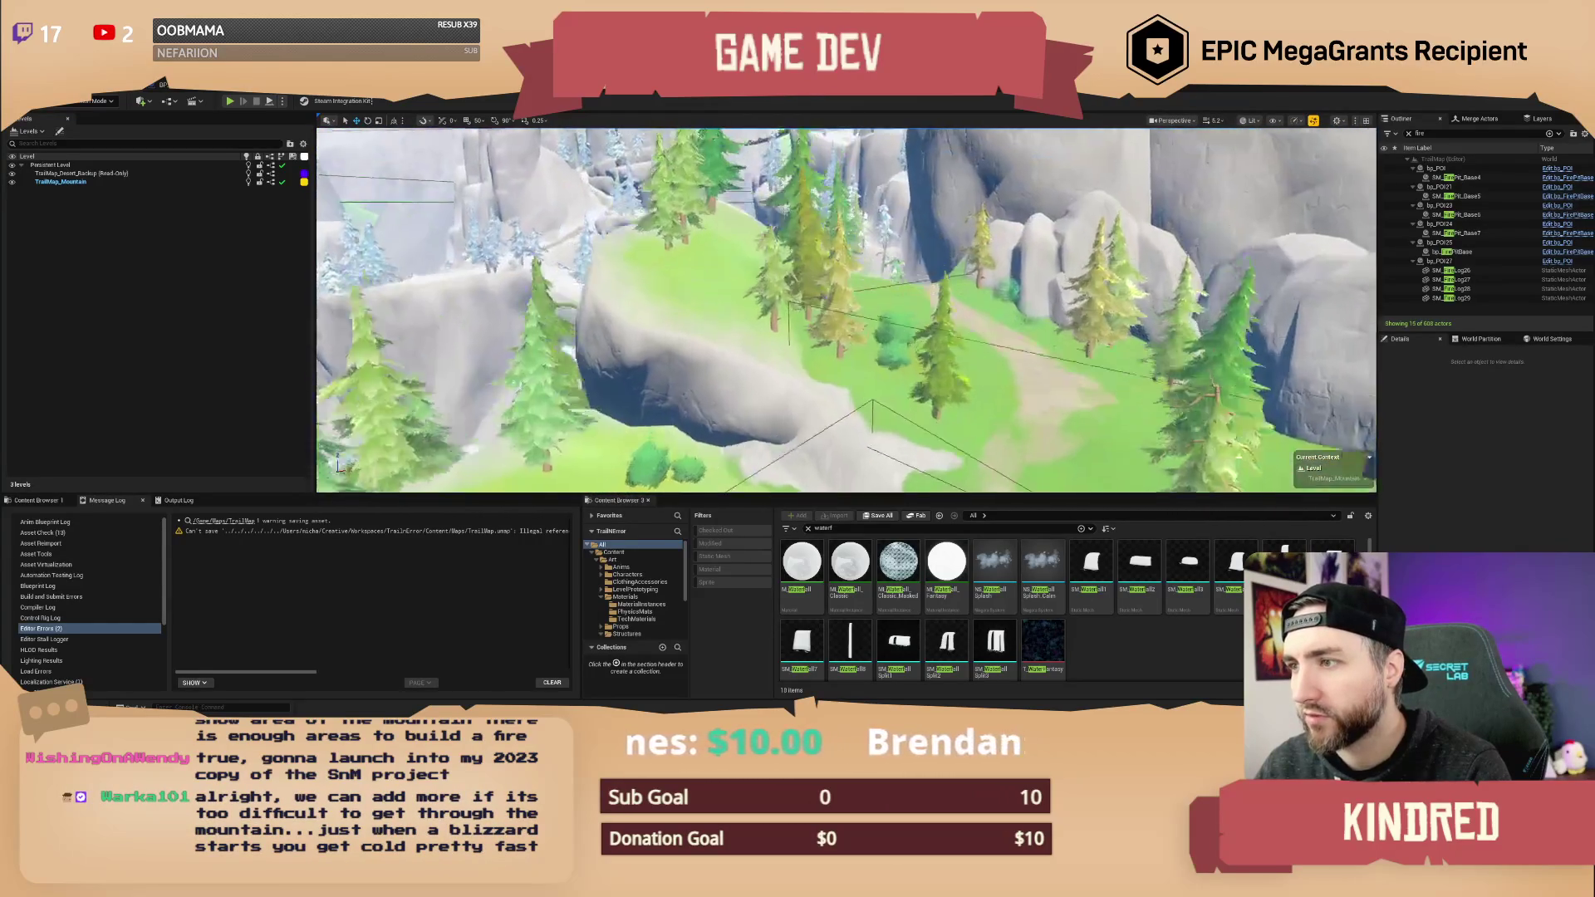
pyautogui.press('w')
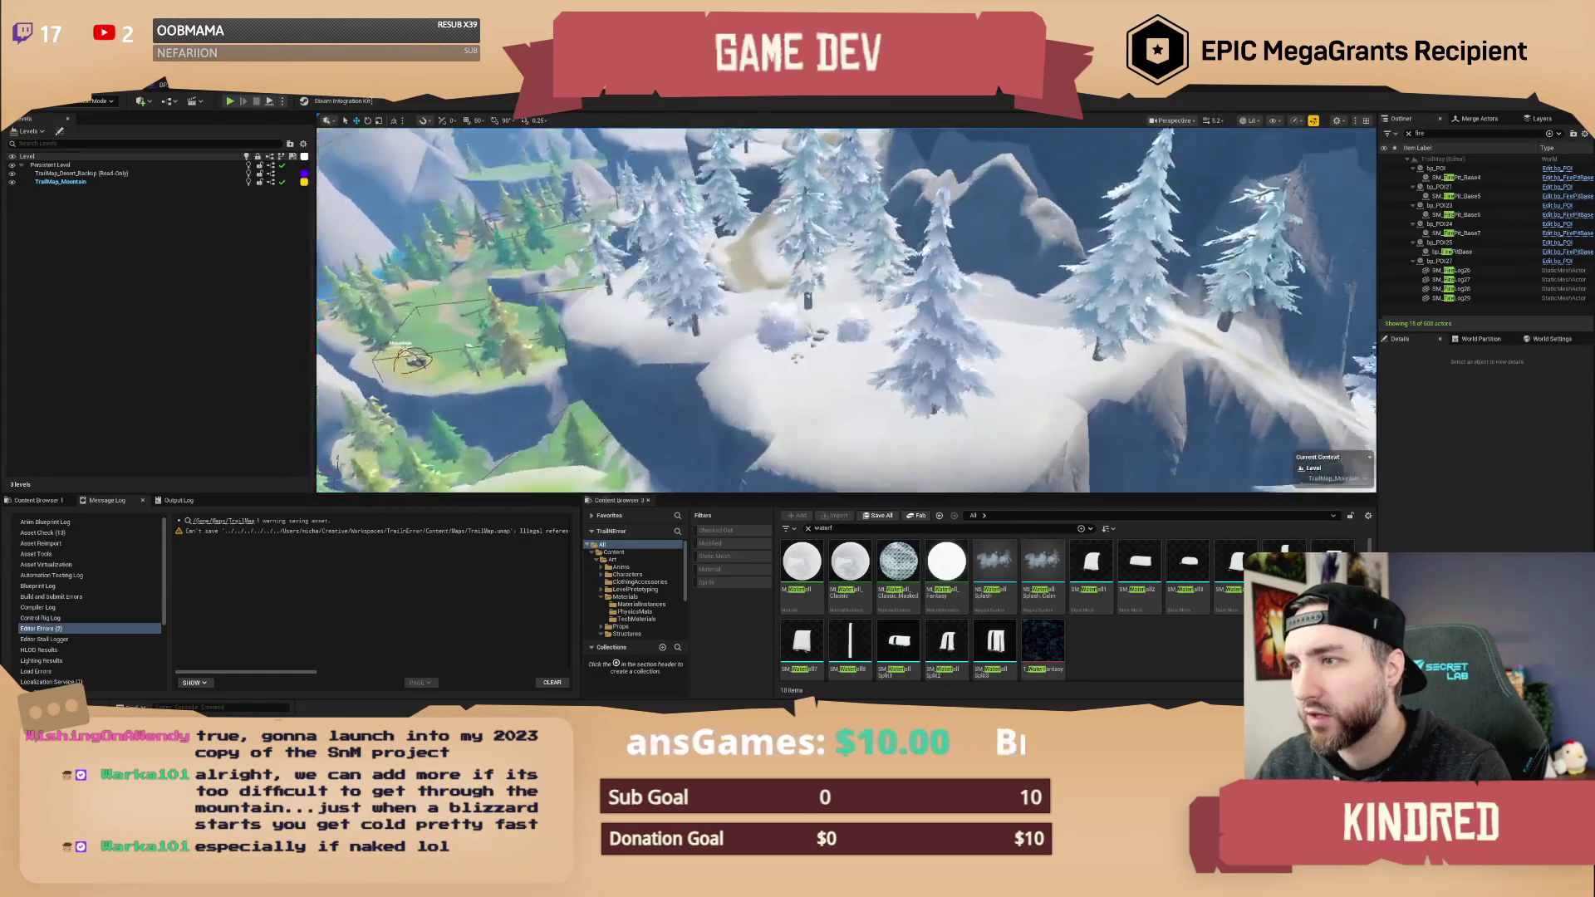
pyautogui.press('w')
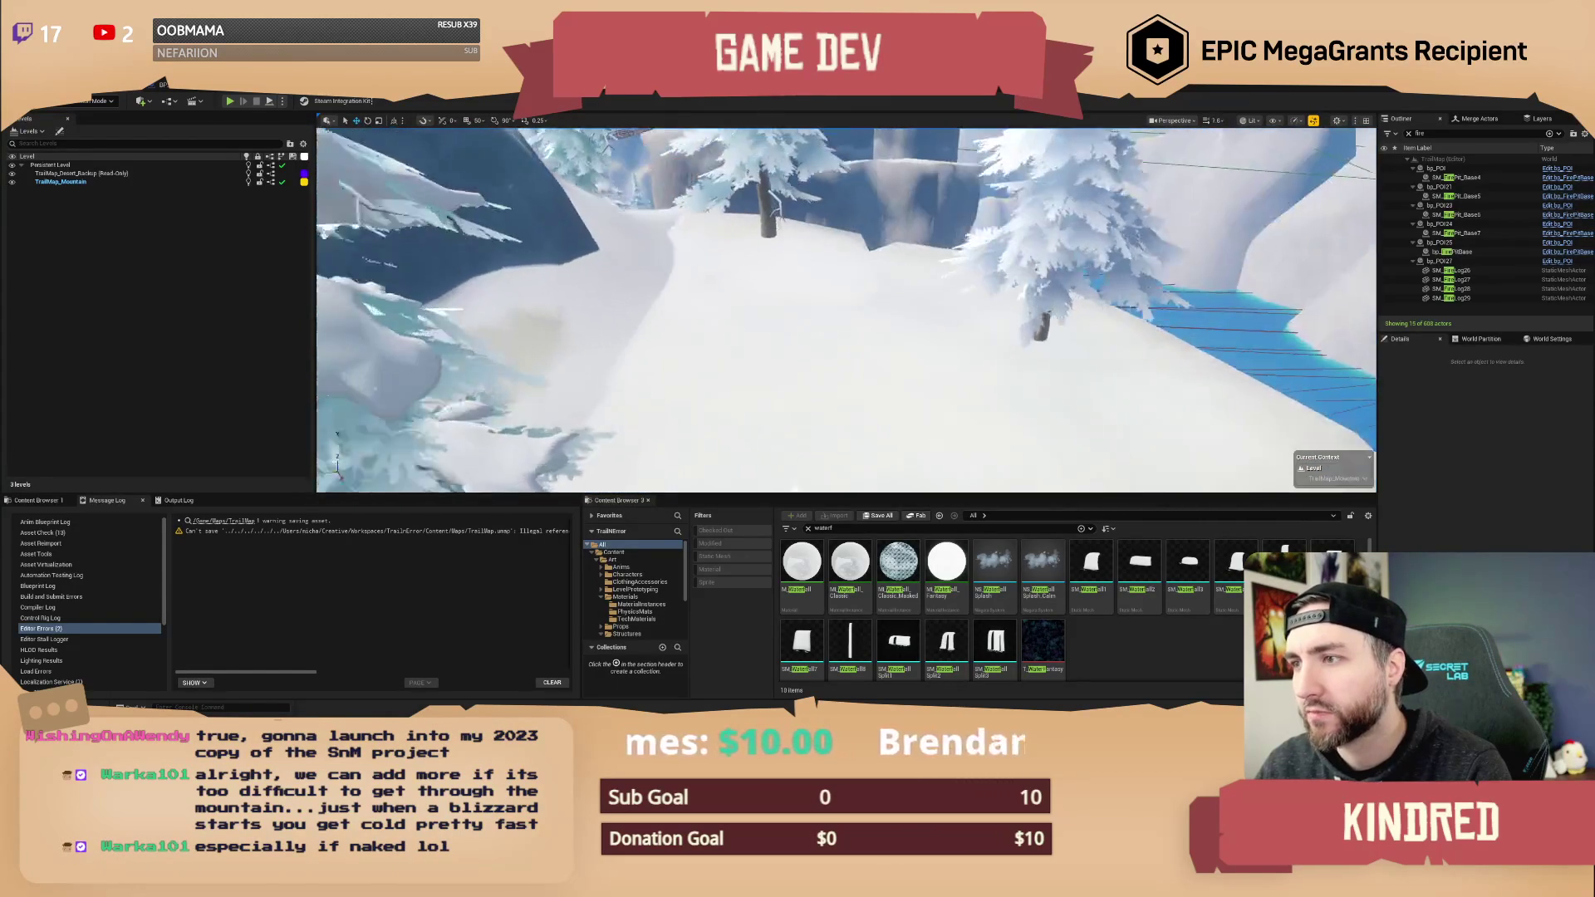
pyautogui.press('w')
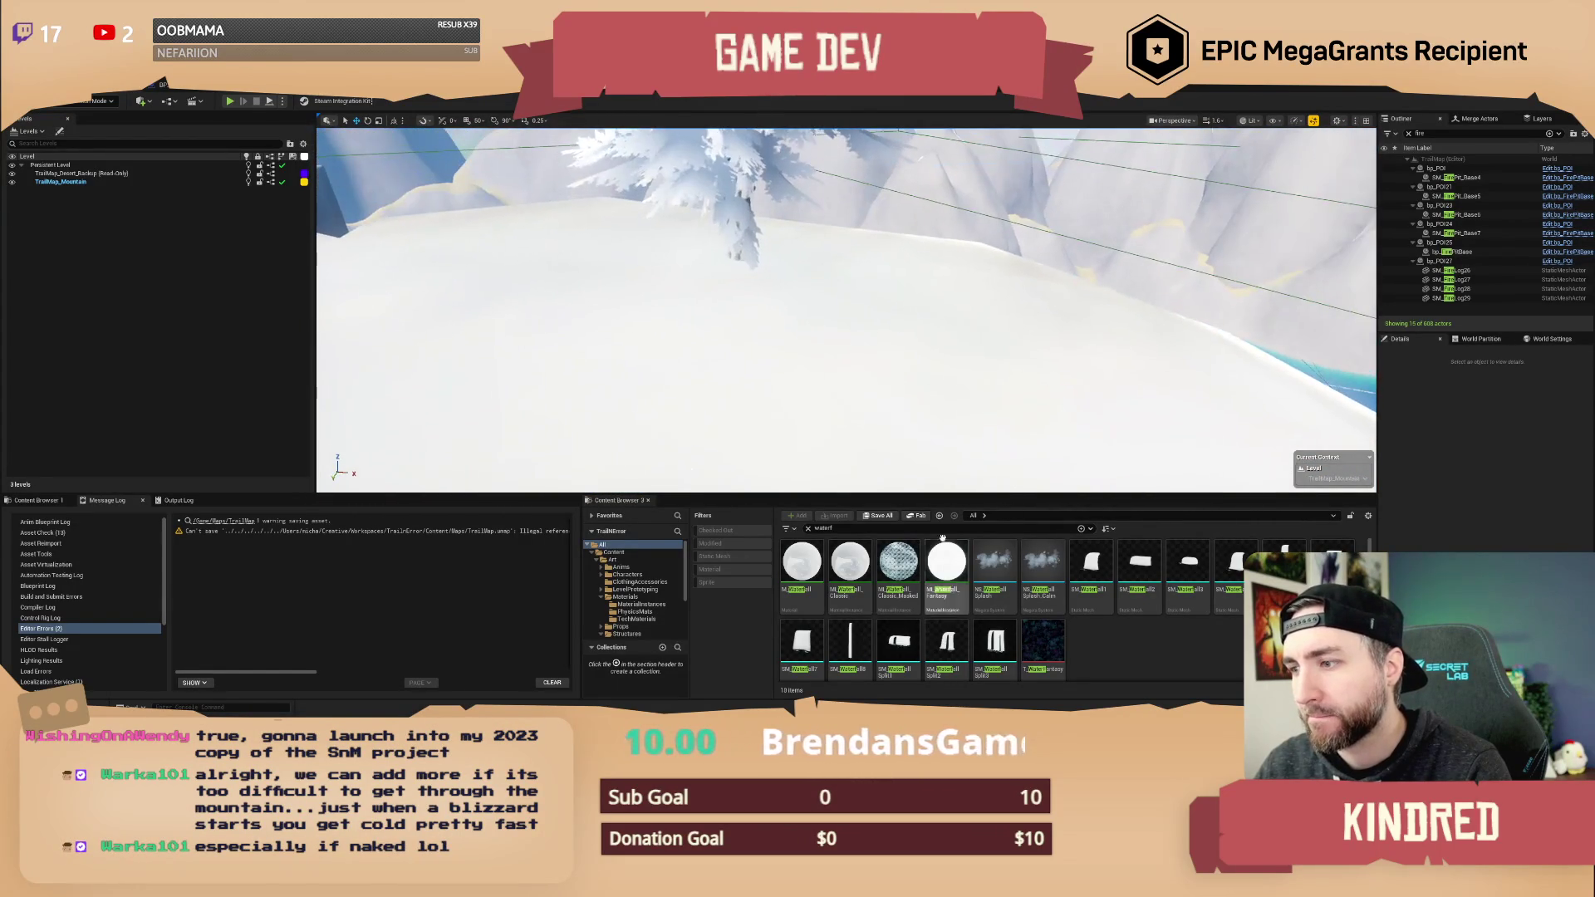
pyautogui.hotkey('ctrl', 'a')
pyautogui.write('bp c')
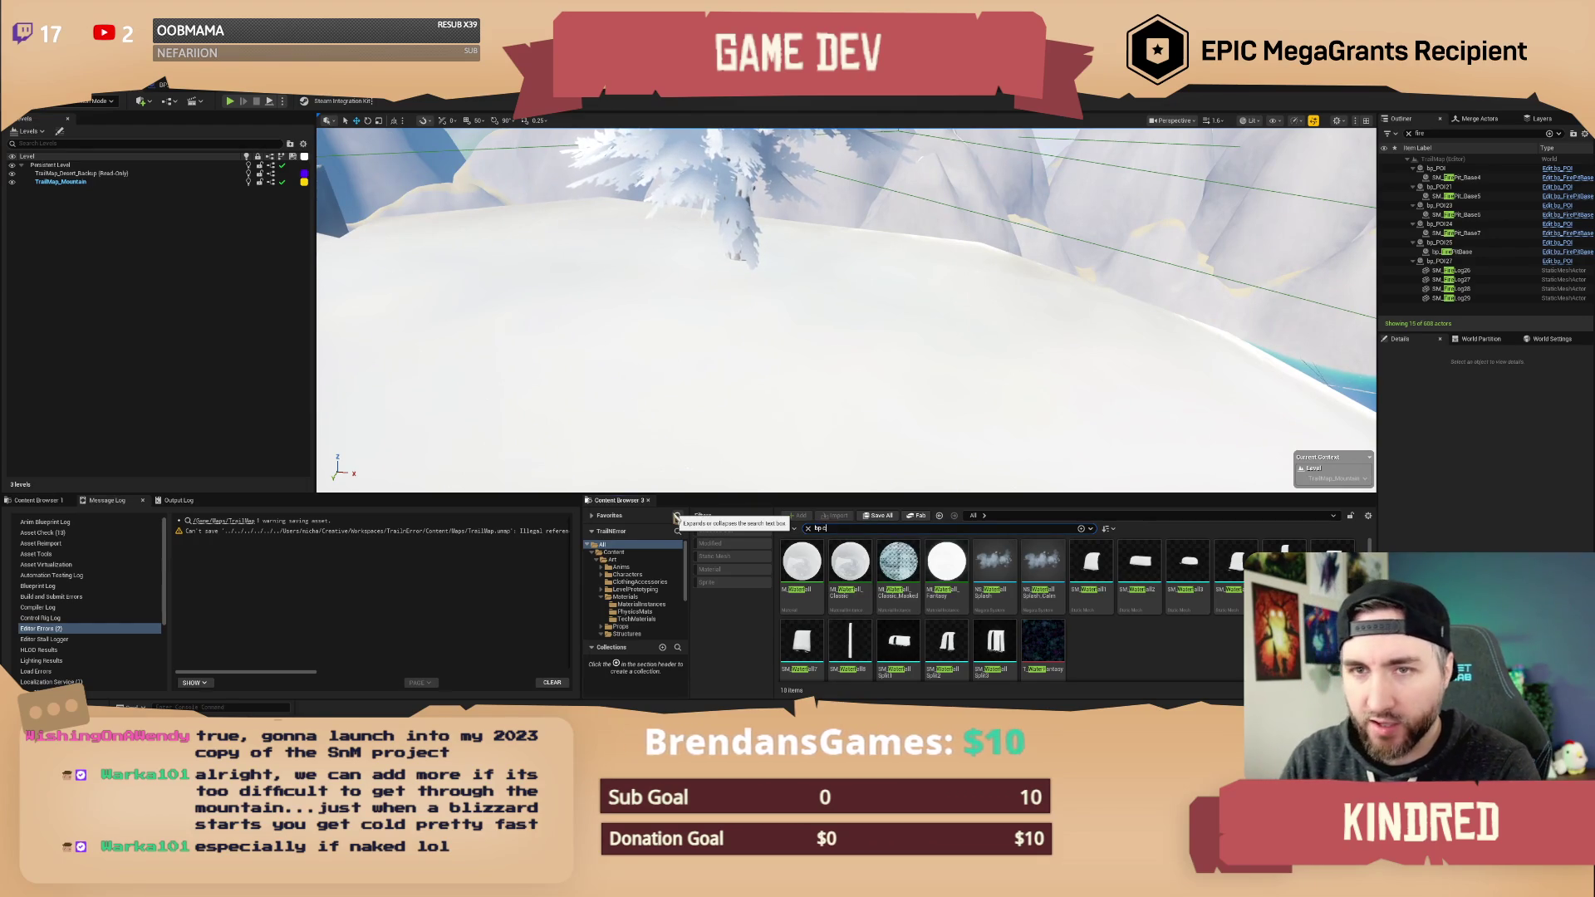
# - Place the bp_CampingTent blueprint and a fire pit on the snowy slope
pyautogui.moveTo(801, 565); pyautogui.dragTo(851, 292)
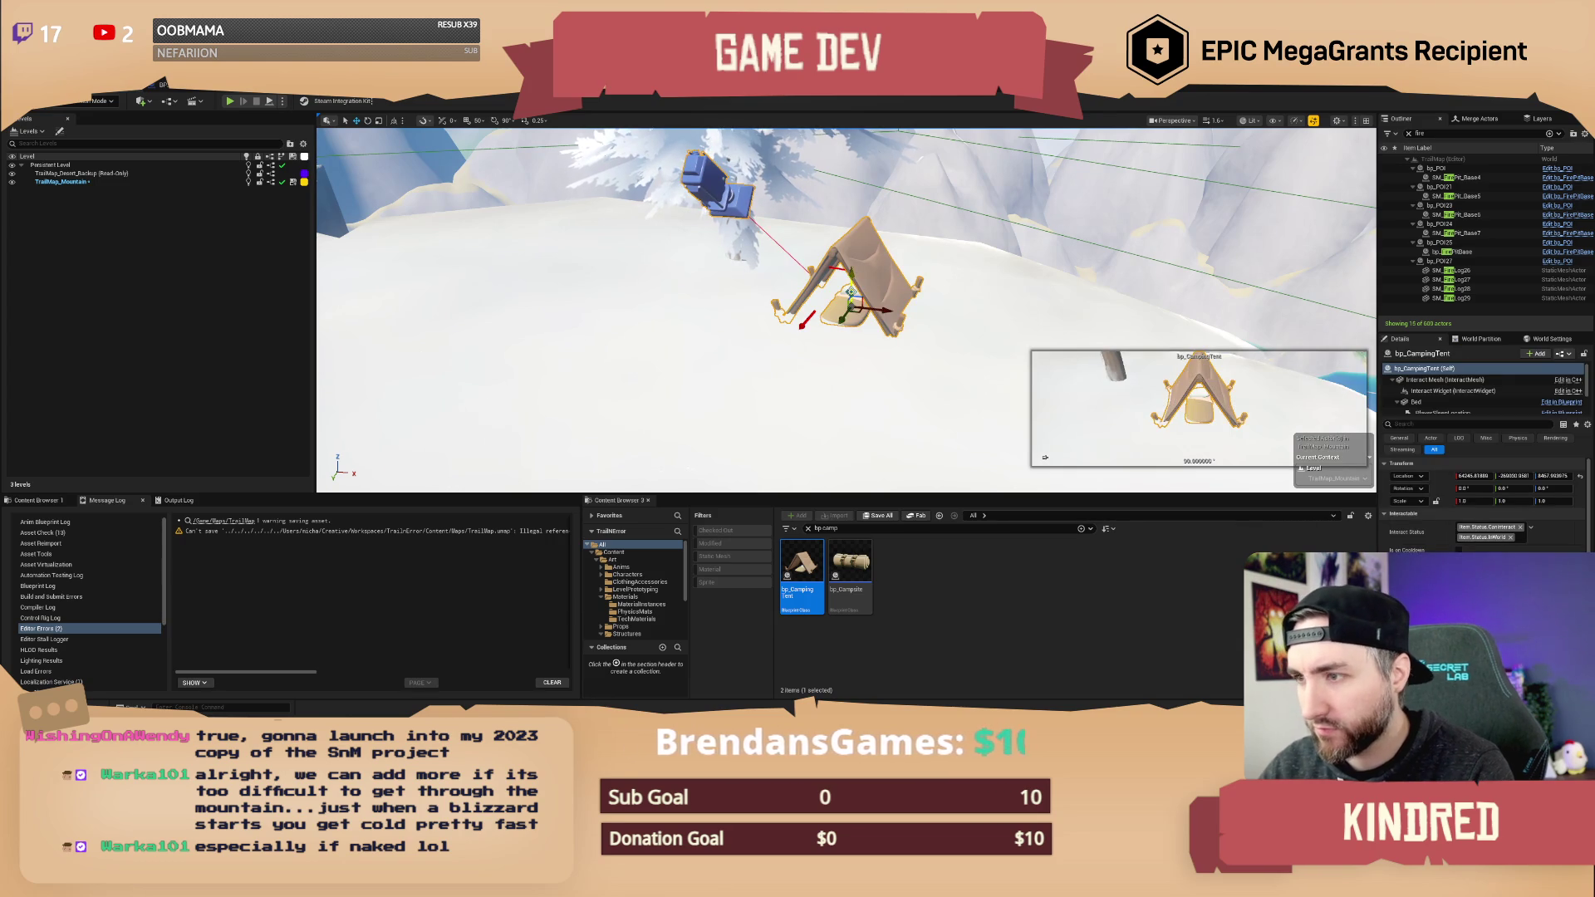
pyautogui.press('Delete')
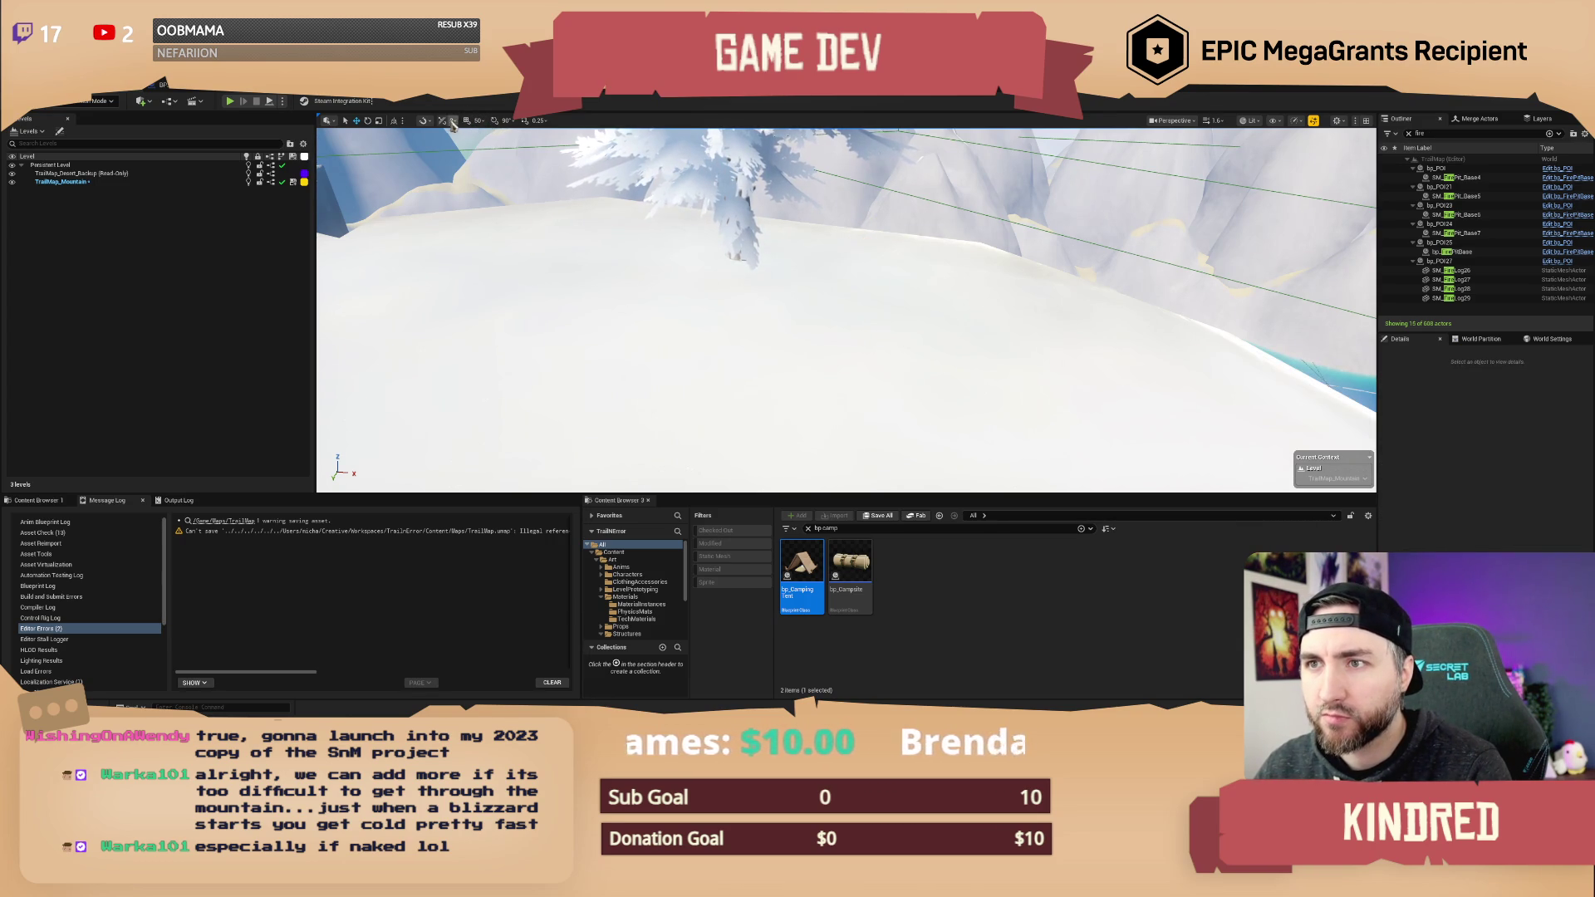
pyautogui.moveTo(838, 339); pyautogui.dragTo(867, 491)
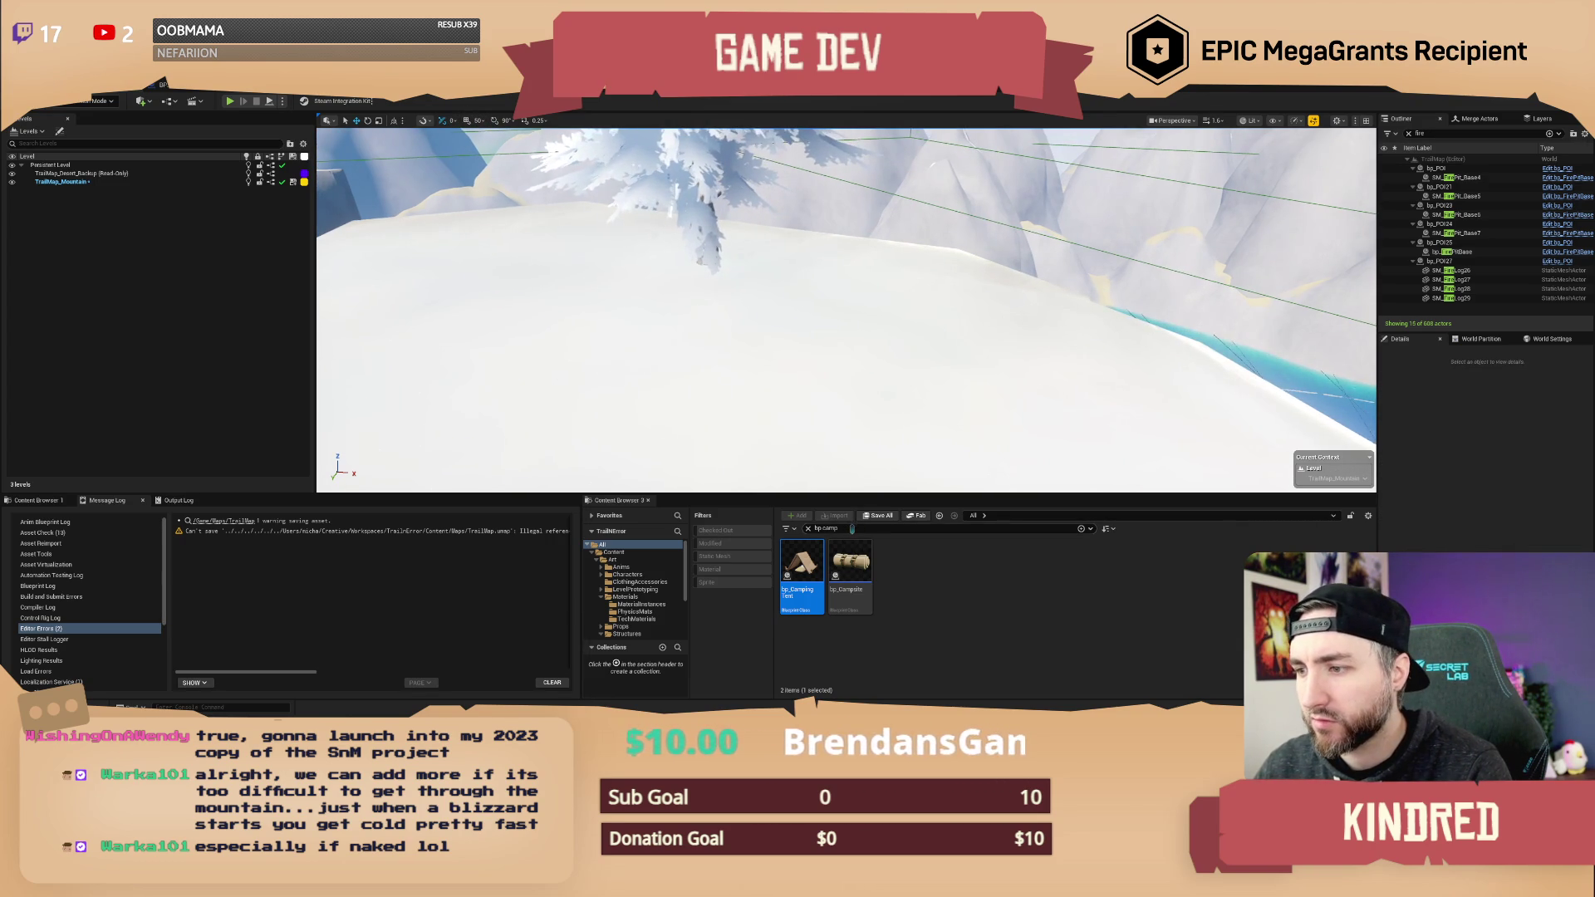
pyautogui.press('BackSpace')
pyautogui.click(898, 565)
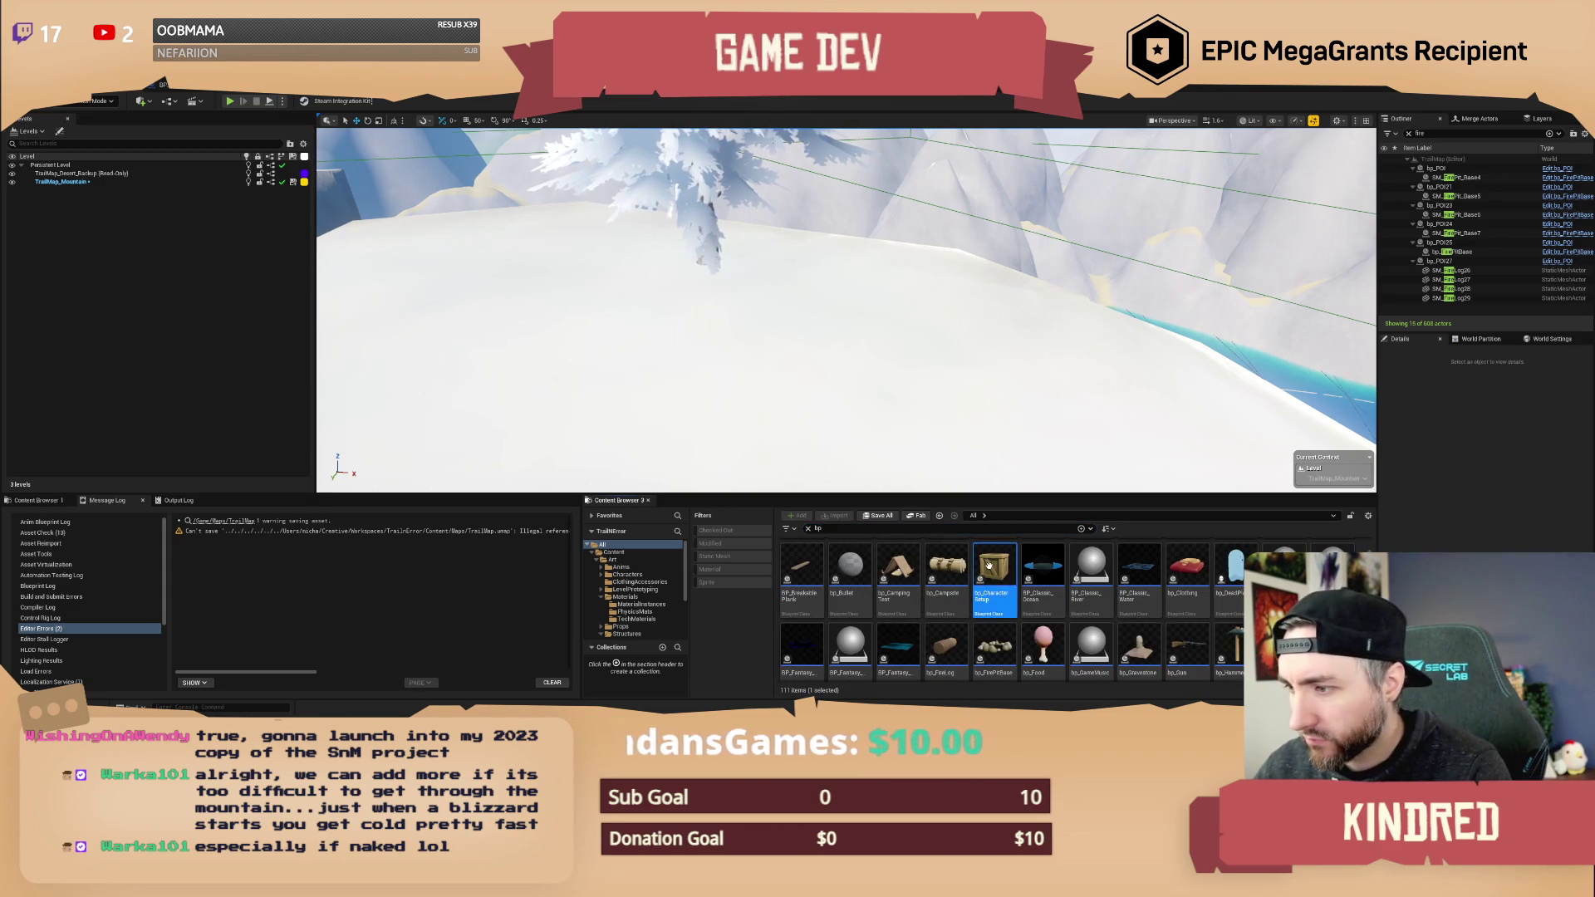
pyautogui.rightClick(898, 565)
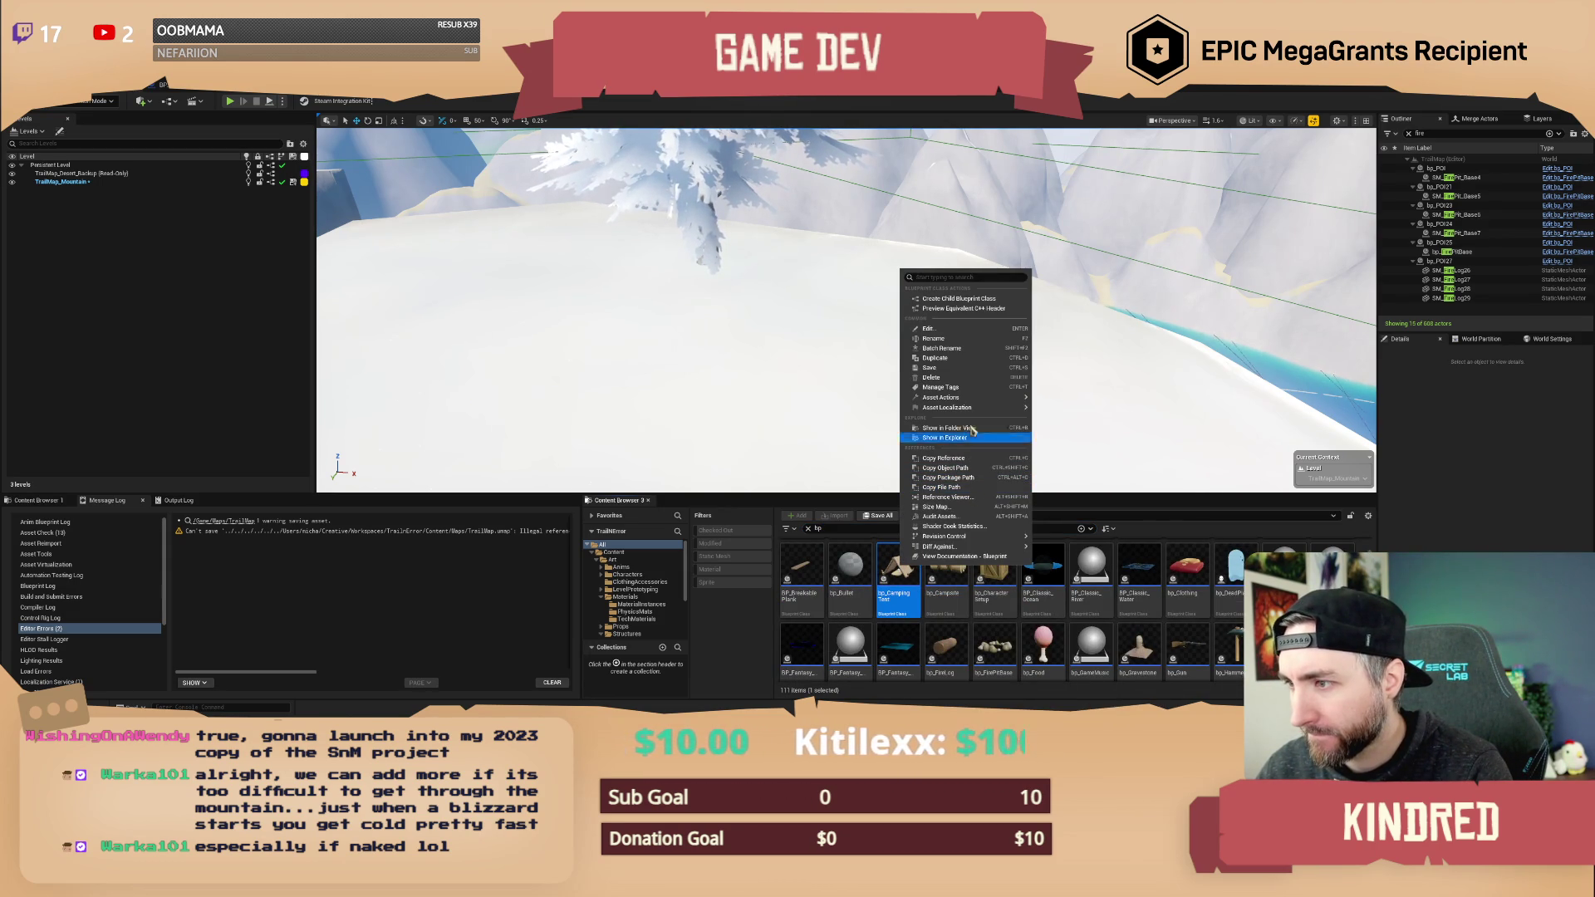
pyautogui.click(976, 429)
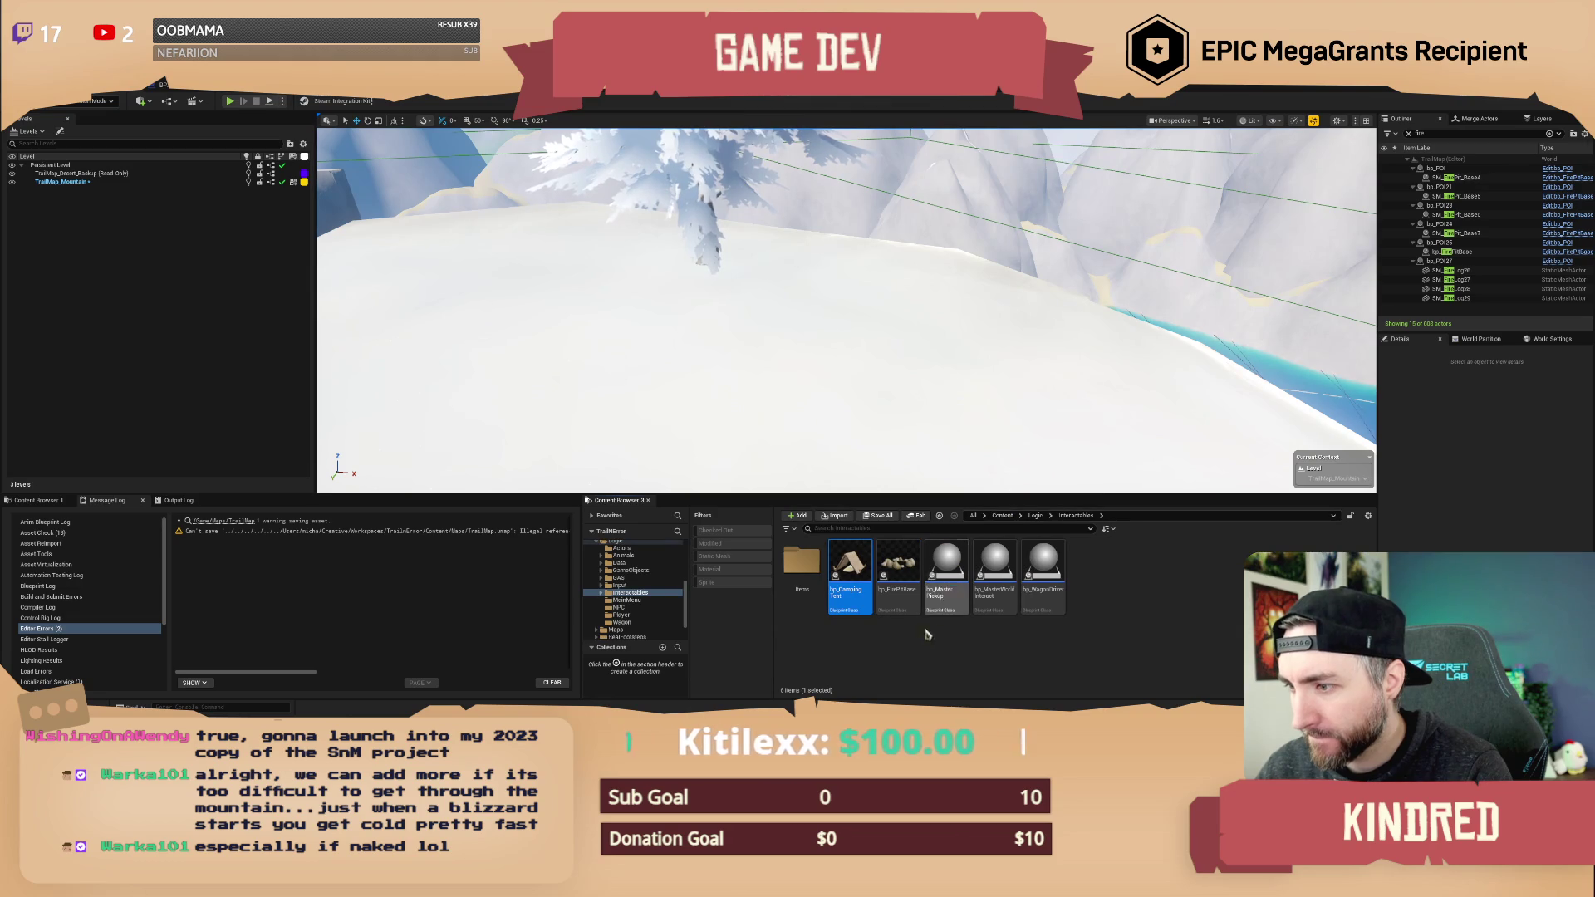
pyautogui.moveTo(849, 569); pyautogui.dragTo(819, 307)
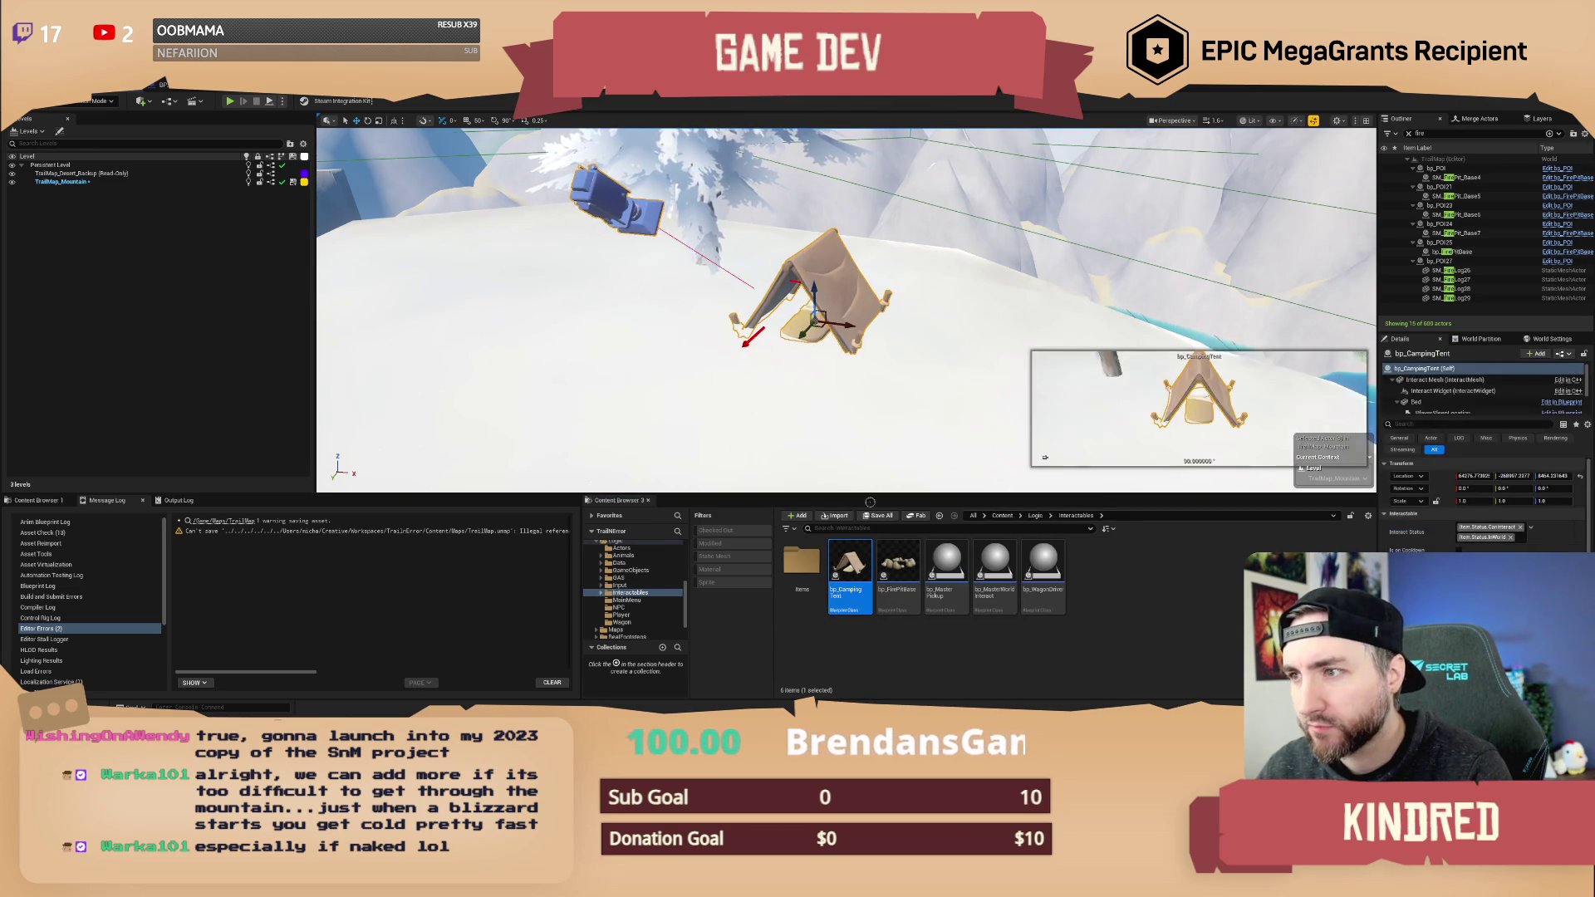
pyautogui.moveTo(898, 565)
pyautogui.mouseDown()
pyautogui.moveTo(893, 451)
pyautogui.moveTo(873, 392)
pyautogui.moveTo(864, 405)
pyautogui.moveTo(914, 390)
pyautogui.moveTo(920, 417)
pyautogui.mouseUp()
pyautogui.press('e')
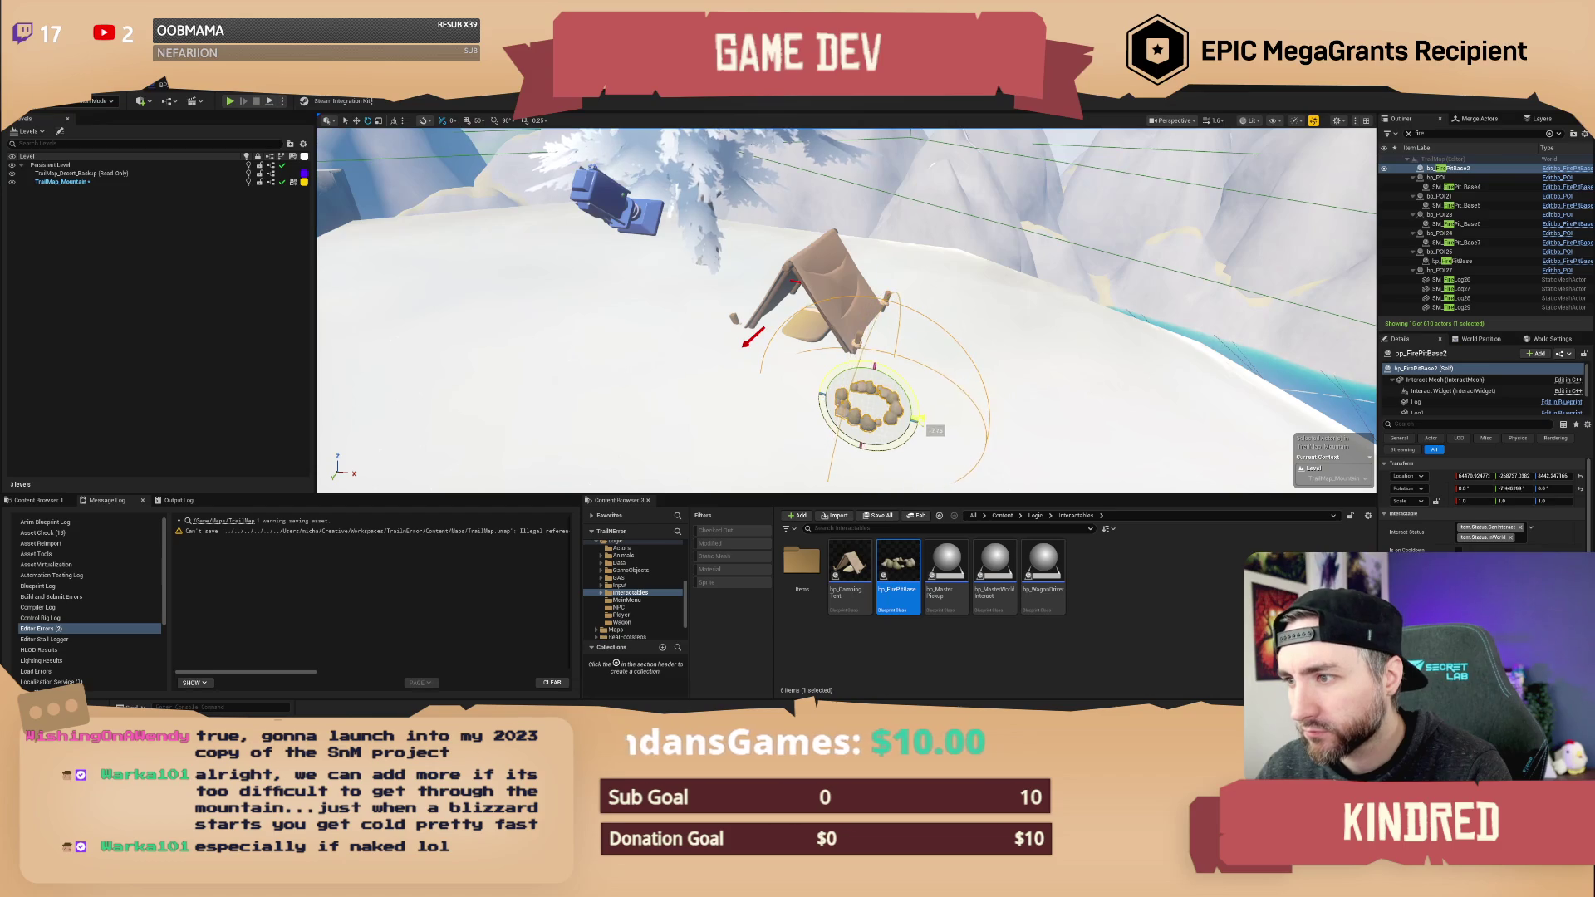
# - Rotate the camping tent upright, deselect it, and open the viewport scalability settings
pyautogui.click(839, 287)
pyautogui.press('w')
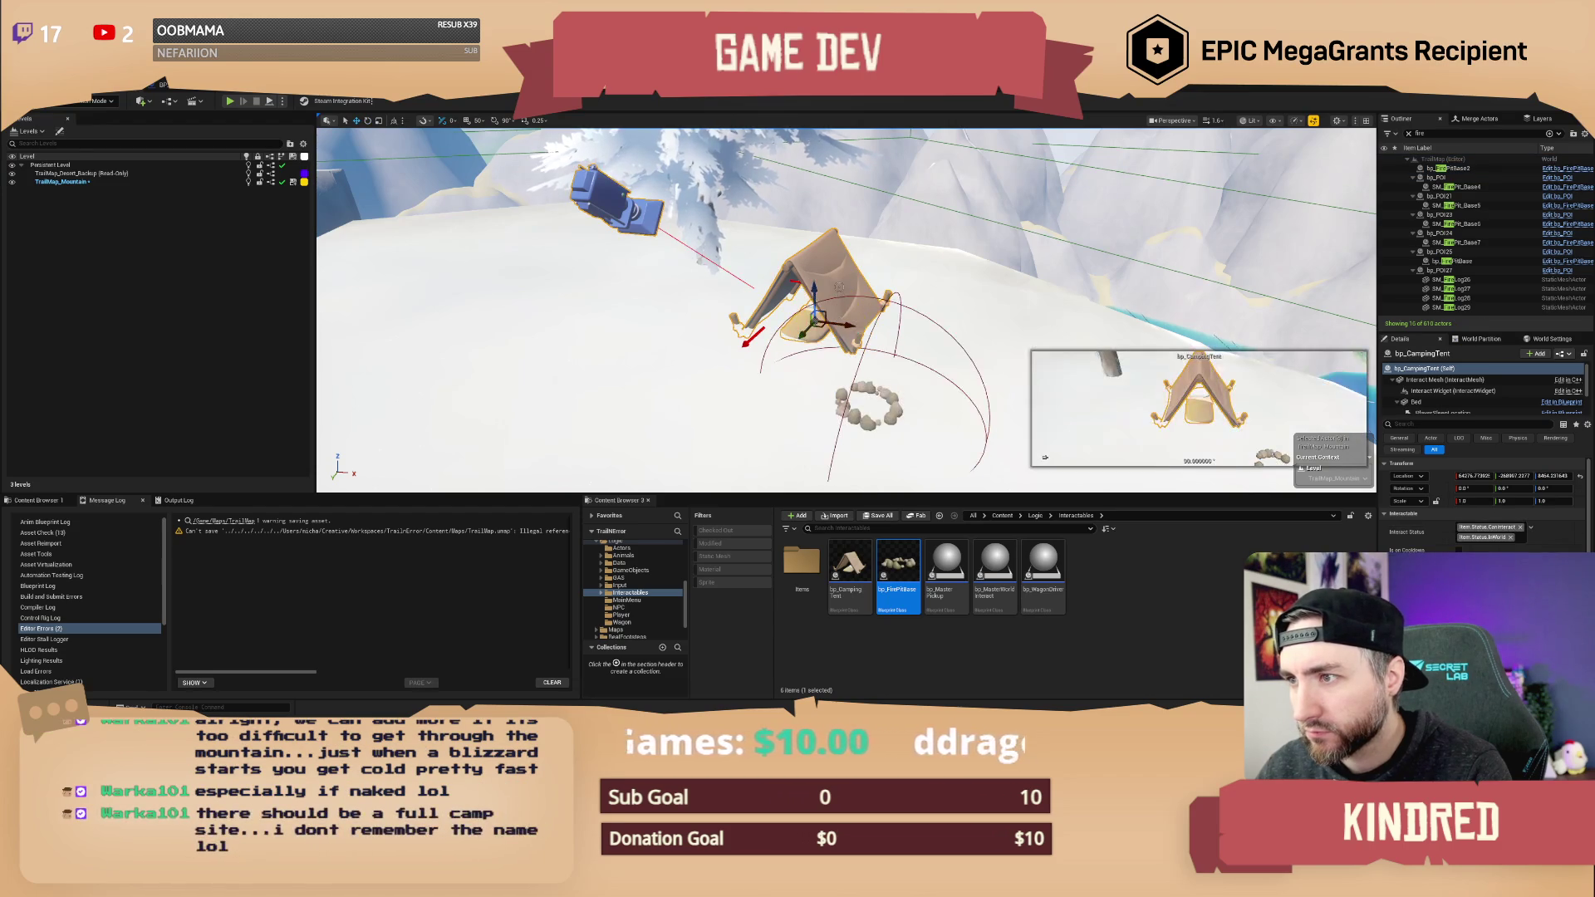
pyautogui.press('e')
pyautogui.moveTo(828, 337)
pyautogui.mouseDown()
pyautogui.moveTo(812, 347)
pyautogui.moveTo(865, 317)
pyautogui.moveTo(873, 330)
pyautogui.moveTo(747, 333)
pyautogui.moveTo(752, 283)
pyautogui.moveTo(785, 295)
pyautogui.mouseUp()
pyautogui.press('Escape')
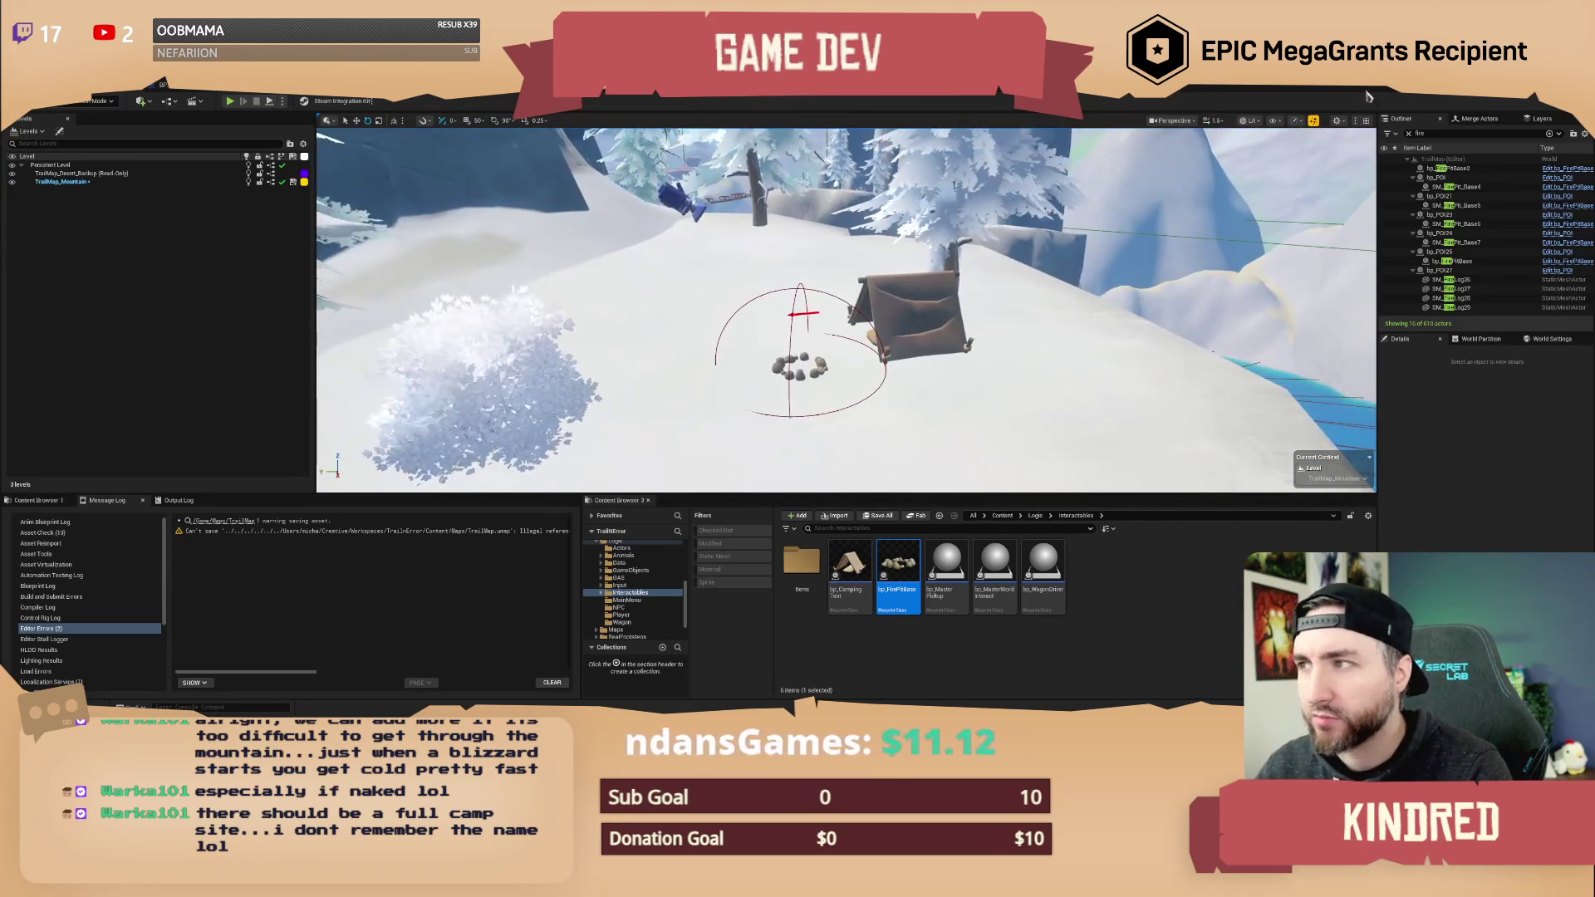
pyautogui.click(1295, 121)
pyautogui.moveTo(1339, 188)
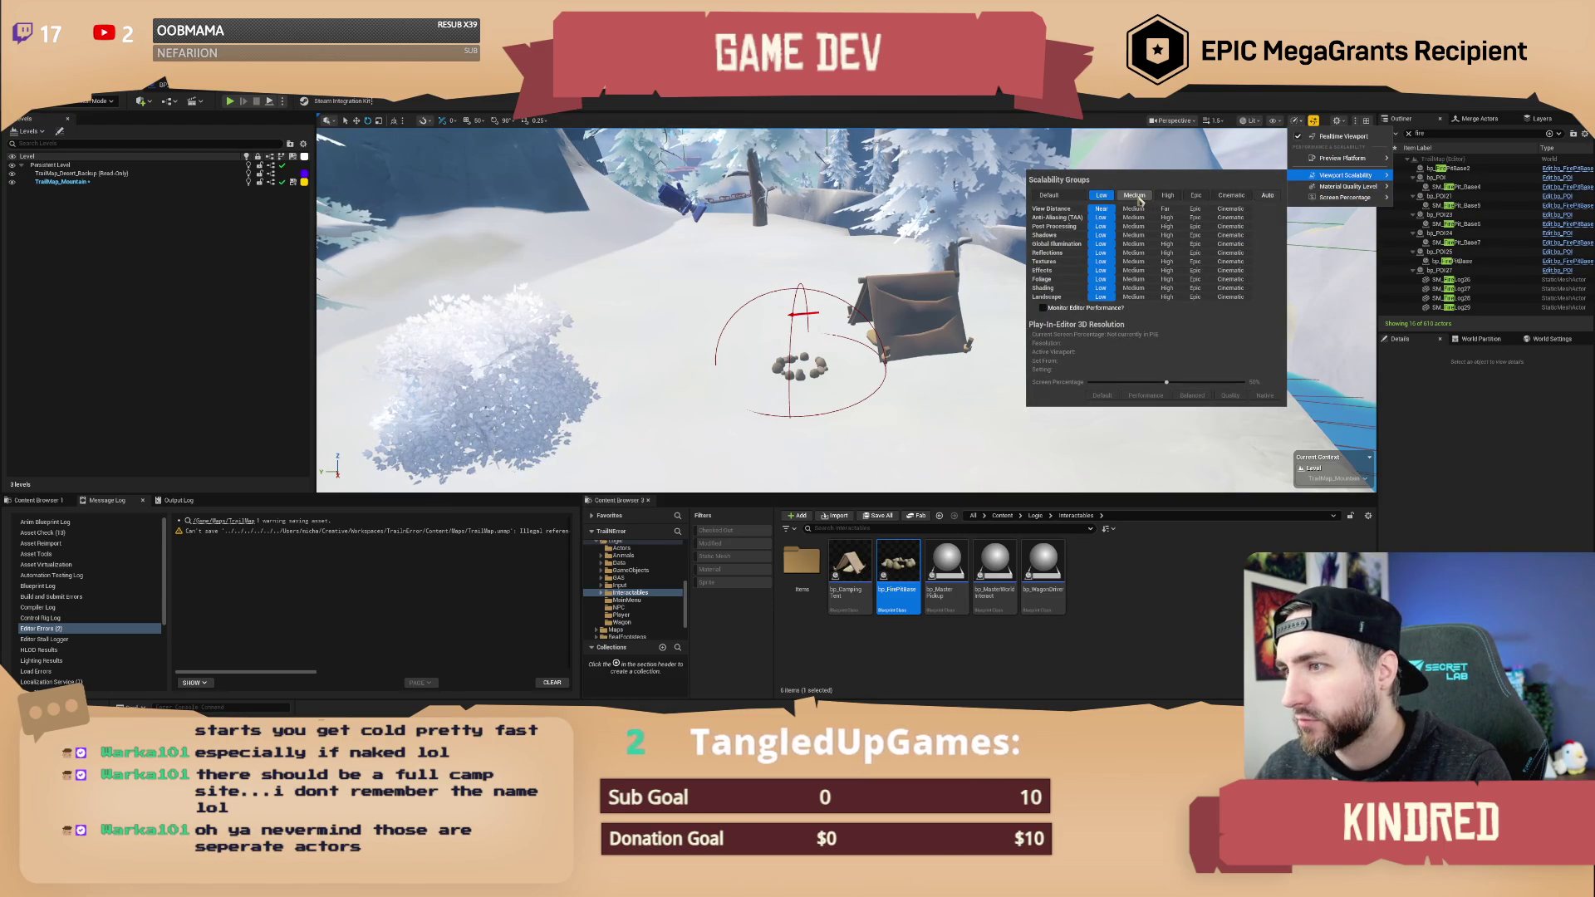
# - Set scalability to Medium, View Distance Near, and anti-aliasing, reflections, textures, effects, shading Low
pyautogui.click(1137, 197)
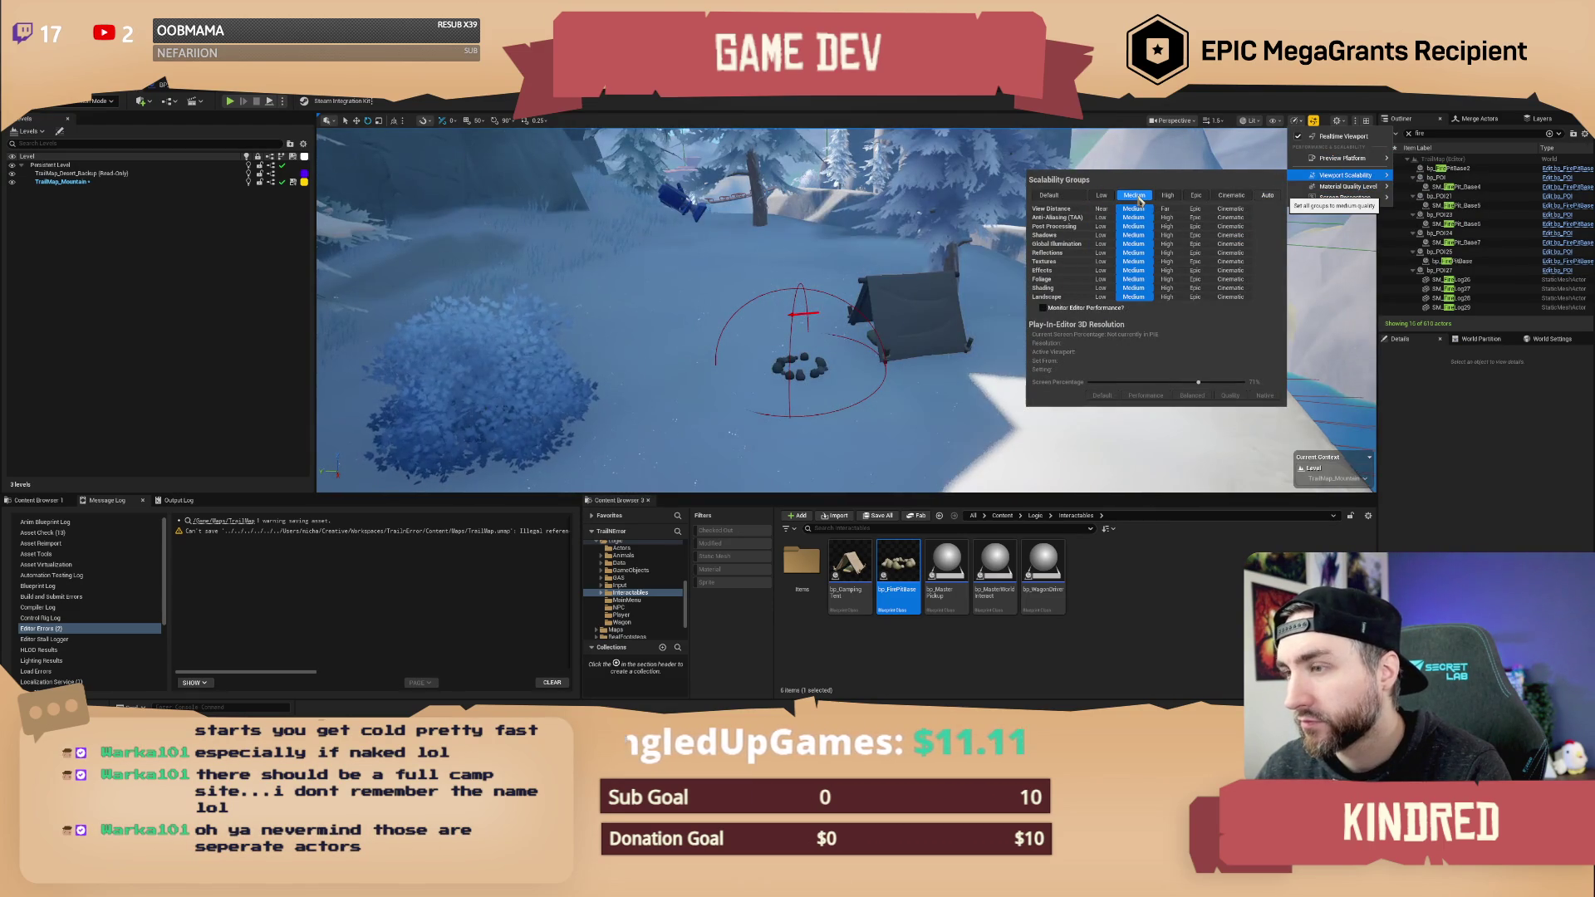
pyautogui.click(1101, 218)
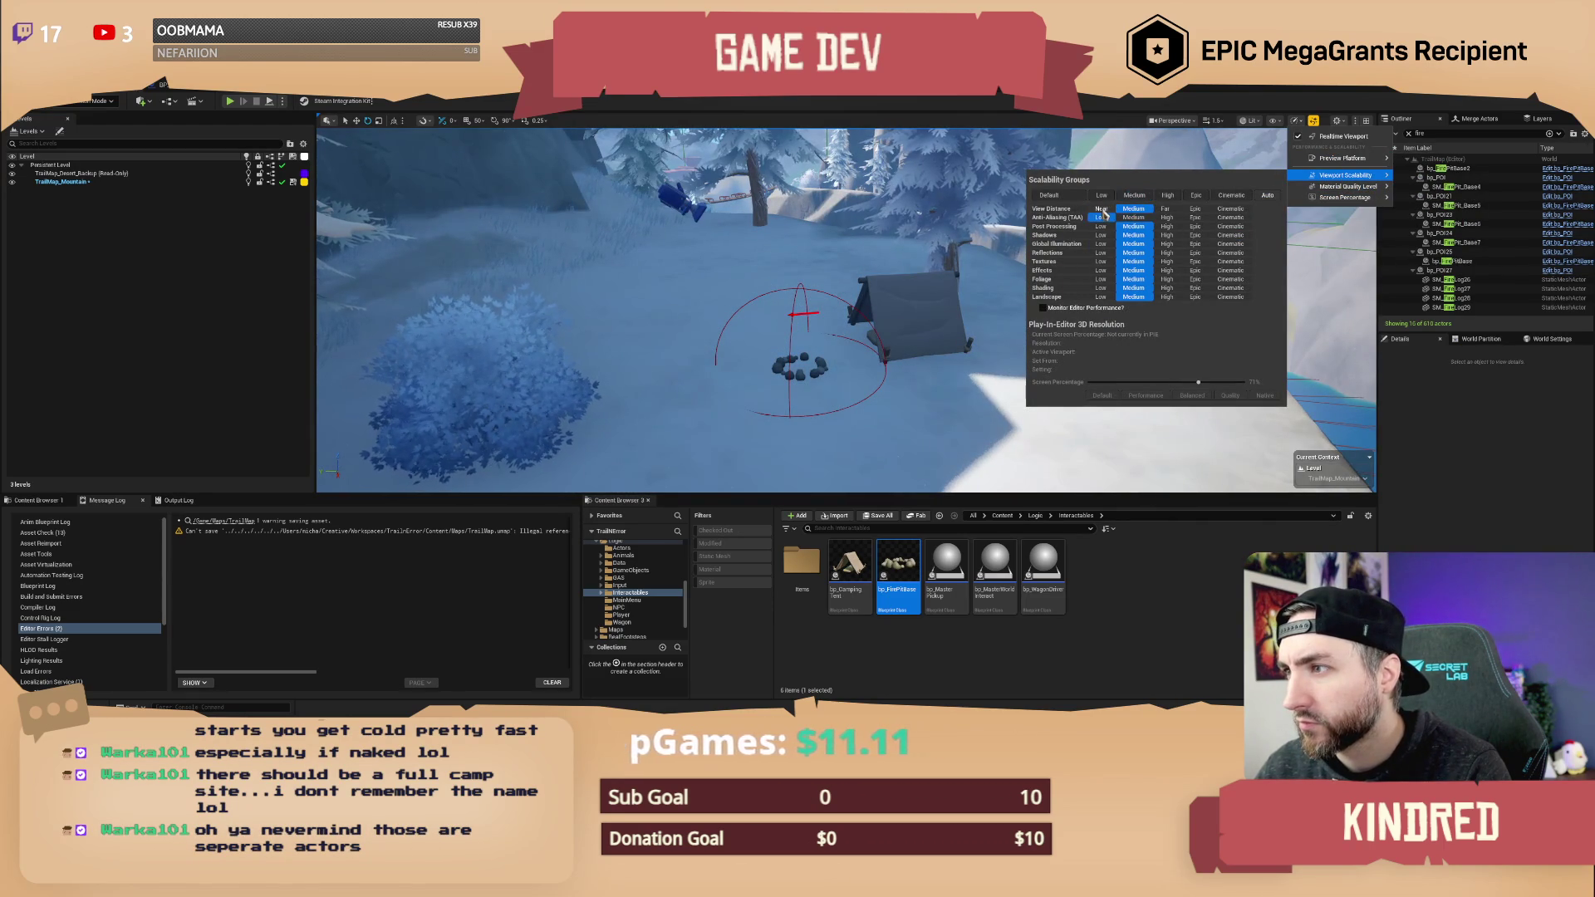
pyautogui.click(1103, 209)
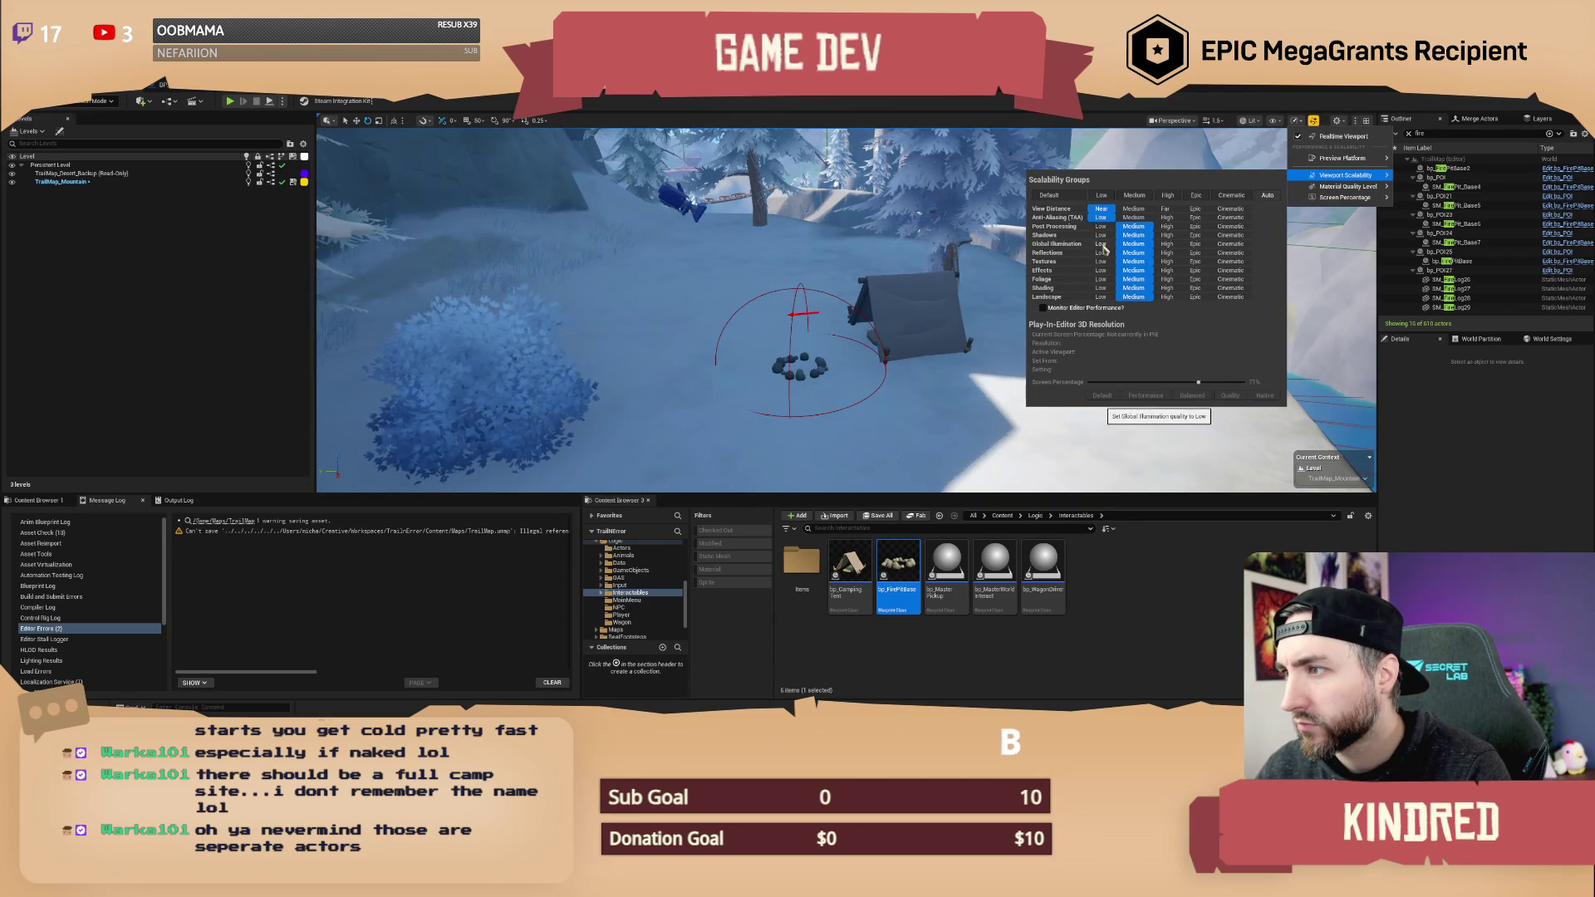
pyautogui.click(1102, 253)
pyautogui.click(1102, 261)
pyautogui.click(1102, 270)
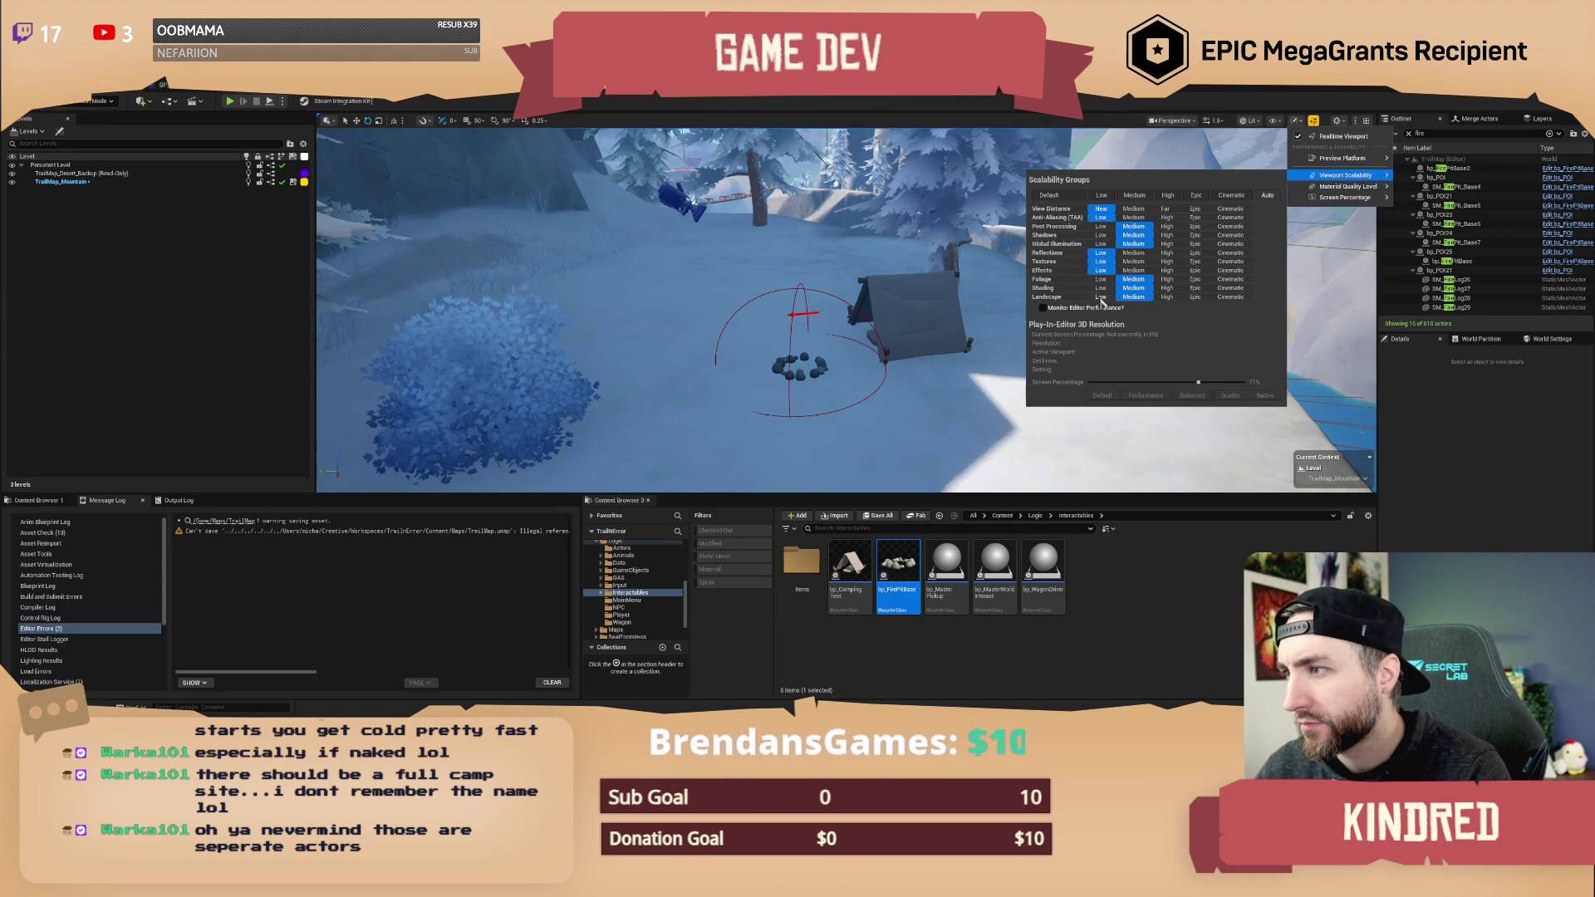
pyautogui.click(1102, 288)
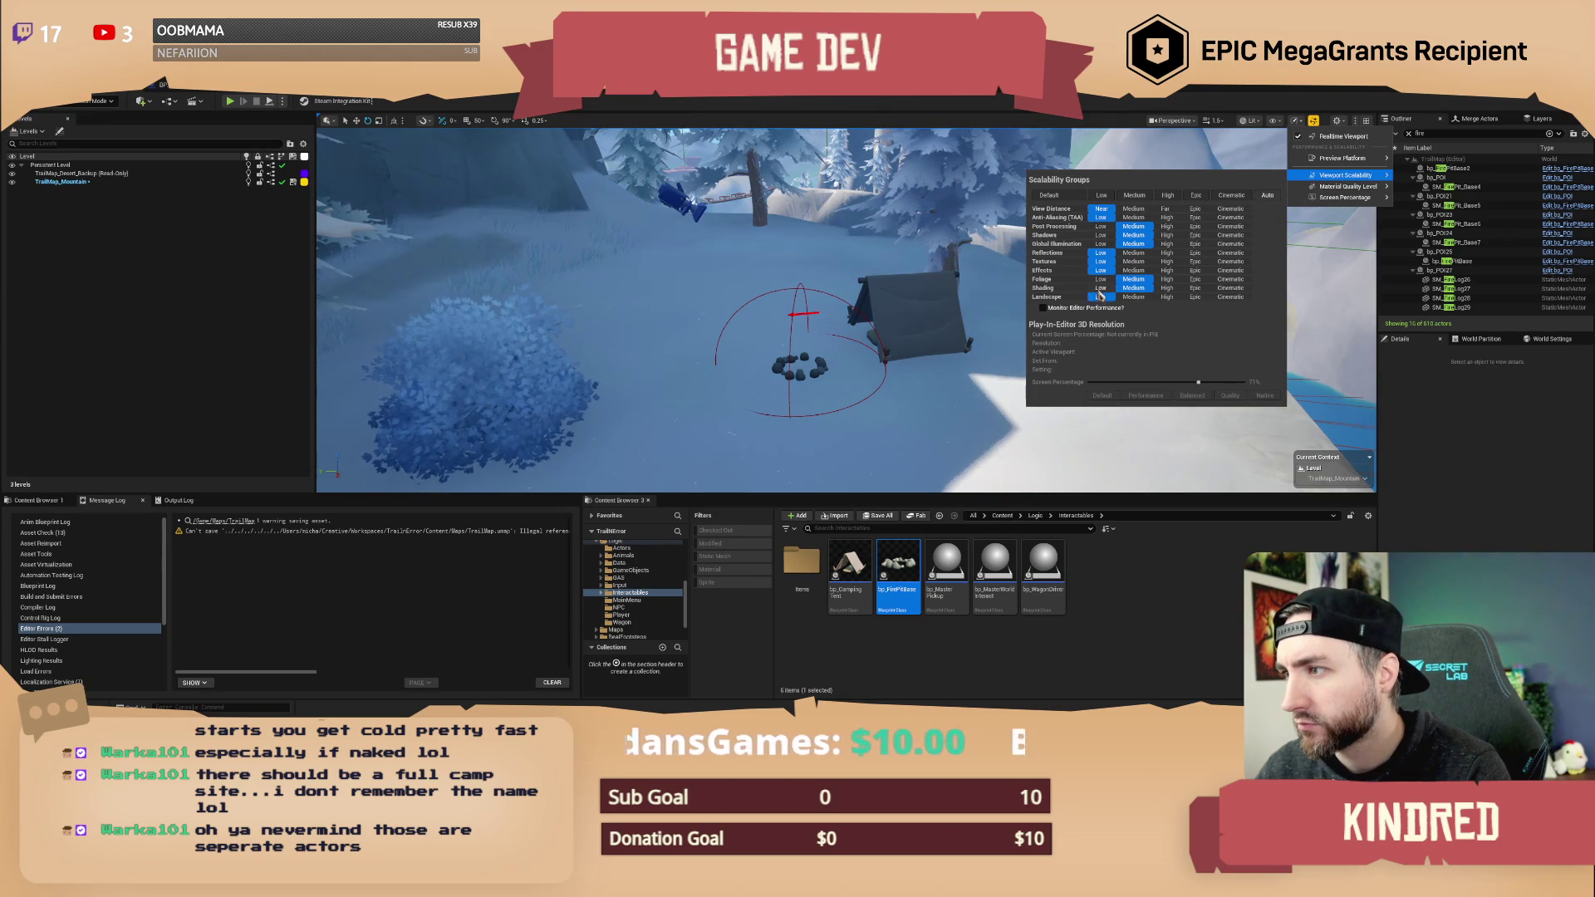
# - Frame the campfire and tent in view and select the camping tent
pyautogui.moveTo(955, 349)
pyautogui.mouseDown()
pyautogui.moveTo(881, 349)
pyautogui.moveTo(814, 282)
pyautogui.moveTo(831, 266)
pyautogui.mouseUp()
pyautogui.moveTo(976, 319); pyautogui.dragTo(976, 319)
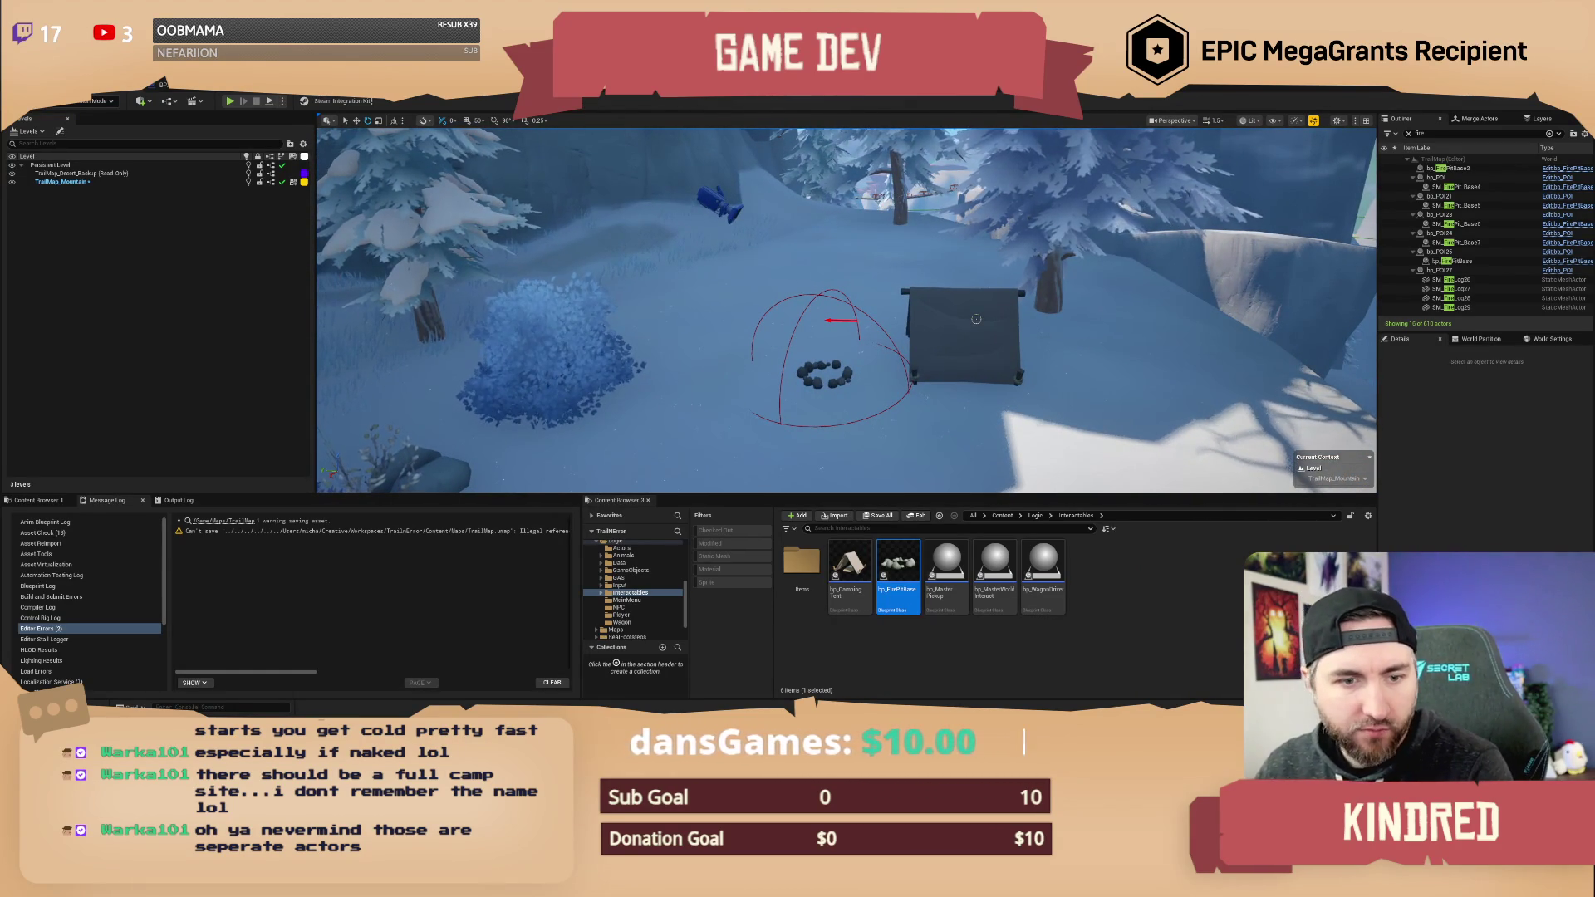
pyautogui.moveTo(976, 319)
pyautogui.mouseDown()
pyautogui.moveTo(898, 341)
pyautogui.moveTo(880, 449)
pyautogui.moveTo(798, 392)
pyautogui.mouseUp()
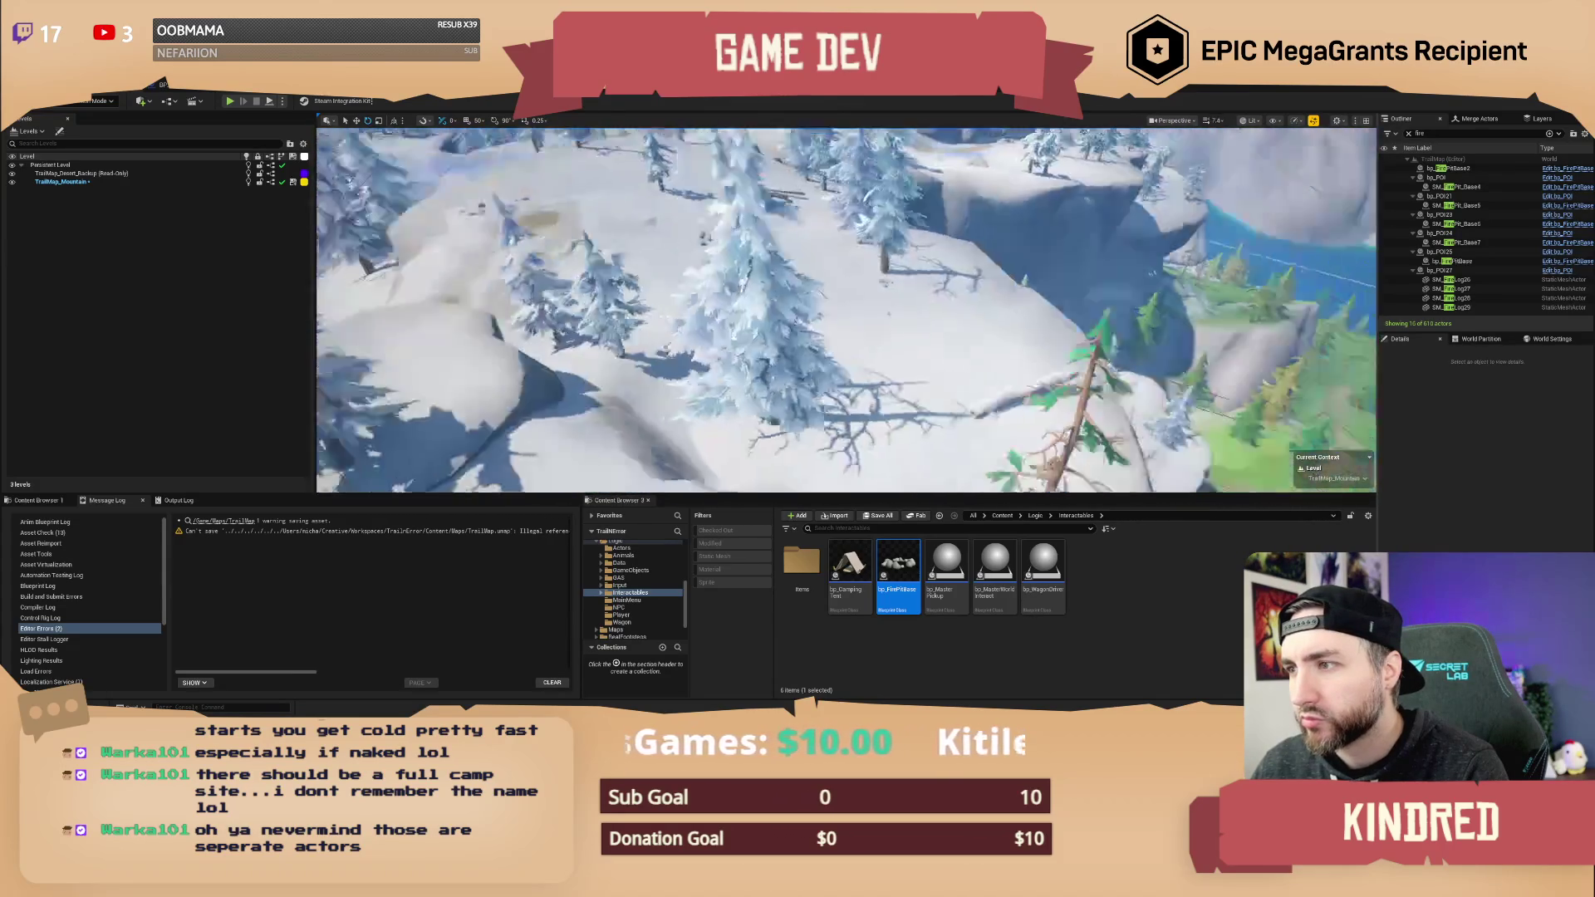
pyautogui.press('f')
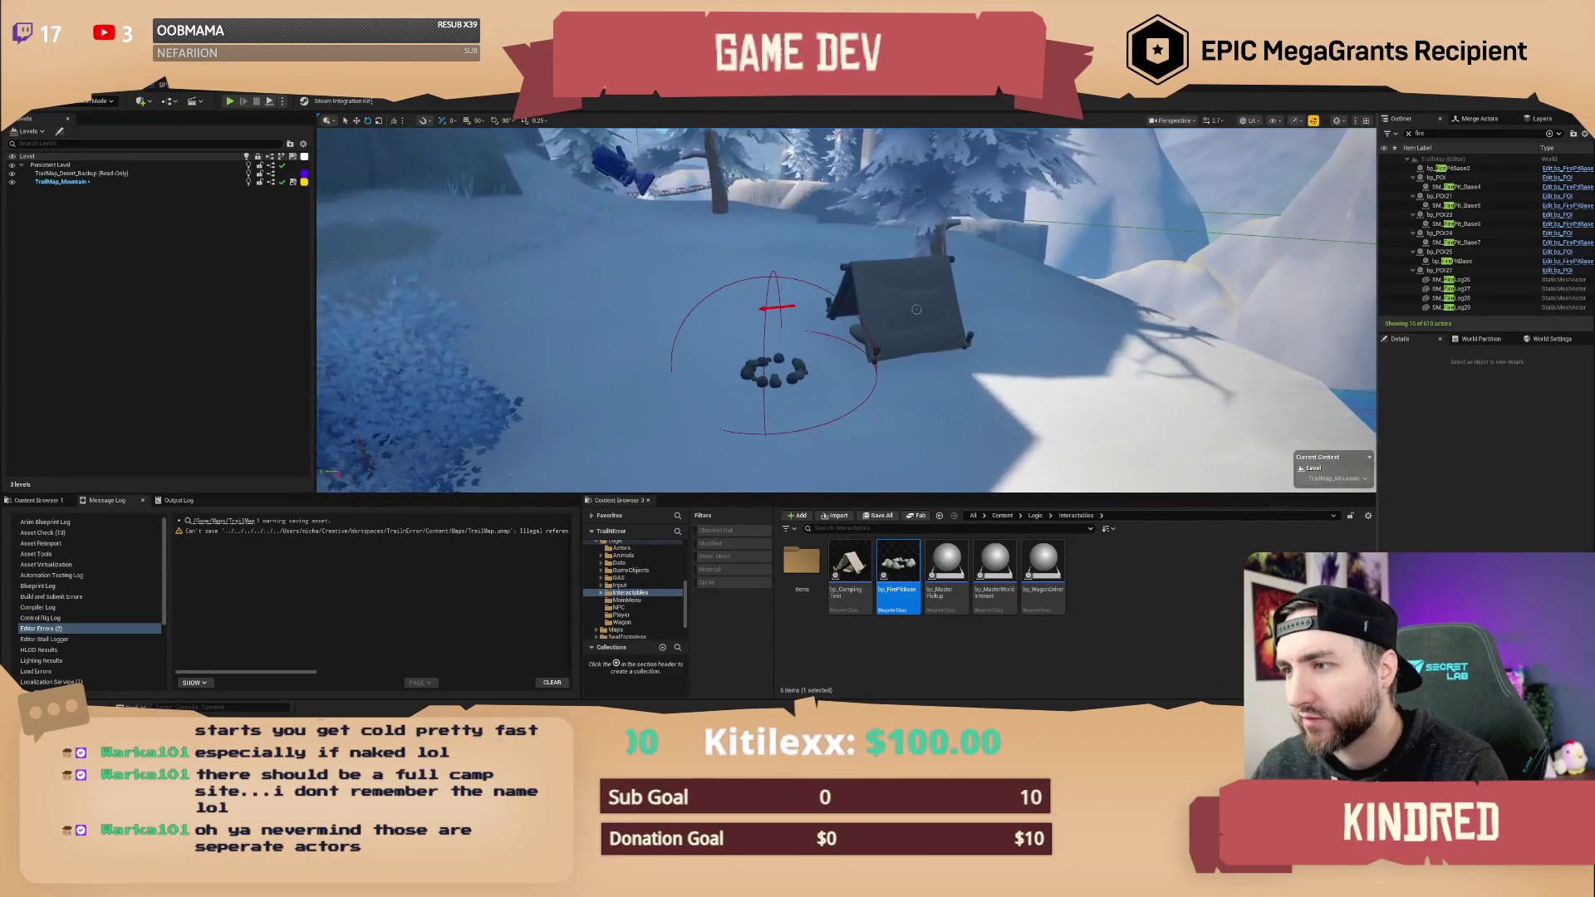
pyautogui.click(882, 299)
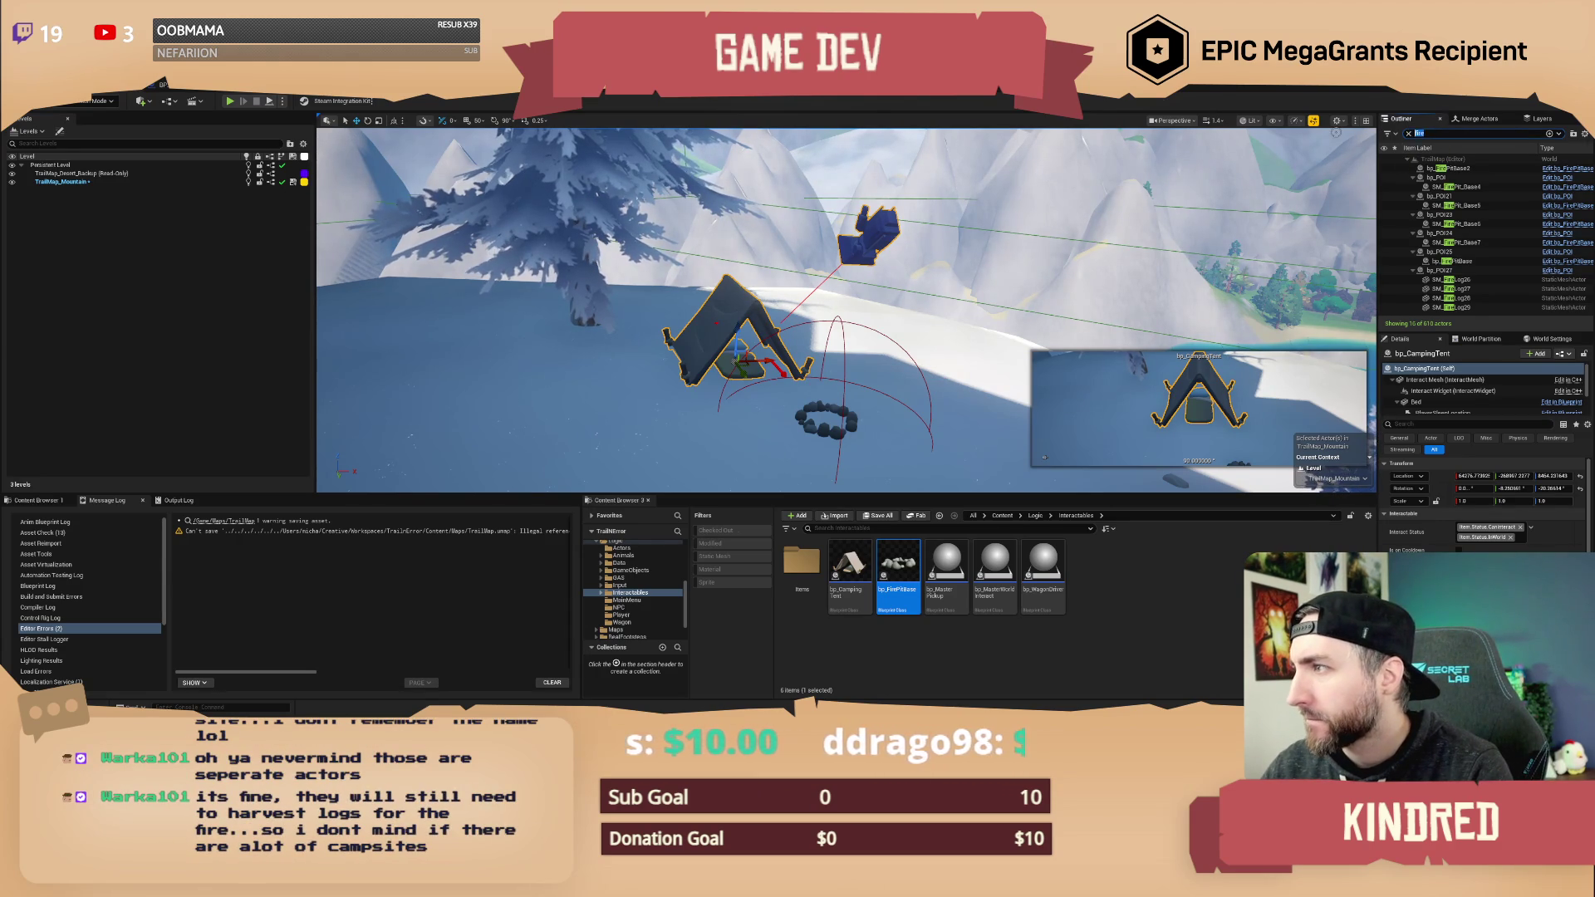
# - Search the Outliner for 'tent', jump to SM_Tent8, and select both tents and bedrolls
pyautogui.write('tent')
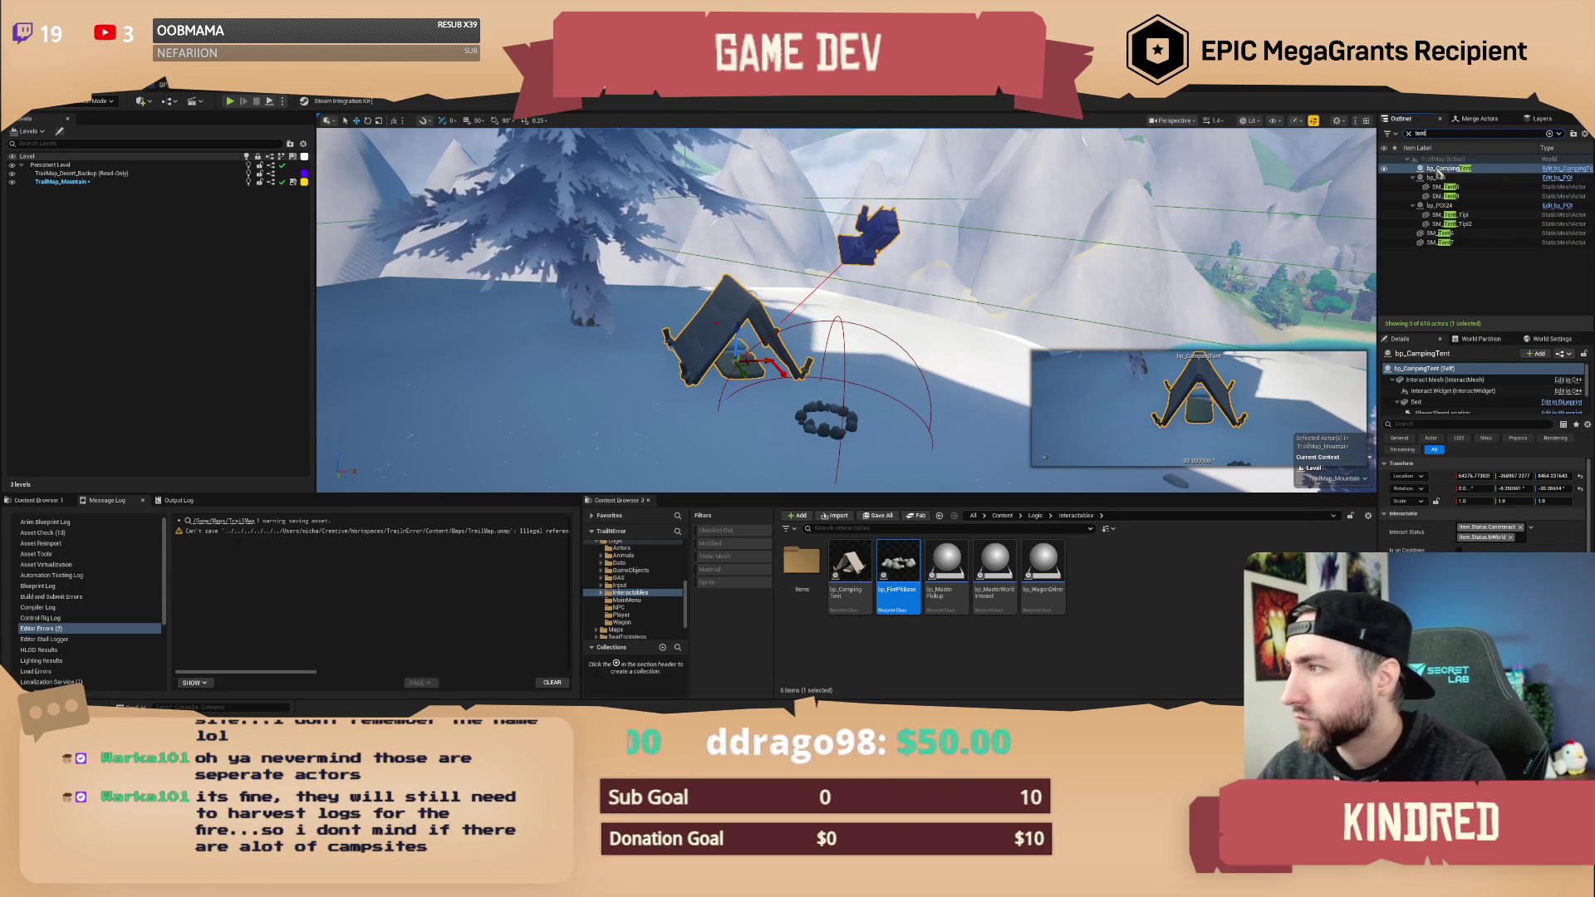
pyautogui.click(1460, 170)
pyautogui.doubleClick(1447, 187)
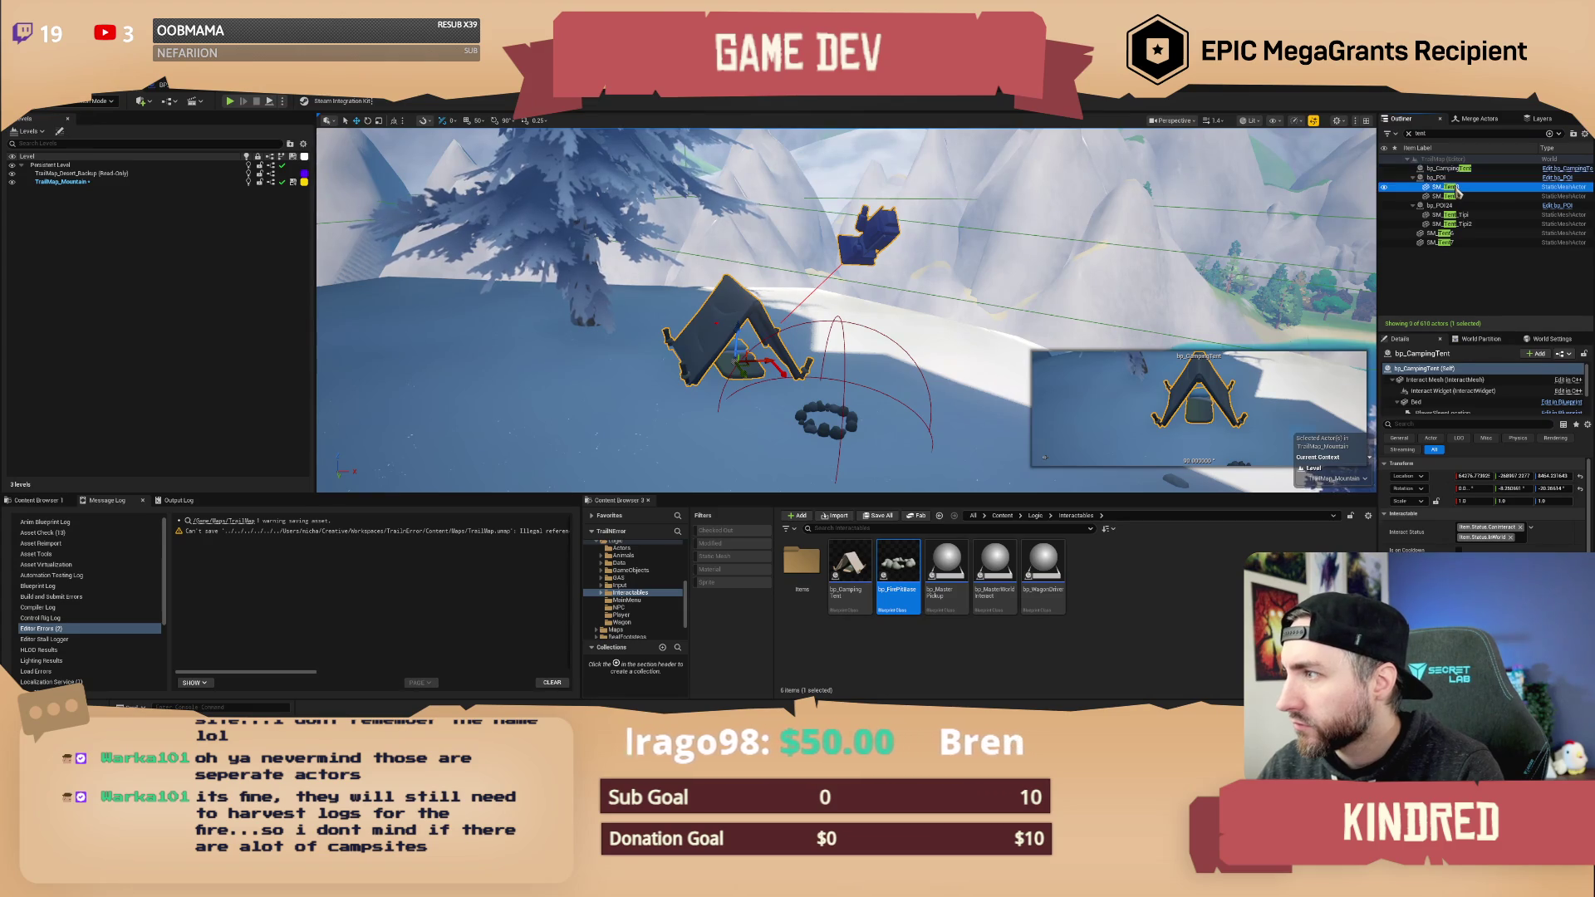
pyautogui.moveTo(848, 308)
pyautogui.mouseDown()
pyautogui.moveTo(814, 307)
pyautogui.moveTo(831, 308)
pyautogui.mouseUp()
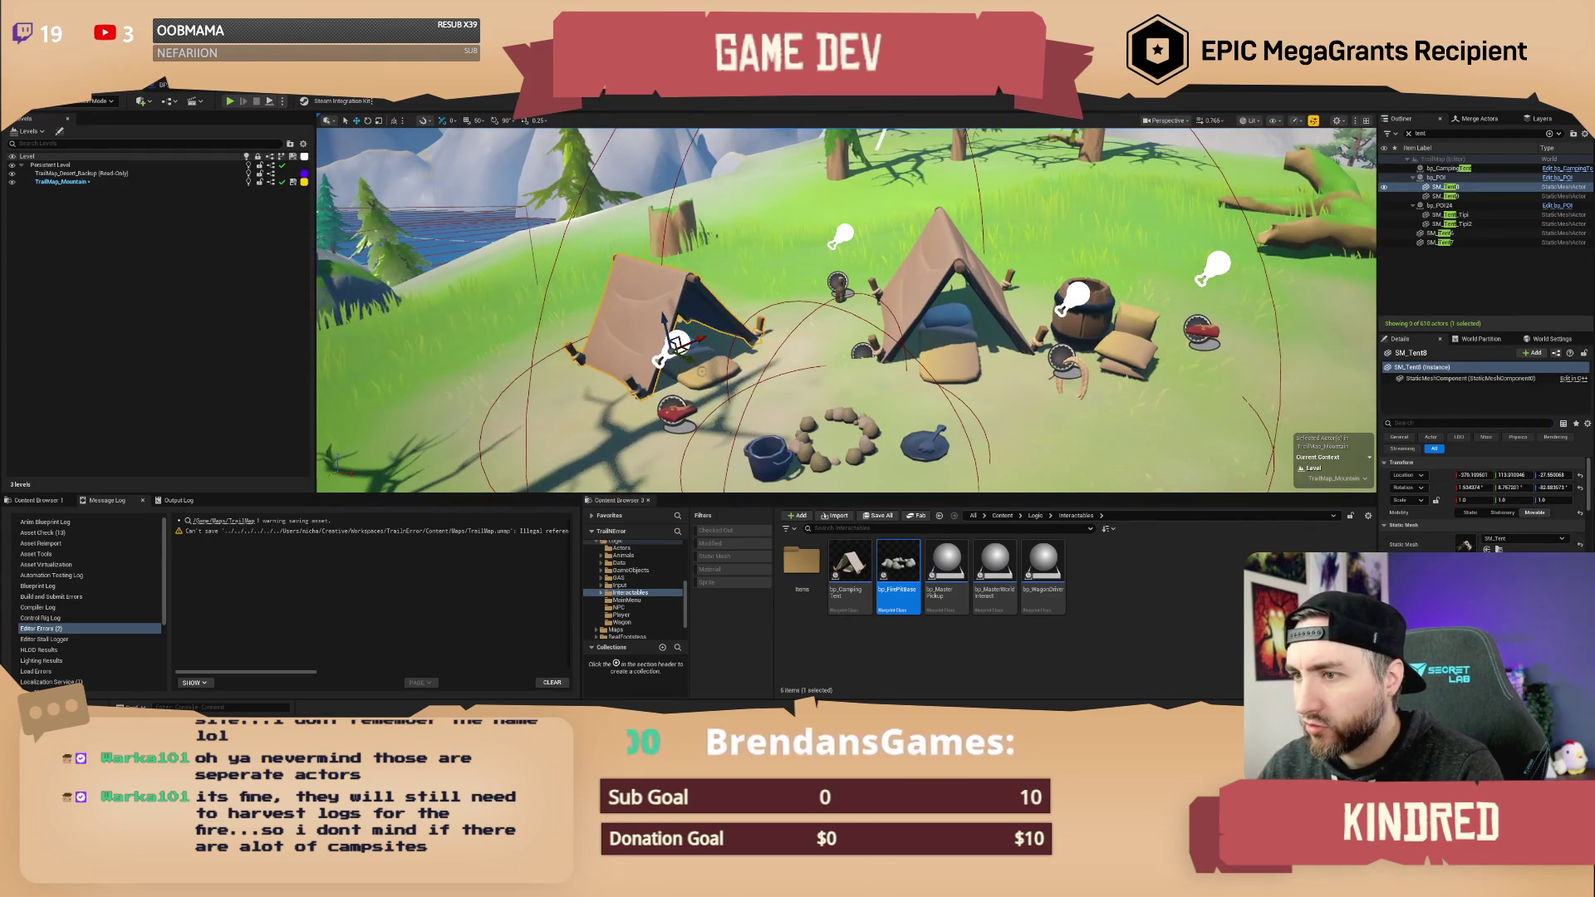
pyautogui.keyDown('ctrl'); pyautogui.click(716, 378); pyautogui.keyUp('ctrl')
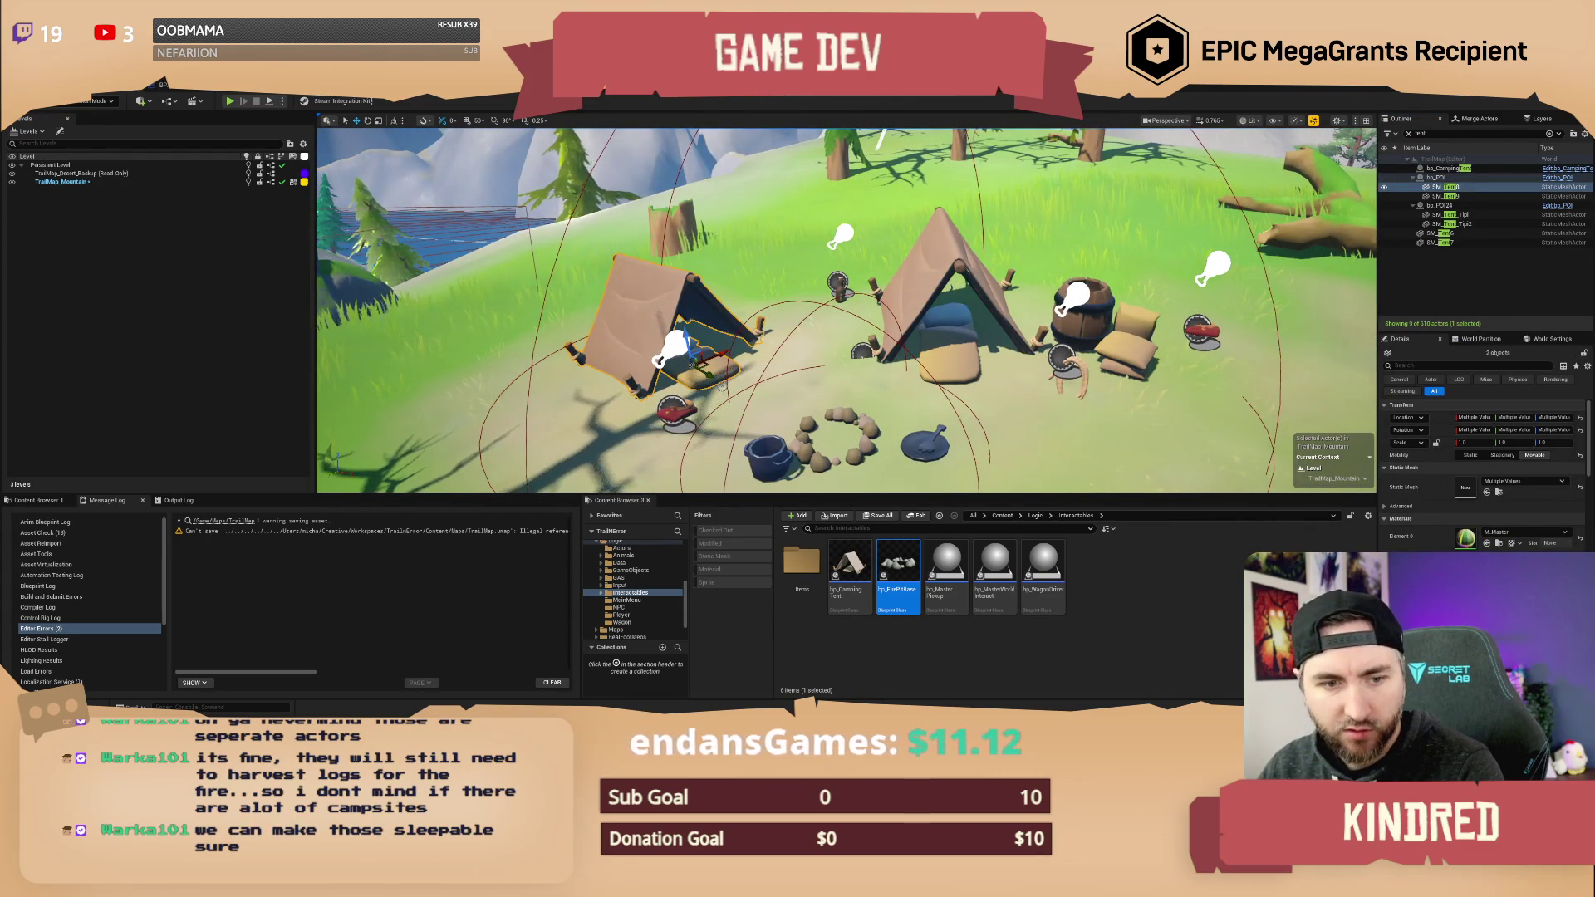
pyautogui.moveTo(720, 382); pyautogui.dragTo(864, 349)
pyautogui.keyDown('ctrl'); pyautogui.click(964, 334); pyautogui.keyUp('ctrl')
pyautogui.keyDown('ctrl'); pyautogui.click(964, 315); pyautogui.keyUp('ctrl')
# - Delete the tents and bedrolls, confirming each prompt, then undo back to the originals
pyautogui.press('Delete')
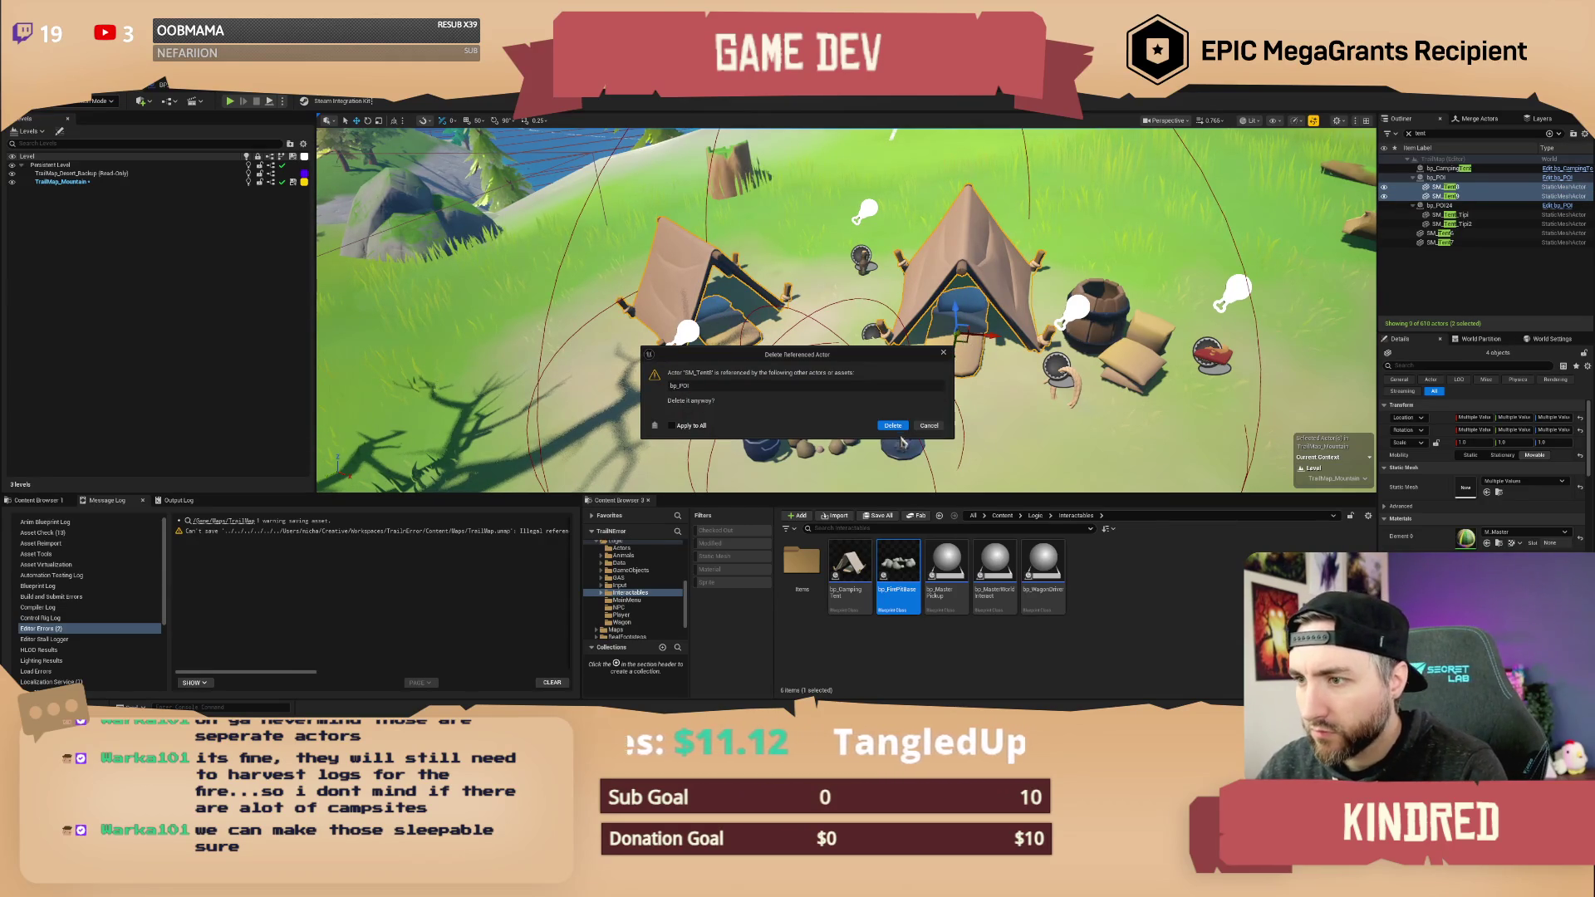
pyautogui.click(894, 427)
pyautogui.click(893, 428)
pyautogui.click(893, 428)
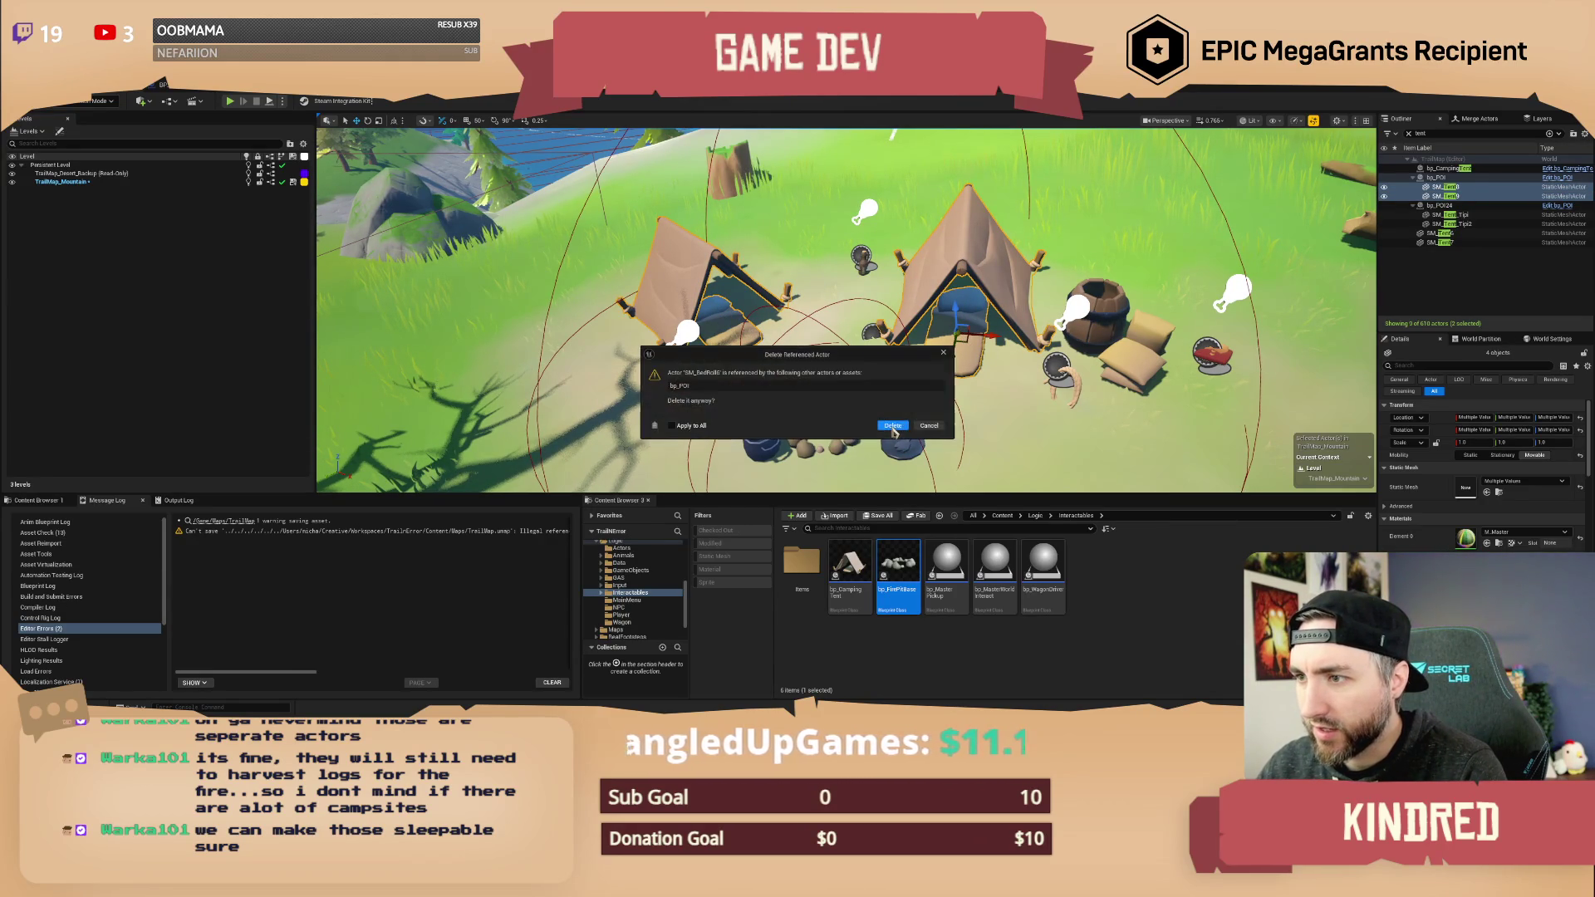
pyautogui.click(894, 427)
pyautogui.moveTo(849, 569)
pyautogui.mouseDown()
pyautogui.moveTo(716, 279)
pyautogui.moveTo(720, 296)
pyautogui.mouseUp()
pyautogui.hotkey('ctrl', 'z')
pyautogui.hotkey('ctrl', 'z')
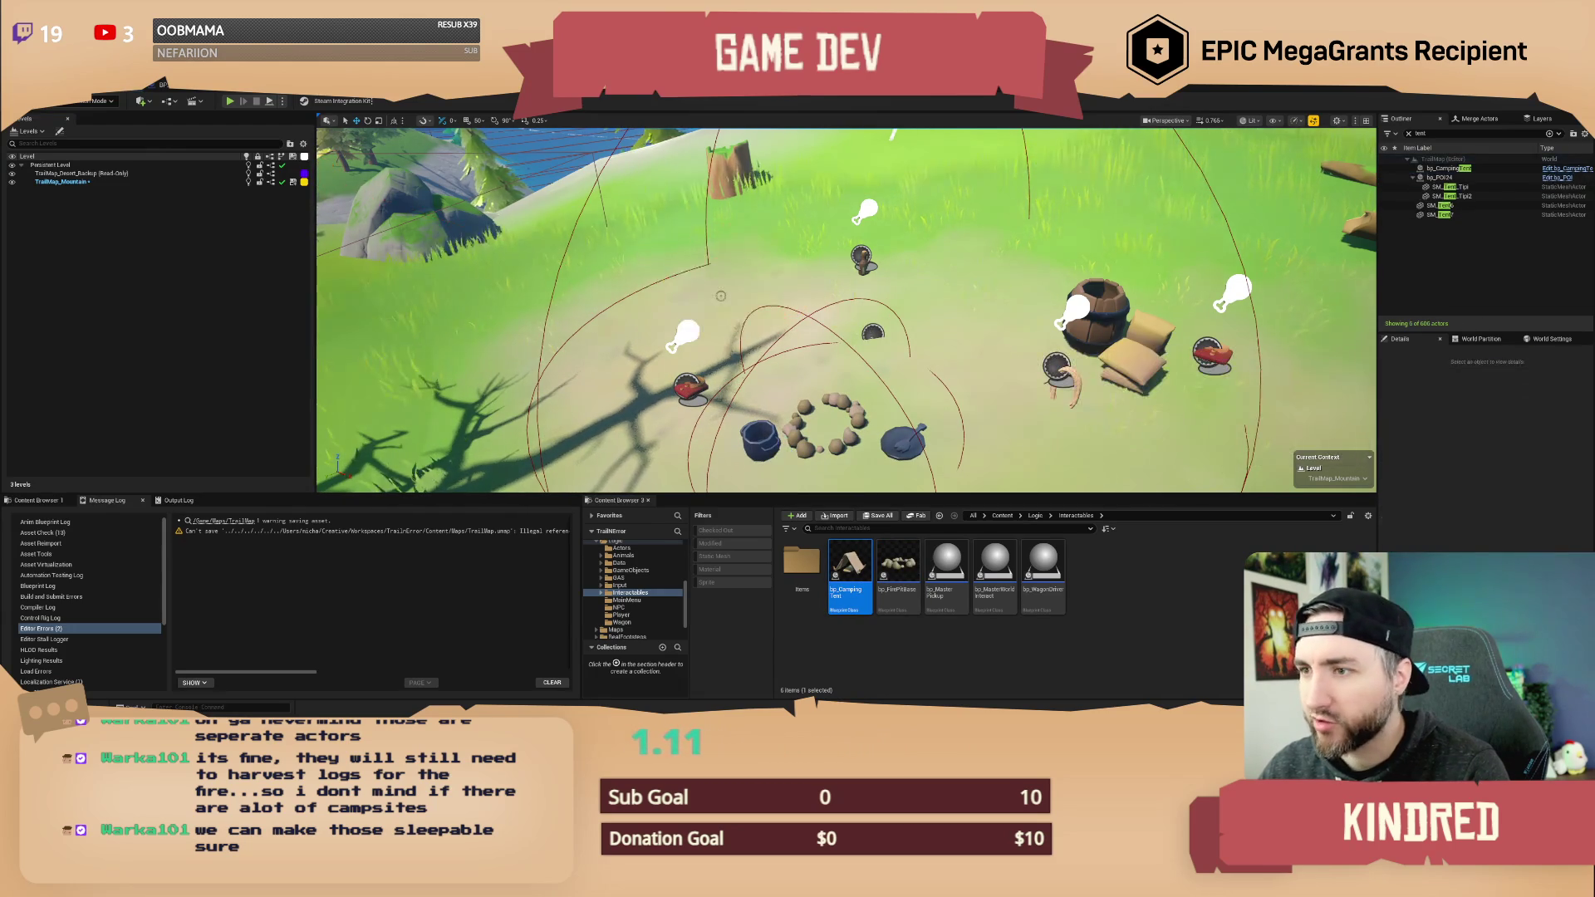
# - Delete only bedrolls SM_BedRoll5 and SM_BedRoll6, then select both remaining tents
pyautogui.keyDown('ctrl'); pyautogui.click(972, 249); pyautogui.keyUp('ctrl')
pyautogui.keyDown('ctrl'); pyautogui.click(706, 274); pyautogui.keyUp('ctrl')
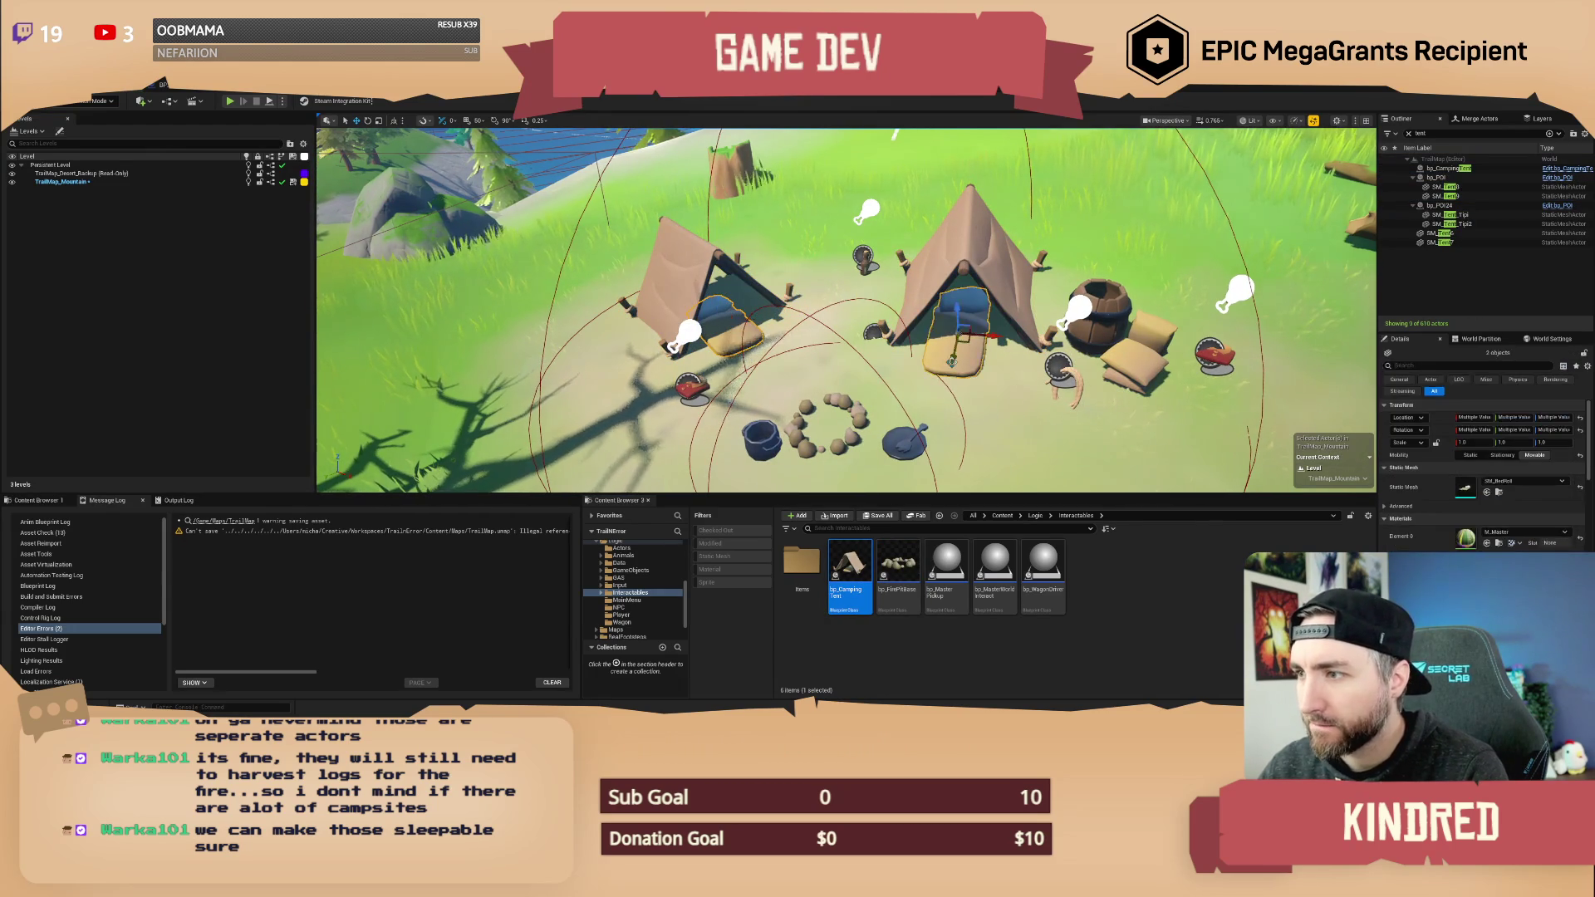
pyautogui.press('Delete')
pyautogui.click(901, 430)
pyautogui.click(894, 426)
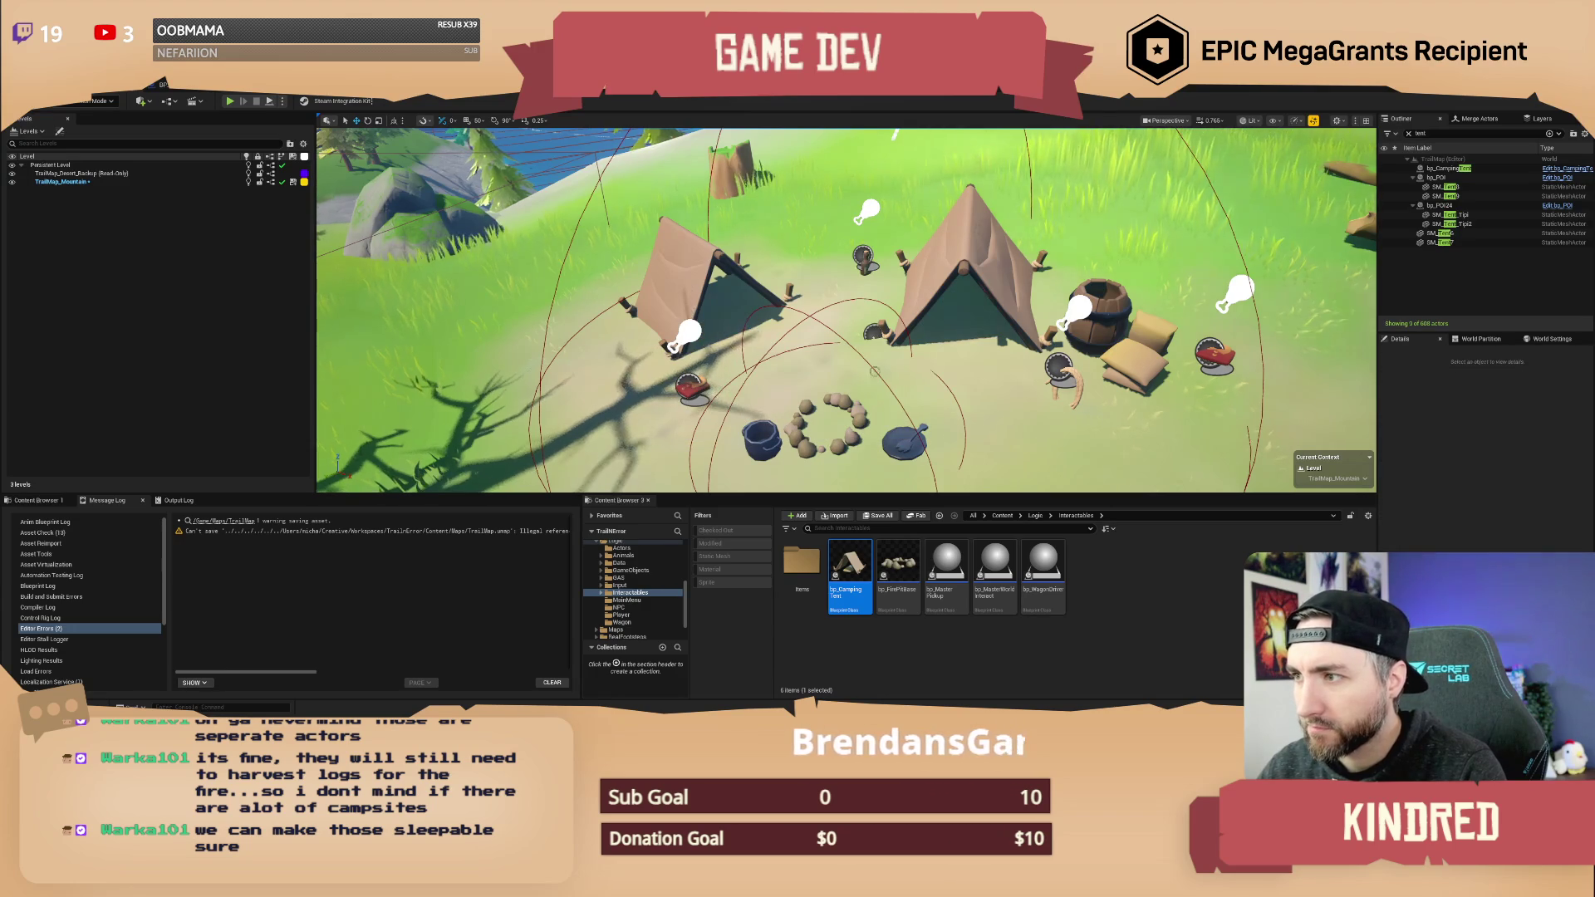
pyautogui.click(710, 307)
pyautogui.keyDown('ctrl'); pyautogui.click(963, 258); pyautogui.keyUp('ctrl')
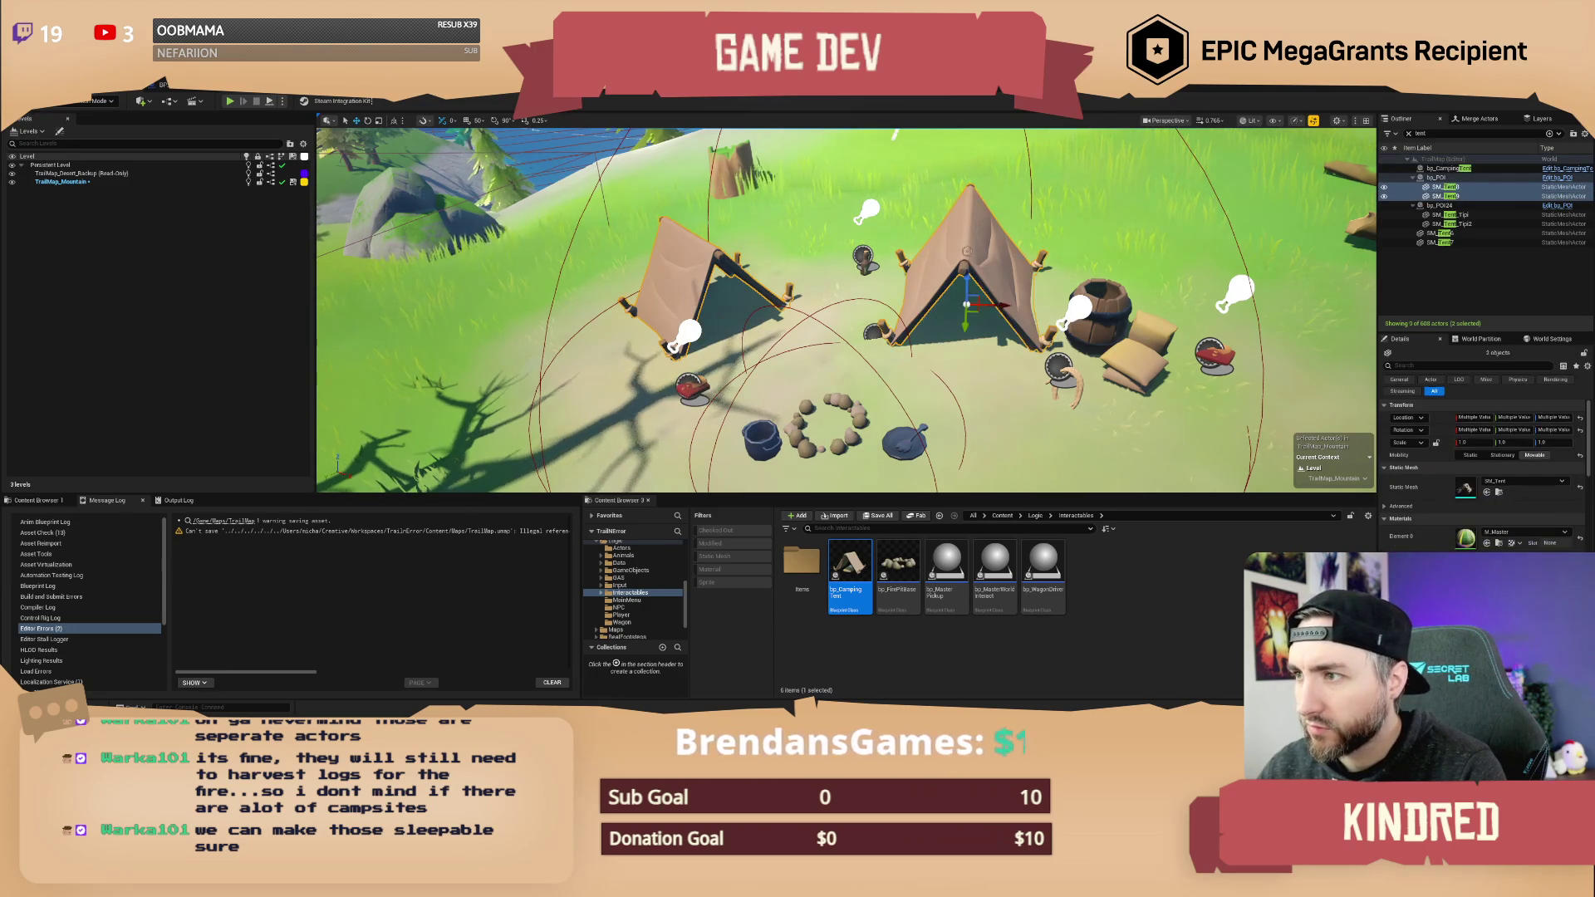
# - Replace the two selected camp tents with bp_CampingTent blueprint actors
pyautogui.rightClick(968, 253)
pyautogui.moveTo(1048, 341)
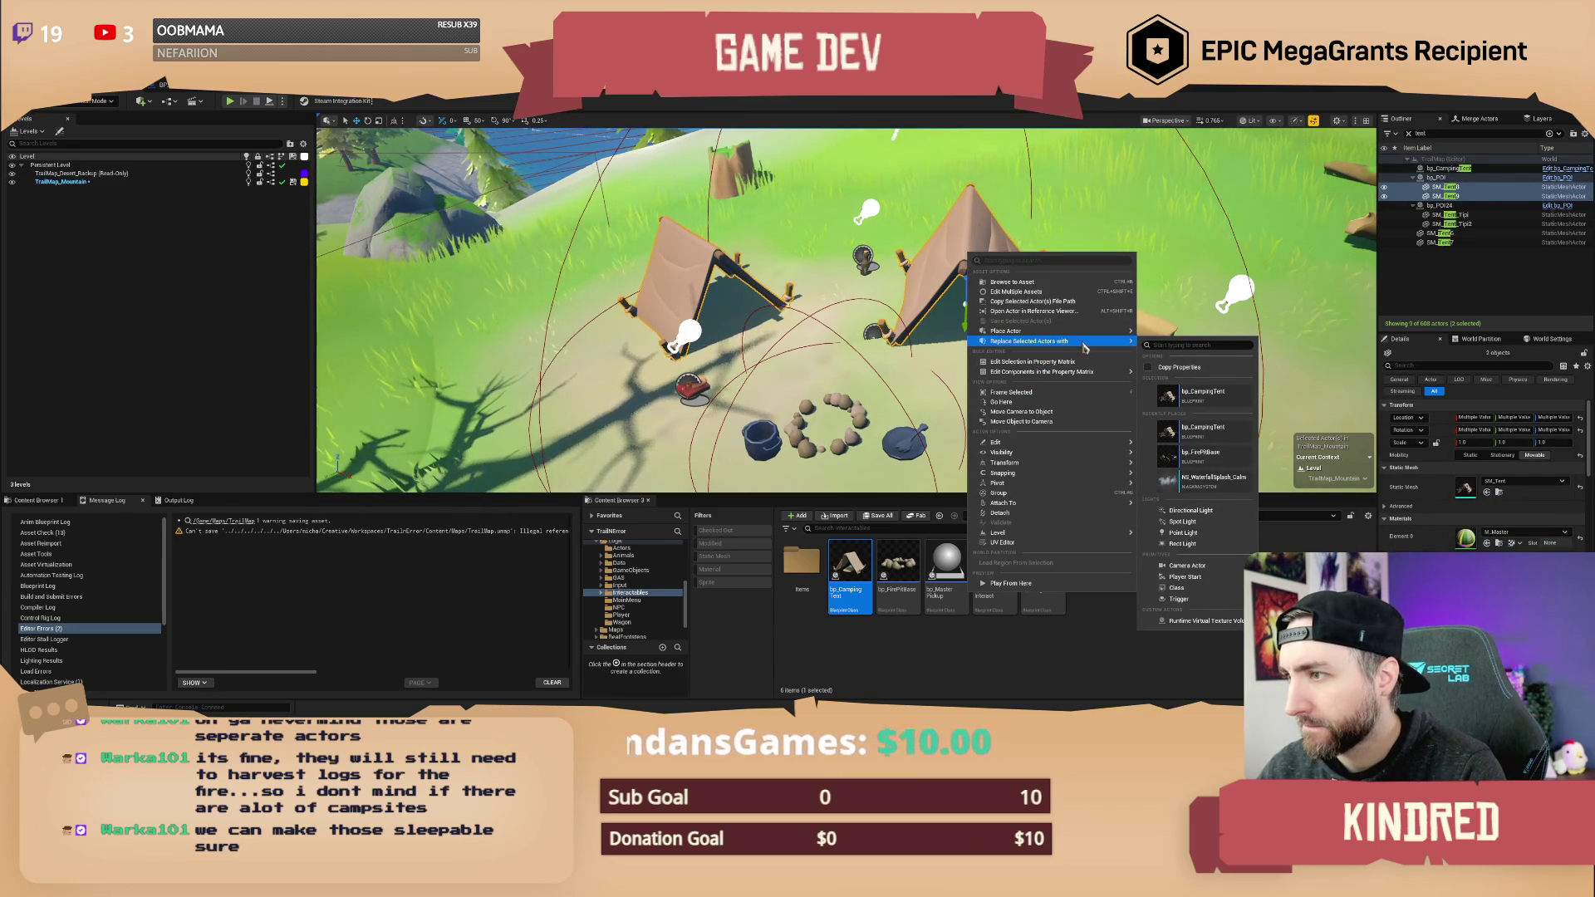
pyautogui.click(1232, 400)
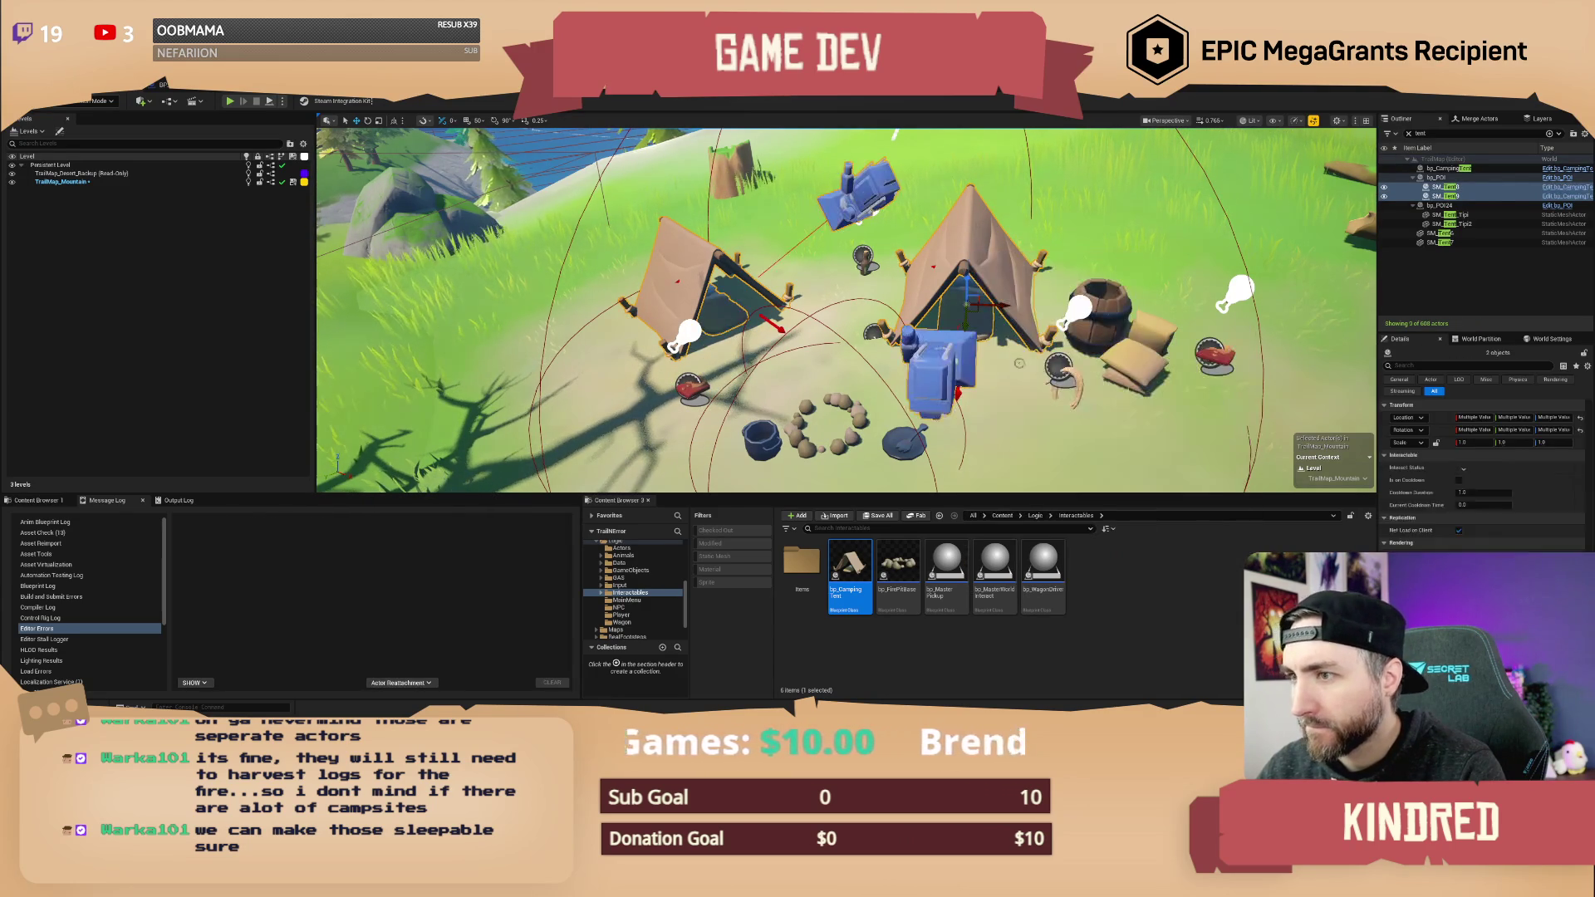
pyautogui.scroll(-3, 847, 310)
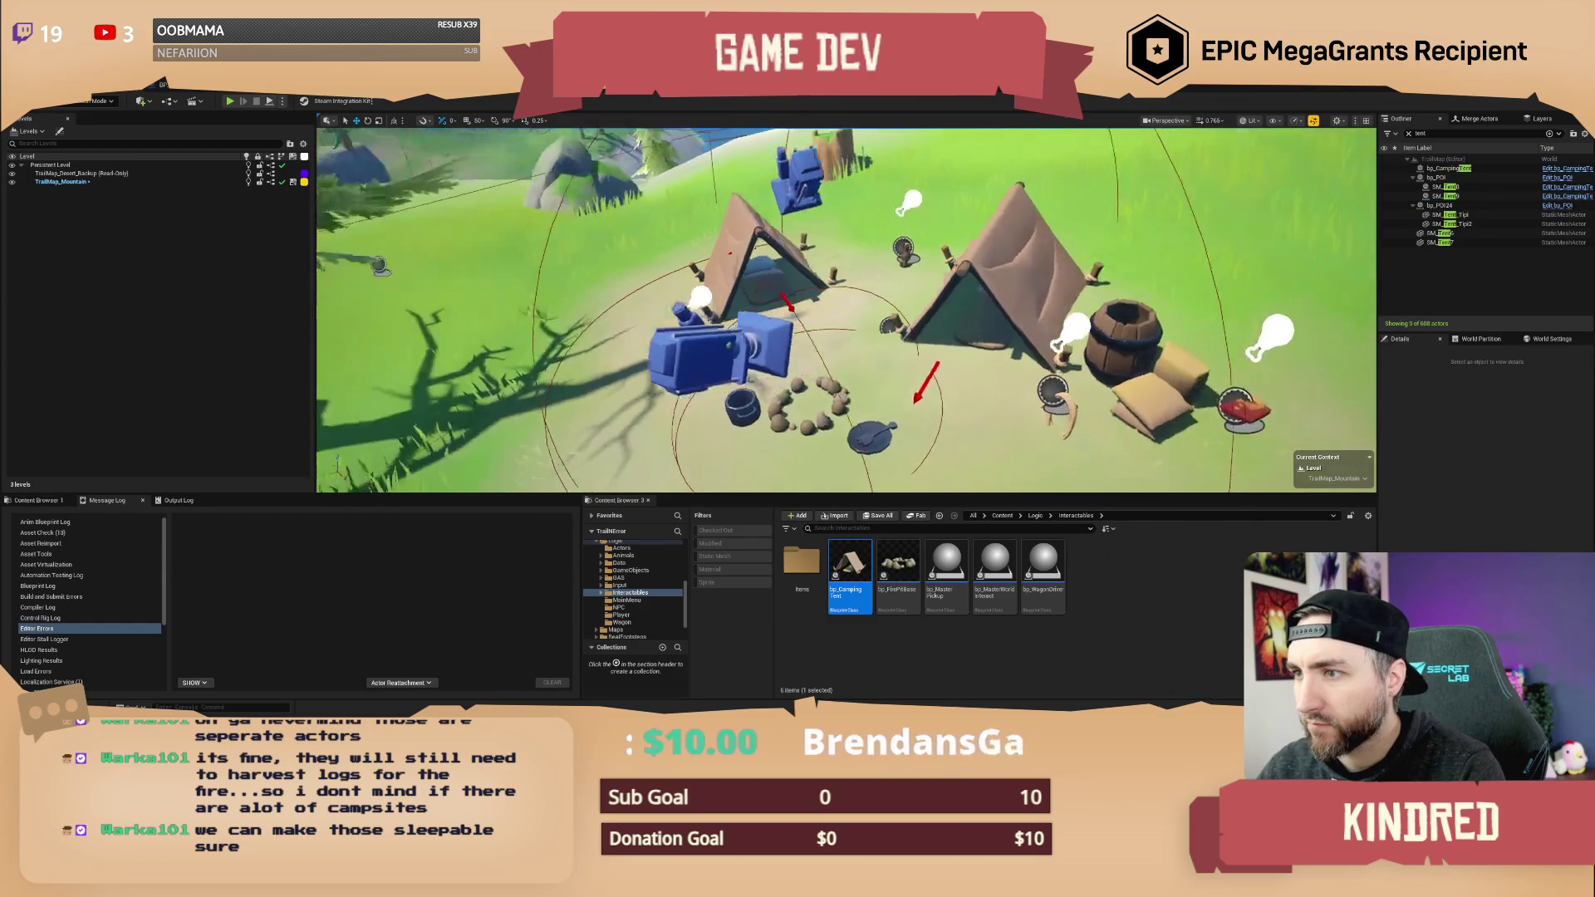
pyautogui.scroll(3, 847, 310)
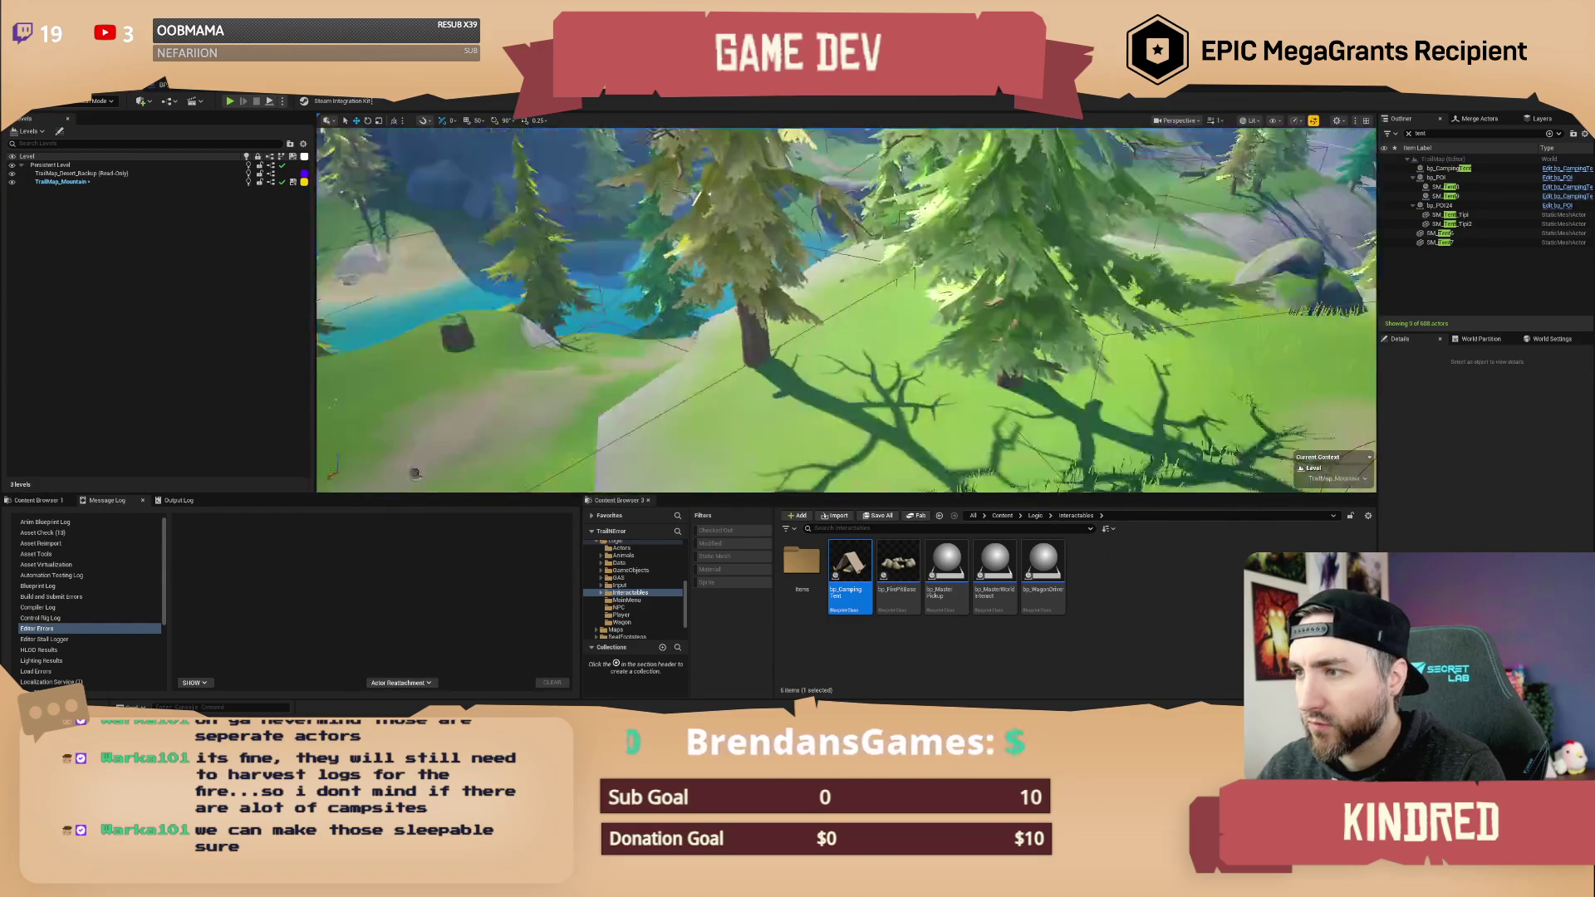
pyautogui.doubleClick(1453, 214)
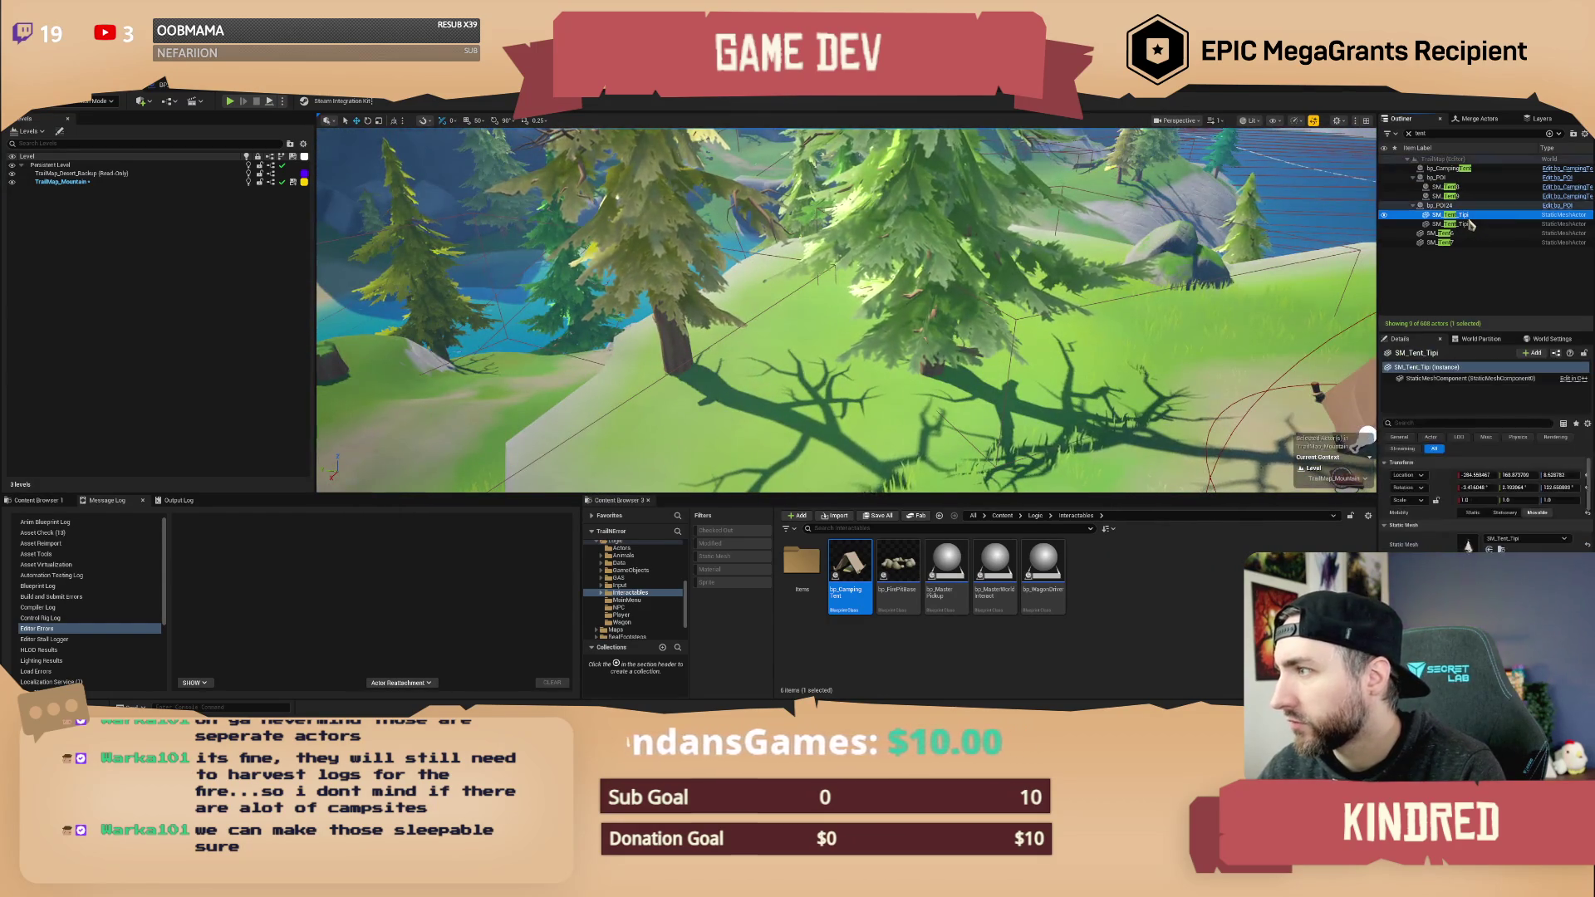
# - Select both tipi tents and replace them with bp_CampingTent blueprints
pyautogui.scroll(-2, 1085, 323)
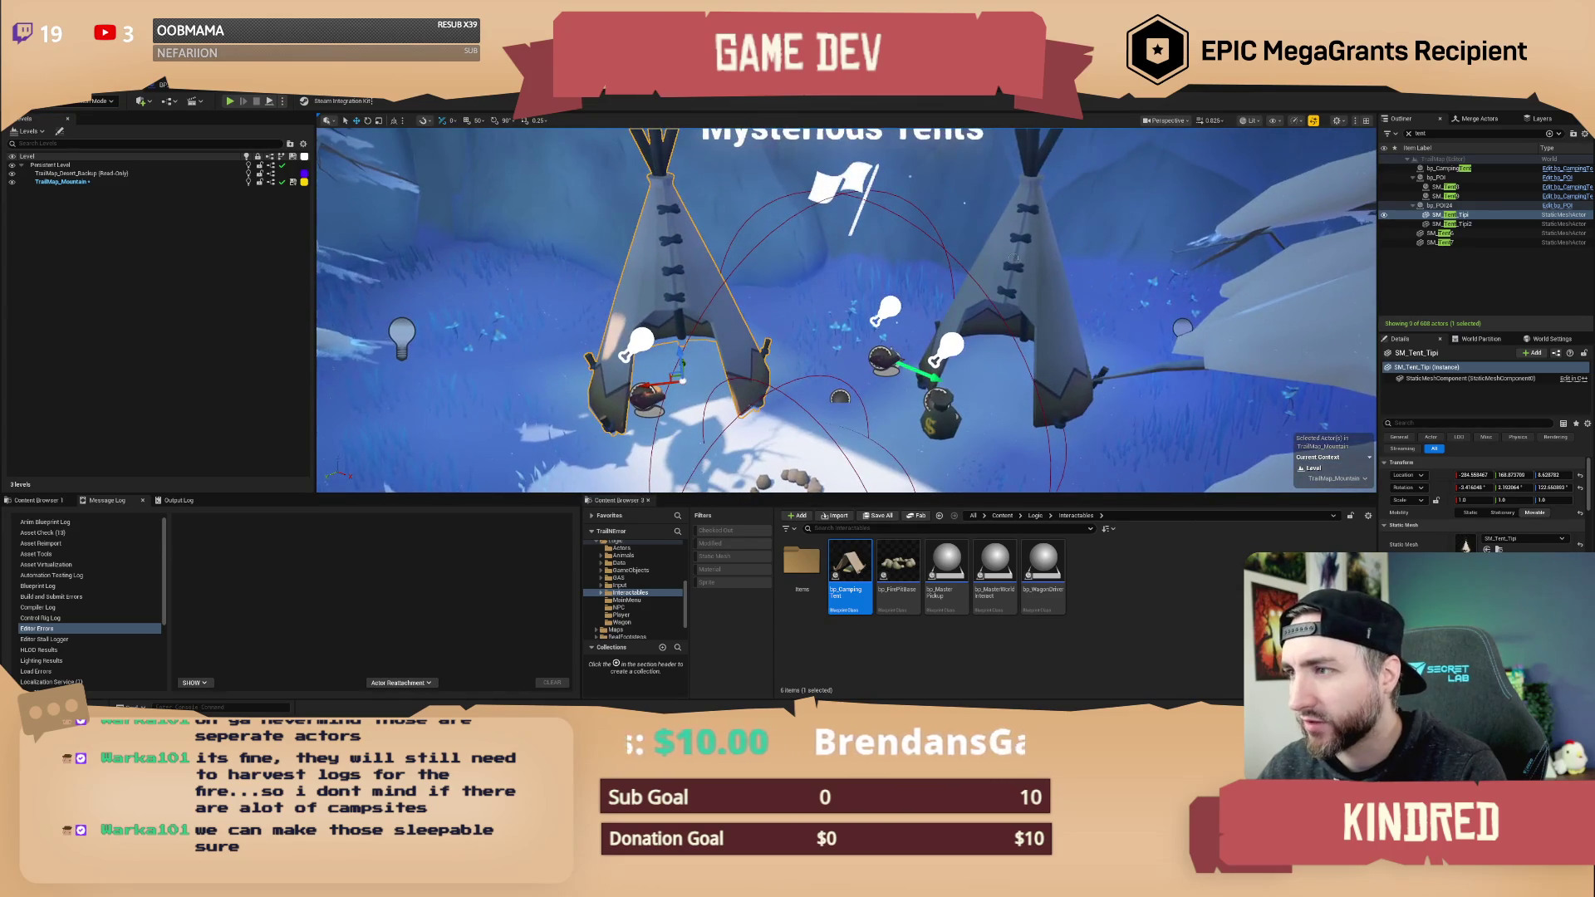
pyautogui.keyDown('ctrl'); pyautogui.click(1450, 224); pyautogui.keyUp('ctrl')
pyautogui.press('f')
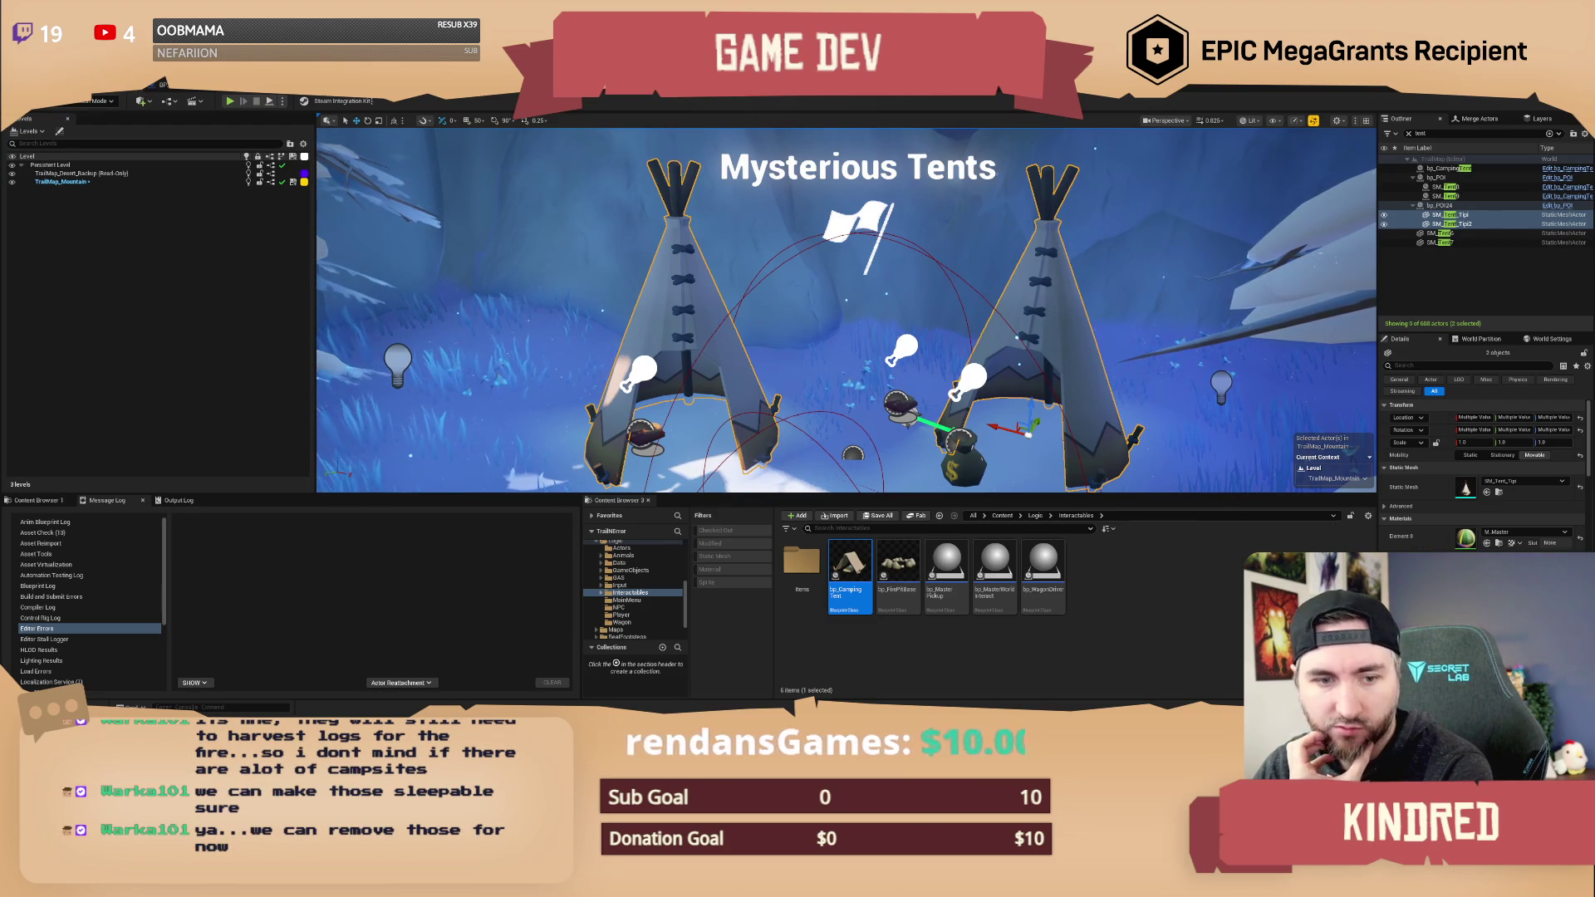
pyautogui.rightClick(1056, 314)
pyautogui.moveTo(1104, 389)
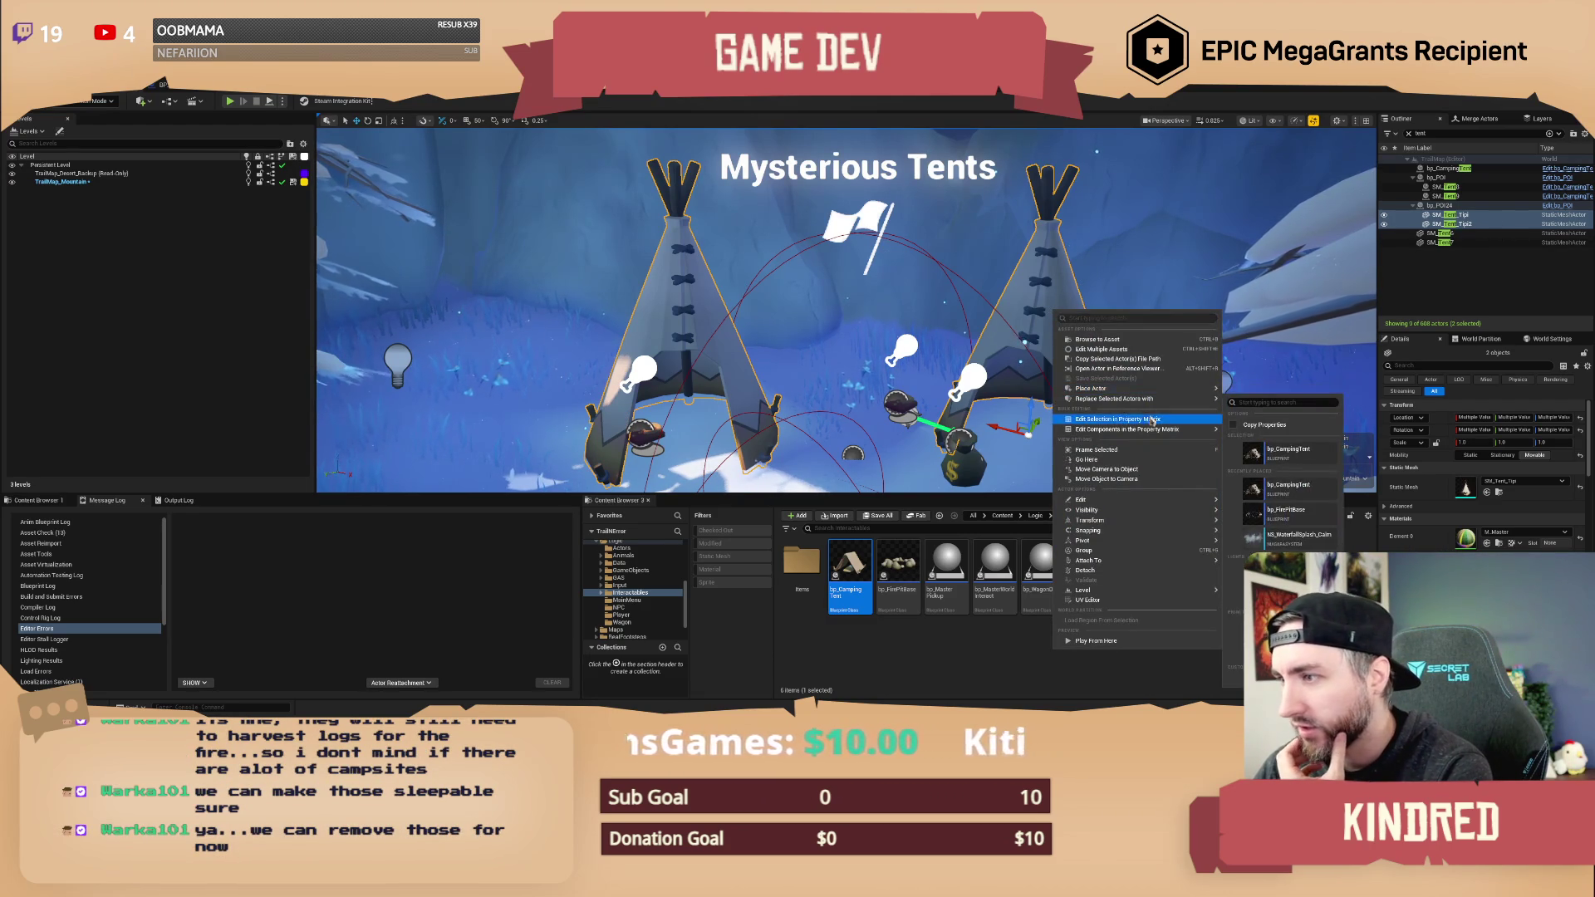
pyautogui.moveTo(1170, 432)
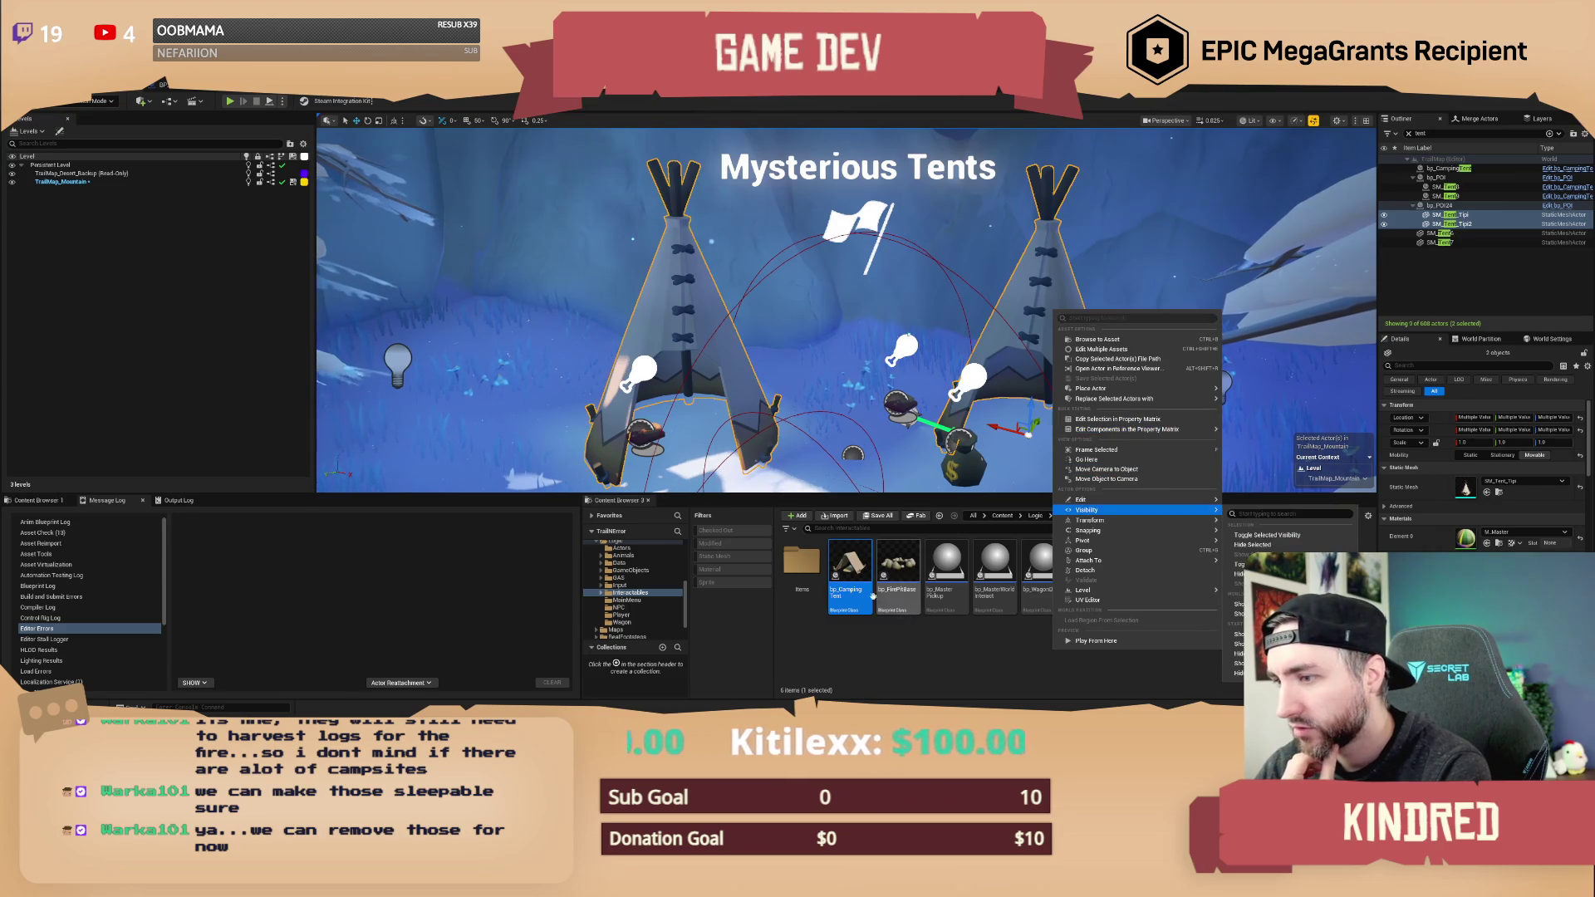
pyautogui.press('Escape')
pyautogui.rightClick(1035, 322)
pyautogui.moveTo(1157, 416)
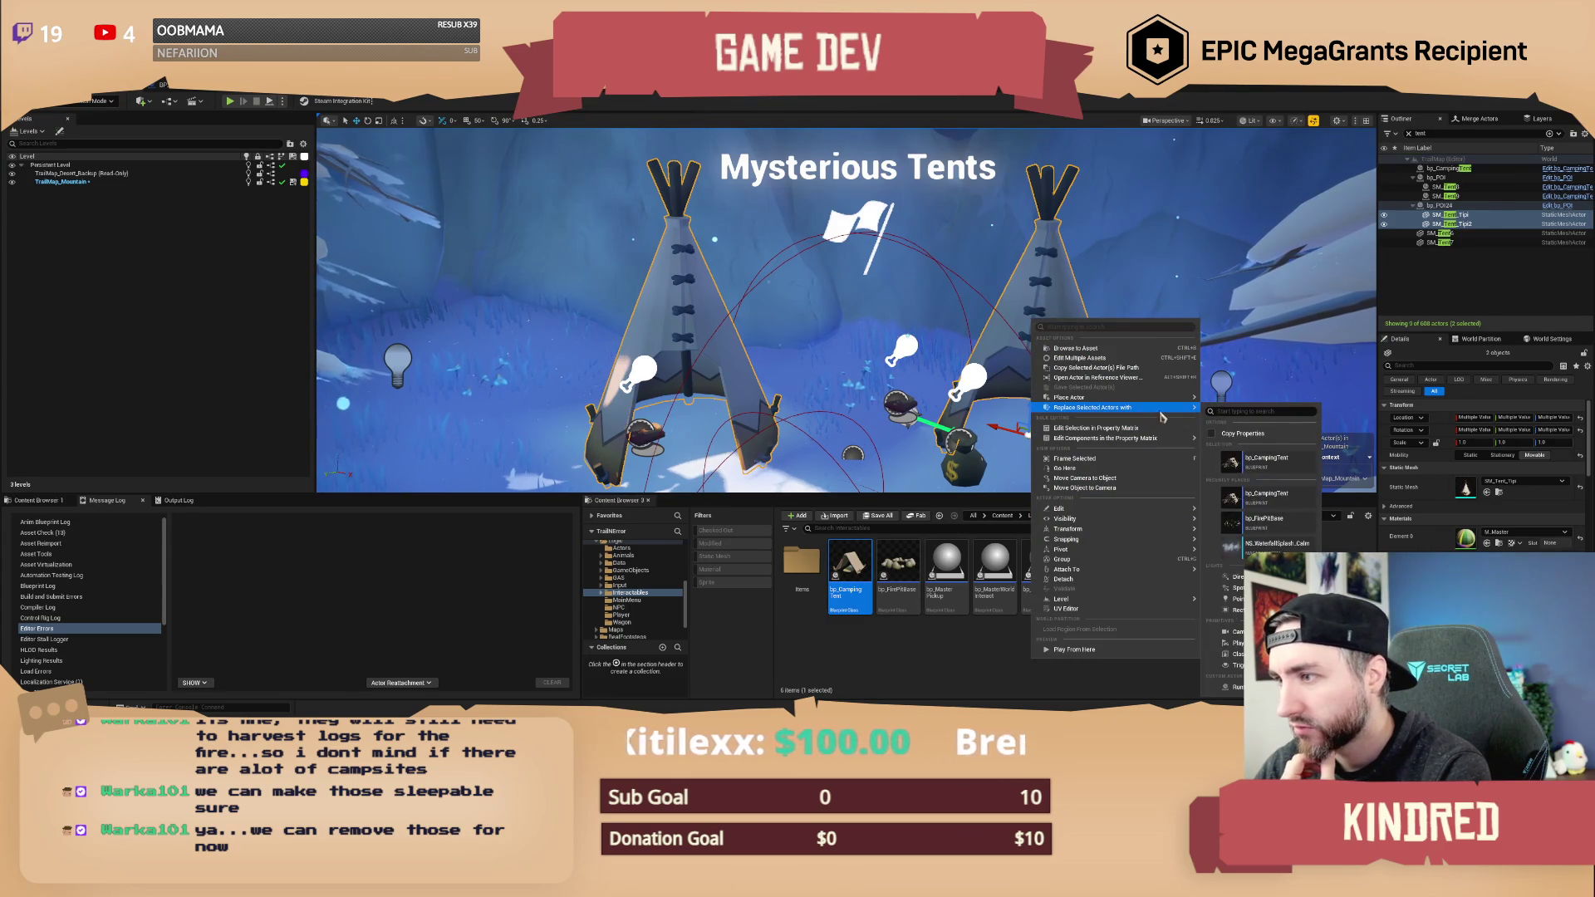
pyautogui.click(1264, 458)
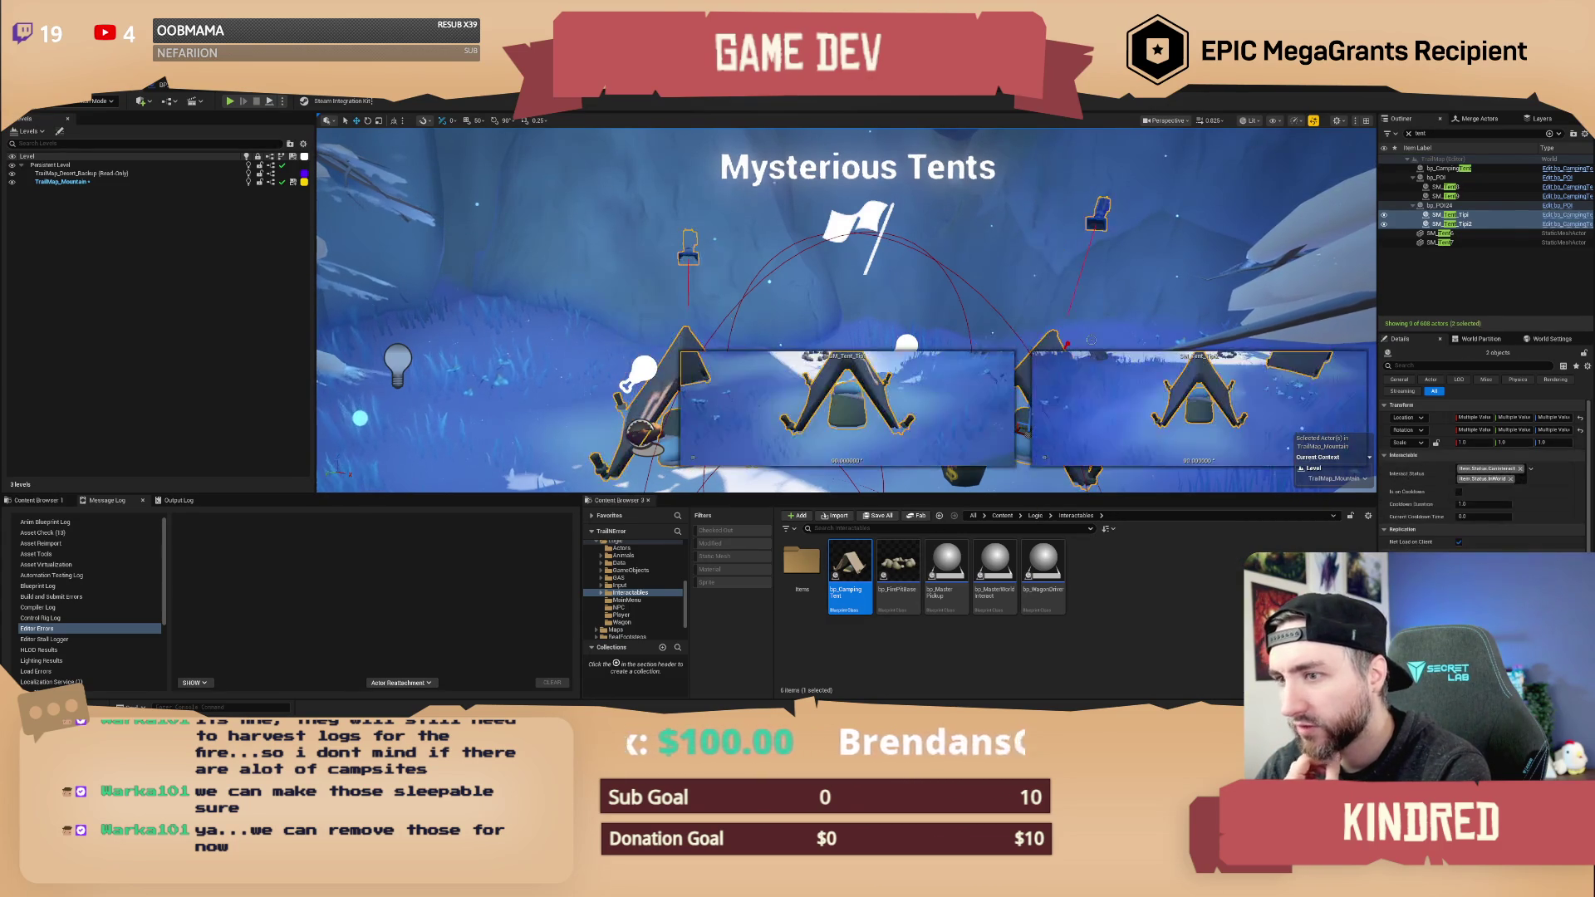
pyautogui.press('f')
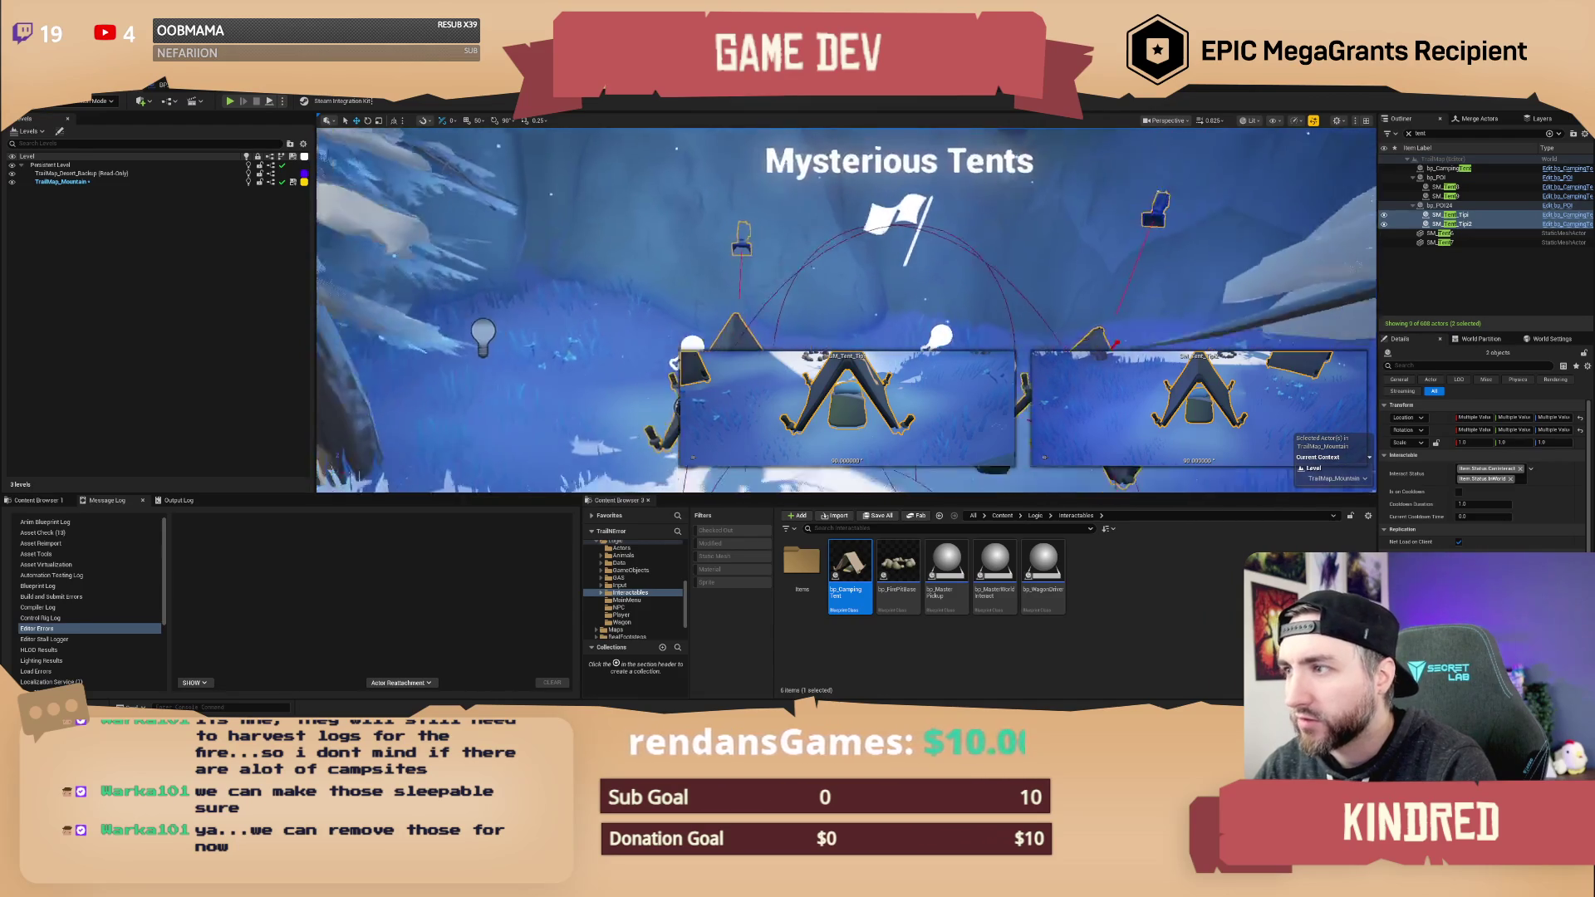
# - Rotate each new camping tent, turning the left one about -145 degrees
pyautogui.click(1073, 326)
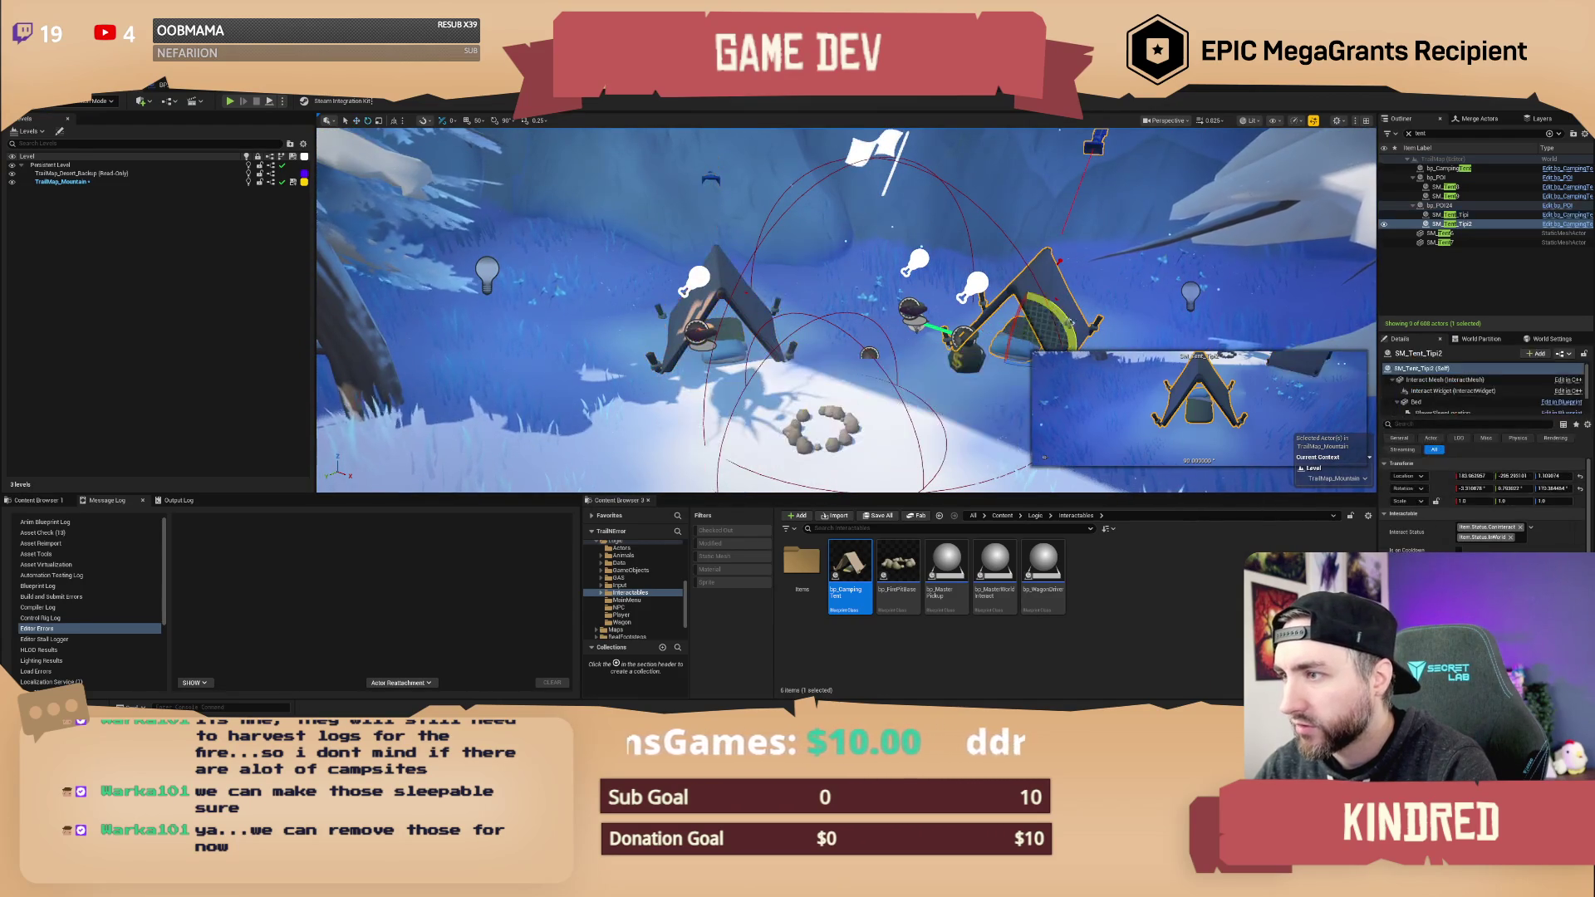
pyautogui.hotkey('ctrl', 'z')
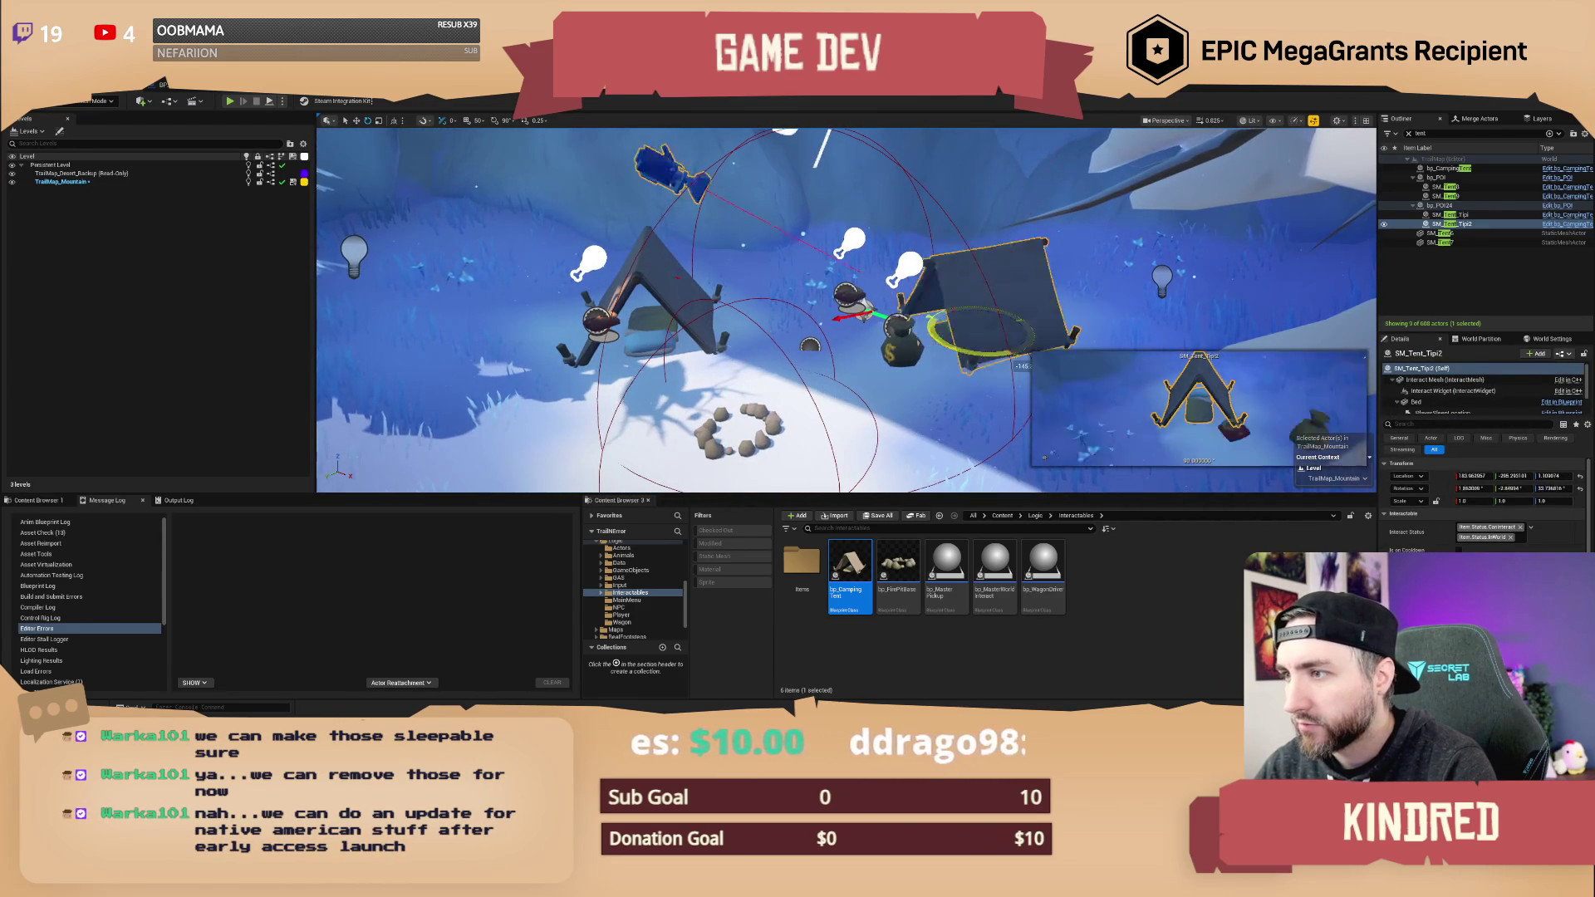
pyautogui.click(619, 274)
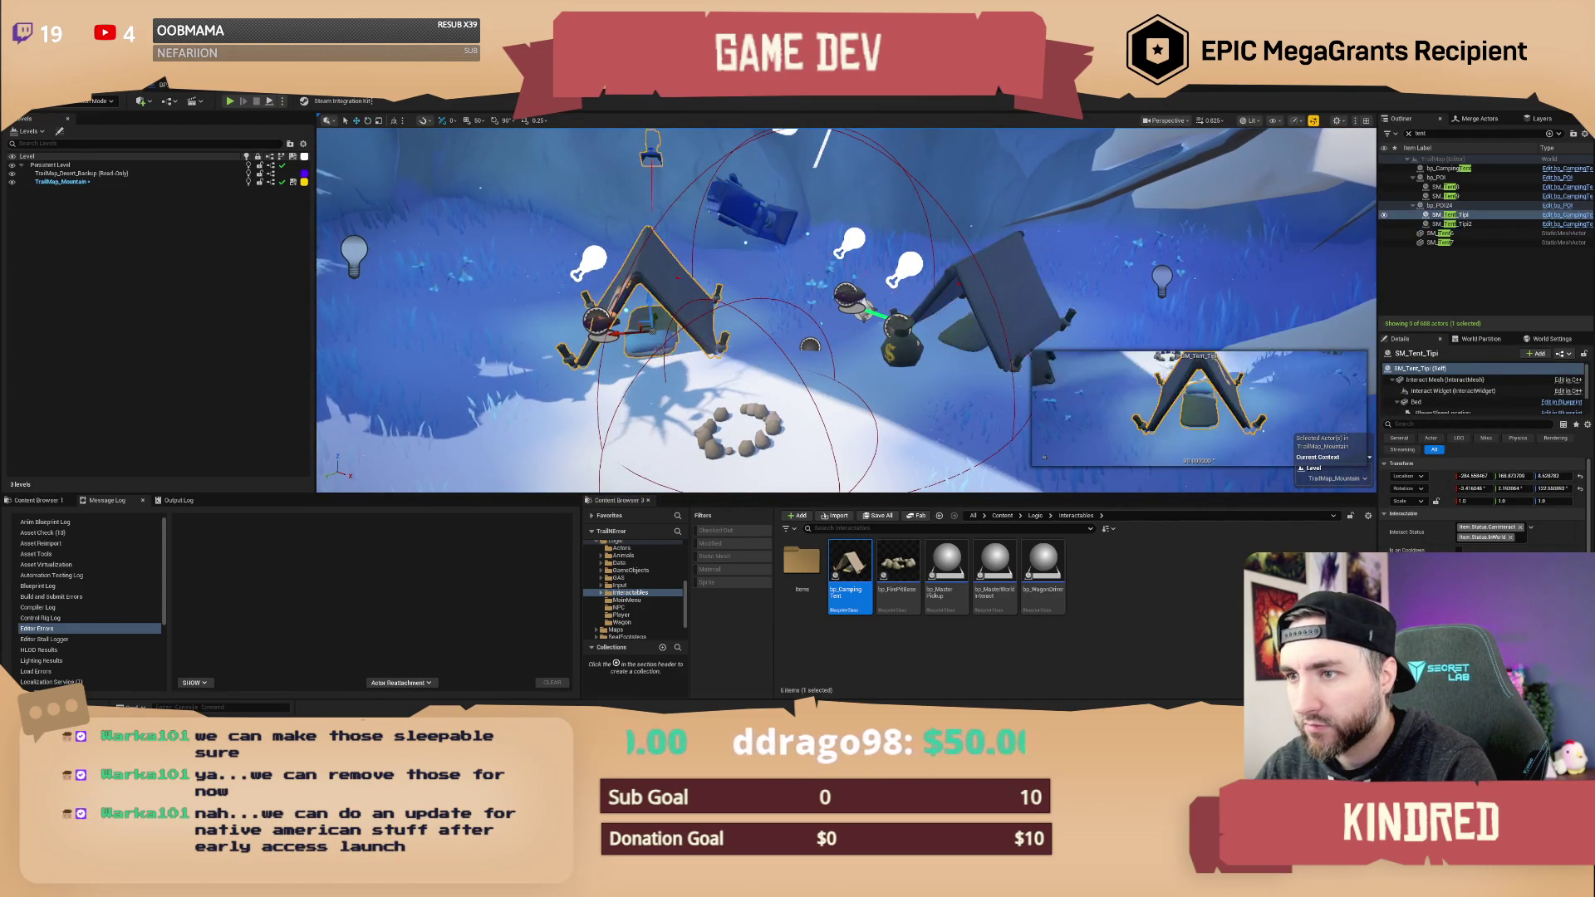
pyautogui.moveTo(698, 328); pyautogui.dragTo(515, 366)
pyautogui.press('Escape')
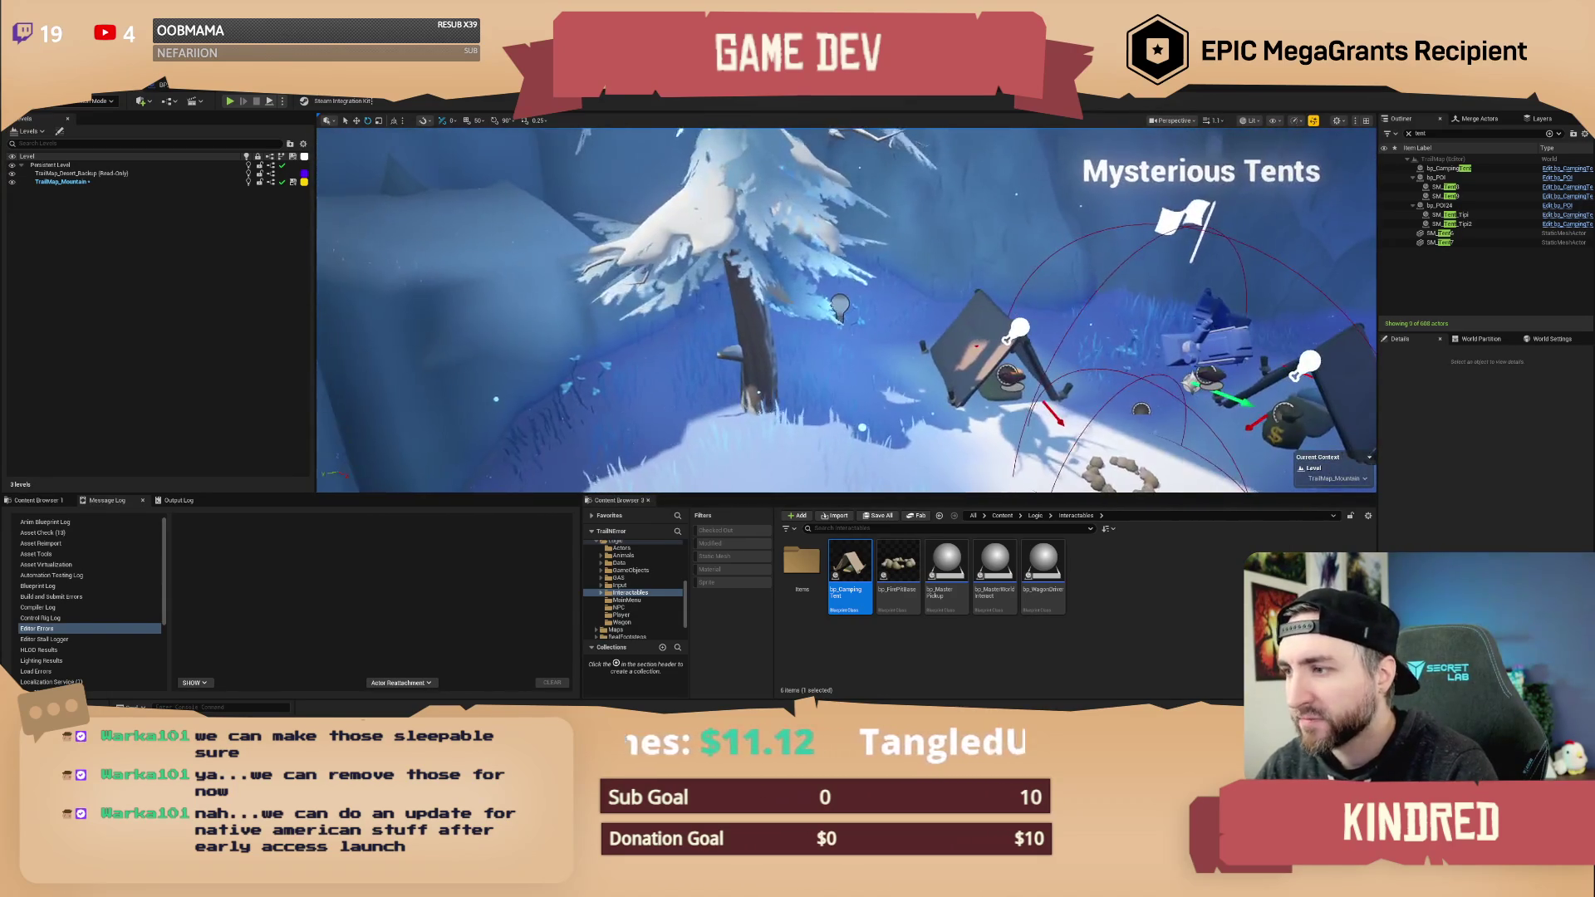
pyautogui.doubleClick(1441, 233)
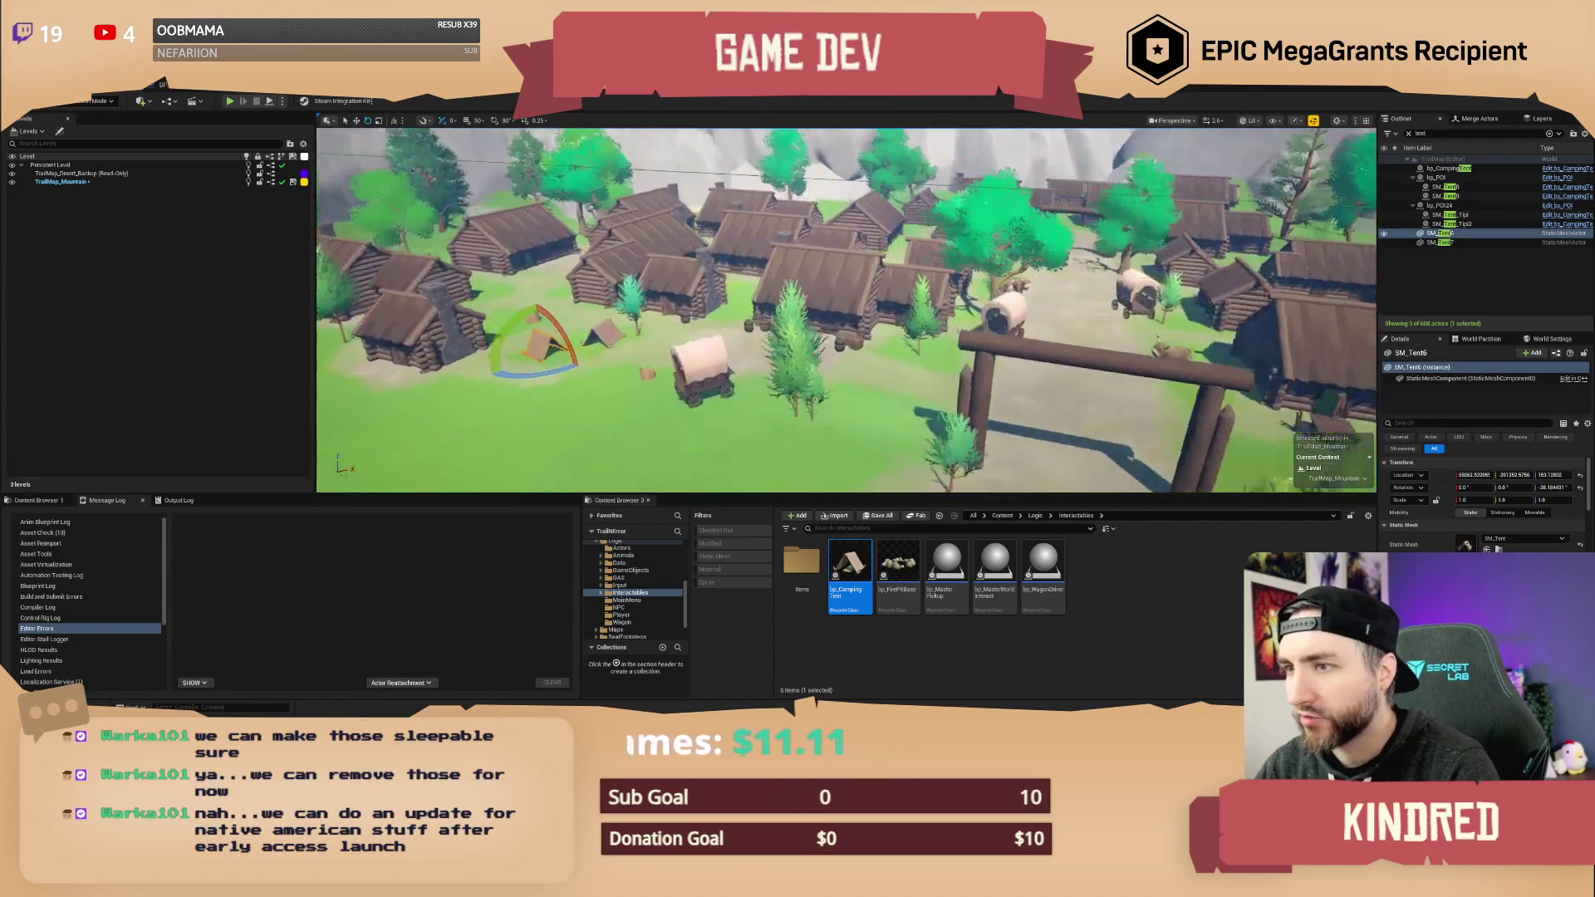
# - Drop the covered wagon onto the ground and save TrailMap_Mountain without checking out
pyautogui.click(607, 332)
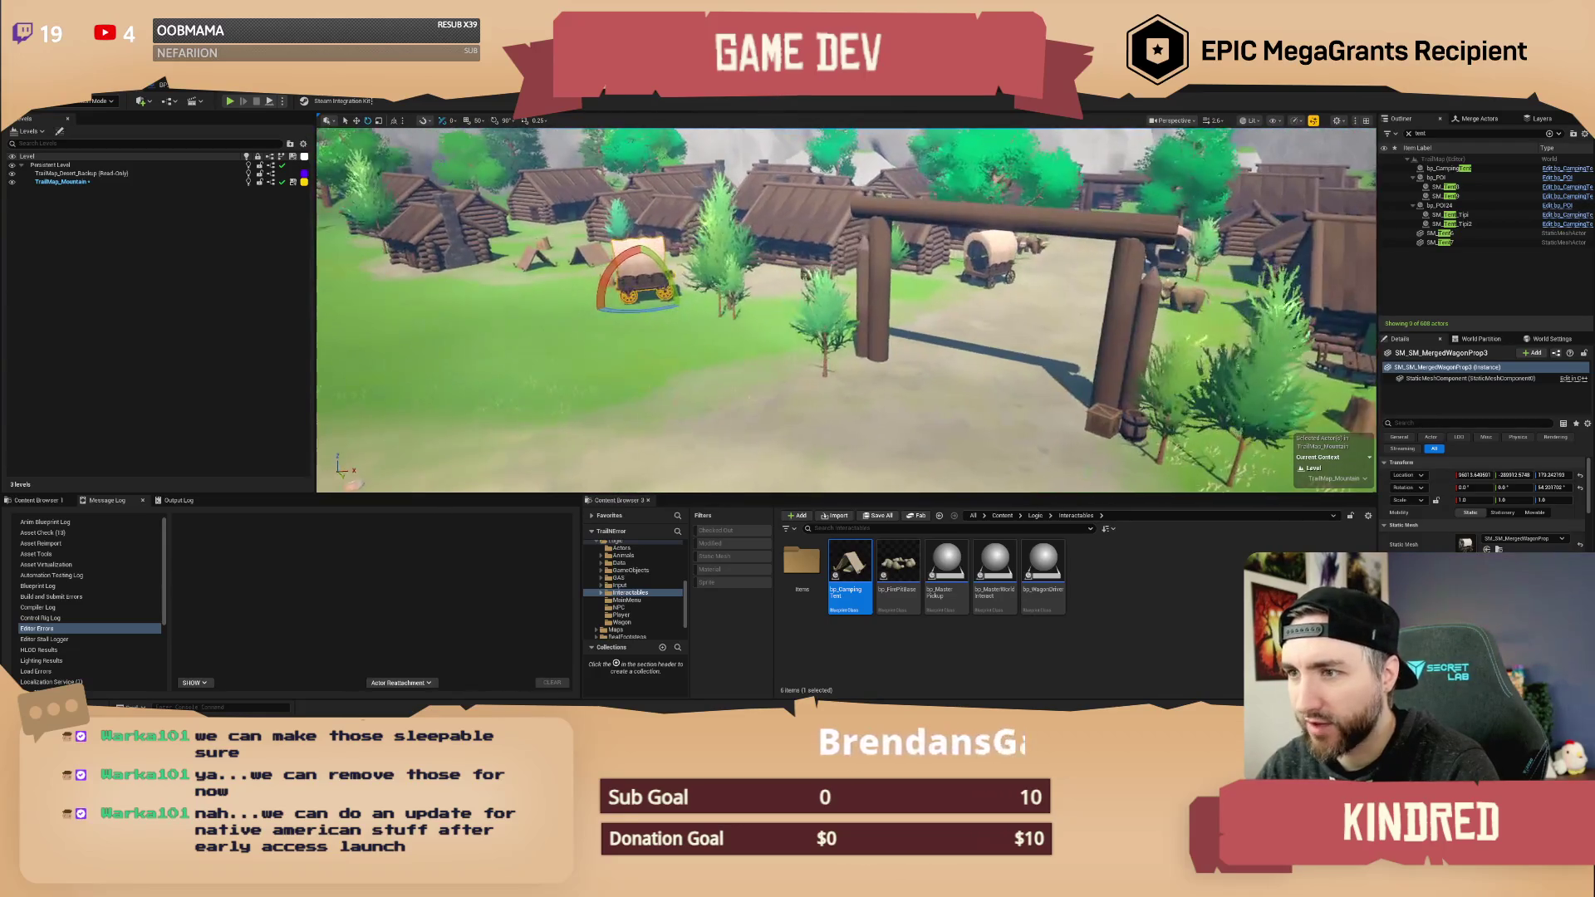
pyautogui.press('Escape')
pyautogui.moveTo(988, 318)
pyautogui.mouseDown()
pyautogui.moveTo(930, 318)
pyautogui.moveTo(1034, 320)
pyautogui.mouseUp()
pyautogui.click(874, 317)
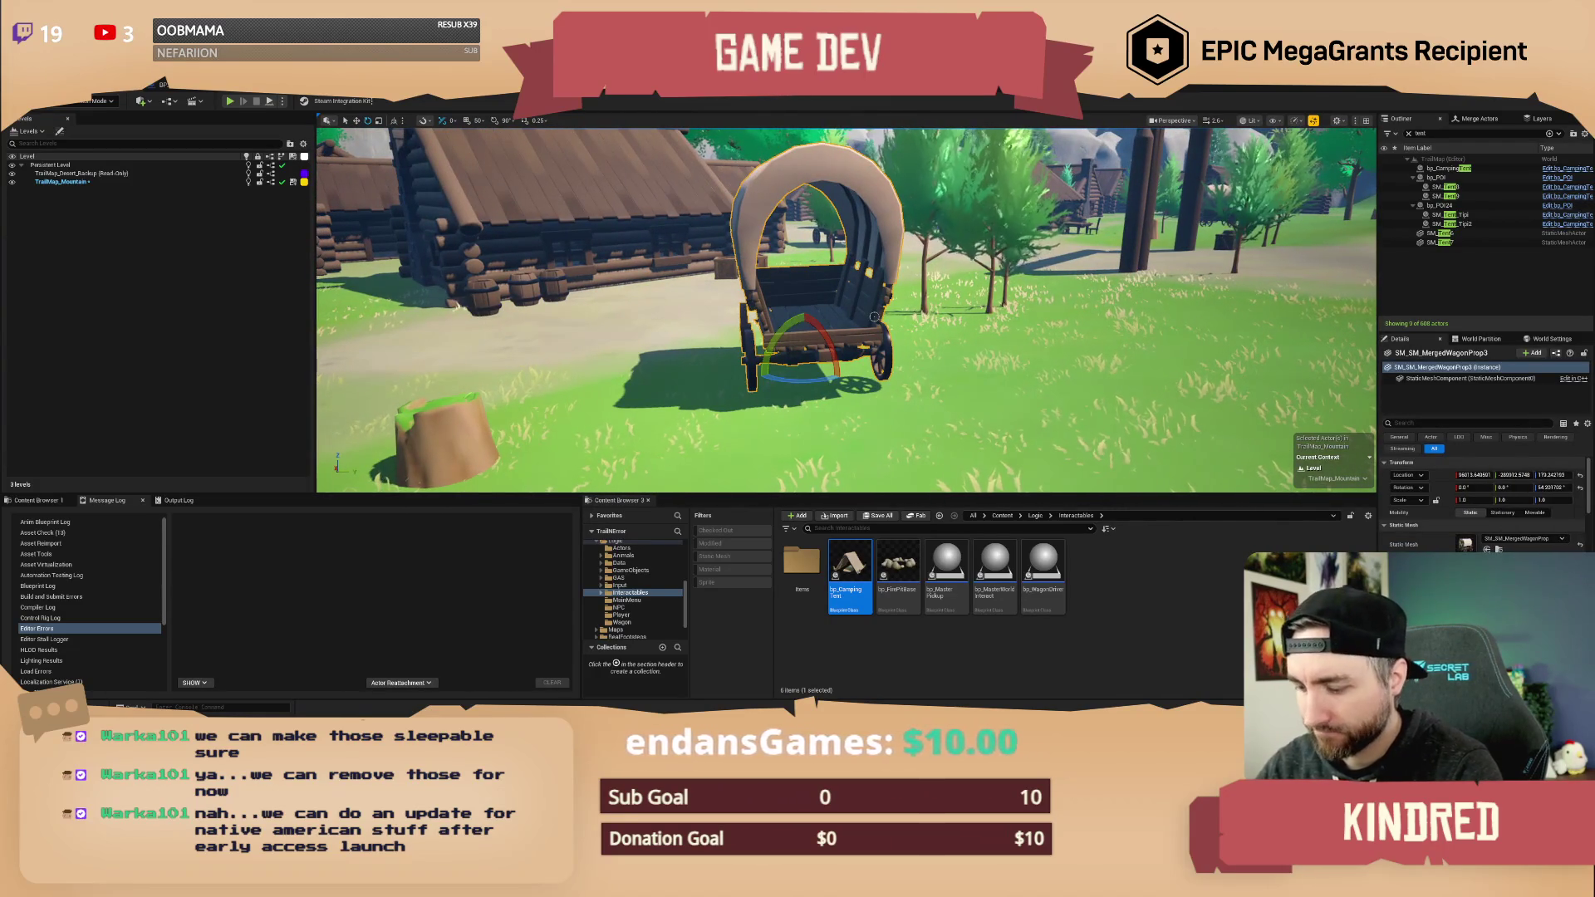
pyautogui.press('w')
pyautogui.press('End')
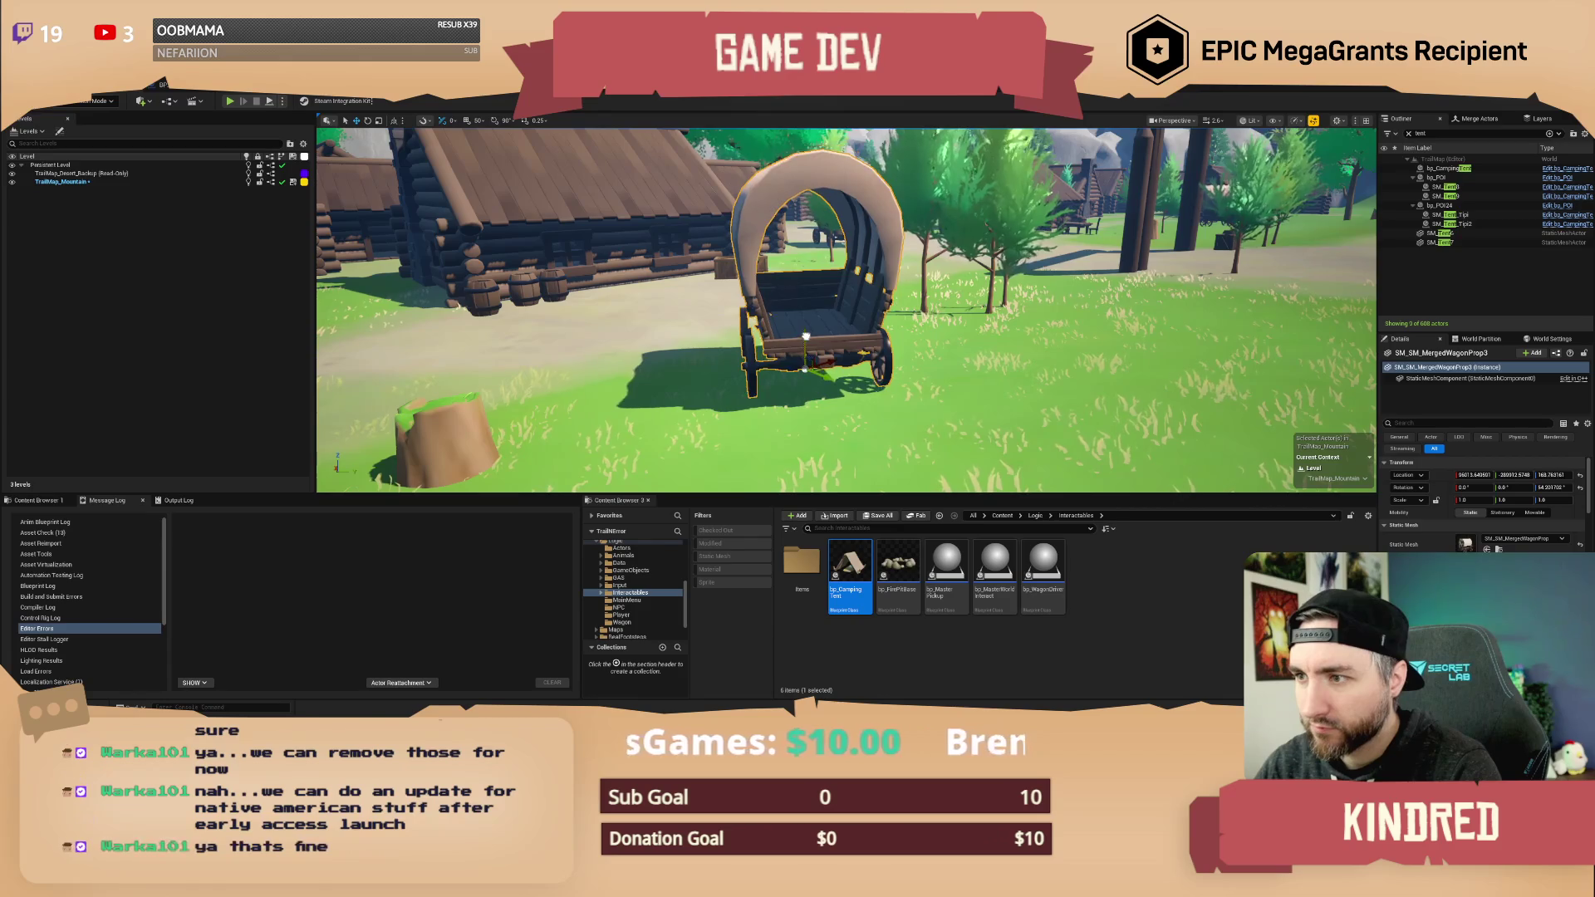
pyautogui.press('Escape')
pyautogui.moveTo(805, 341); pyautogui.dragTo(806, 453)
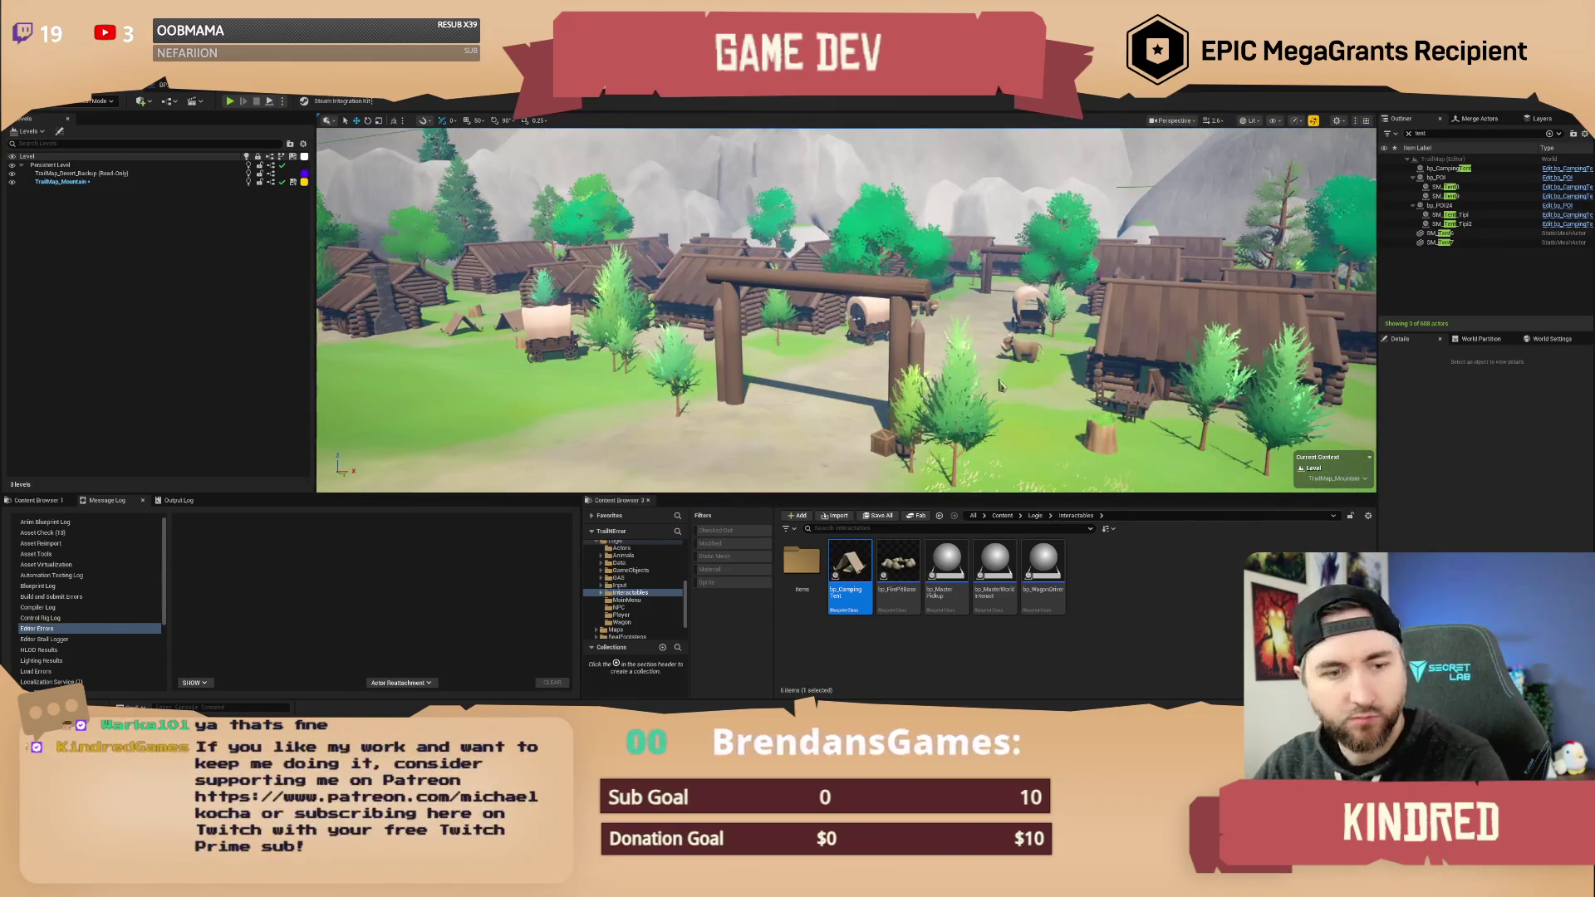
pyautogui.hotkey('ctrl', 's')
pyautogui.press('Return')
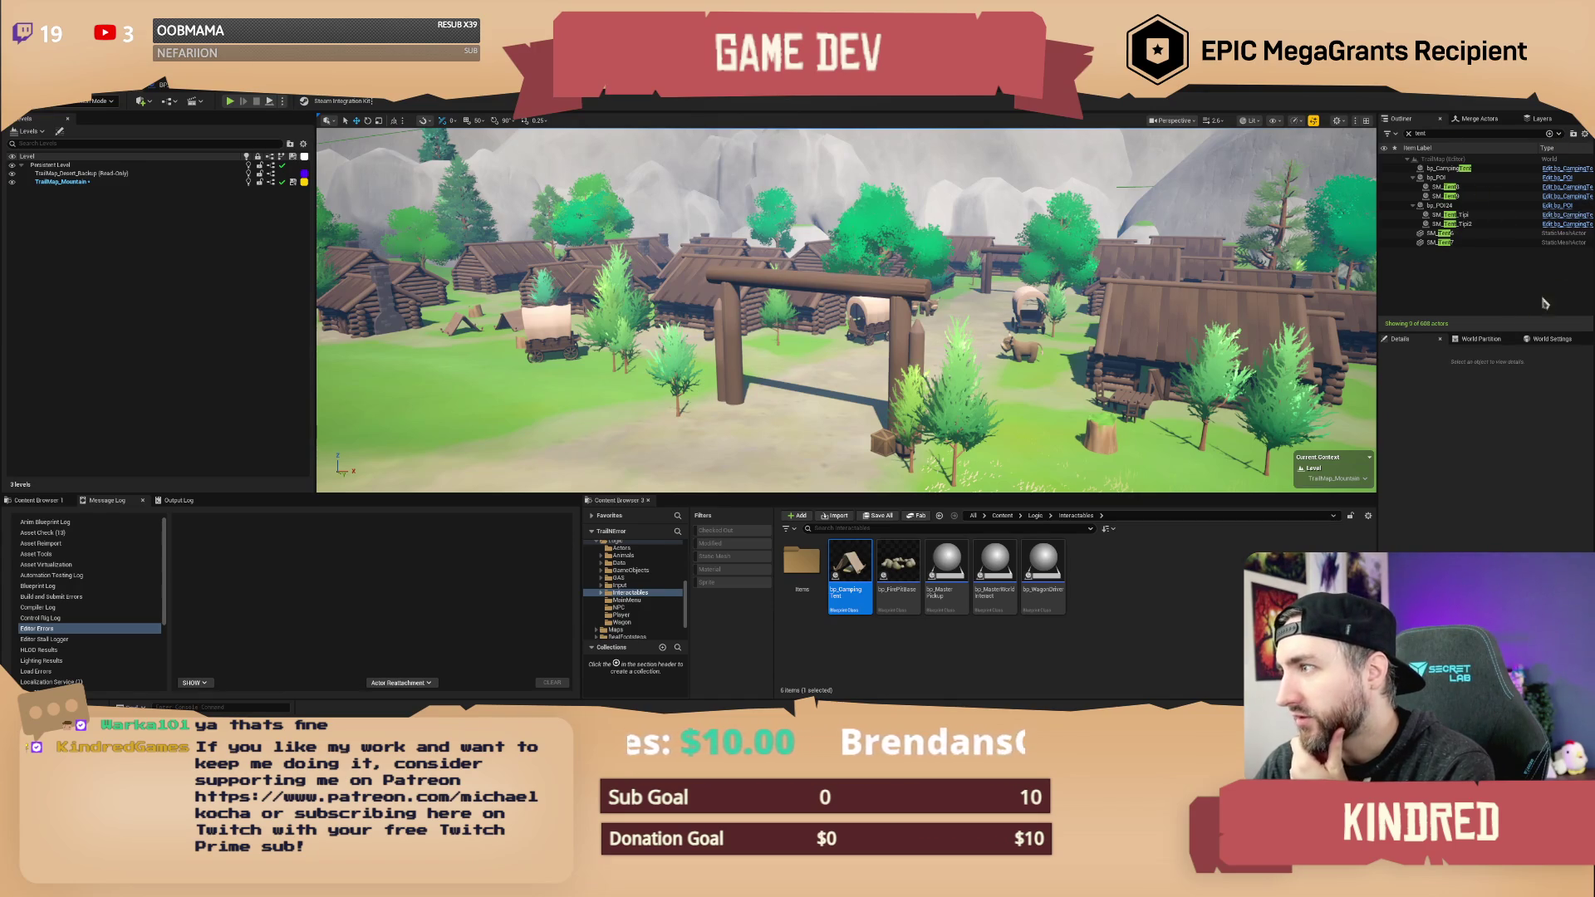
# - Make the Outliner show actors from all levels and focus on SM_Tent
pyautogui.click(1585, 134)
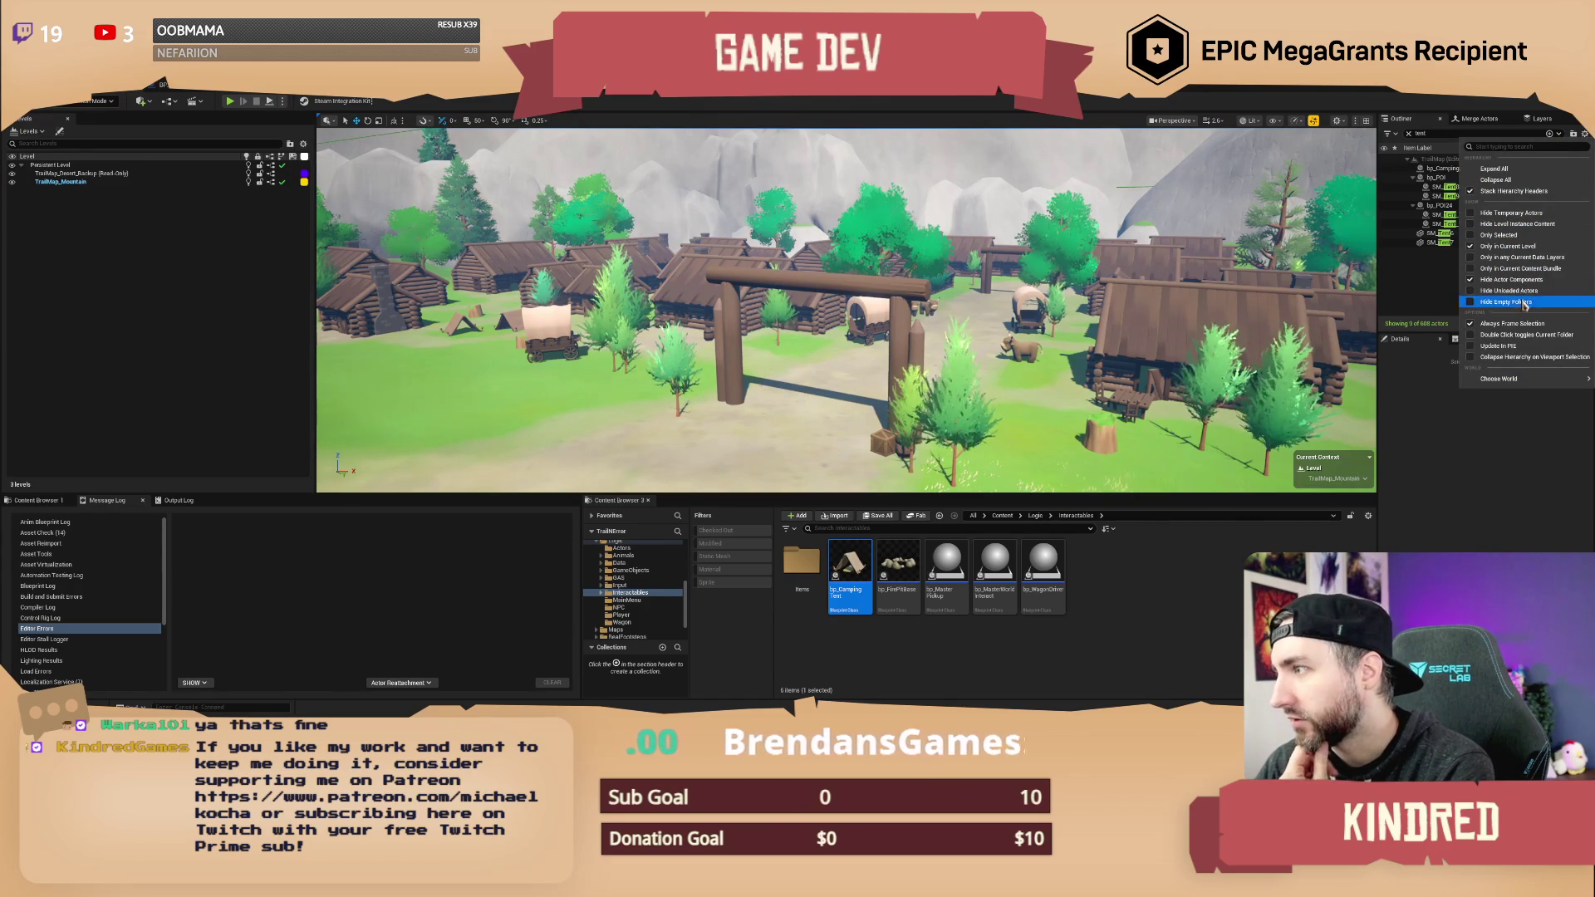
pyautogui.click(1508, 246)
pyautogui.click(1473, 216)
pyautogui.doubleClick(1445, 214)
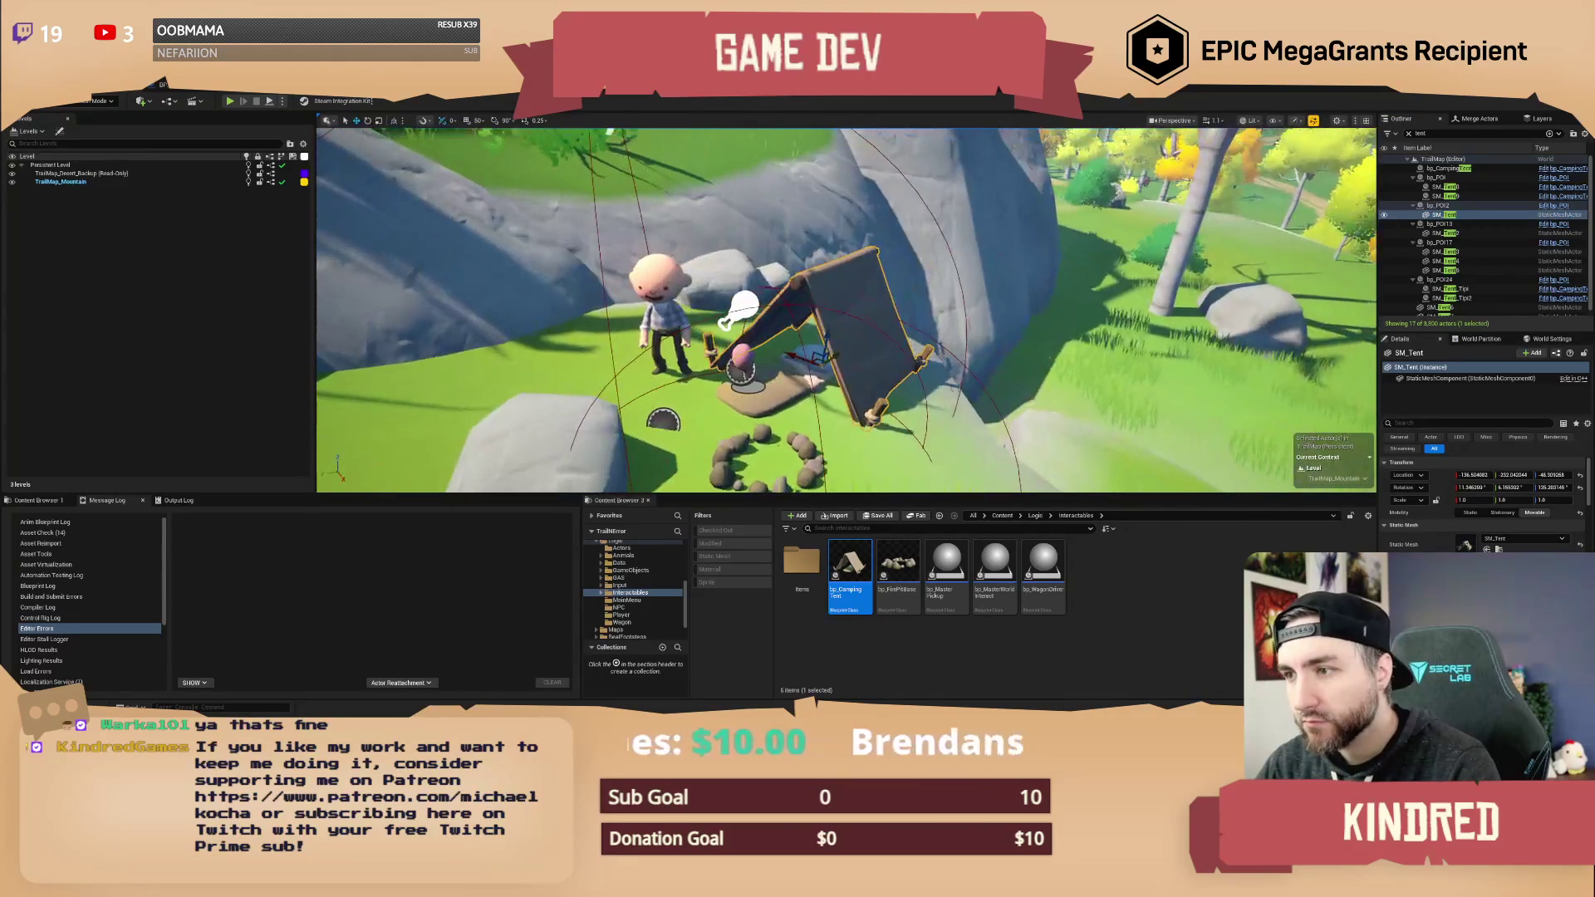
# - Replace SM_Tent with bp_CampingTent and turn it around about -177 degrees
pyautogui.click(790, 370)
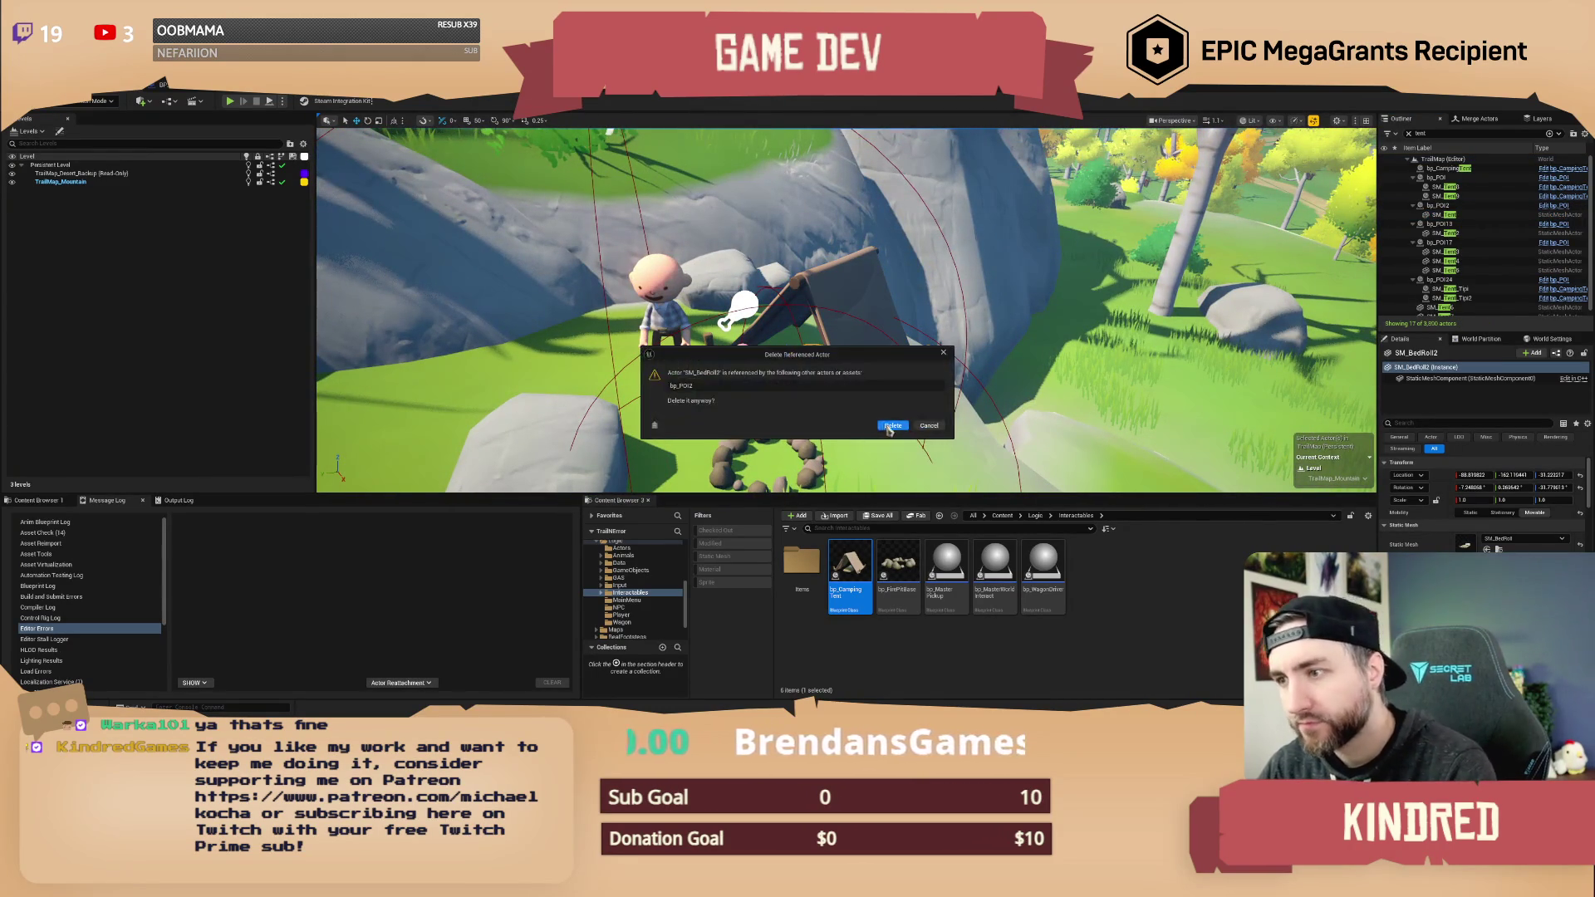
pyautogui.click(872, 358)
pyautogui.rightClick(850, 287)
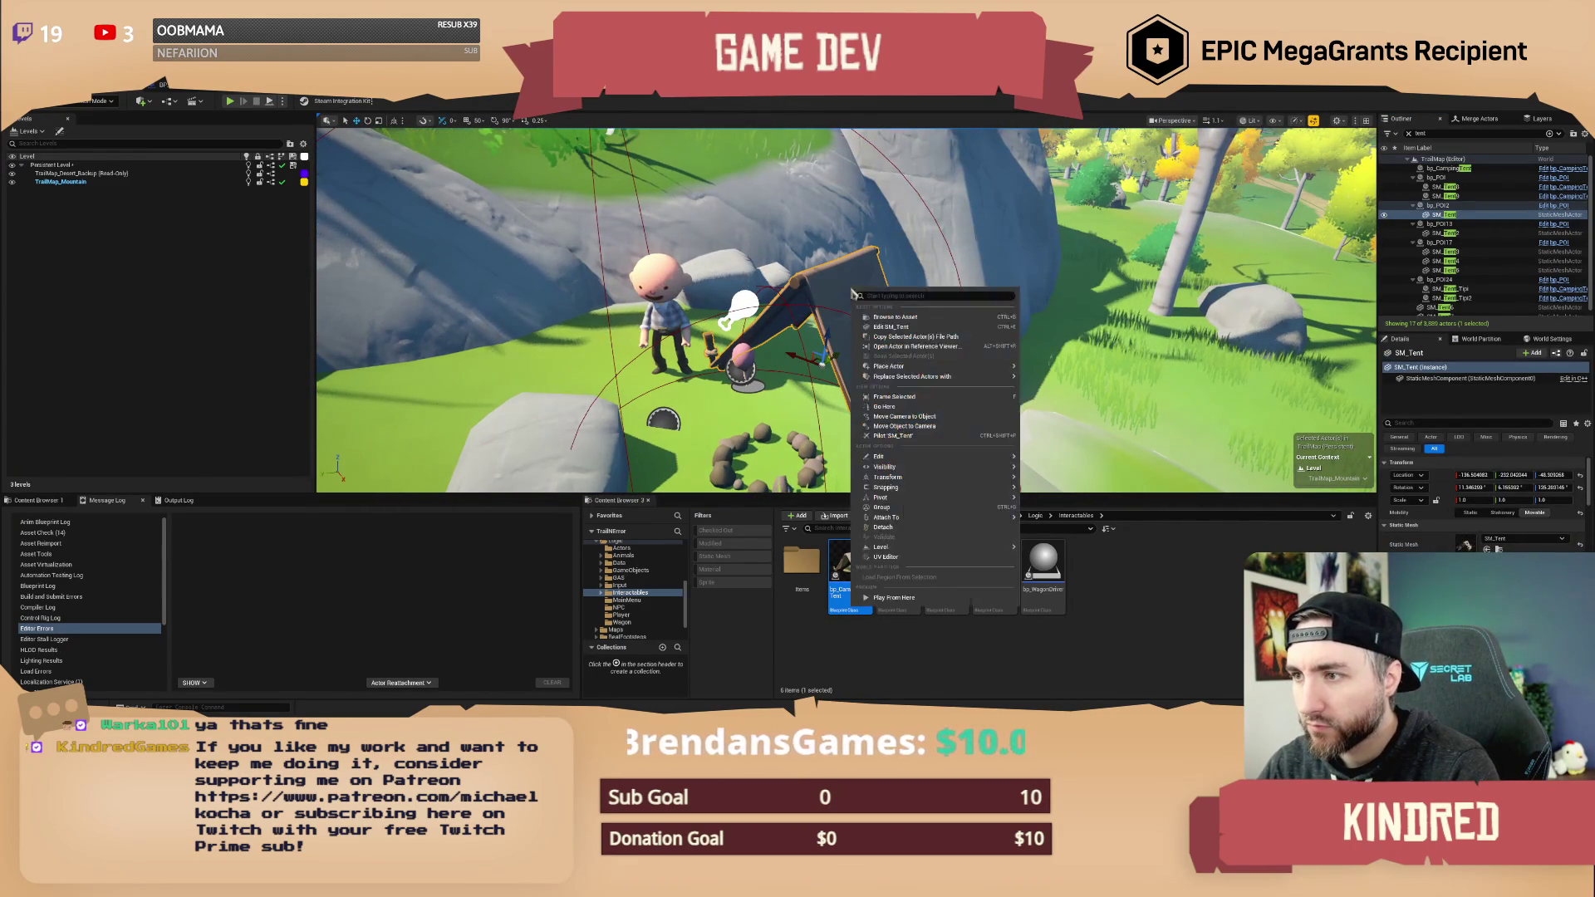
pyautogui.moveTo(952, 379)
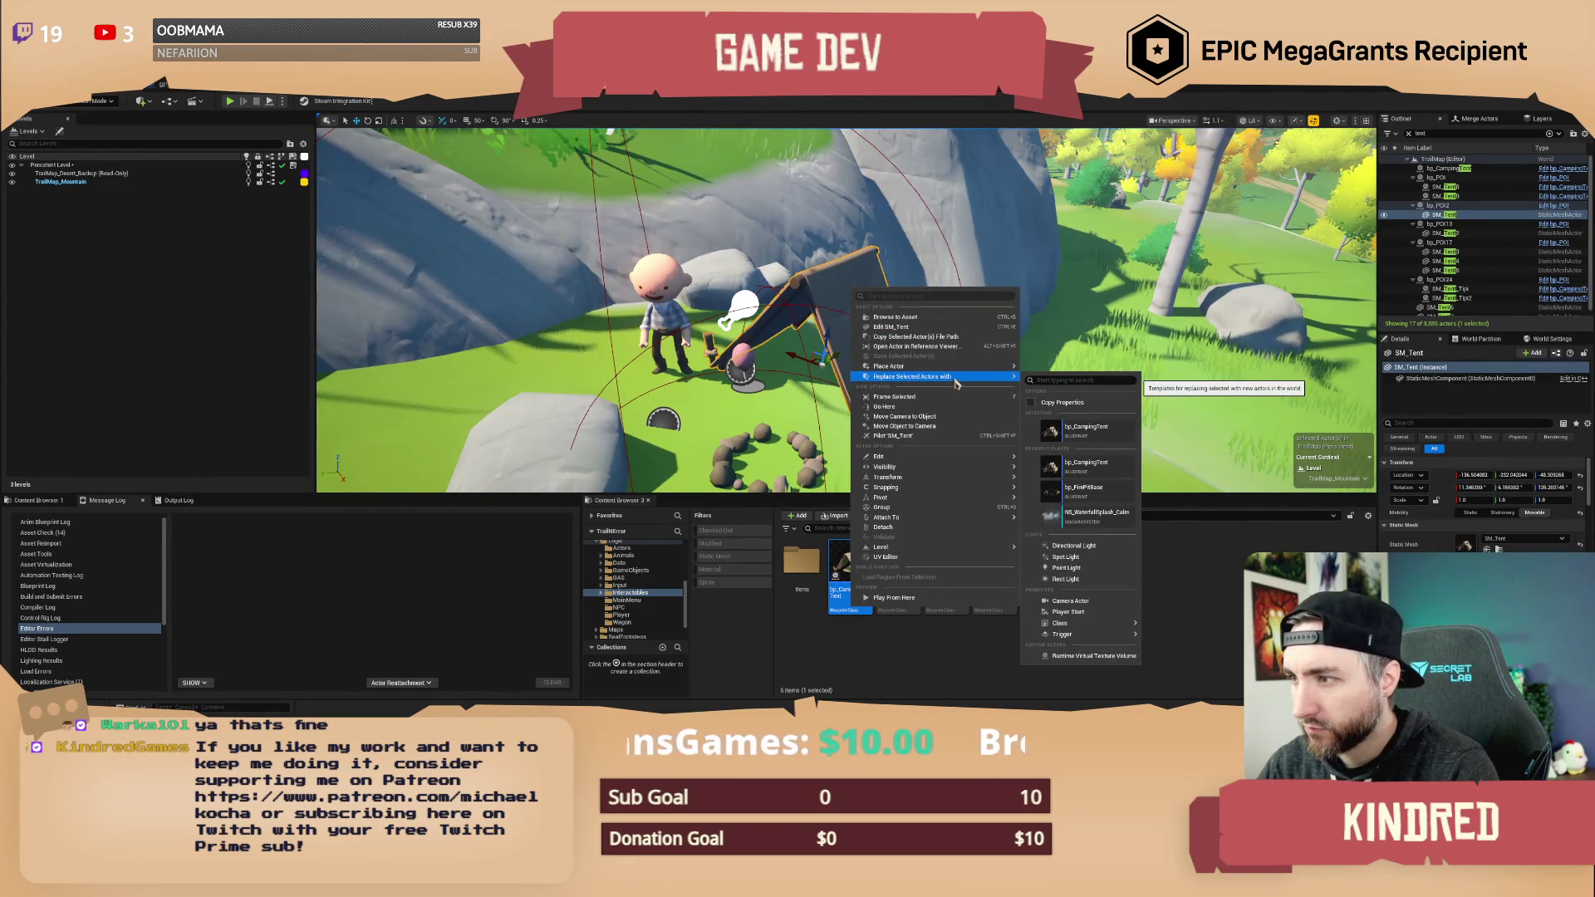
pyautogui.click(1086, 428)
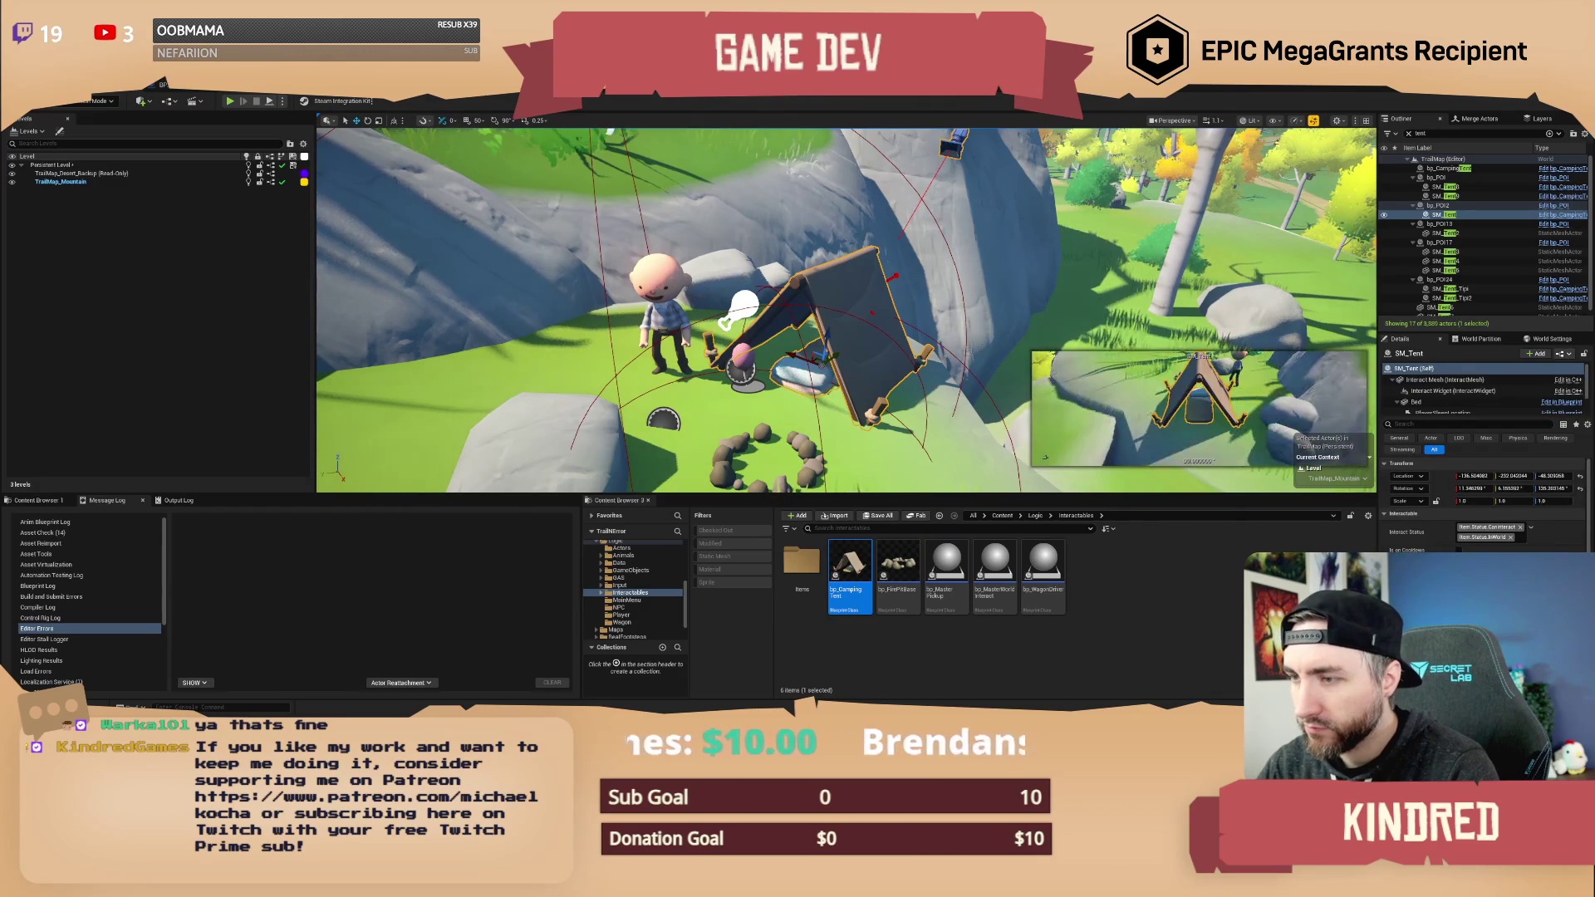
pyautogui.moveTo(894, 276); pyautogui.dragTo(690, 382)
pyautogui.press('Escape')
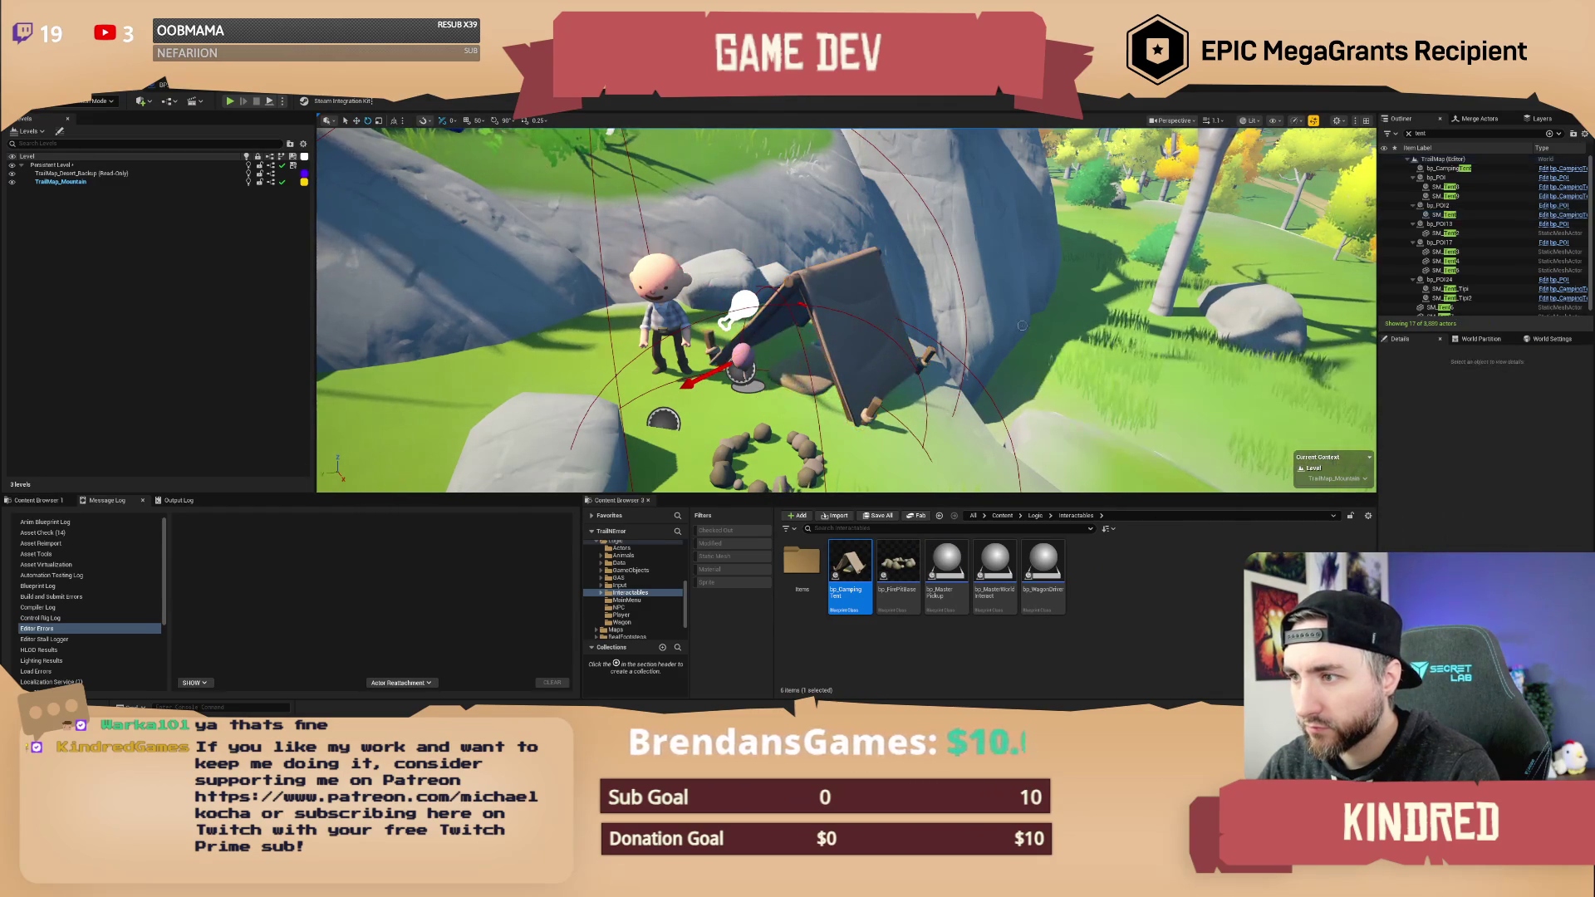
# - Replace SM_Tent2 with bp_CampingTent, then frame SM_Tent3 and select a bedroll
pyautogui.doubleClick(1446, 234)
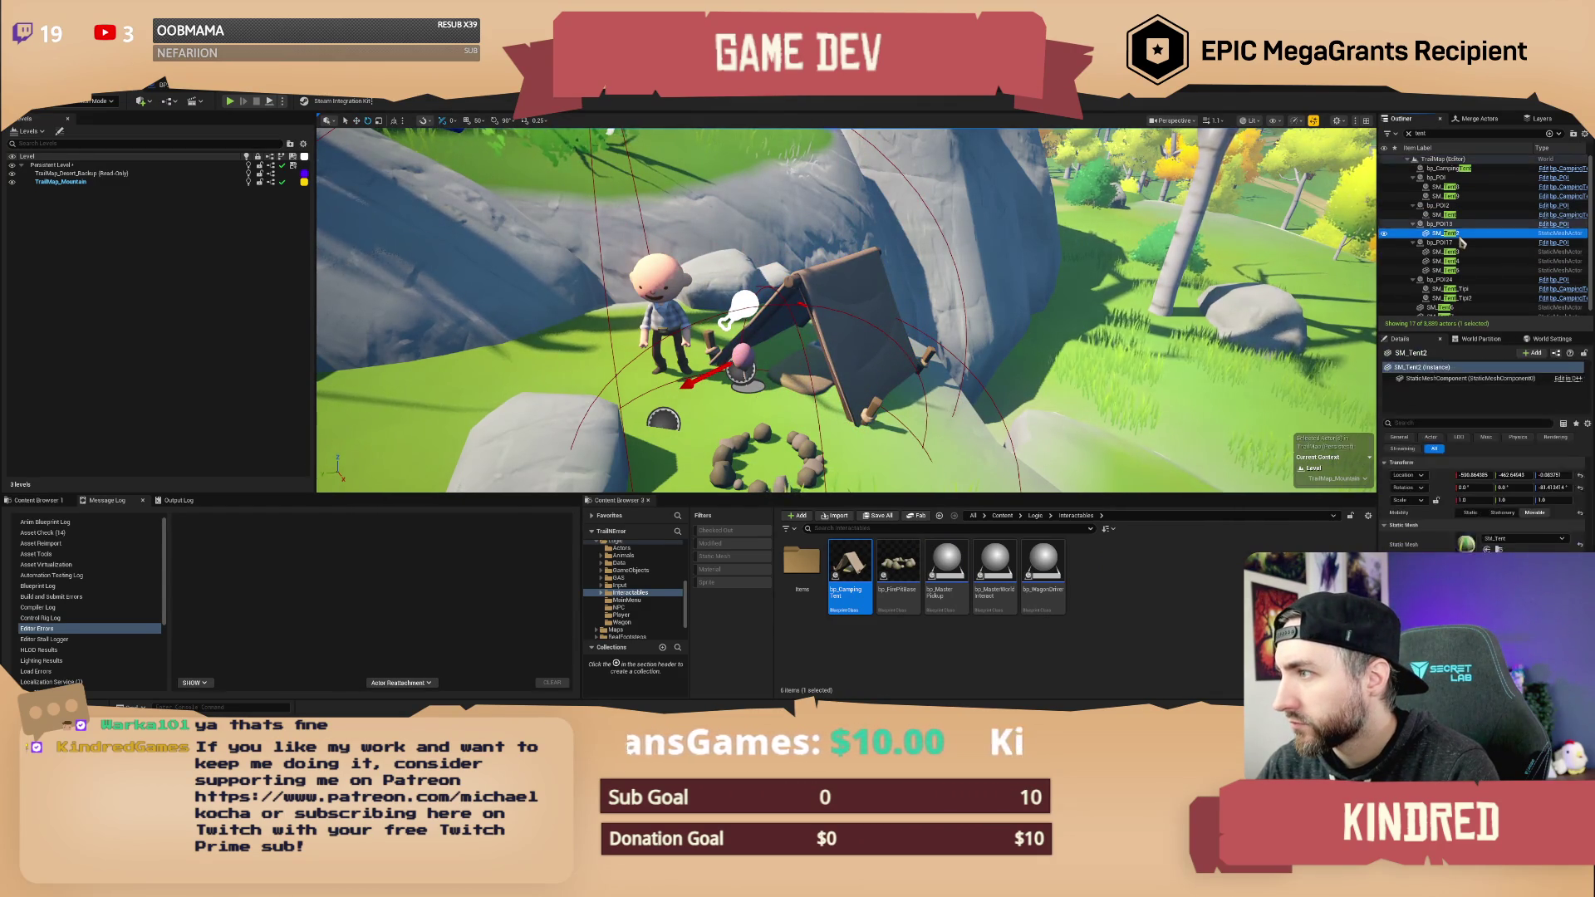
pyautogui.moveTo(929, 299)
pyautogui.mouseDown()
pyautogui.moveTo(831, 302)
pyautogui.moveTo(929, 299)
pyautogui.mouseUp()
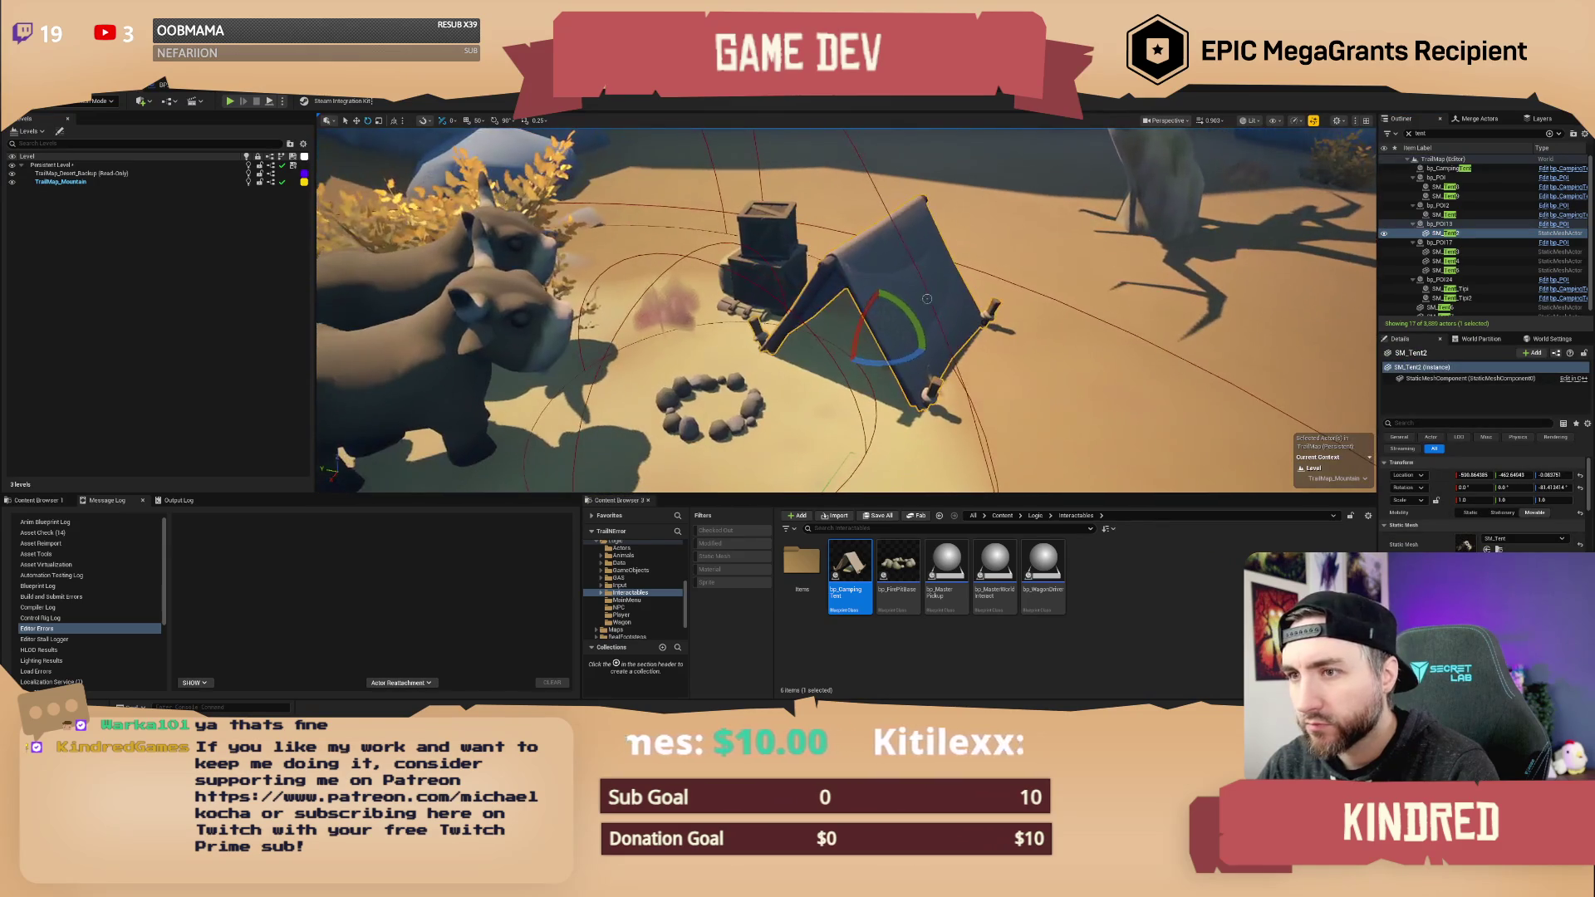
pyautogui.rightClick(885, 285)
pyautogui.moveTo(964, 379)
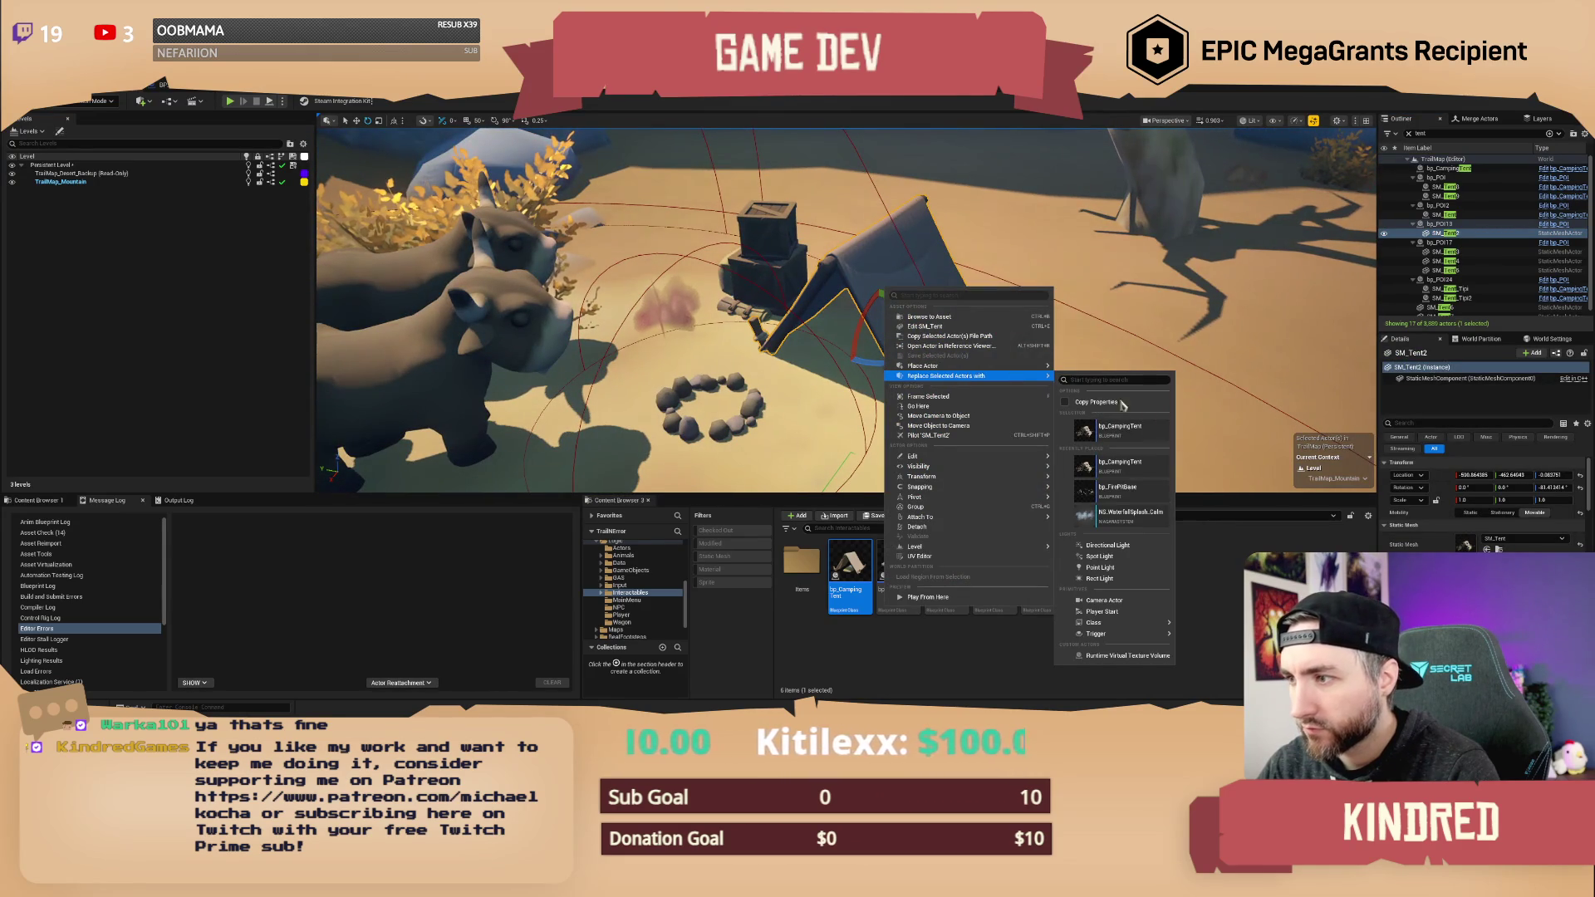
pyautogui.click(1119, 426)
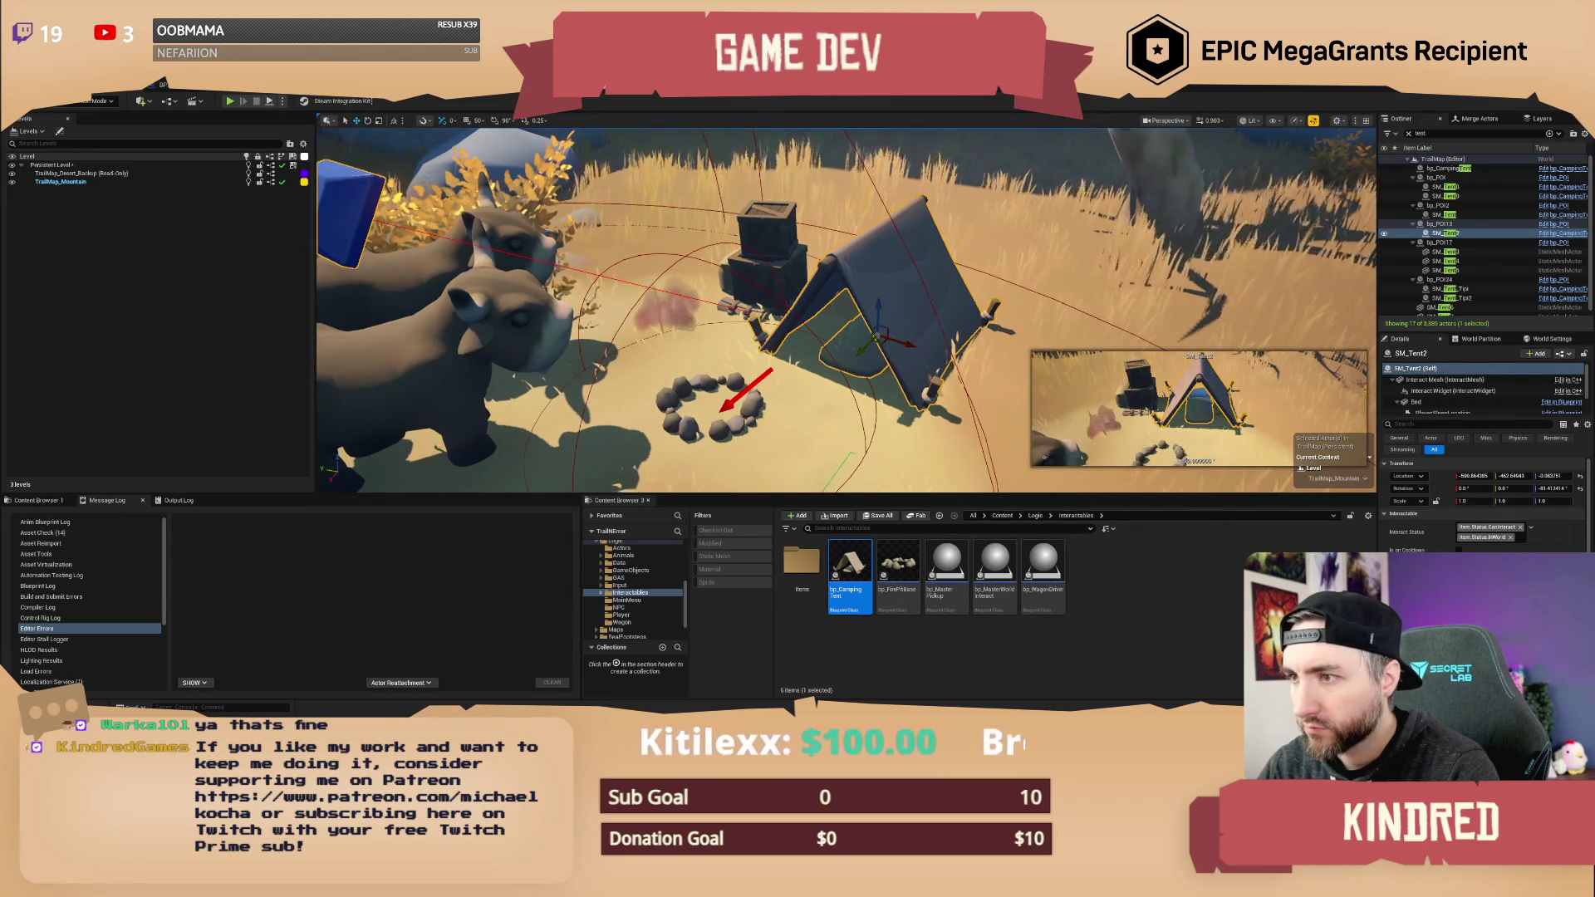
pyautogui.doubleClick(1447, 252)
pyautogui.moveTo(914, 332); pyautogui.dragTo(989, 409)
pyautogui.click(1242, 440)
# - Delete the bedroll actors near the tents, confirming the referenced-actor deletion
pyautogui.moveTo(1242, 440)
pyautogui.mouseDown()
pyautogui.moveTo(1163, 415)
pyautogui.moveTo(1105, 349)
pyautogui.mouseUp()
pyautogui.keyDown('ctrl'); pyautogui.click(1049, 274); pyautogui.keyUp('ctrl')
pyautogui.keyDown('ctrl'); pyautogui.click(565, 384); pyautogui.keyUp('ctrl')
pyautogui.press('Delete')
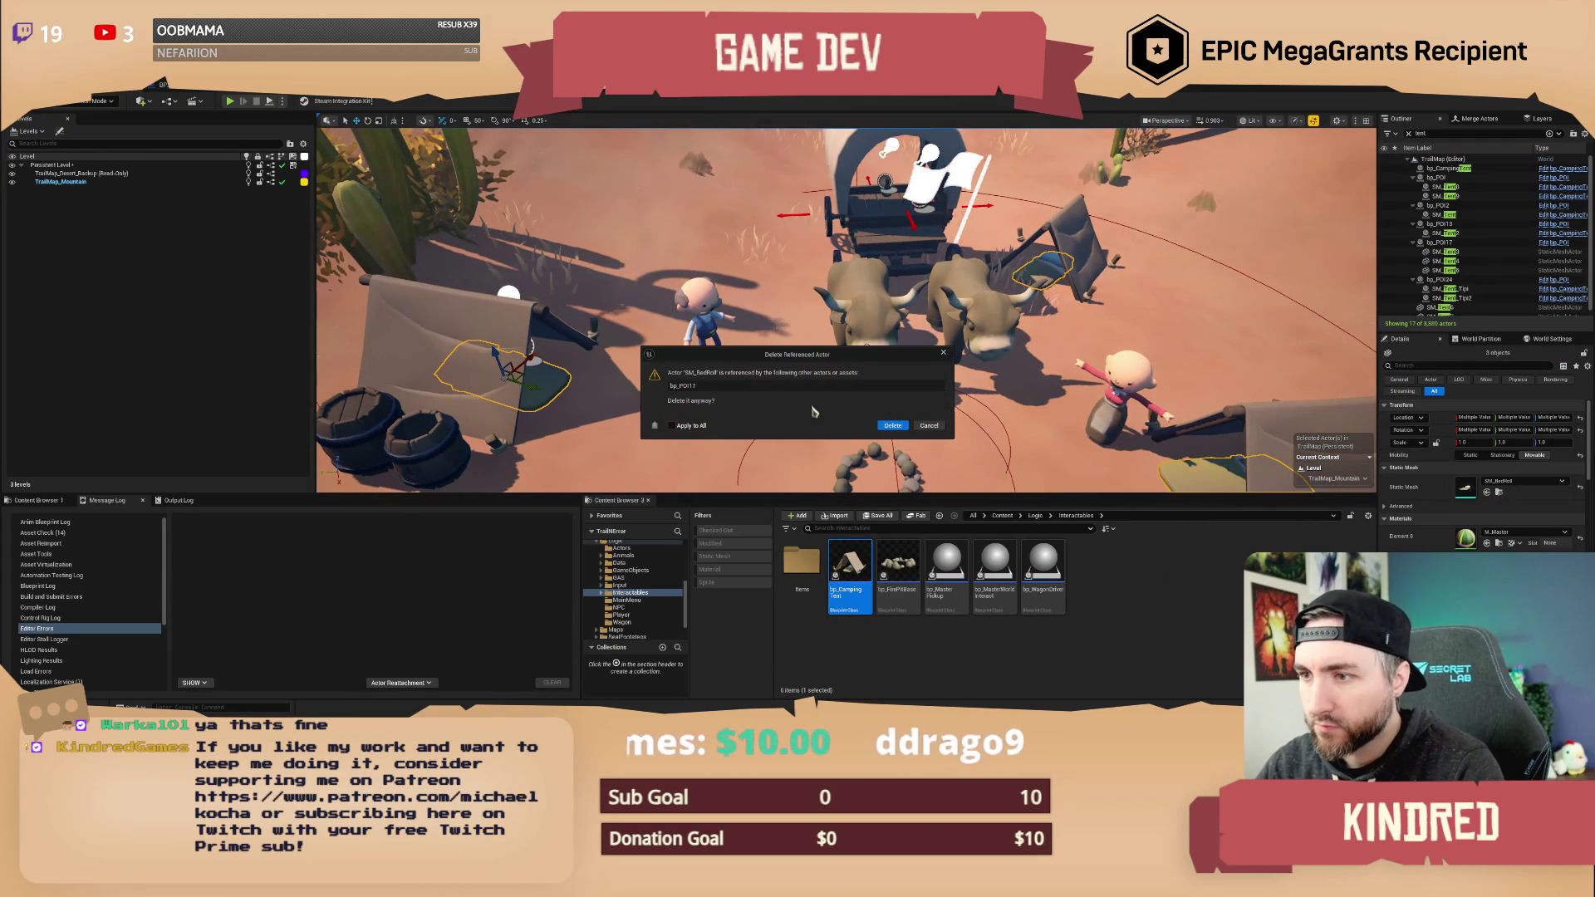
pyautogui.click(891, 425)
pyautogui.click(890, 426)
# - Replace the three desert tents with bp_CampingTent blueprints
pyautogui.click(1449, 252)
pyautogui.keyDown('shift'); pyautogui.click(1450, 270); pyautogui.keyUp('shift')
pyautogui.press('f')
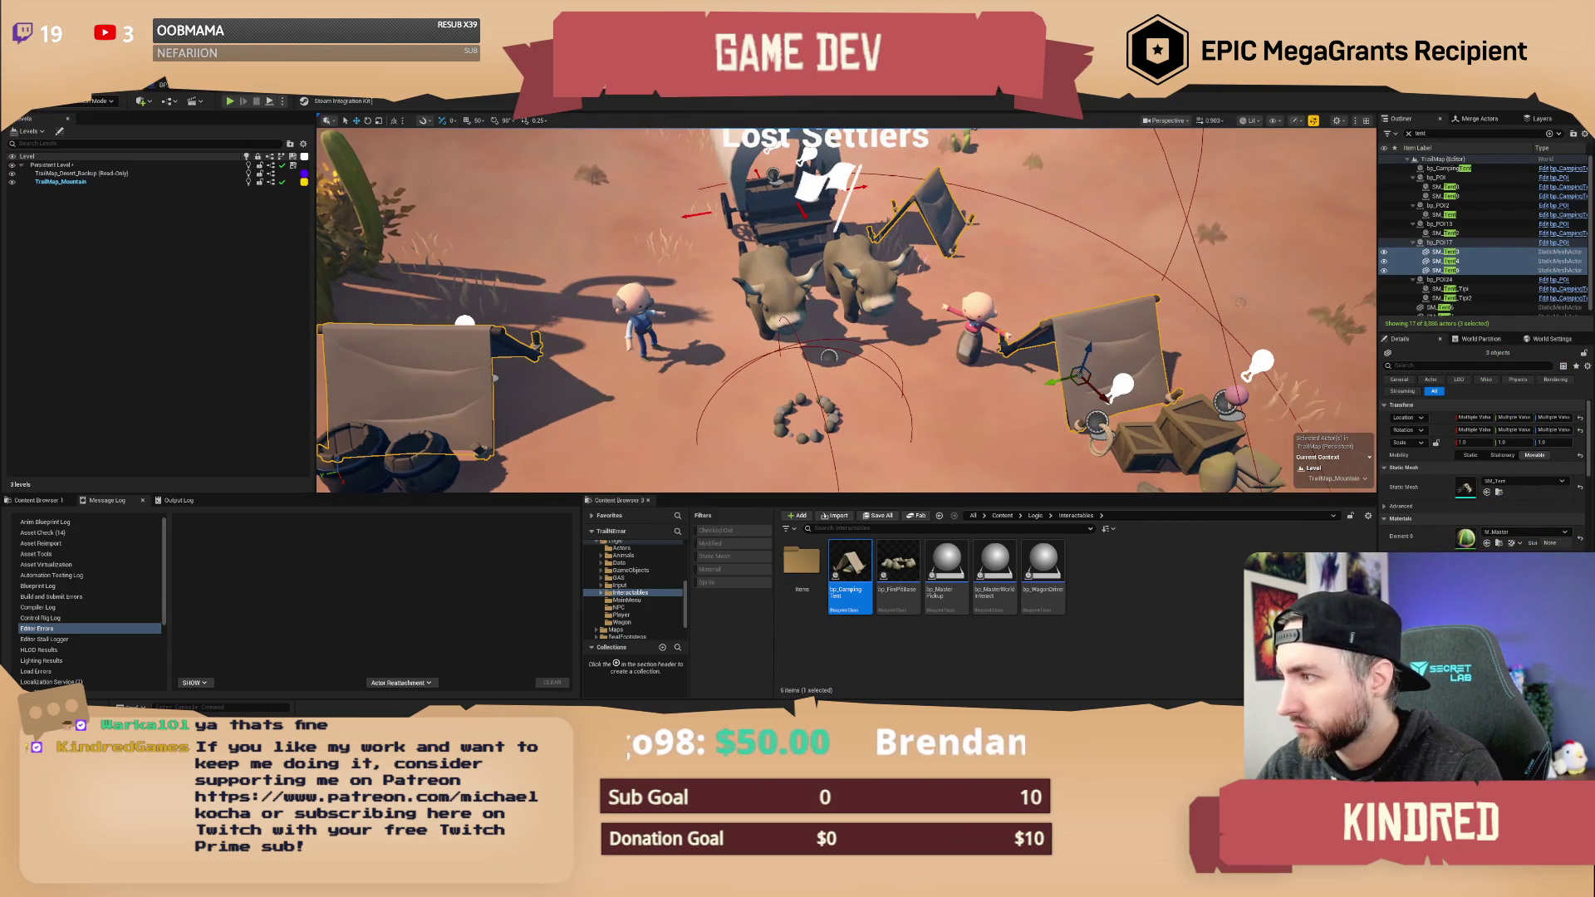
pyautogui.rightClick(1119, 324)
pyautogui.moveTo(1180, 410)
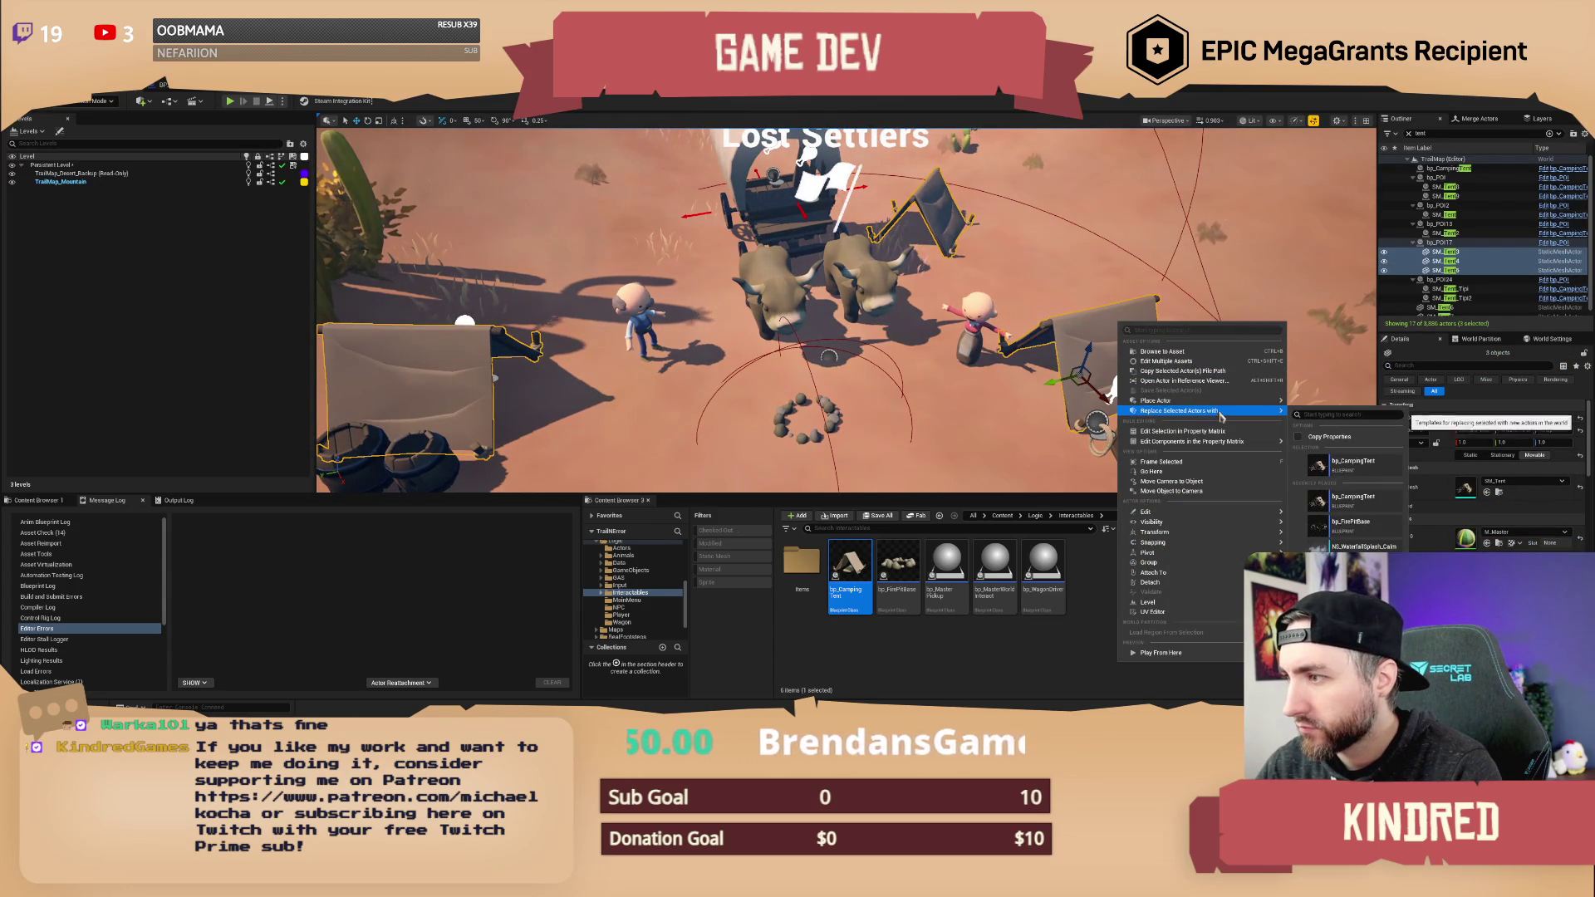
pyautogui.click(1367, 466)
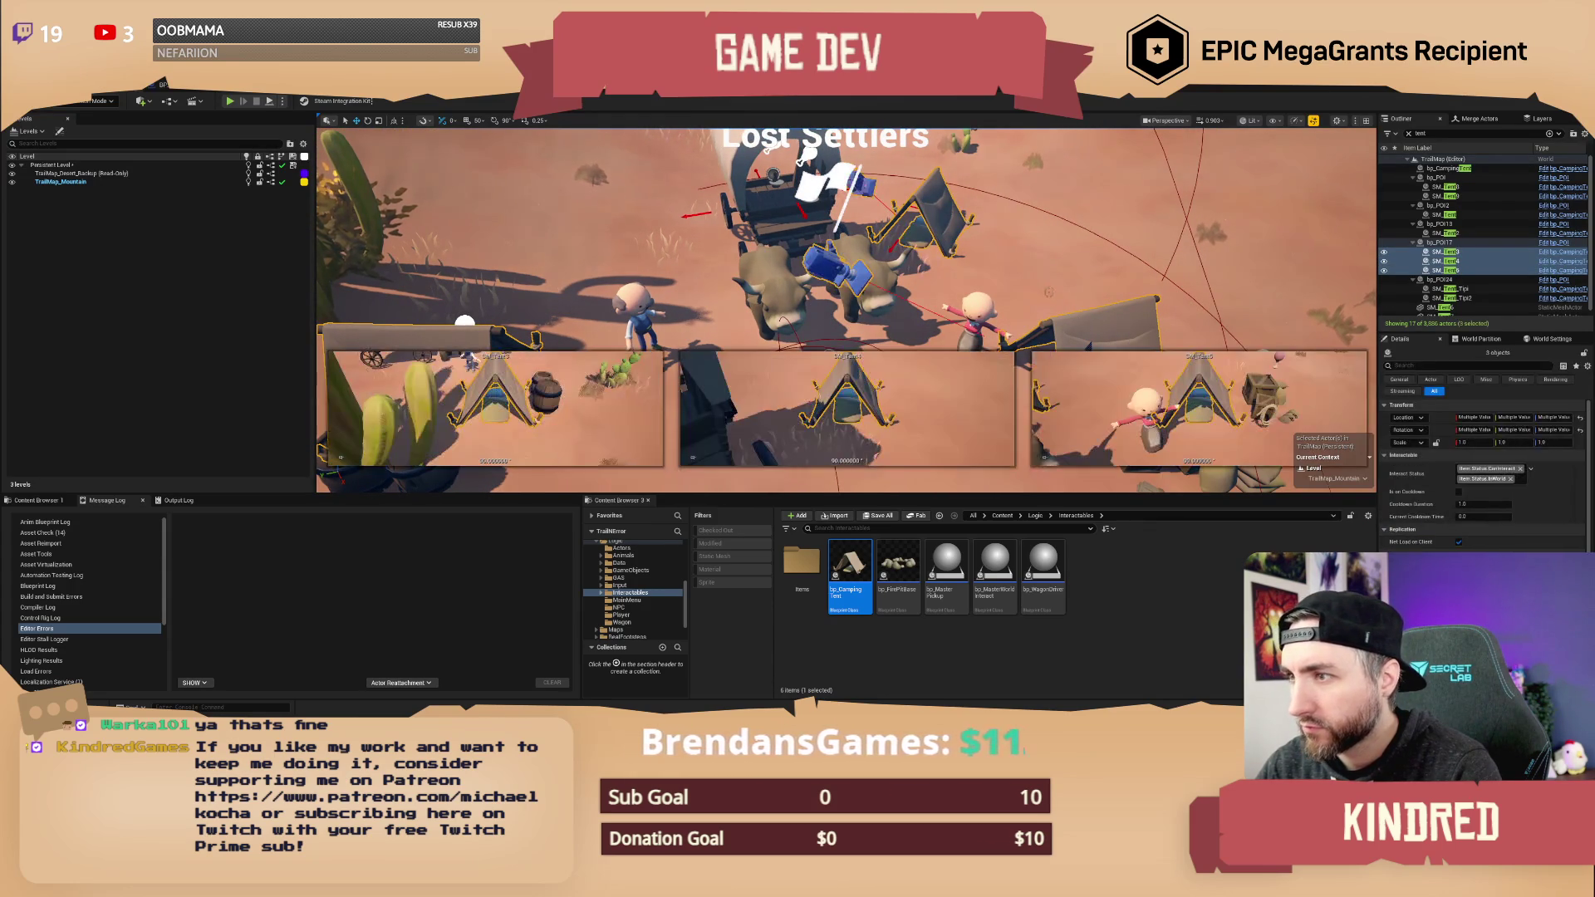
# - Turn one new camping tent around 180 degrees and save the TrailMap level
pyautogui.press('a')
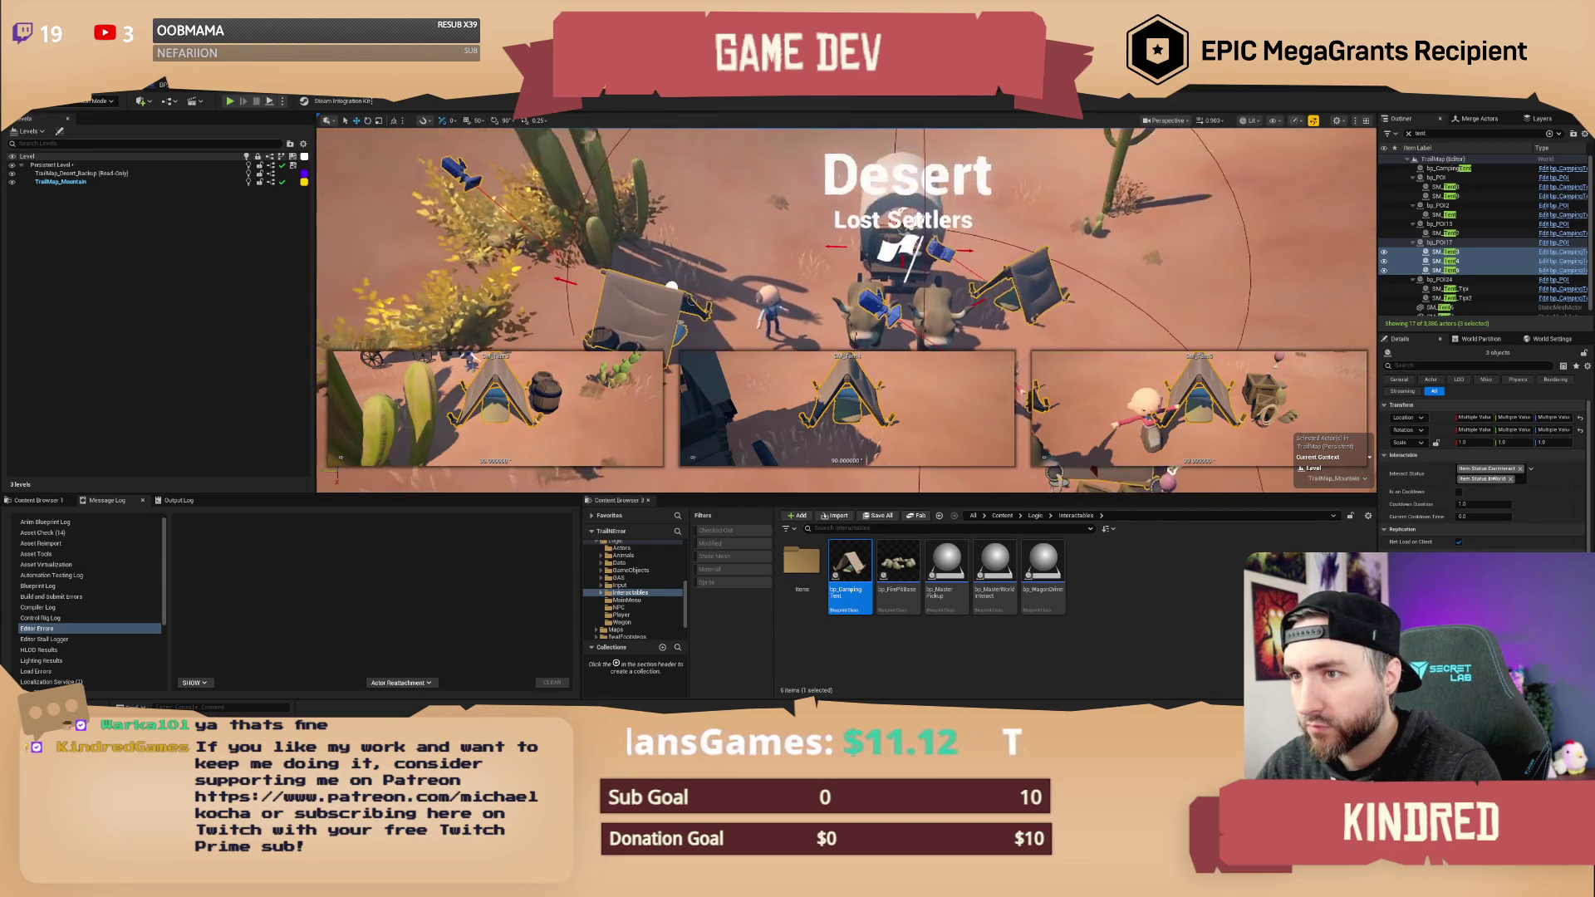
pyautogui.click(660, 337)
pyautogui.moveTo(672, 286)
pyautogui.mouseDown()
pyautogui.moveTo(689, 316)
pyautogui.moveTo(671, 286)
pyautogui.mouseUp()
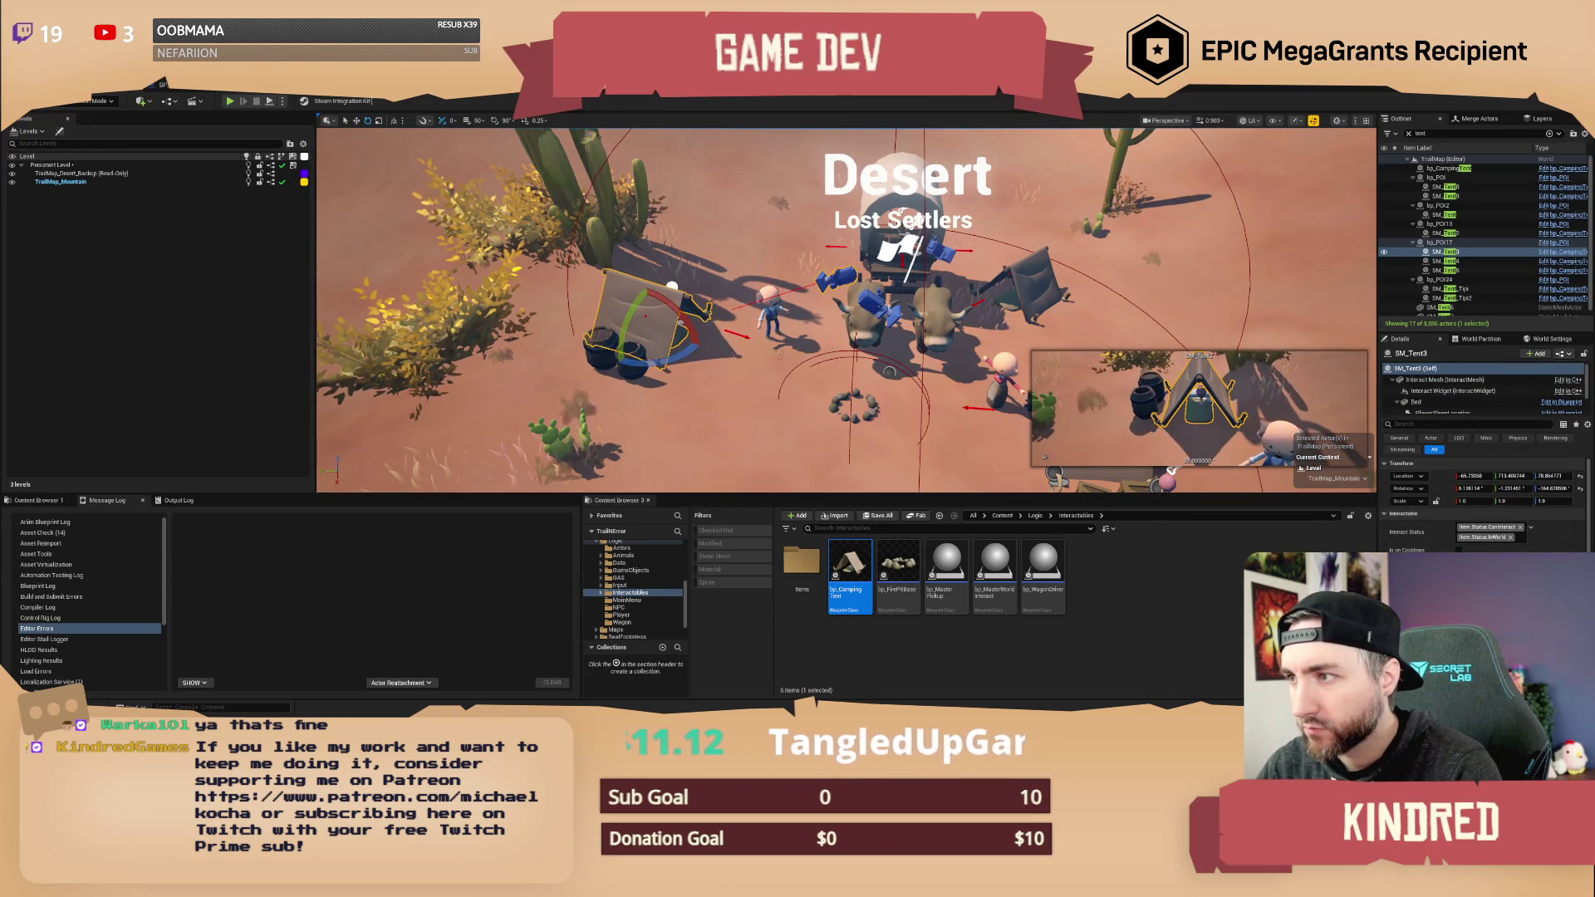
pyautogui.press('Escape')
pyautogui.hotkey('ctrl', 's')
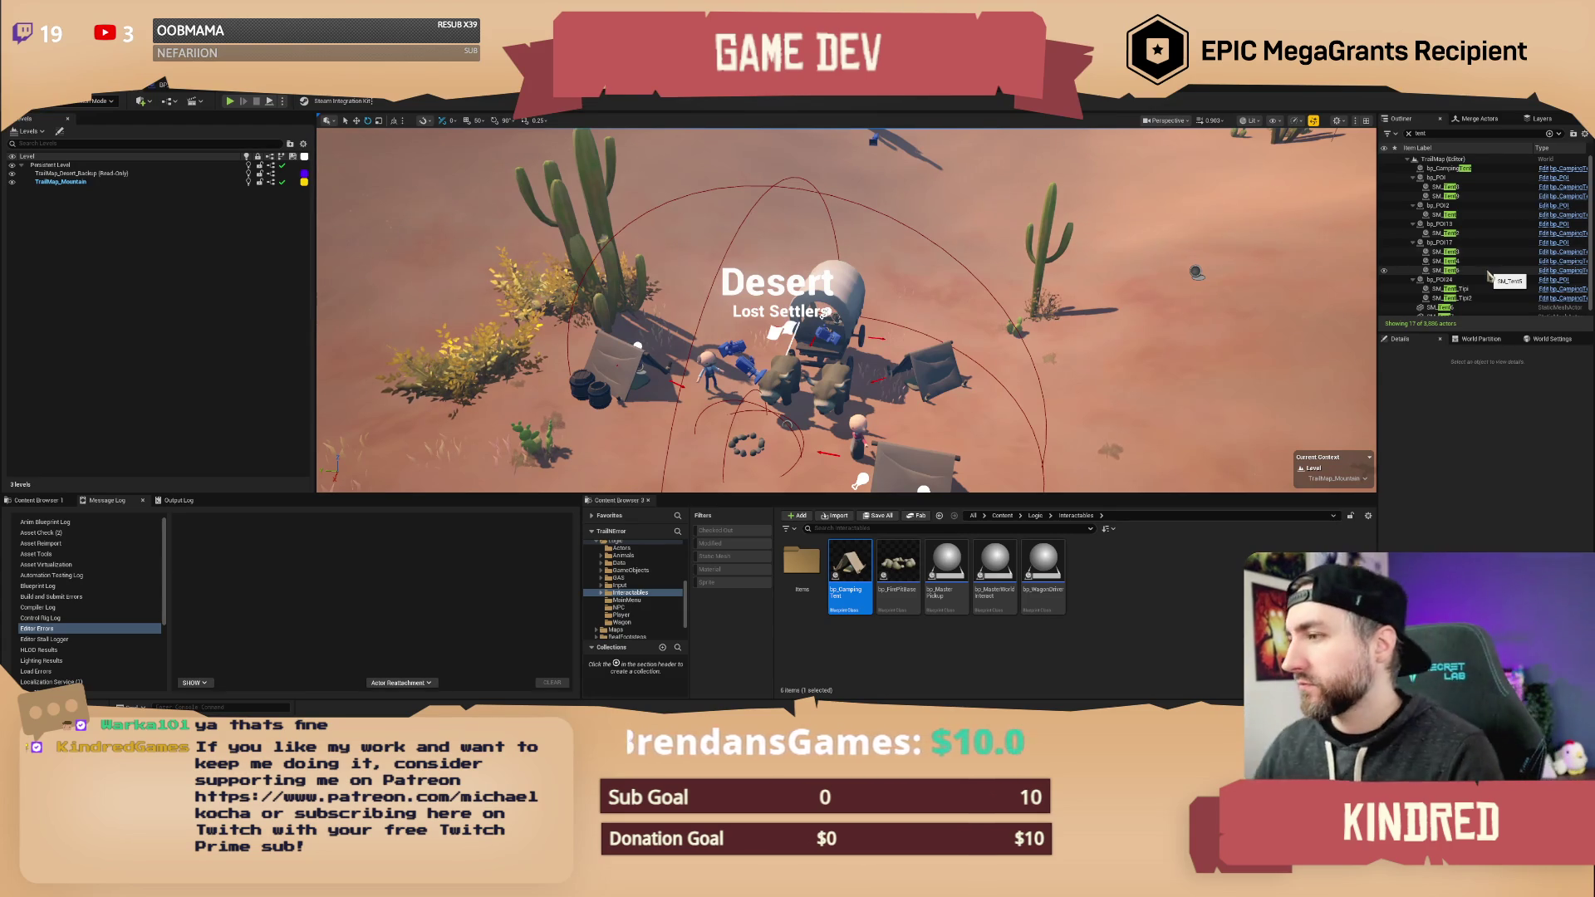
# - Review SM_Tent6, SM_Tent_Tipi and SM_Tent4, then select the desert point of interest bp_POI17
pyautogui.doubleClick(1441, 303)
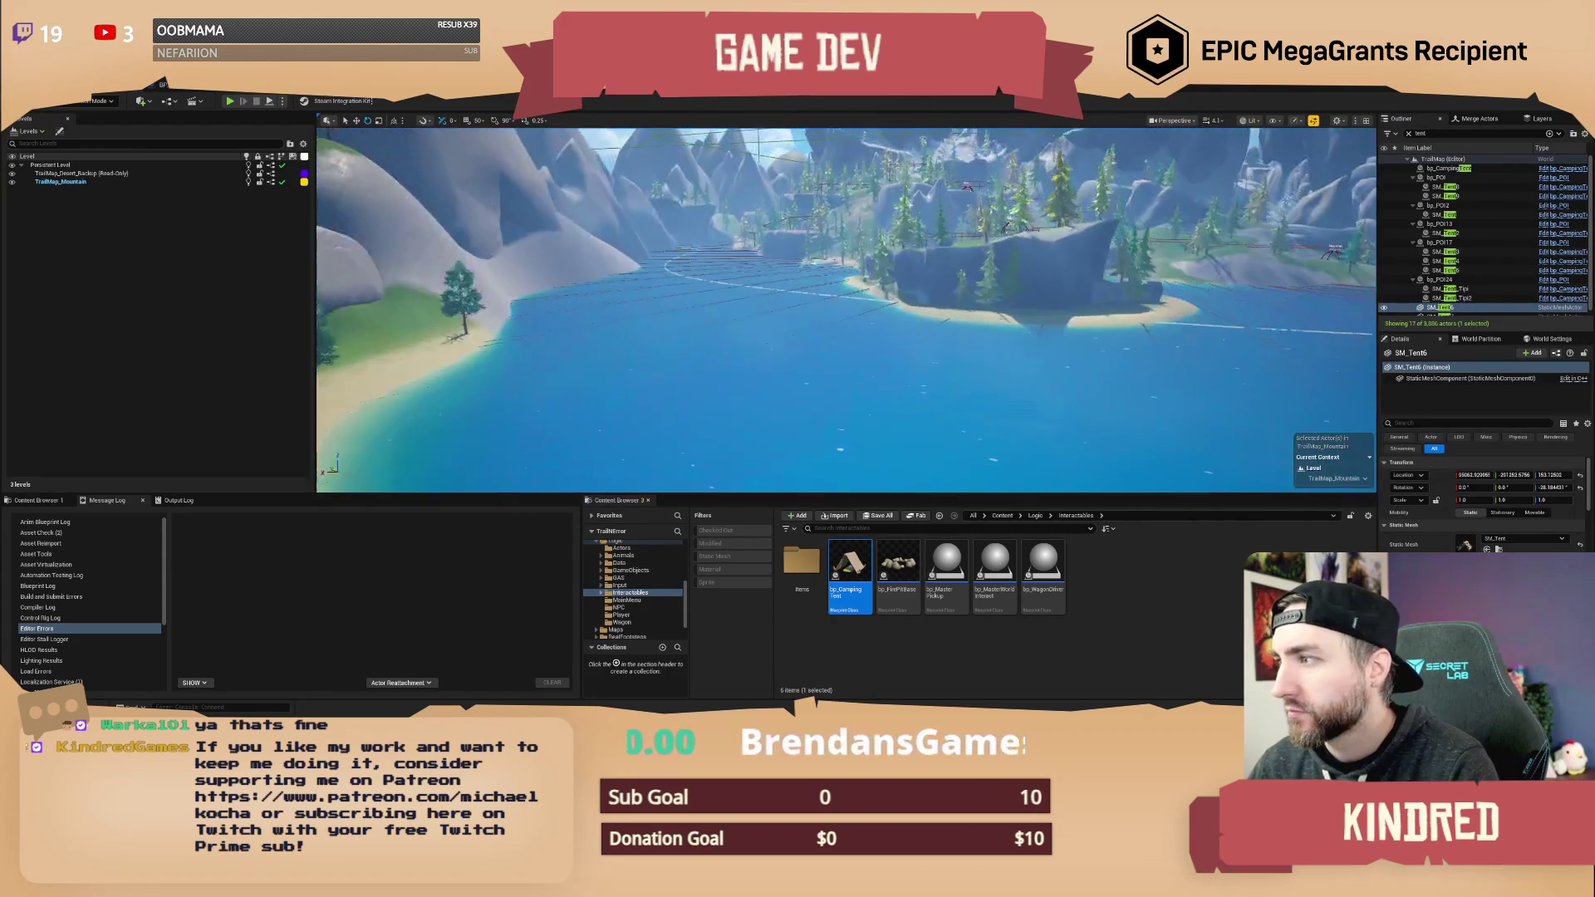
pyautogui.doubleClick(1449, 288)
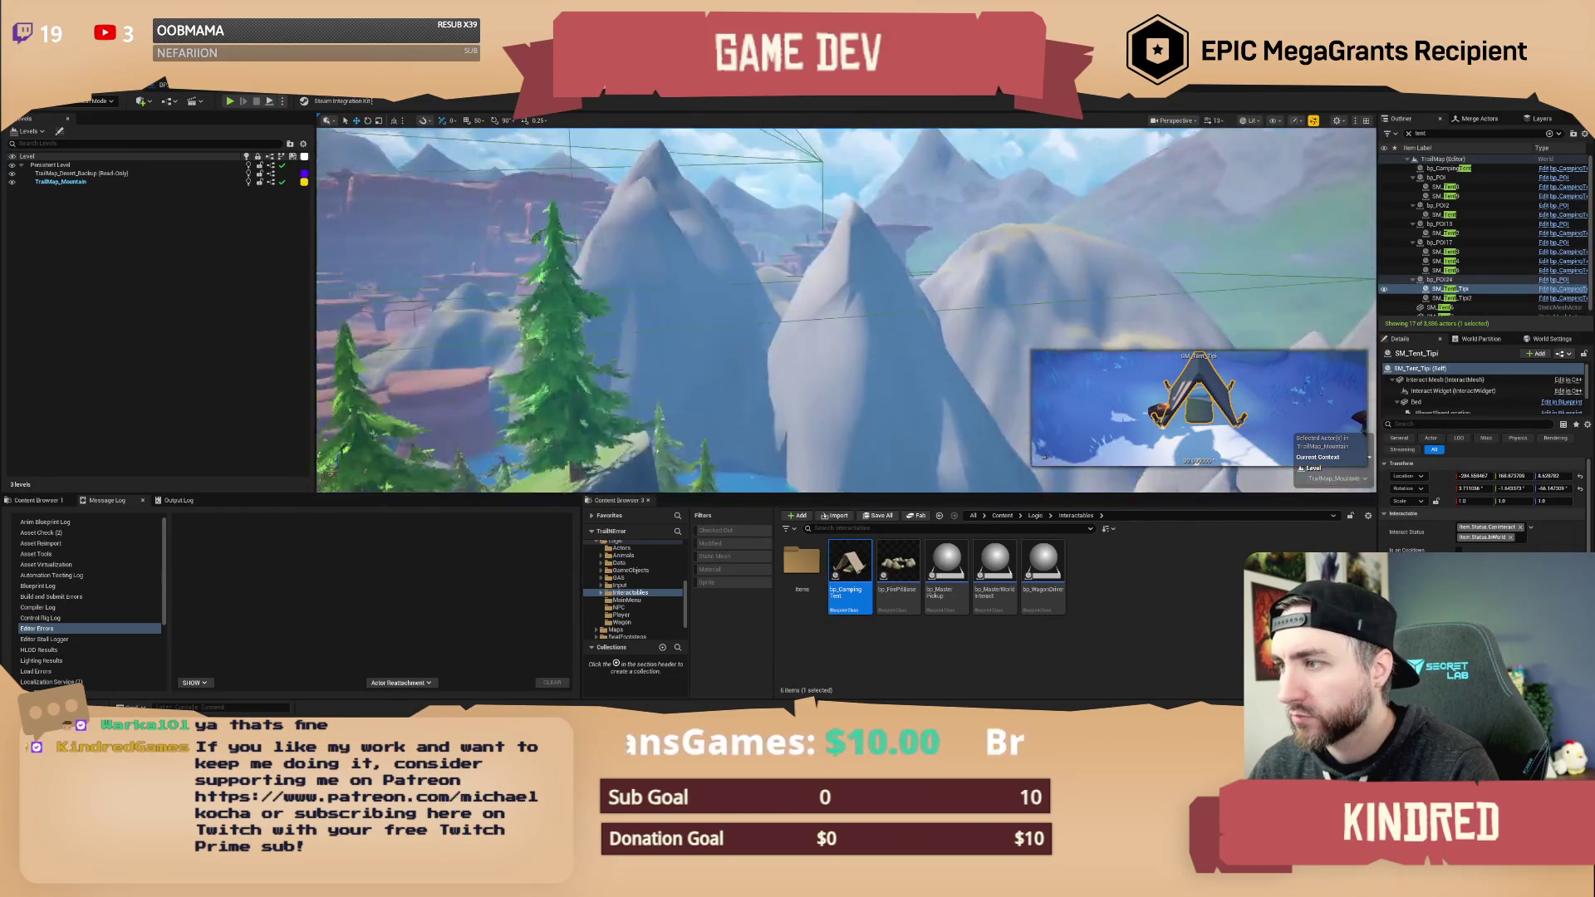
pyautogui.doubleClick(1471, 263)
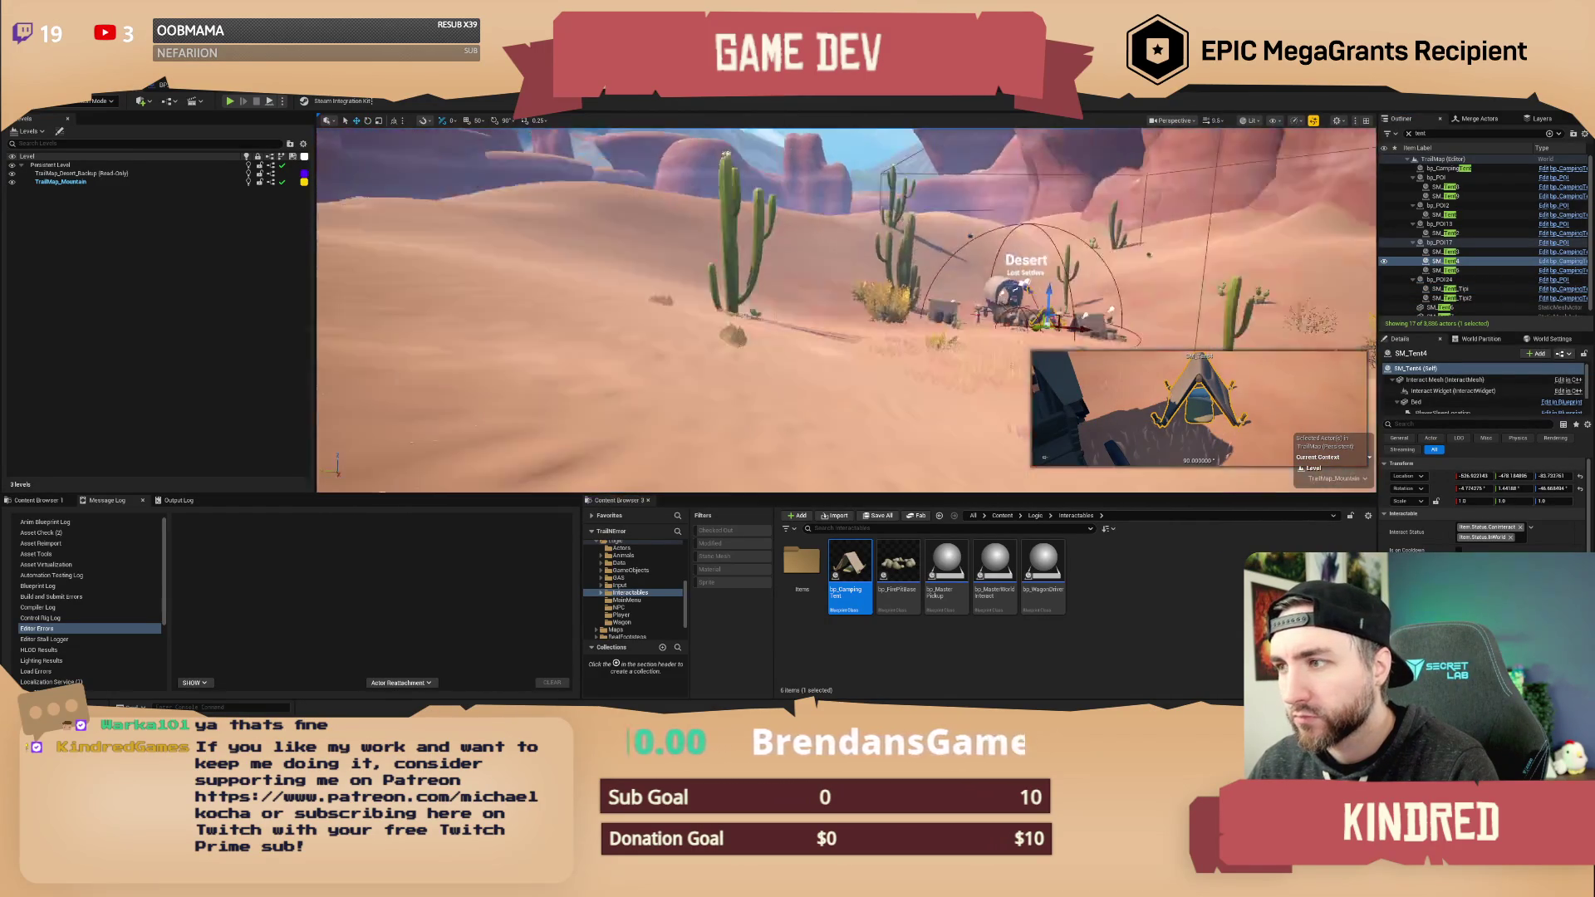
pyautogui.press('Escape')
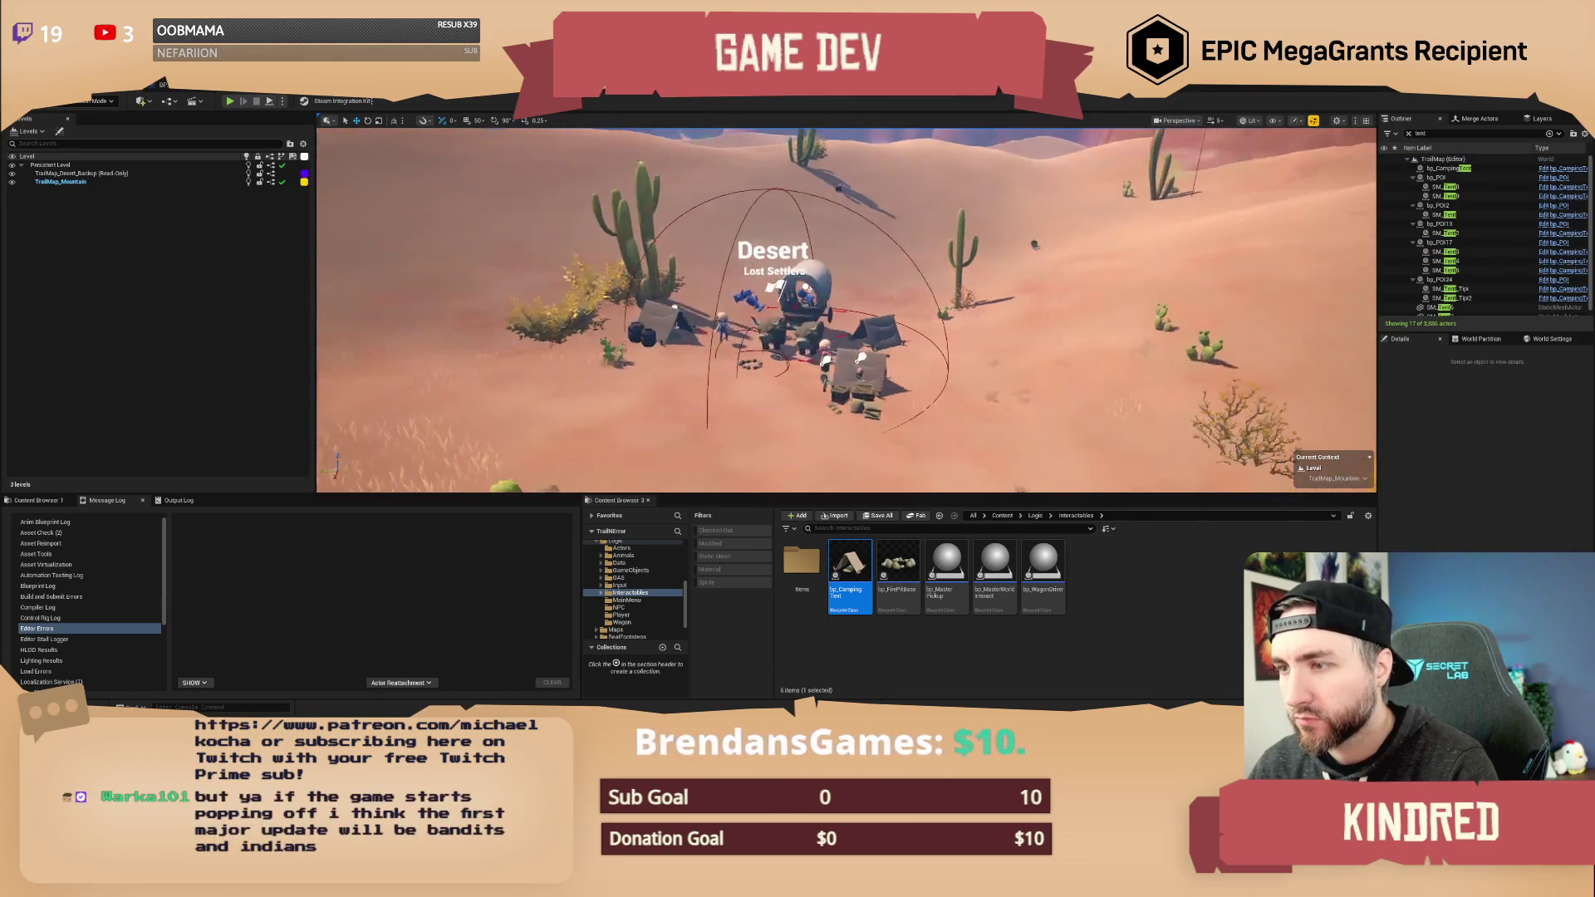
pyautogui.click(727, 177)
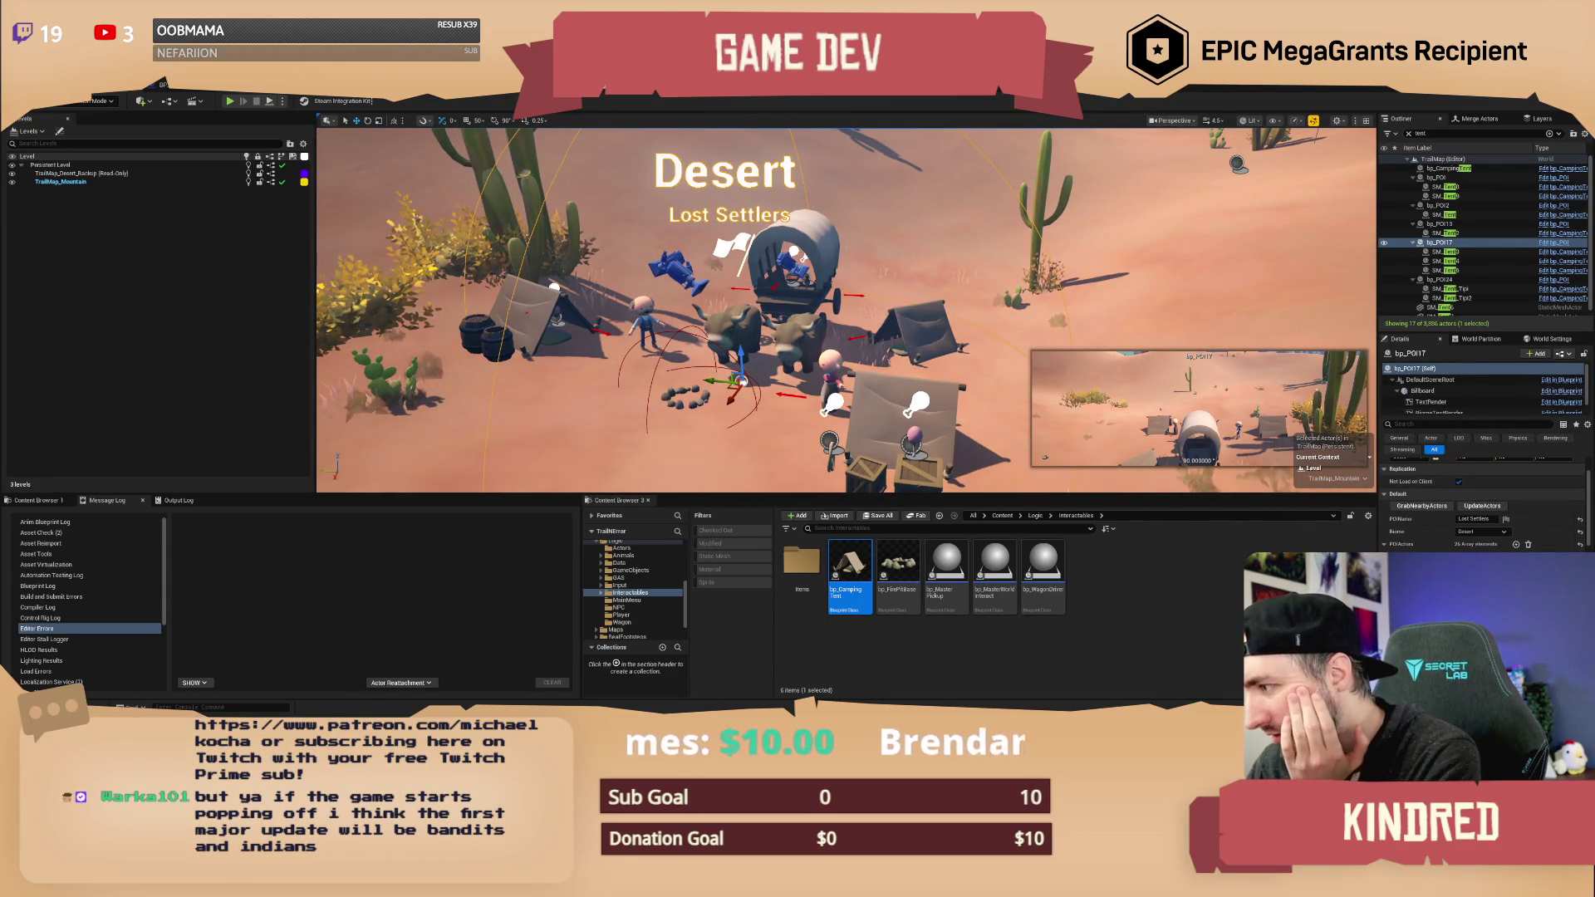
# - Inspect the Plains Shop bp_POI13 and Camper Guy bp_POI2 points of interest
pyautogui.scroll(-5, 1483, 498)
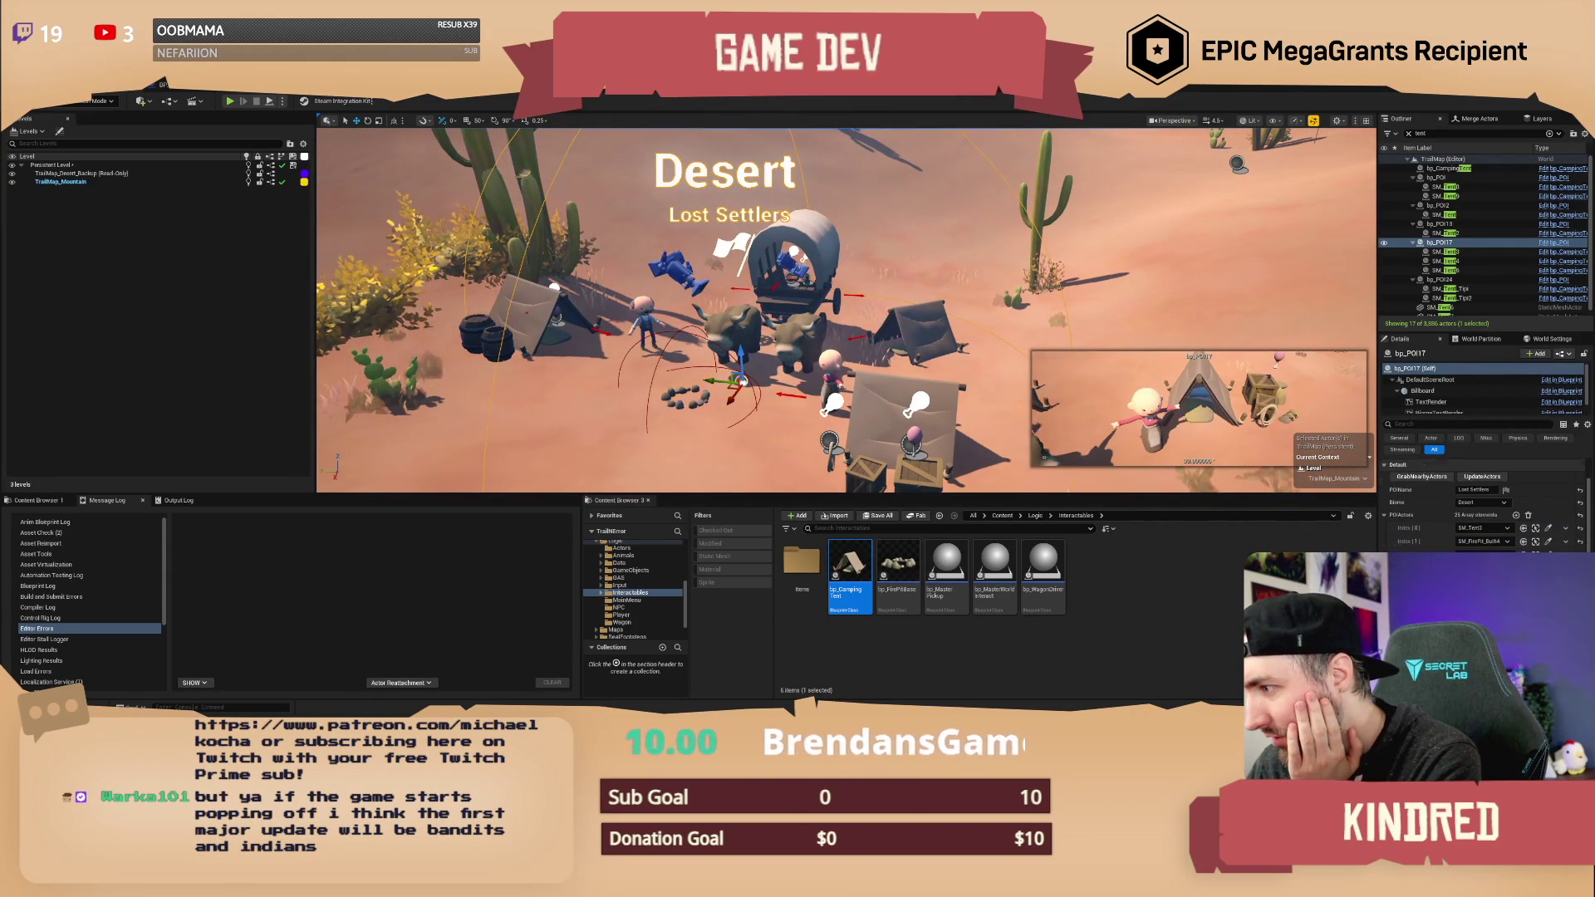
pyautogui.scroll(-2, 1483, 507)
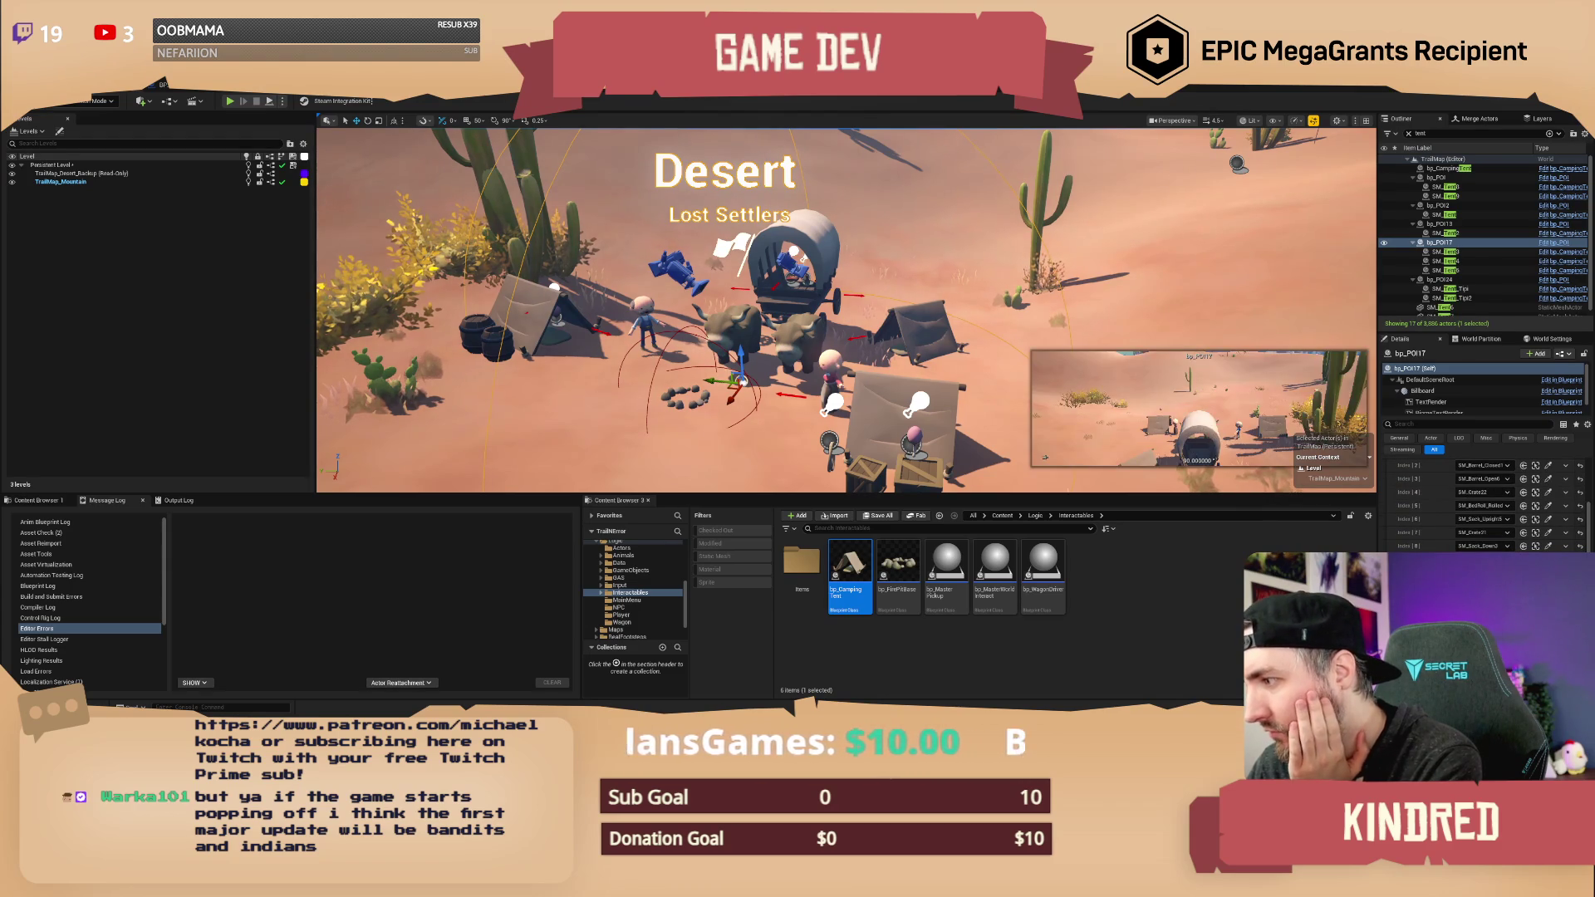
pyautogui.scroll(-5, 1483, 507)
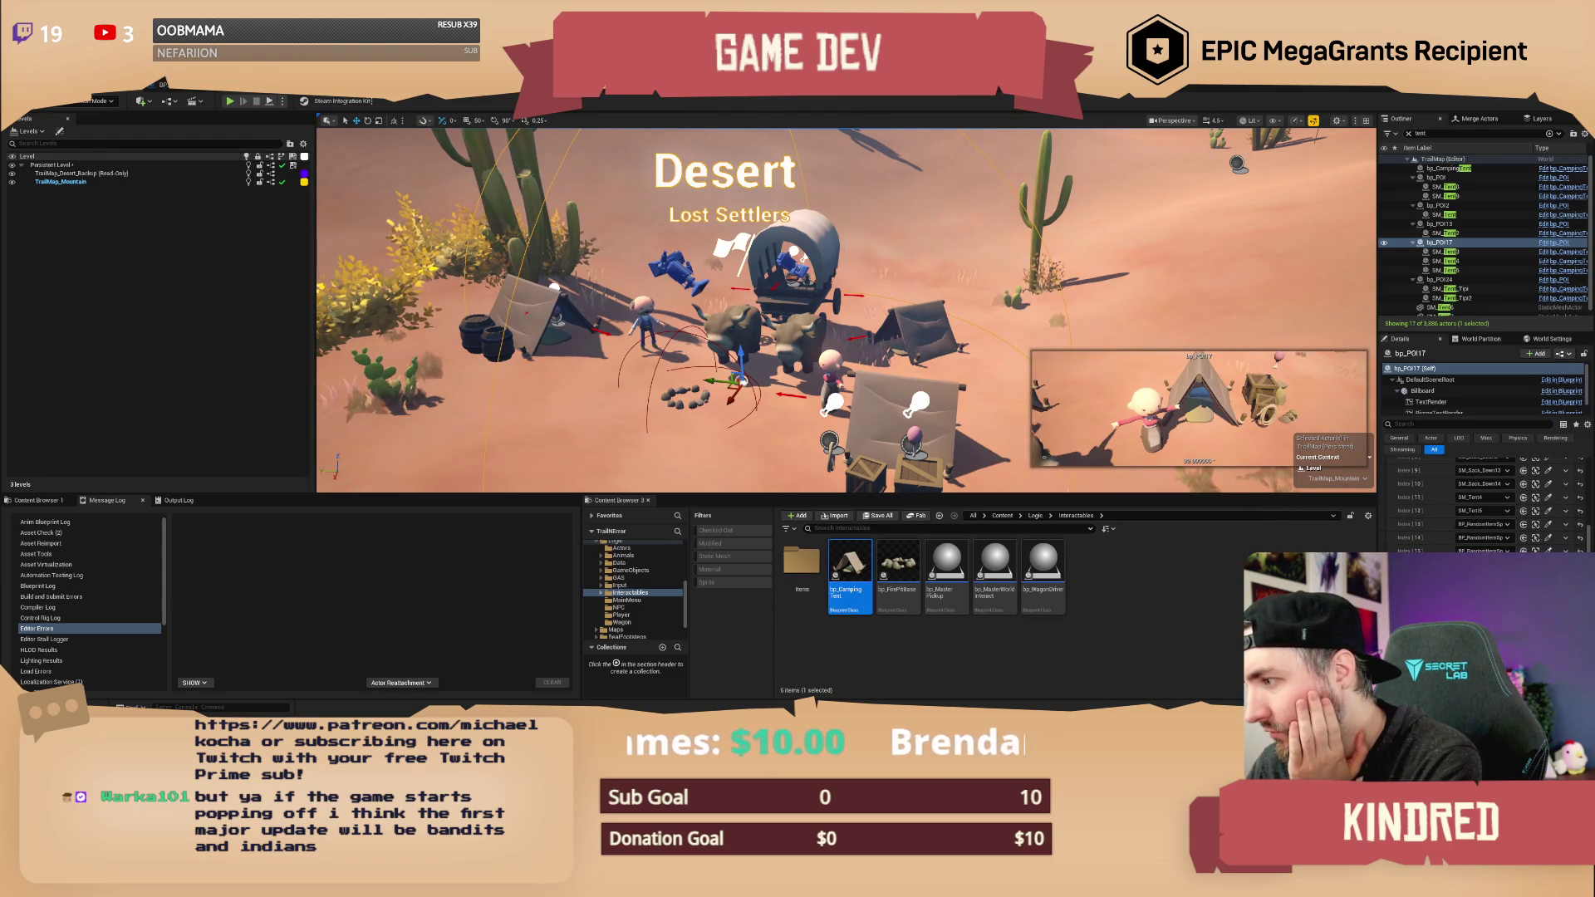
pyautogui.doubleClick(1450, 233)
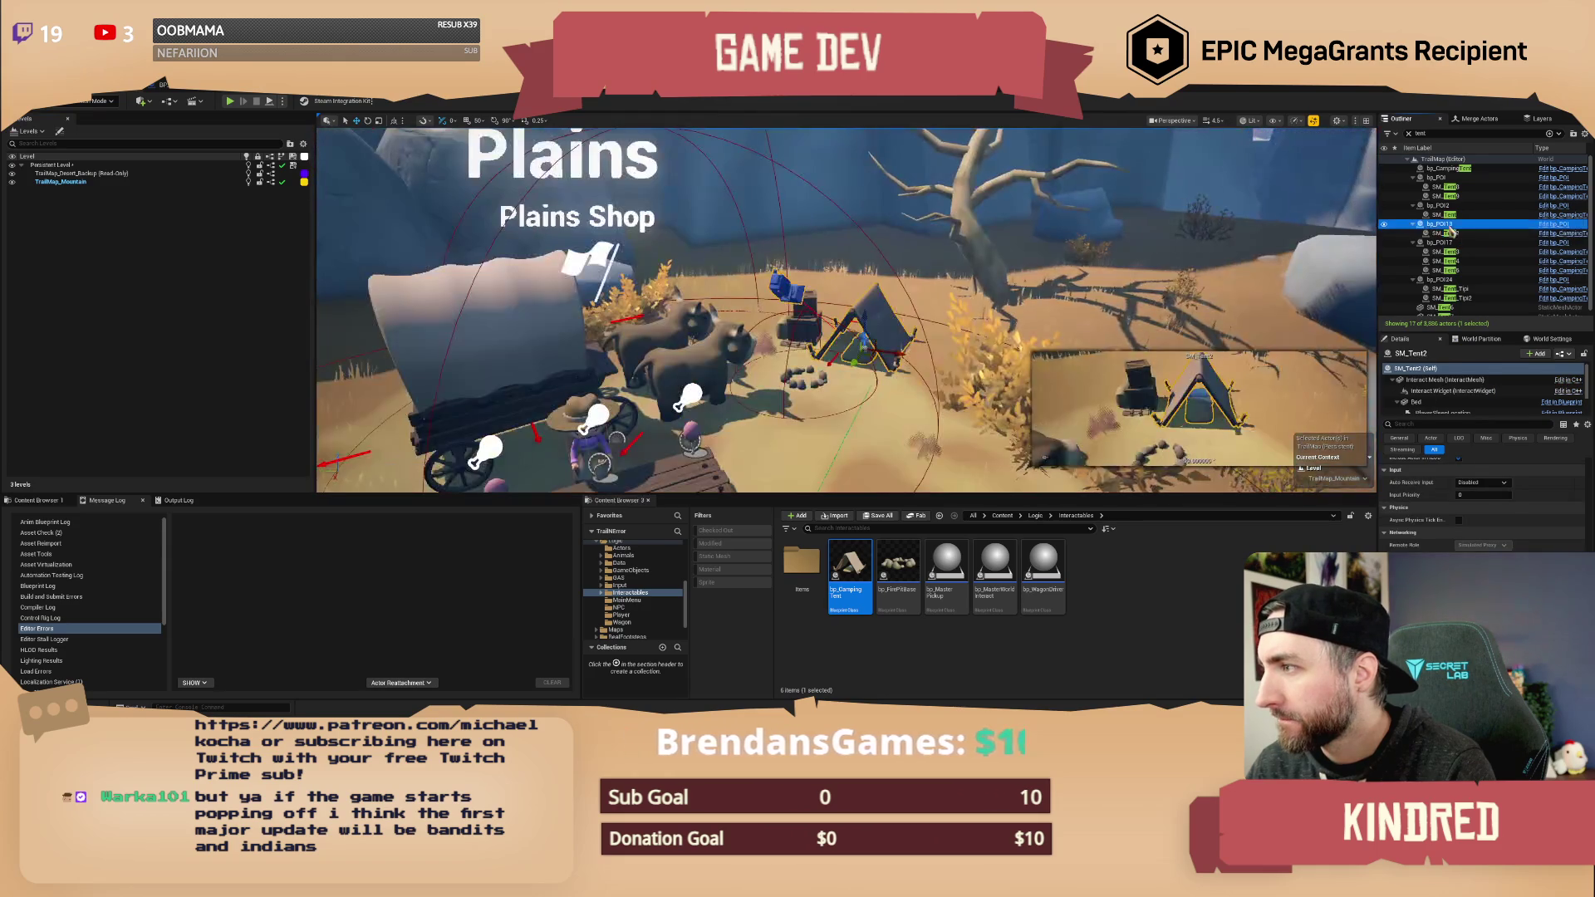
pyautogui.click(1444, 224)
pyautogui.scroll(1, 1526, 537)
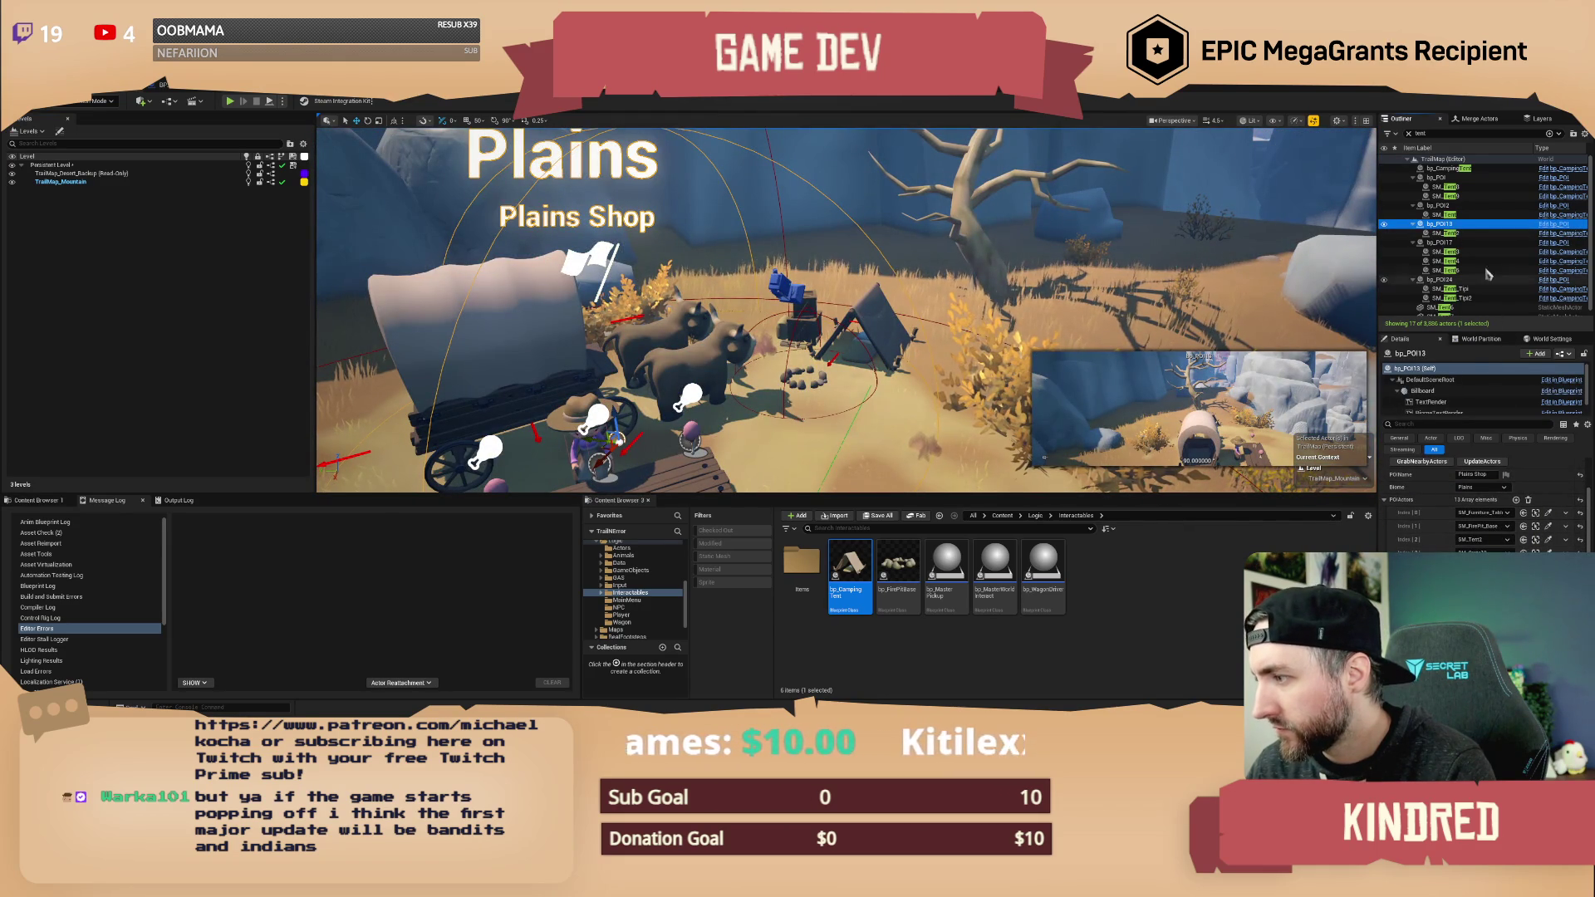
pyautogui.click(1440, 206)
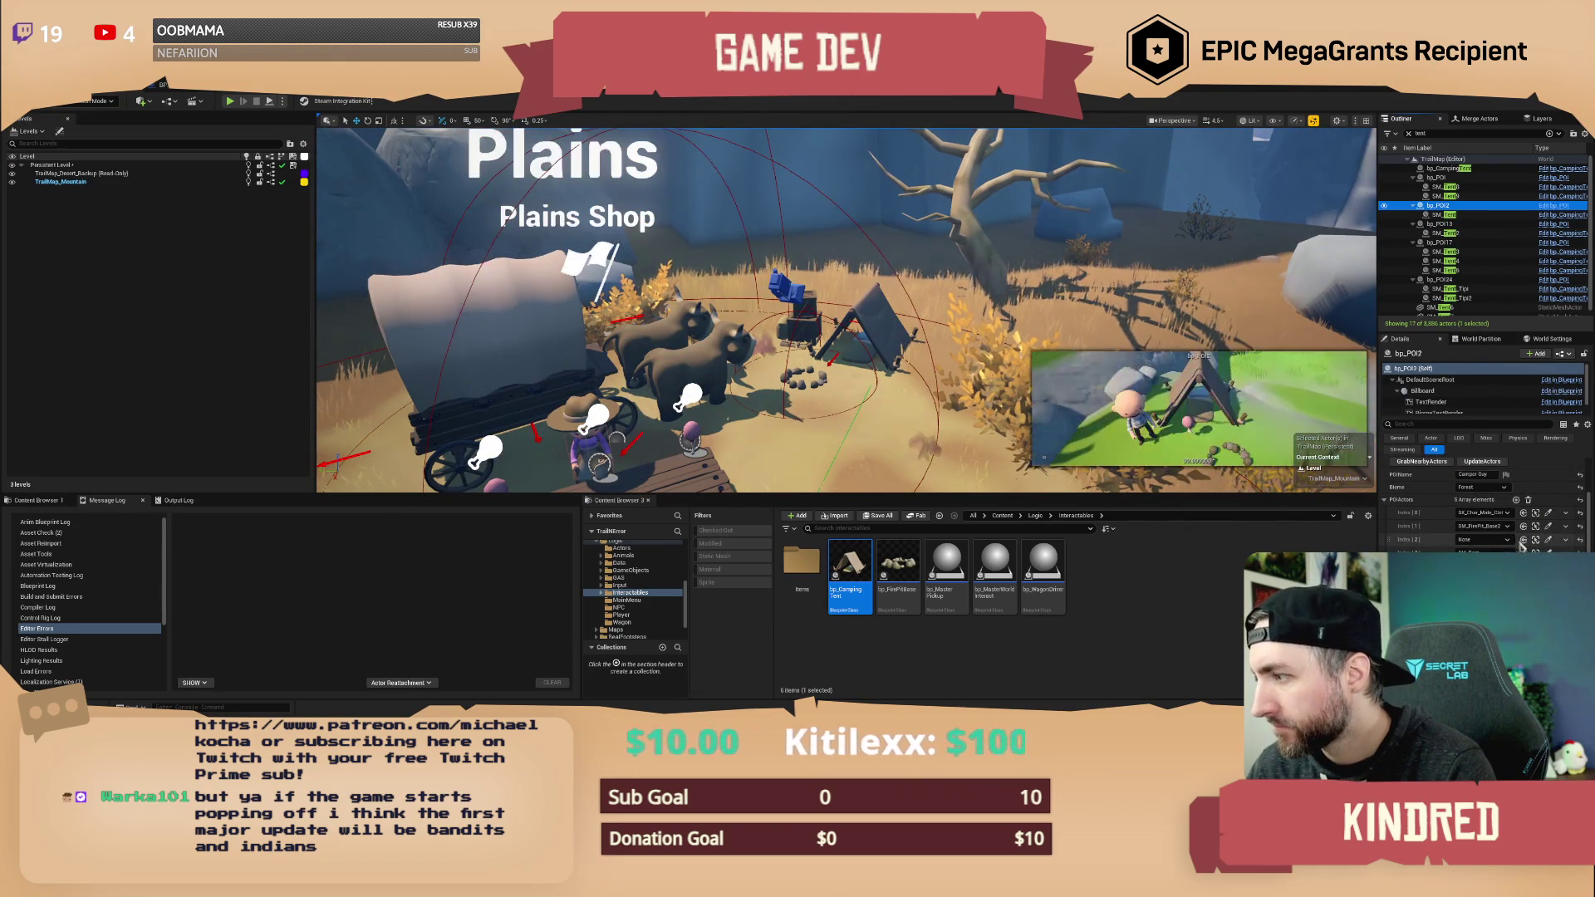
pyautogui.click(1567, 545)
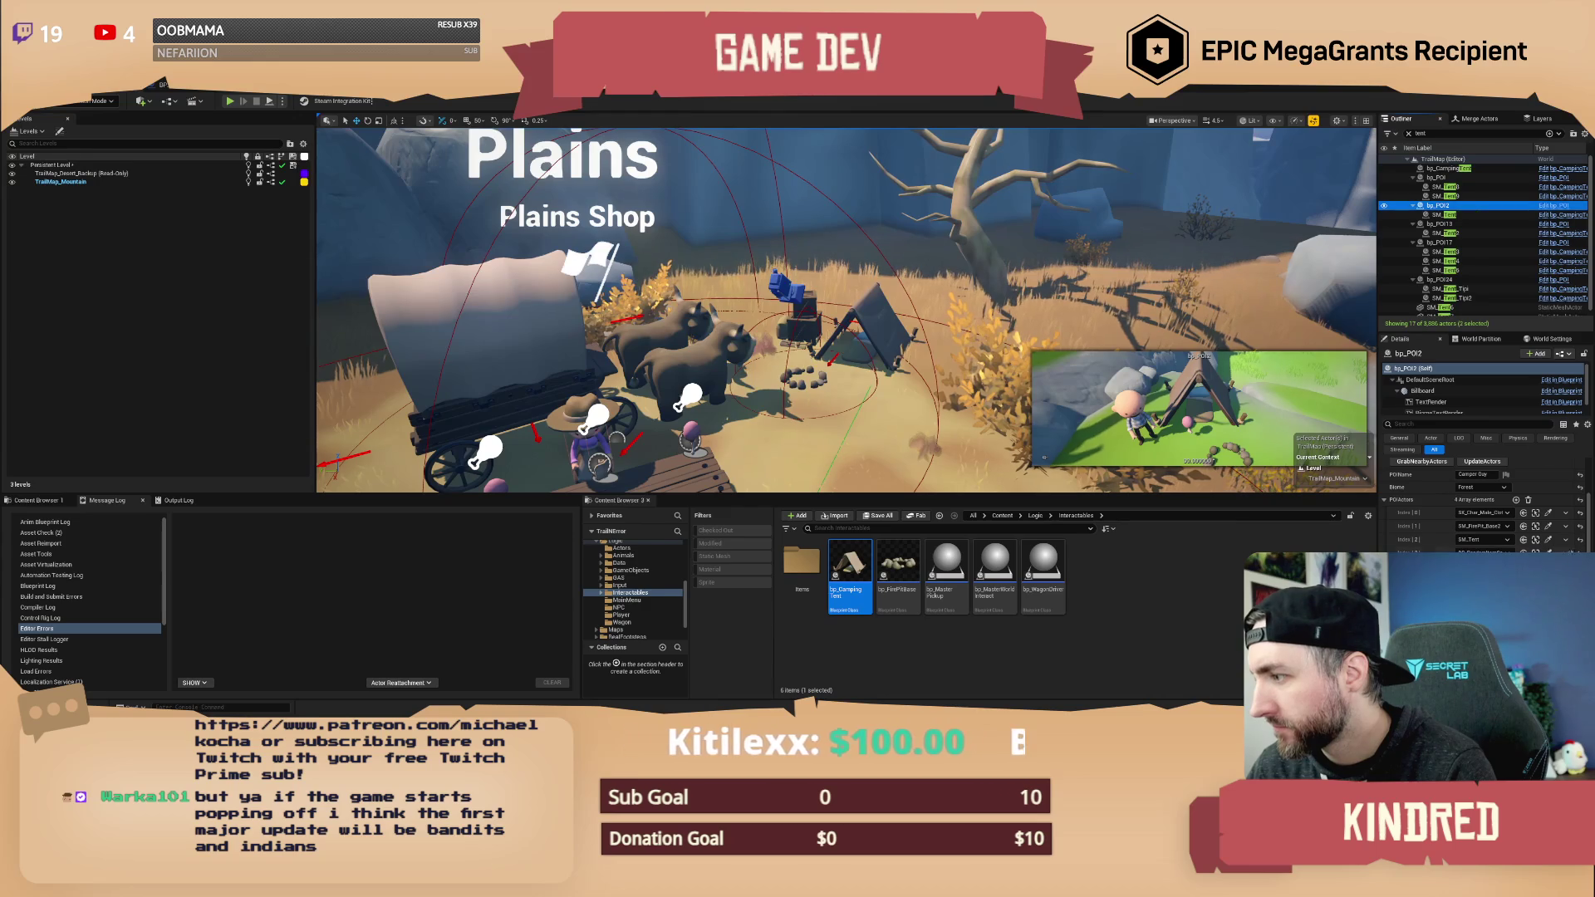
# - Run GrabNearbyActors on the Last Chance Campsite POI and focus the snowy camping tent
pyautogui.click(1442, 177)
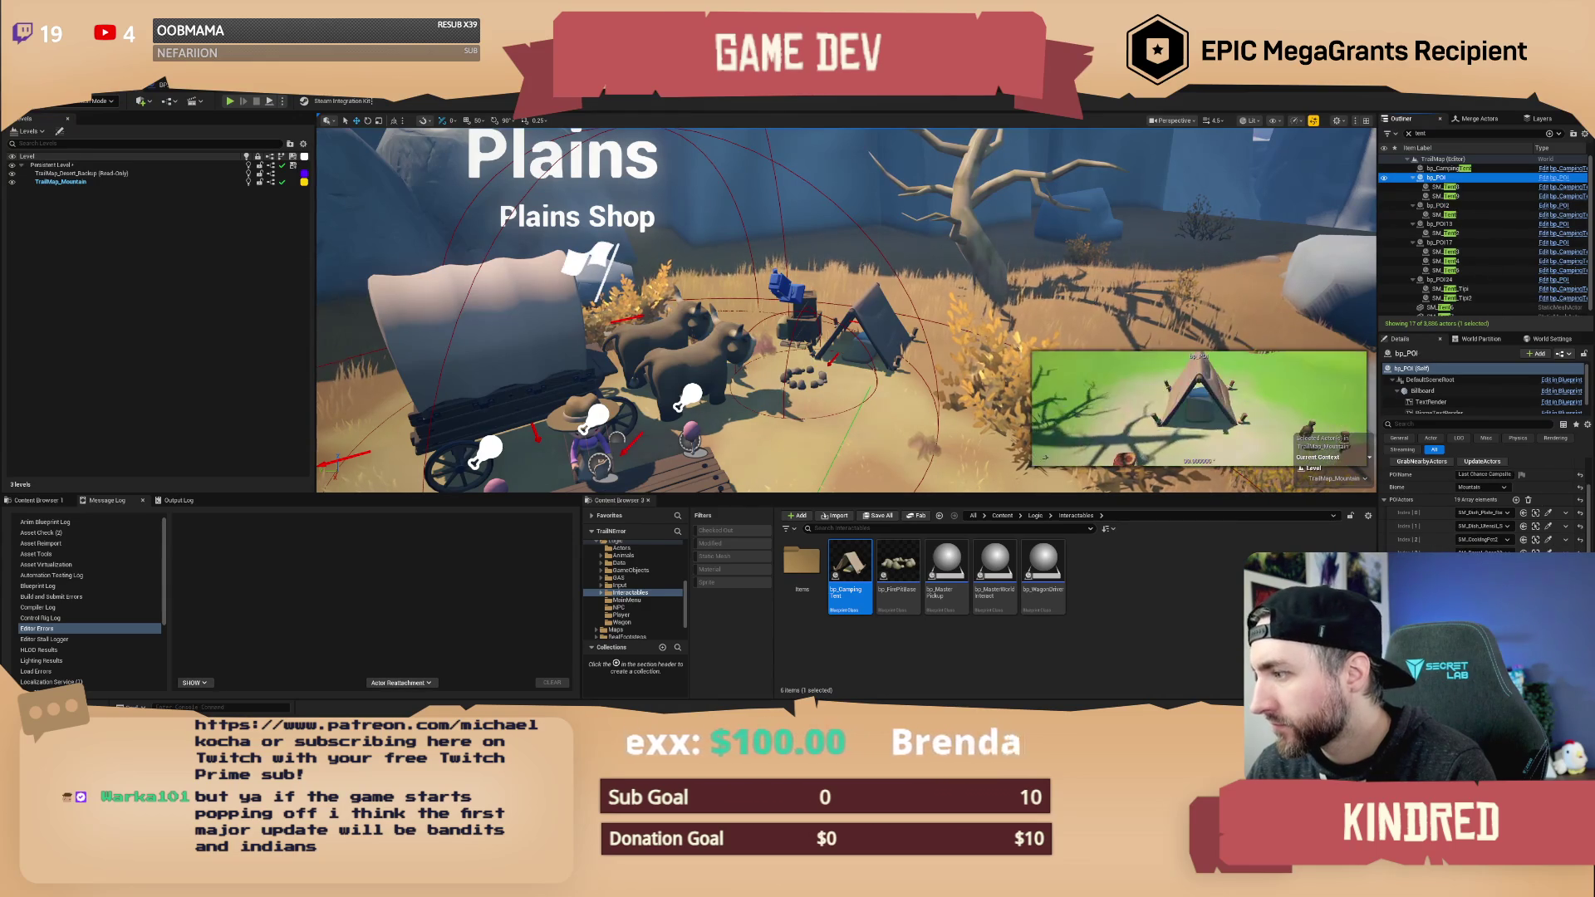
pyautogui.click(1443, 176)
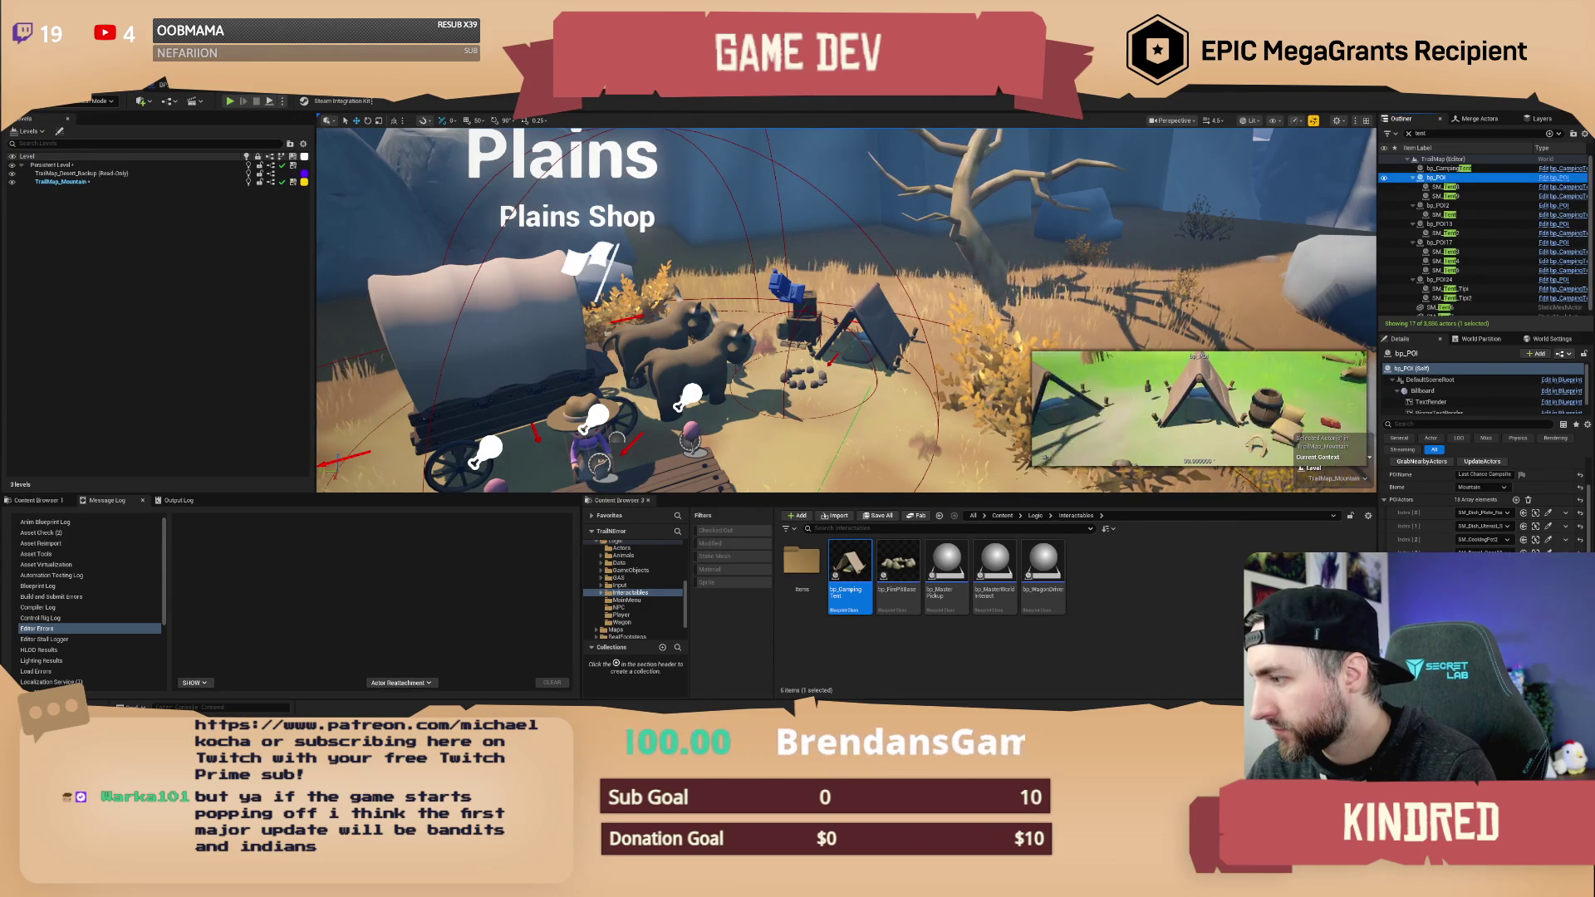
pyautogui.click(1442, 177)
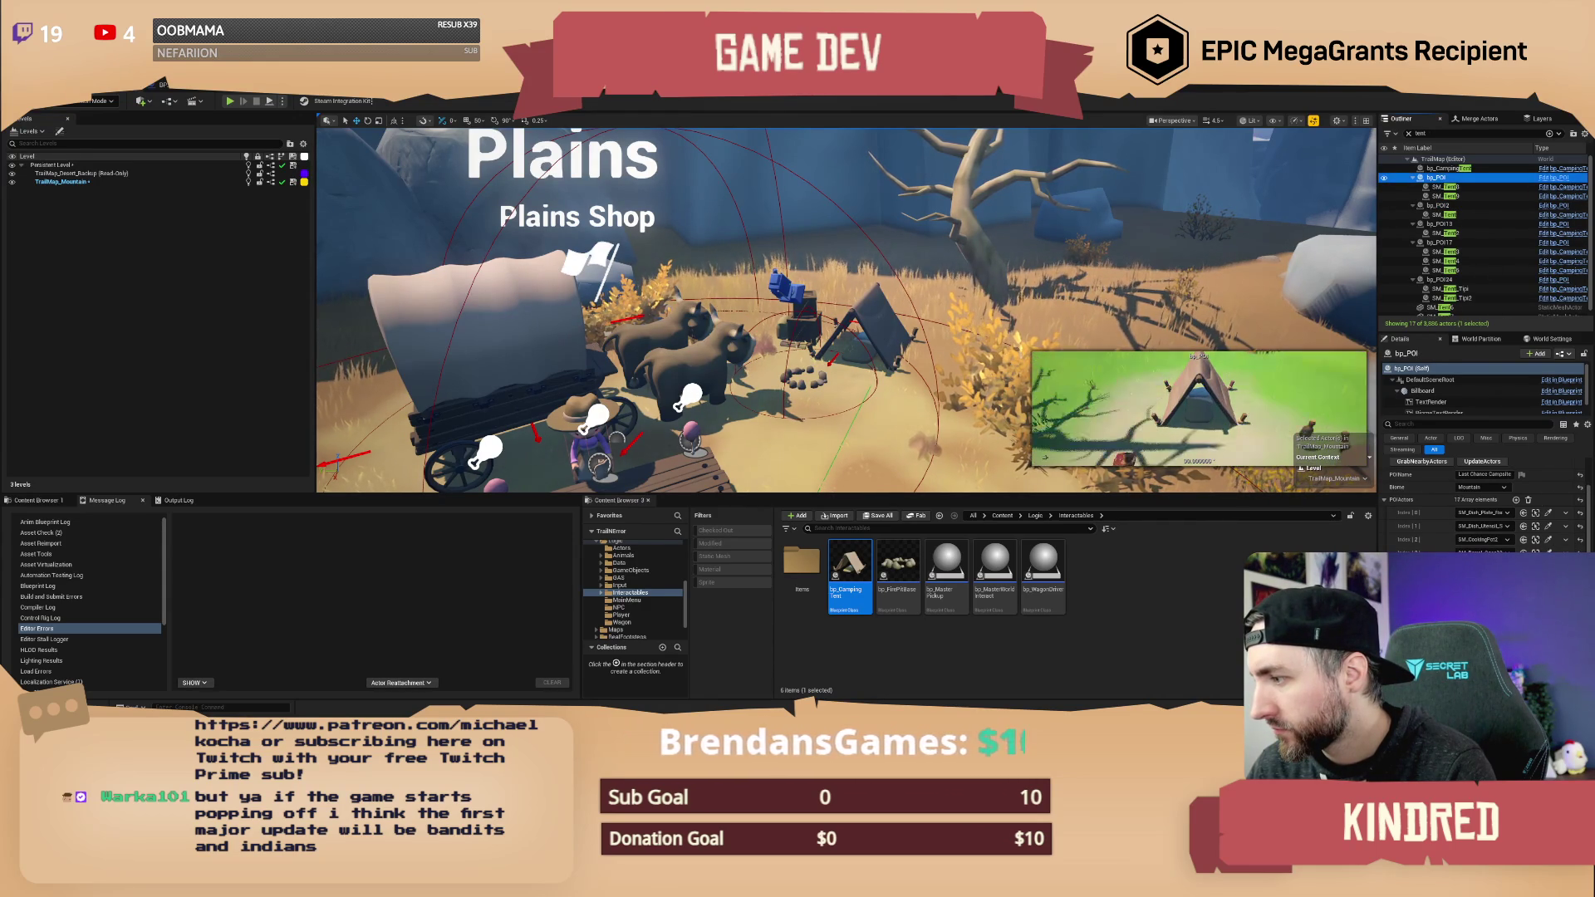
pyautogui.doubleClick(1445, 175)
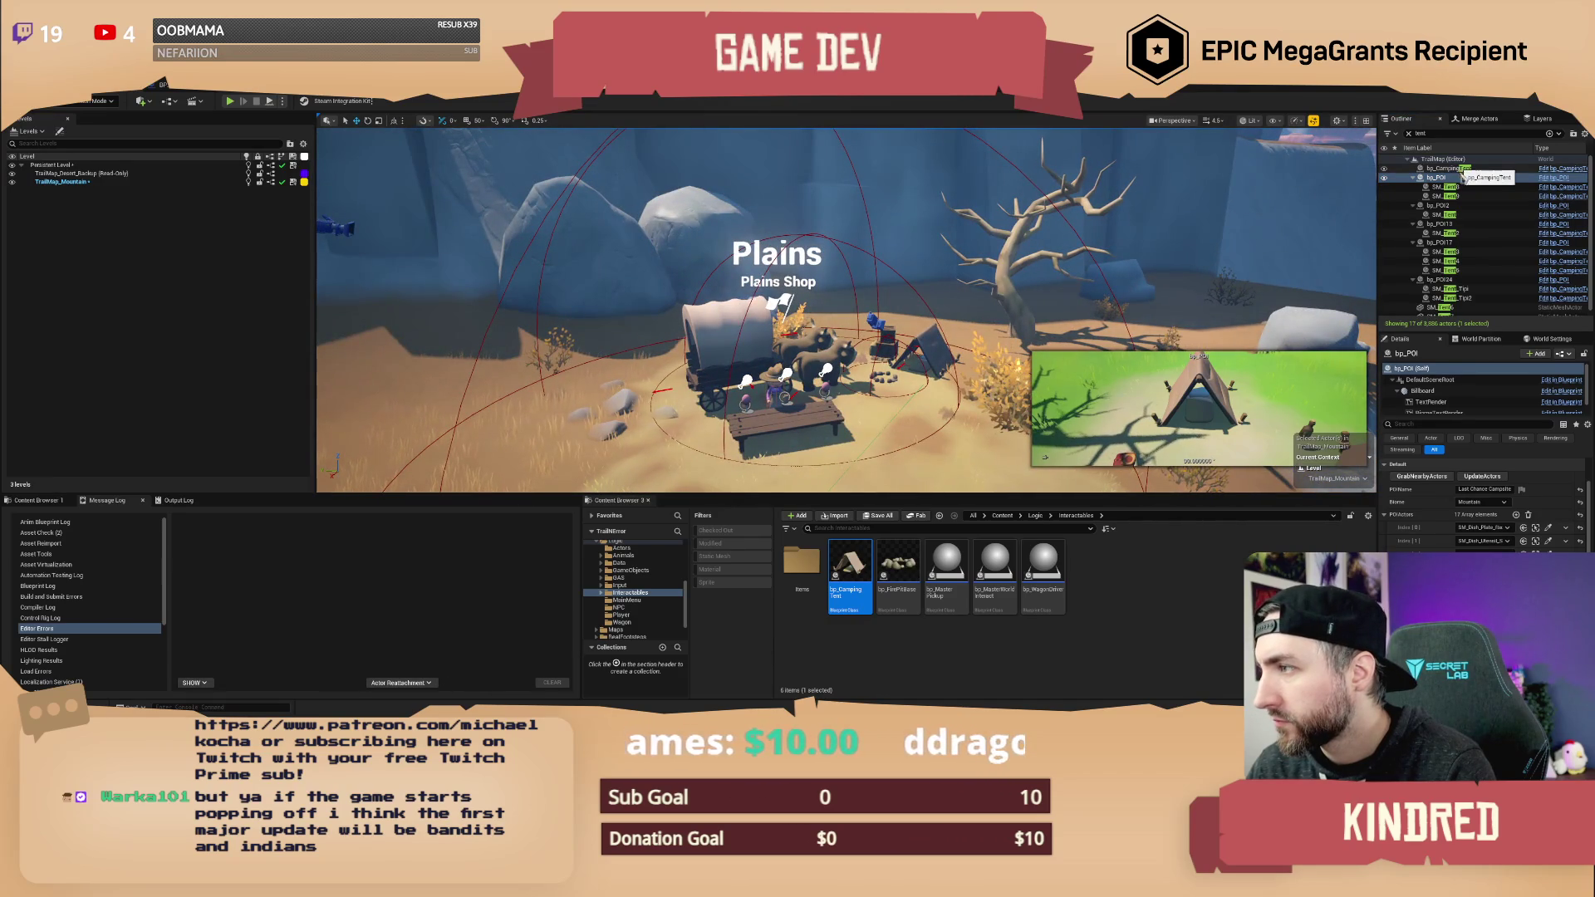
pyautogui.doubleClick(1454, 169)
pyautogui.scroll(-3, 845, 310)
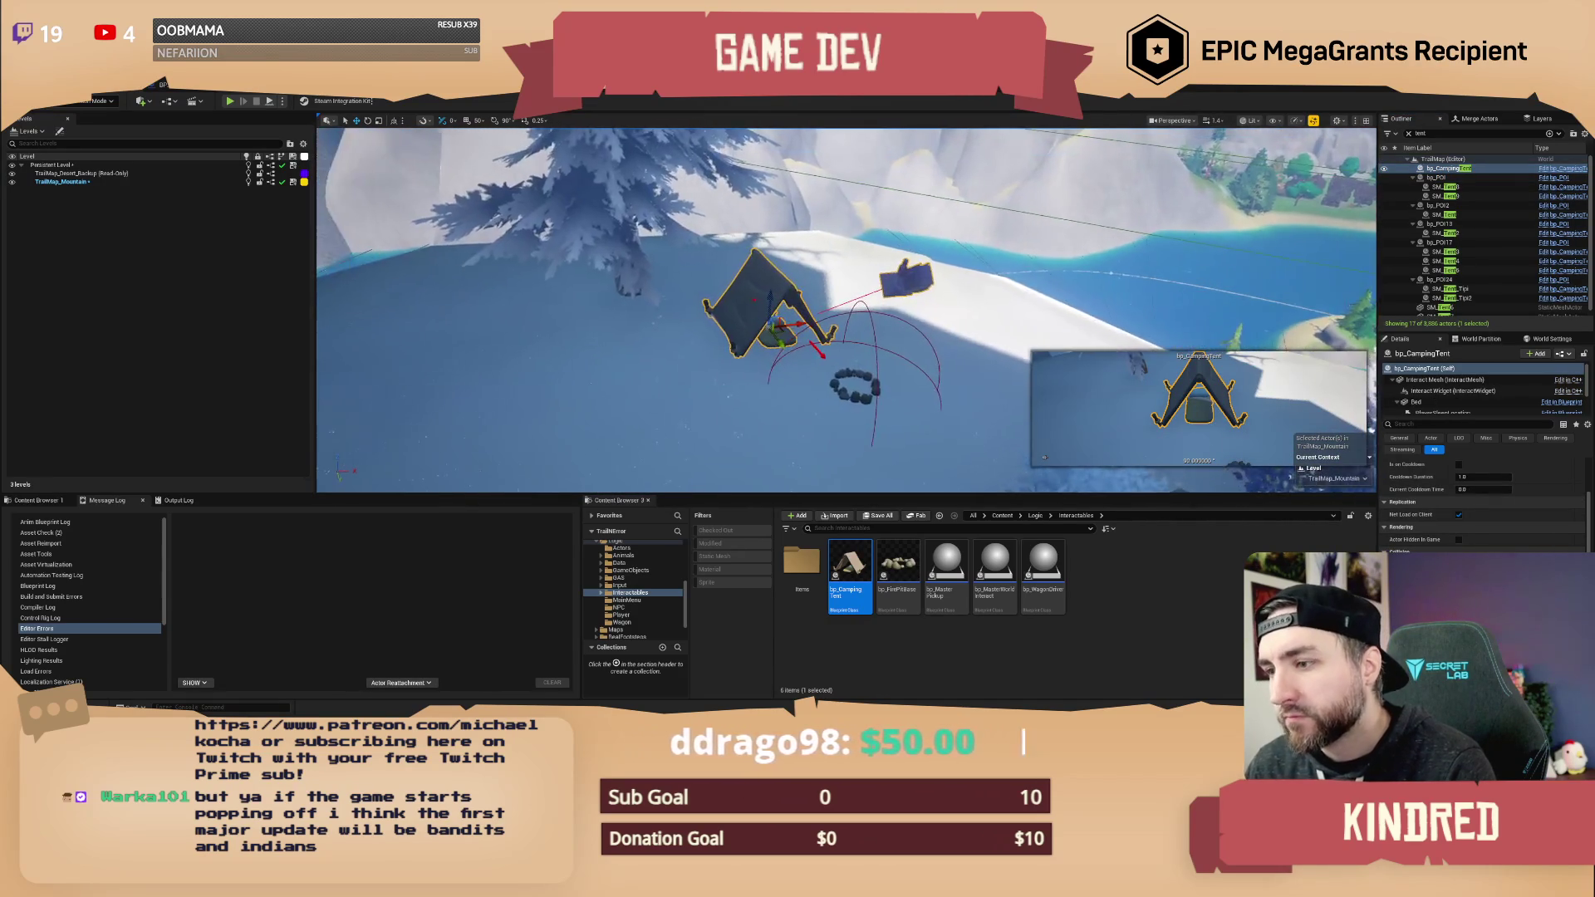
# - Search content for 'POI' and place a new point of interest beside the snowy tent
pyautogui.scroll(-1, 846, 310)
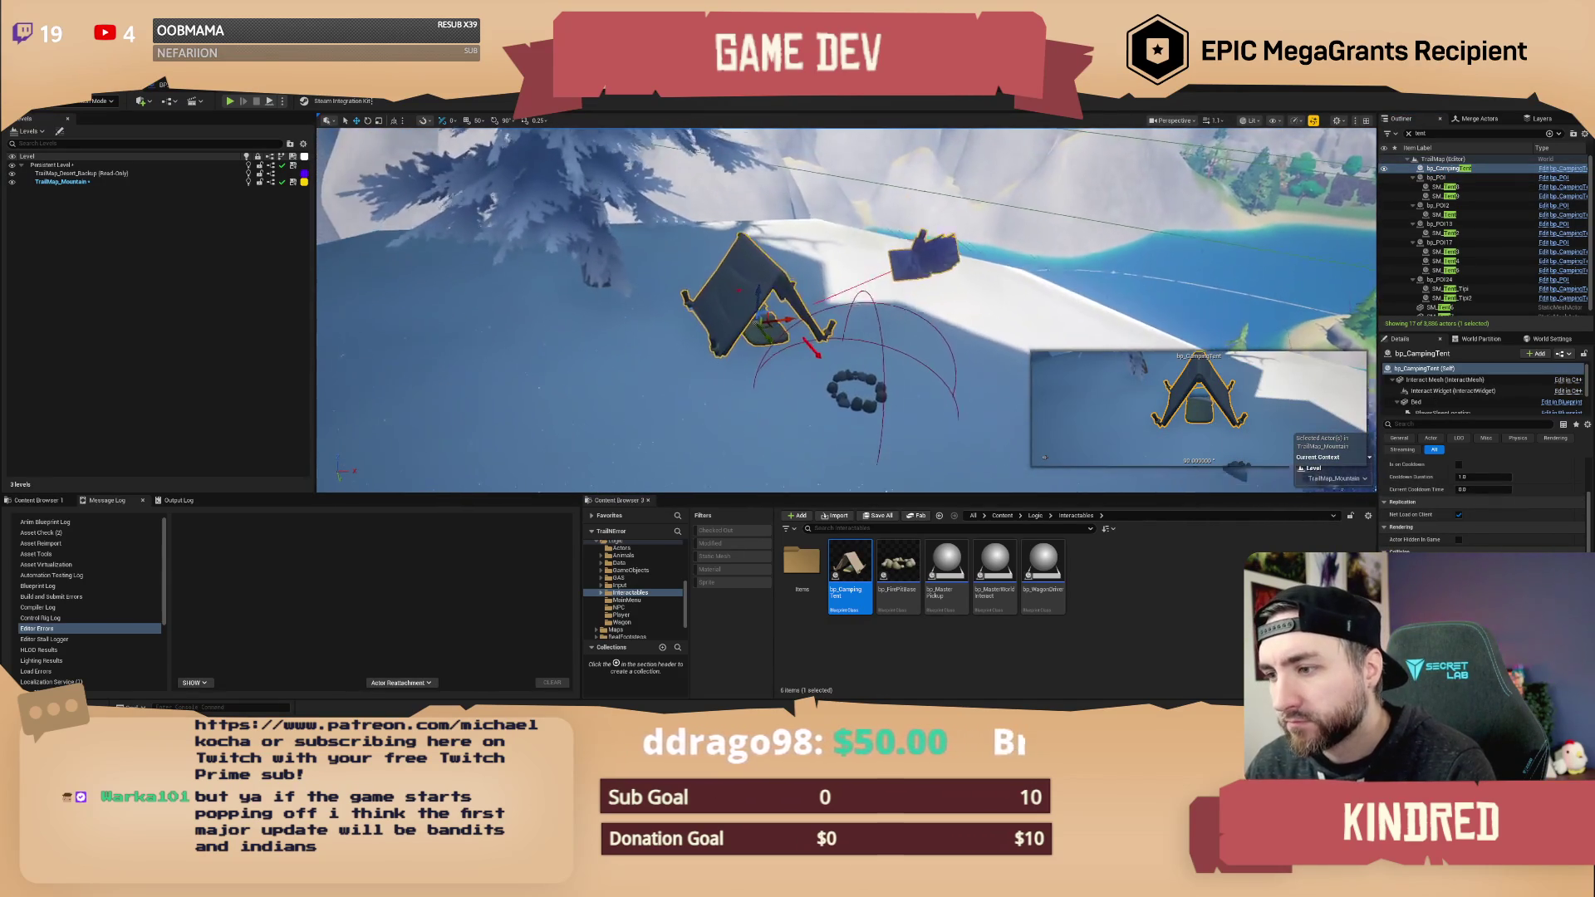
pyautogui.click(850, 529)
pyautogui.write('POI')
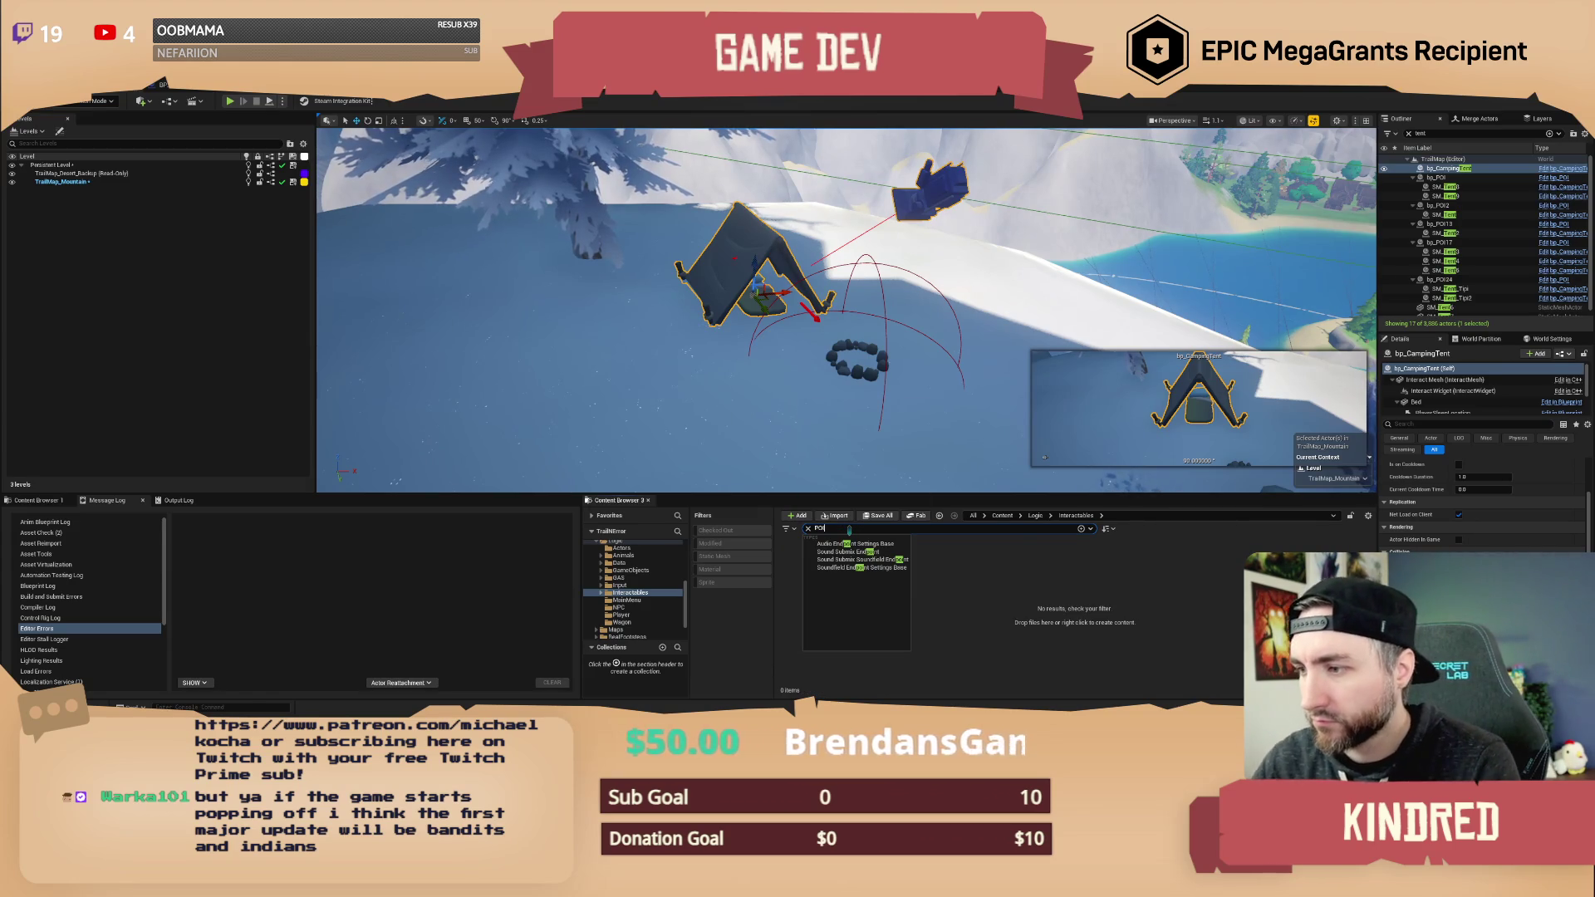
pyautogui.click(1034, 516)
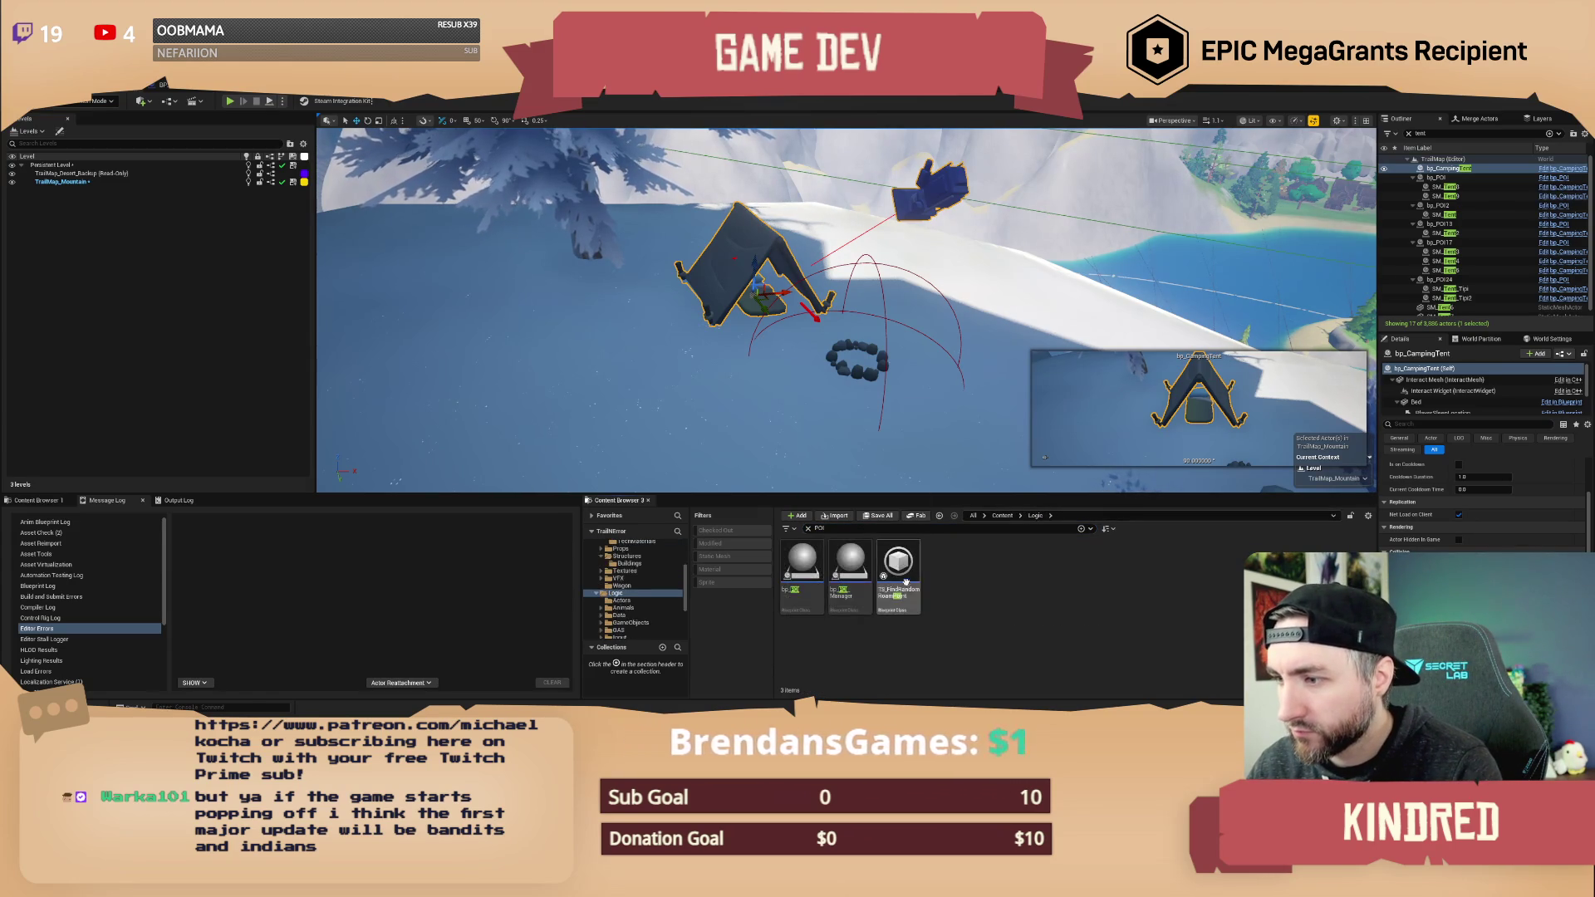
pyautogui.click(802, 573)
pyautogui.moveTo(805, 477)
pyautogui.mouseDown()
pyautogui.moveTo(818, 324)
pyautogui.moveTo(802, 366)
pyautogui.mouseUp()
pyautogui.press('f')
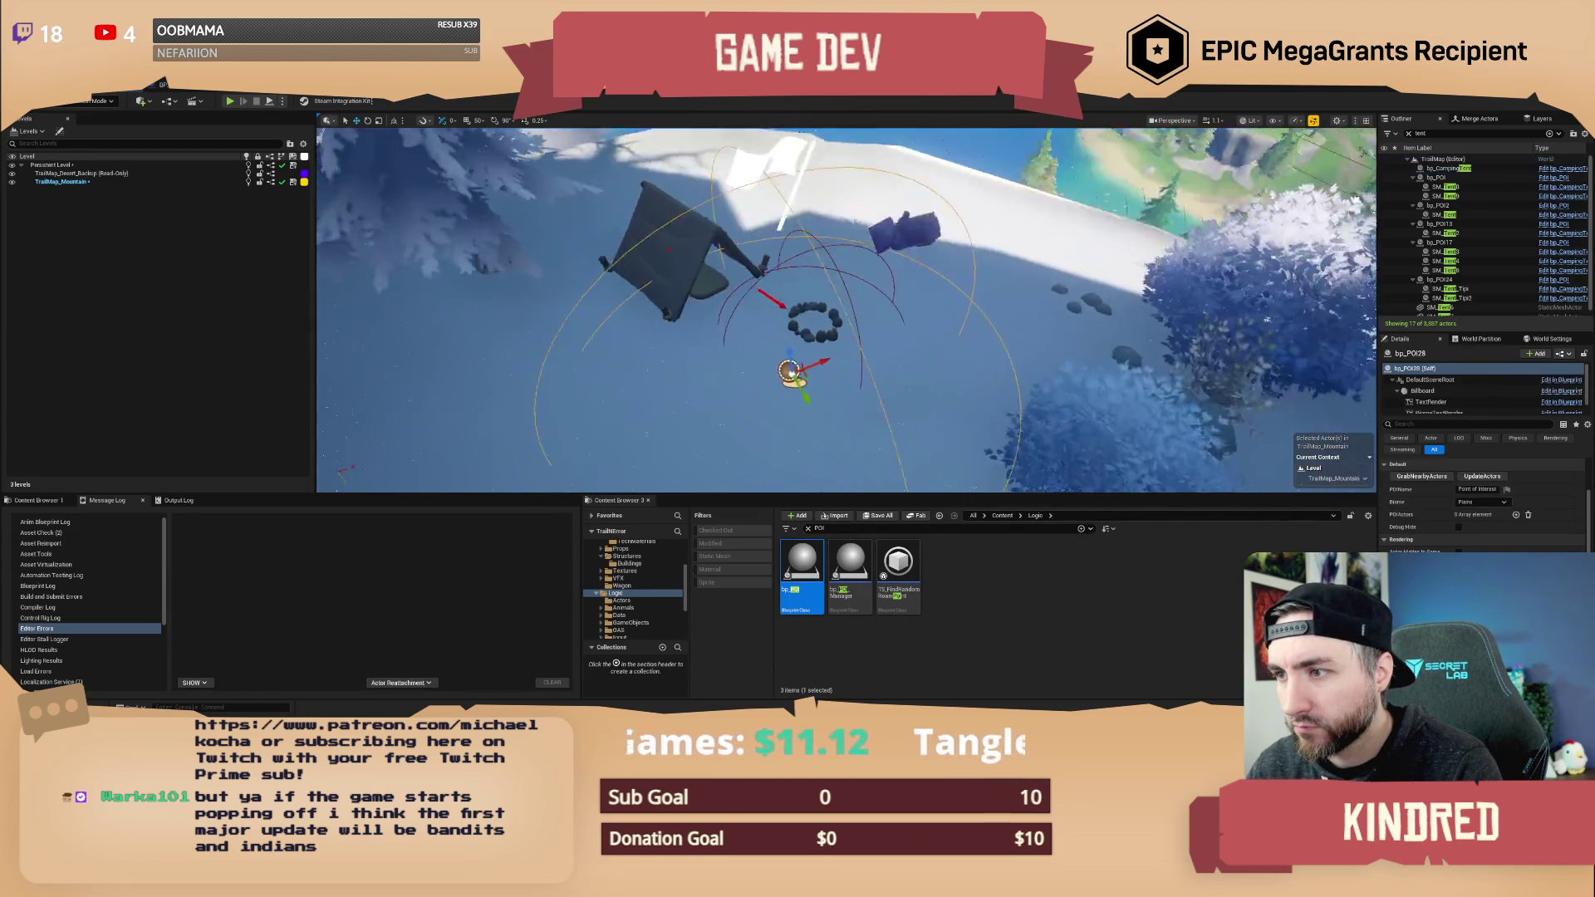
pyautogui.moveTo(798, 349)
pyautogui.mouseDown()
pyautogui.moveTo(797, 266)
pyautogui.moveTo(864, 291)
pyautogui.mouseUp()
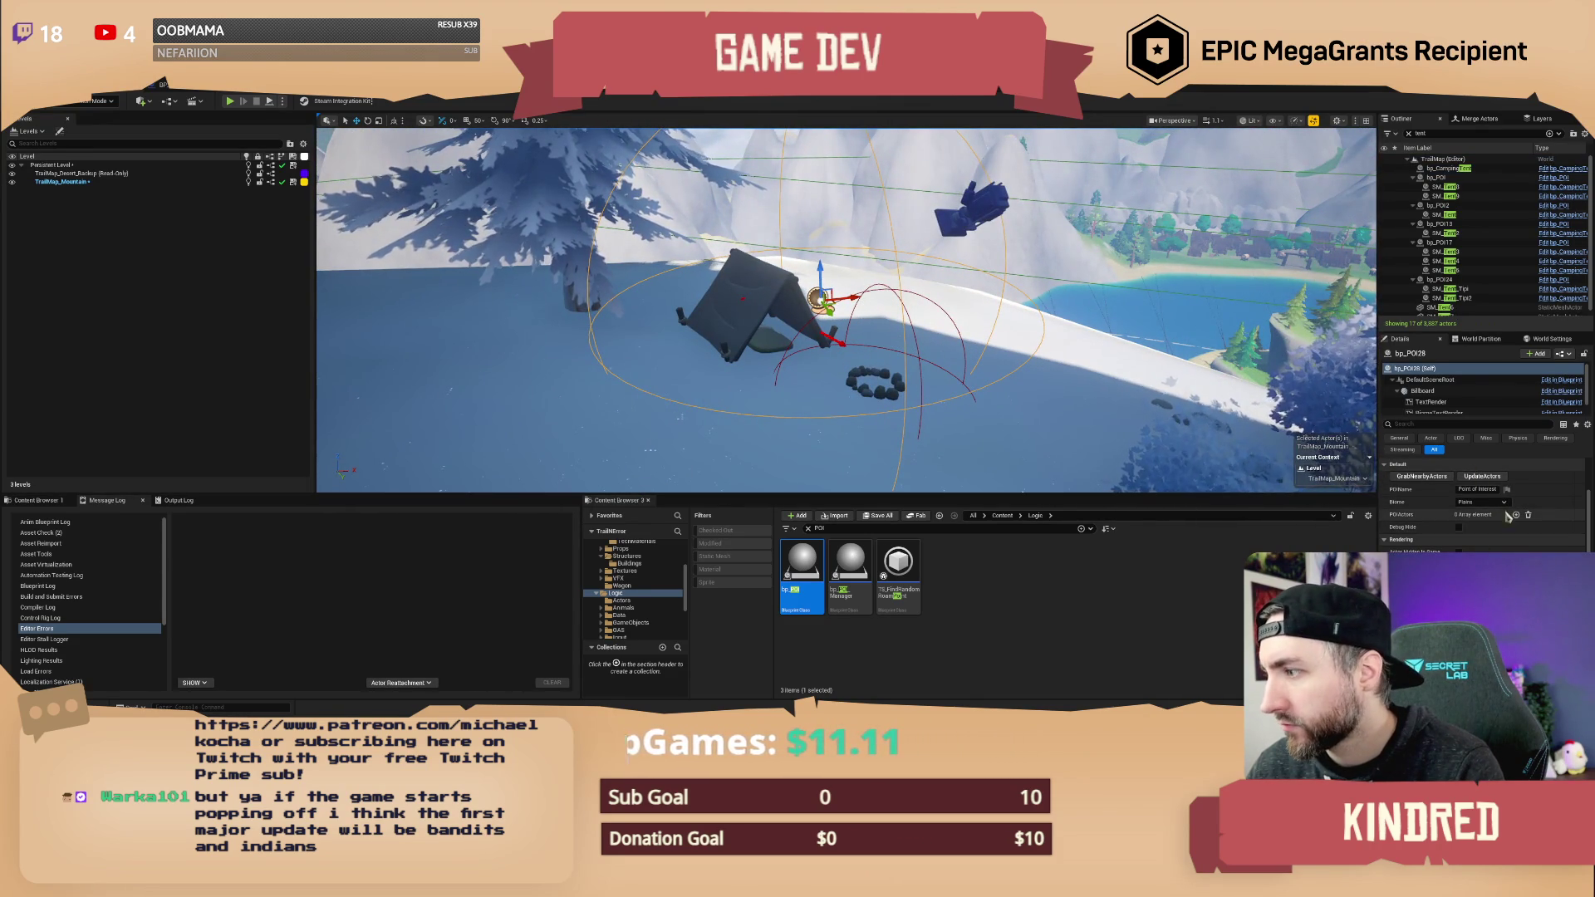
# - Add two POIActors entries, assigning bp_FirePitBase2 and the camping tent
pyautogui.click(1517, 515)
pyautogui.click(1516, 516)
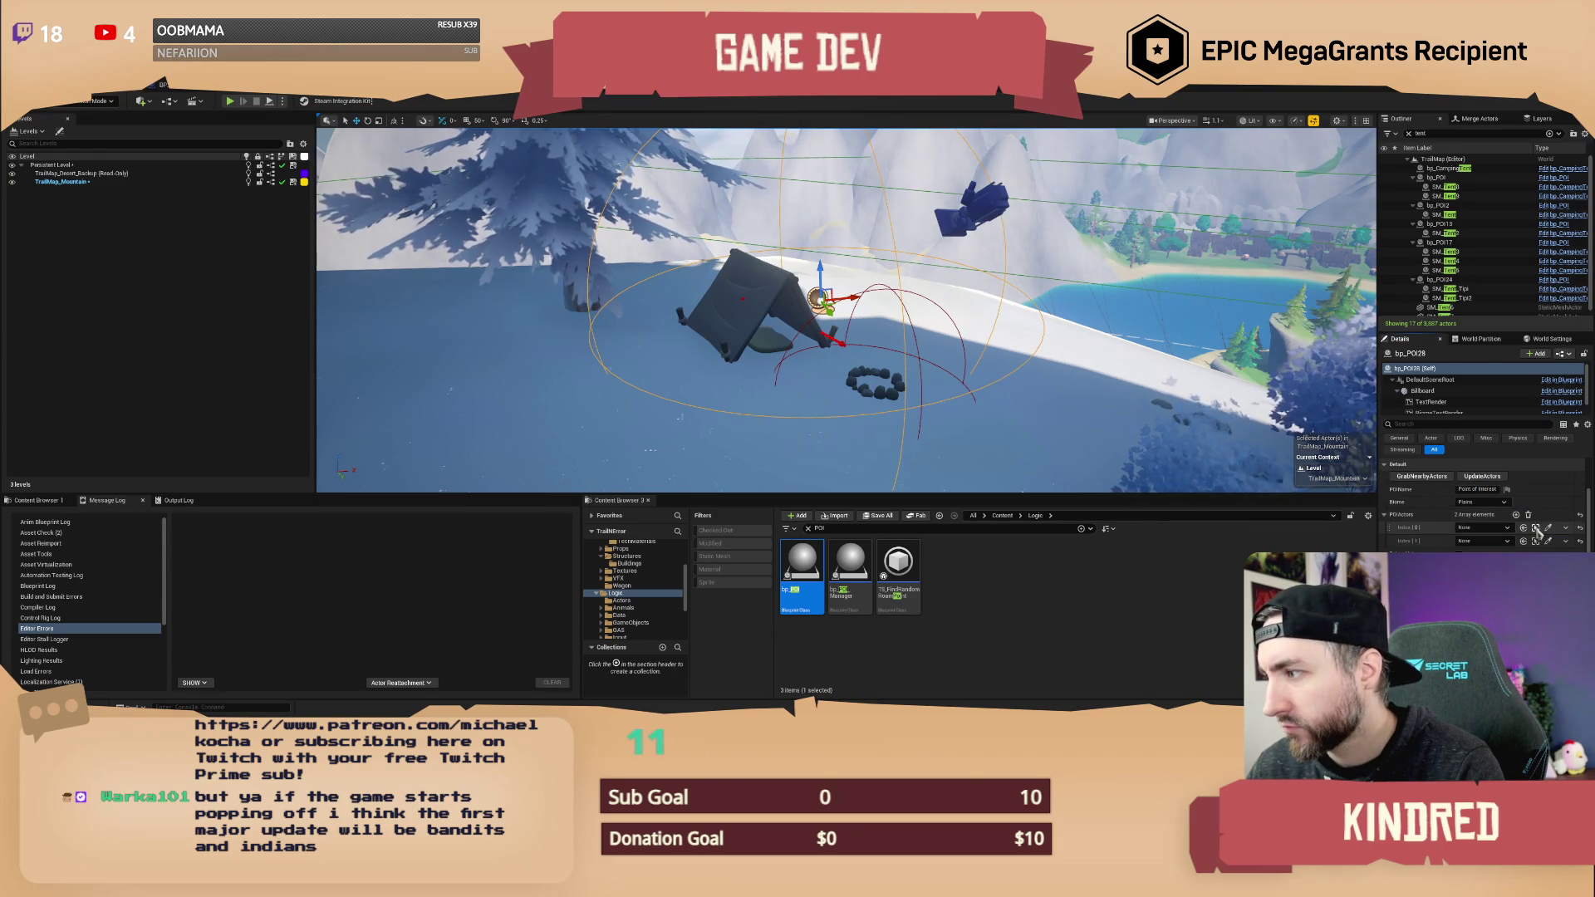
pyautogui.click(885, 373)
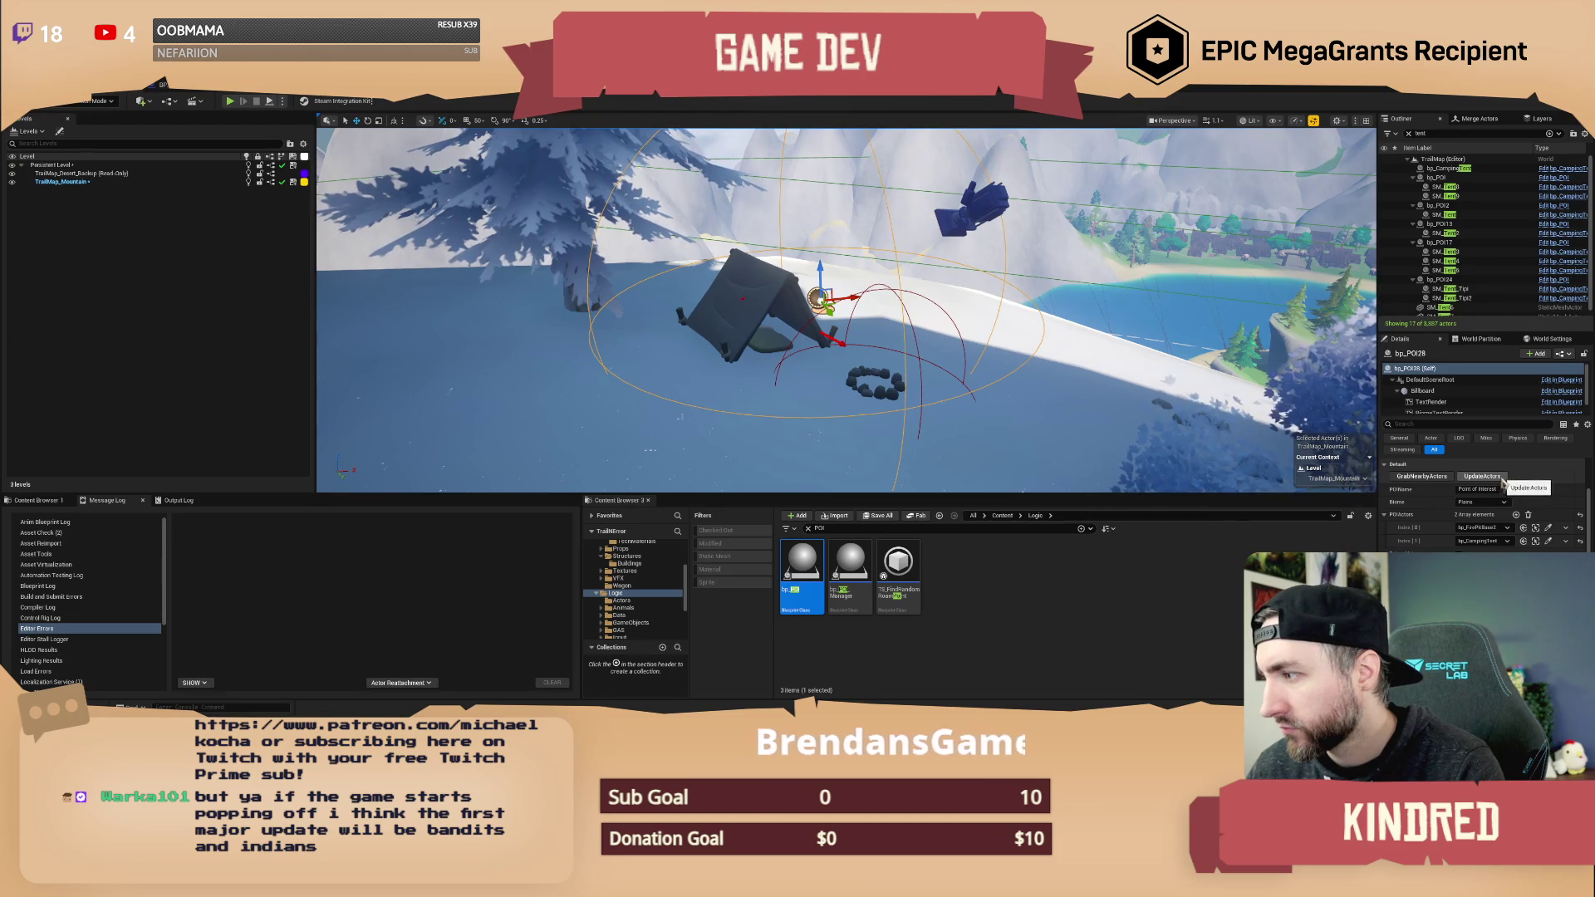
pyautogui.click(780, 274)
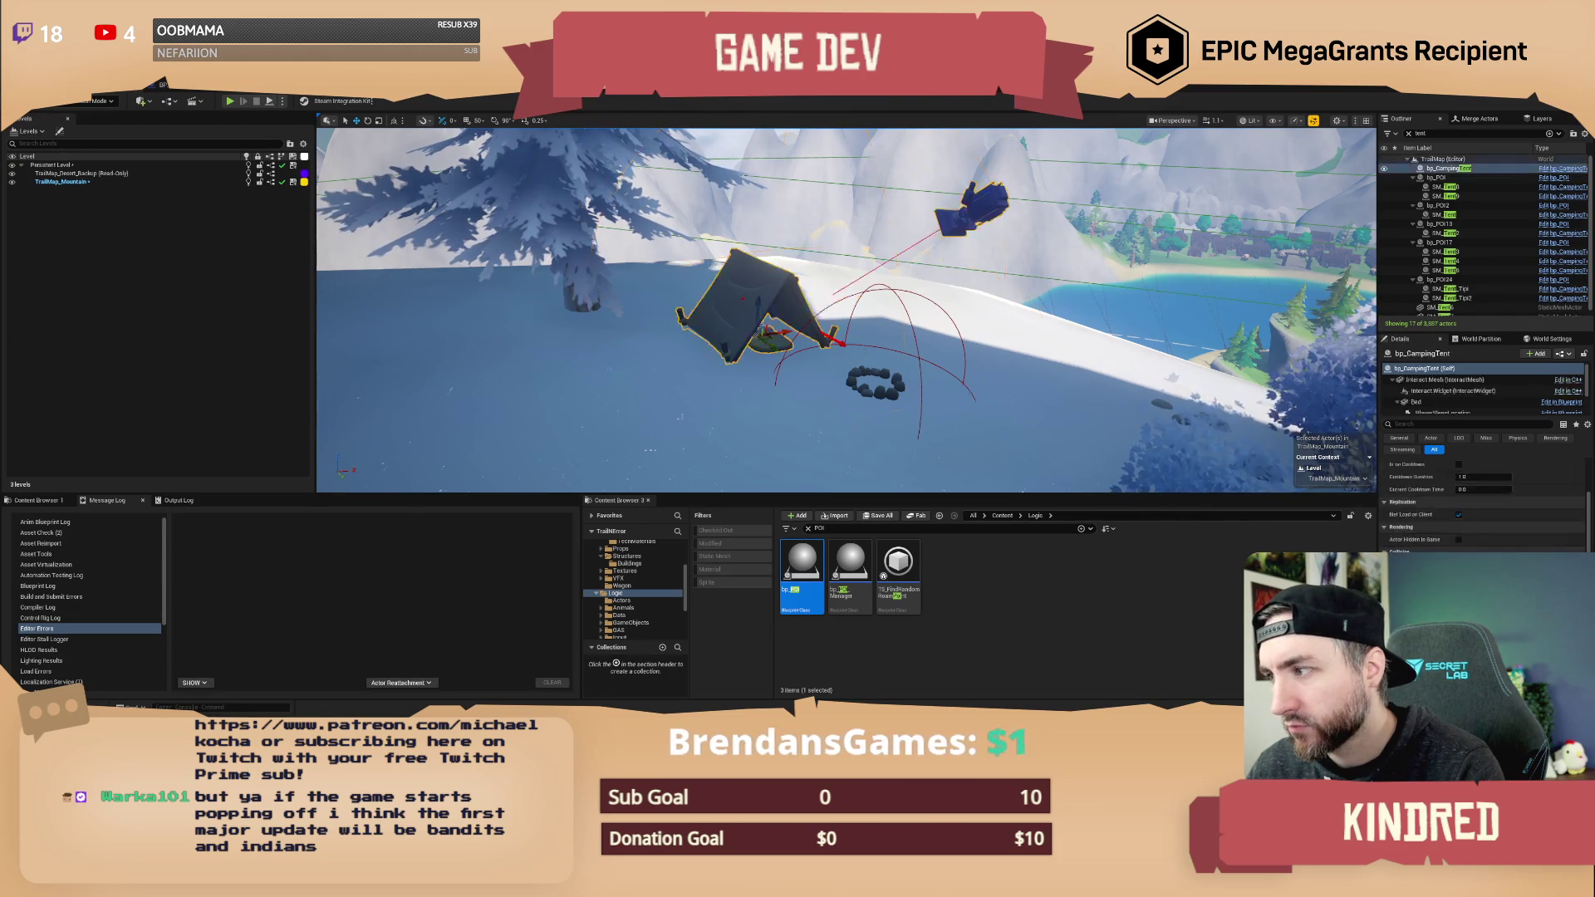
# - Attach the tent and stone fire ring to the bp_POI28 point of interest
pyautogui.keyDown('ctrl'); pyautogui.click(862, 376); pyautogui.keyUp('ctrl')
pyautogui.rightClick(775, 296)
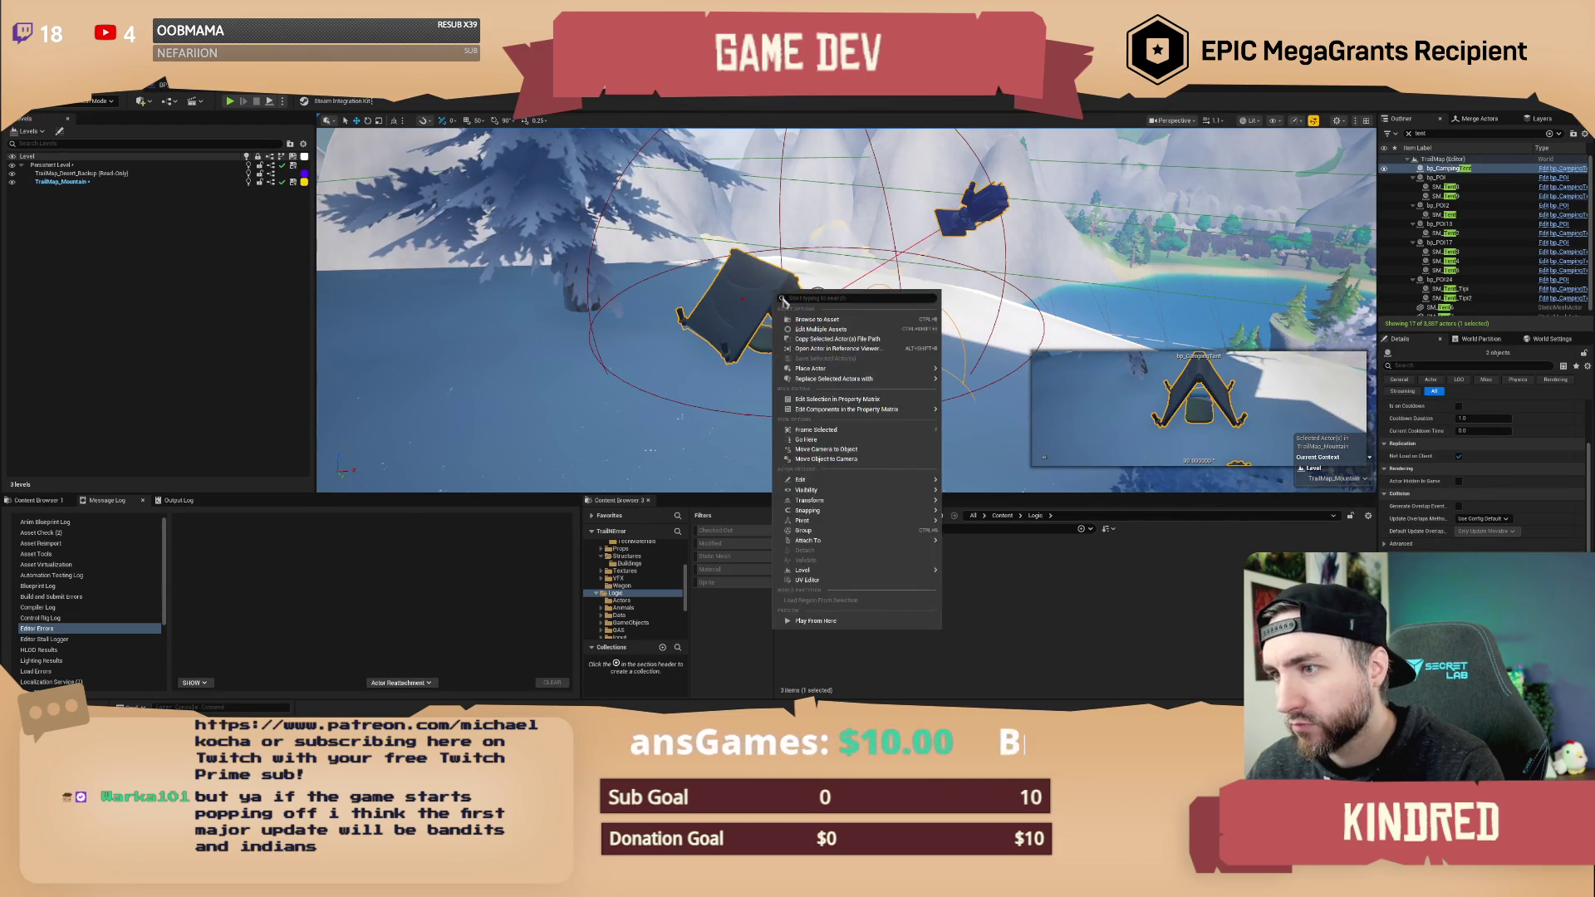
pyautogui.moveTo(904, 543)
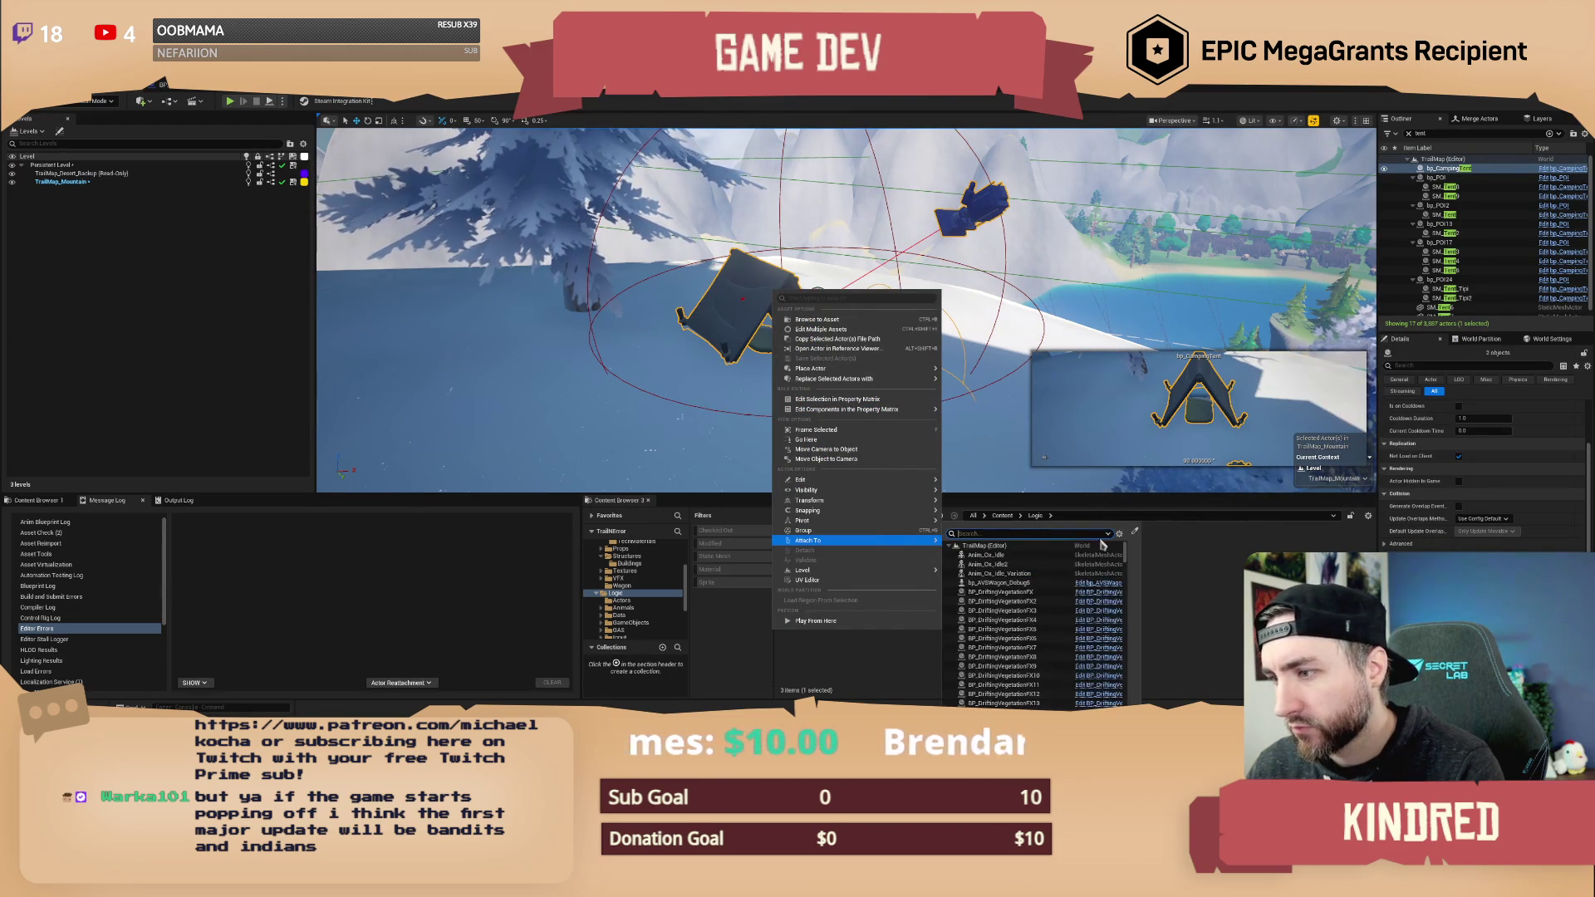
pyautogui.click(1136, 536)
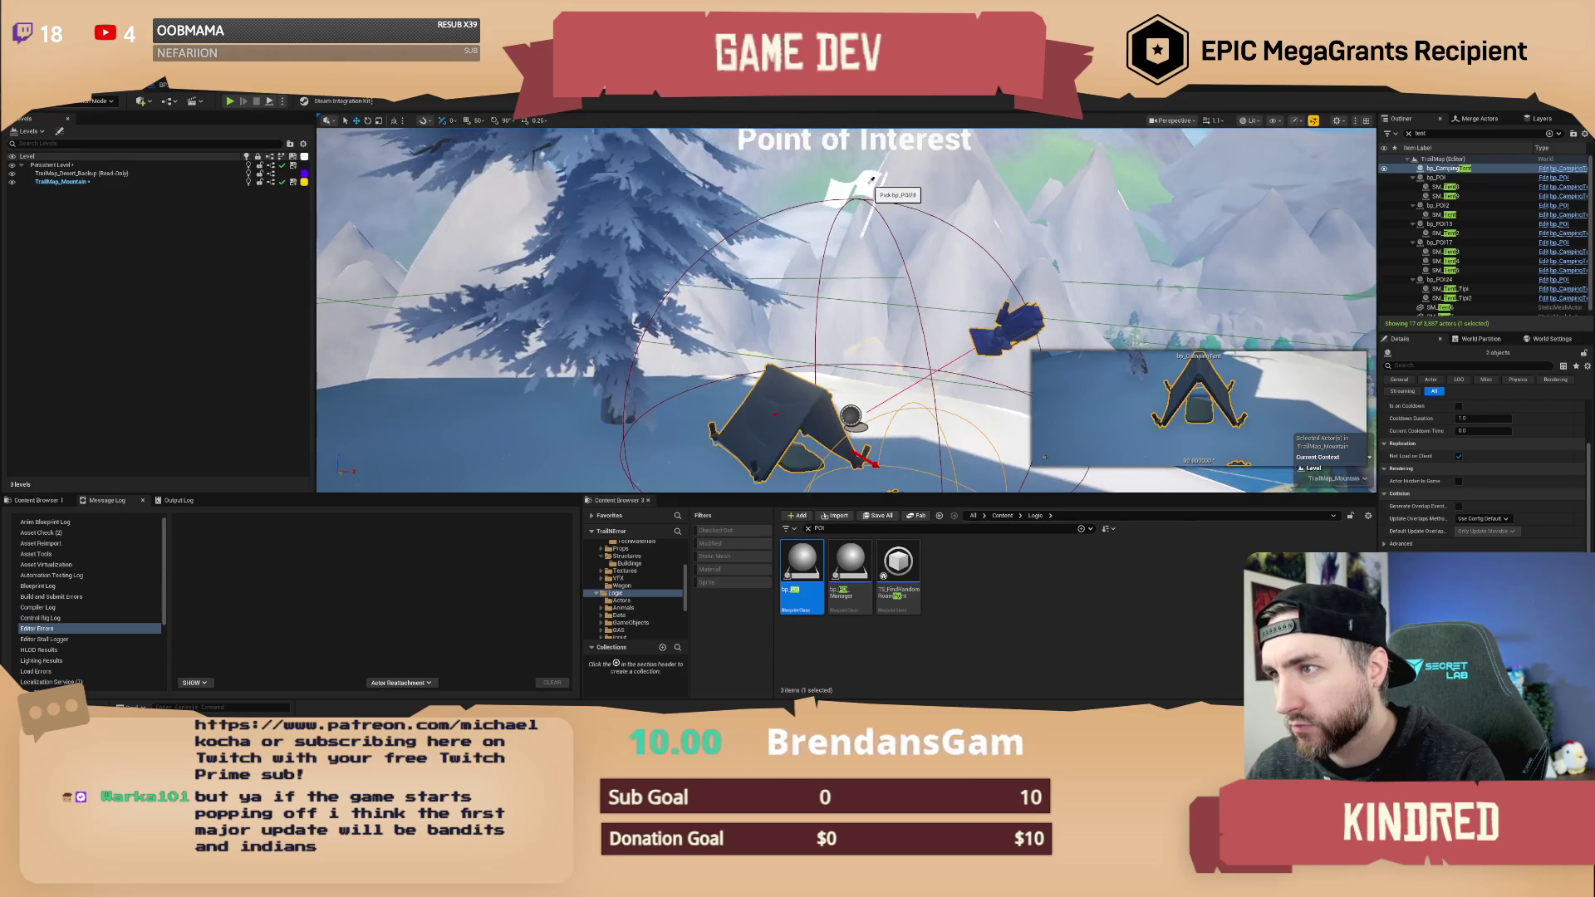
pyautogui.click(866, 183)
pyautogui.click(866, 184)
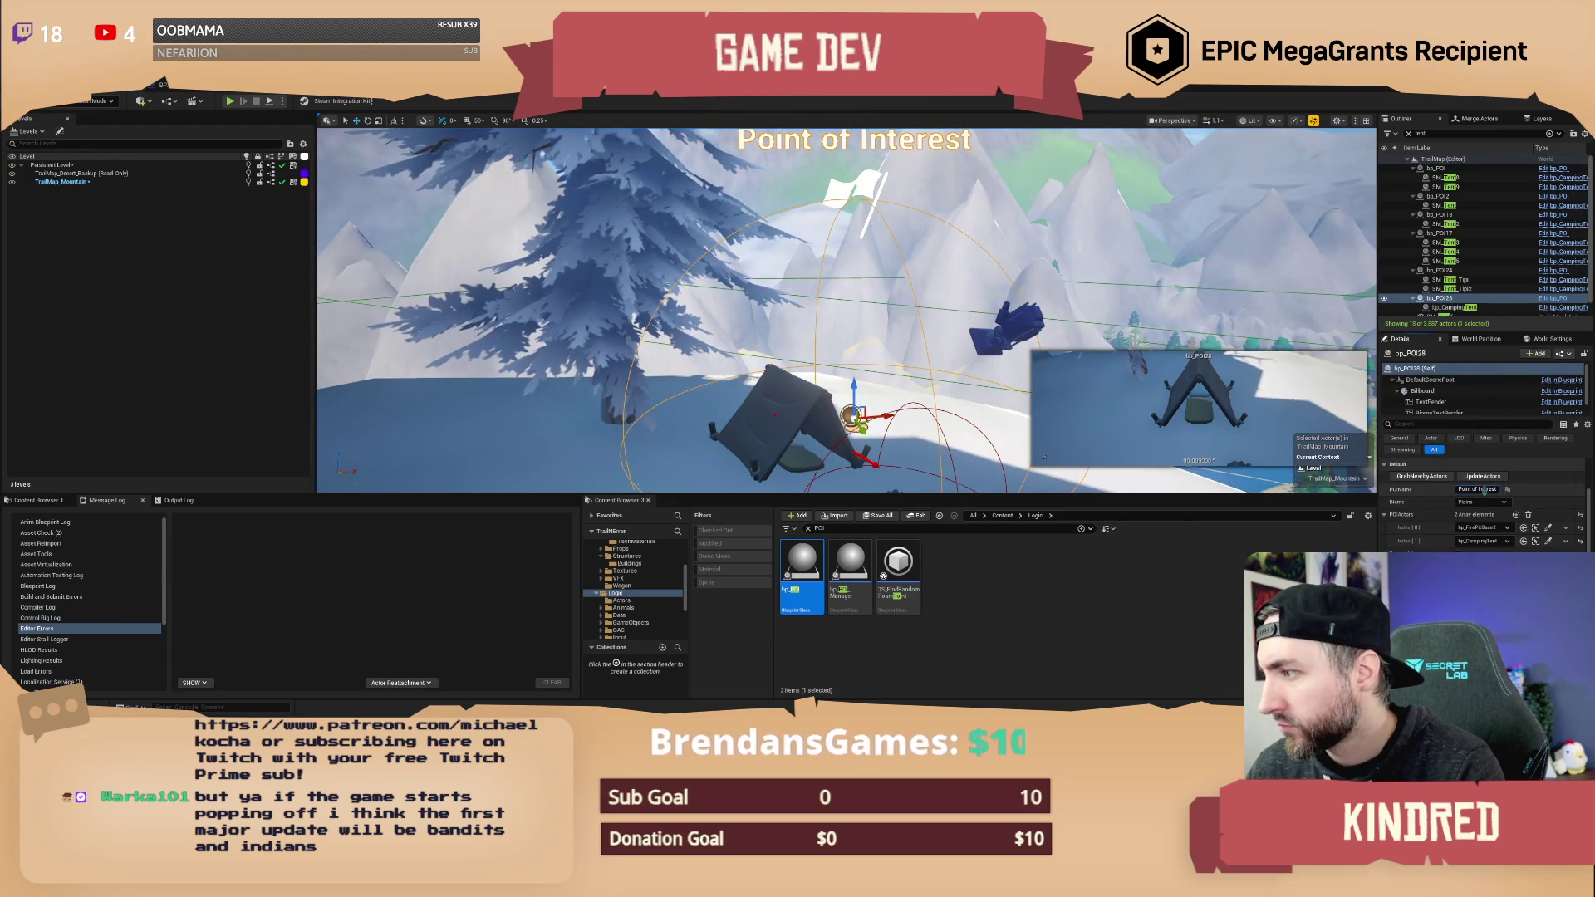
# - Name the point of interest 'Camp Site' and set its biome to Mountain
pyautogui.press('Tab')
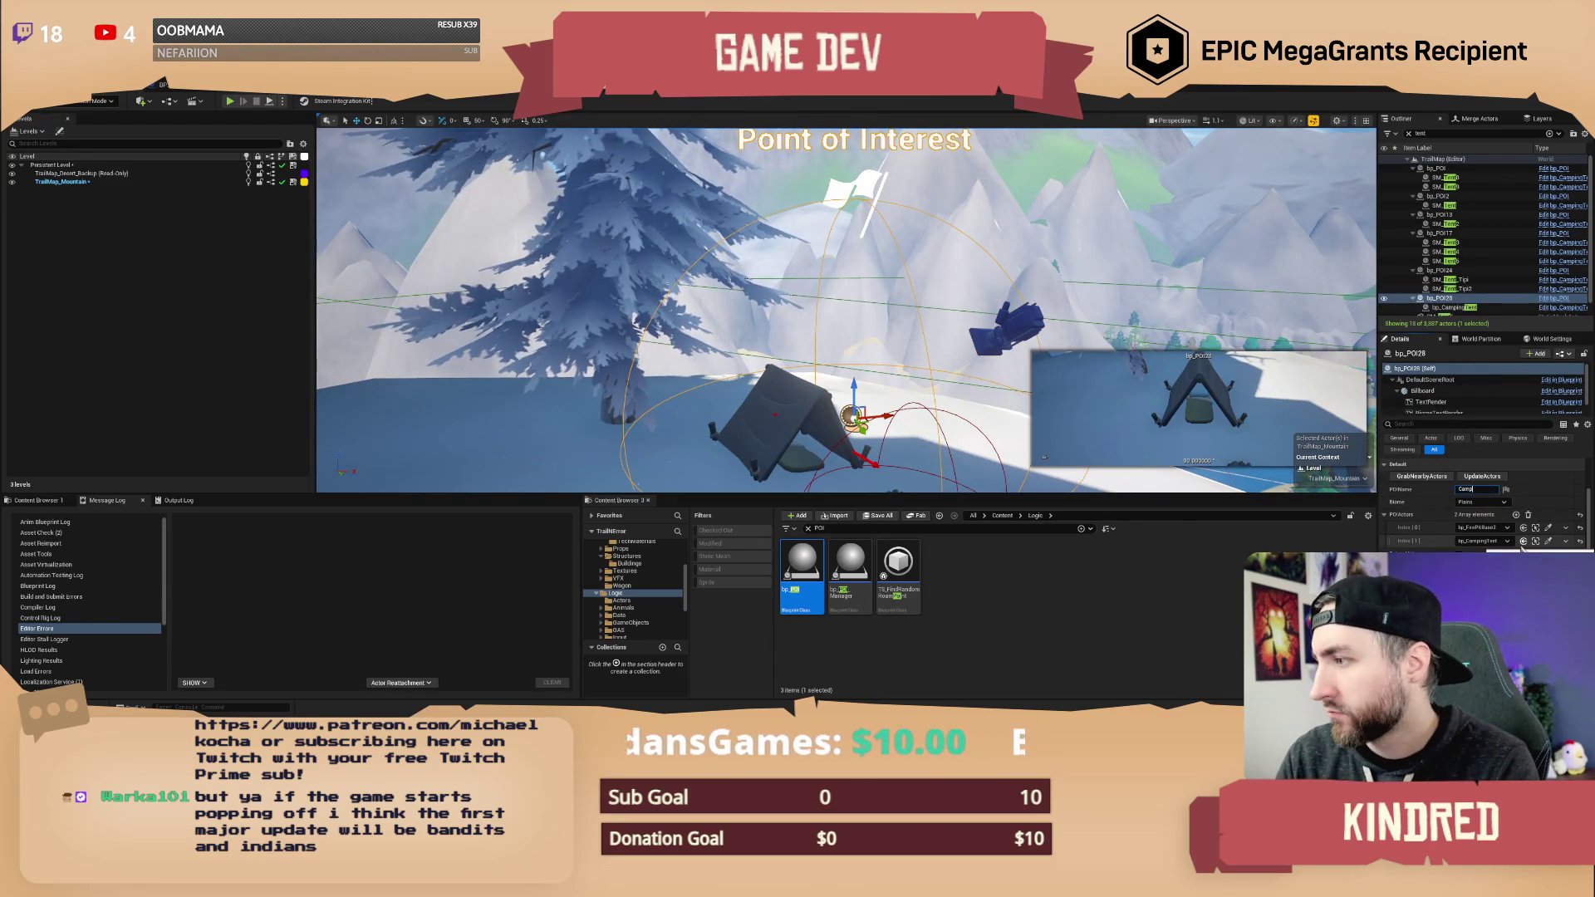
pyautogui.press('Return')
pyautogui.click(1470, 489)
pyautogui.press('Return')
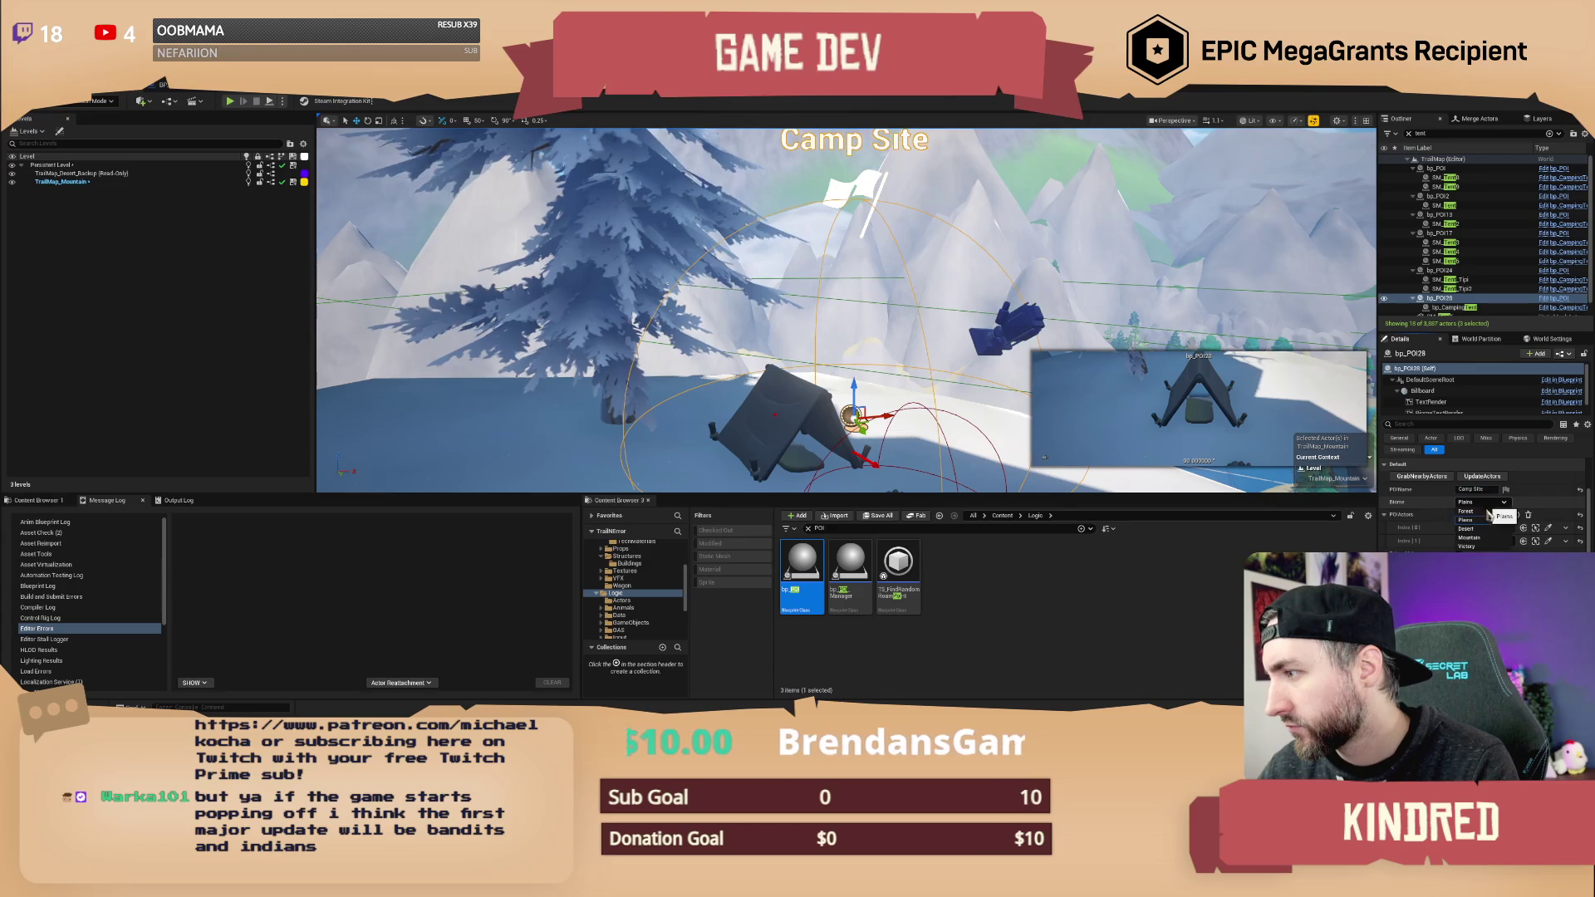
# - Start picking a parent actor for the fire pit, then cancel and refocus on it
pyautogui.press('s')
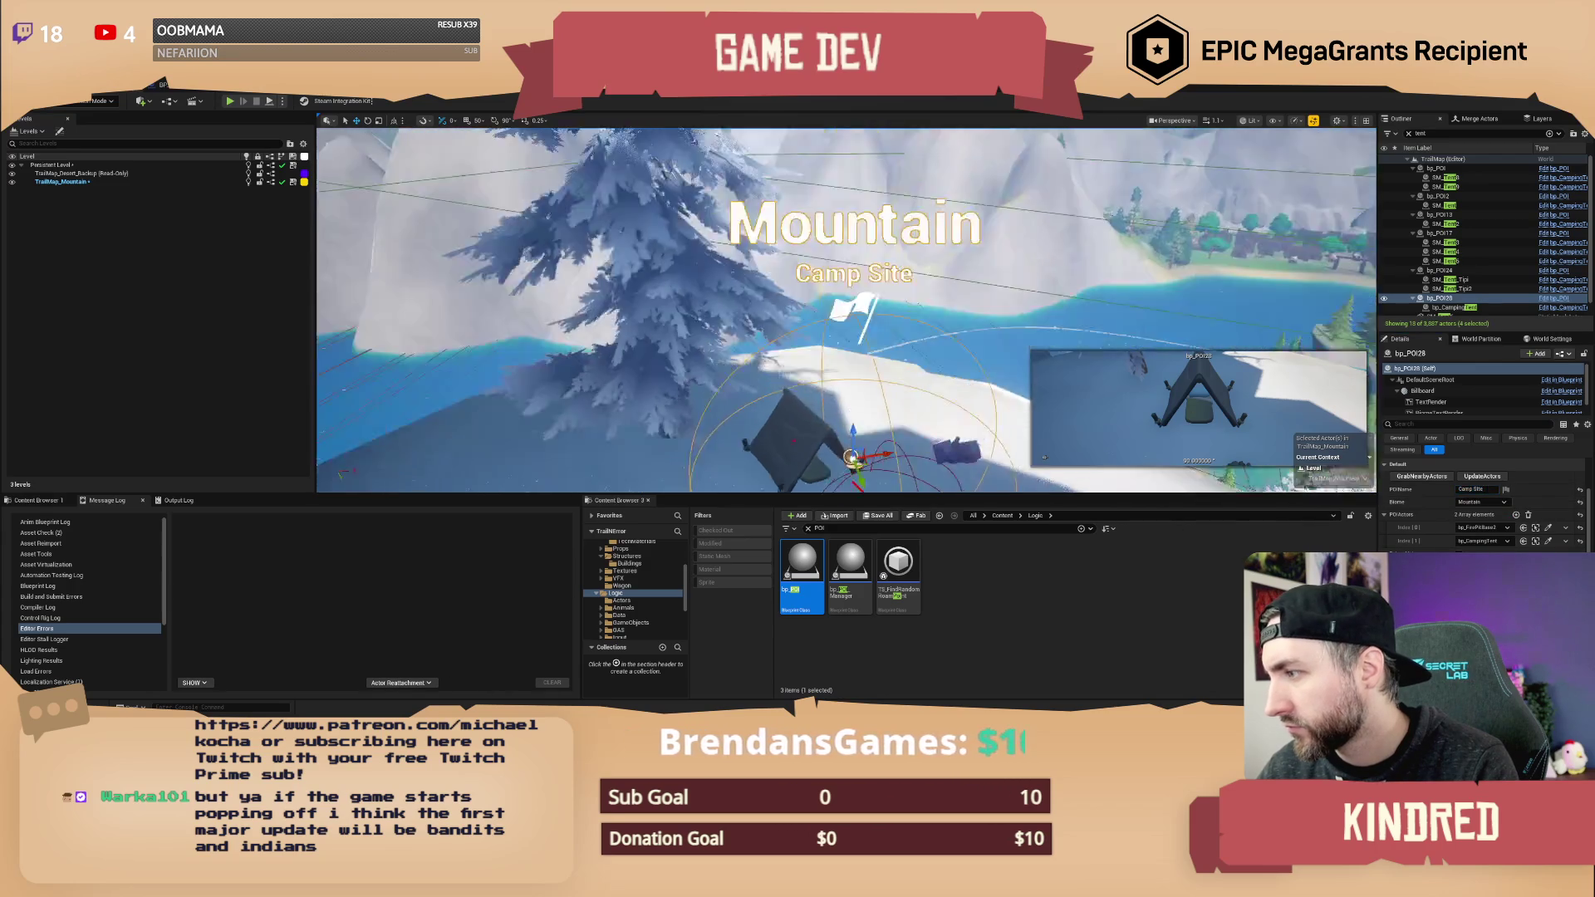
pyautogui.scroll(2, 847, 310)
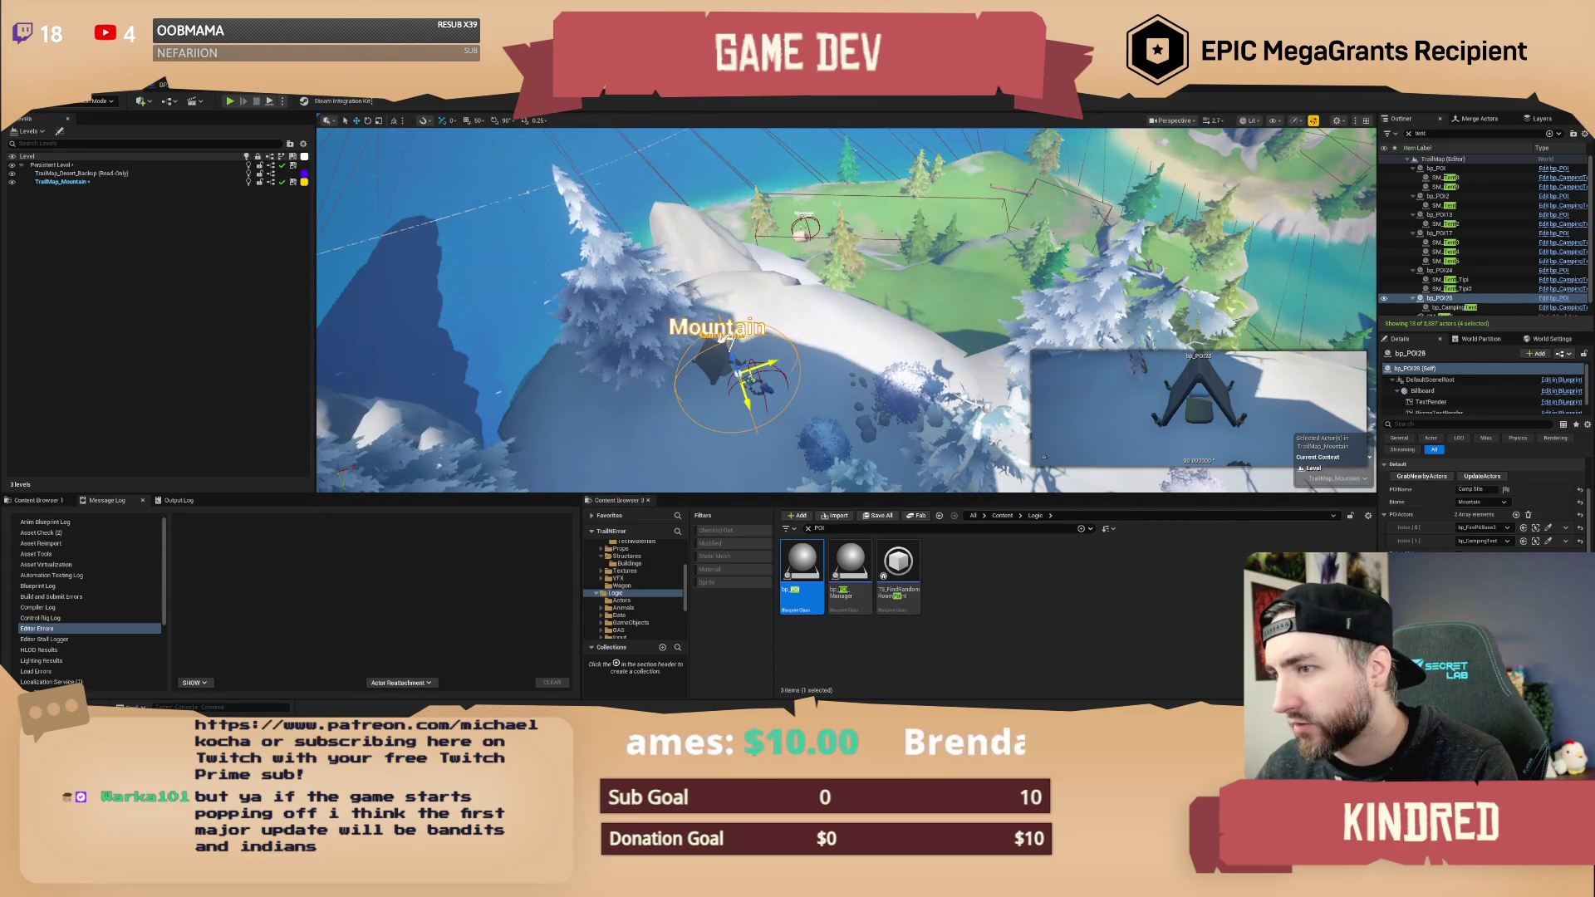
pyautogui.scroll(-1, 1492, 307)
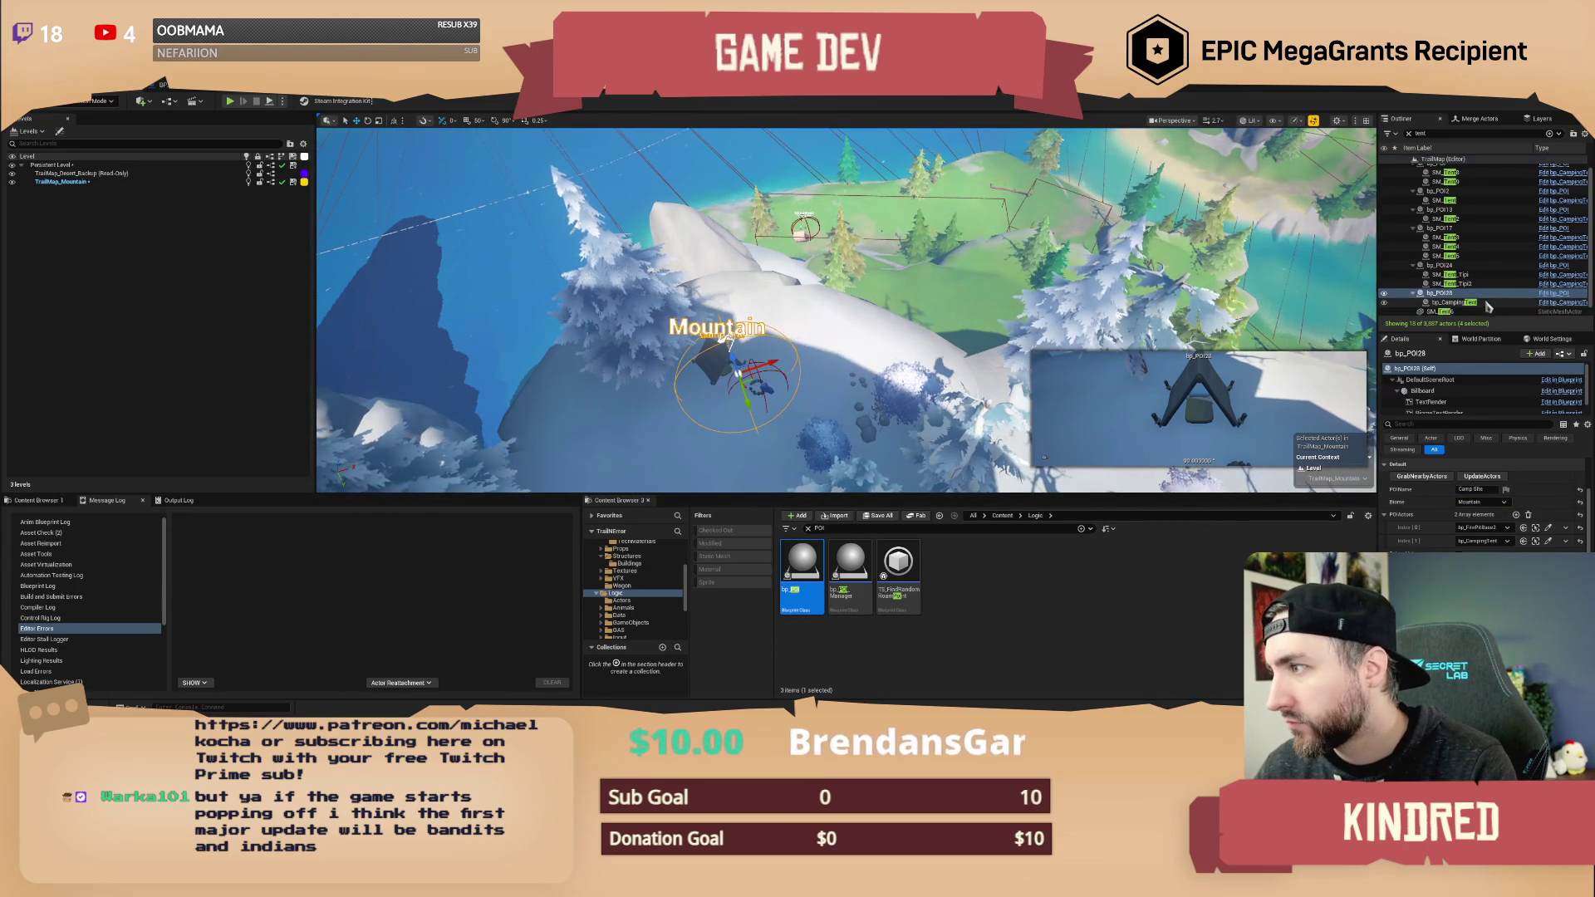
pyautogui.press('f')
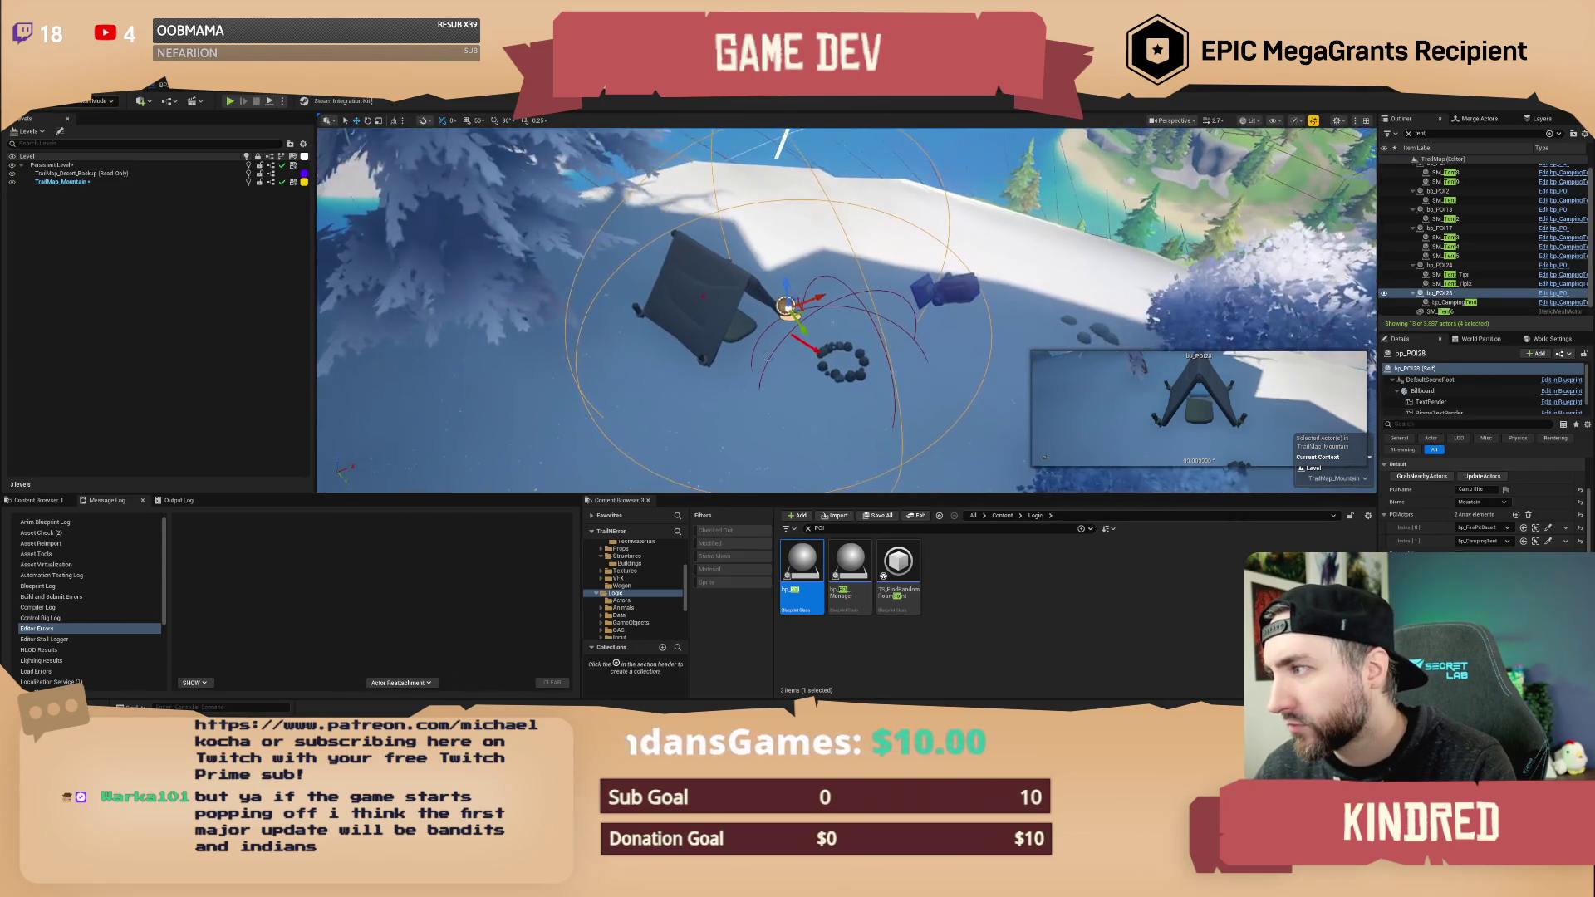
pyautogui.click(850, 375)
pyautogui.rightClick(852, 375)
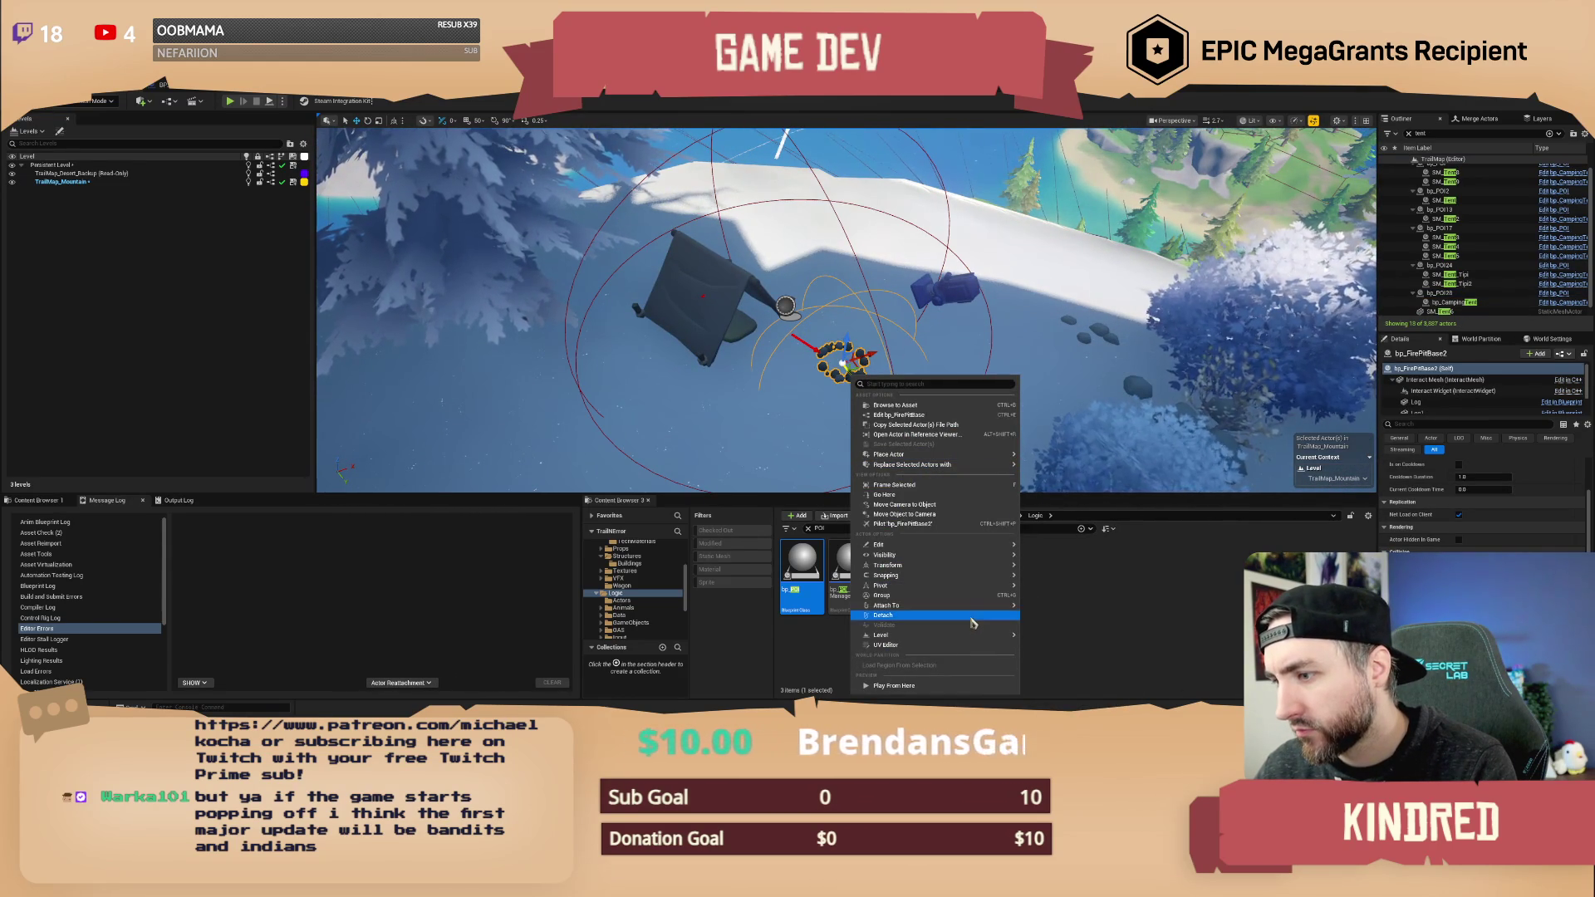
pyautogui.moveTo(988, 610)
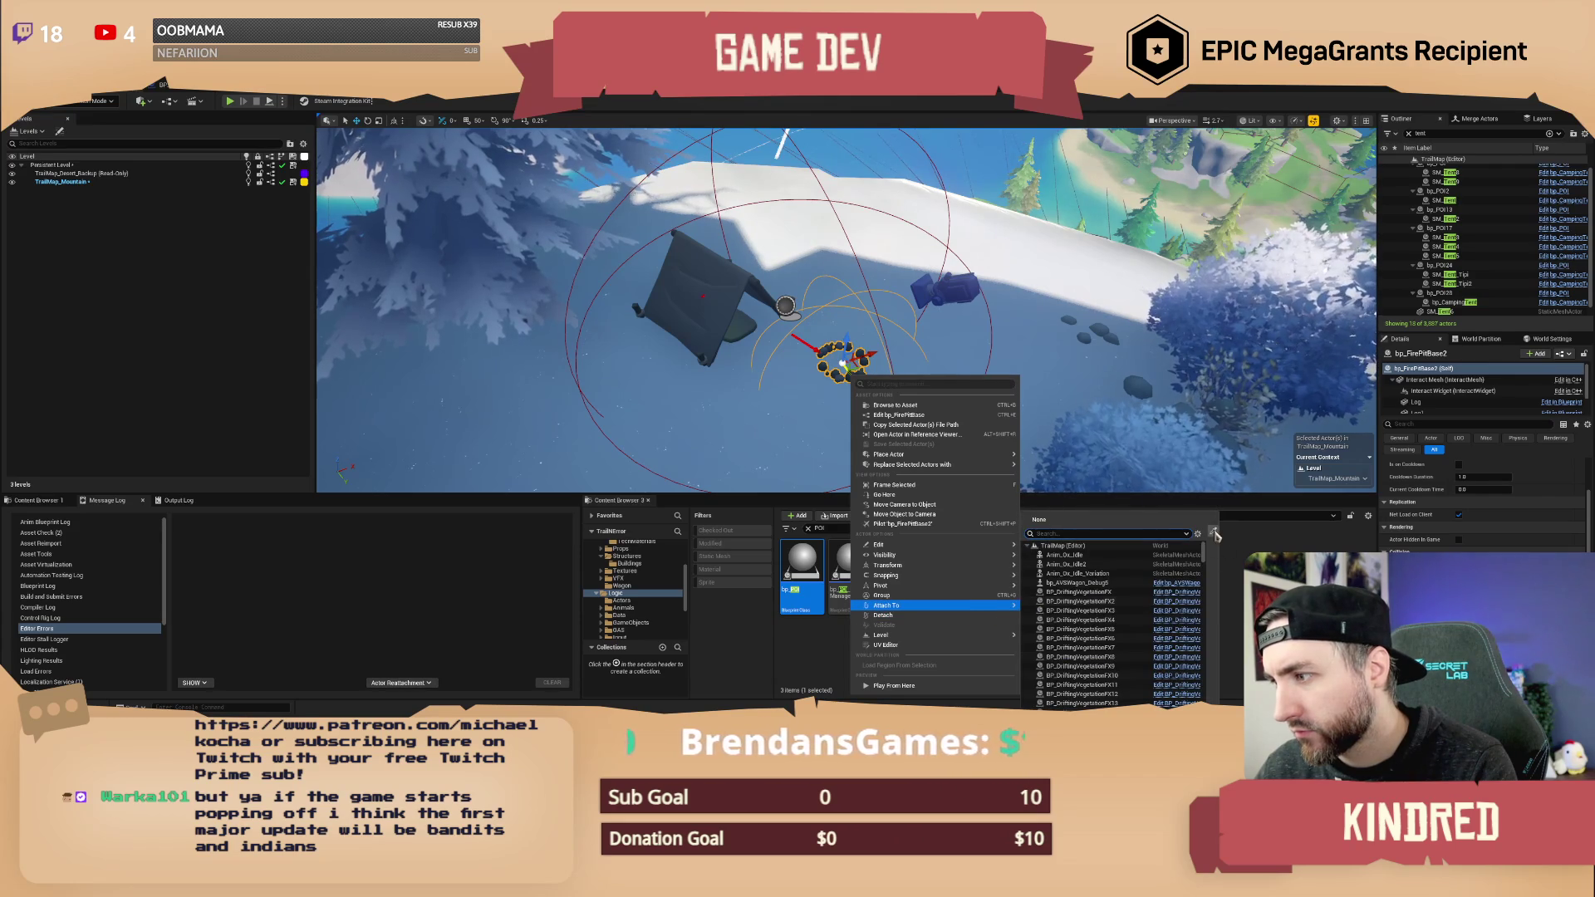
pyautogui.click(1214, 535)
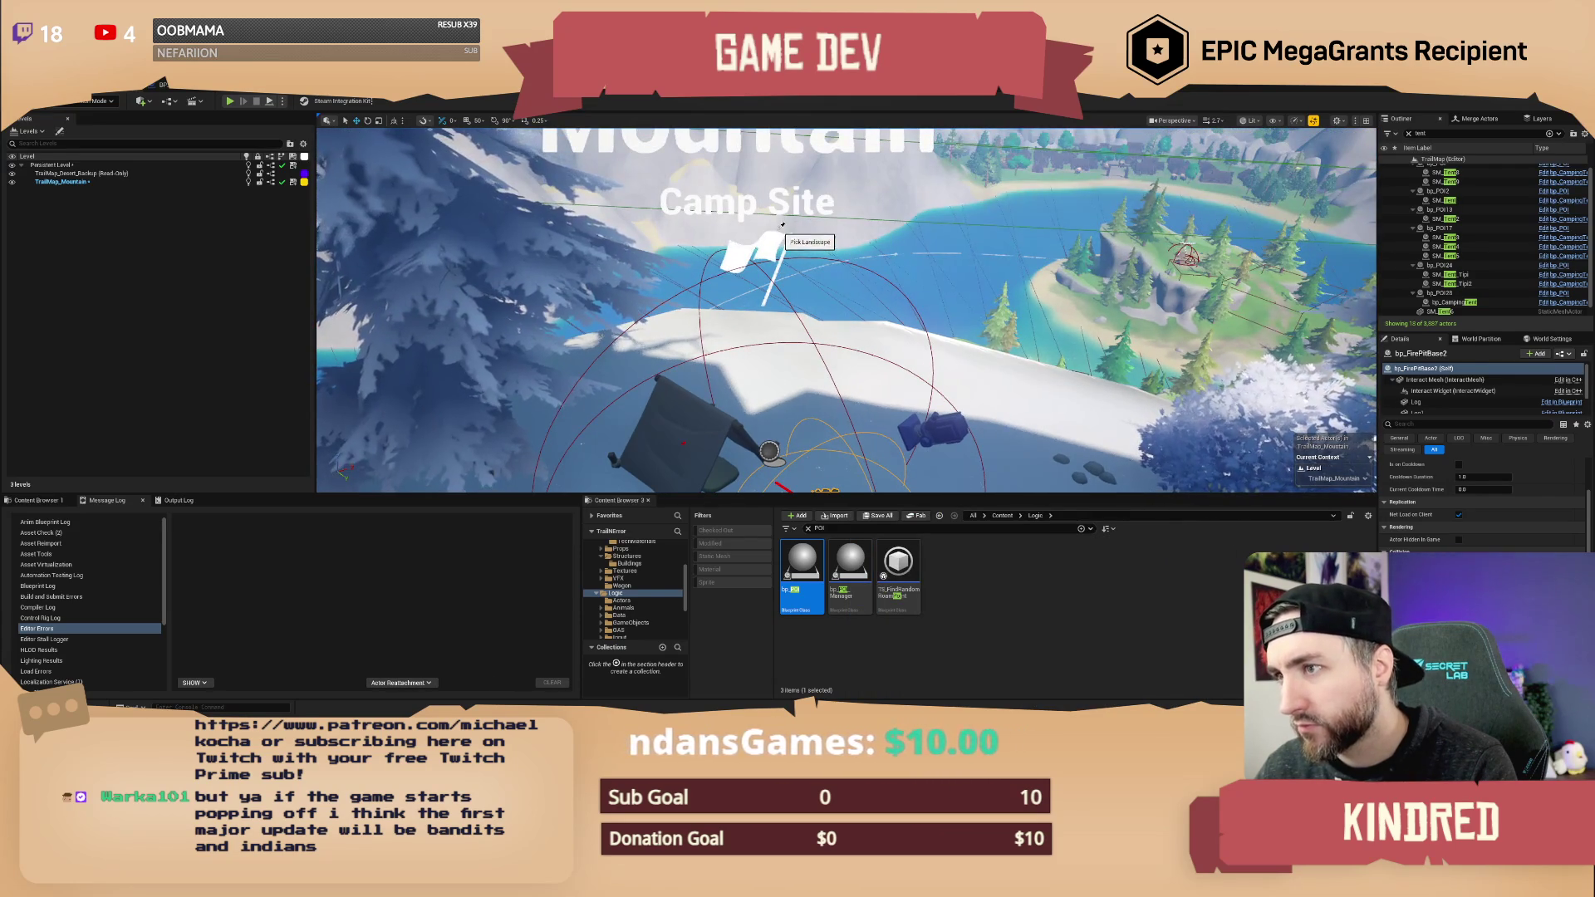
pyautogui.press('f')
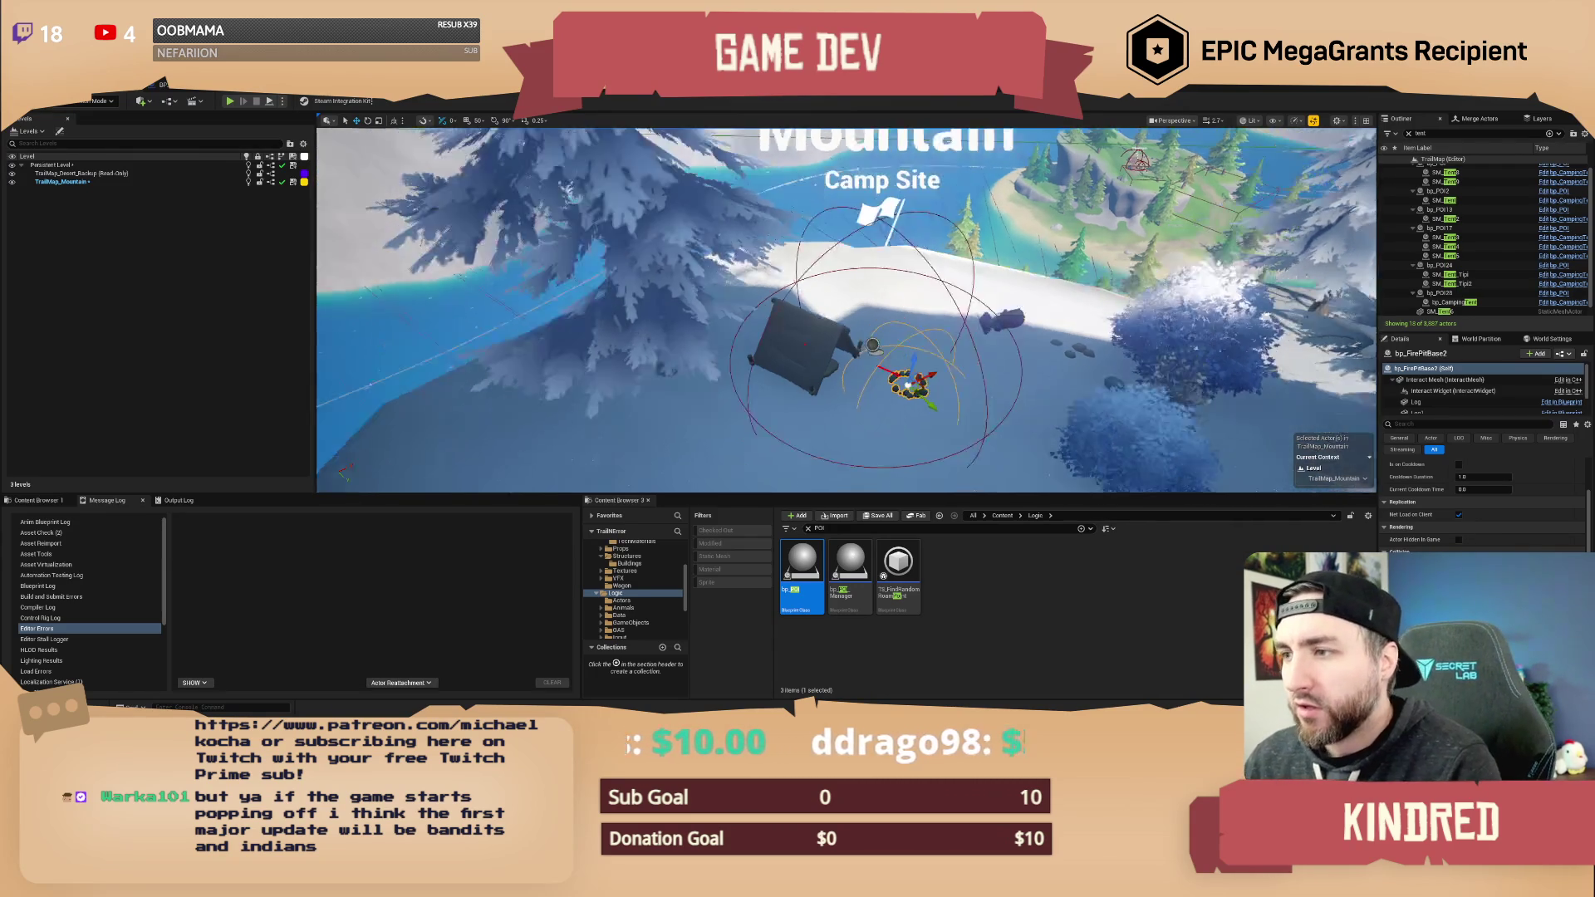
# - Inspect the fire pit's Log, CookRadius, Fire and interact mesh components
pyautogui.press('Escape')
pyautogui.scroll(-2, 846, 309)
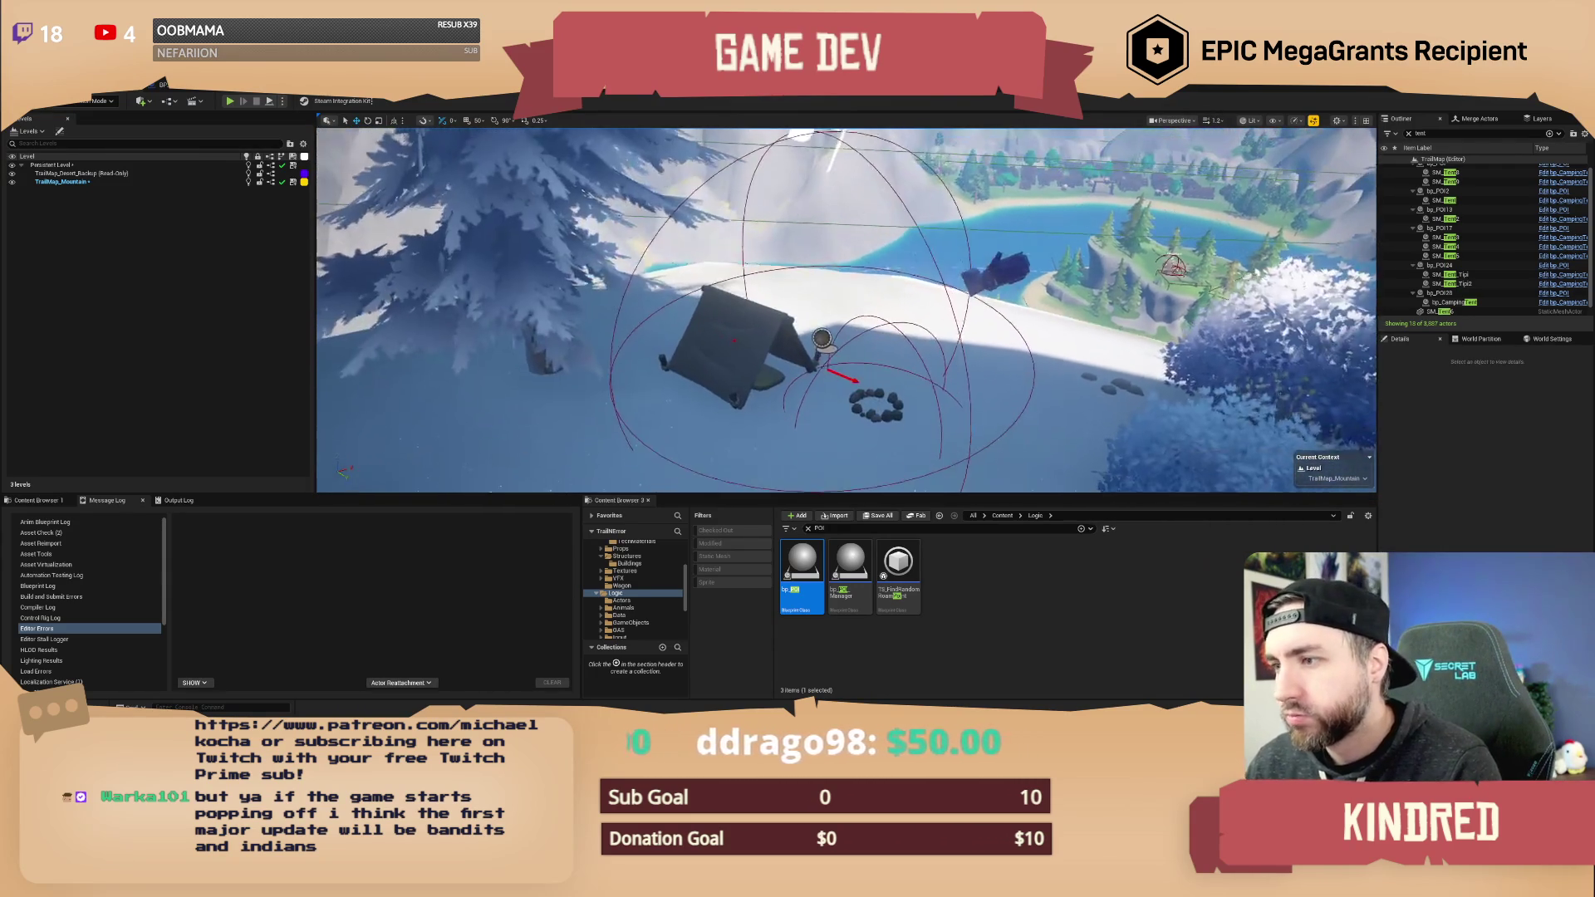
pyautogui.click(876, 403)
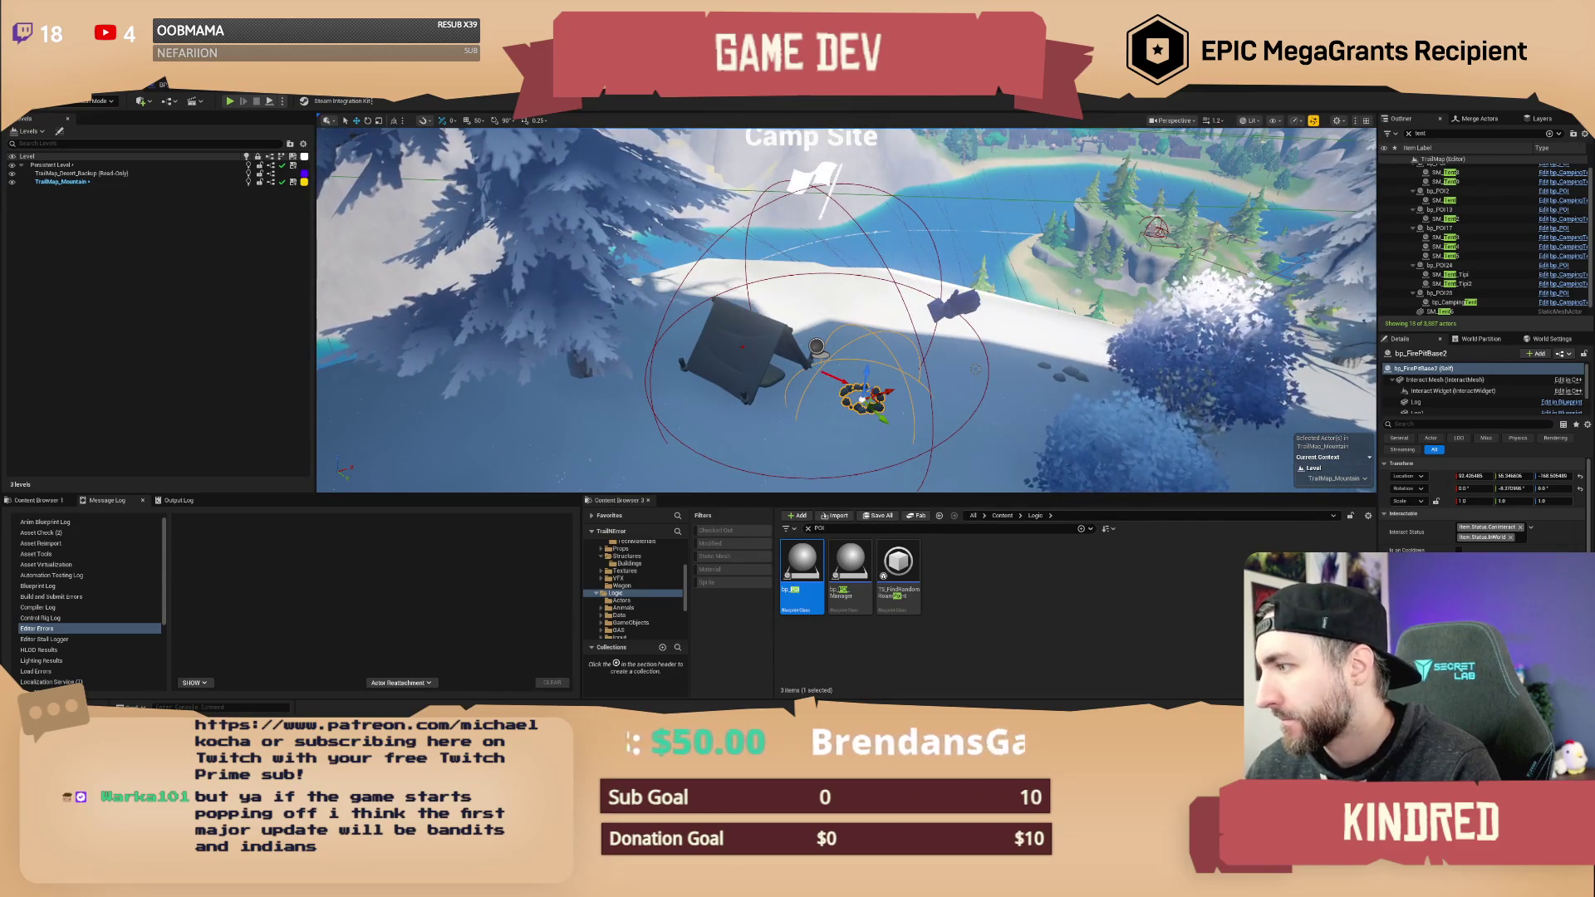
pyautogui.scroll(-5, 1484, 507)
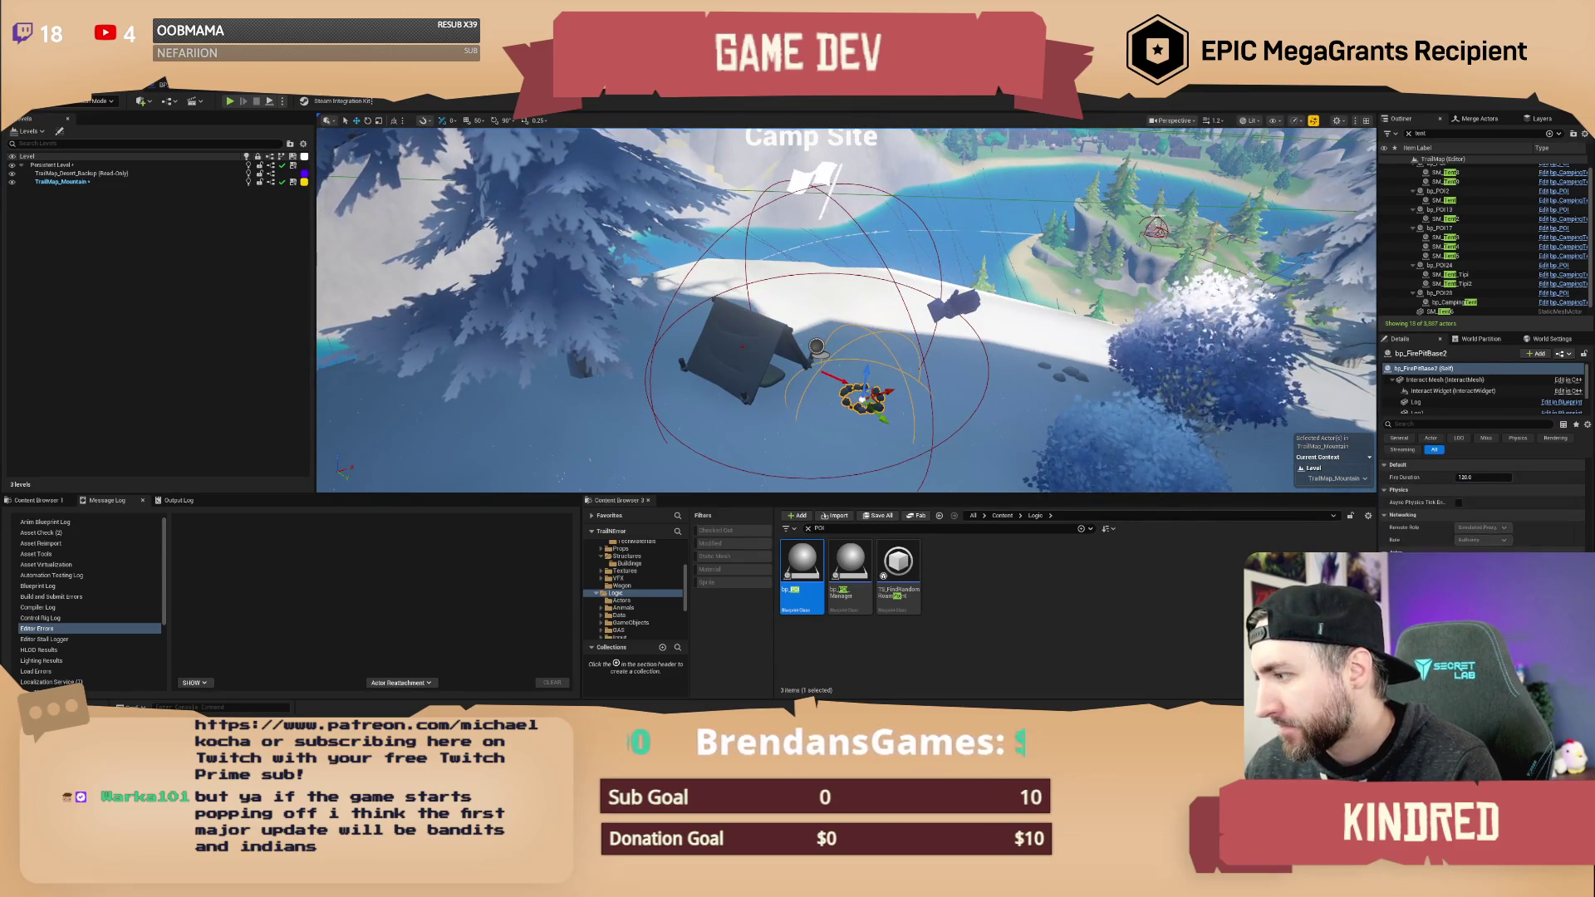
pyautogui.scroll(4, 1483, 507)
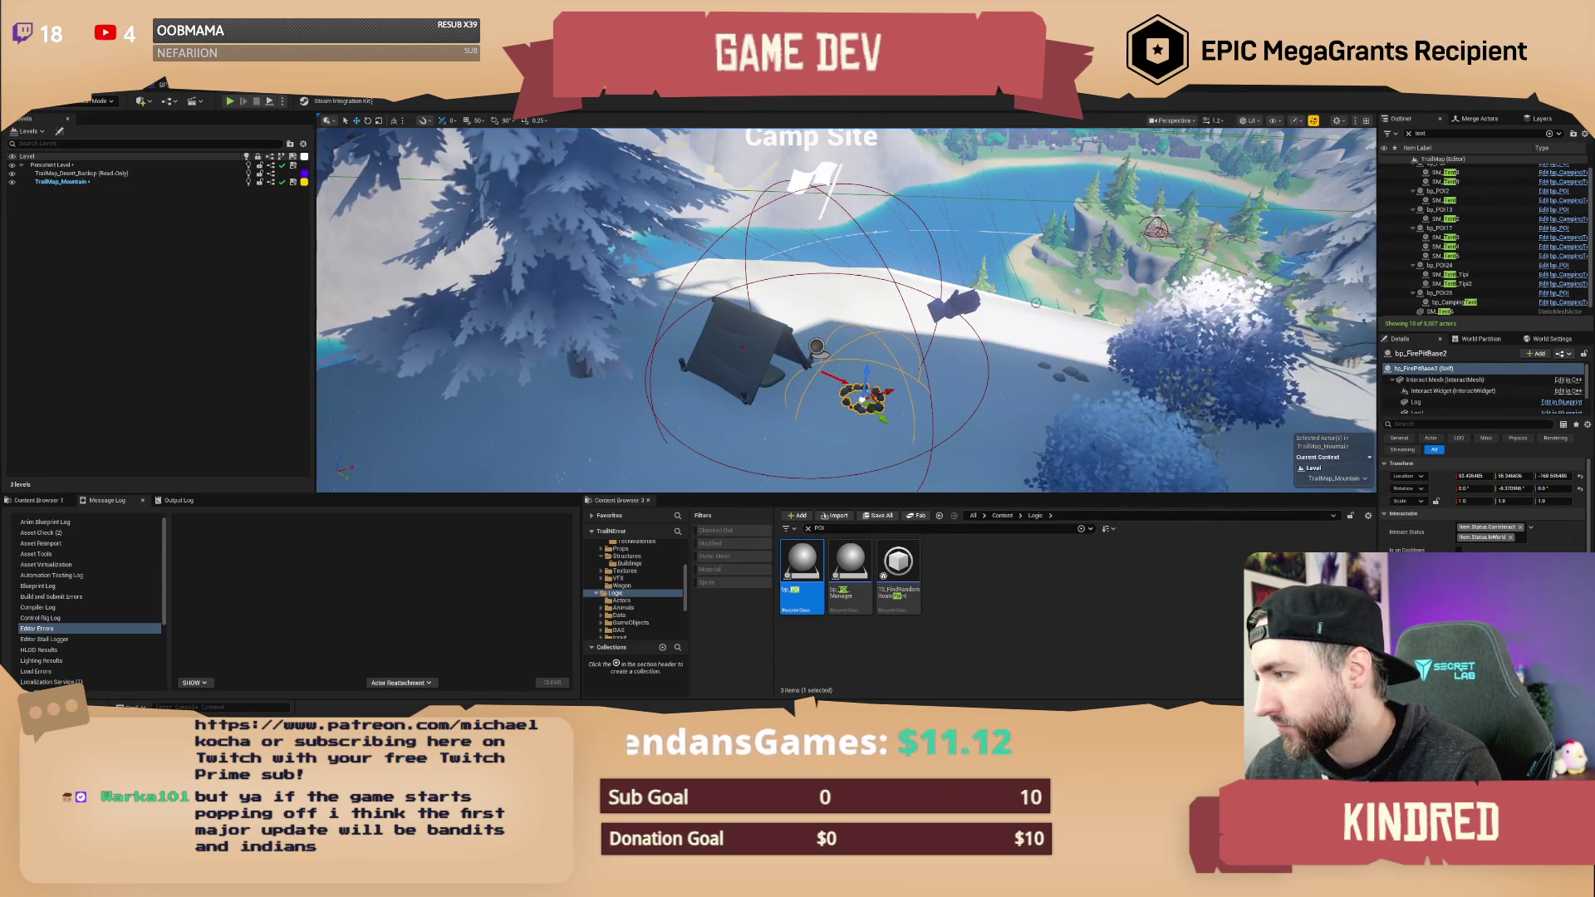
pyautogui.scroll(-1, 1460, 403)
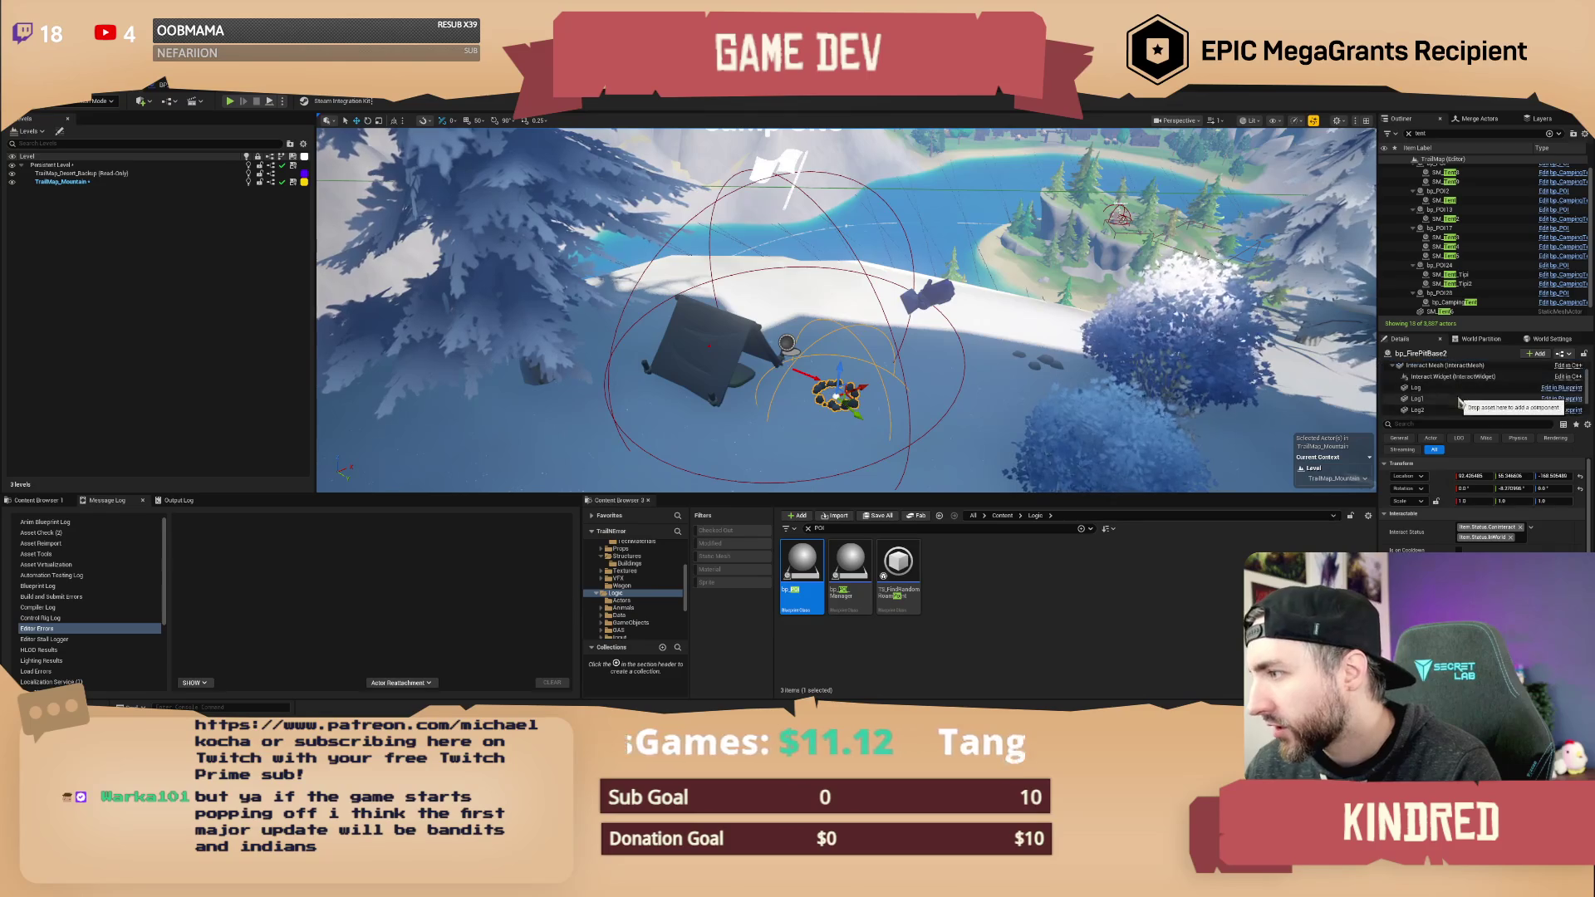
pyautogui.click(1452, 387)
pyautogui.scroll(-2, 1447, 403)
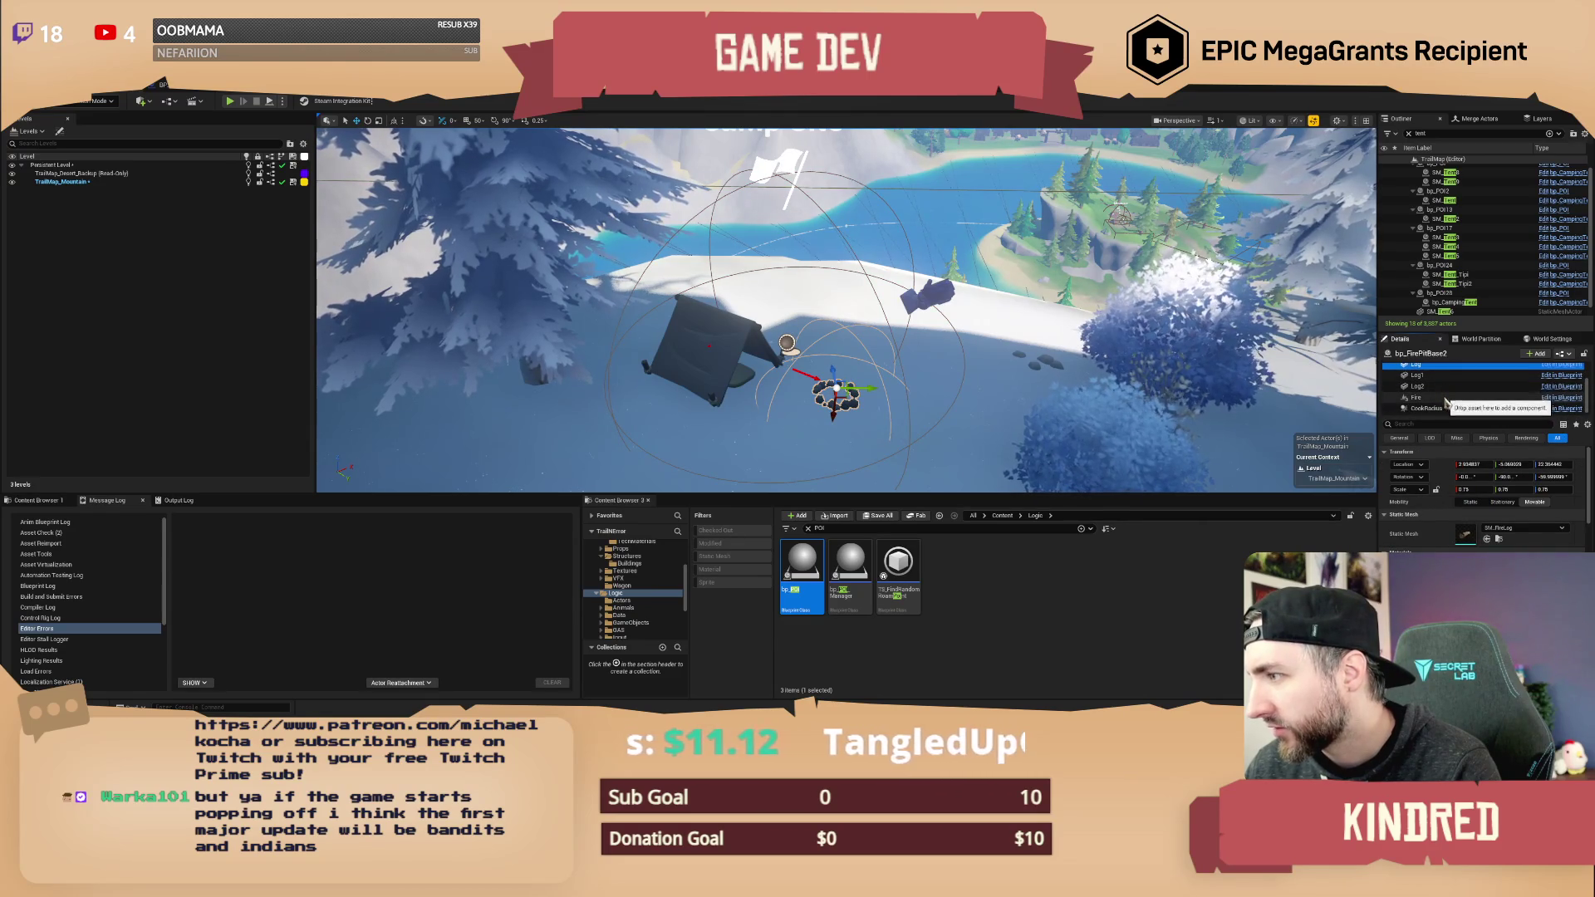
pyautogui.click(1436, 408)
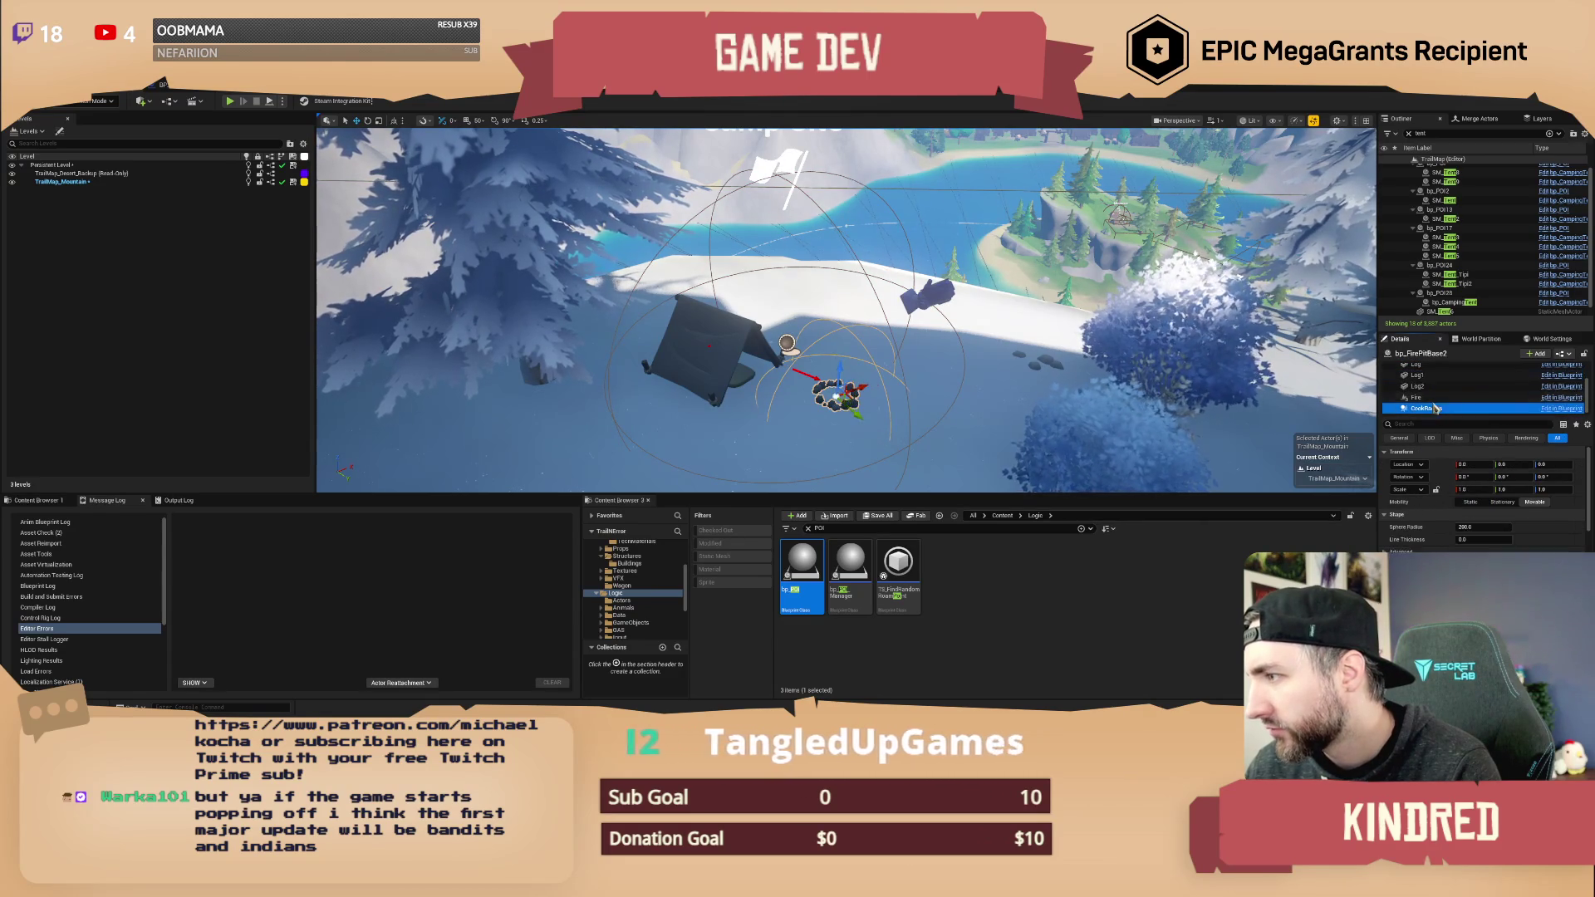
pyautogui.click(1437, 398)
pyautogui.scroll(3, 1439, 403)
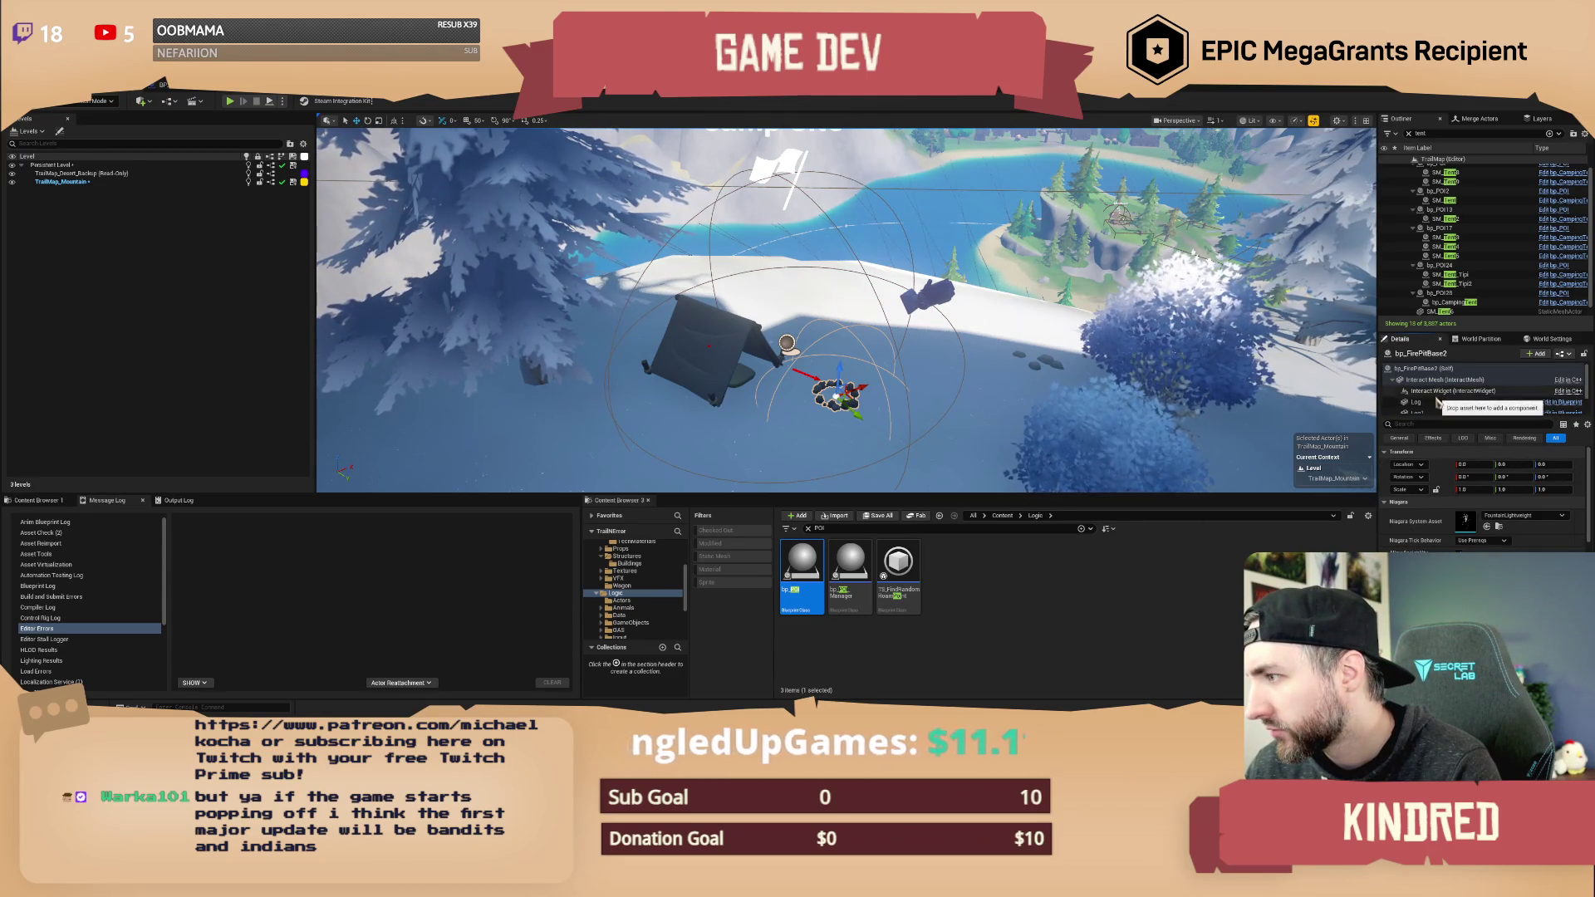
pyautogui.click(1435, 380)
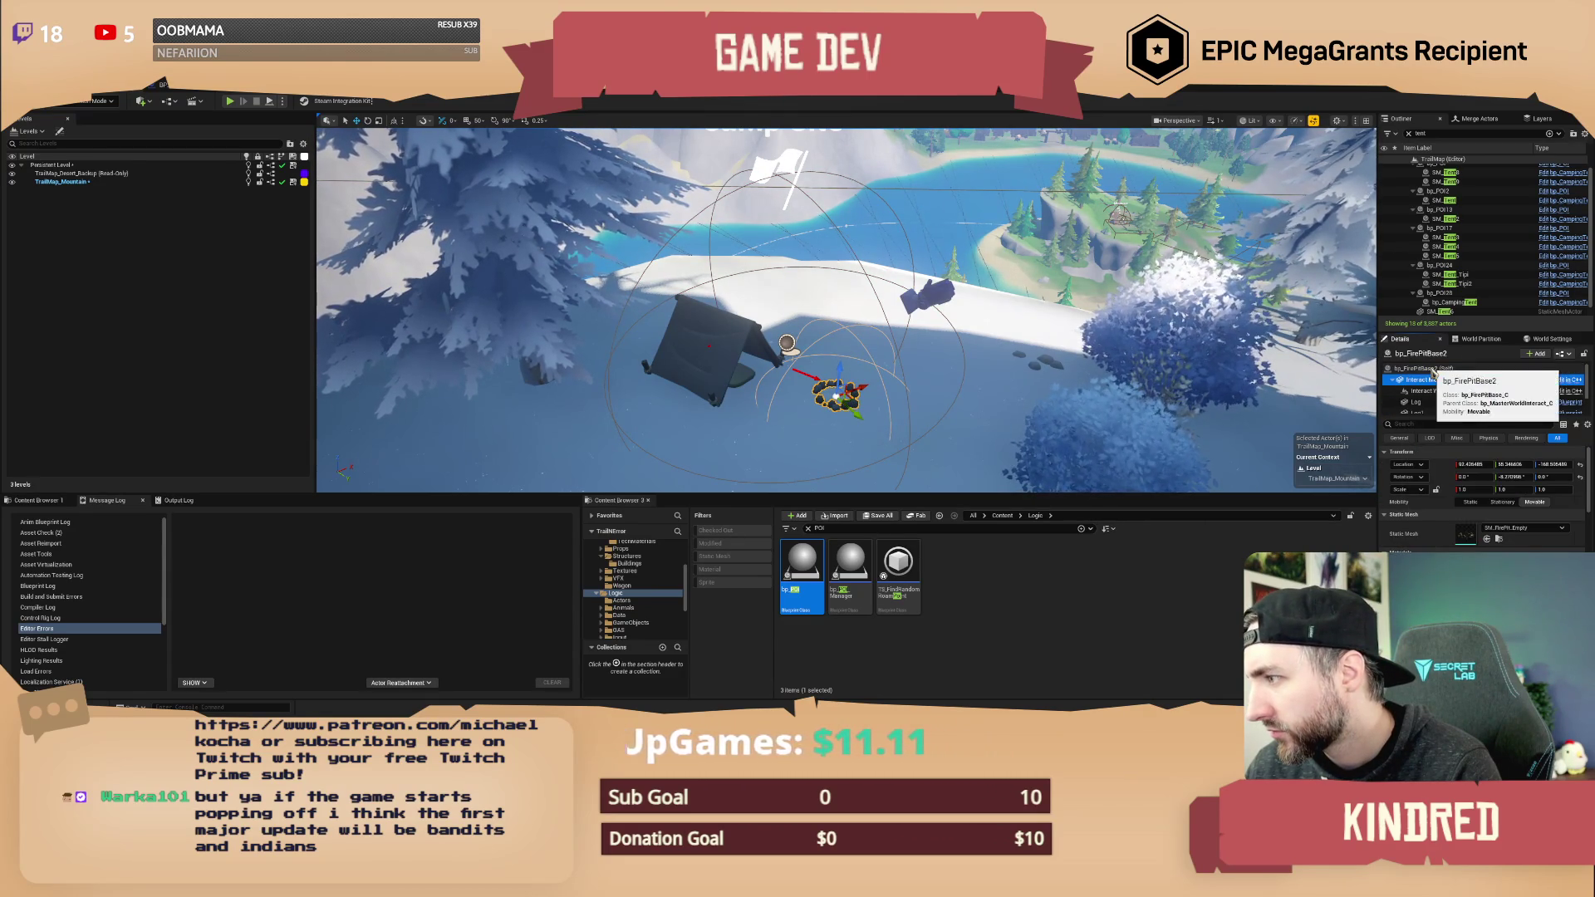
pyautogui.click(1434, 370)
pyautogui.press('f')
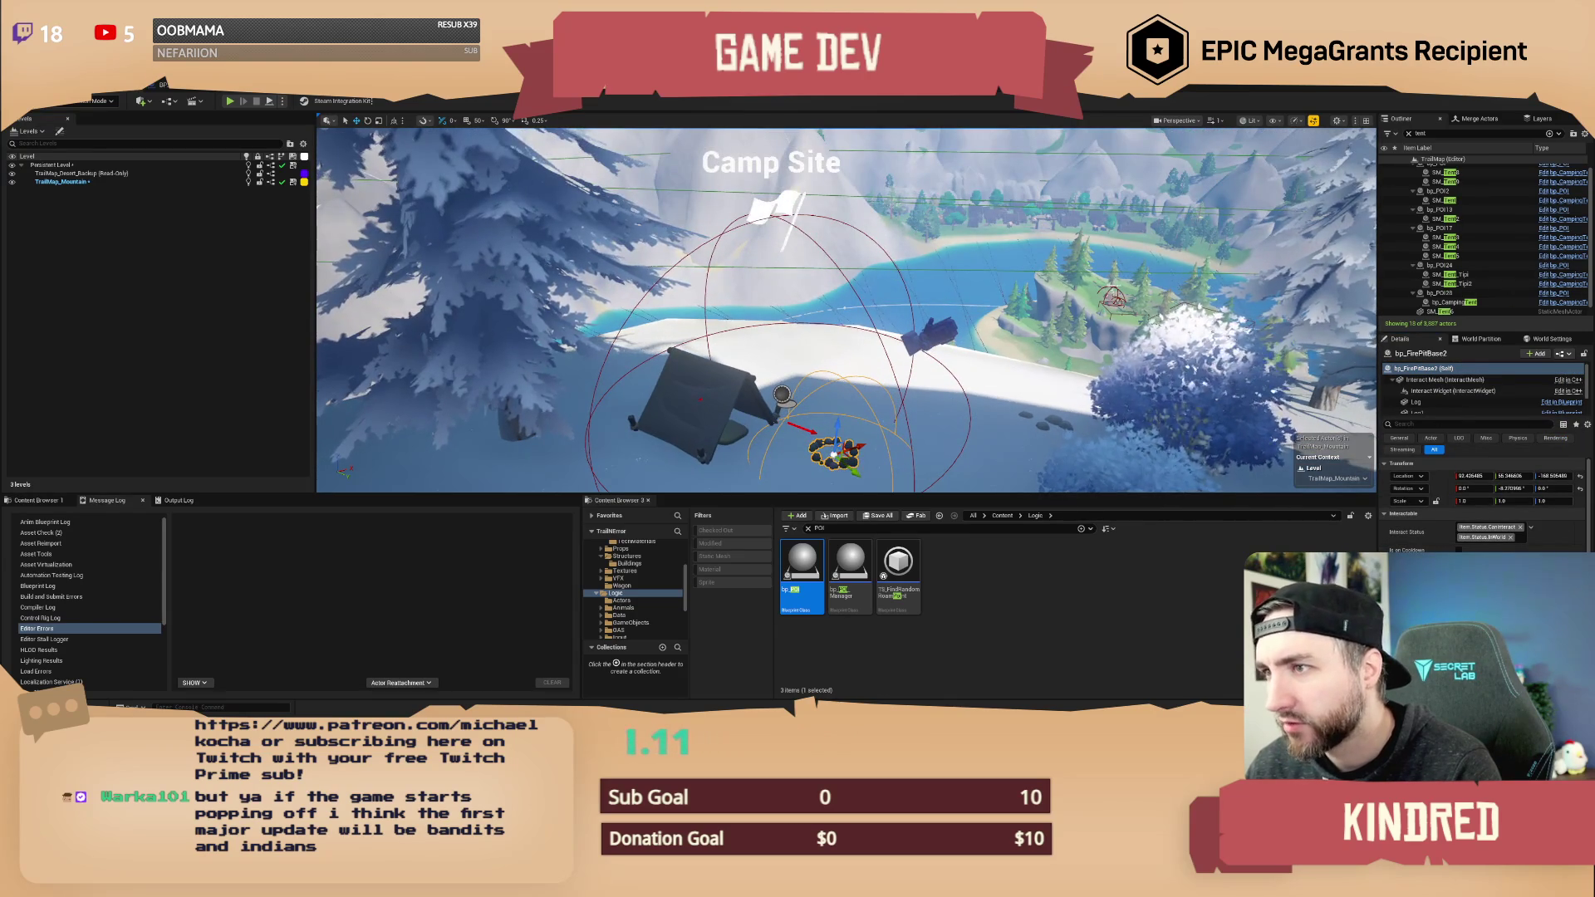
# - Drop the Camp Site point of interest with its tent and fire pit onto the ground
pyautogui.click(1462, 292)
pyautogui.scroll(-1, 1463, 307)
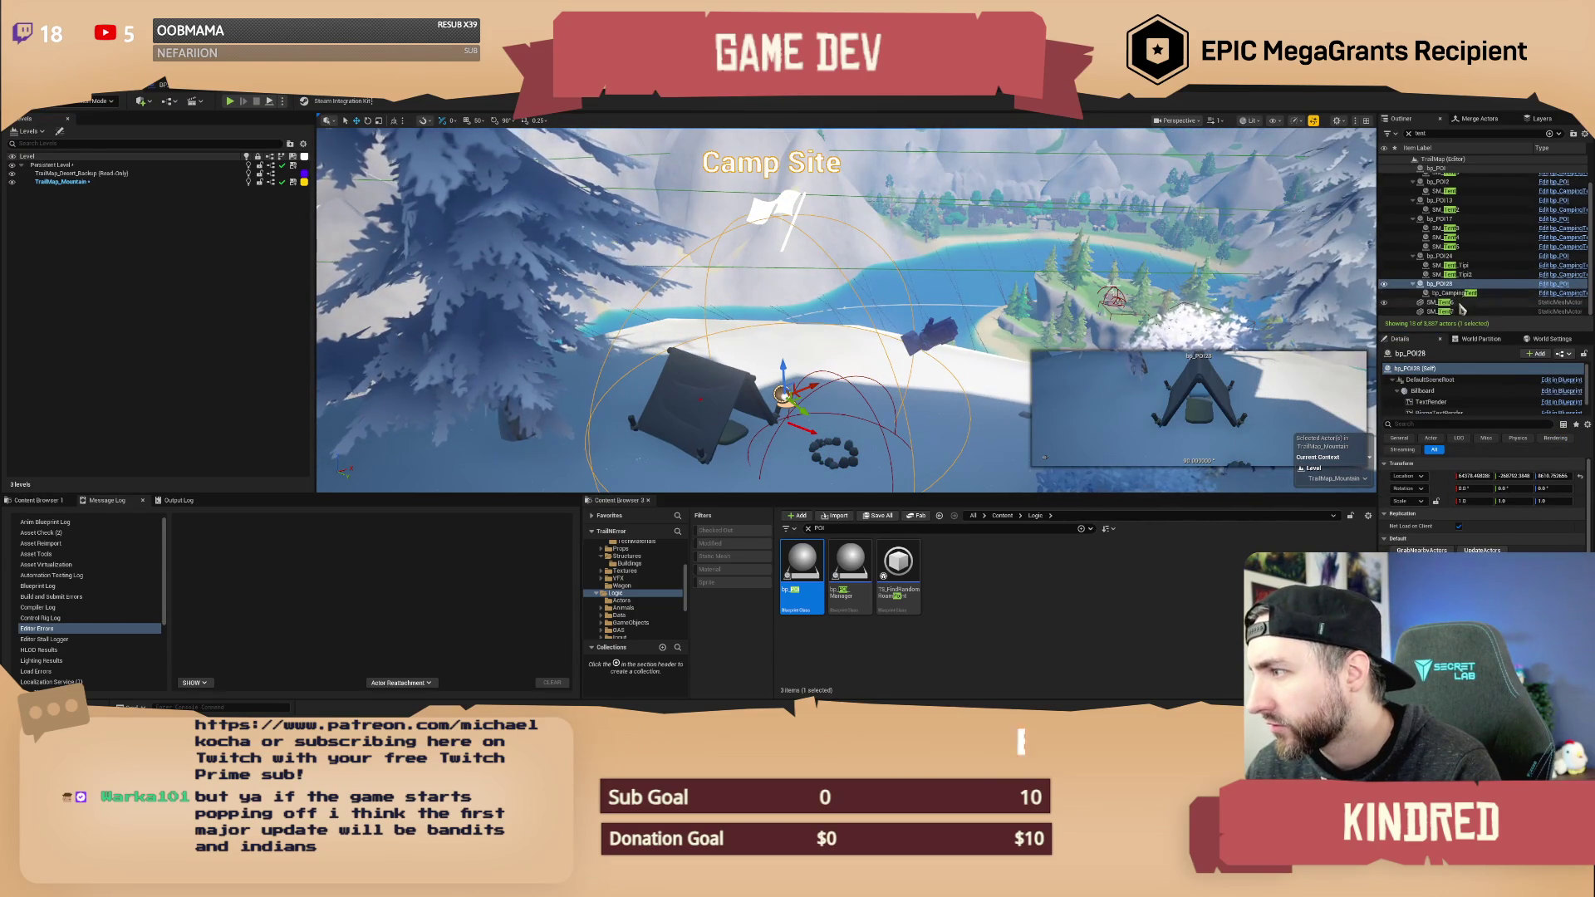
pyautogui.click(1452, 295)
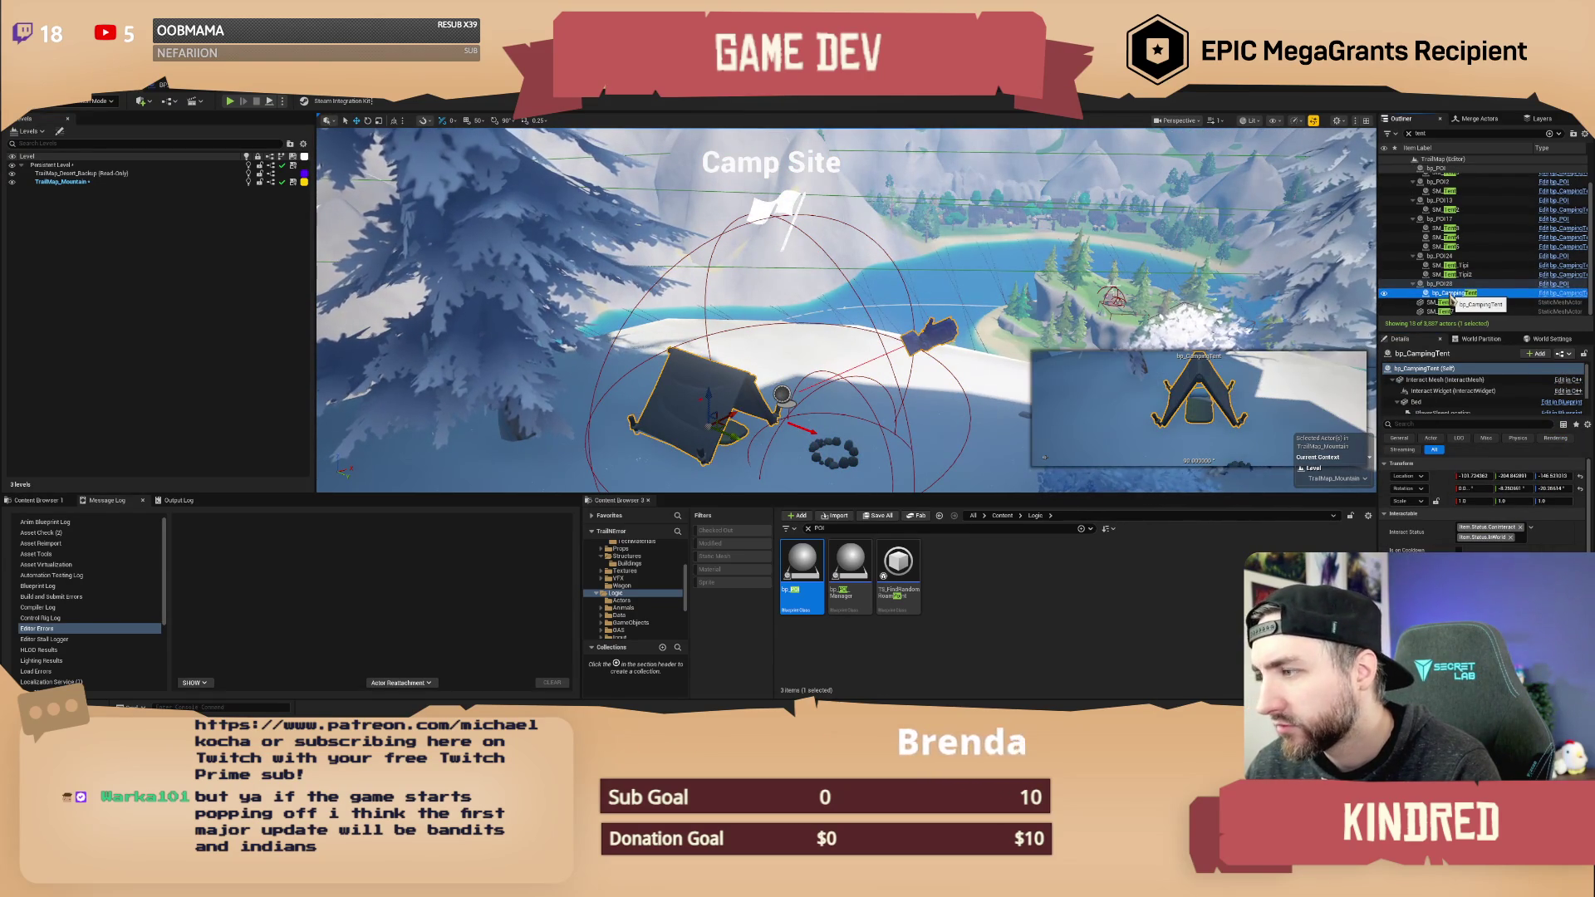
pyautogui.click(1451, 284)
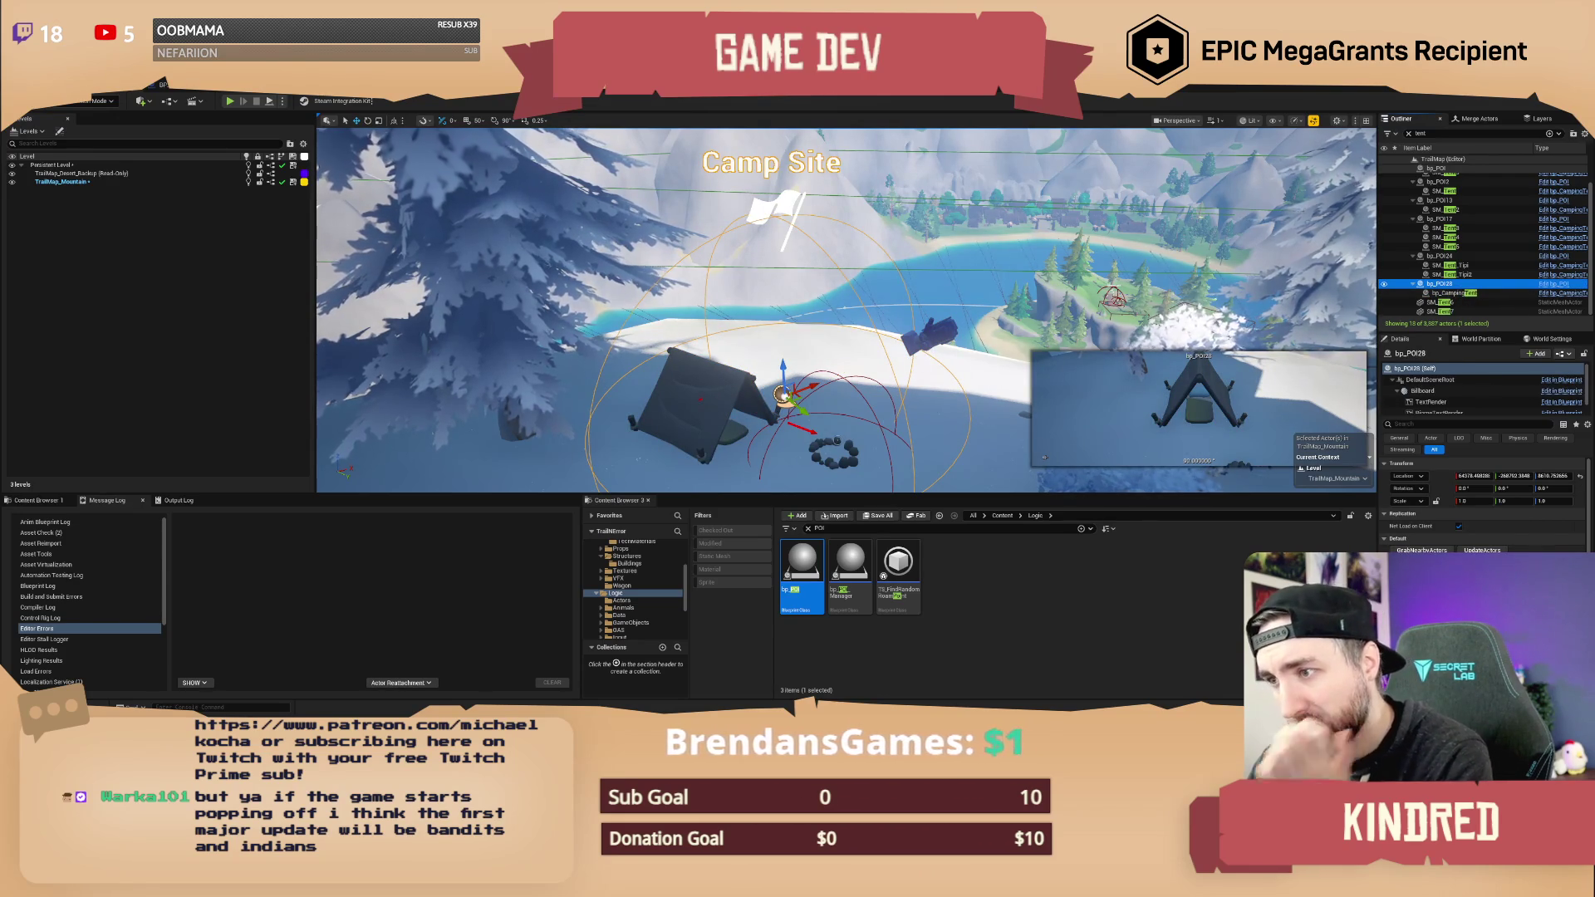
pyautogui.click(833, 448)
pyautogui.press('f')
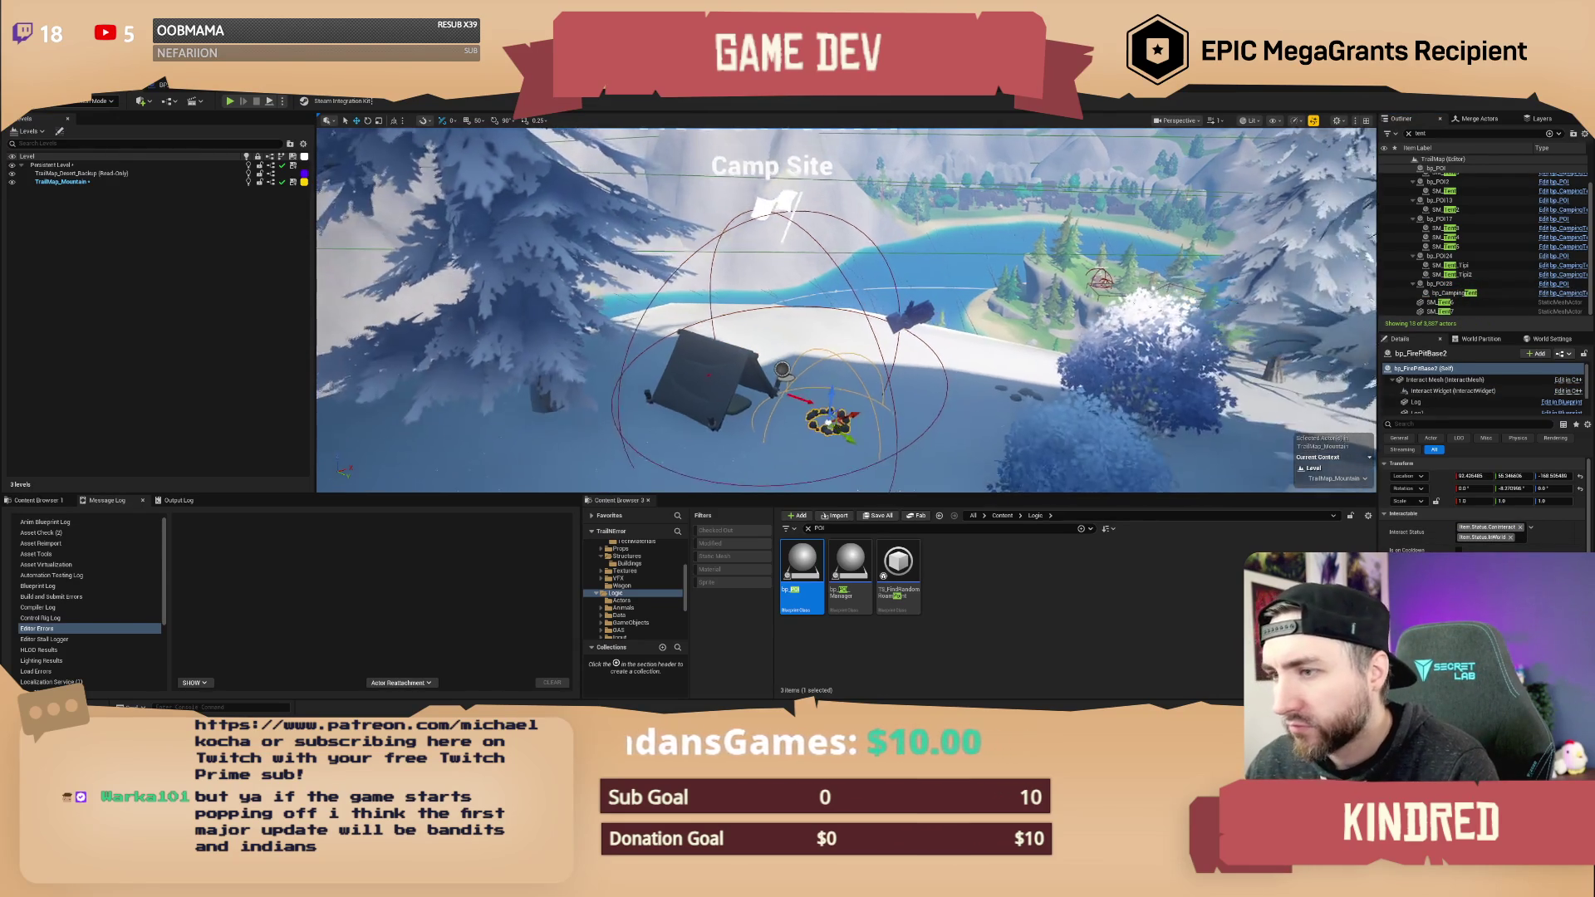
pyautogui.scroll(-3, 1029, 449)
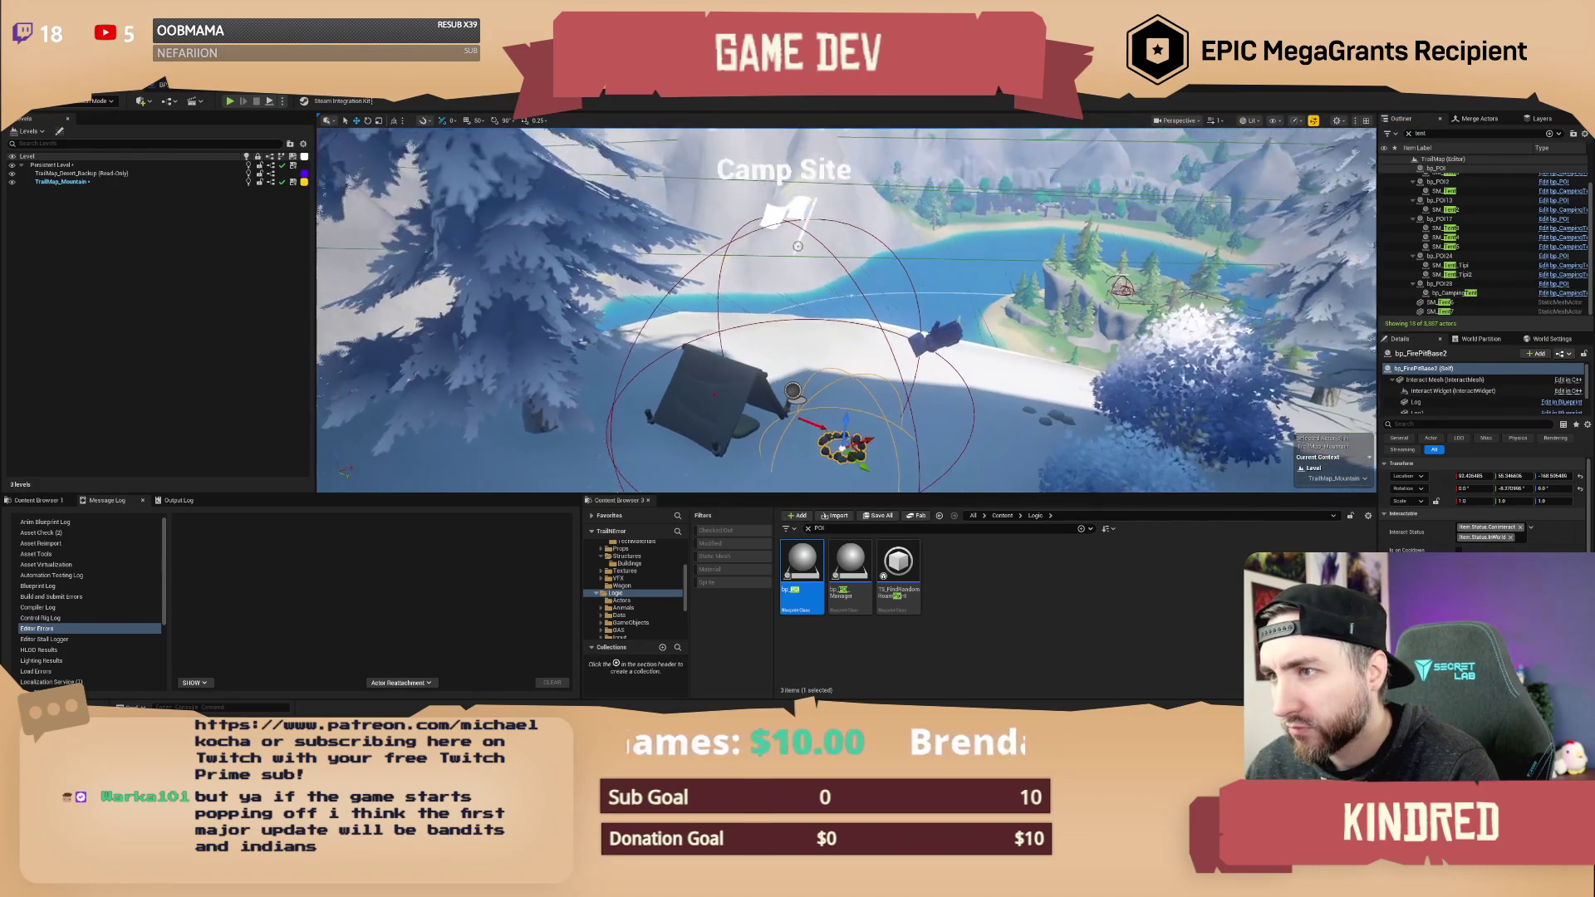
pyautogui.click(1038, 453)
pyautogui.press('End')
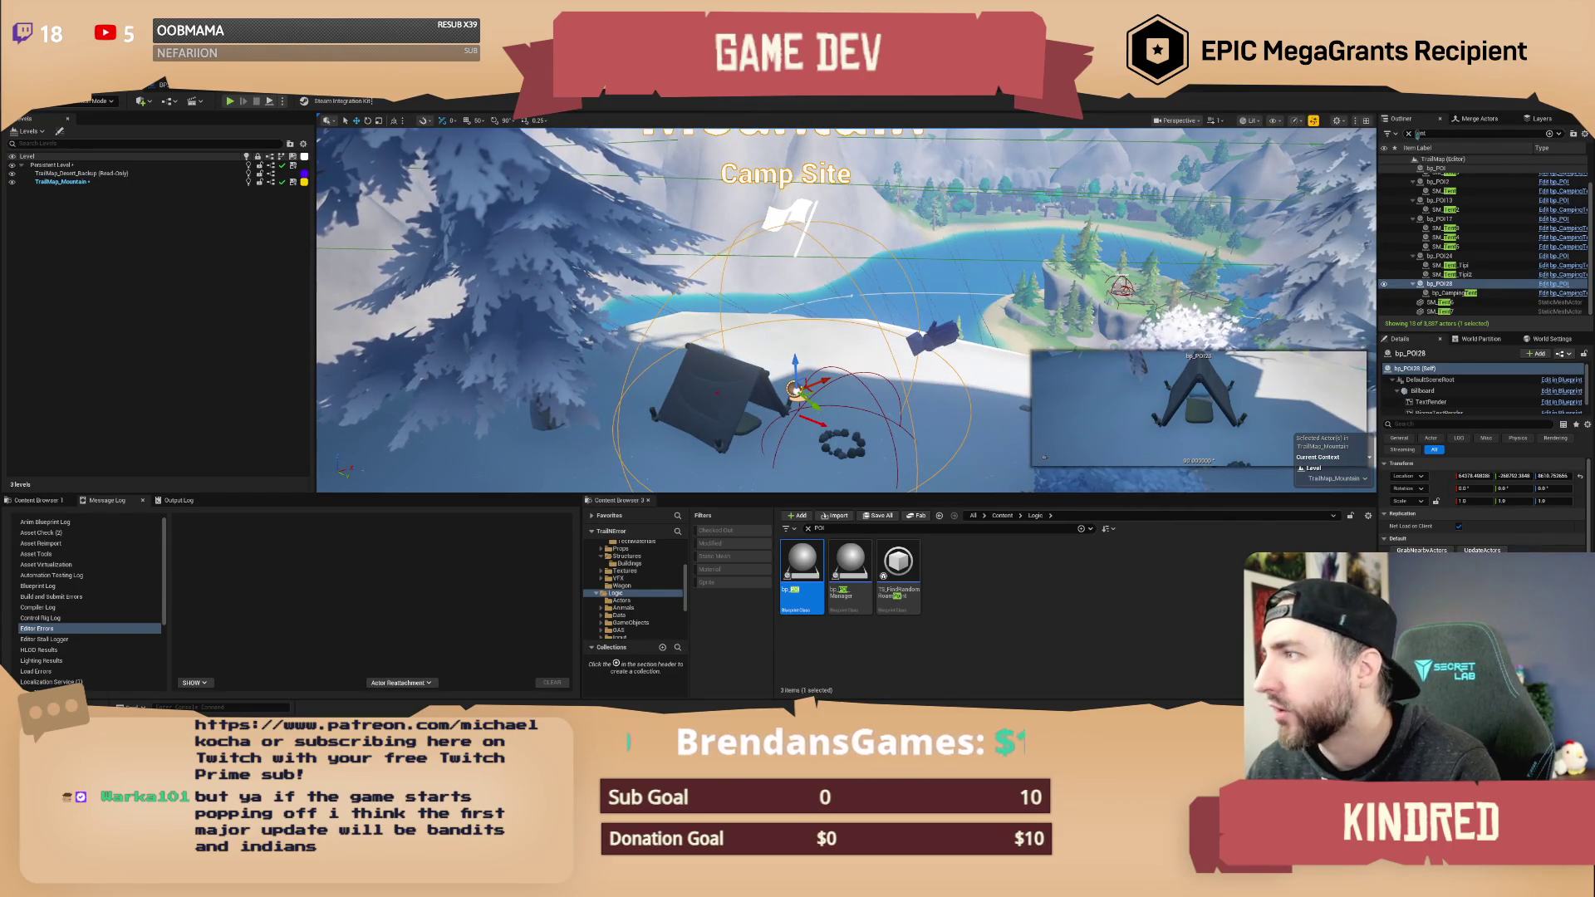
# - Duplicate bp_POI28 with its tent and fire pit as bp_POI29 further along the slope
pyautogui.moveTo(795, 388); pyautogui.dragTo(654, 447)
pyautogui.moveTo(802, 573); pyautogui.dragTo(661, 337)
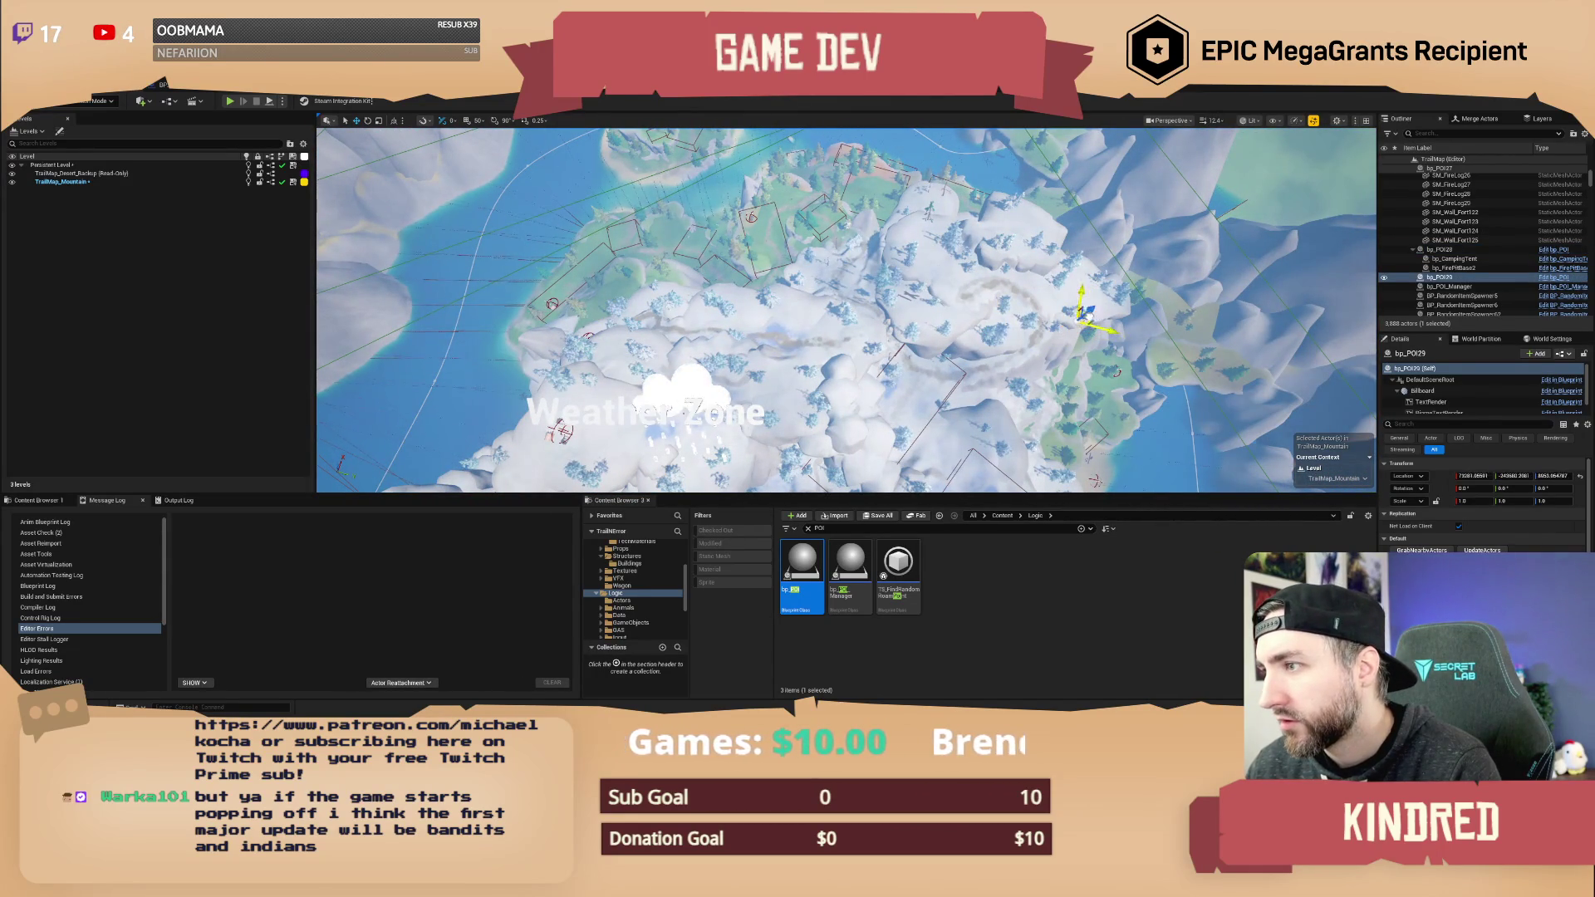
pyautogui.press('Delete')
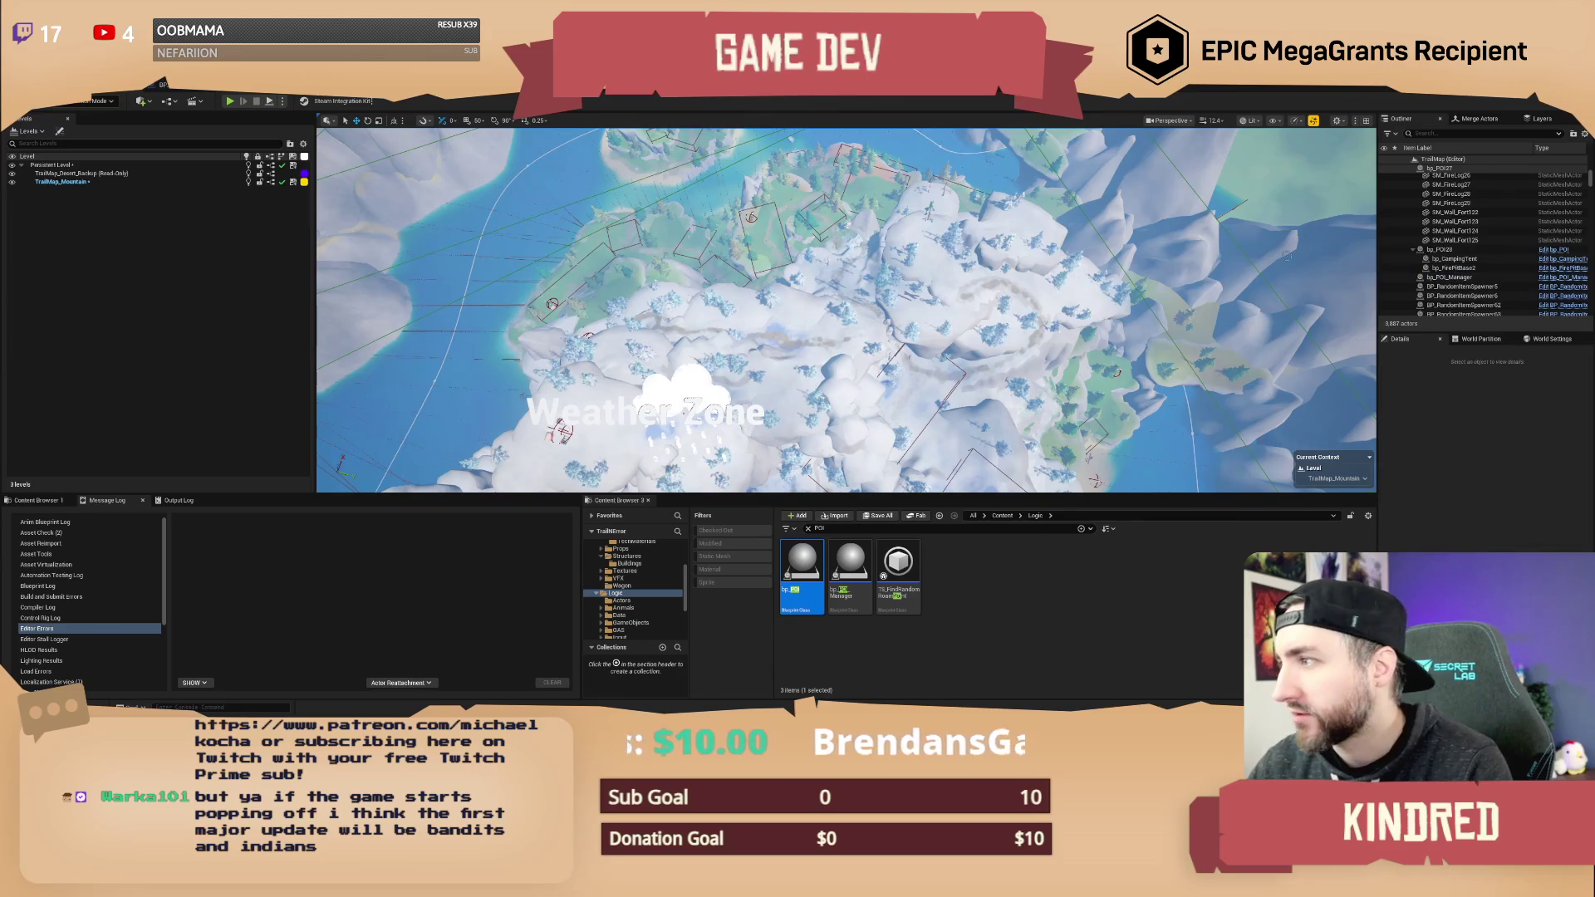
pyautogui.click(1440, 250)
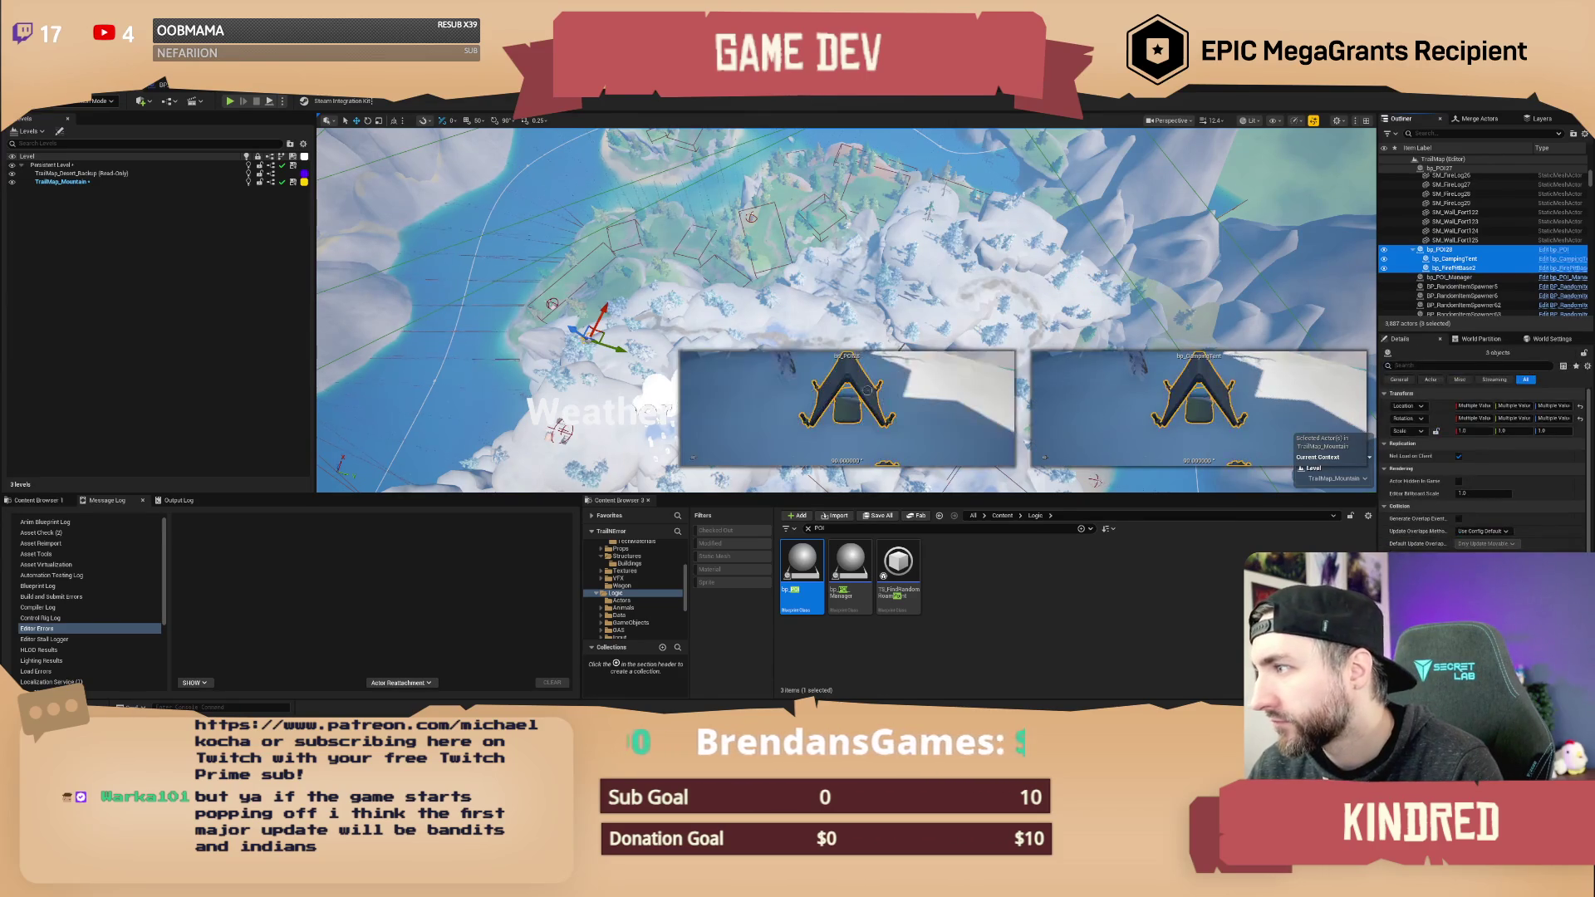
pyautogui.moveTo(591, 334); pyautogui.dragTo(674, 334)
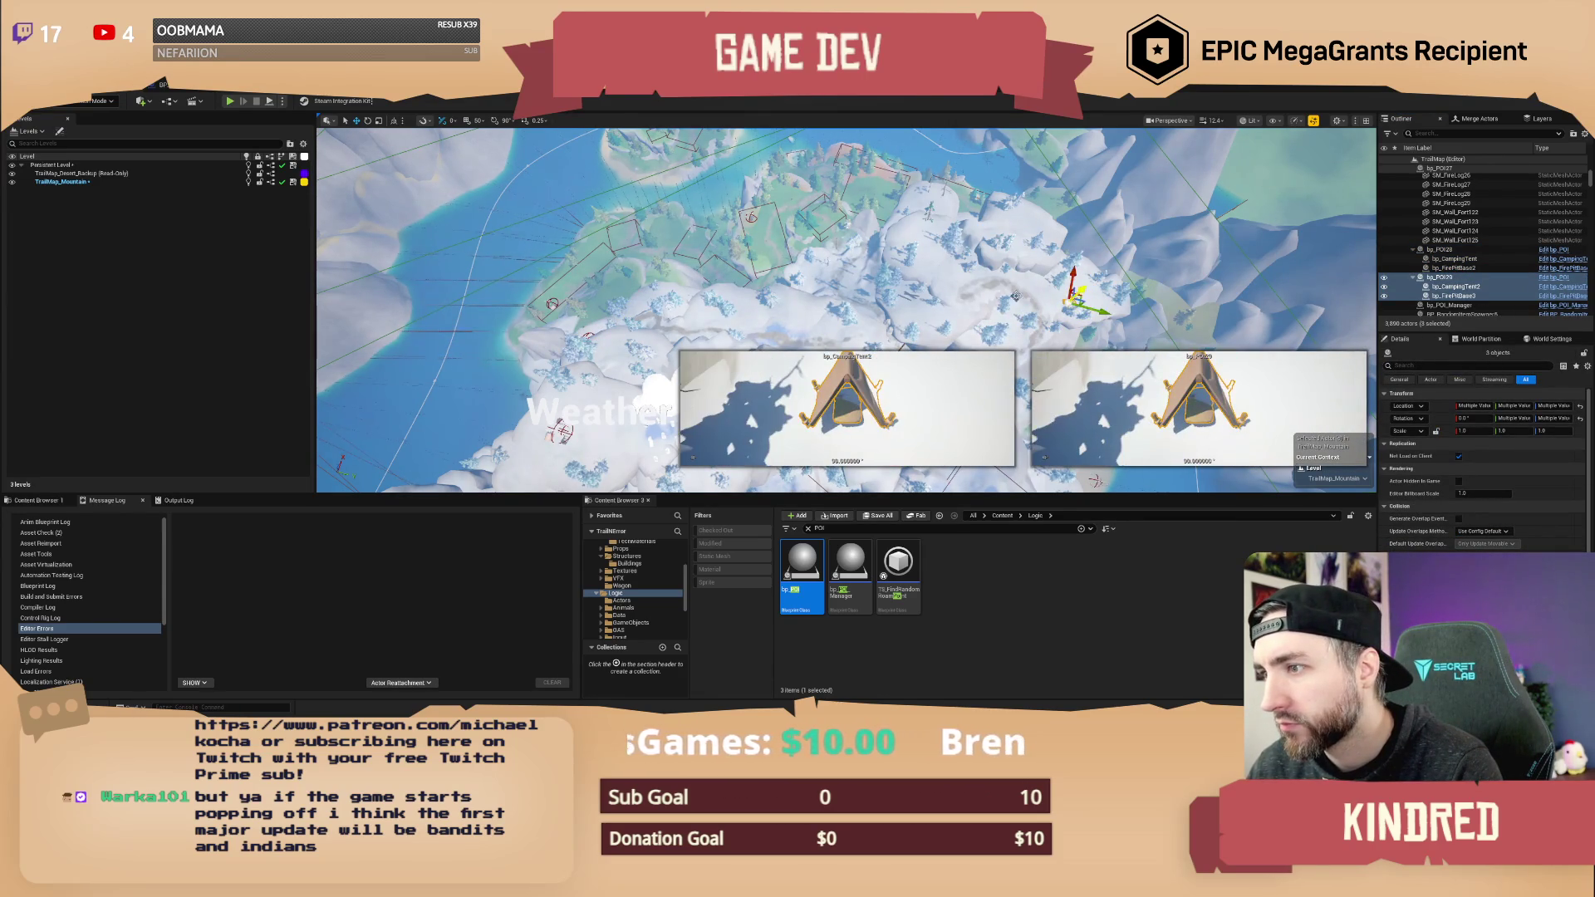
pyautogui.press('f')
pyautogui.moveTo(648, 280)
pyautogui.mouseDown()
pyautogui.moveTo(705, 279)
pyautogui.moveTo(705, 319)
pyautogui.moveTo(704, 160)
pyautogui.moveTo(704, 264)
pyautogui.moveTo(704, 242)
pyautogui.mouseUp()
# - Rotate the copied camp, move bp_CampingTent2 down the slope, and frame bp_FirePitBase3
pyautogui.moveTo(829, 279); pyautogui.dragTo(841, 279)
pyautogui.click(731, 220)
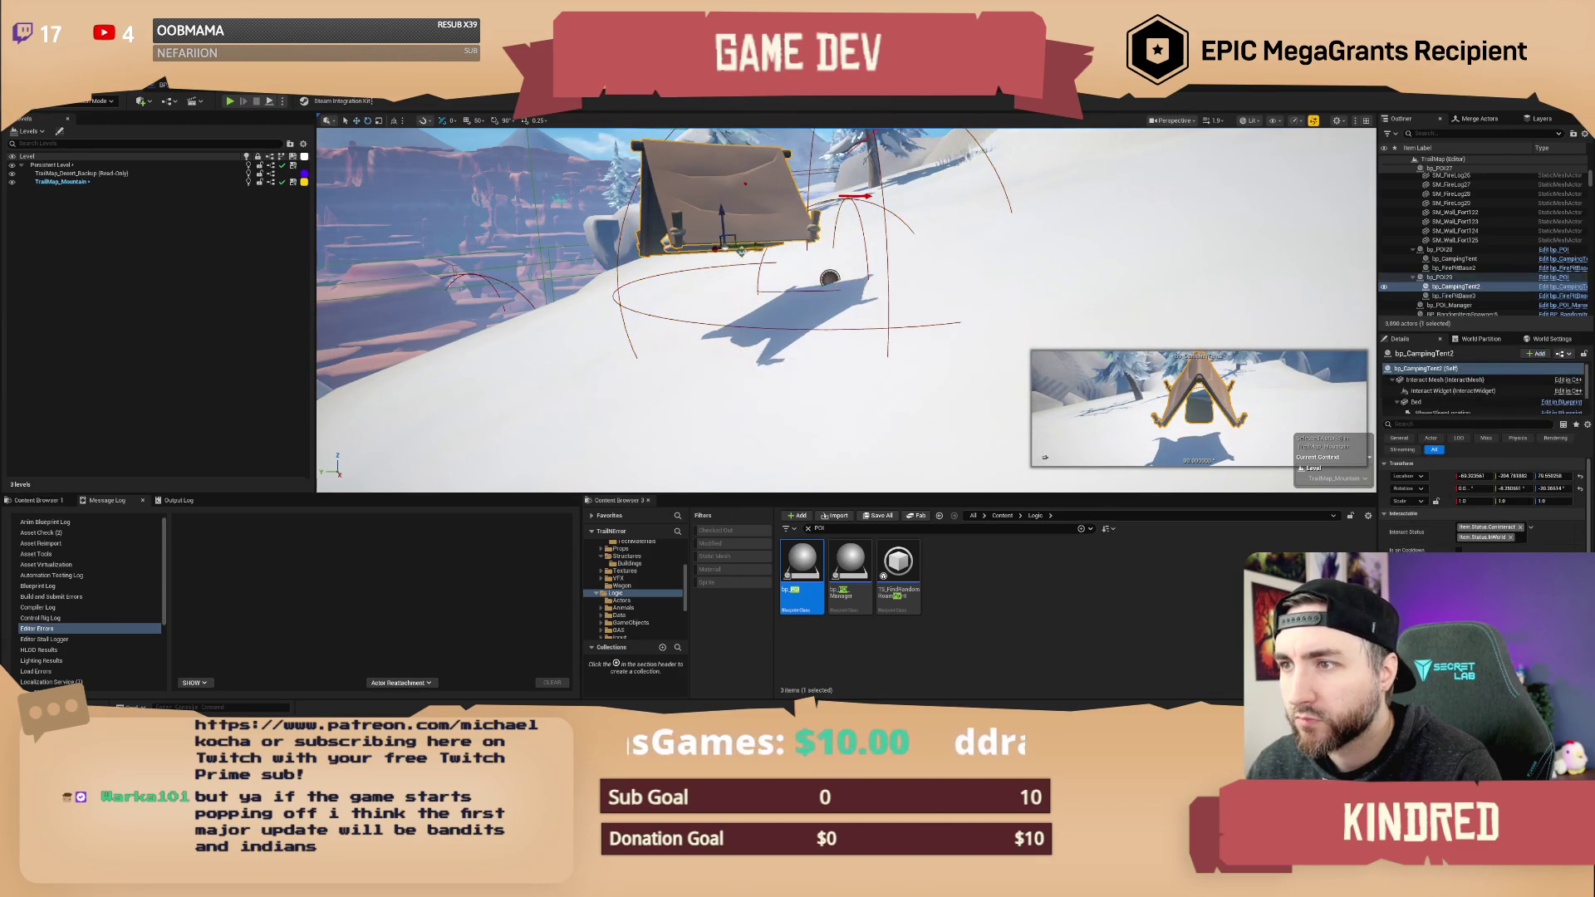
pyautogui.moveTo(725, 247)
pyautogui.mouseDown()
pyautogui.moveTo(745, 356)
pyautogui.moveTo(700, 330)
pyautogui.moveTo(683, 292)
pyautogui.moveTo(919, 223)
pyautogui.mouseUp()
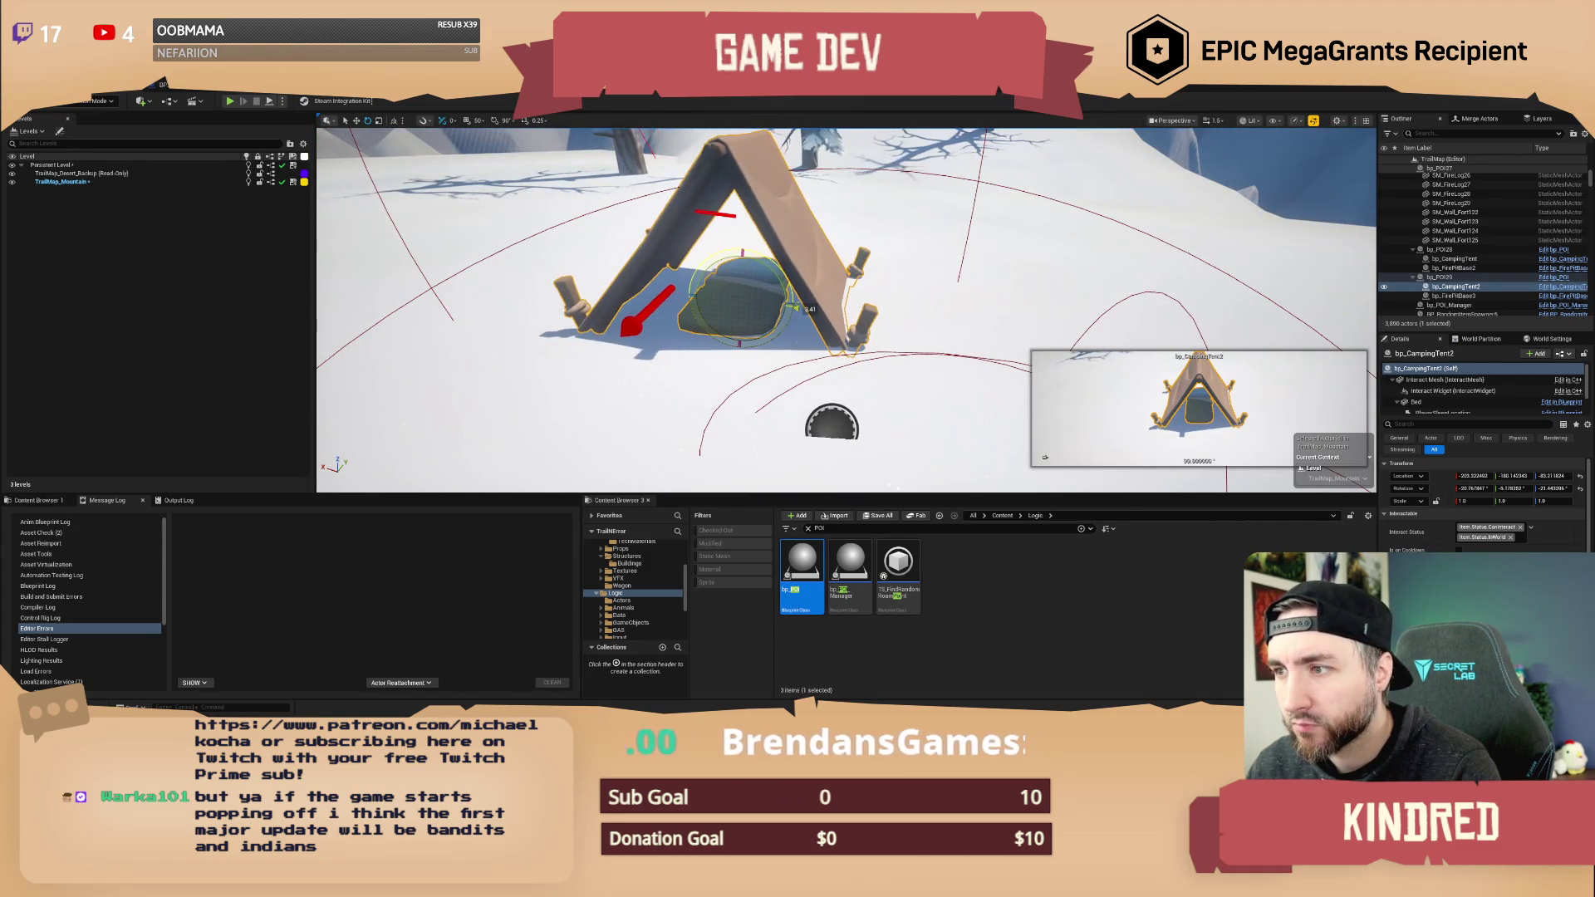
pyautogui.moveTo(902, 275)
pyautogui.mouseDown()
pyautogui.moveTo(1342, 317)
pyautogui.moveTo(1292, 183)
pyautogui.moveTo(1247, 178)
pyautogui.mouseUp()
pyautogui.doubleClick(1454, 296)
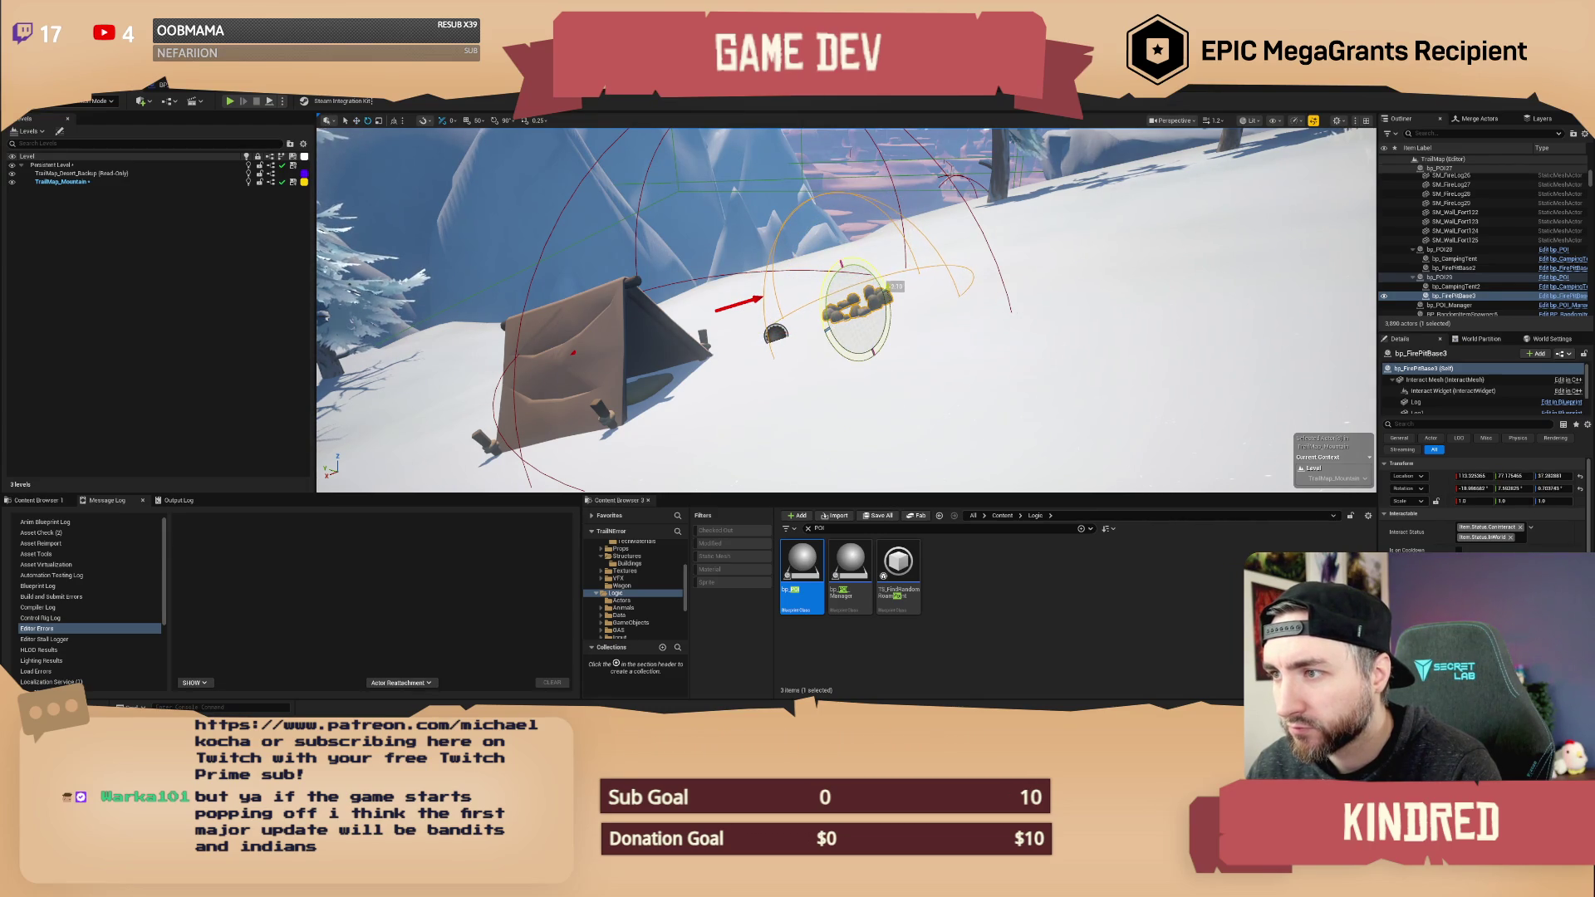
pyautogui.moveTo(899, 352); pyautogui.dragTo(681, 369)
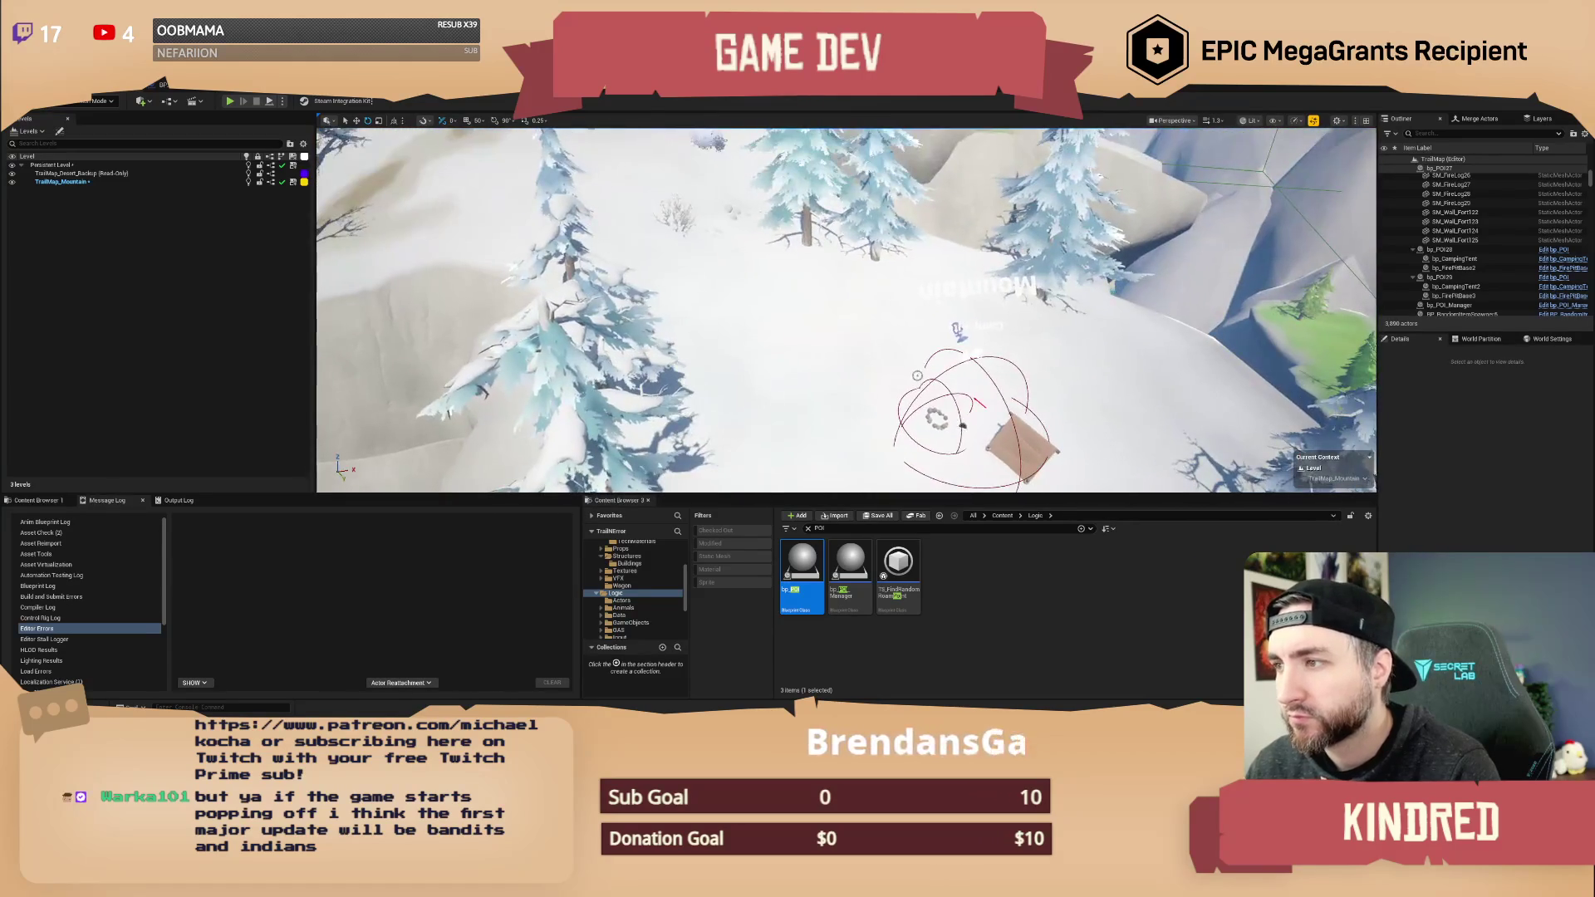
# - Save the TrailMap level, checking out the BP_WeatherZone asset when prompted
pyautogui.click(959, 415)
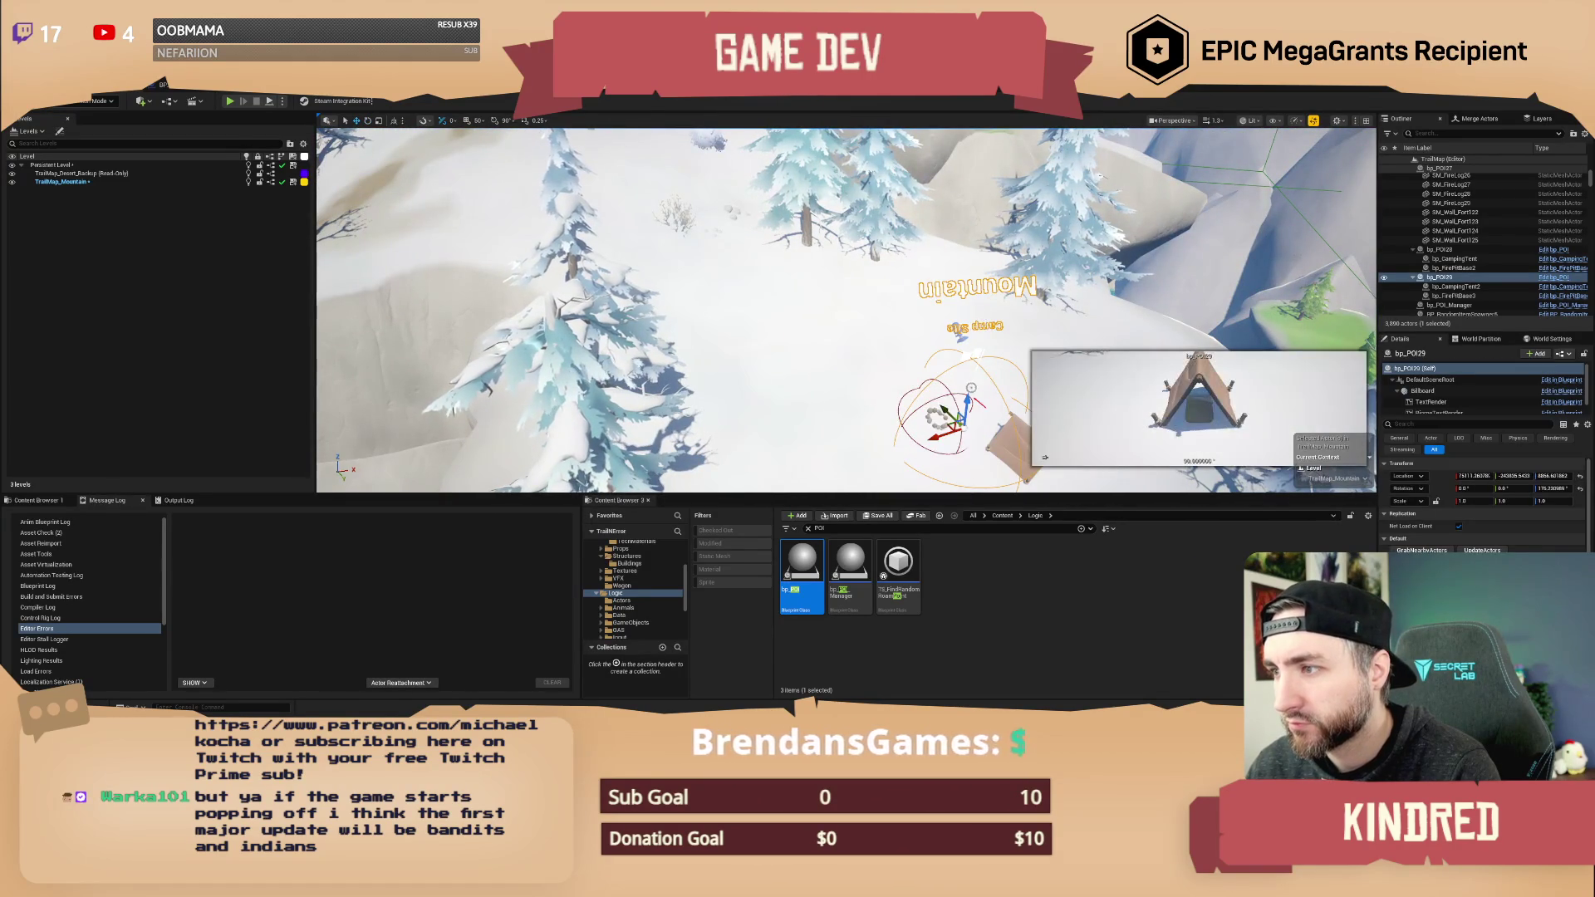
pyautogui.moveTo(956, 415)
pyautogui.mouseDown()
pyautogui.moveTo(889, 283)
pyautogui.moveTo(827, 234)
pyautogui.mouseUp()
pyautogui.scroll(2, 906, 315)
pyautogui.scroll(2, 872, 265)
pyautogui.scroll(2, 839, 241)
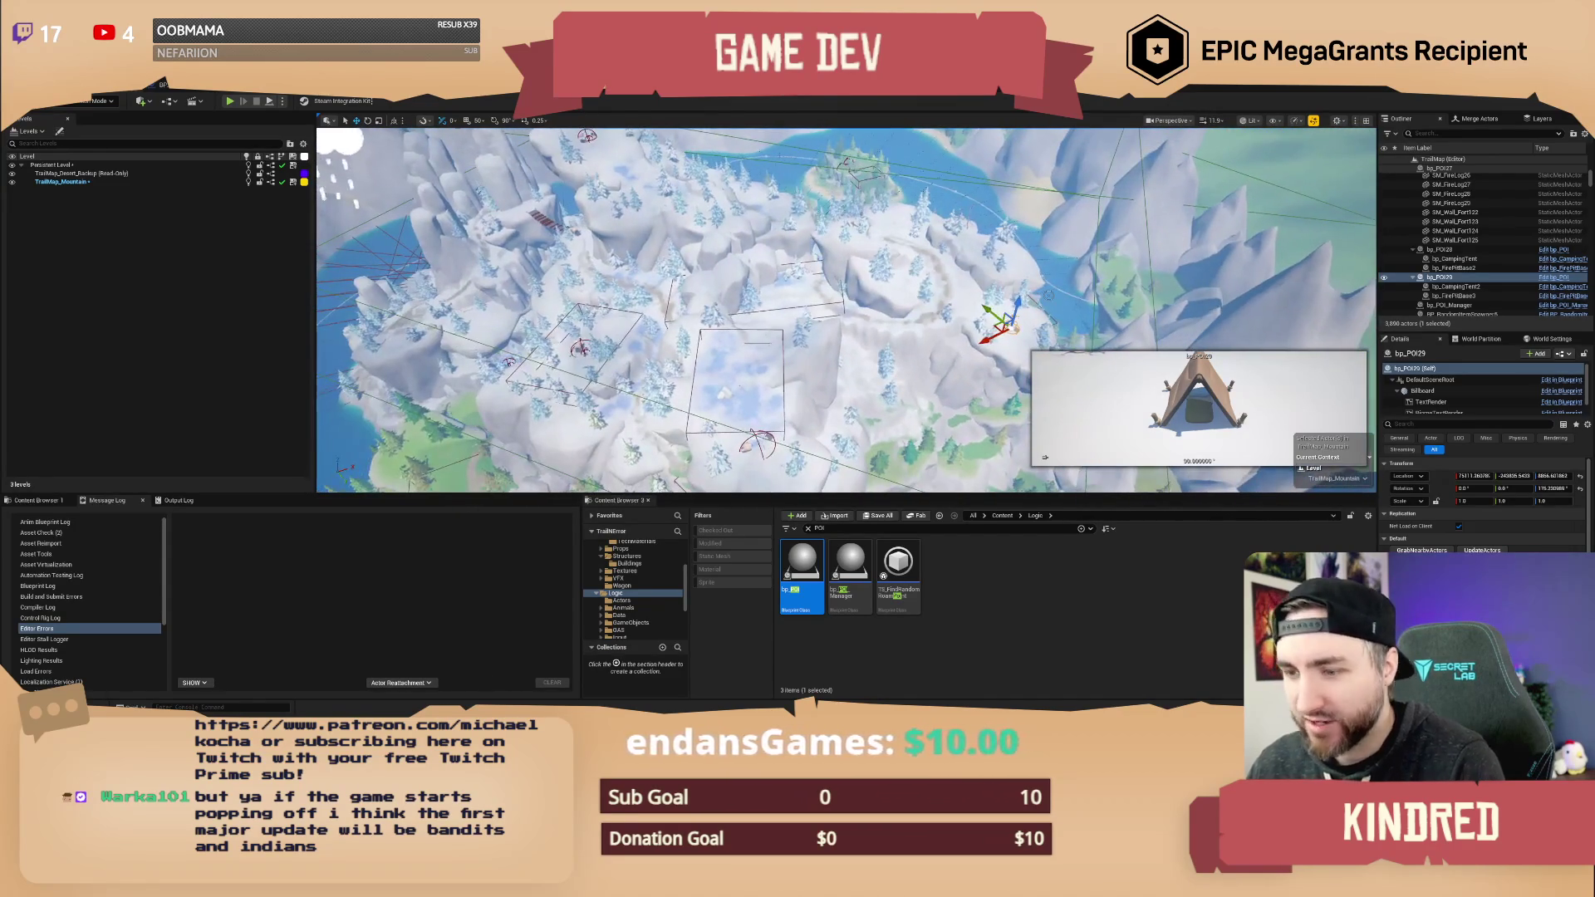
pyautogui.hotkey('ctrl', 's')
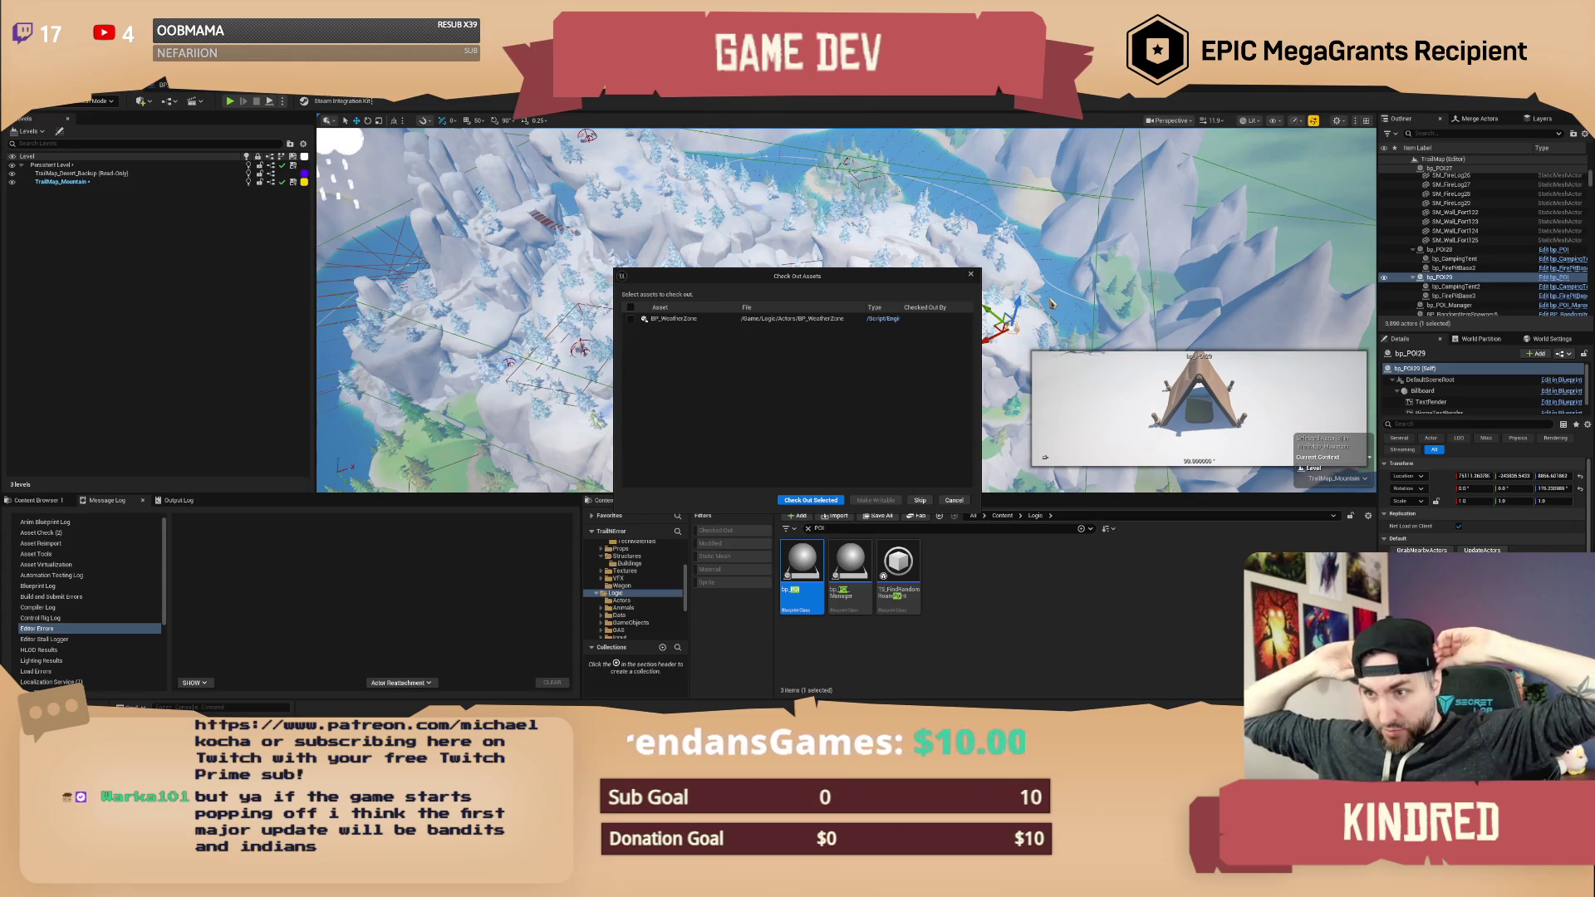
pyautogui.click(806, 502)
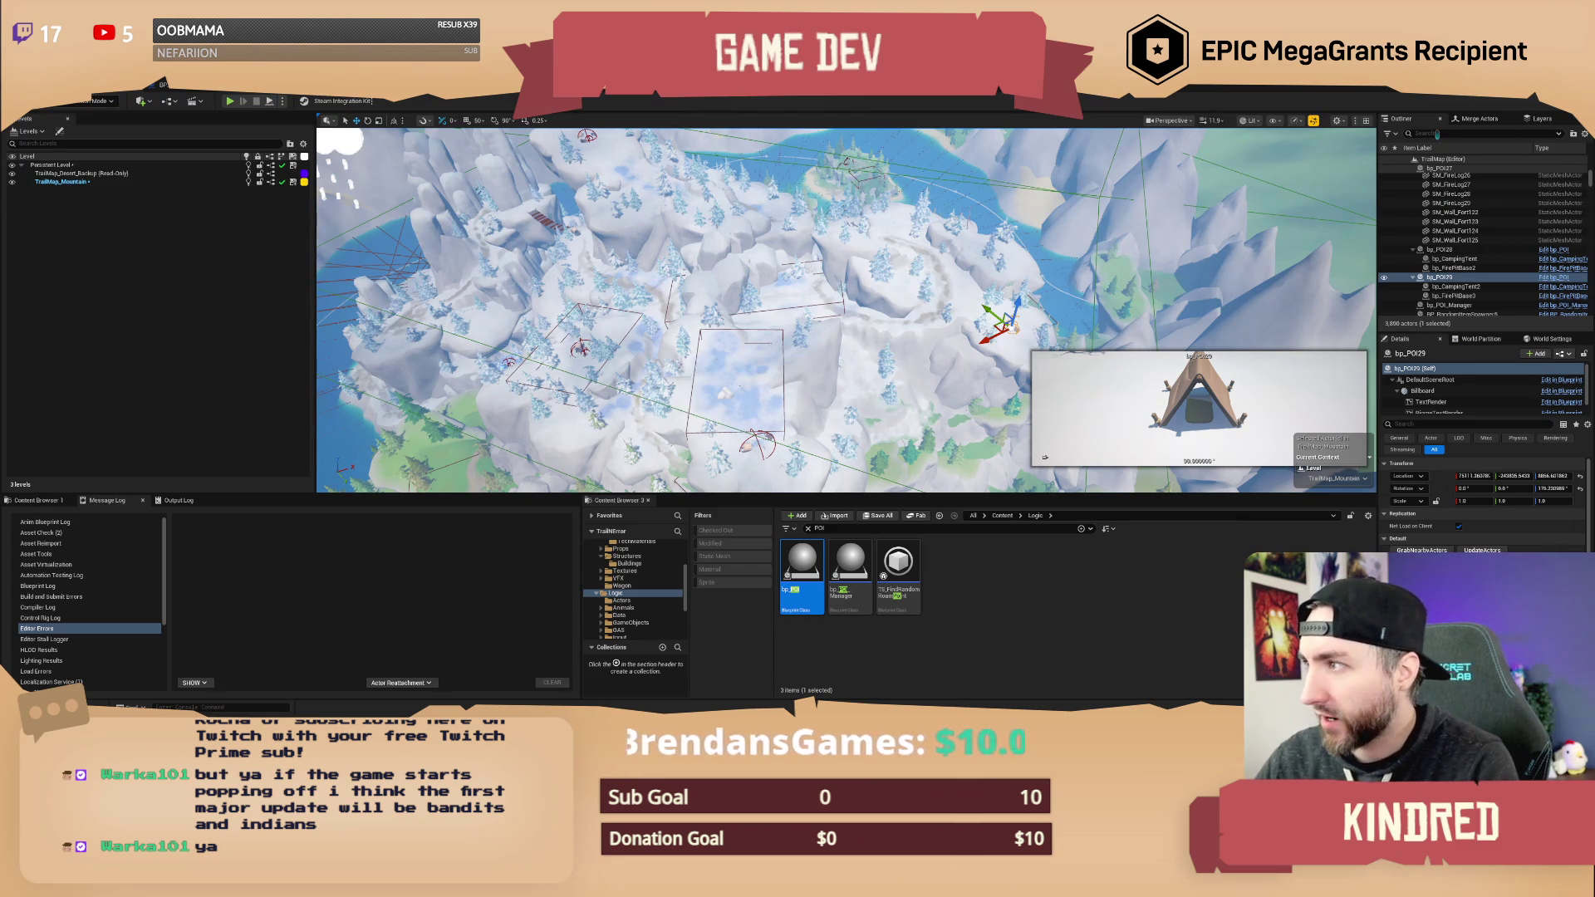
pyautogui.click(1438, 134)
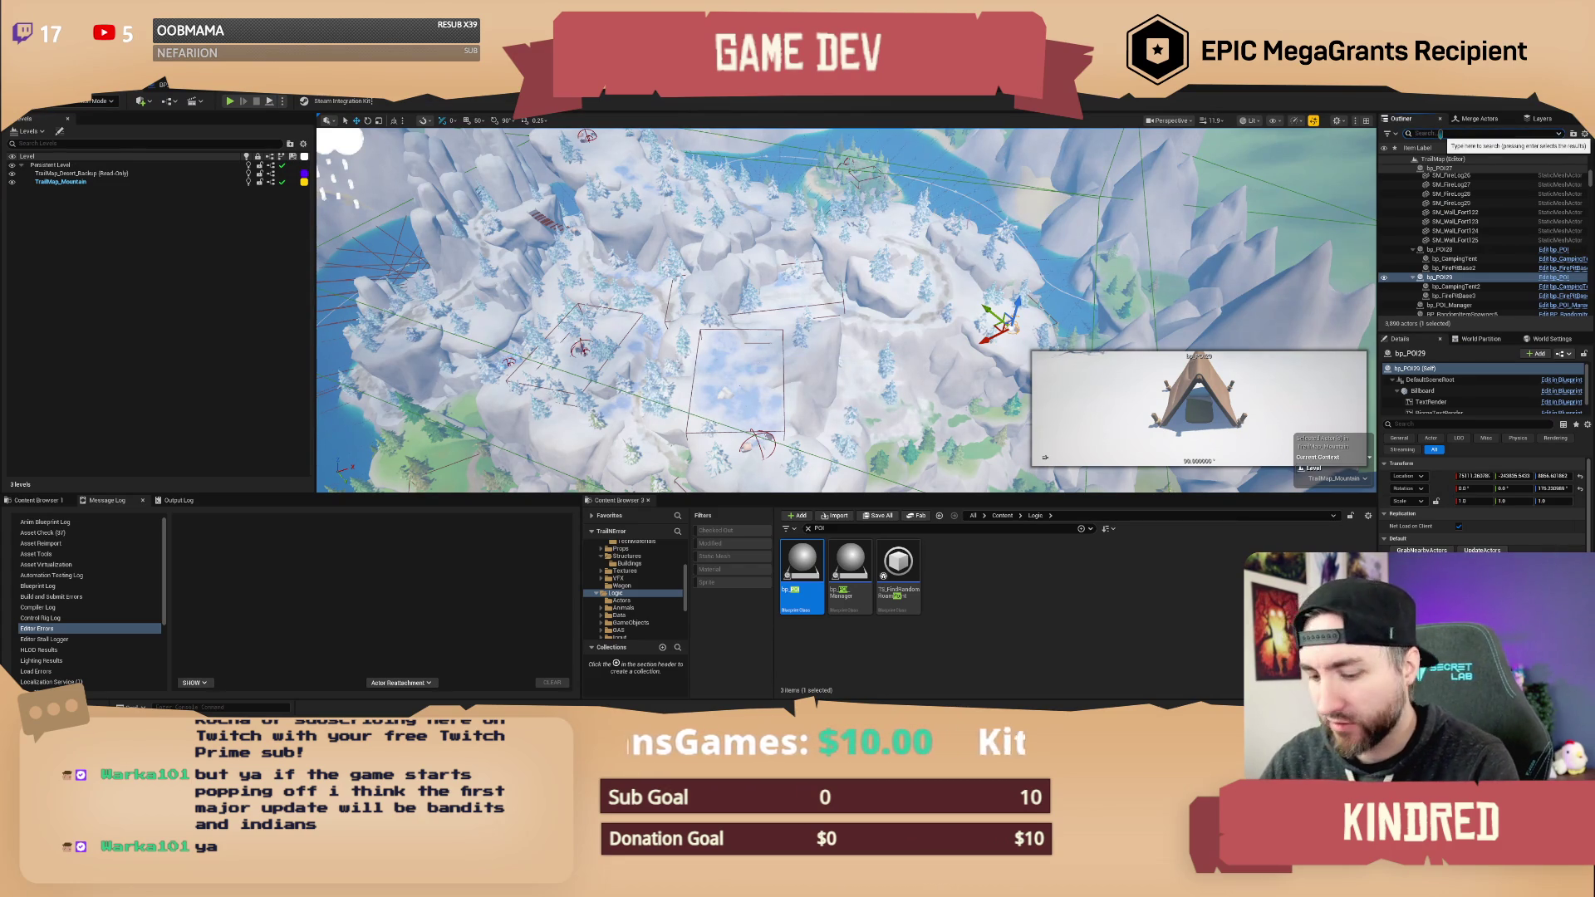
# - Filter the Outliner to current-level random item spawners and add a bp_Campsite Item Options entry
pyautogui.write('random it')
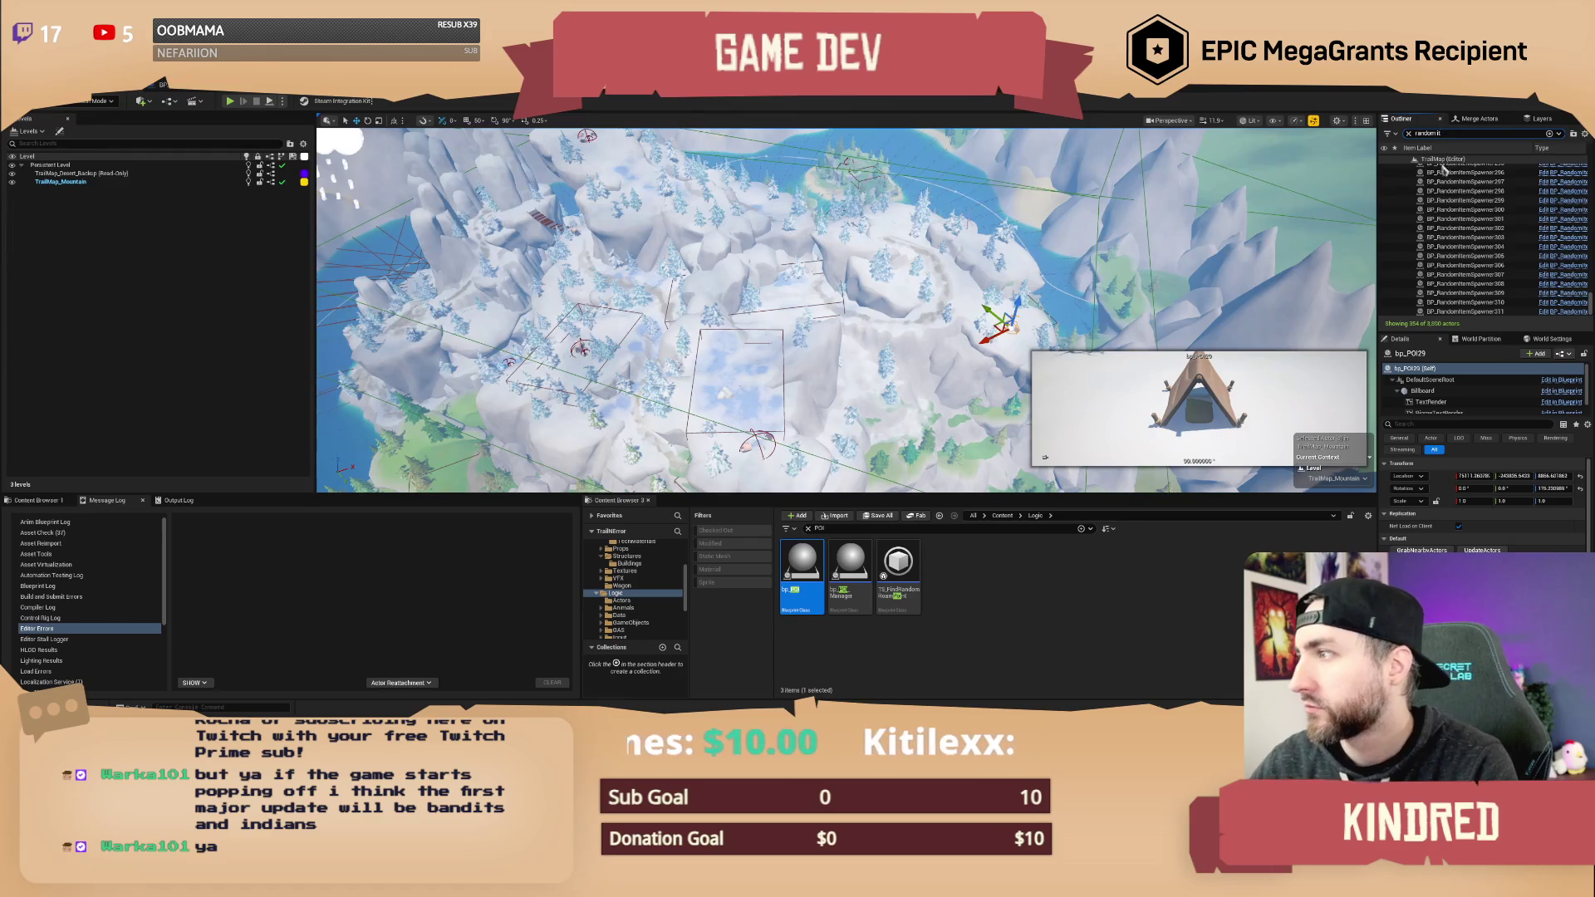
pyautogui.scroll(10, 1480, 241)
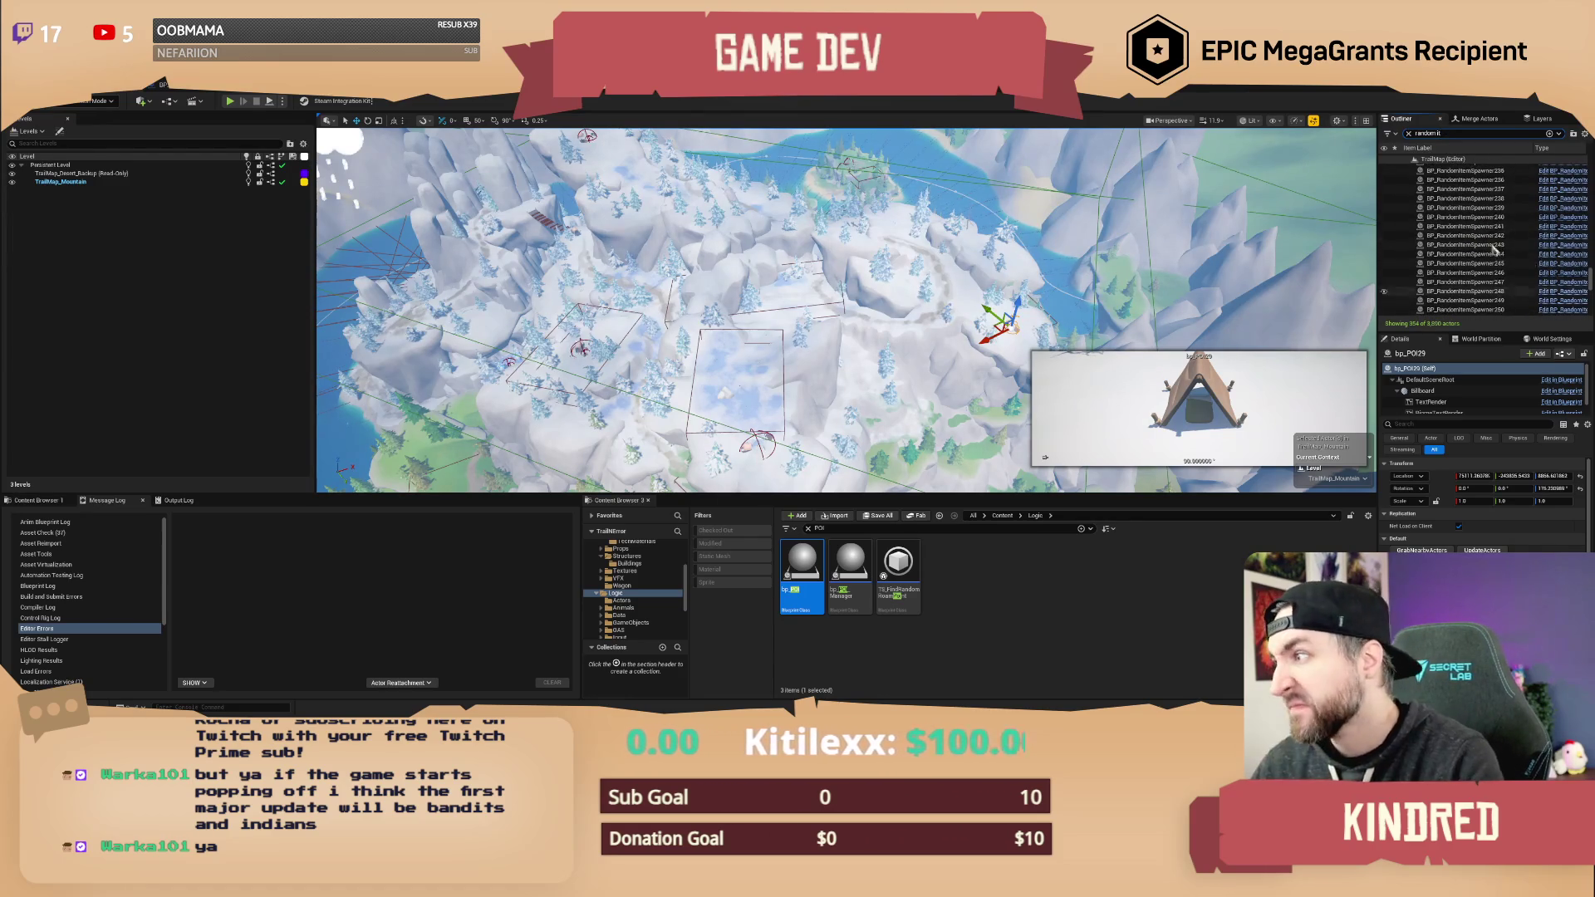
pyautogui.scroll(15, 1483, 237)
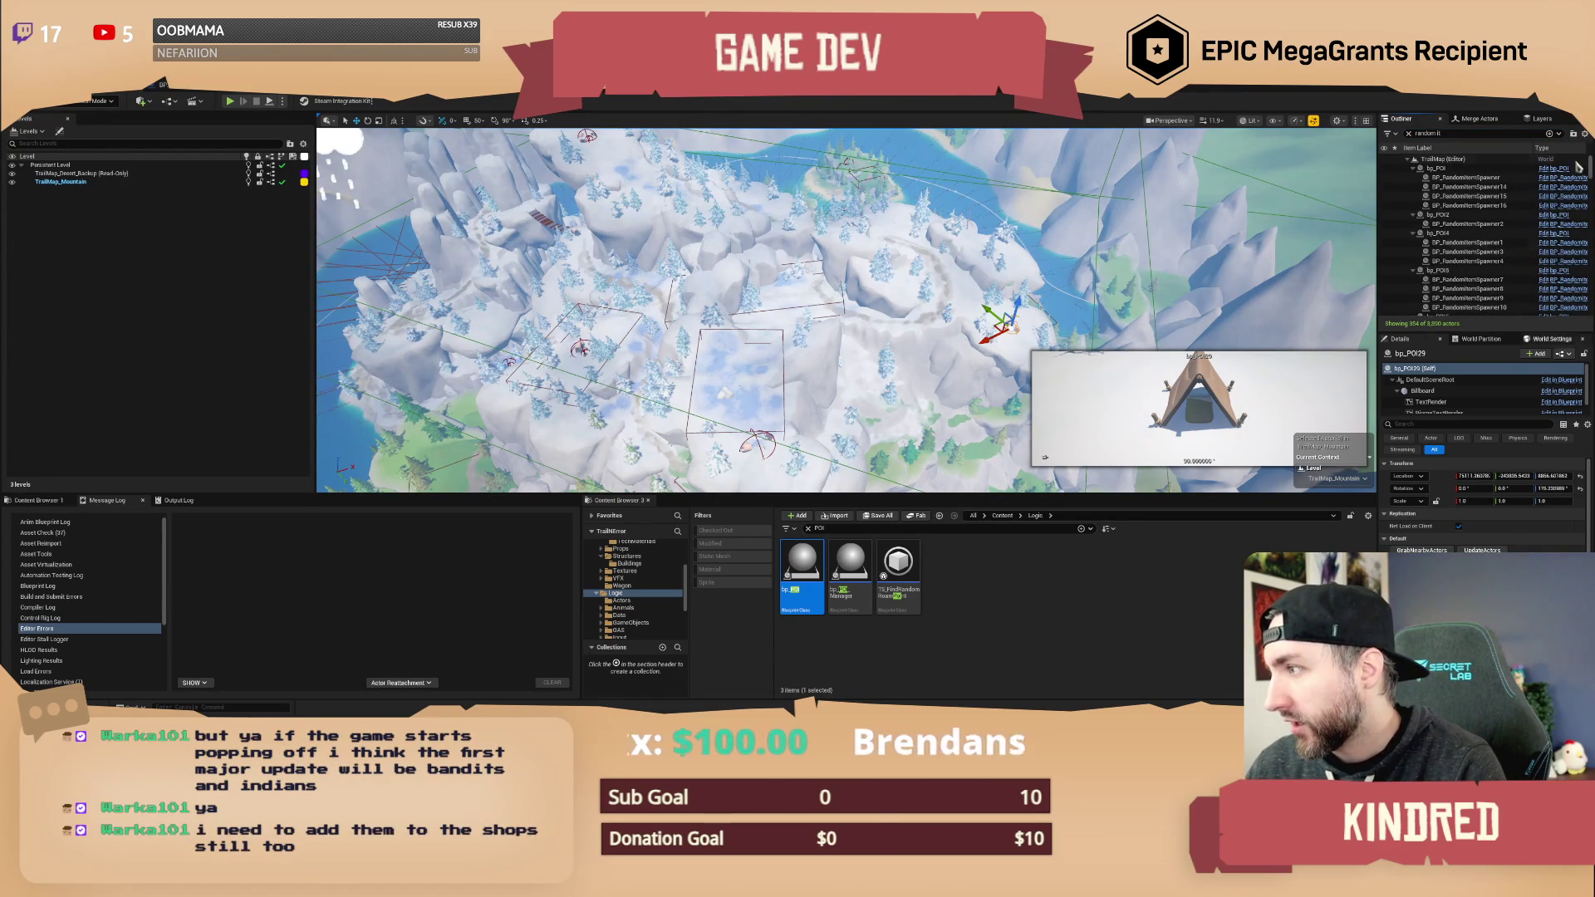
pyautogui.click(1586, 133)
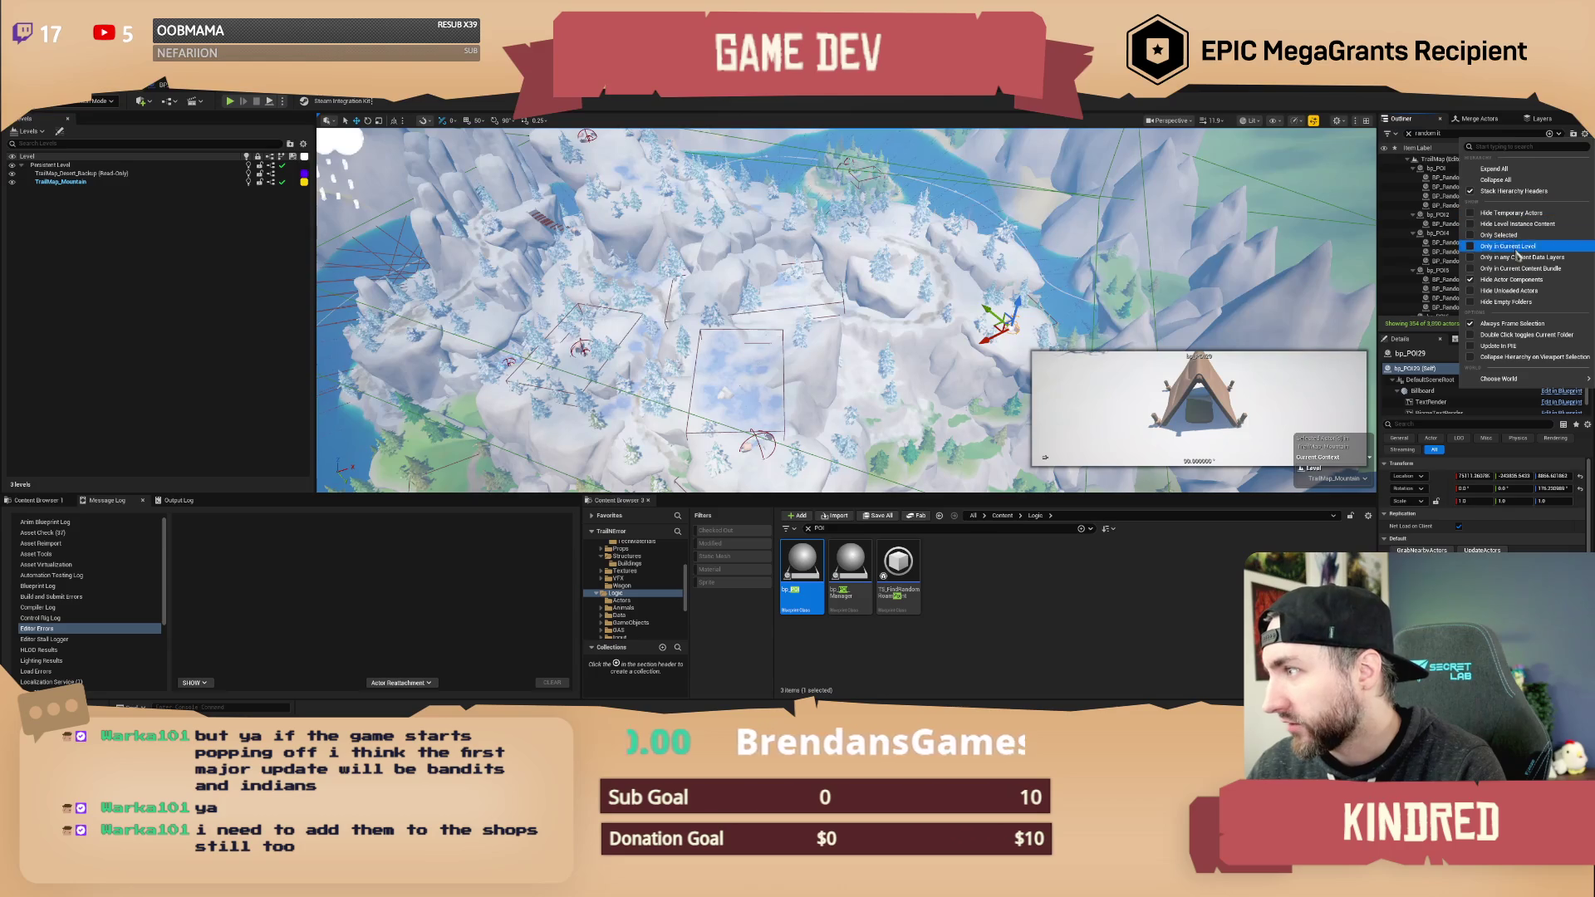
pyautogui.click(1510, 249)
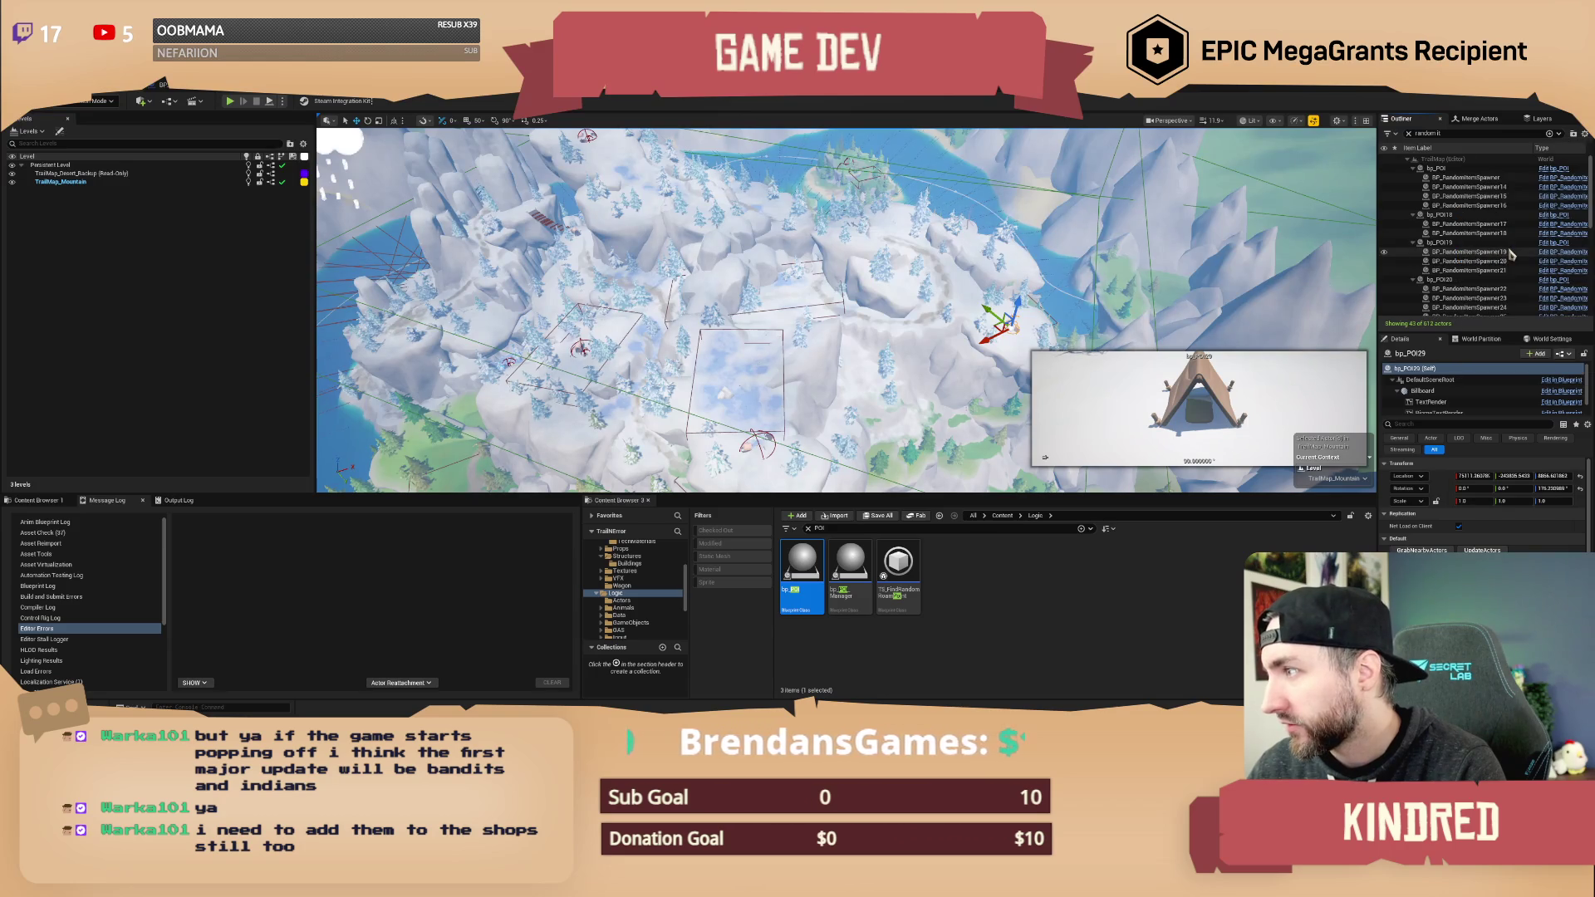
pyautogui.click(1465, 178)
pyautogui.keyDown('shift'); pyautogui.click(1472, 205); pyautogui.keyUp('shift')
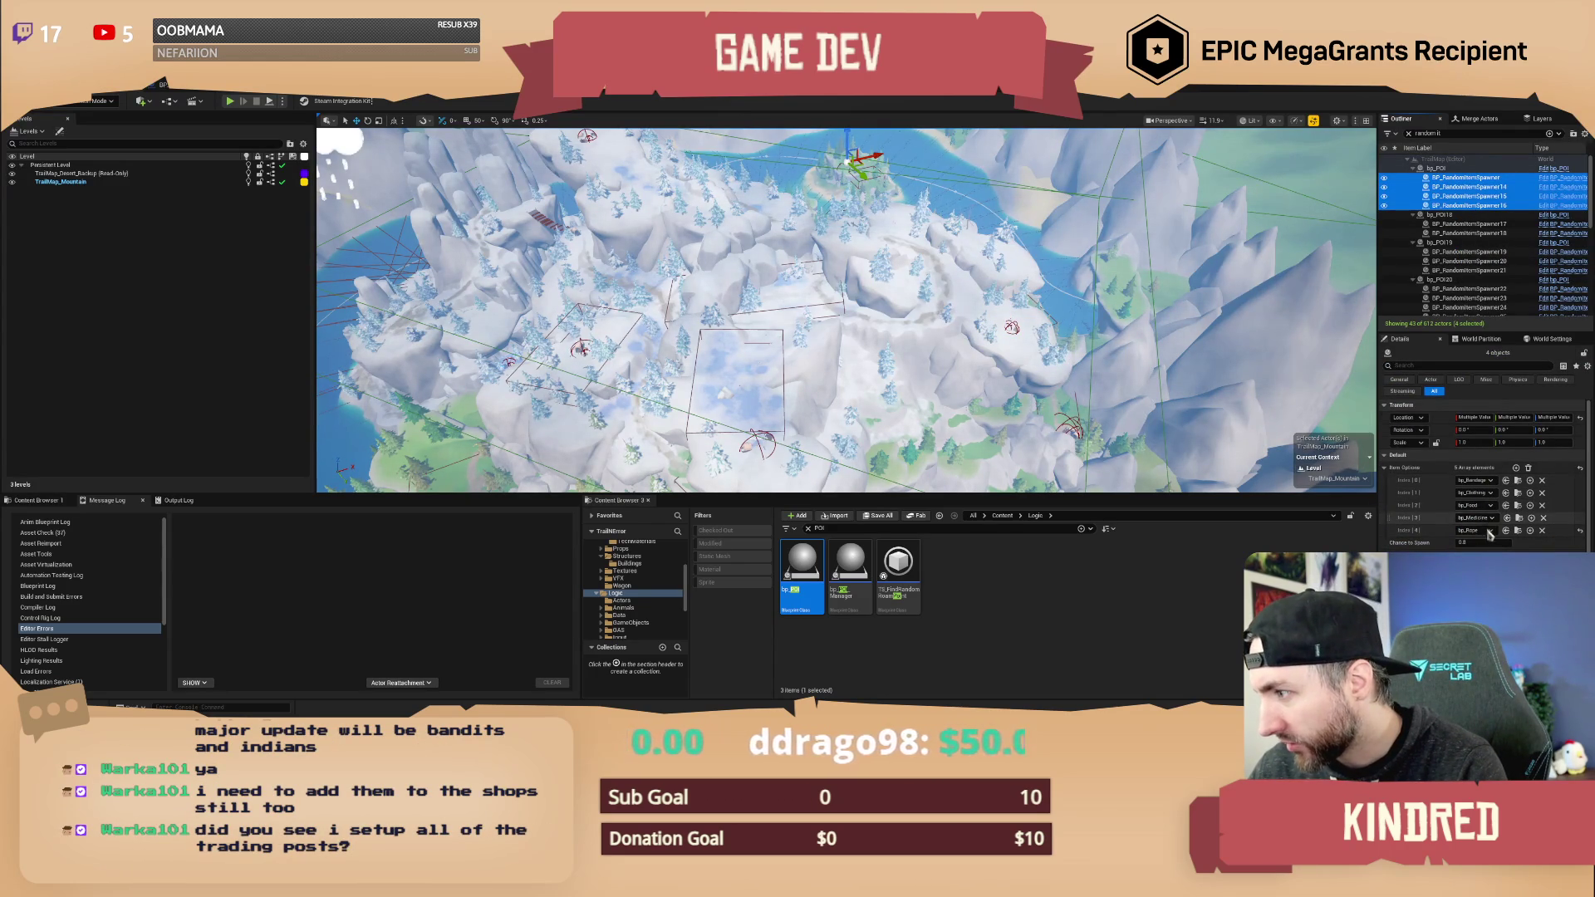
pyautogui.click(1516, 468)
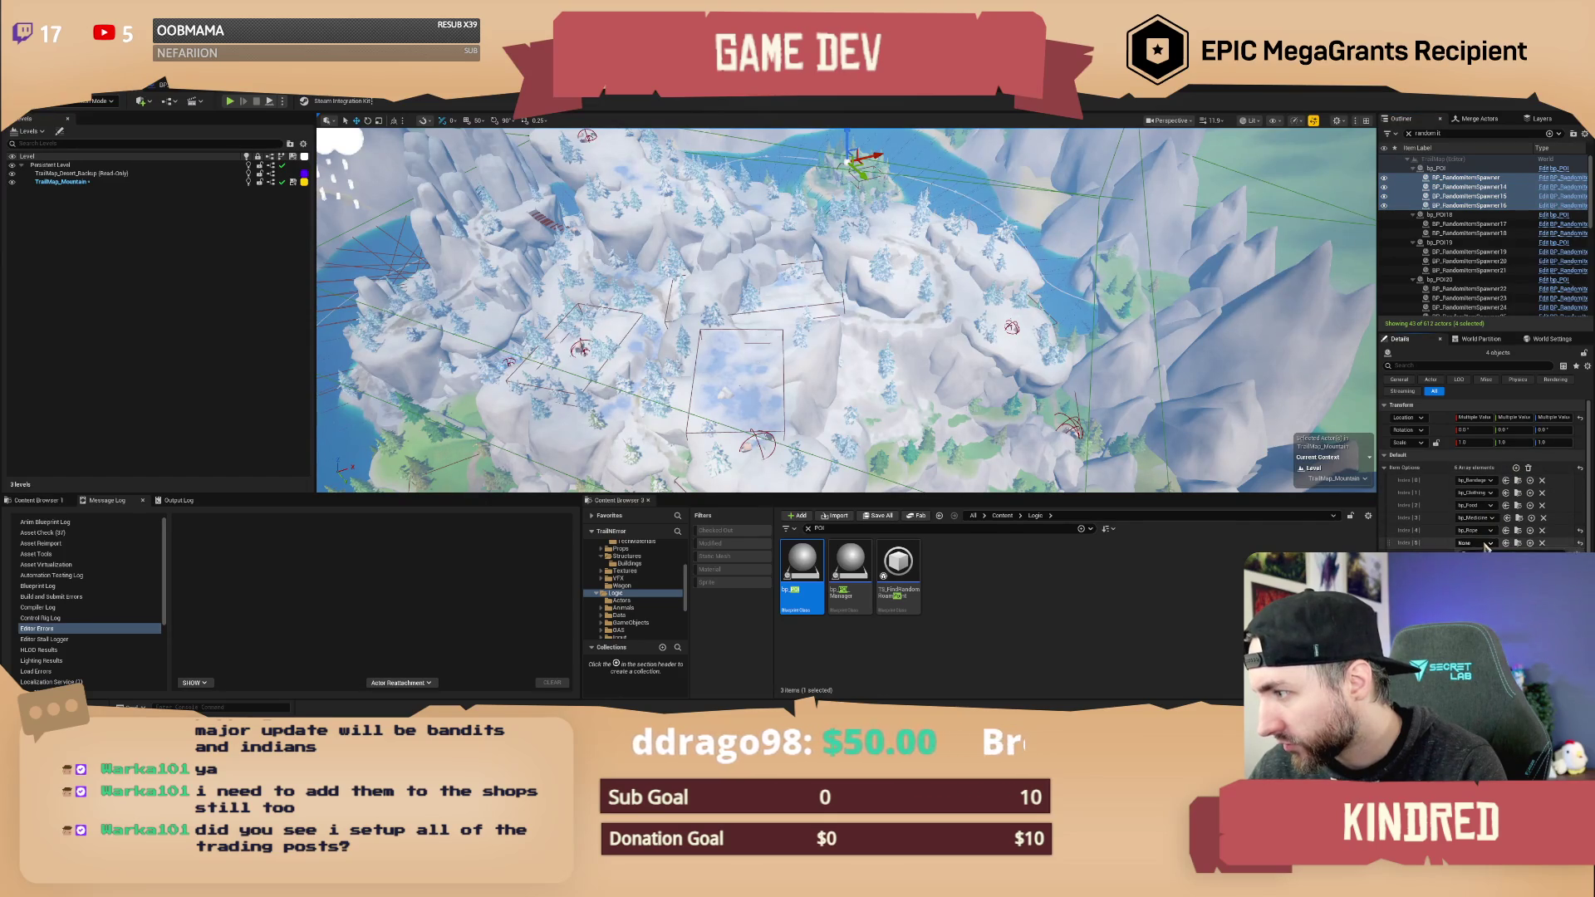
pyautogui.click(1486, 543)
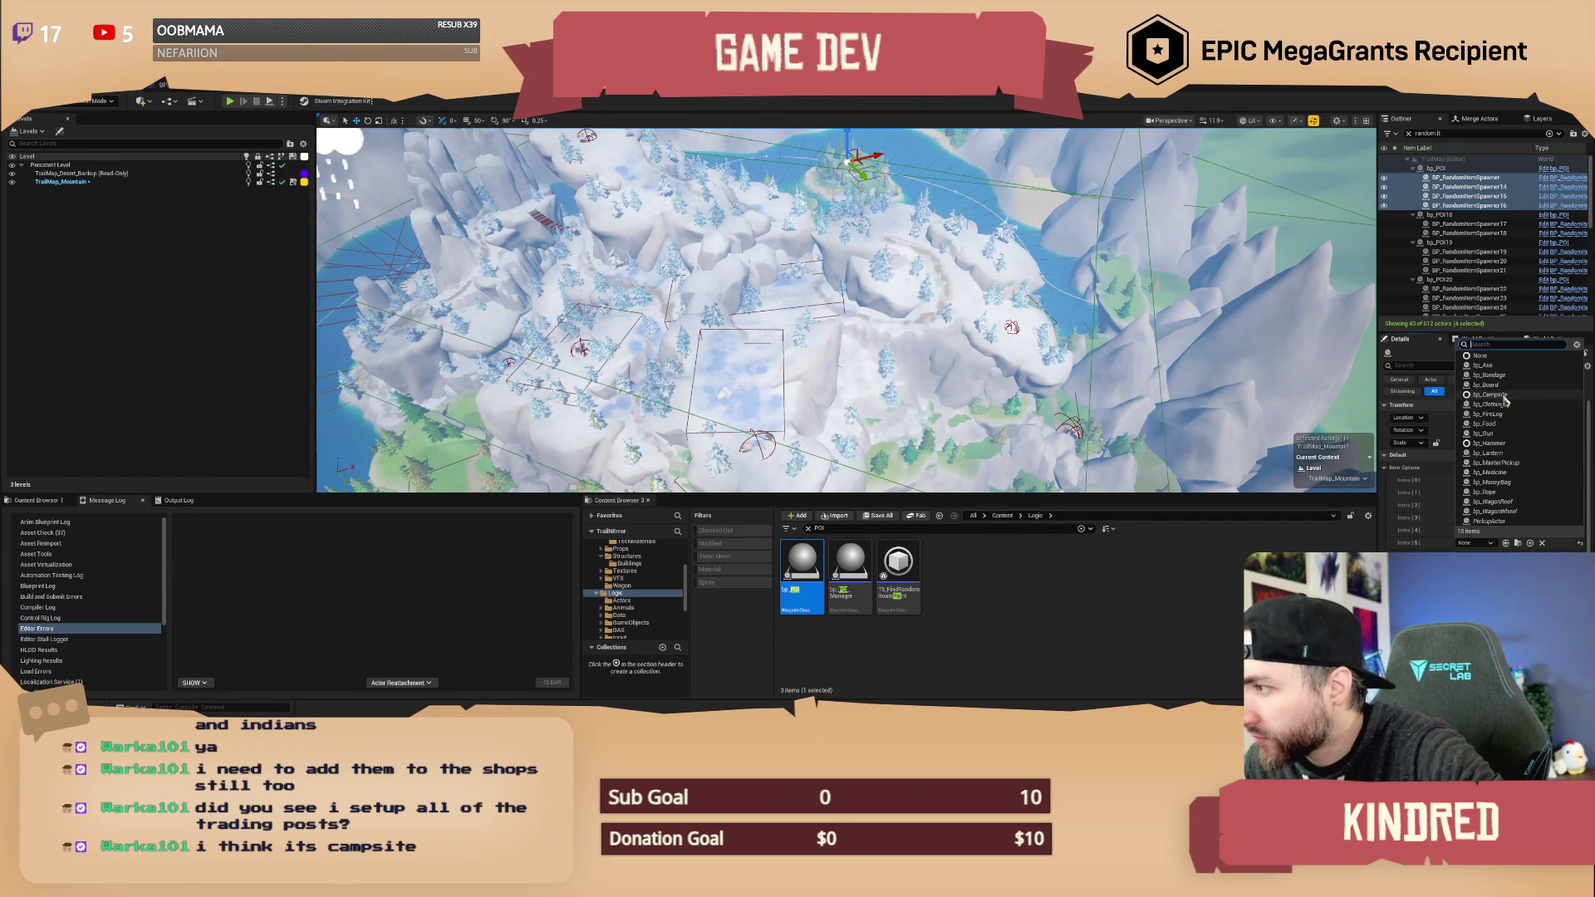
pyautogui.click(1504, 396)
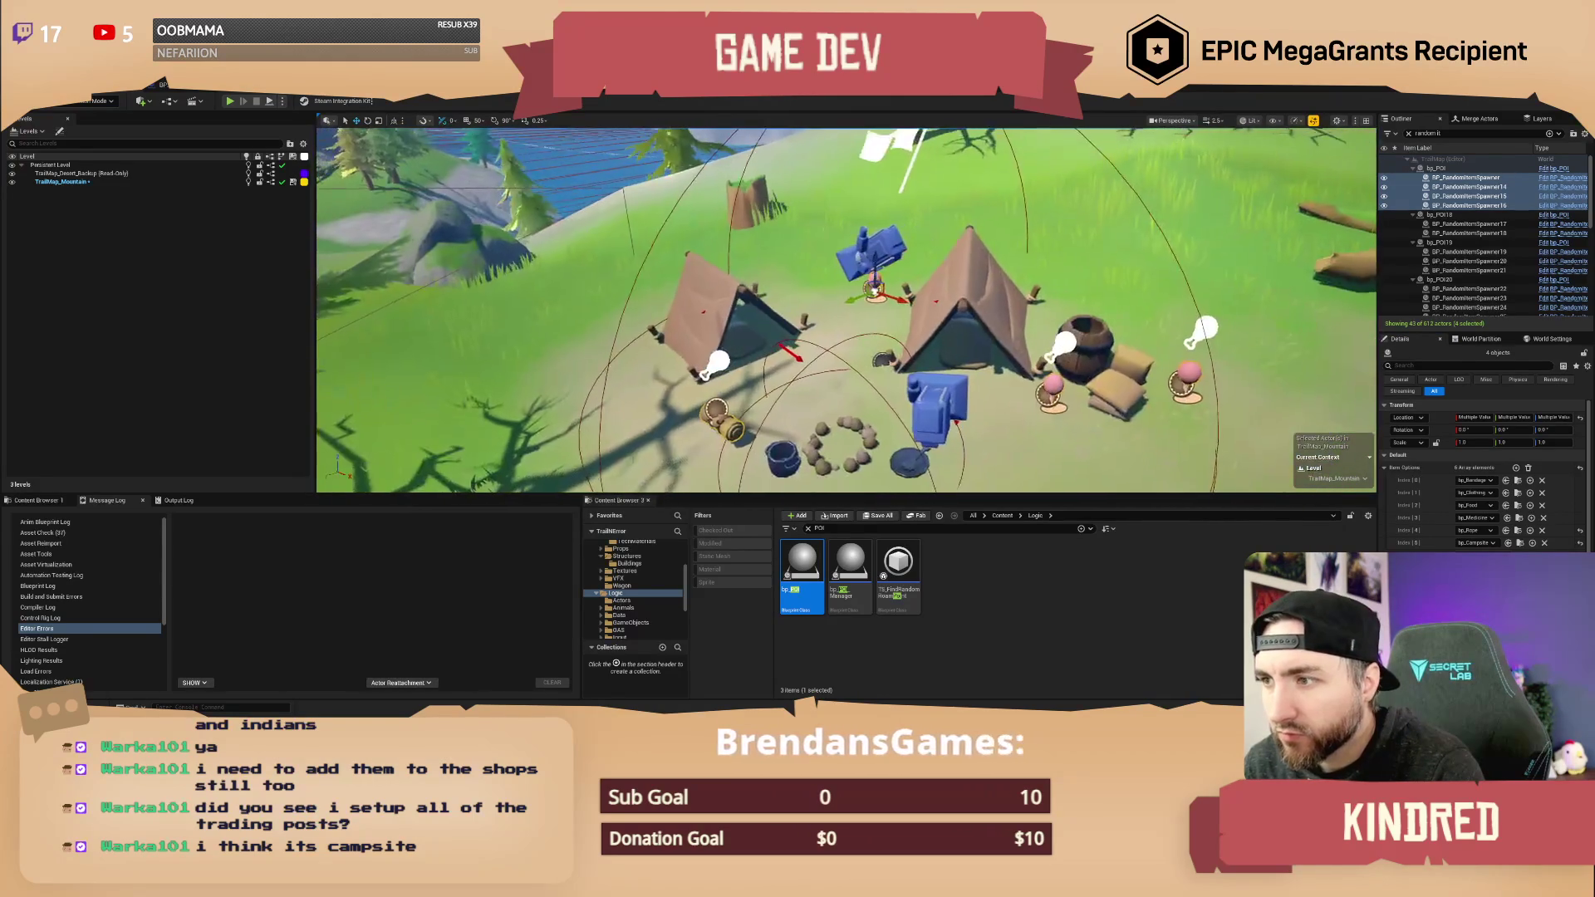
# - Select random item spawners 17 through 328 in the Outliner
pyautogui.scroll(-5, 847, 309)
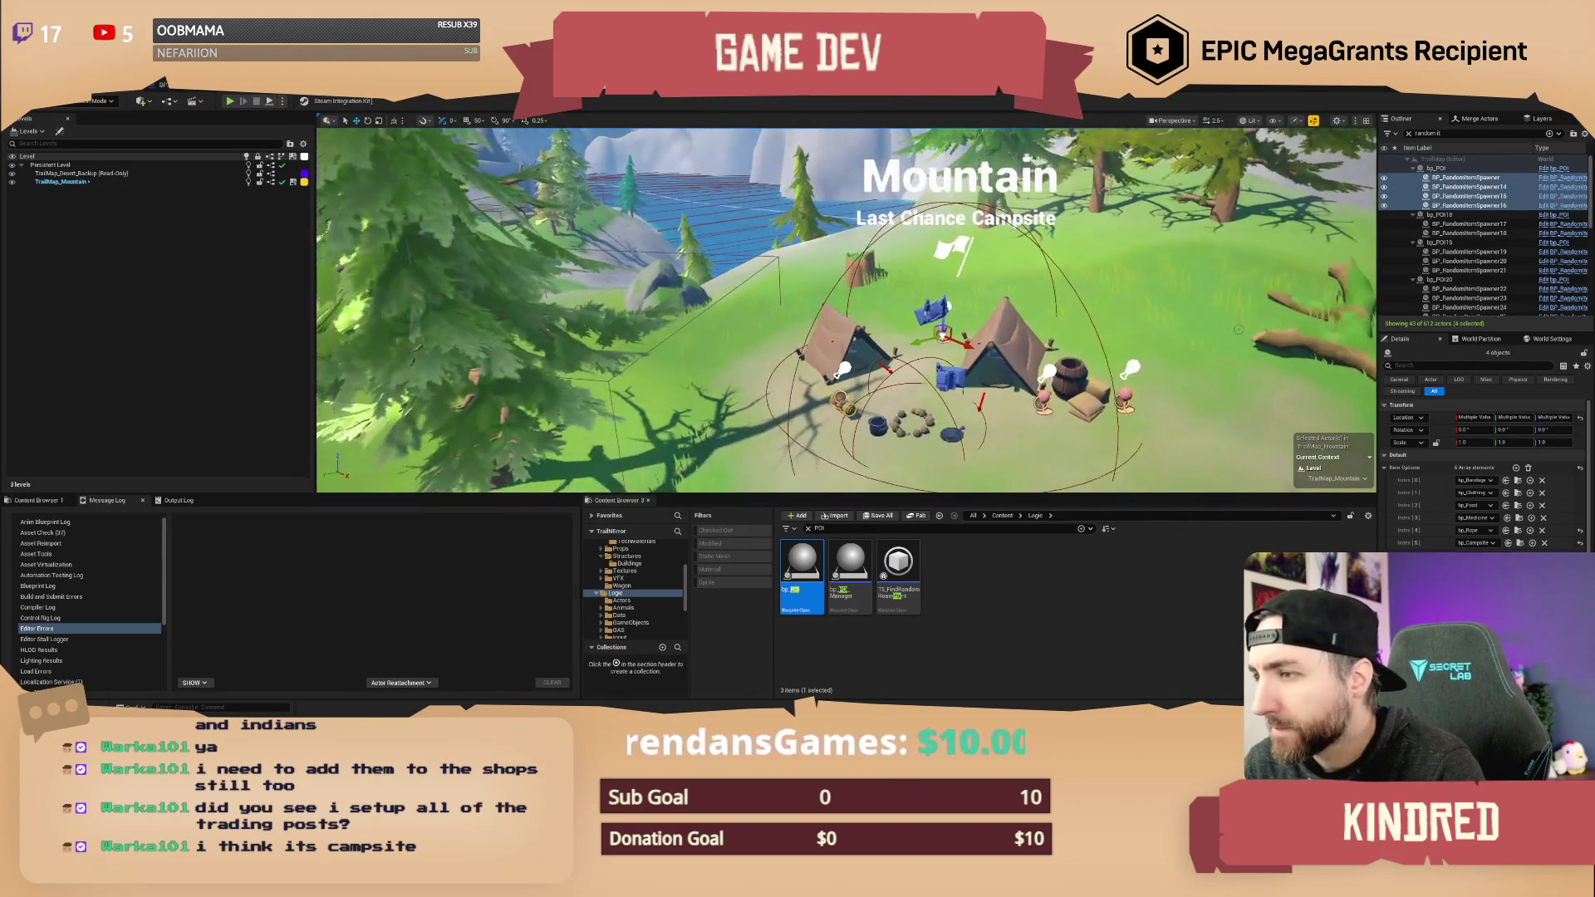
pyautogui.click(1463, 223)
pyautogui.keyDown('shift'); pyautogui.click(1463, 233); pyautogui.keyUp('shift')
pyautogui.keyDown('ctrl'); pyautogui.click(1469, 251); pyautogui.keyUp('ctrl')
pyautogui.keyDown('ctrl'); pyautogui.keyDown('shift'); pyautogui.click(1469, 270); pyautogui.keyUp('shift'); pyautogui.keyUp('ctrl')
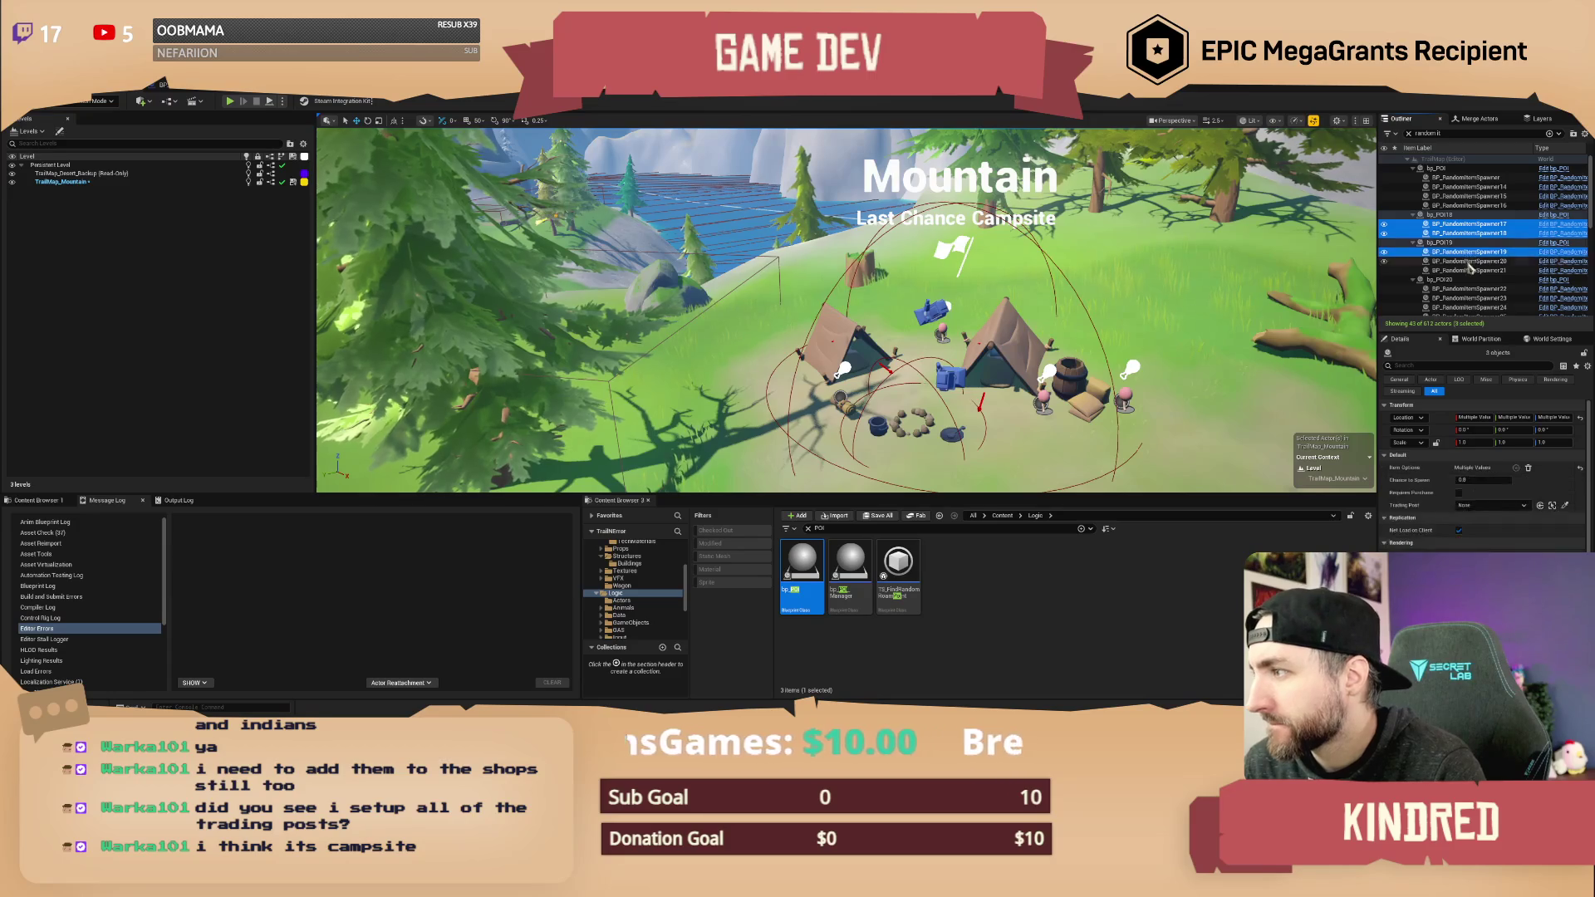
pyautogui.scroll(-1, 1470, 276)
pyautogui.keyDown('ctrl'); pyautogui.keyDown('shift'); pyautogui.click(1479, 306); pyautogui.keyUp('shift'); pyautogui.keyUp('ctrl')
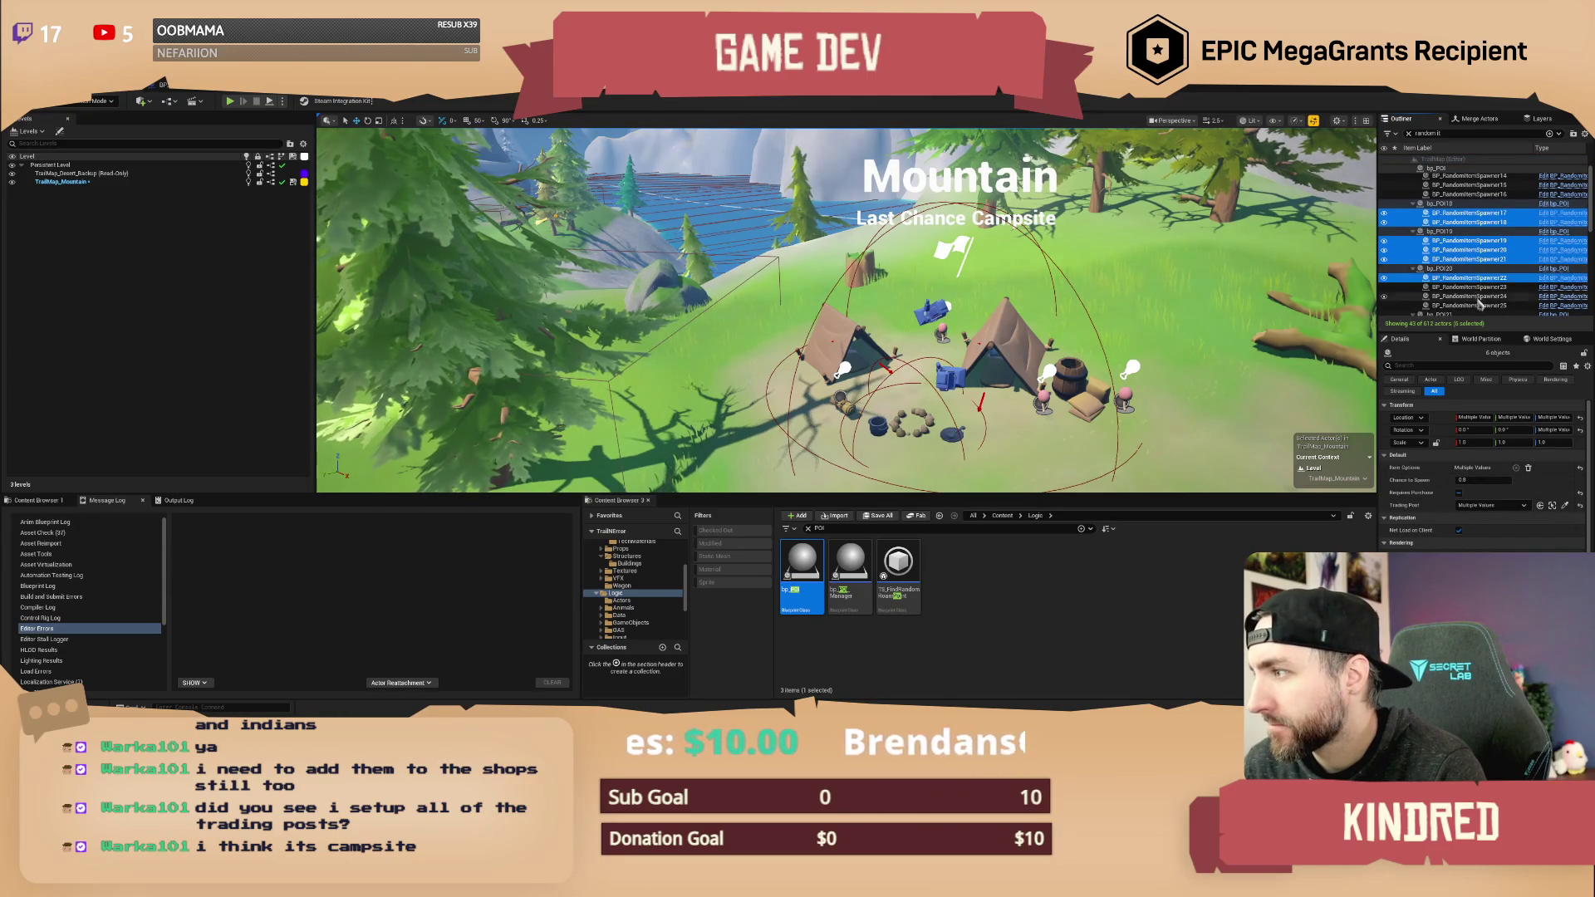
pyautogui.scroll(-3, 1479, 299)
pyautogui.keyDown('ctrl'); pyautogui.click(1471, 249); pyautogui.keyUp('ctrl')
pyautogui.keyDown('ctrl'); pyautogui.keyDown('shift'); pyautogui.click(1476, 277); pyautogui.keyUp('shift'); pyautogui.keyUp('ctrl')
pyautogui.scroll(-2, 1479, 283)
pyautogui.keyDown('ctrl'); pyautogui.click(1464, 253); pyautogui.keyUp('ctrl')
pyautogui.keyDown('ctrl'); pyautogui.keyDown('shift'); pyautogui.click(1470, 279); pyautogui.keyUp('shift'); pyautogui.keyUp('ctrl')
pyautogui.scroll(-3, 1466, 266)
pyautogui.keyDown('ctrl'); pyautogui.click(1465, 255); pyautogui.keyUp('ctrl')
pyautogui.keyDown('ctrl'); pyautogui.keyDown('shift'); pyautogui.click(1468, 272); pyautogui.keyUp('shift'); pyautogui.keyUp('ctrl')
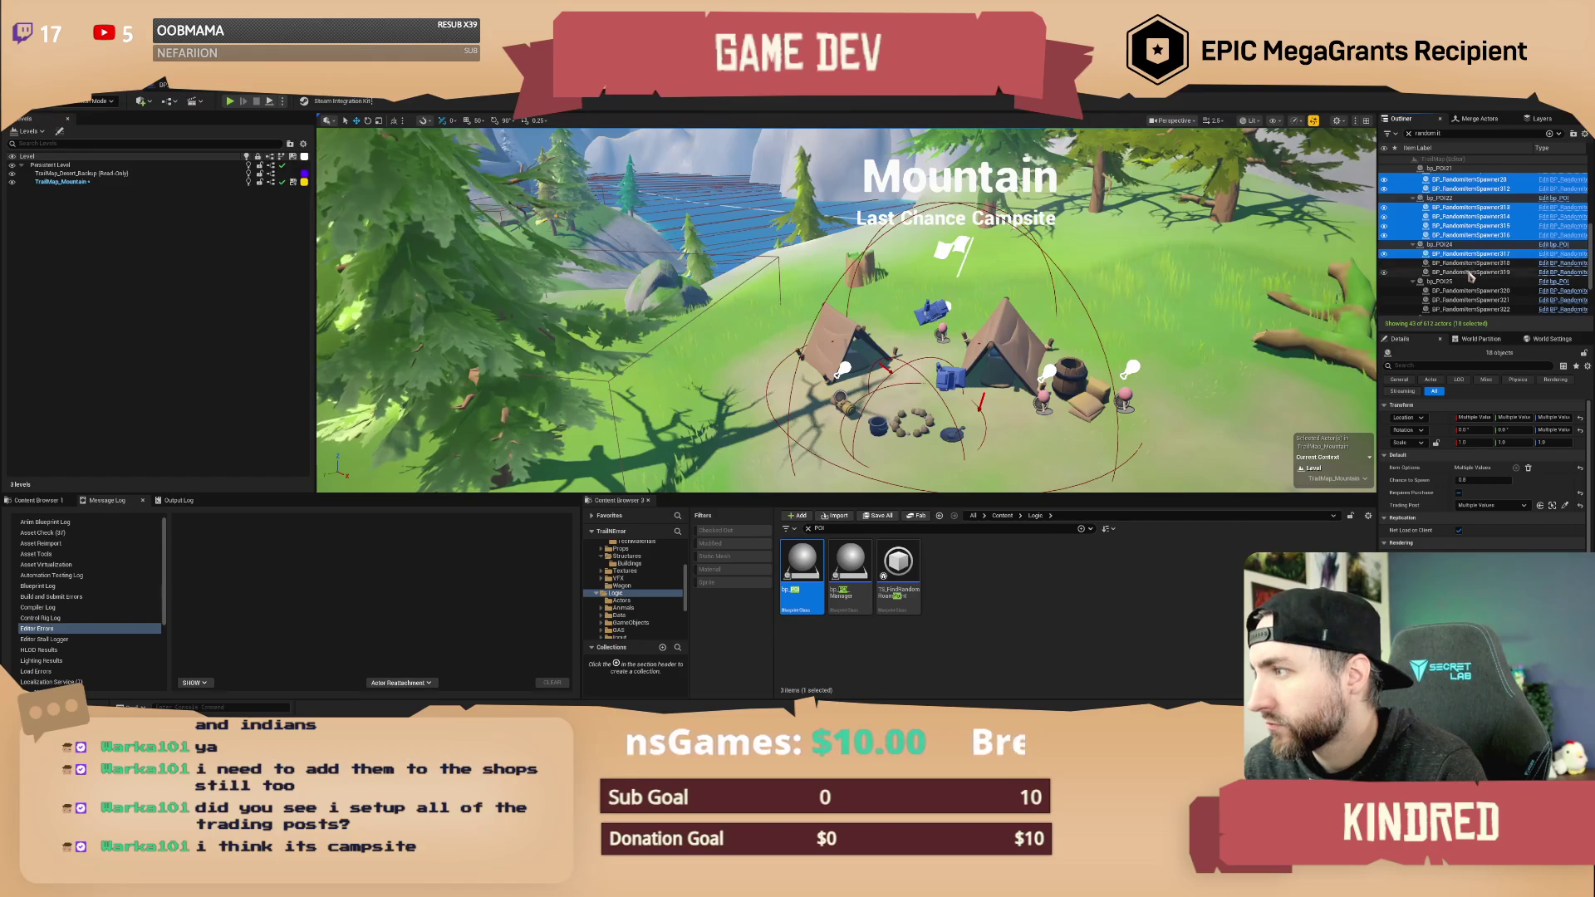
pyautogui.scroll(-3, 1468, 266)
pyautogui.keyDown('ctrl'); pyautogui.click(1468, 246); pyautogui.keyUp('ctrl')
pyautogui.keyDown('ctrl'); pyautogui.keyDown('shift'); pyautogui.click(1468, 265); pyautogui.keyUp('shift'); pyautogui.keyUp('ctrl')
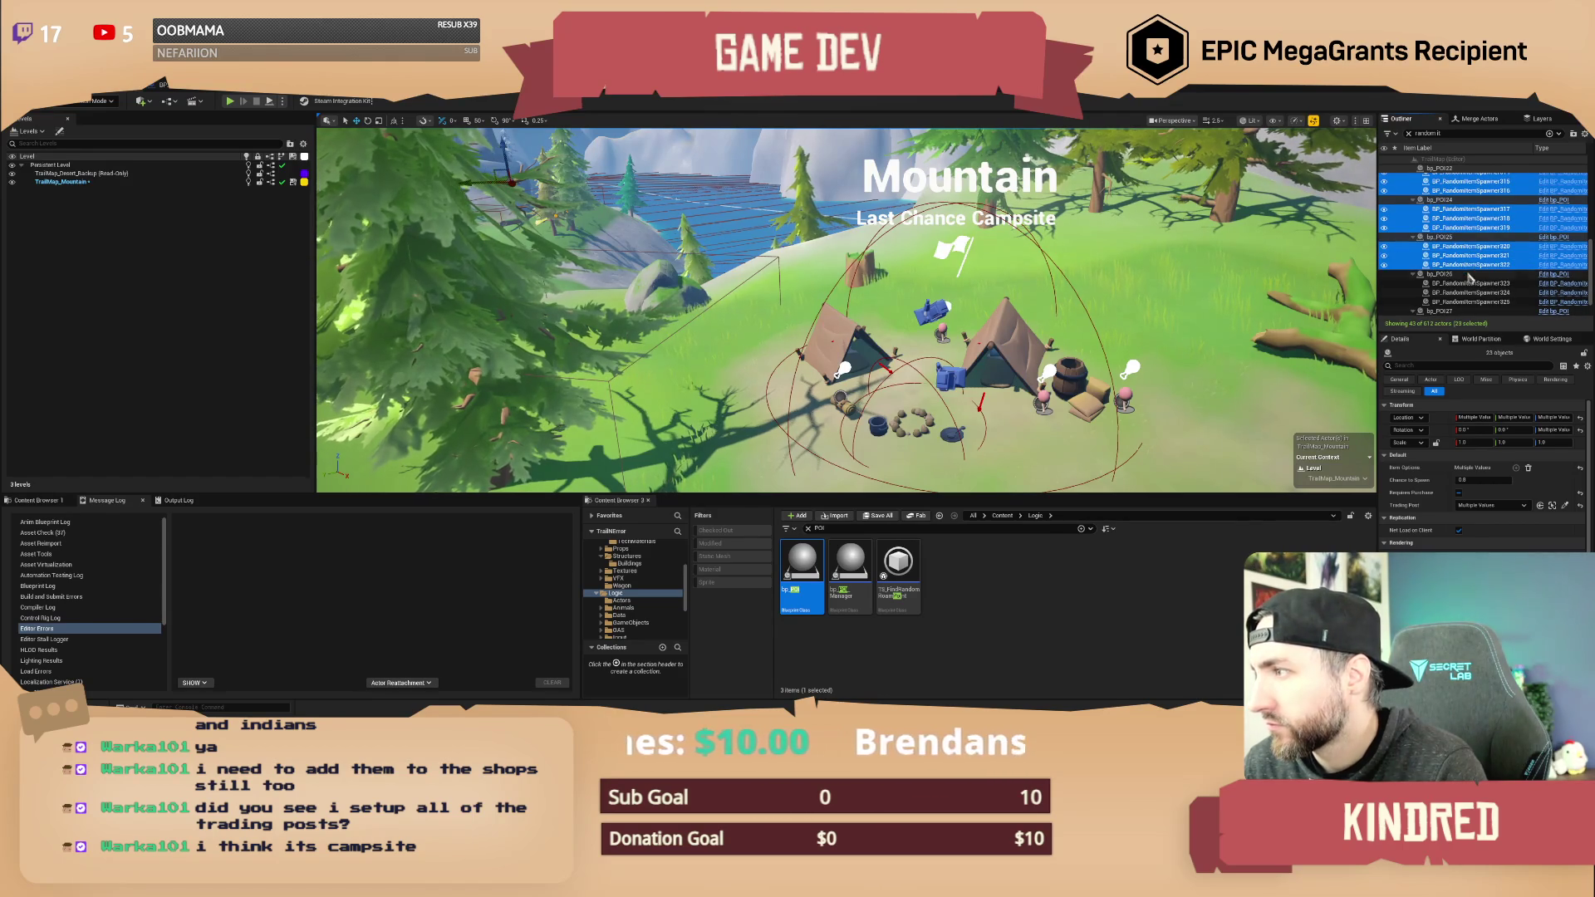
pyautogui.keyDown('ctrl'); pyautogui.keyDown('shift'); pyautogui.click(1471, 301); pyautogui.keyUp('shift'); pyautogui.keyUp('ctrl')
pyautogui.scroll(-3, 1471, 299)
pyautogui.keyDown('ctrl'); pyautogui.click(1471, 292); pyautogui.keyUp('ctrl')
pyautogui.keyDown('ctrl'); pyautogui.keyDown('shift'); pyautogui.click(1472, 311); pyautogui.keyUp('shift'); pyautogui.keyUp('ctrl')
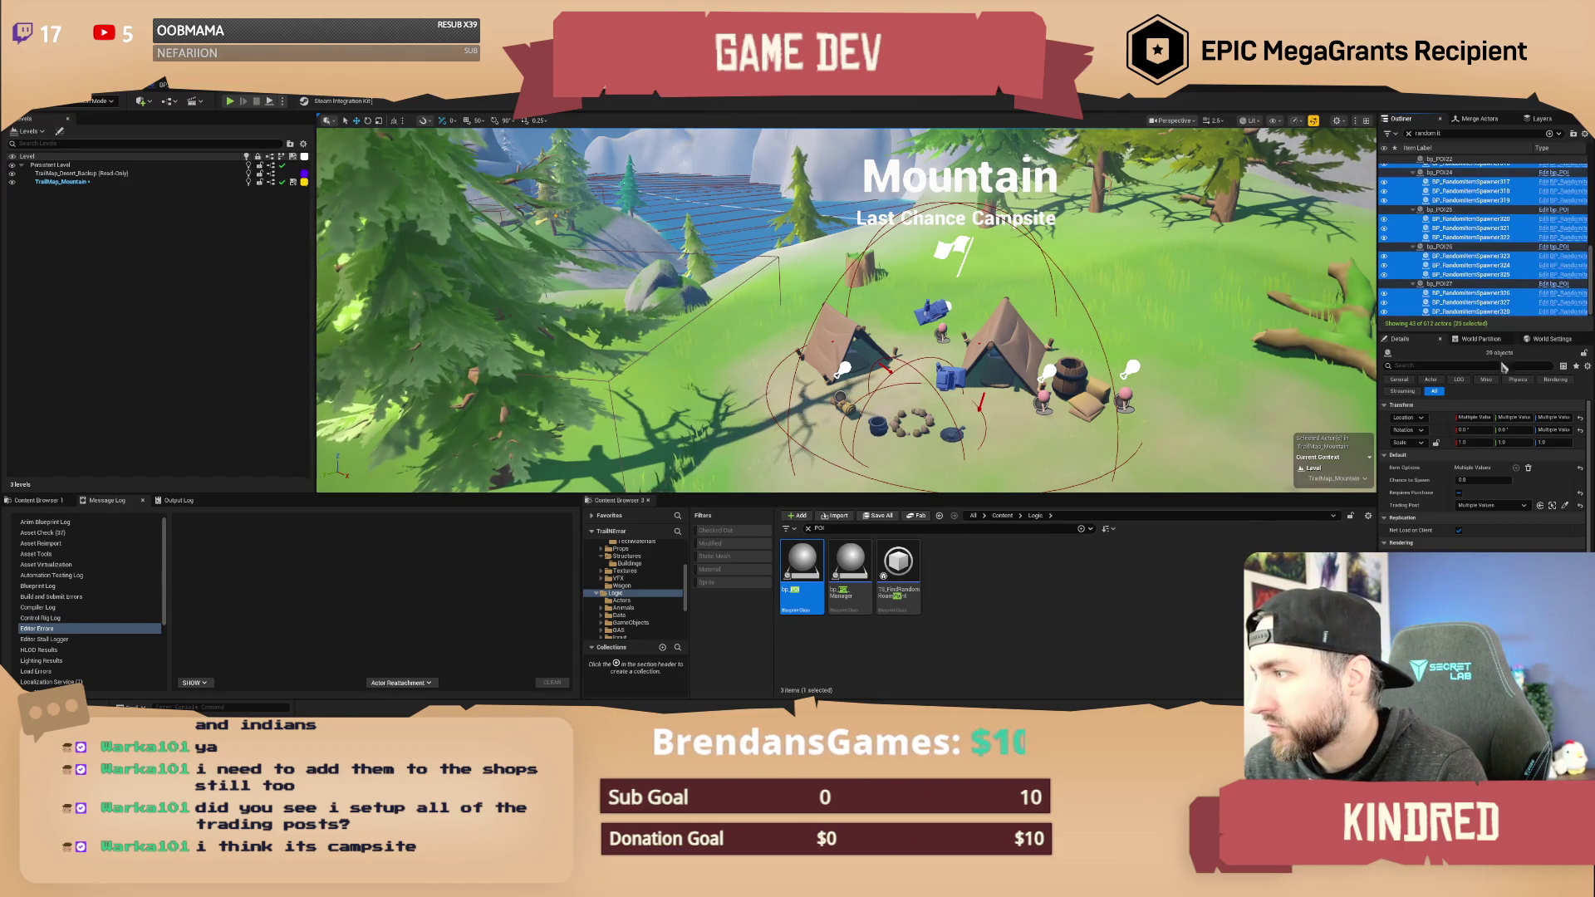
# - Add a sixth Item Options entry, Index [5], set to bp_Rope
pyautogui.click(1517, 472)
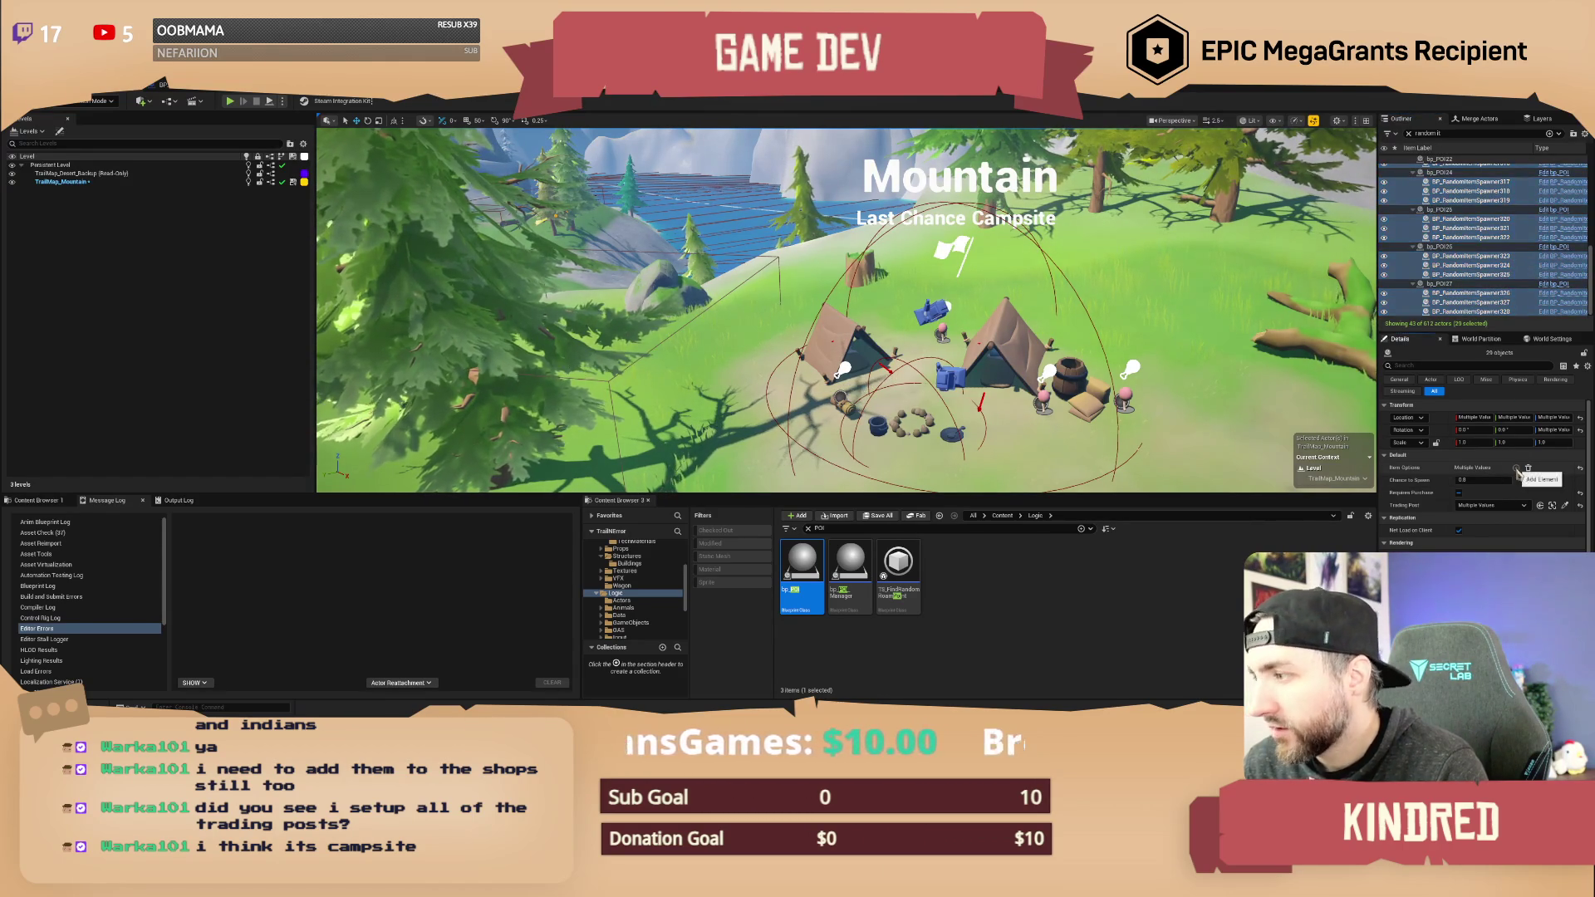
pyautogui.click(1517, 472)
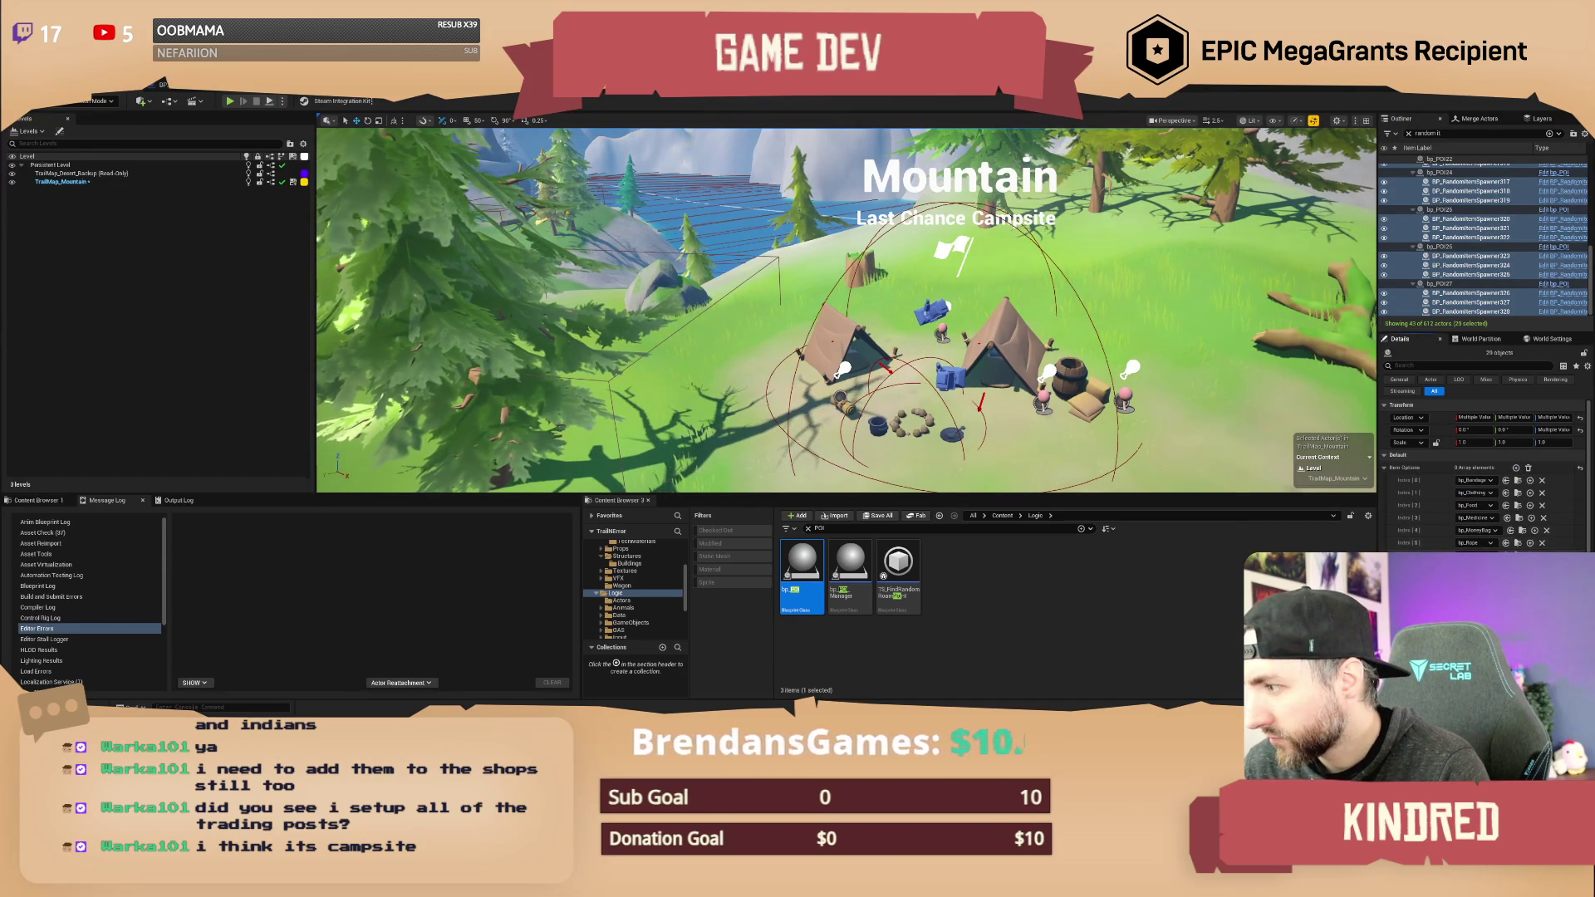
pyautogui.click(1479, 542)
pyautogui.click(1496, 504)
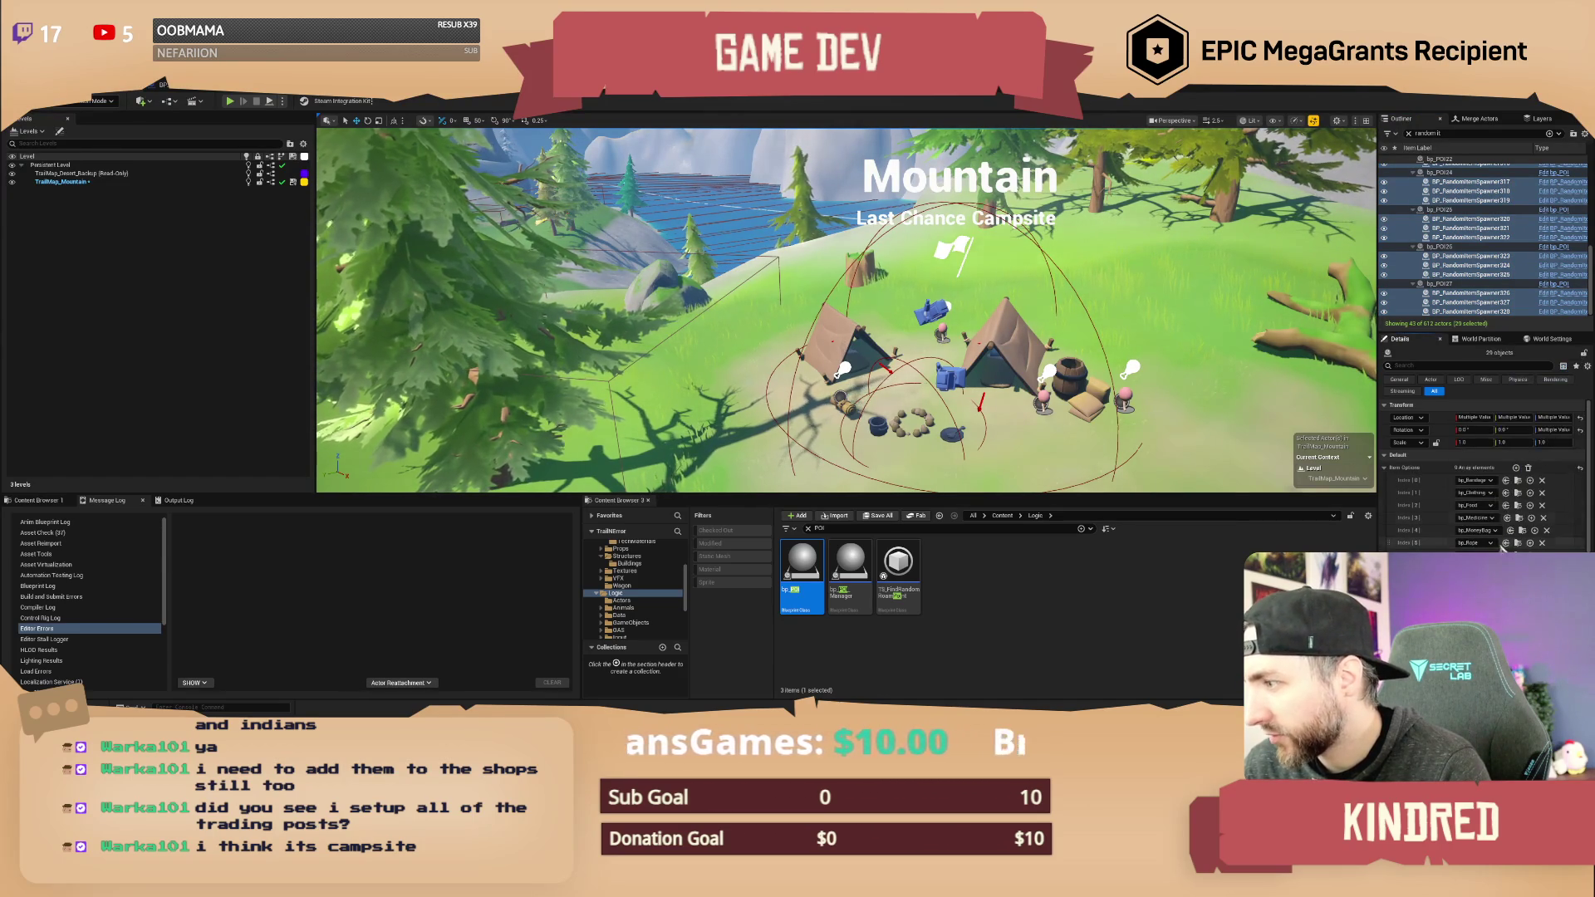
pyautogui.click(1477, 542)
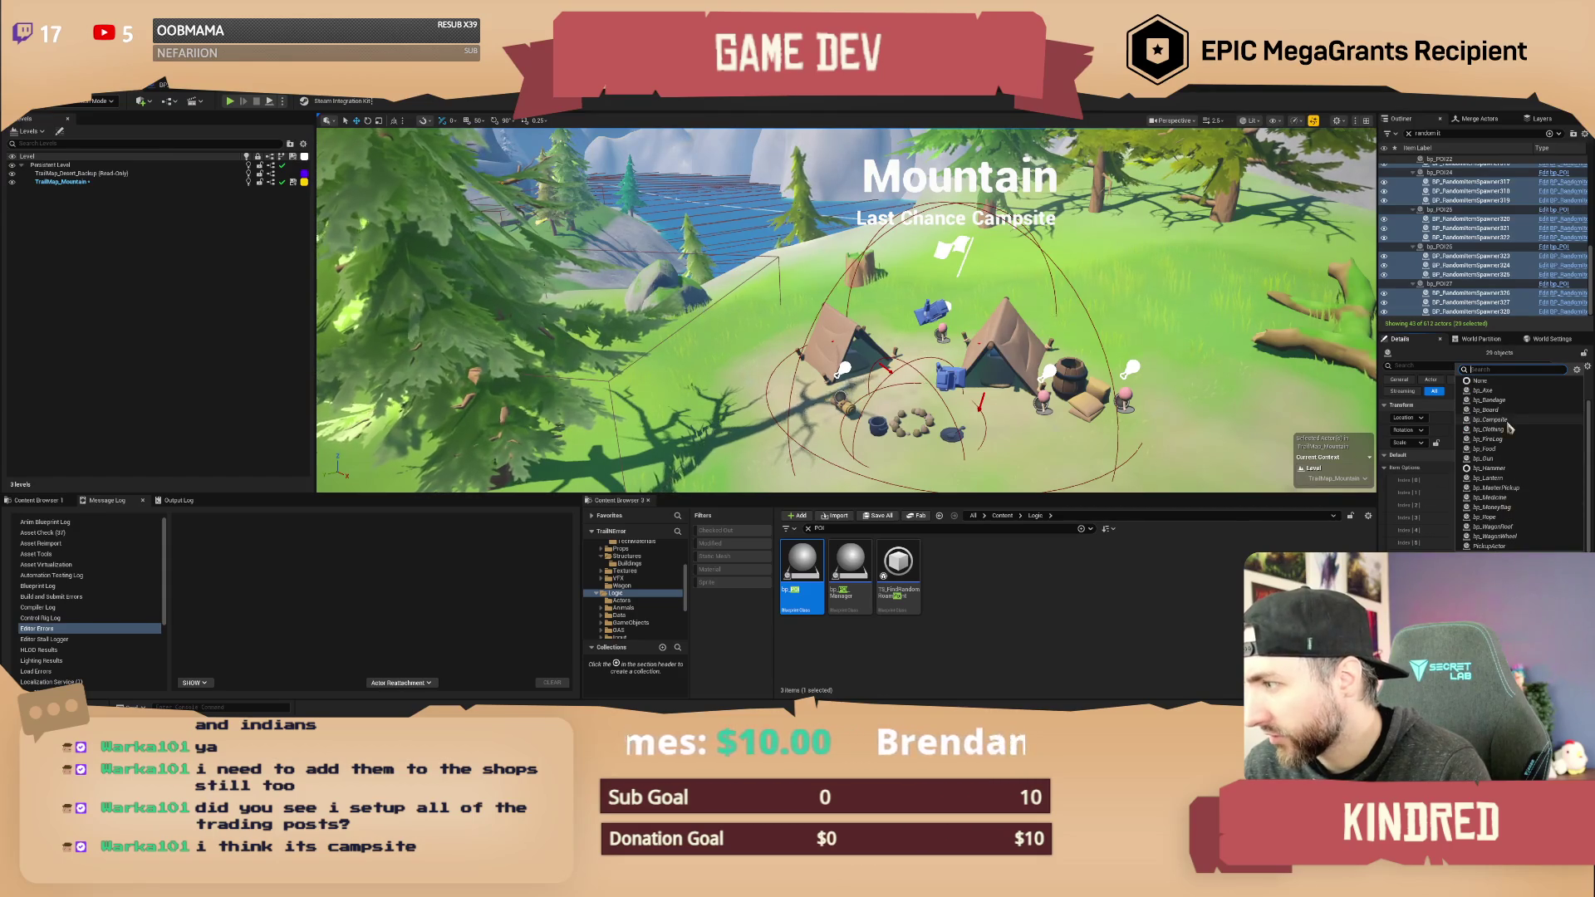
pyautogui.press('Escape')
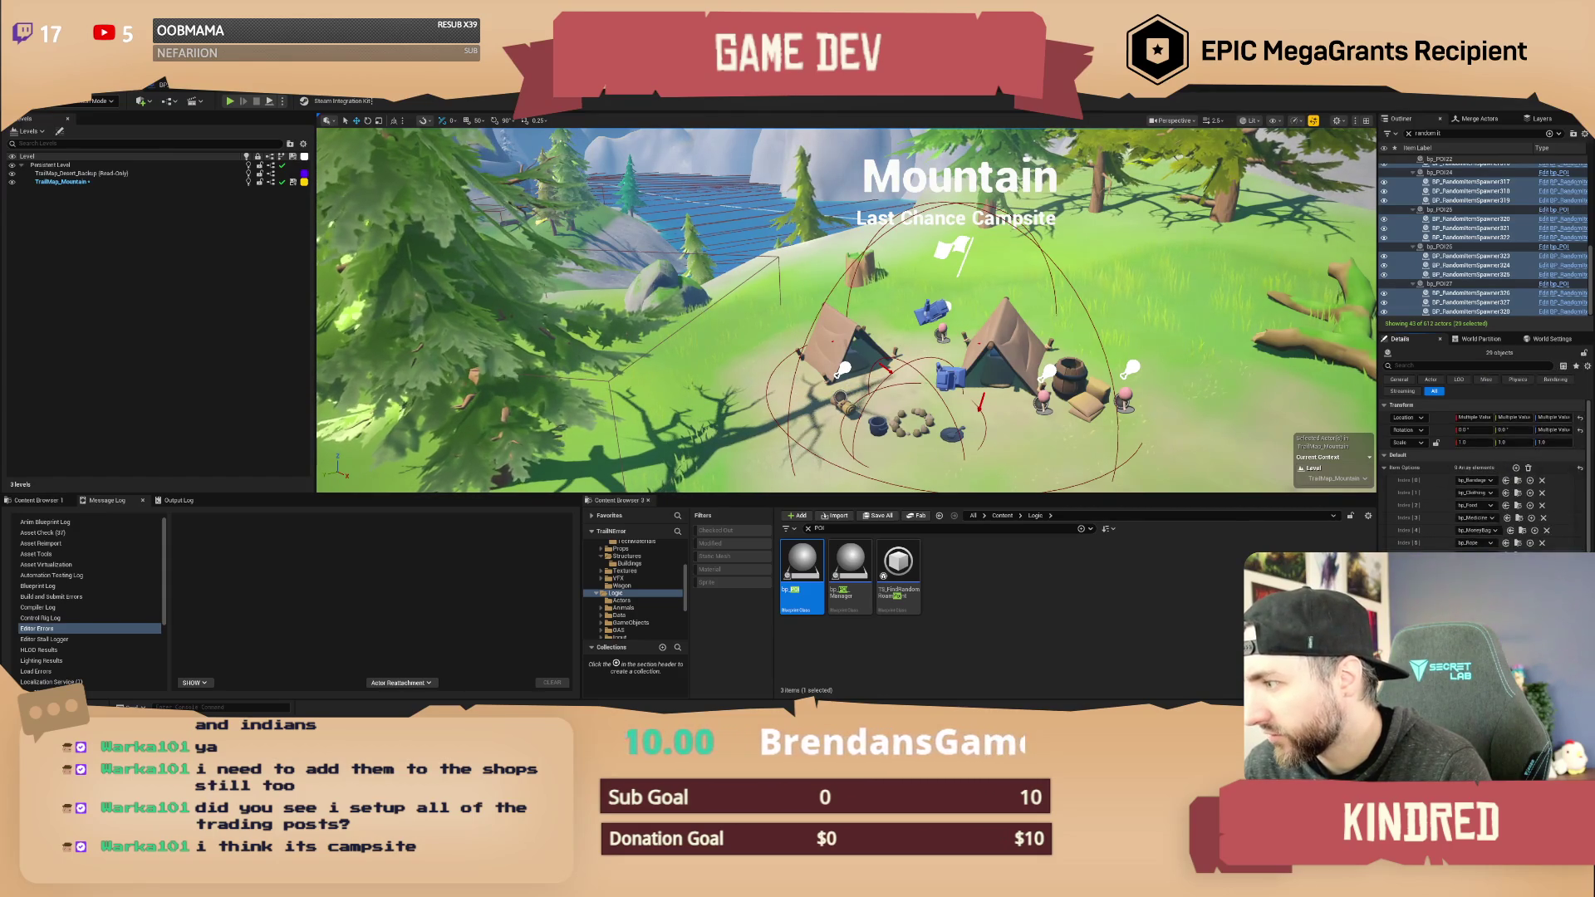
pyautogui.click(1478, 542)
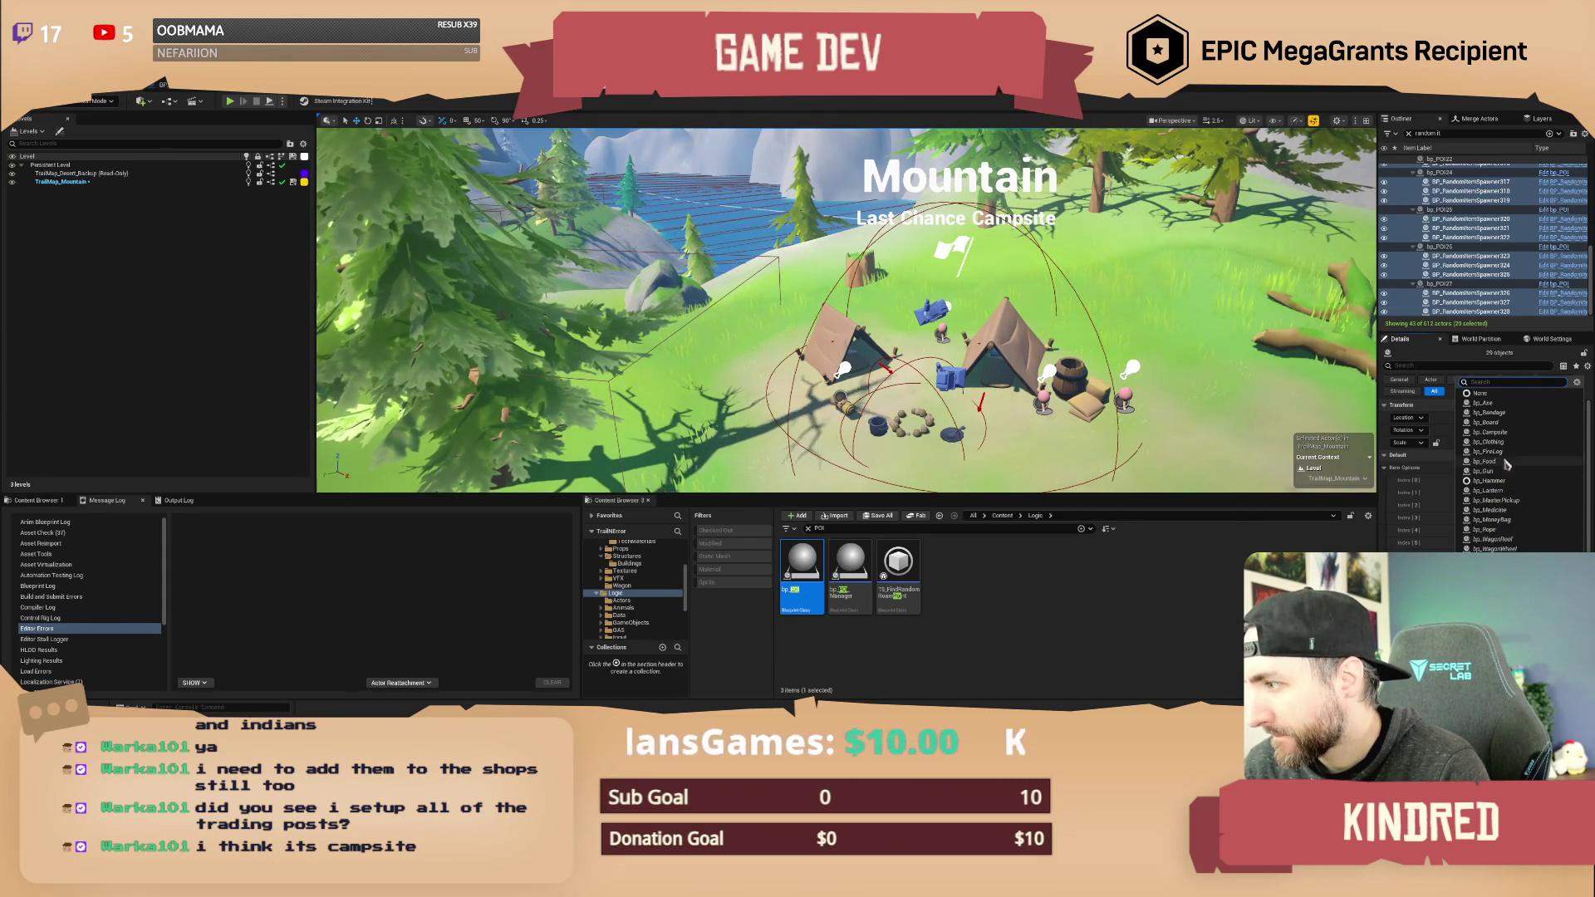
pyautogui.click(1509, 436)
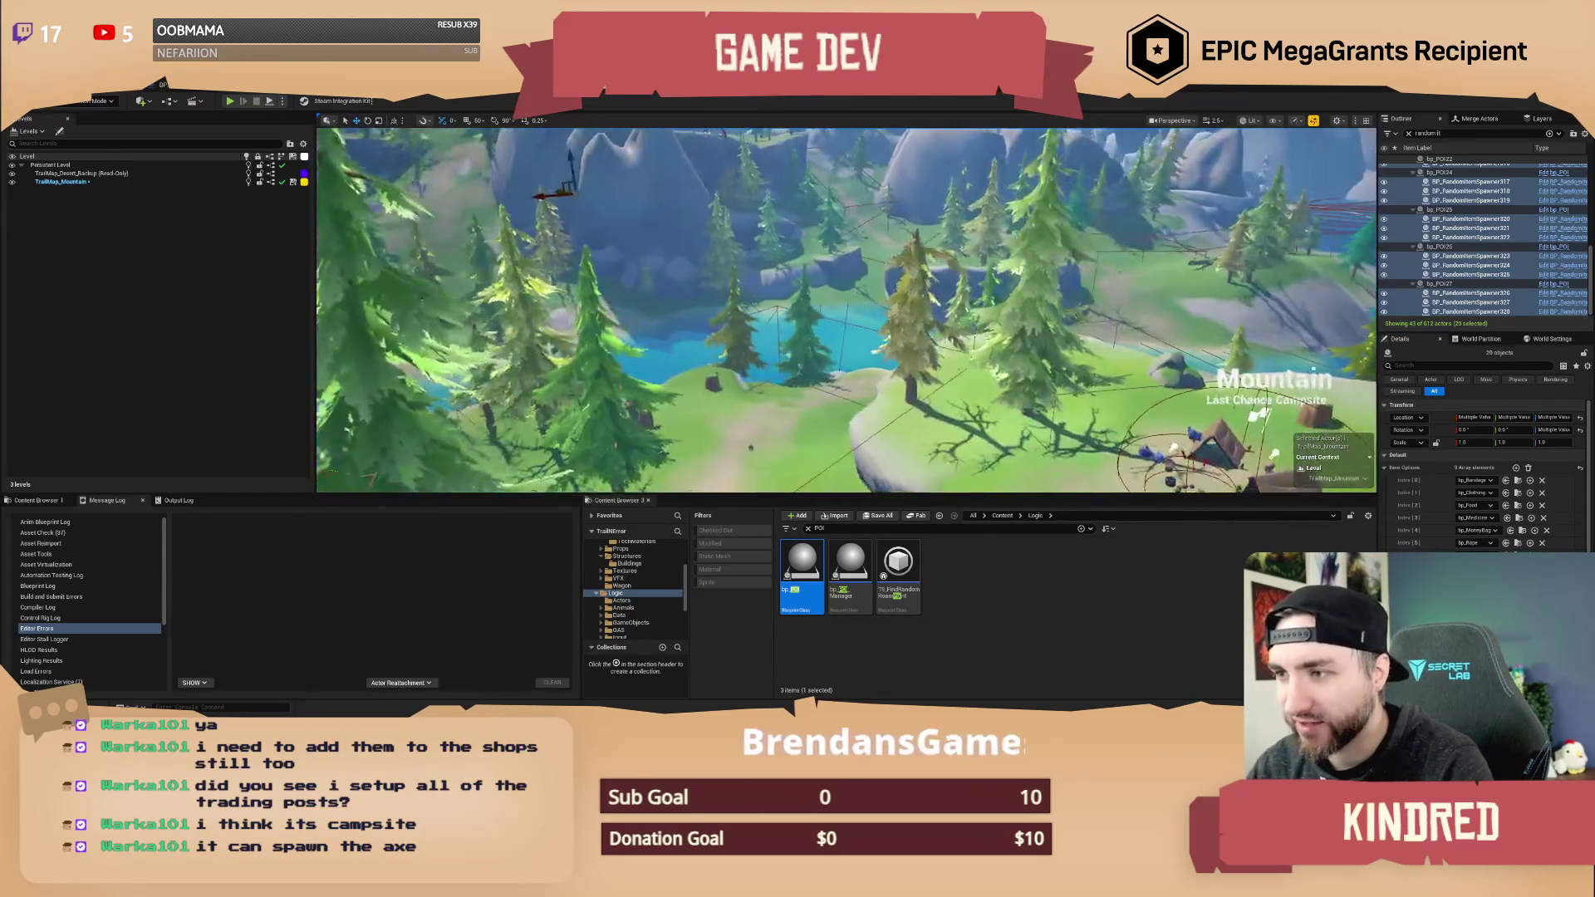
# - View the Mountain Abandoned Wagon site and check its wagon wheel
pyautogui.scroll(2, 846, 309)
pyautogui.scroll(1, 846, 309)
pyautogui.scroll(-1, 846, 309)
pyautogui.scroll(1, 846, 309)
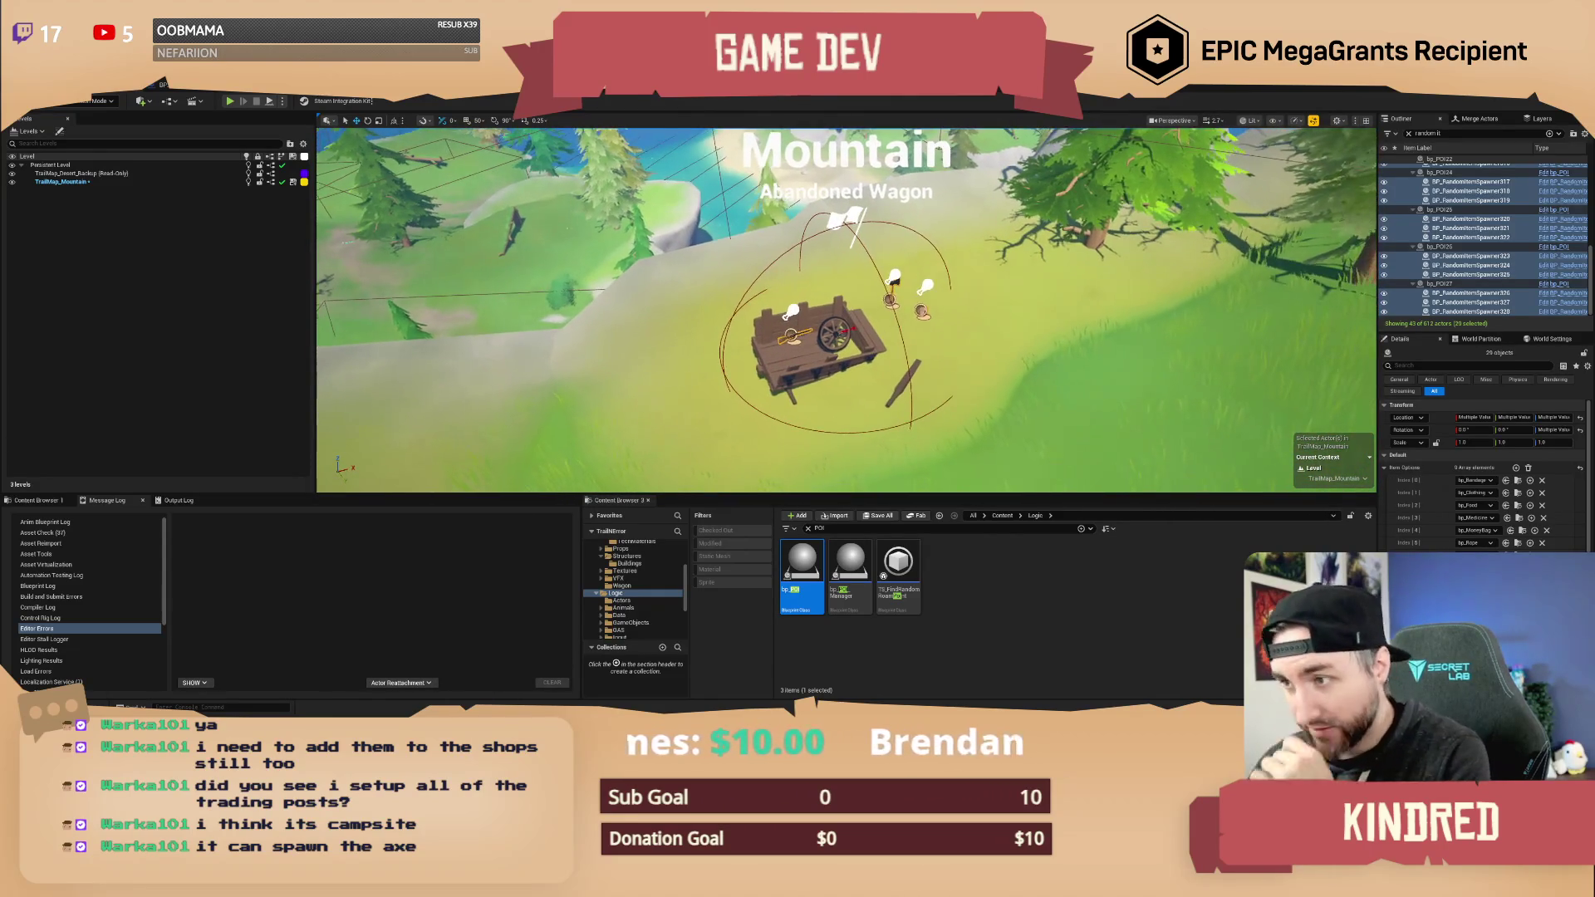
pyautogui.moveTo(845, 309); pyautogui.dragTo(846, 292)
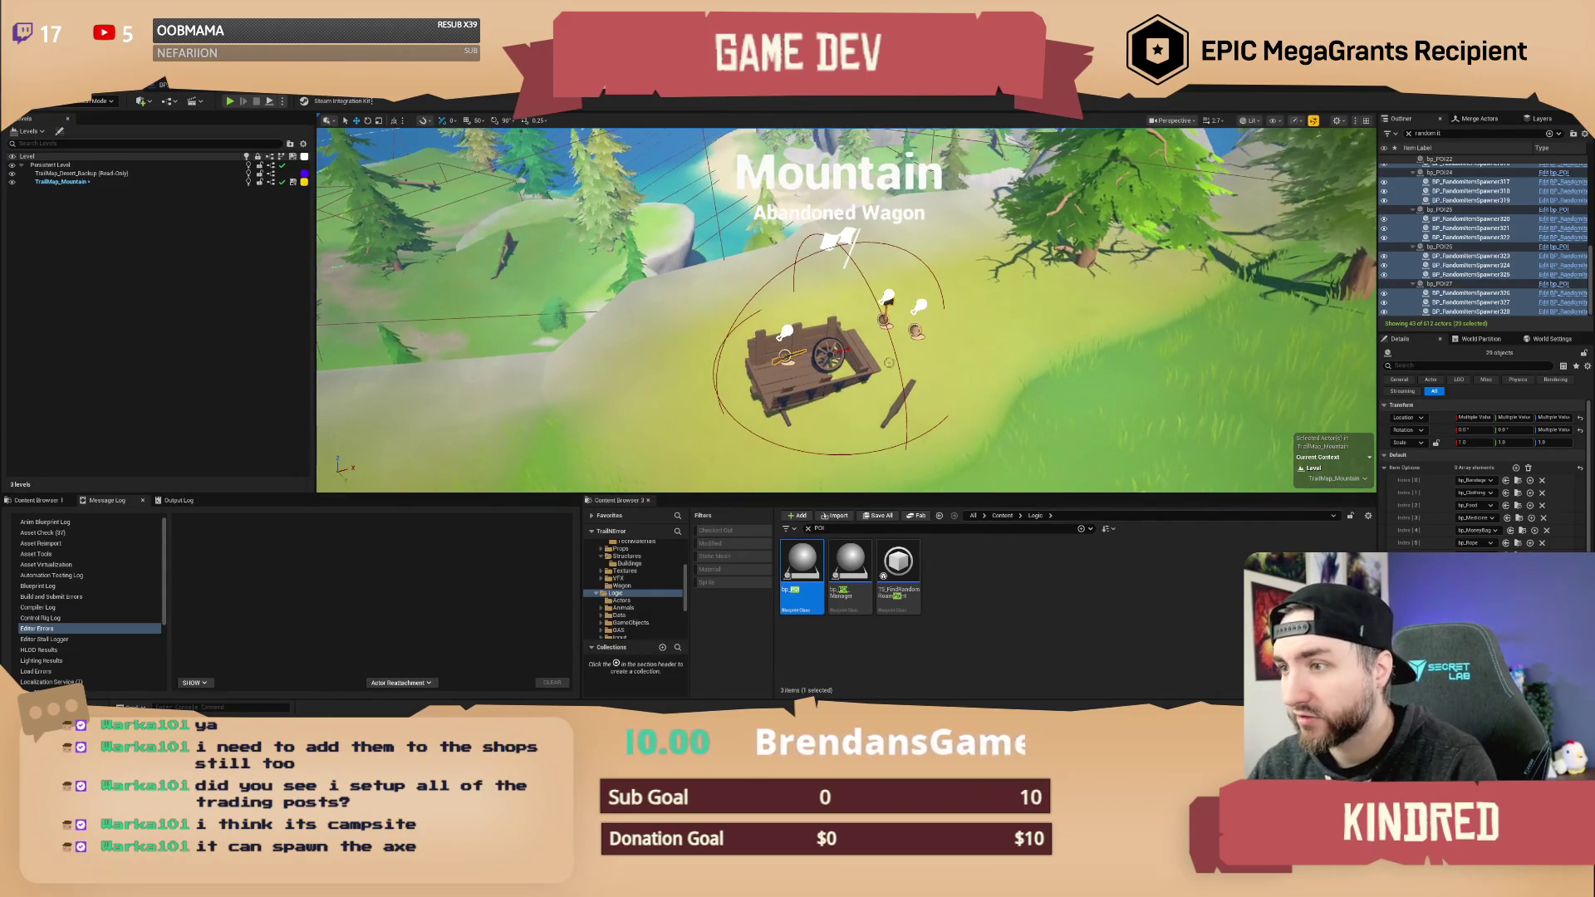
pyautogui.click(828, 353)
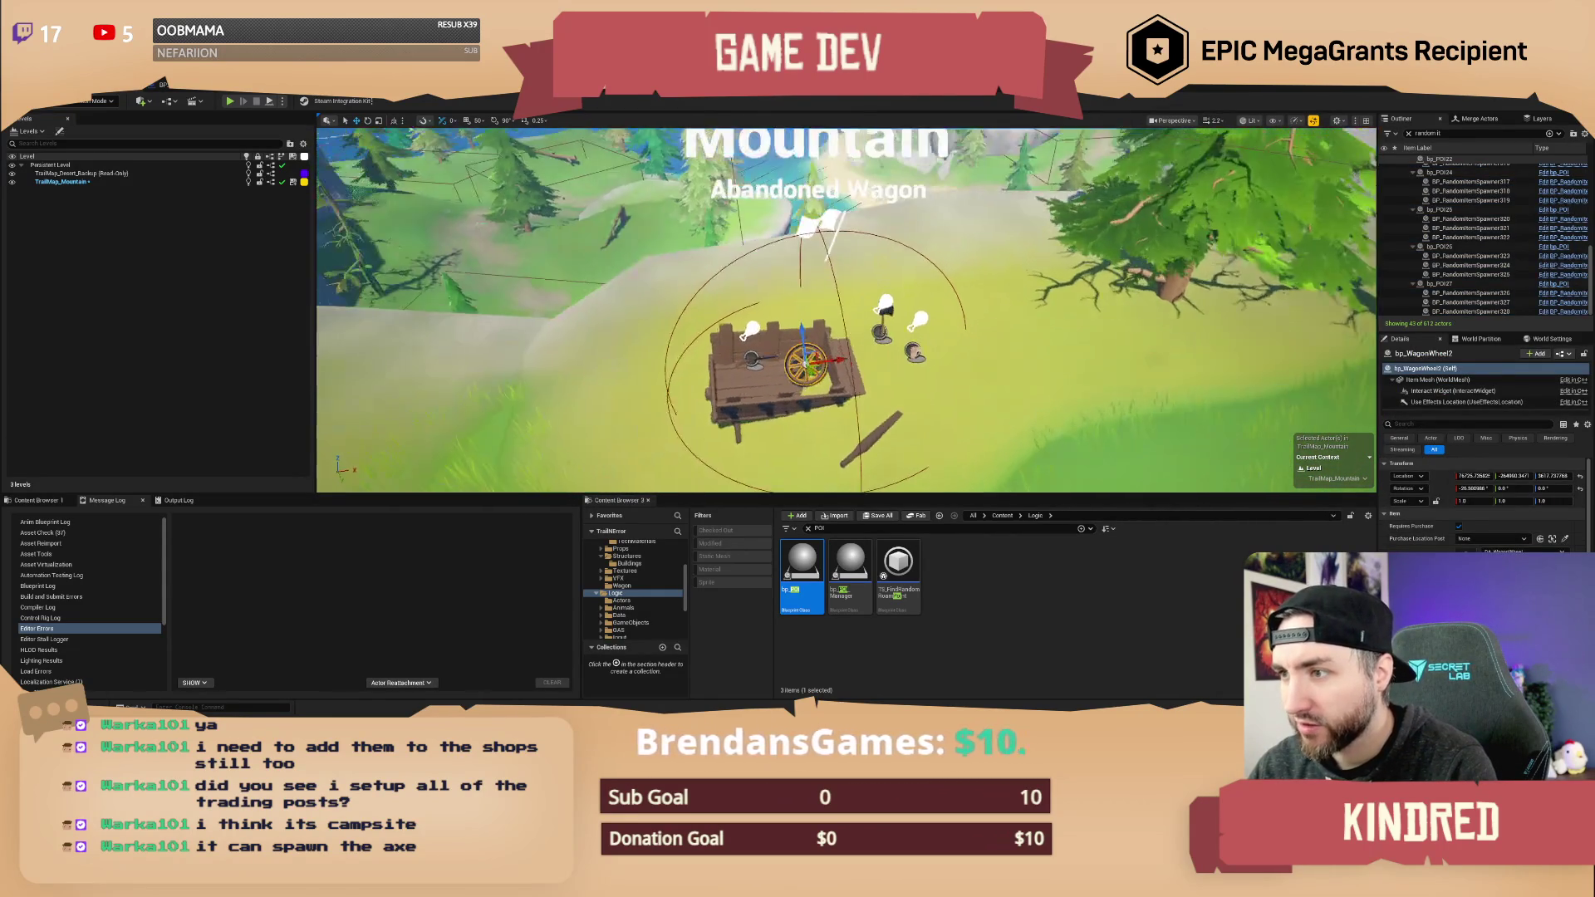
pyautogui.press('Escape')
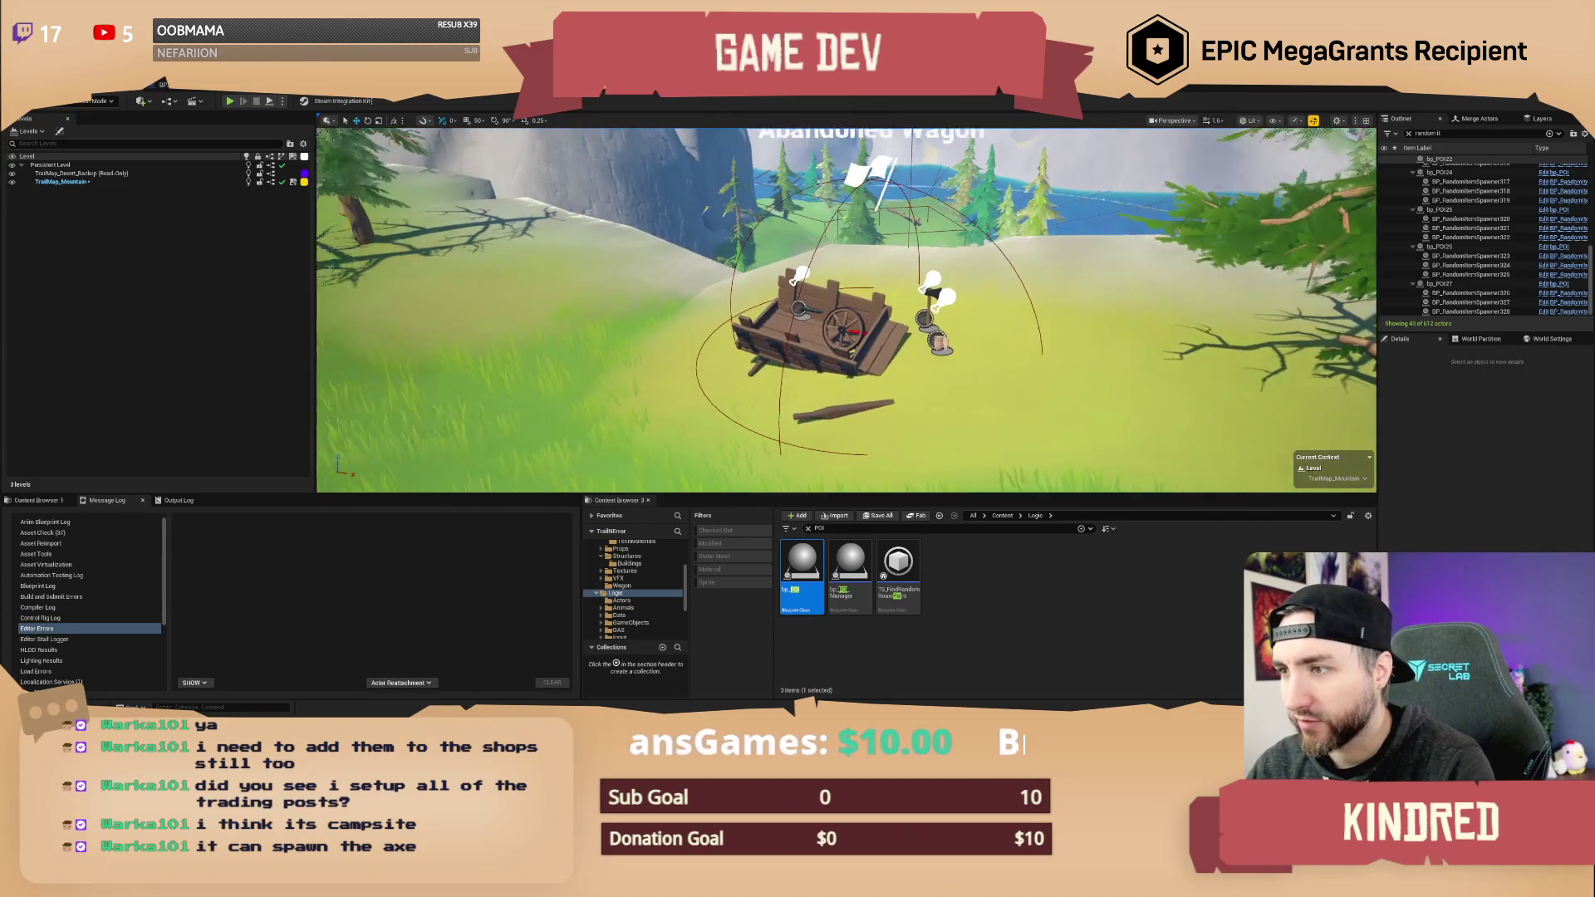
# - Fly across the snowy plateau into the red mesa canyon
pyautogui.scroll(2, 846, 310)
pyautogui.press('w')
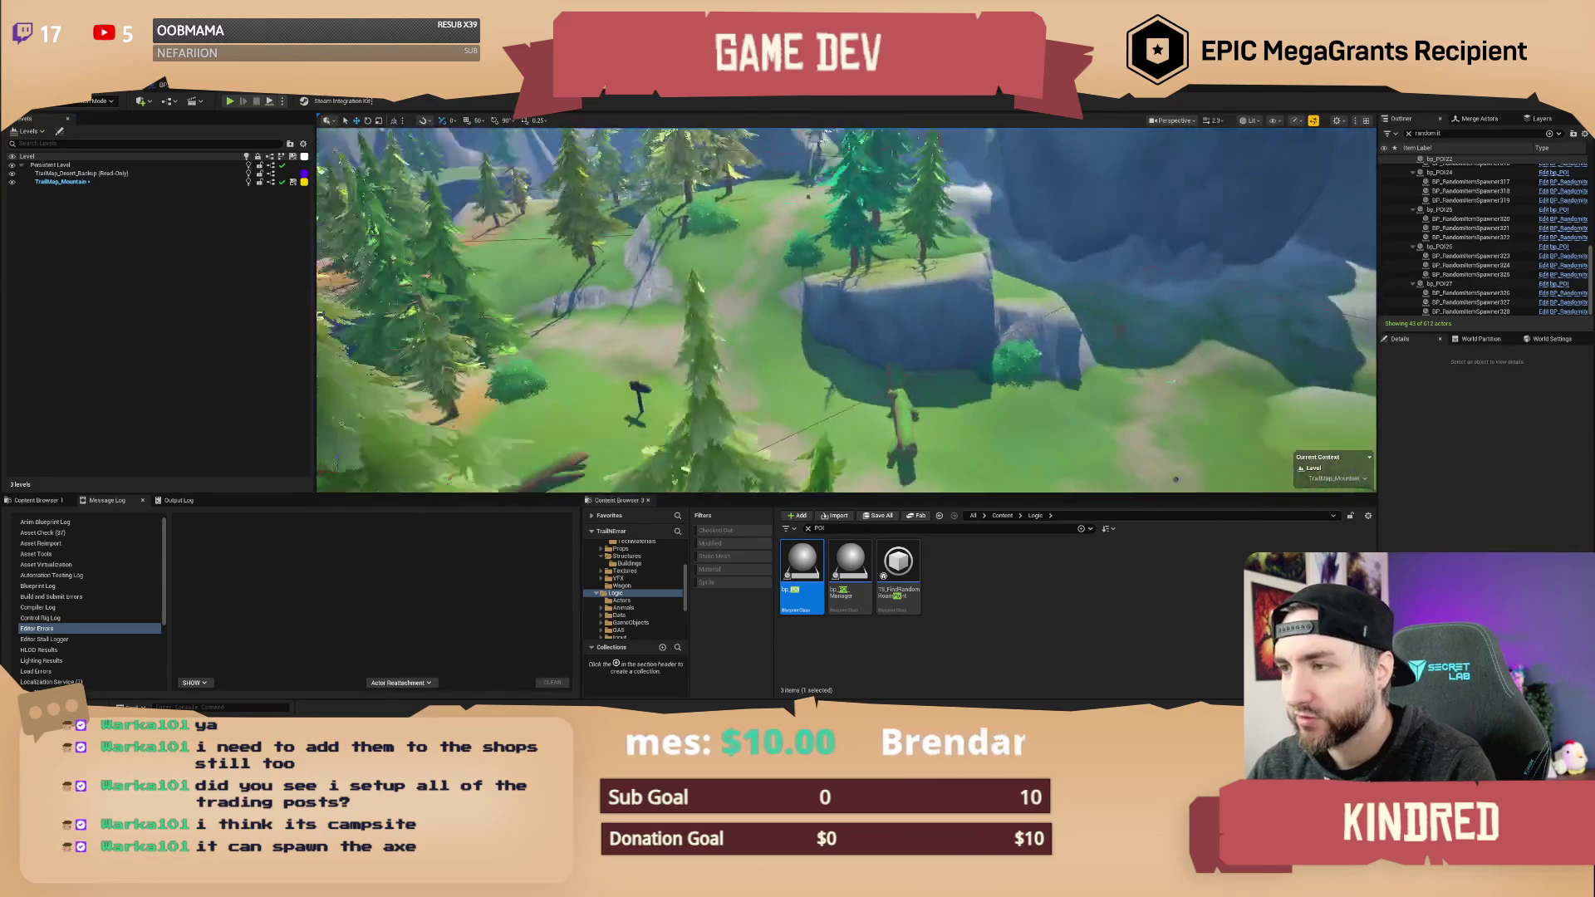
pyautogui.press('w')
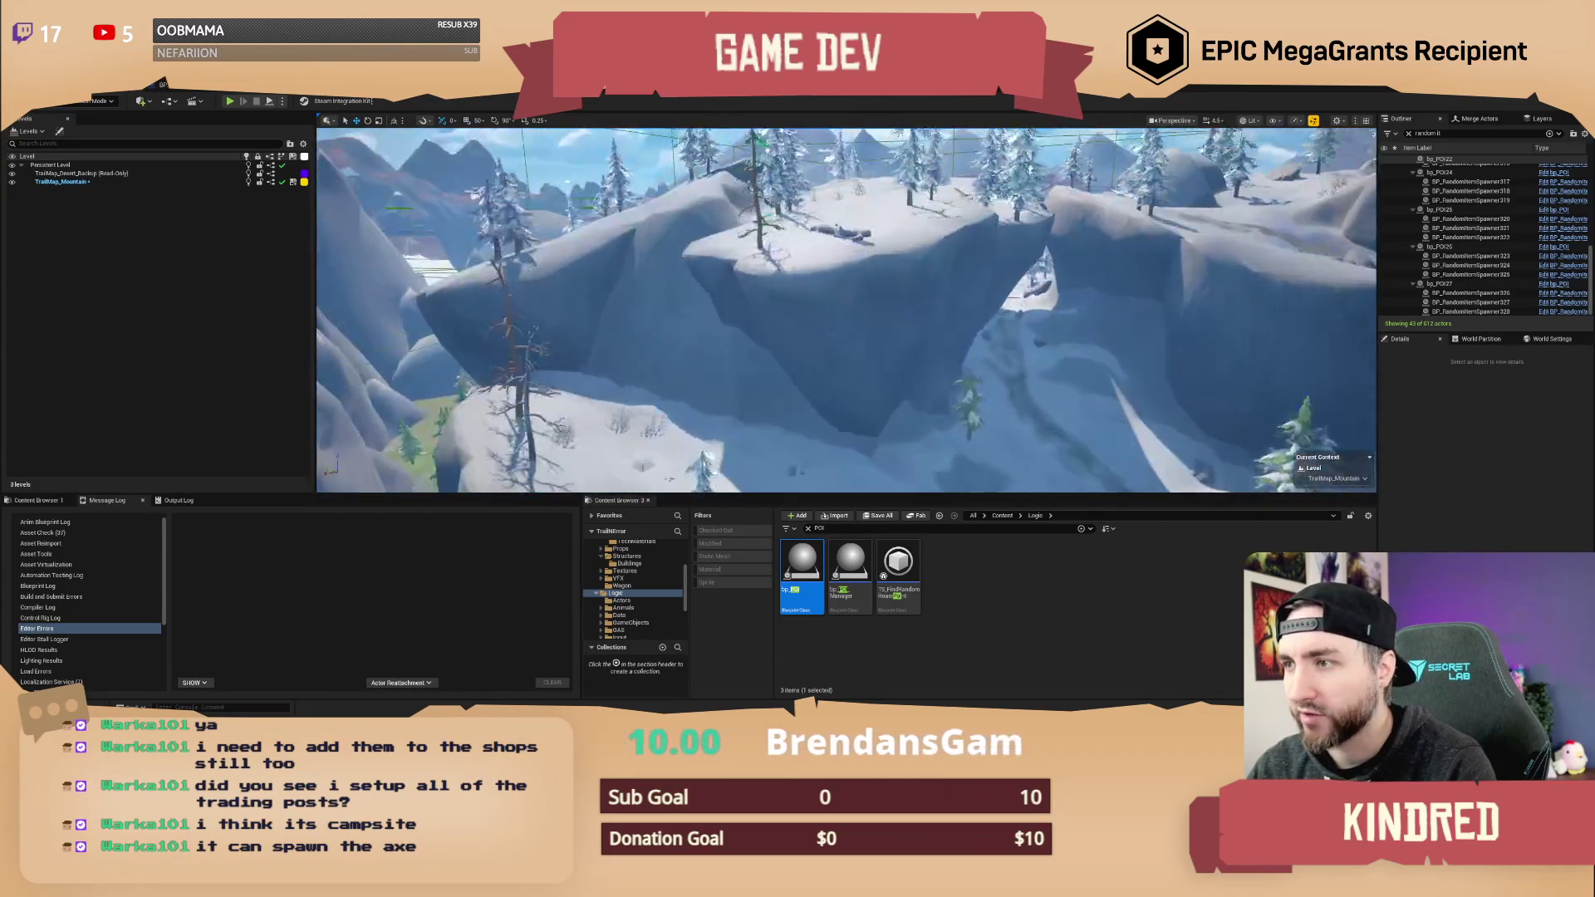
pyautogui.press('w')
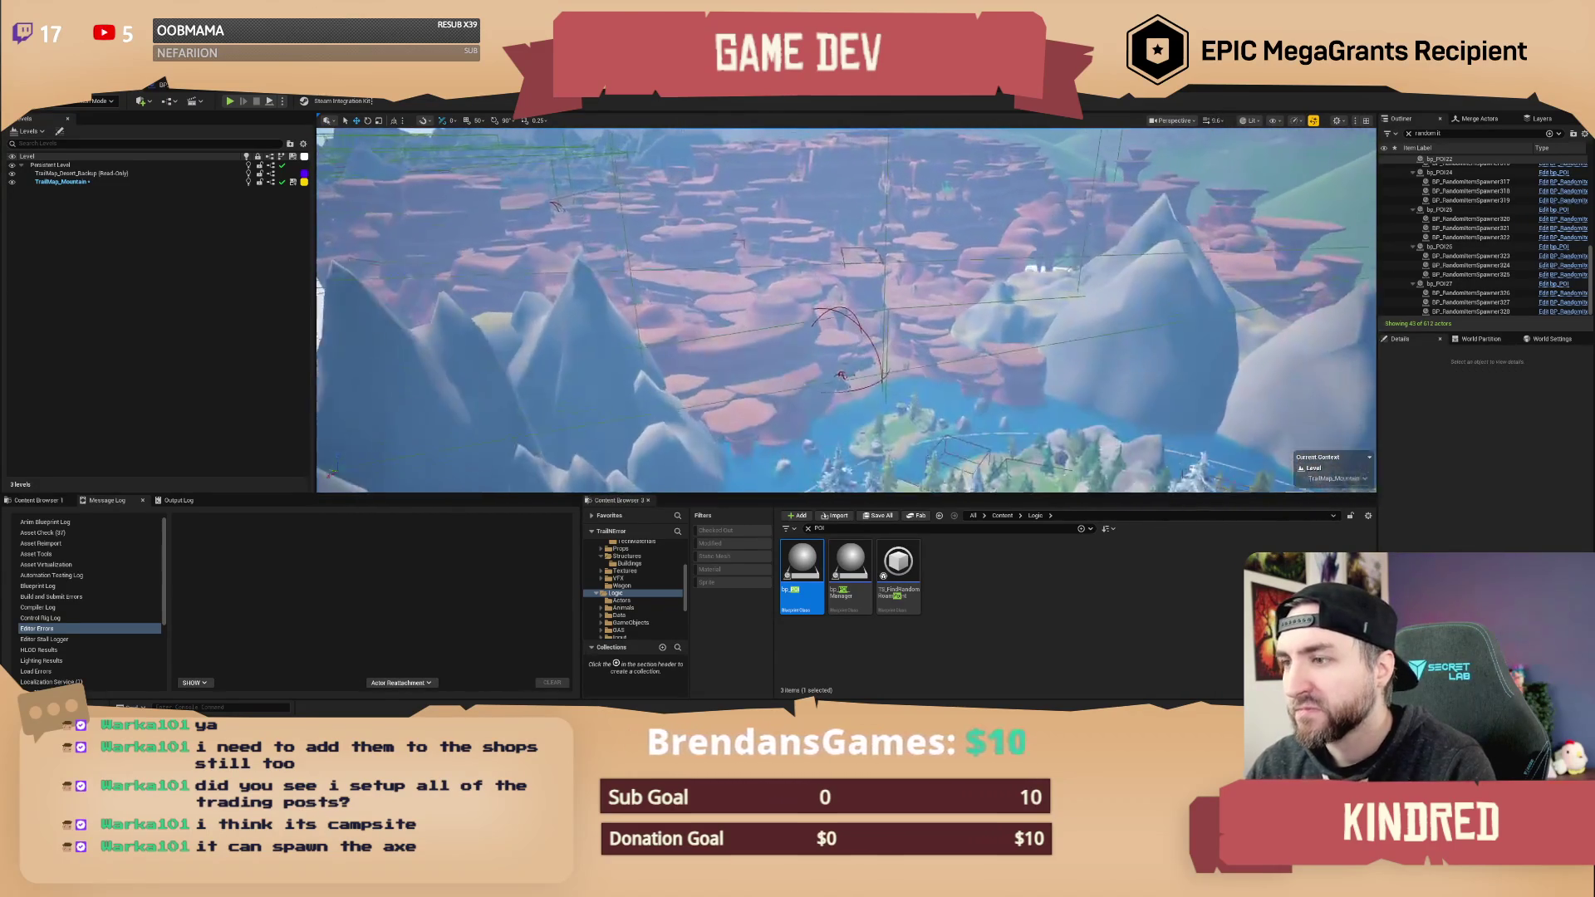
pyautogui.scroll(3, 846, 309)
pyautogui.click(1427, 133)
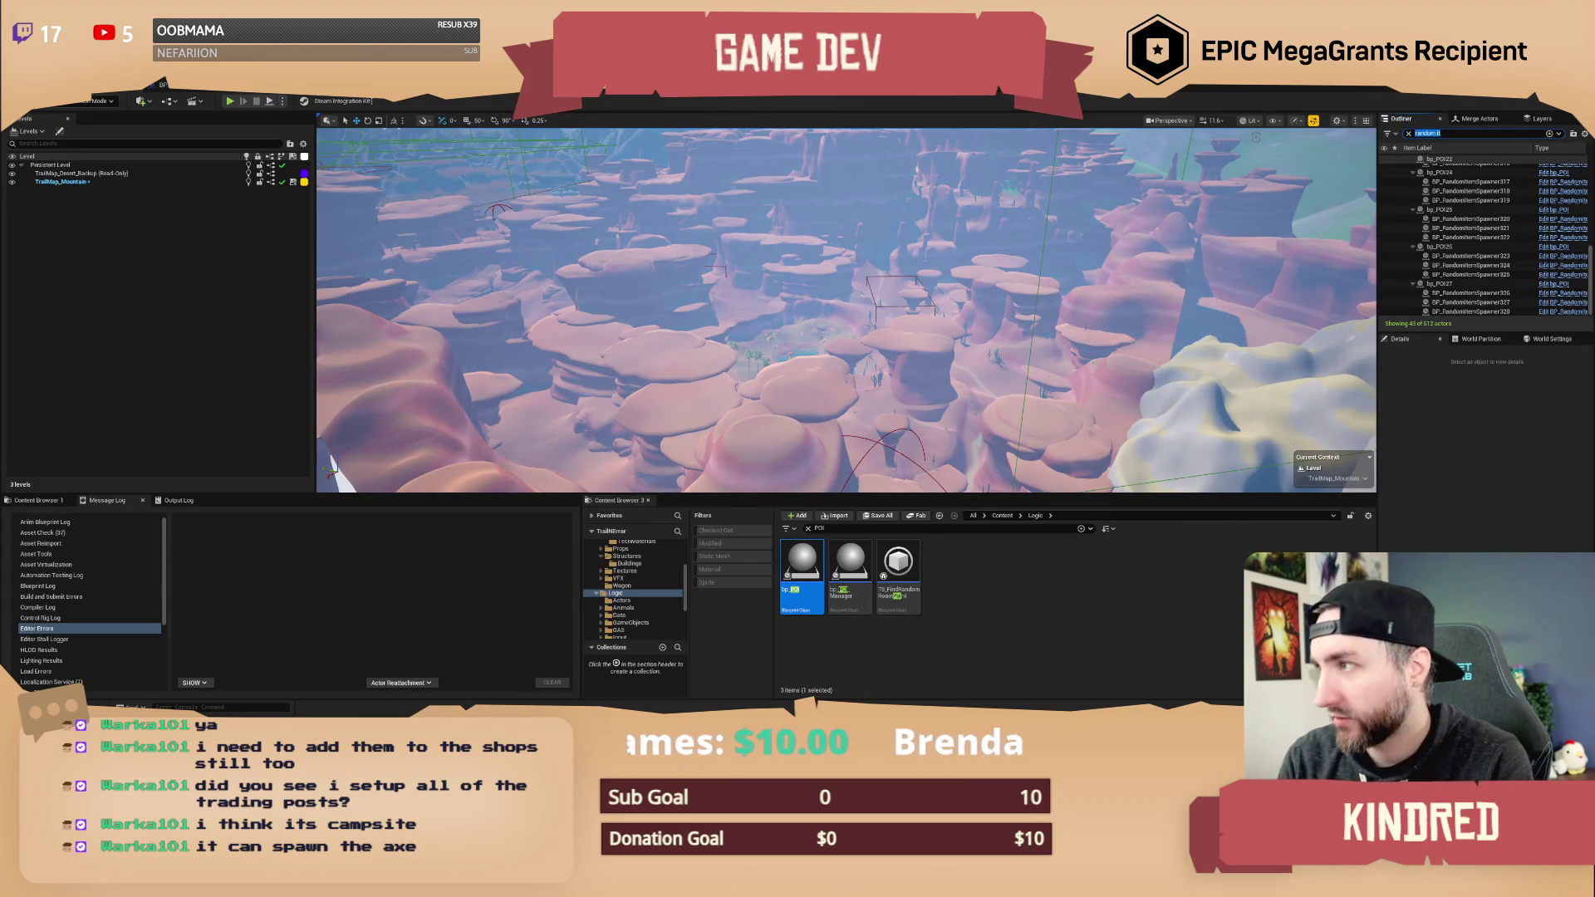
# - Filter the Outliner by 'wheel' and zoom in on SM_Wagon_Wheel
pyautogui.write('wheel')
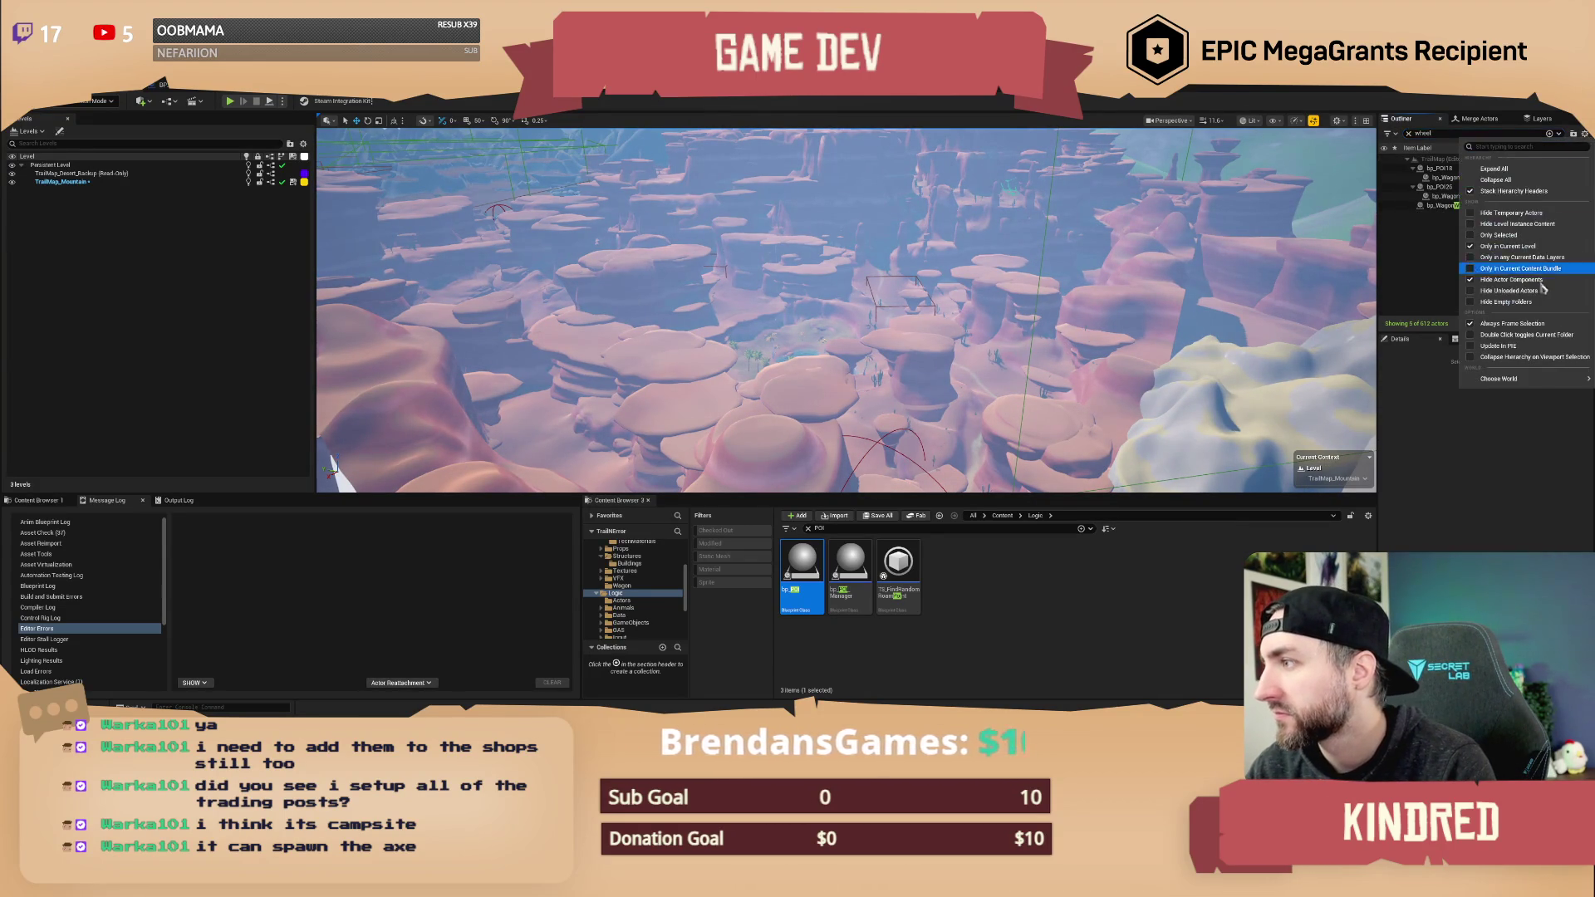
pyautogui.click(1453, 178)
pyautogui.doubleClick(1453, 178)
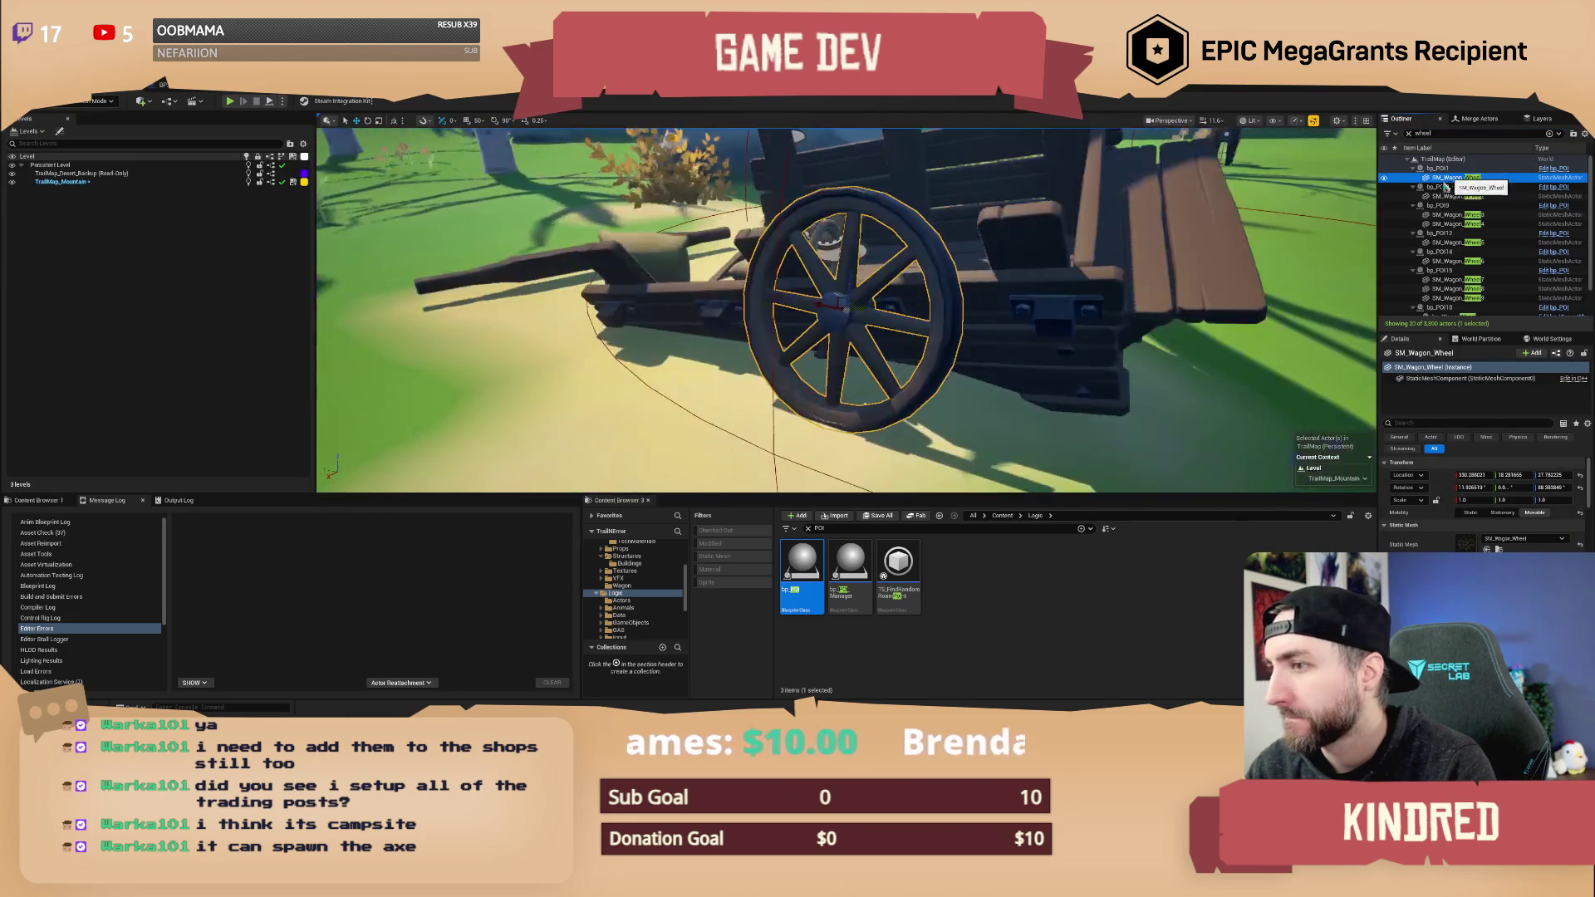
pyautogui.press('w')
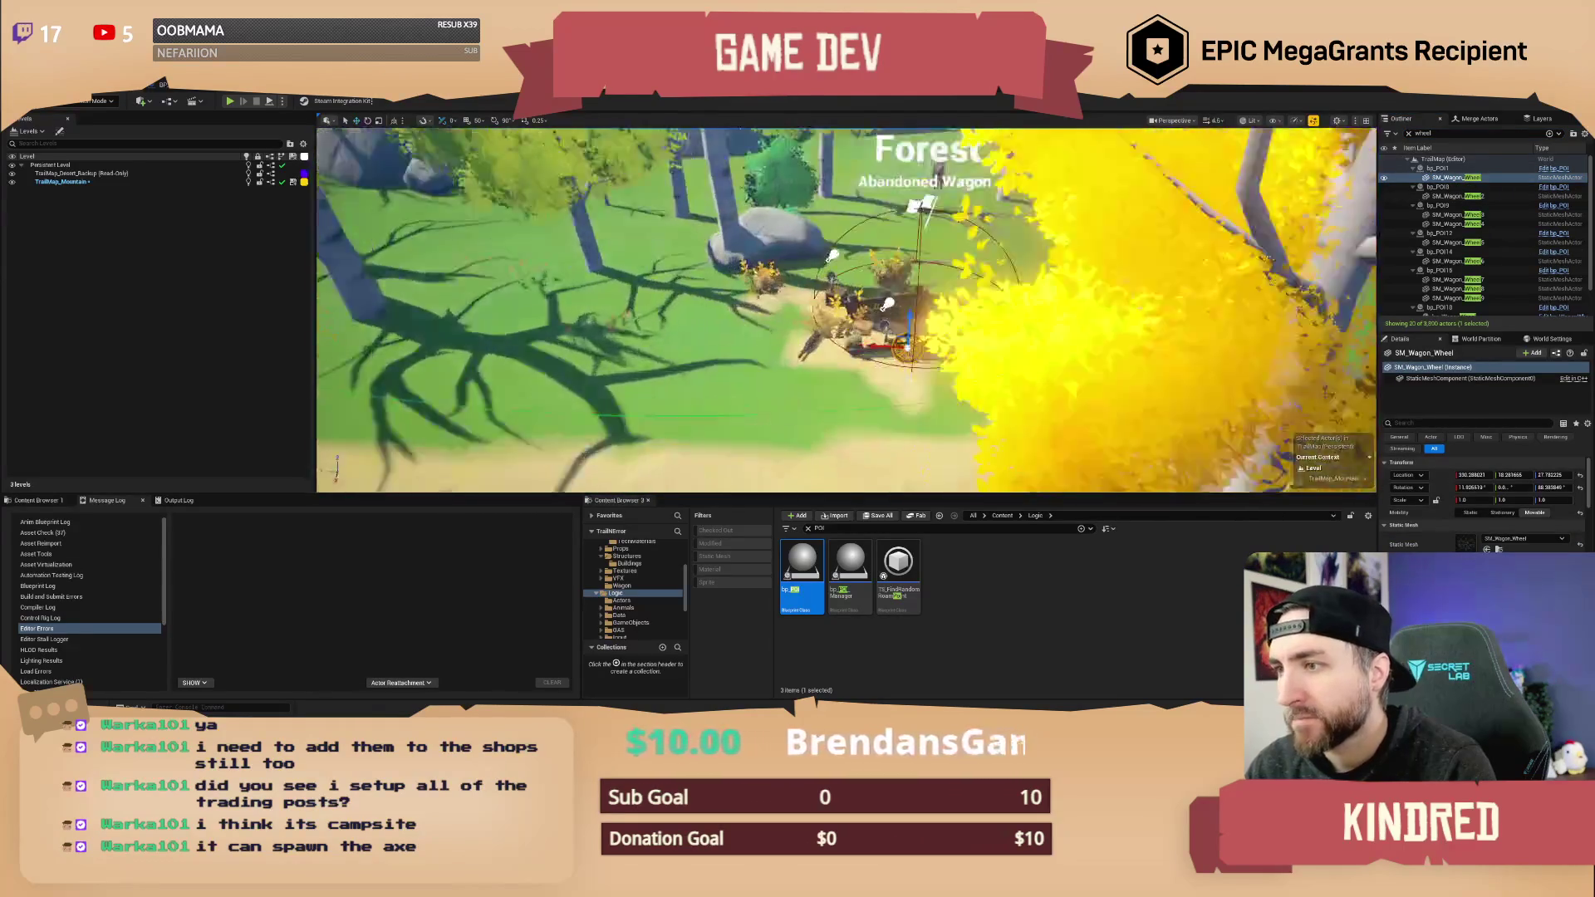
pyautogui.press('w')
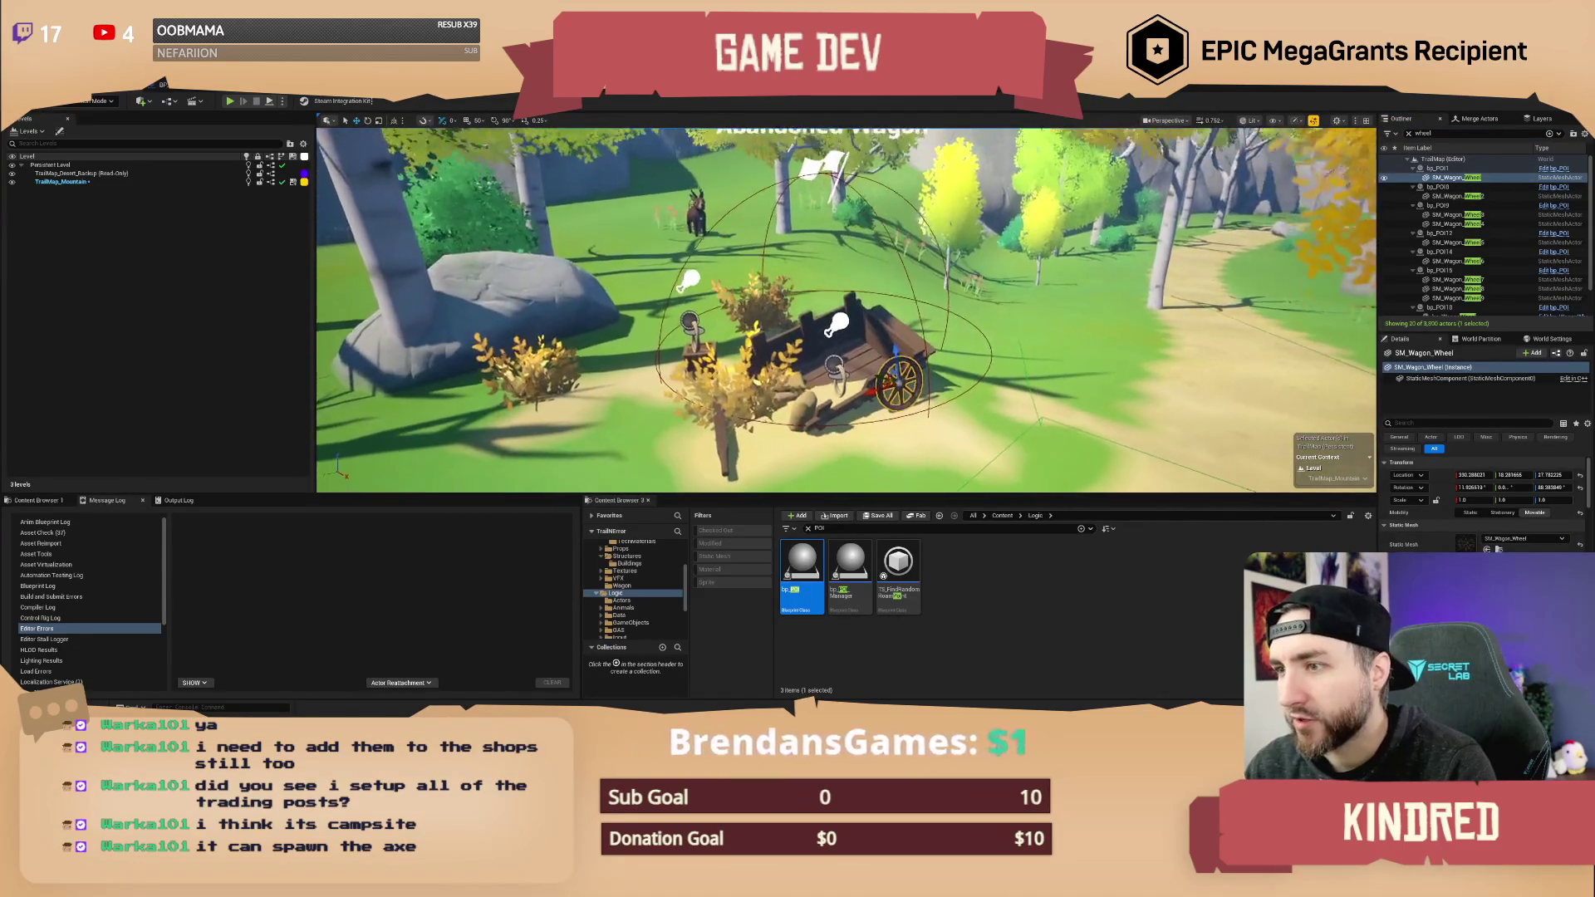
# - Add SM_Wagon_Wheel2 through SM_Wagon_Wheel9 to the selection
pyautogui.keyDown('ctrl'); pyautogui.click(1455, 196); pyautogui.keyUp('ctrl')
pyautogui.keyDown('ctrl'); pyautogui.click(1454, 214); pyautogui.keyUp('ctrl')
pyautogui.keyDown('ctrl'); pyautogui.click(1454, 223); pyautogui.keyUp('ctrl')
pyautogui.keyDown('ctrl'); pyautogui.click(1456, 242); pyautogui.keyUp('ctrl')
pyautogui.keyDown('ctrl'); pyautogui.click(1458, 261); pyautogui.keyUp('ctrl')
pyautogui.keyDown('ctrl'); pyautogui.click(1454, 280); pyautogui.keyUp('ctrl')
pyautogui.keyDown('ctrl'); pyautogui.click(1454, 288); pyautogui.keyUp('ctrl')
pyautogui.keyDown('ctrl'); pyautogui.click(1456, 297); pyautogui.keyUp('ctrl')
pyautogui.scroll(-1, 1465, 285)
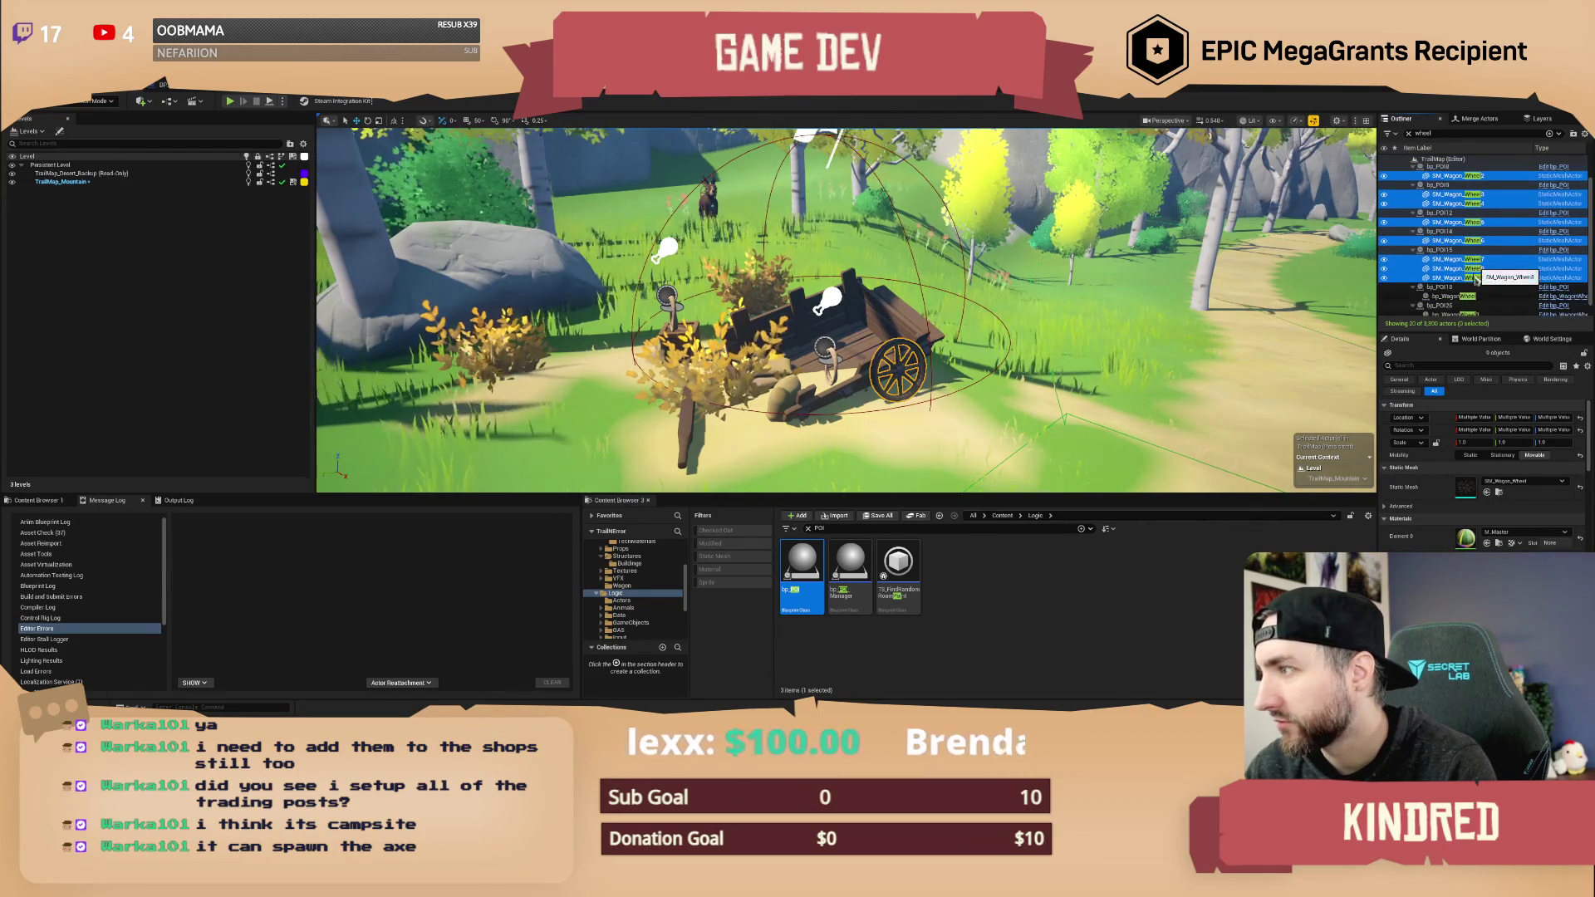
pyautogui.scroll(3, 1467, 285)
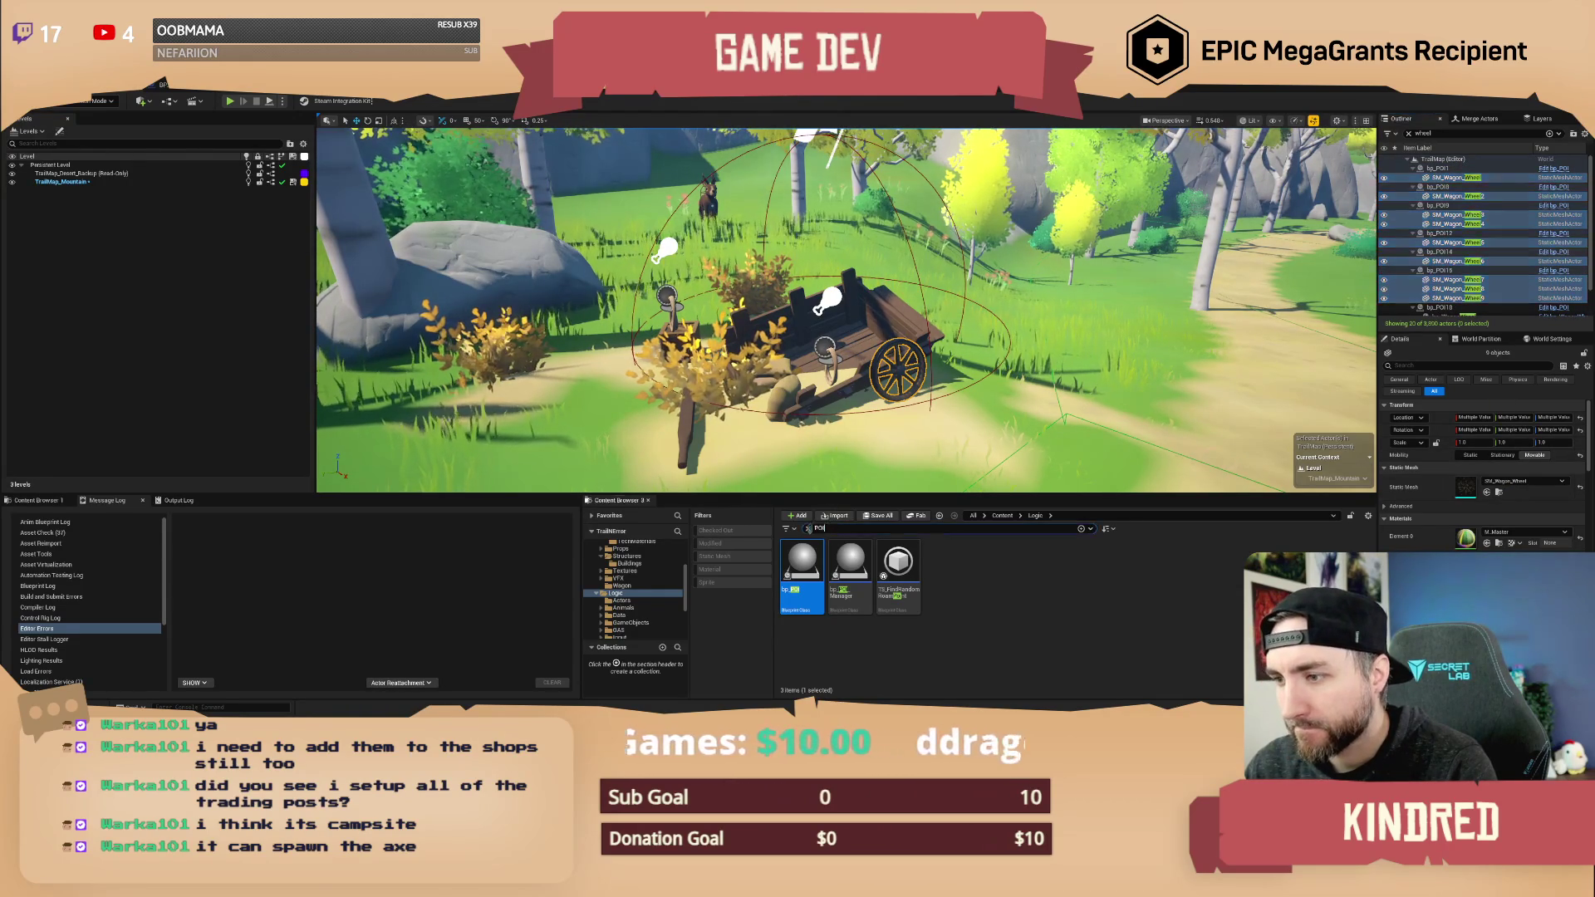
# - Replace the selected wagon wheel meshes with the bp_WagonWheel blueprint
pyautogui.doubleClick(820, 528)
pyautogui.write('wheel')
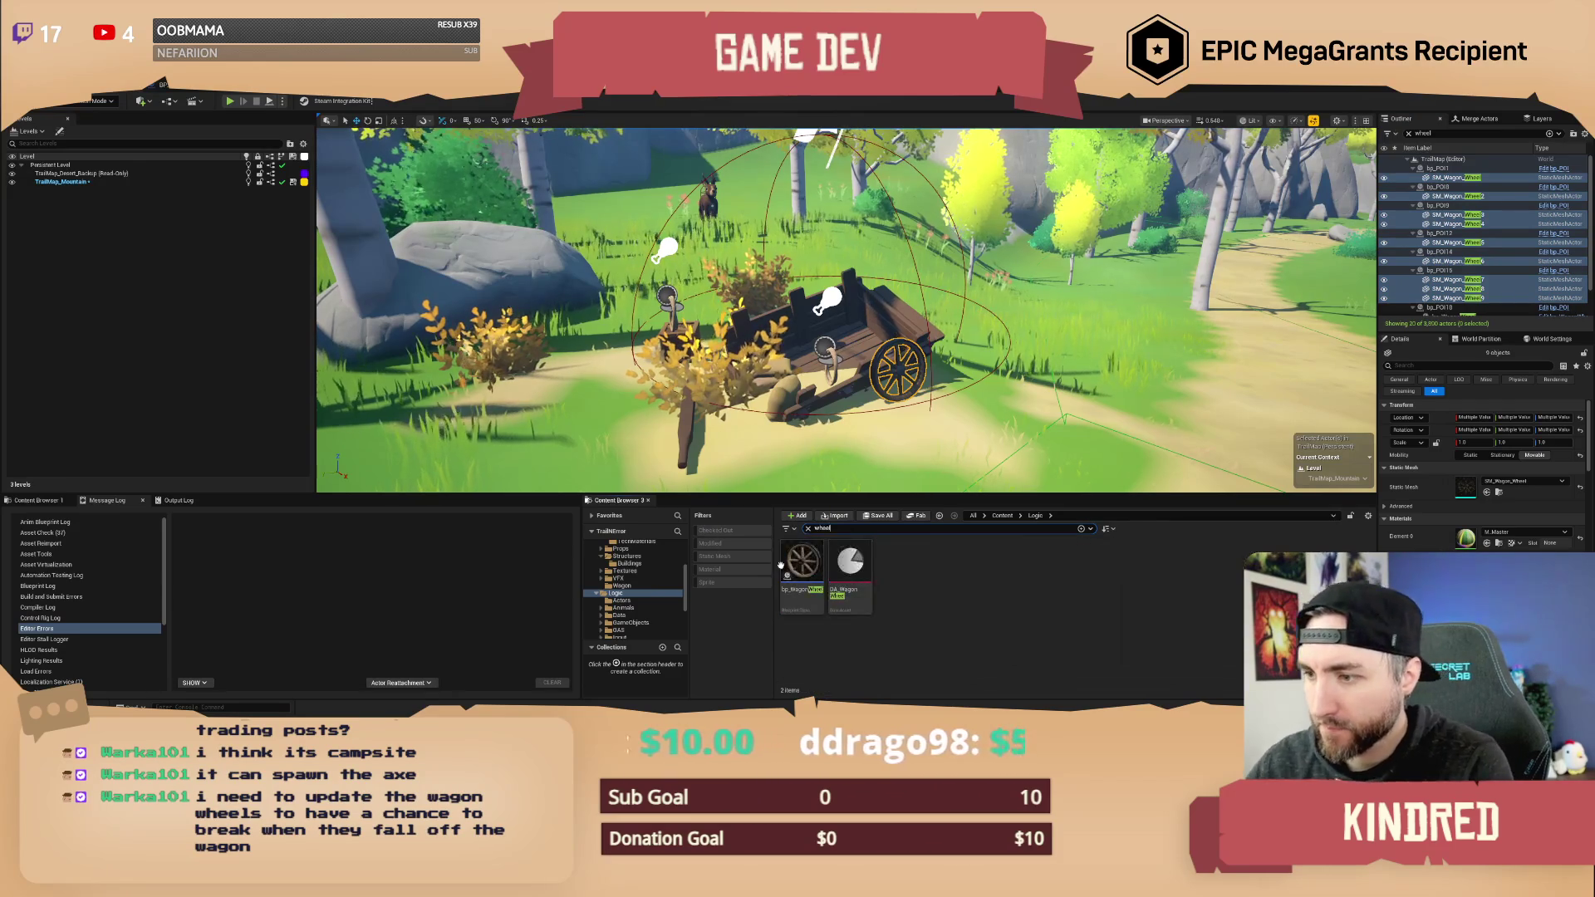
pyautogui.click(785, 573)
pyautogui.rightClick(888, 351)
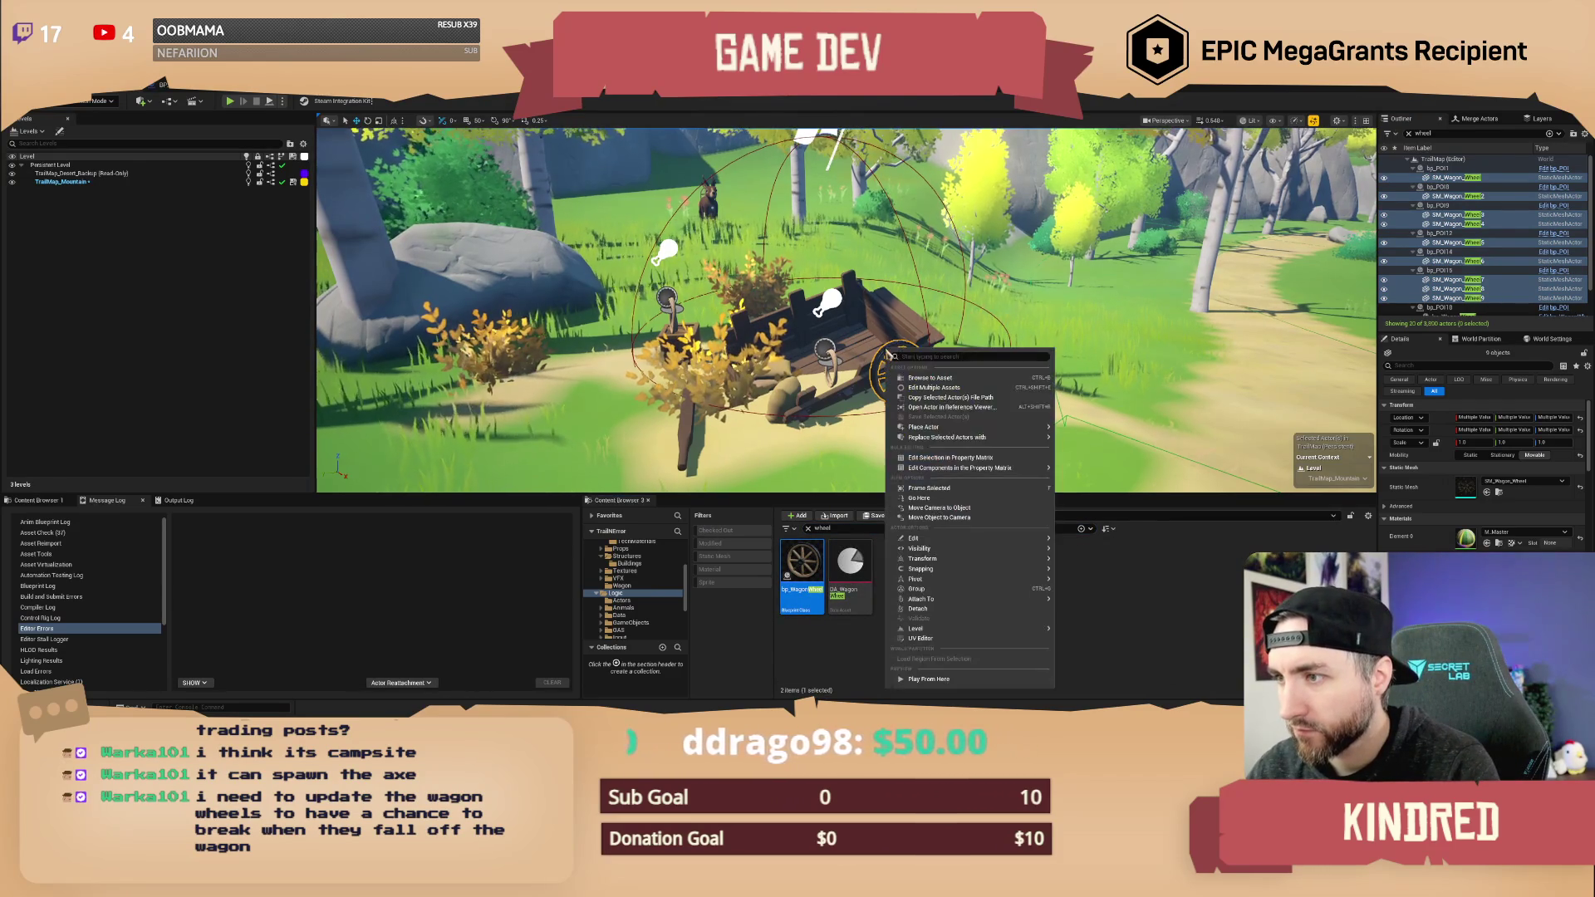
pyautogui.moveTo(999, 440)
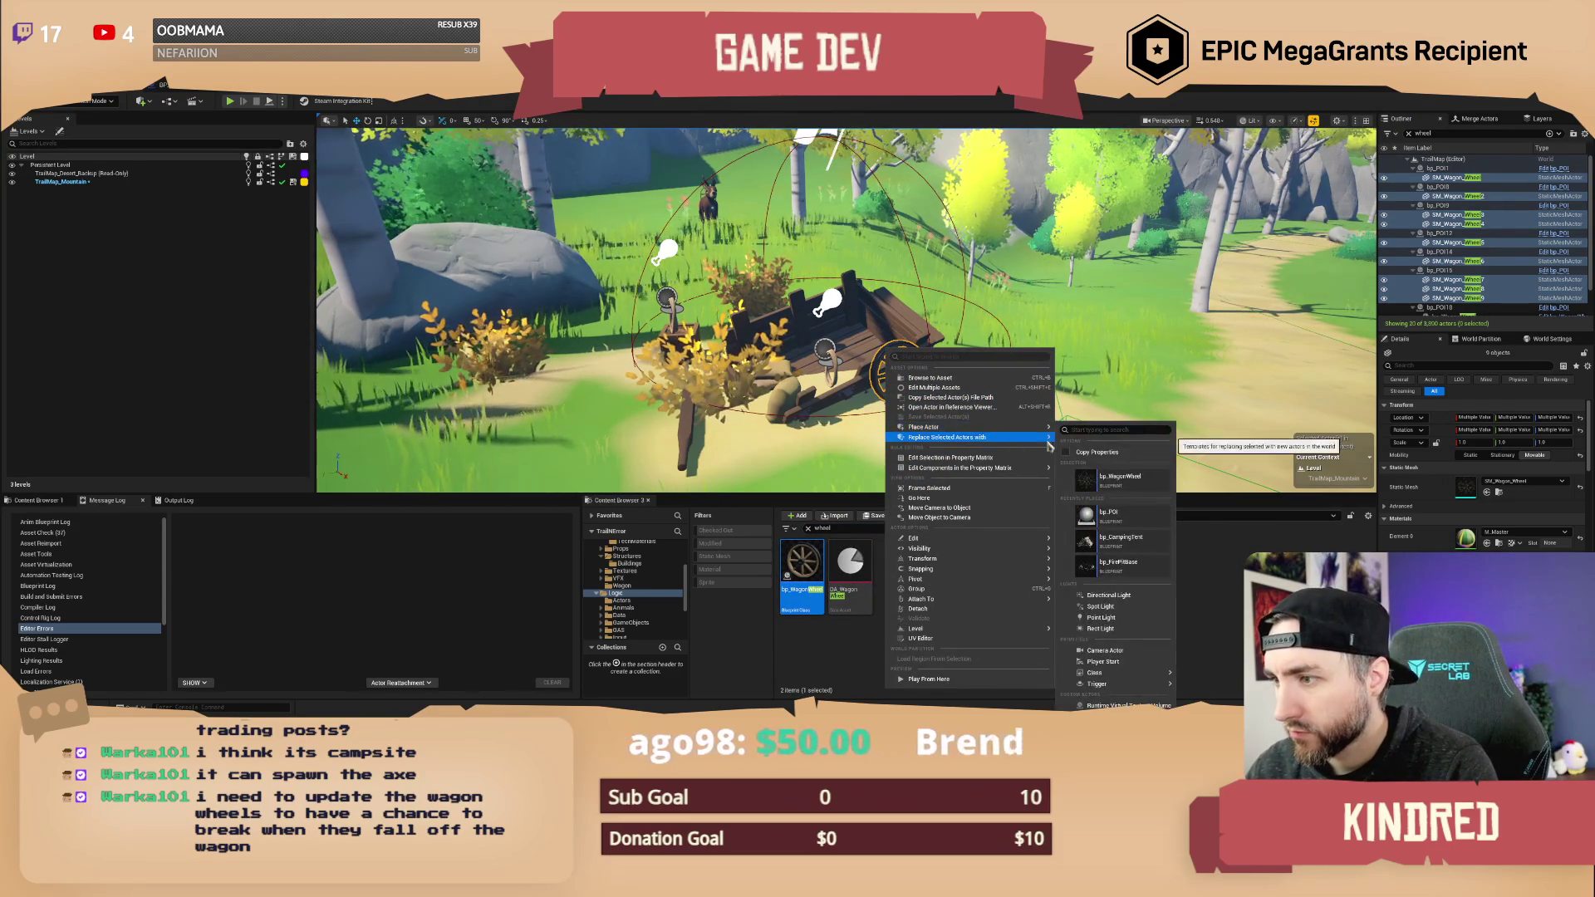
pyautogui.click(1130, 480)
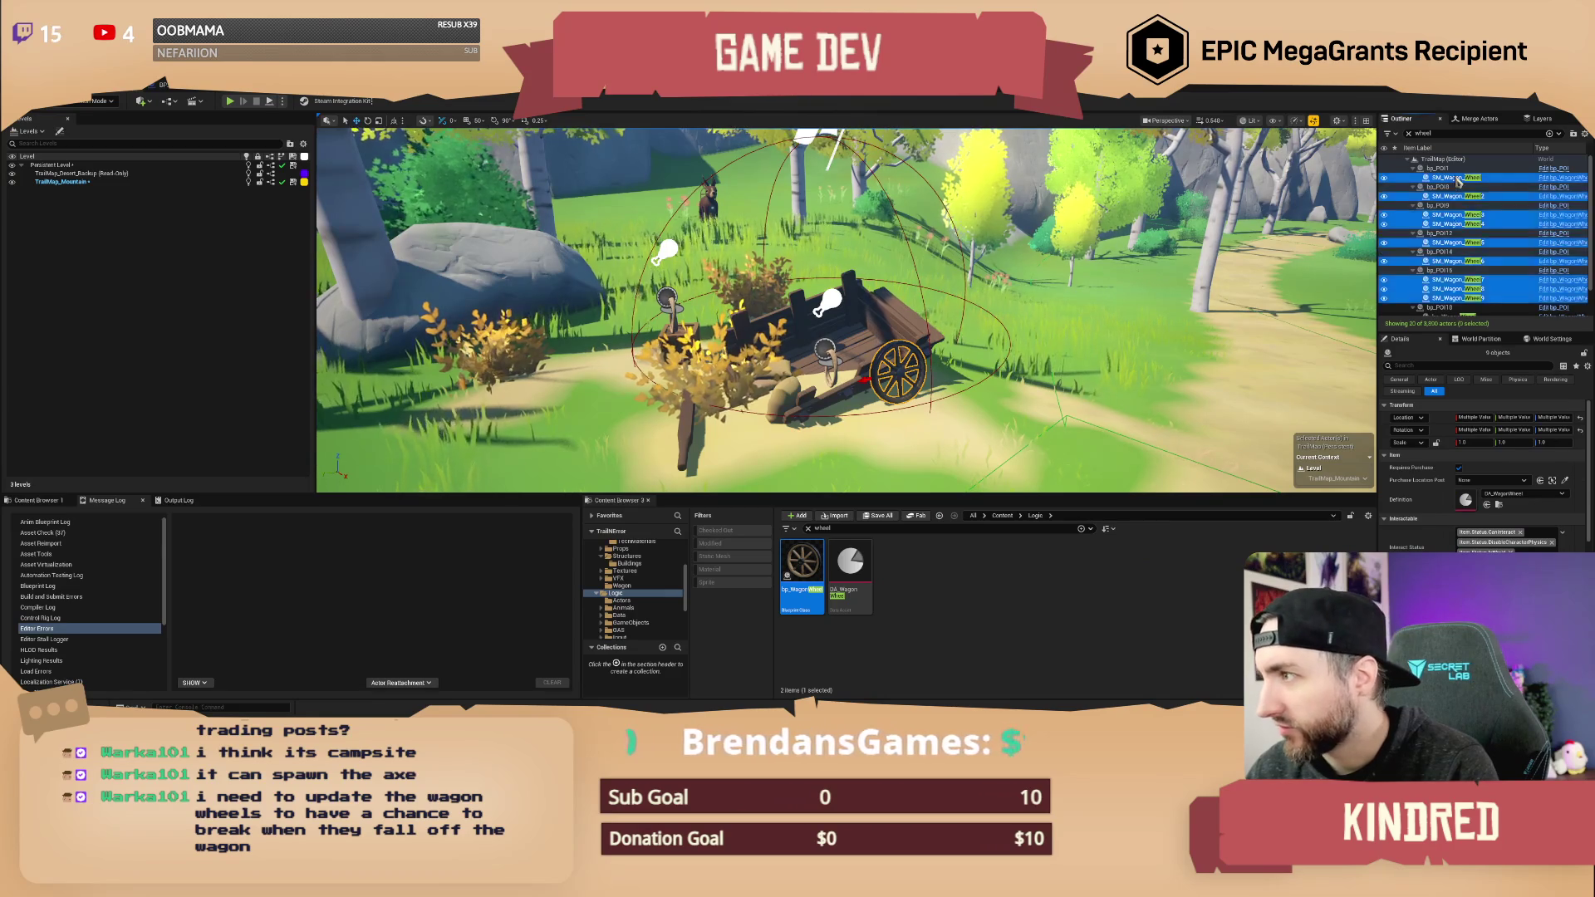
# - Inspect SM_Wagon_Wheel2 through SM_Wagon_Wheel6 one by one in the viewport
pyautogui.doubleClick(1454, 197)
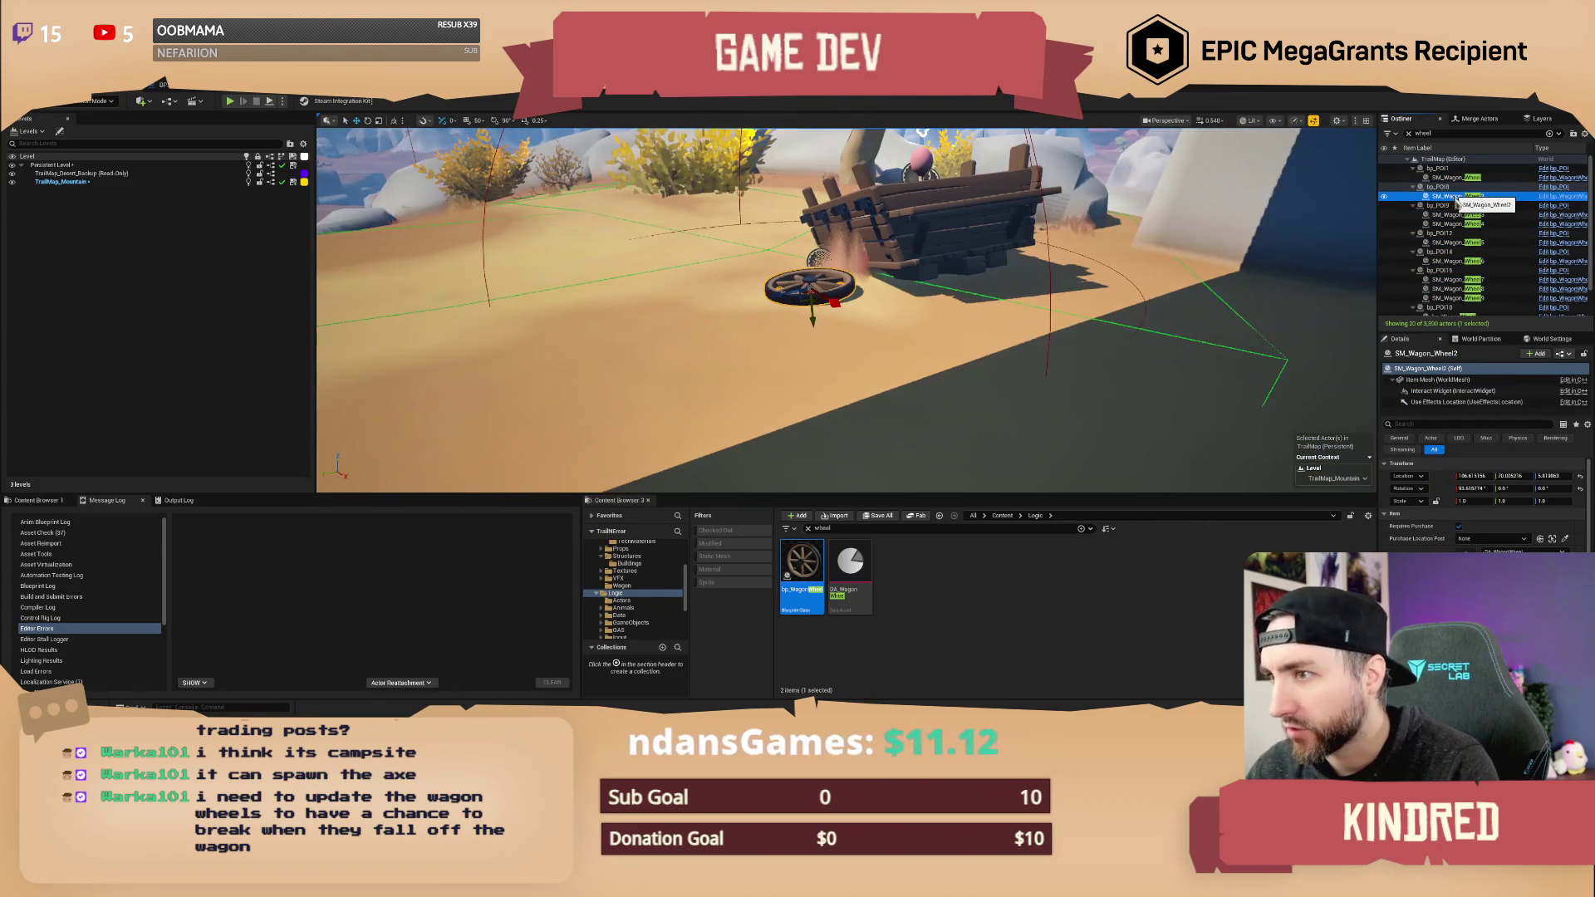
pyautogui.doubleClick(1456, 215)
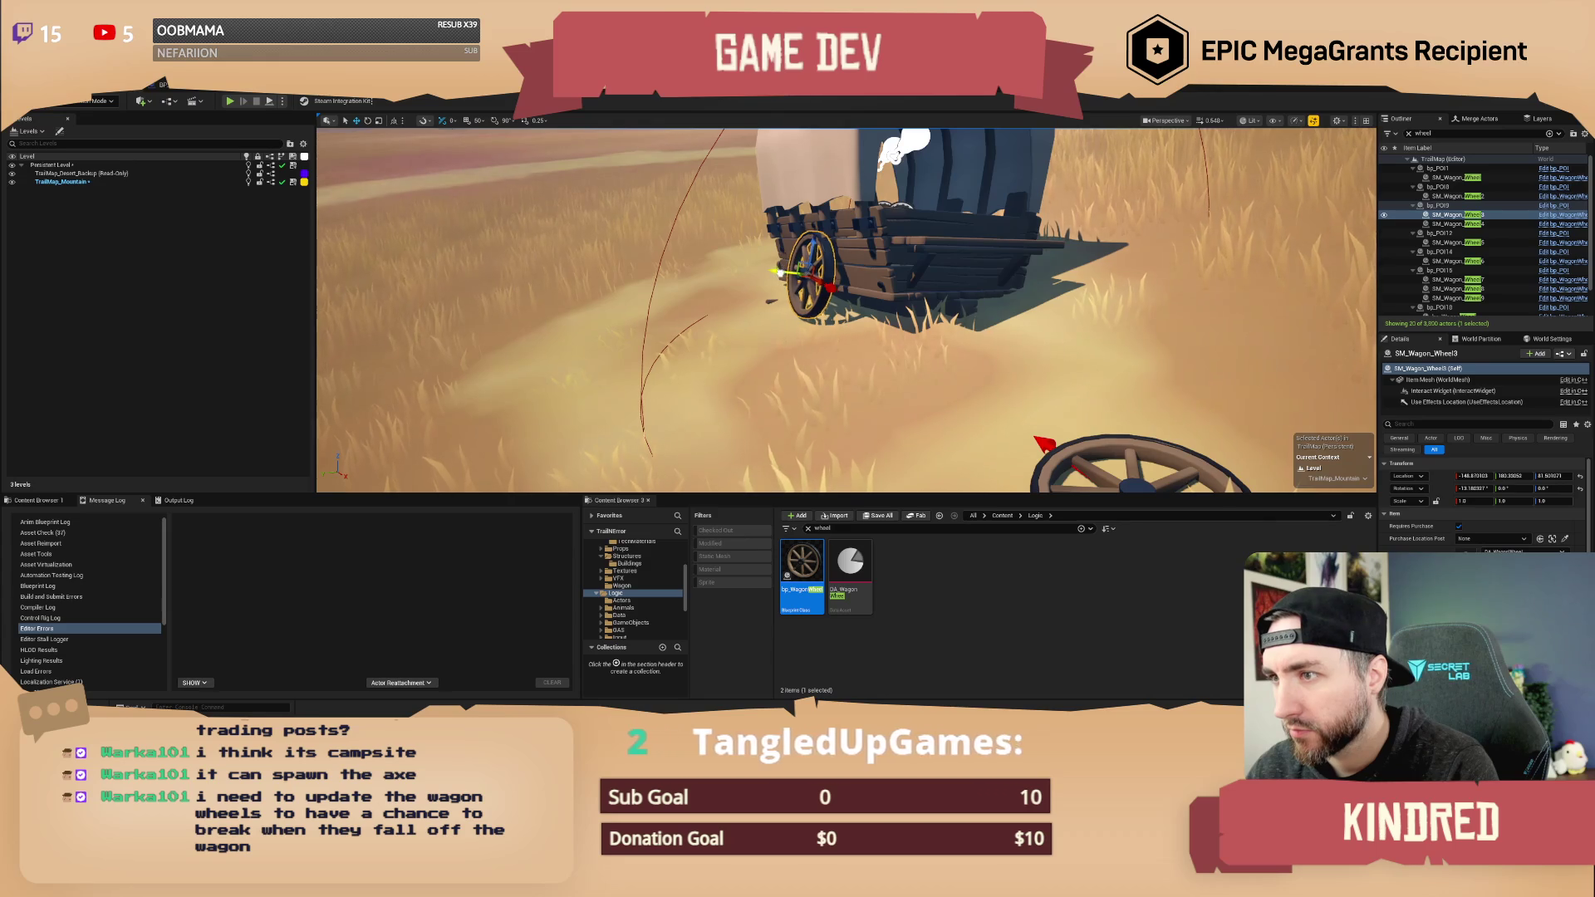
pyautogui.doubleClick(1456, 224)
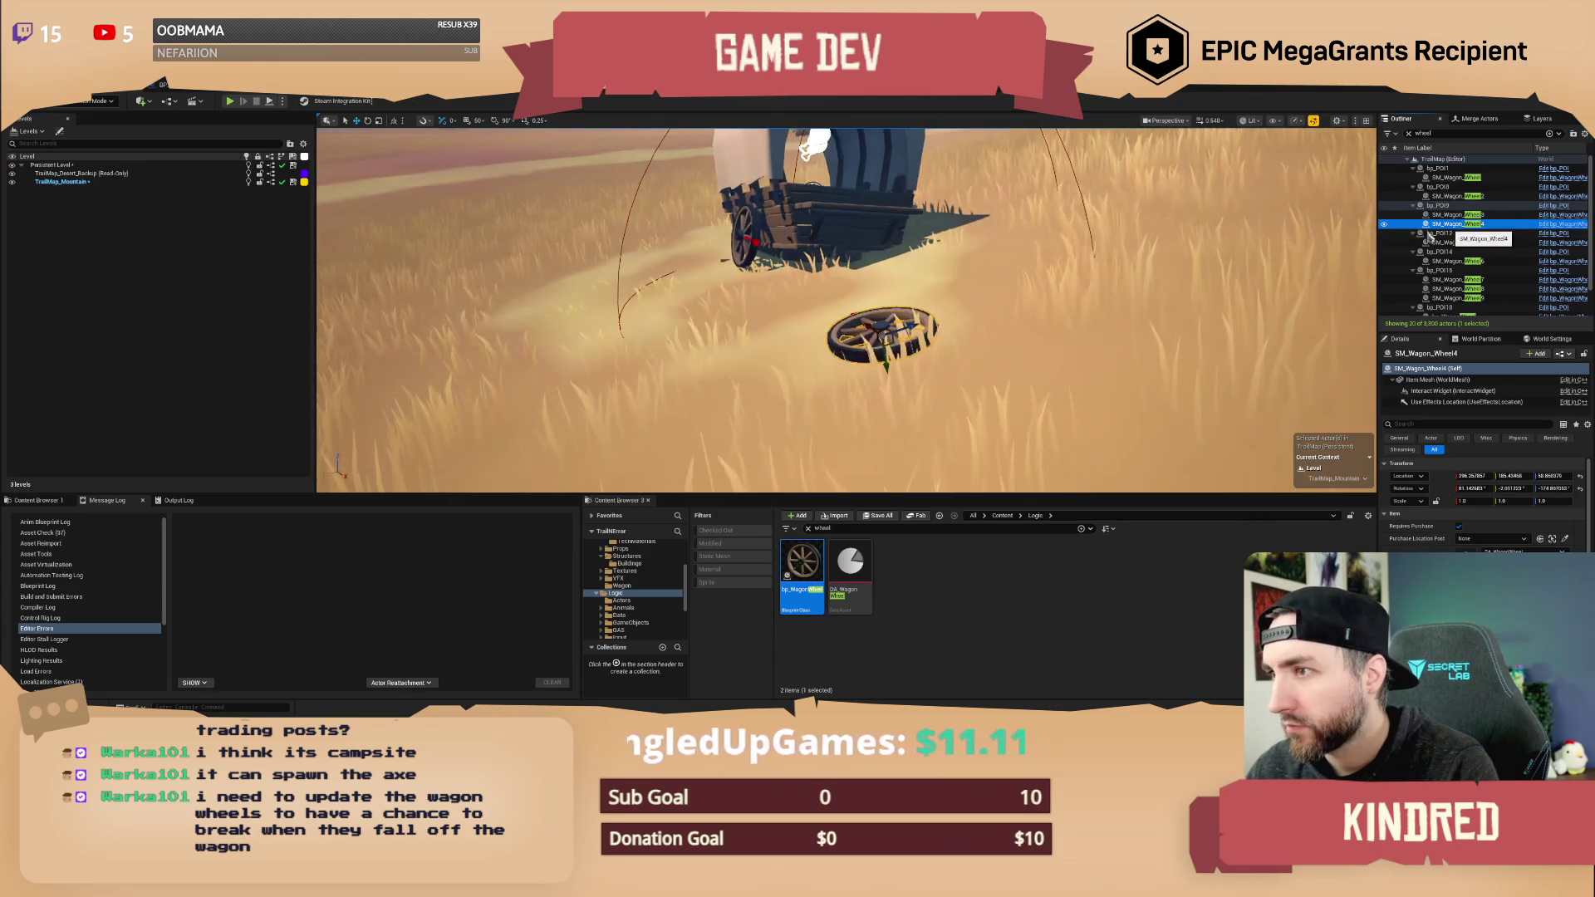
pyautogui.click(1453, 243)
pyautogui.doubleClick(1453, 243)
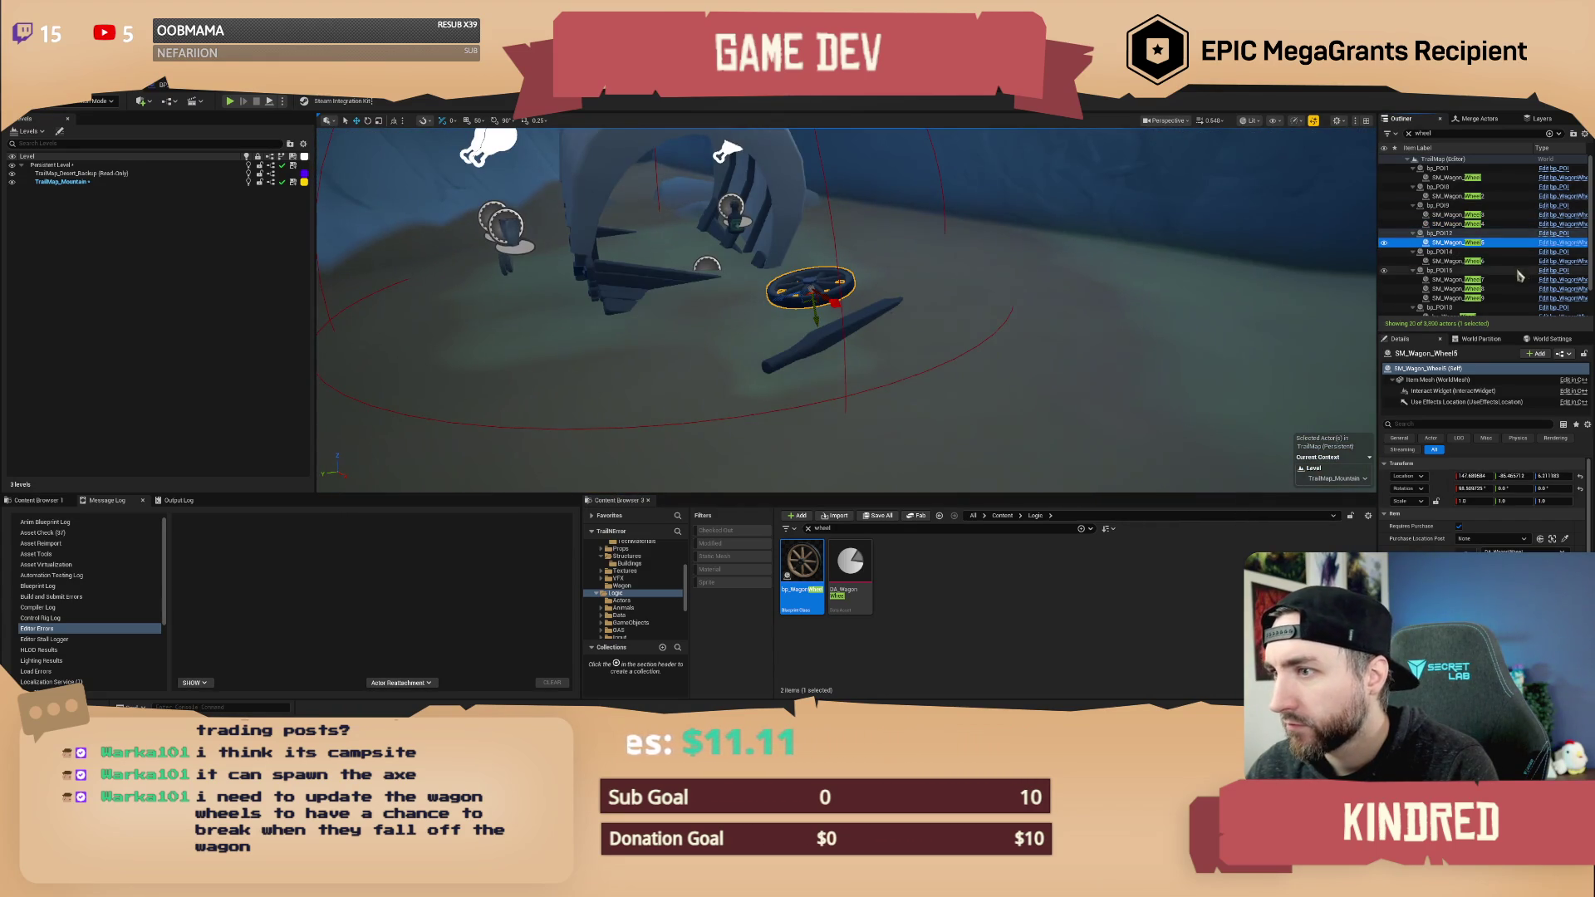
pyautogui.doubleClick(1452, 261)
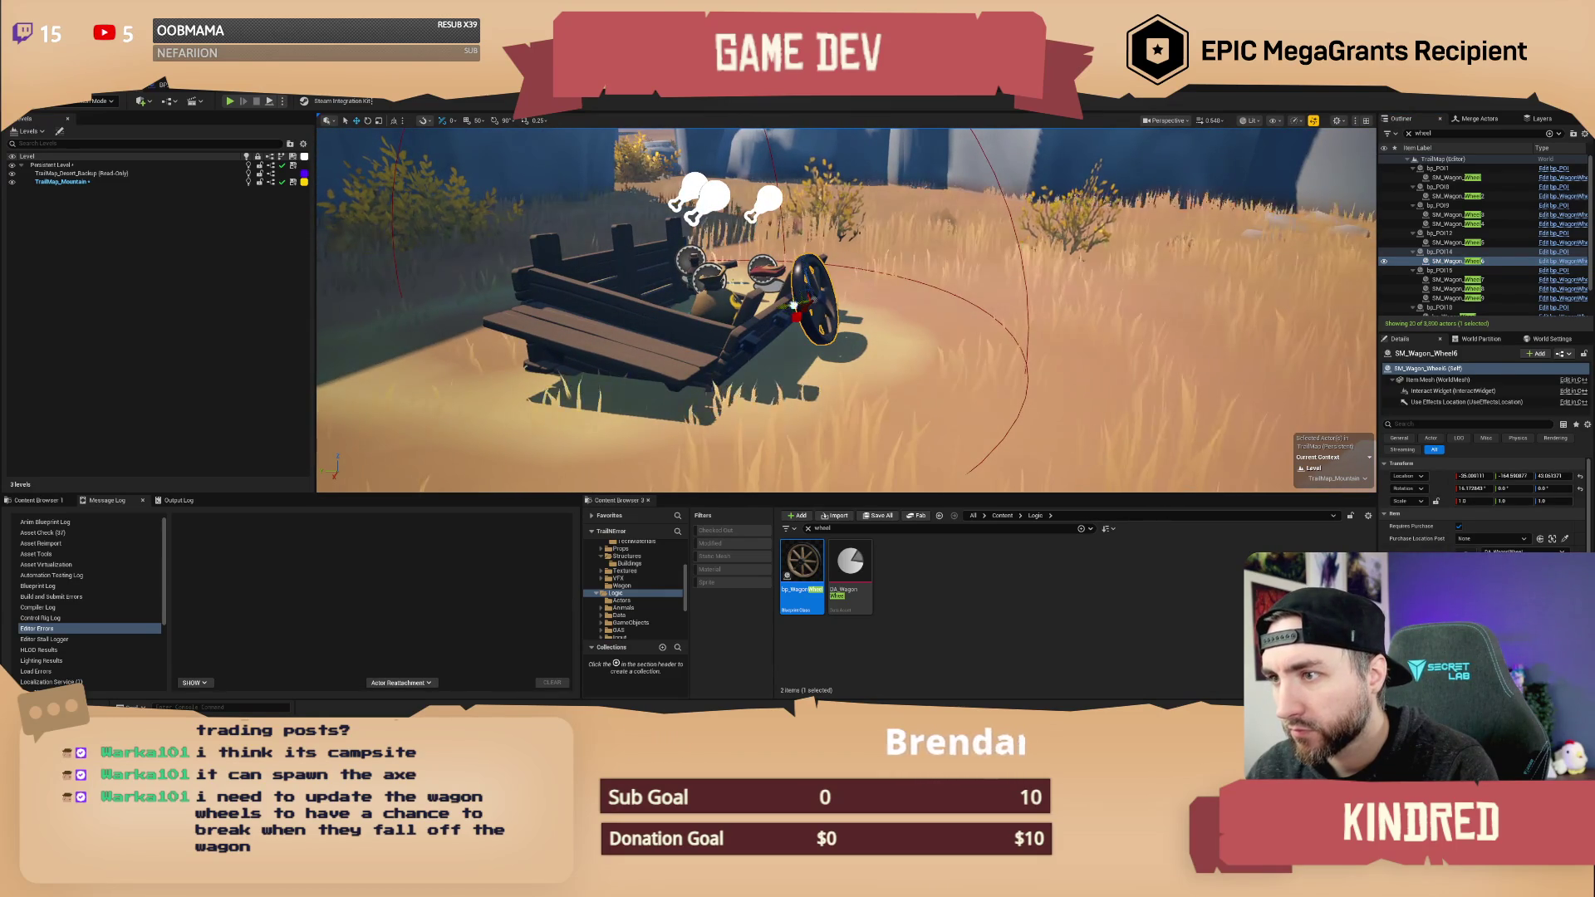
# - Reposition SM_Wagon_Wheel7 and SM_Wagon_Wheel9 upright beside their wagons, checking Wheel8 in between
pyautogui.click(1470, 280)
pyautogui.doubleClick(1470, 281)
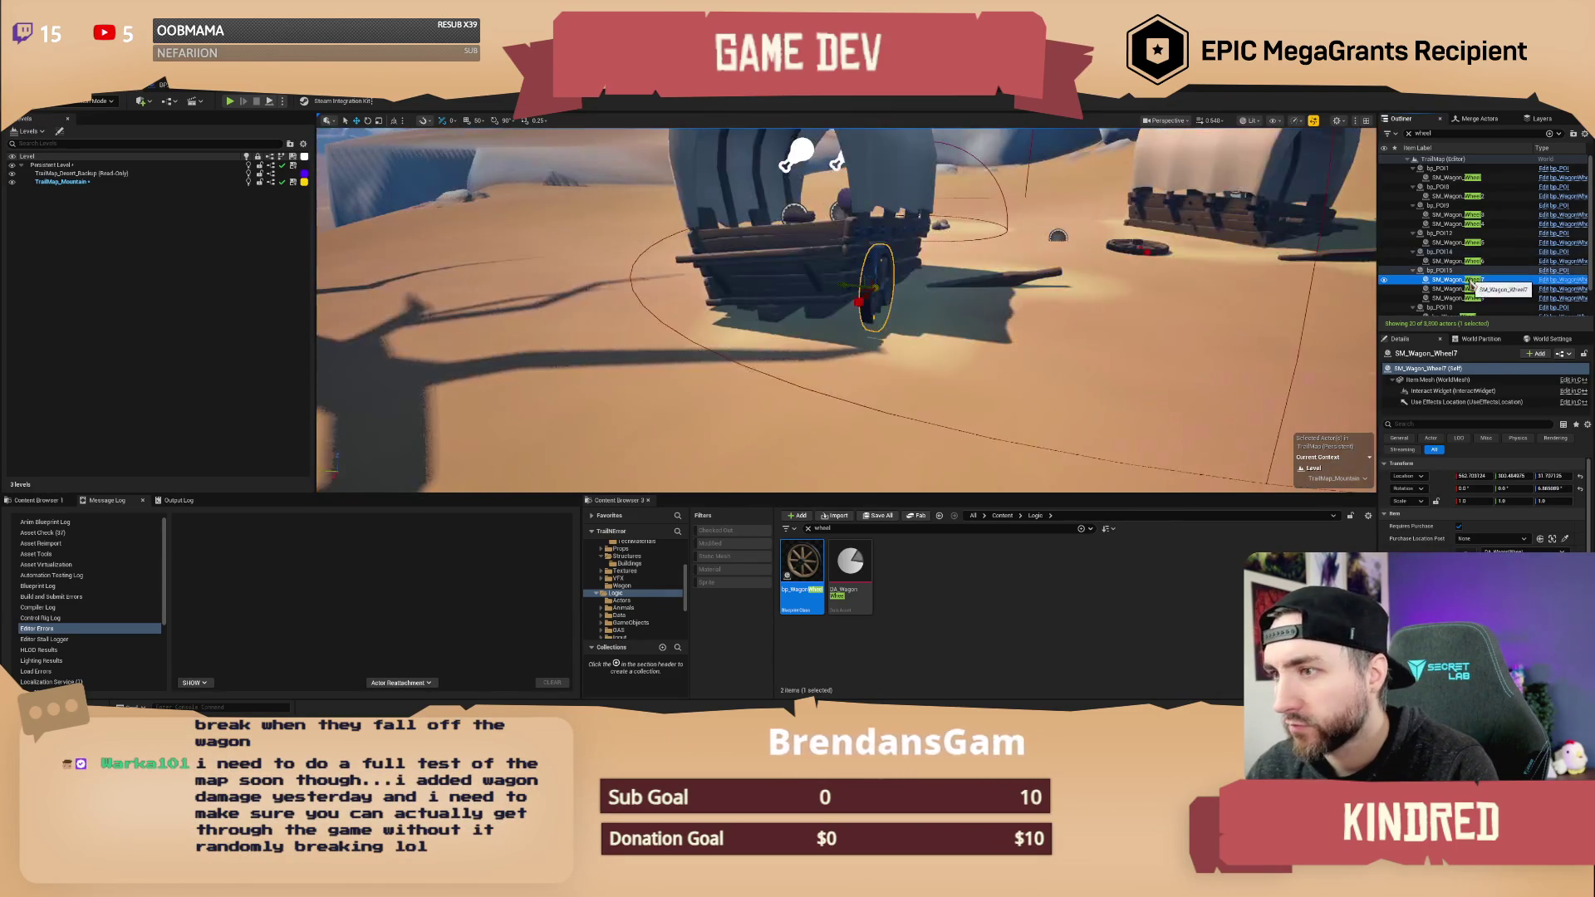
pyautogui.moveTo(854, 287); pyautogui.dragTo(864, 275)
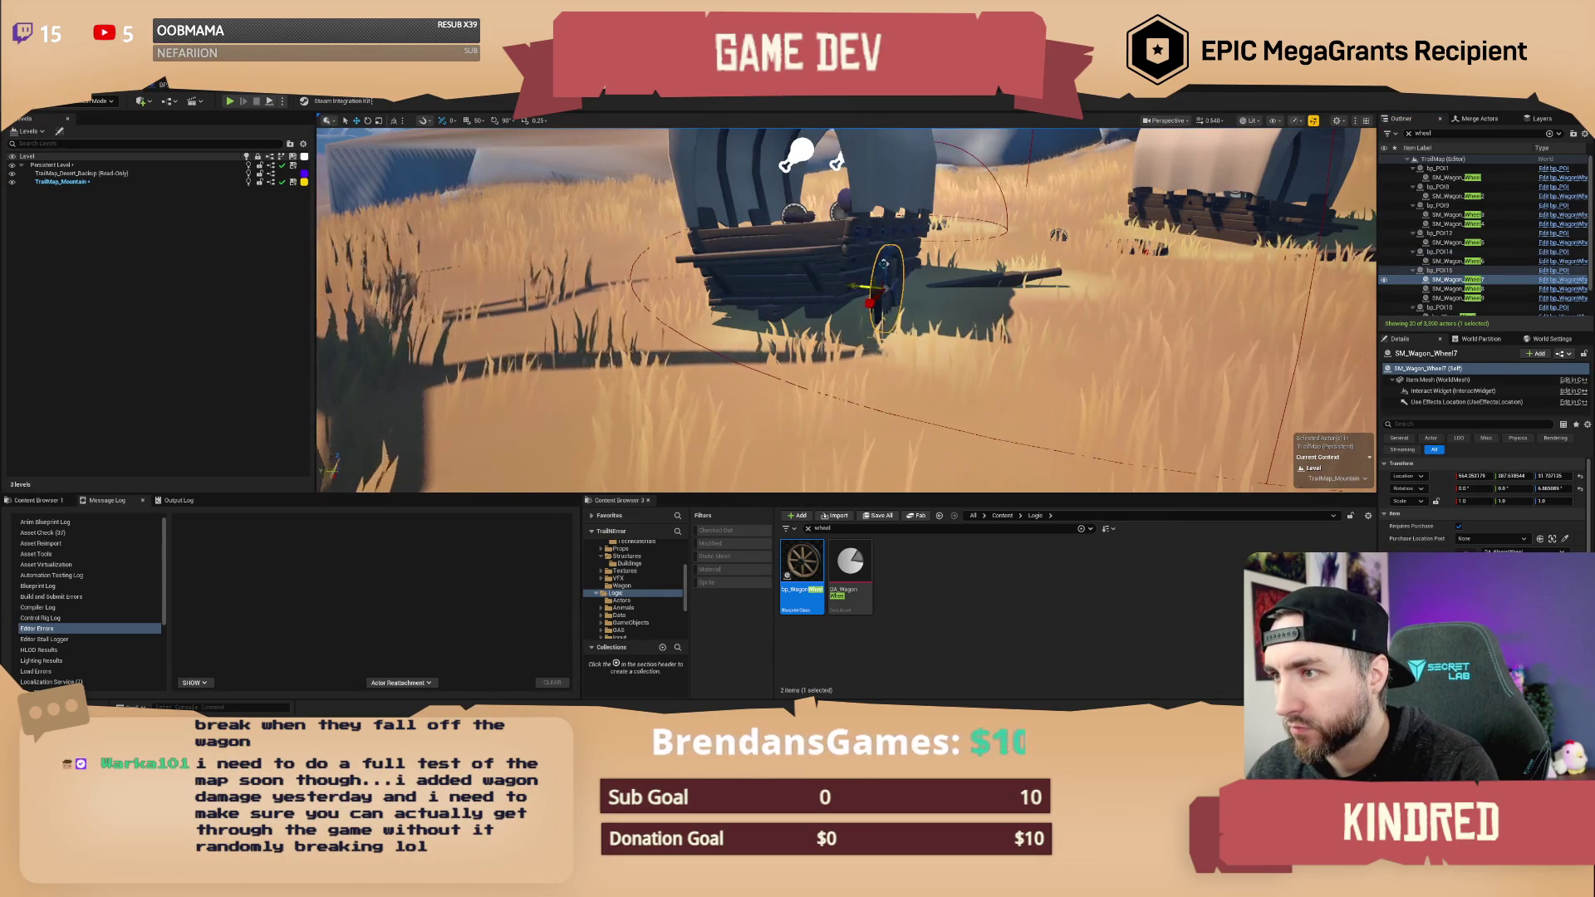
pyautogui.doubleClick(1470, 288)
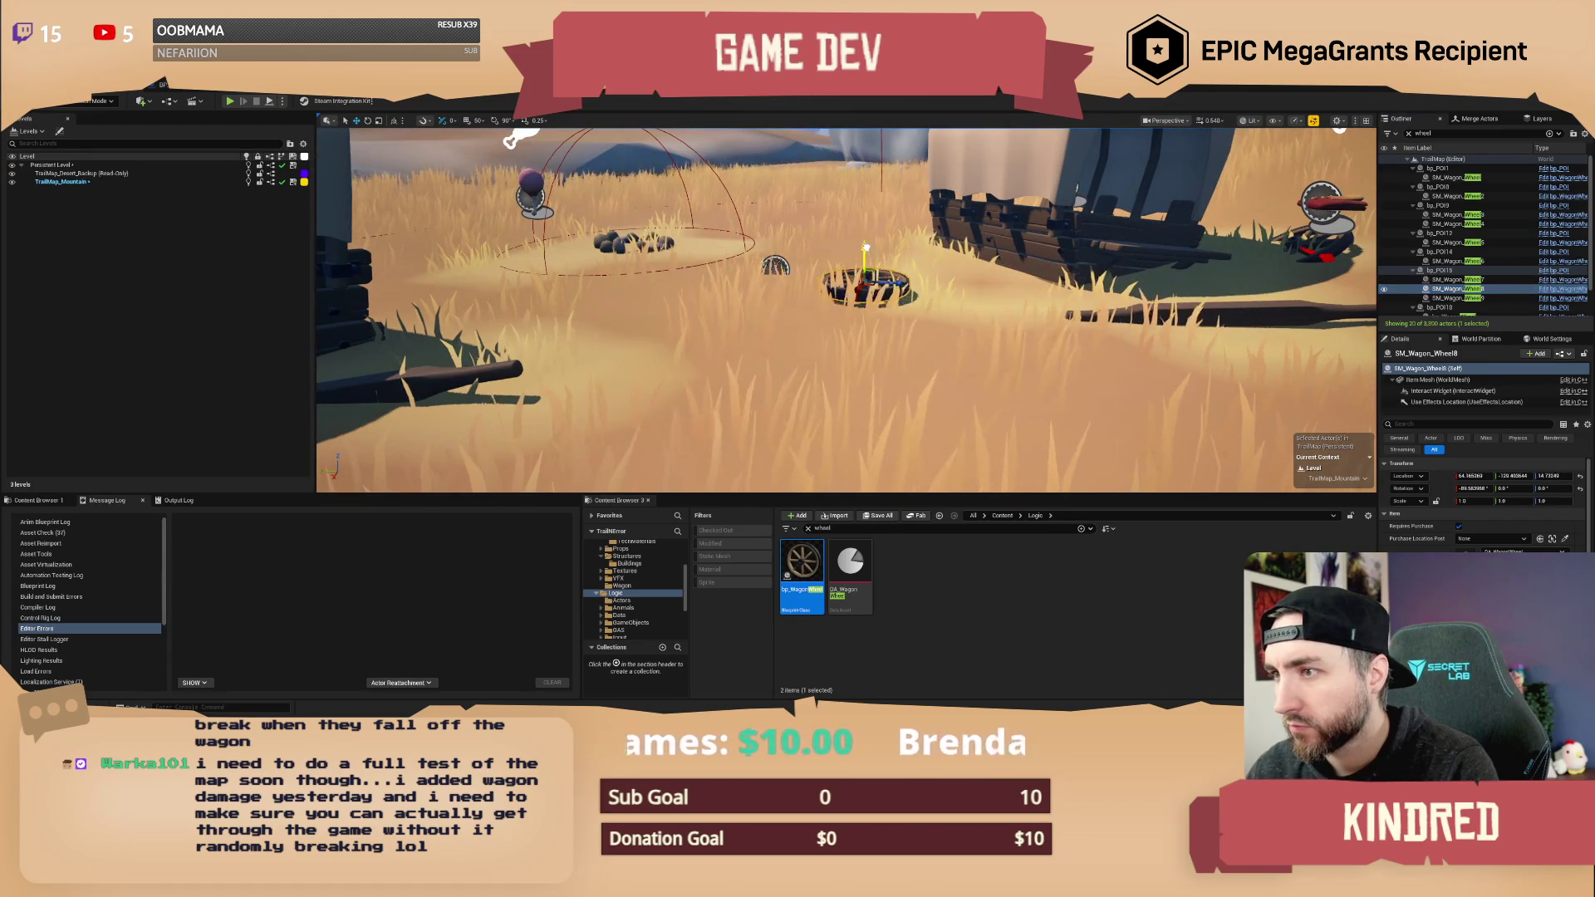
pyautogui.doubleClick(1470, 297)
pyautogui.moveTo(851, 274); pyautogui.dragTo(852, 243)
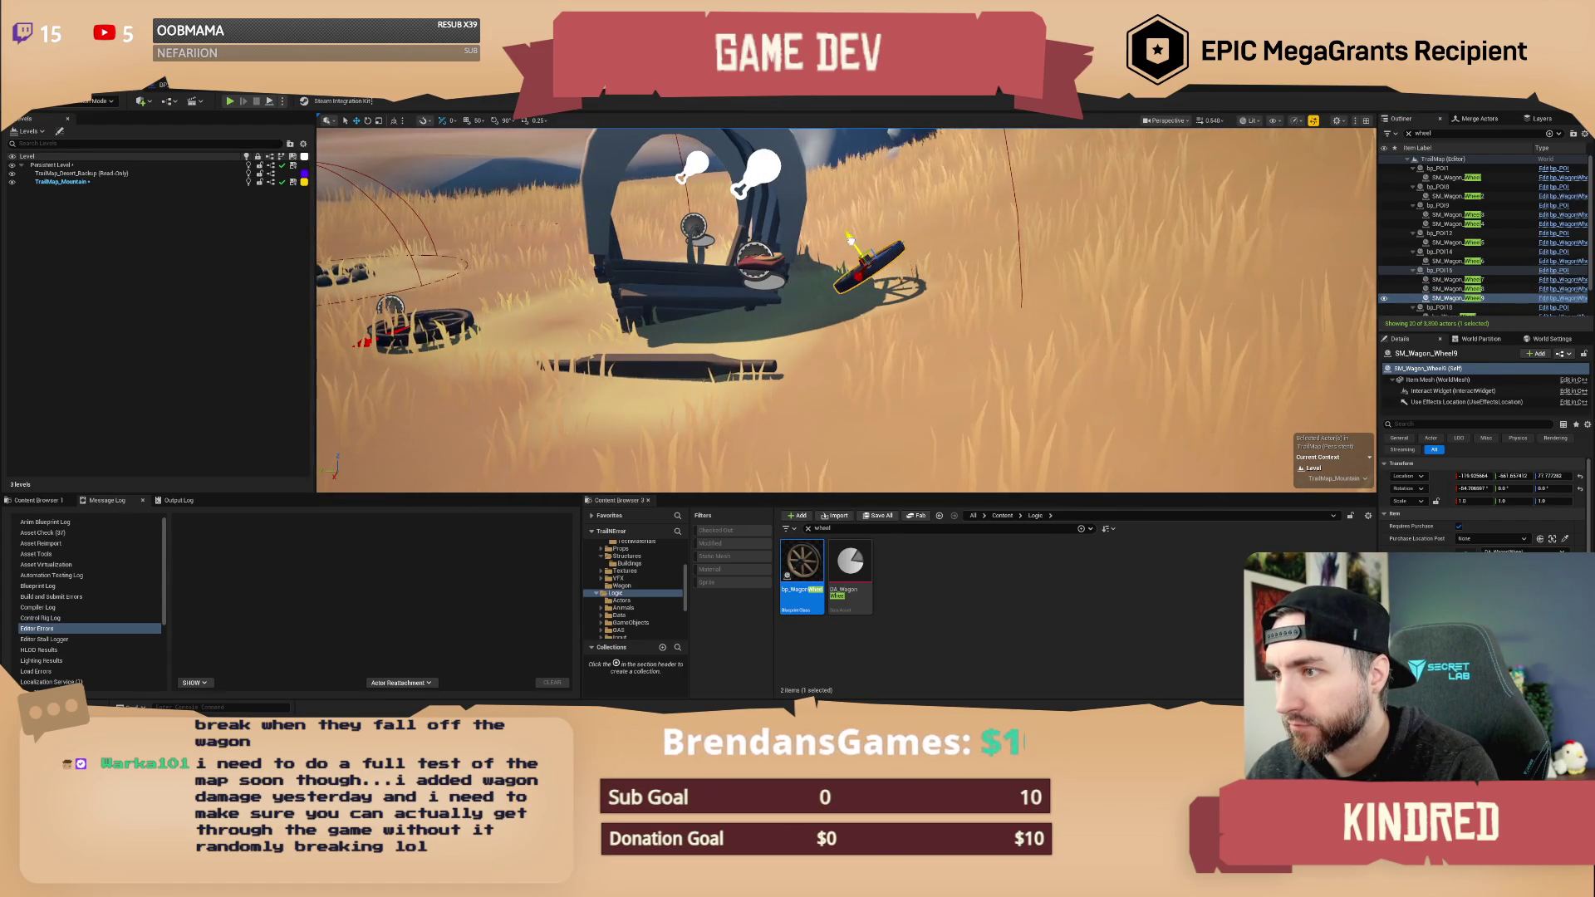
# - Inspect bp_WagonWheel, bp_WagonWheel3 and bp_WagonWheel2, then clear the selection
pyautogui.scroll(-2, 1450, 297)
pyautogui.doubleClick(1454, 284)
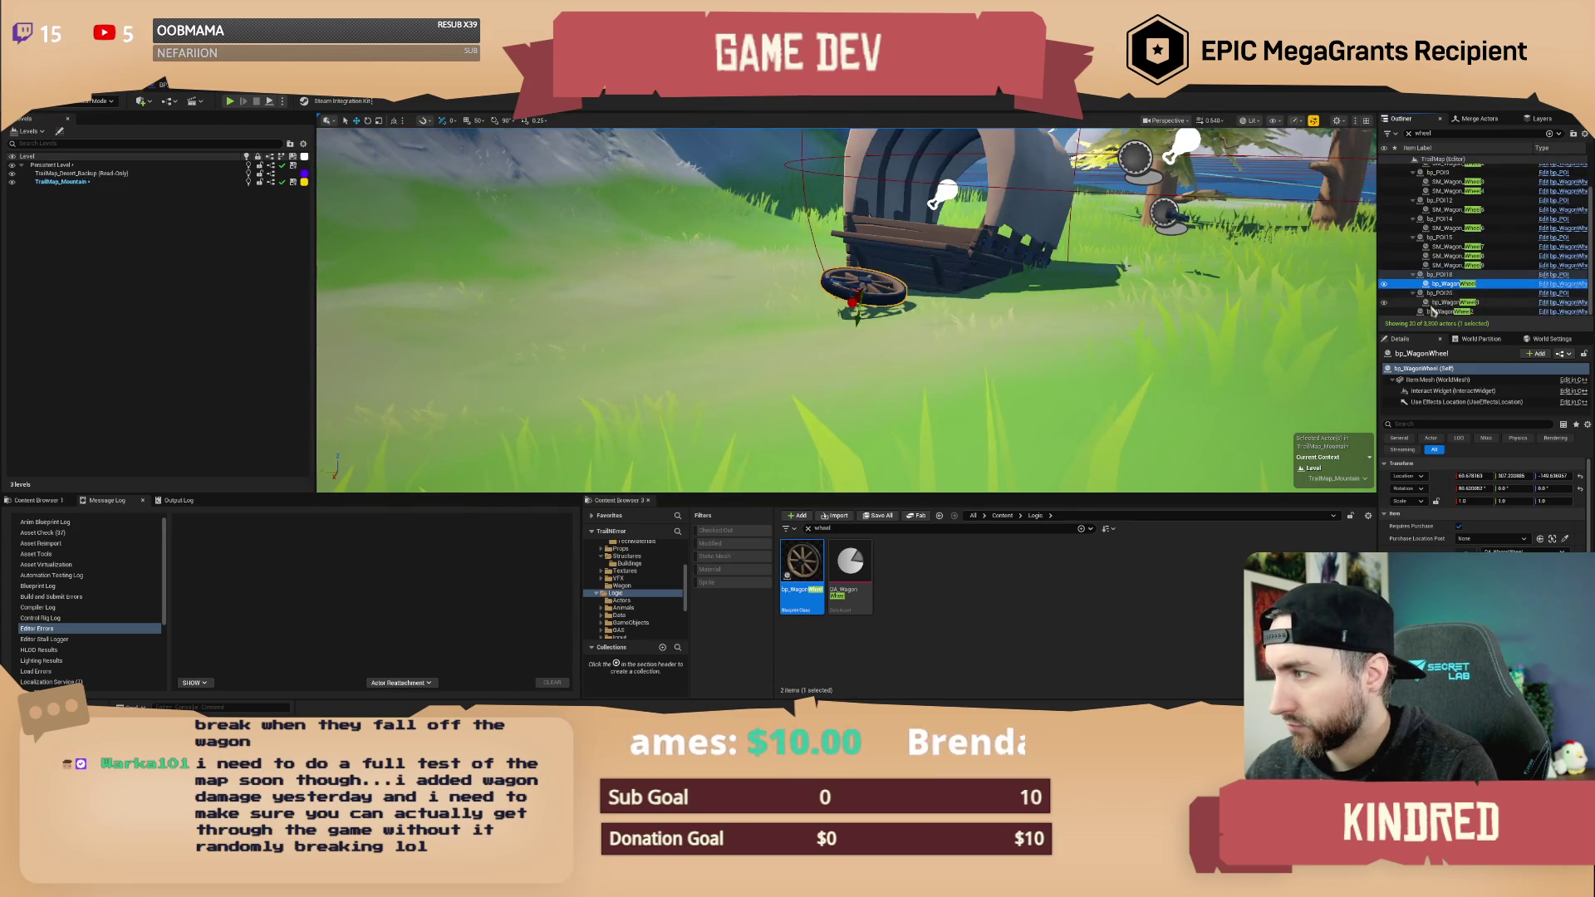
pyautogui.doubleClick(1495, 302)
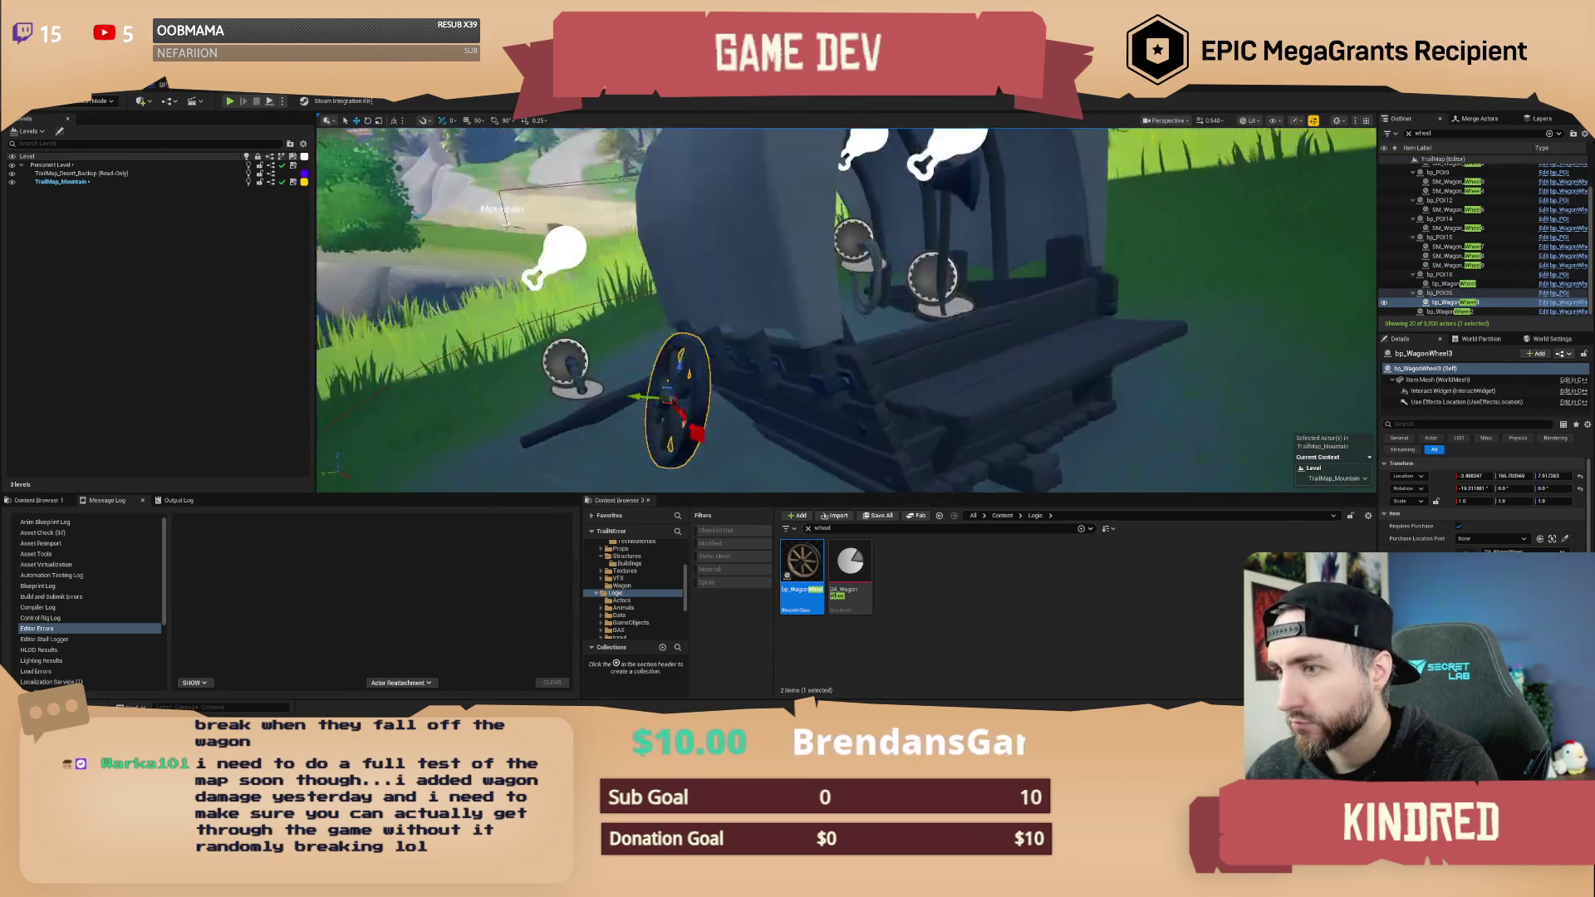
pyautogui.doubleClick(1454, 312)
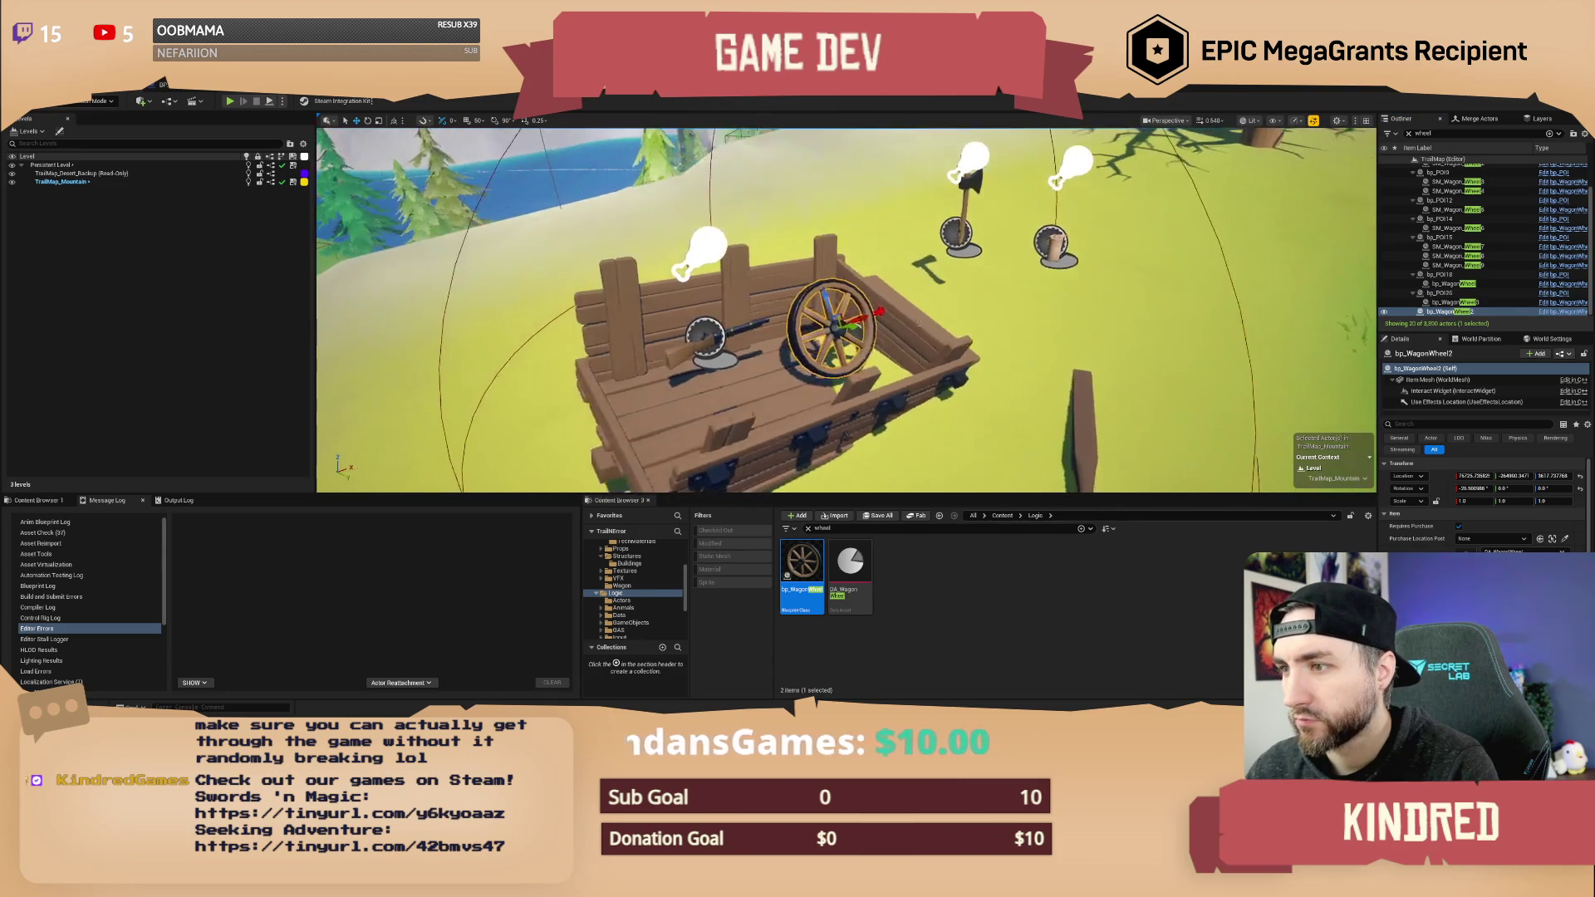
pyautogui.press('Escape')
# - Fly the camera at higher speed through the trees to the wagon on the snowy cliffs
pyautogui.click(1443, 134)
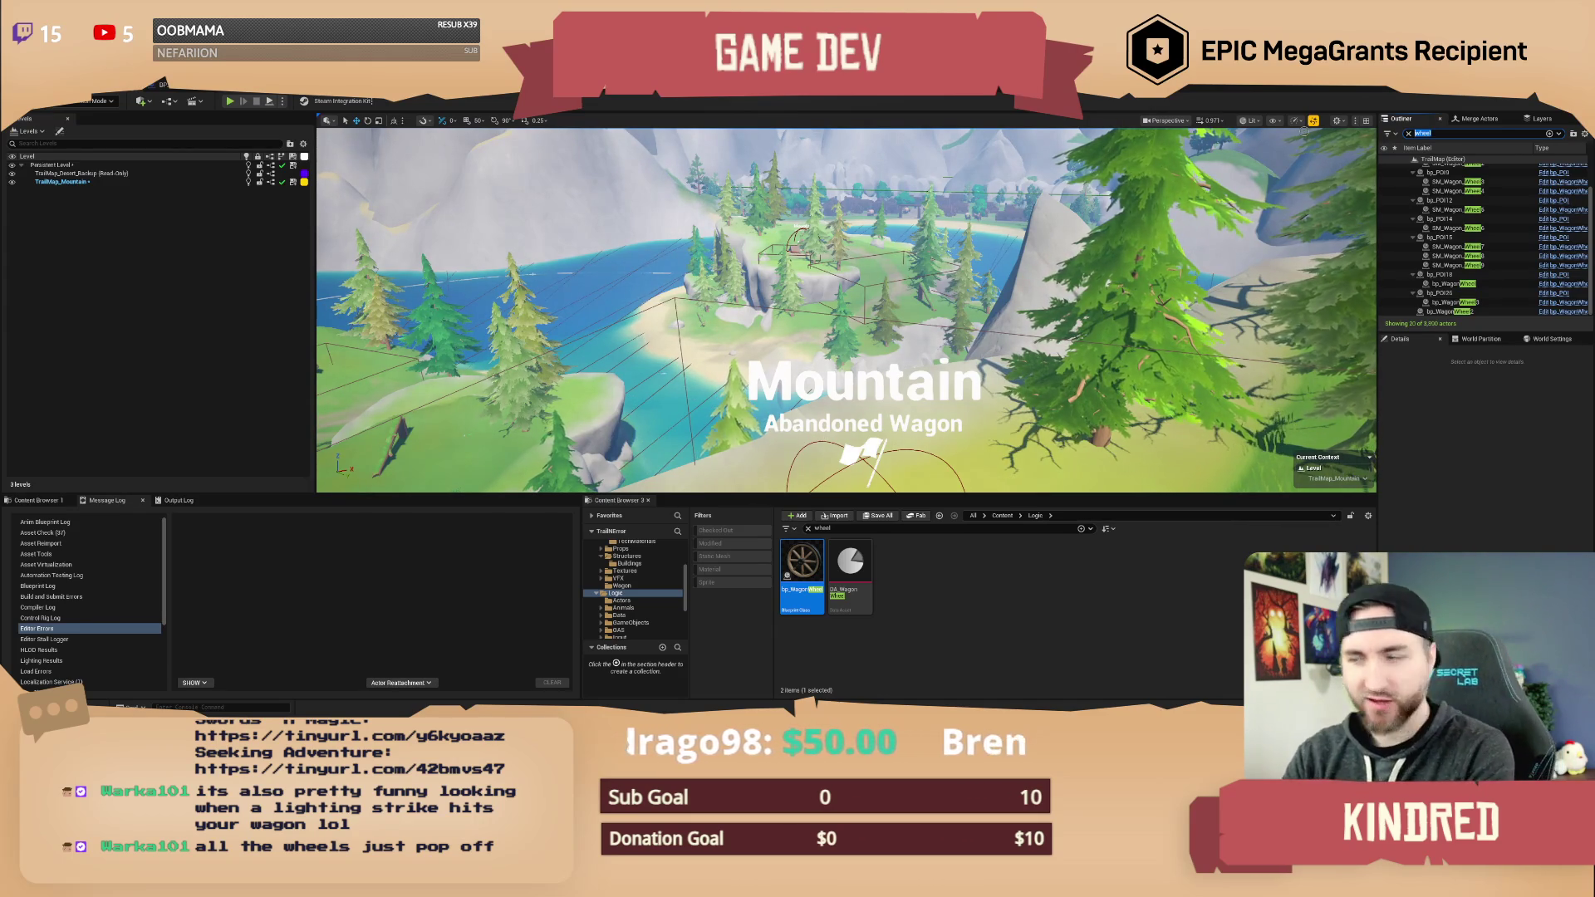
pyautogui.press('w')
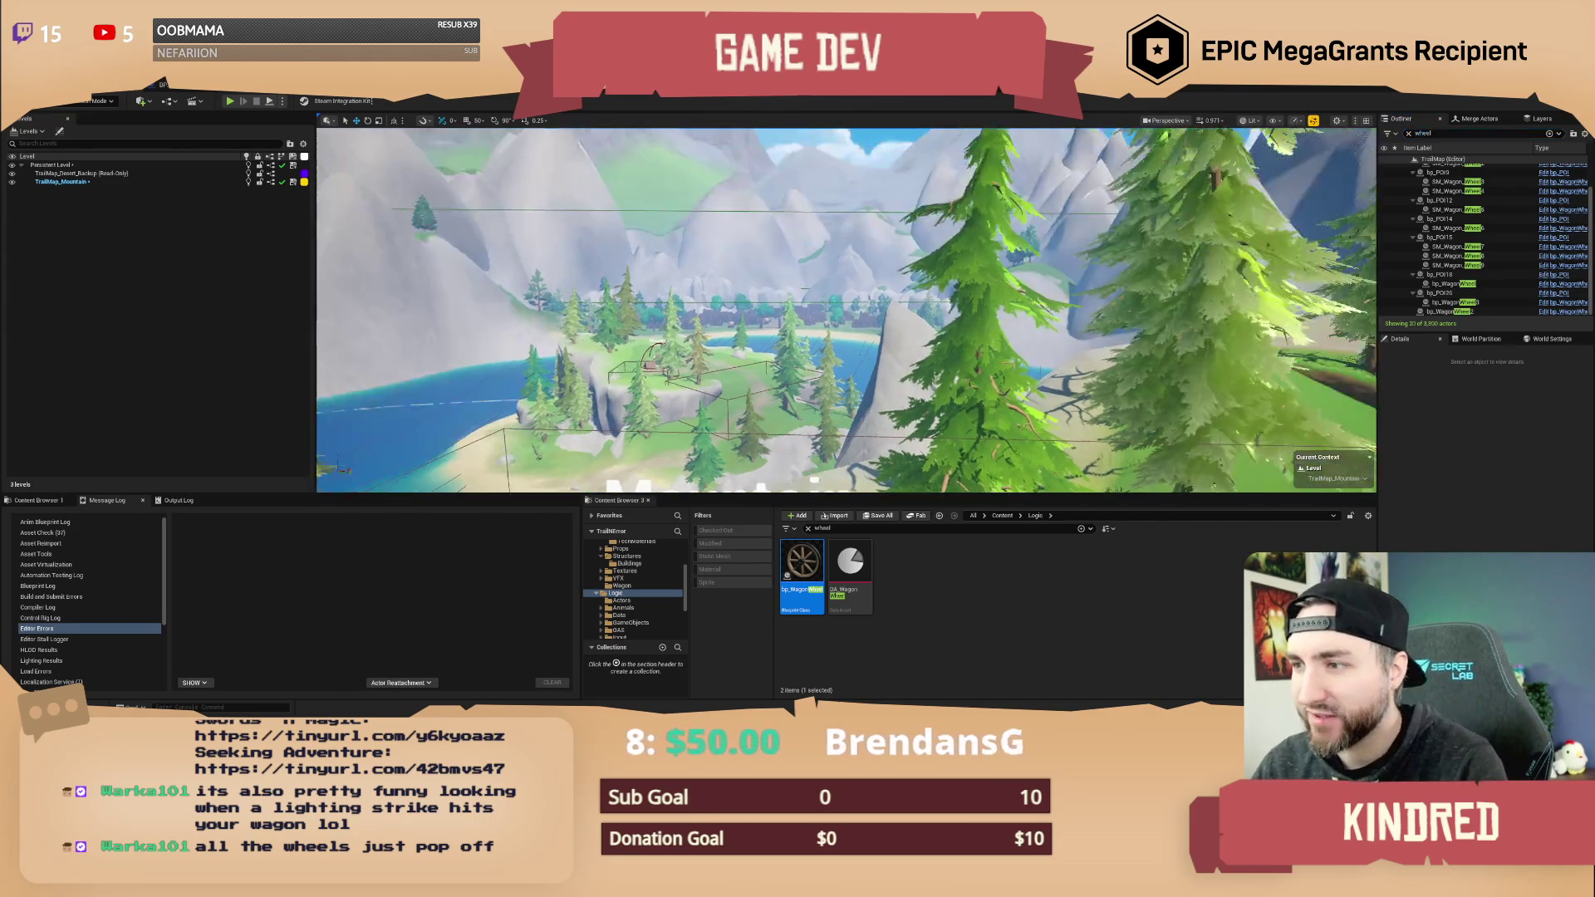
pyautogui.scroll(3, 846, 310)
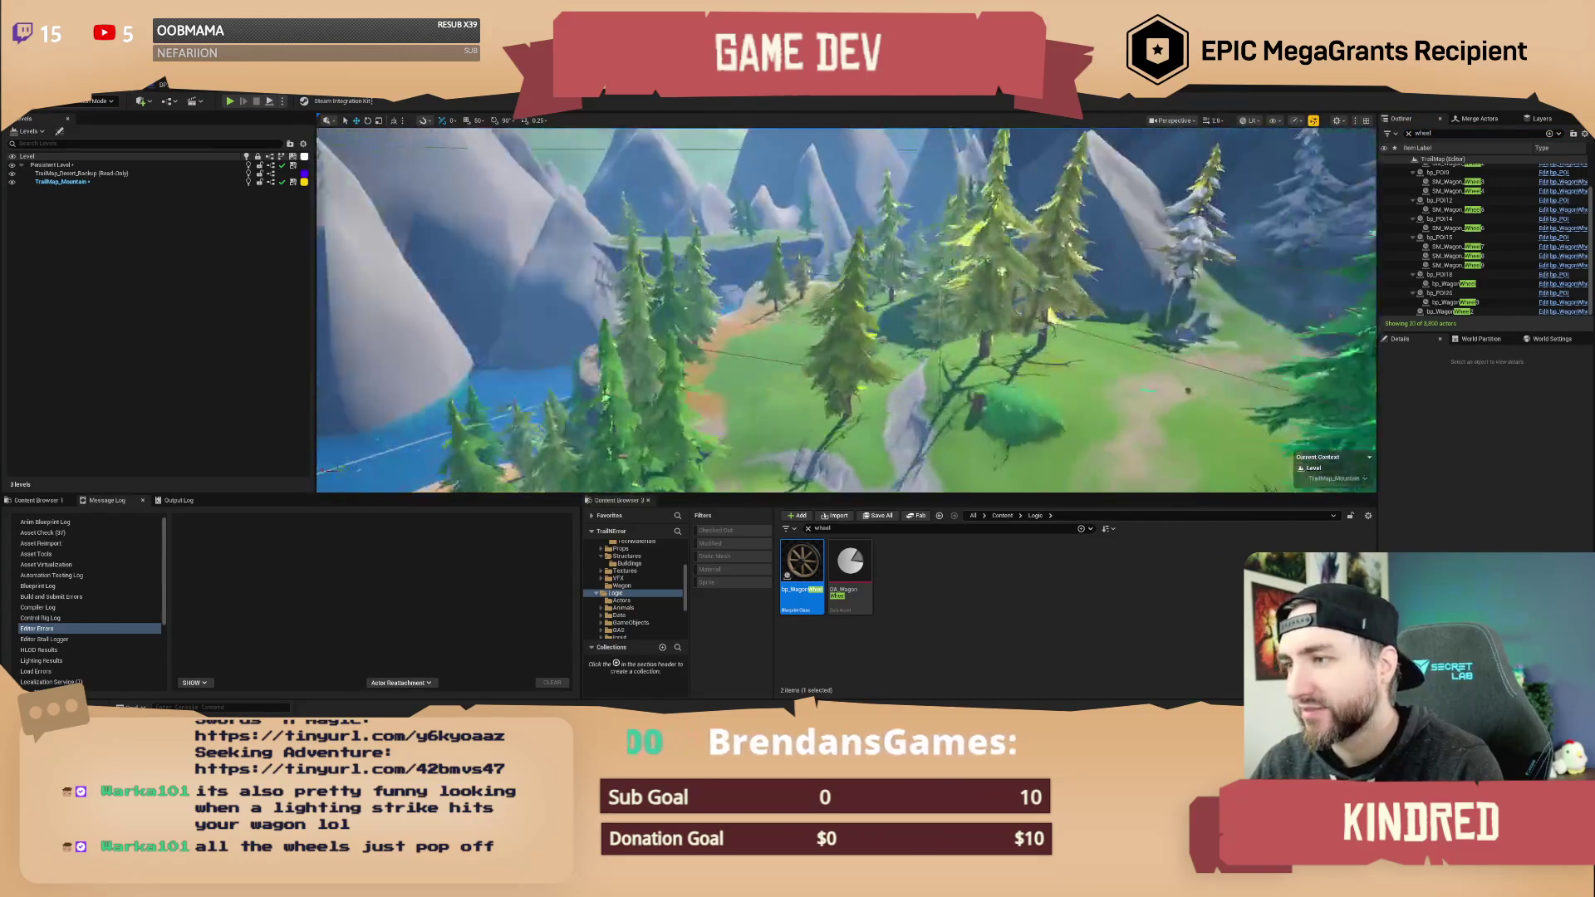
pyautogui.scroll(3, 846, 310)
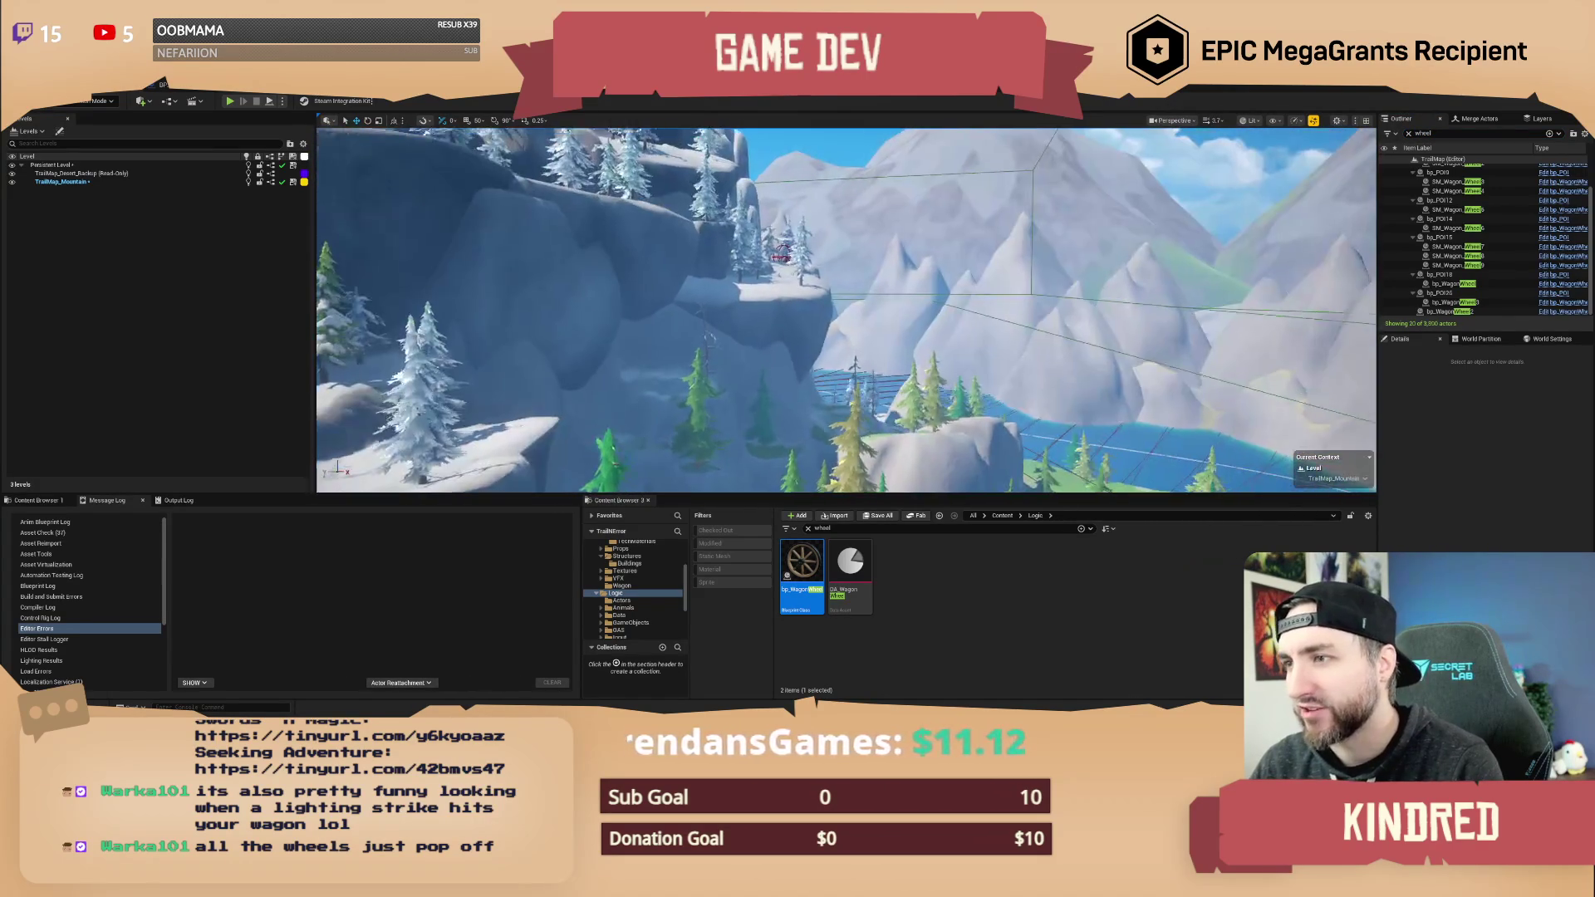
pyautogui.press('w')
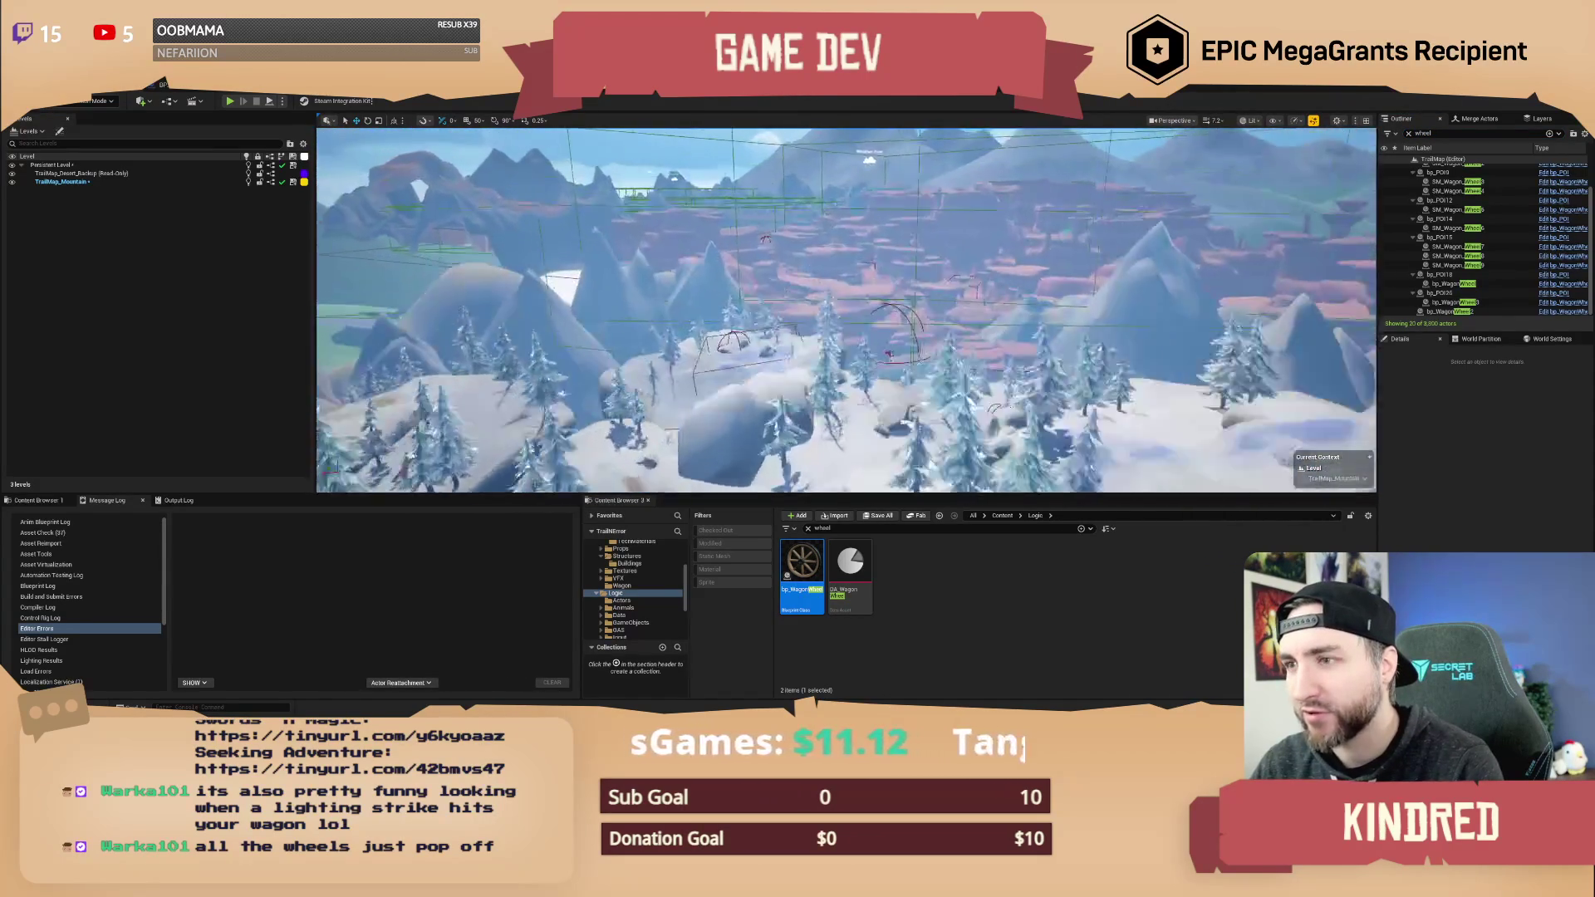
pyautogui.press('w')
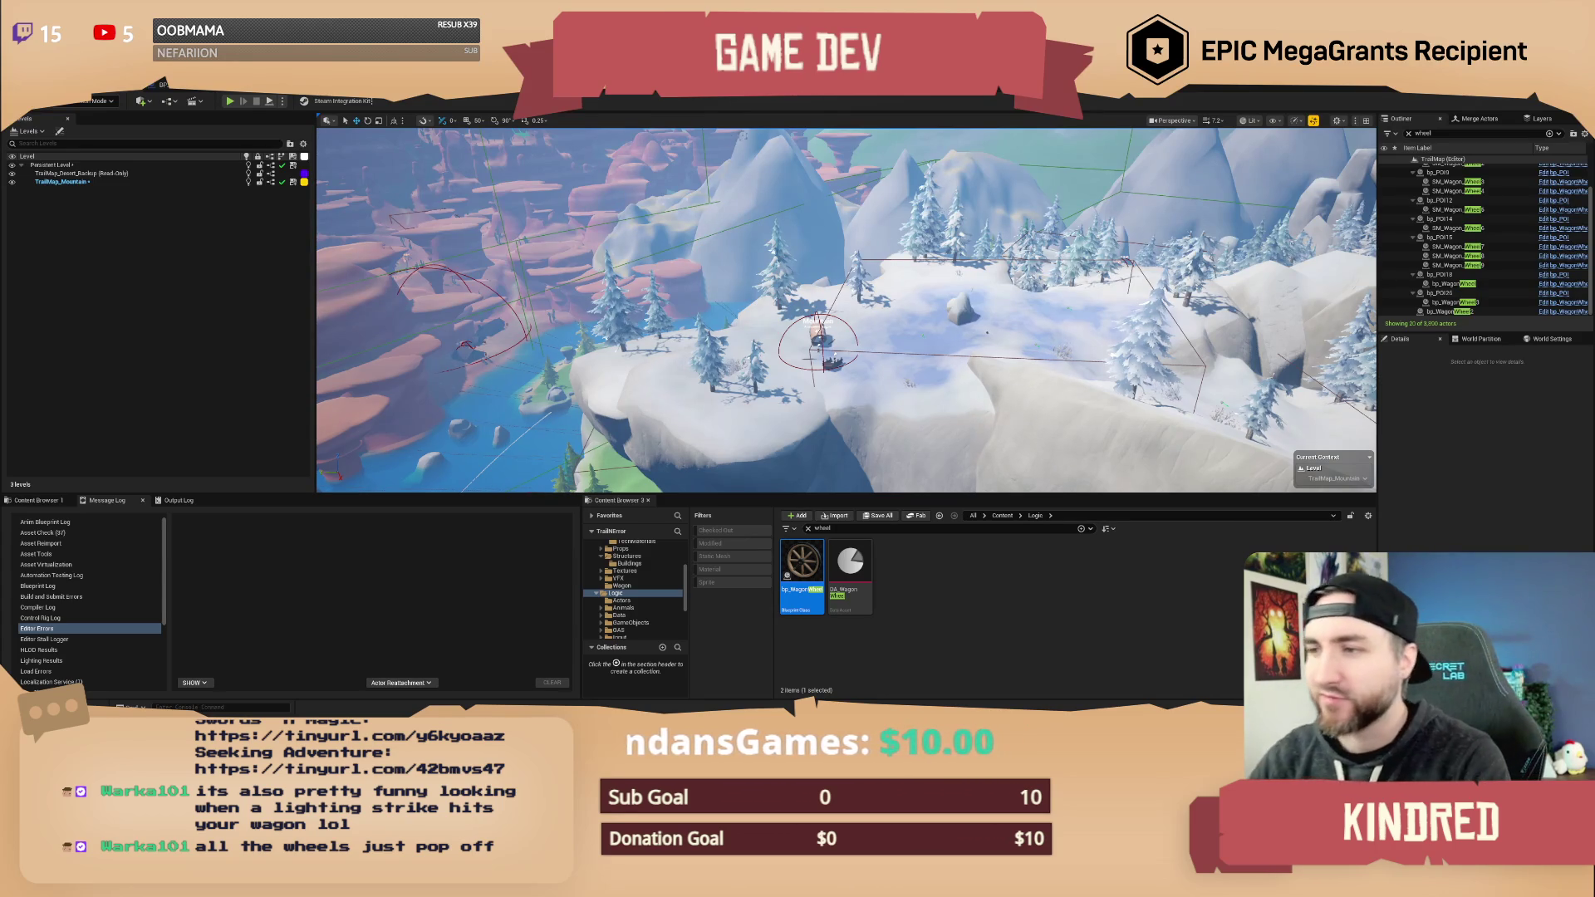
# - Fly the camera over the pink mesas and turquoise river of the red canyon
pyautogui.moveTo(848, 332); pyautogui.dragTo(764, 333)
pyautogui.scroll(2, 822, 332)
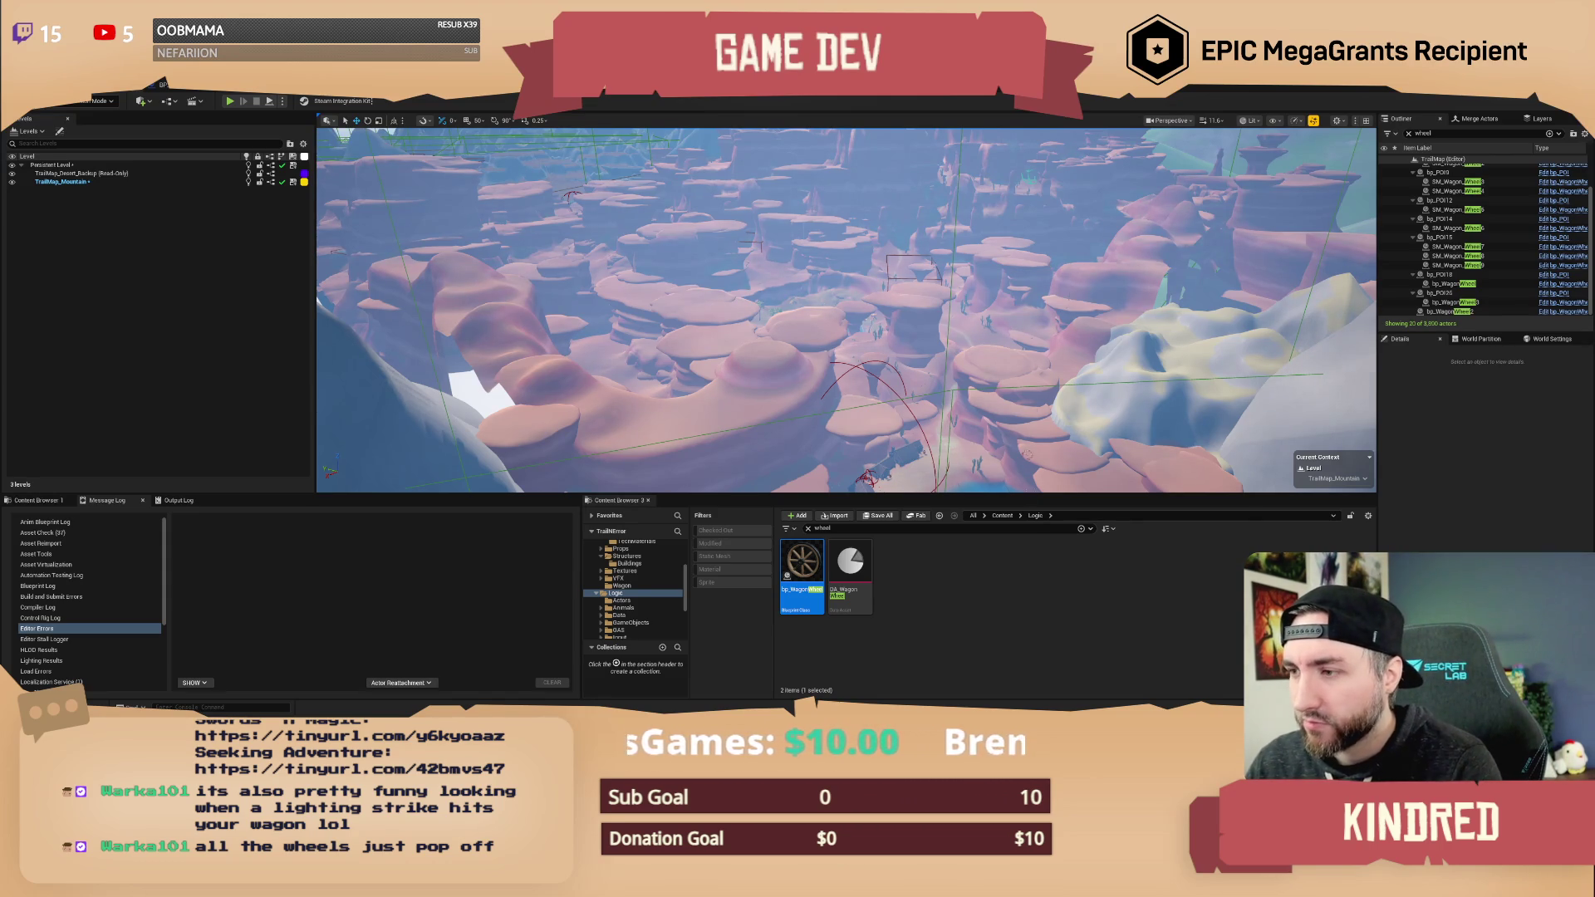
pyautogui.press('Down')
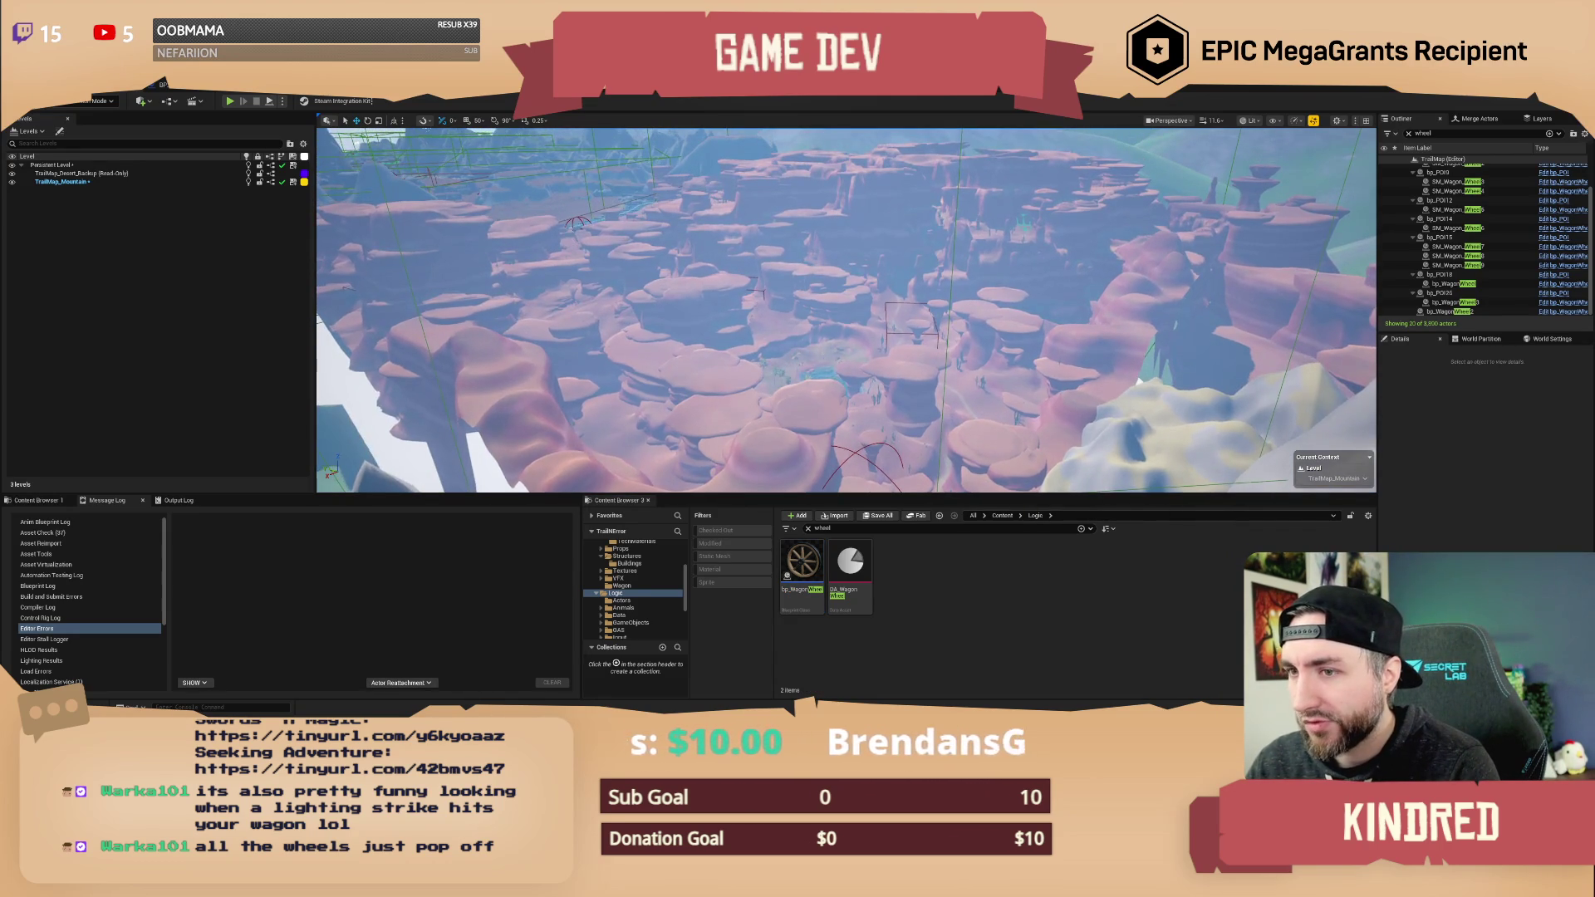
pyautogui.press('Up')
pyautogui.scroll(2, 847, 310)
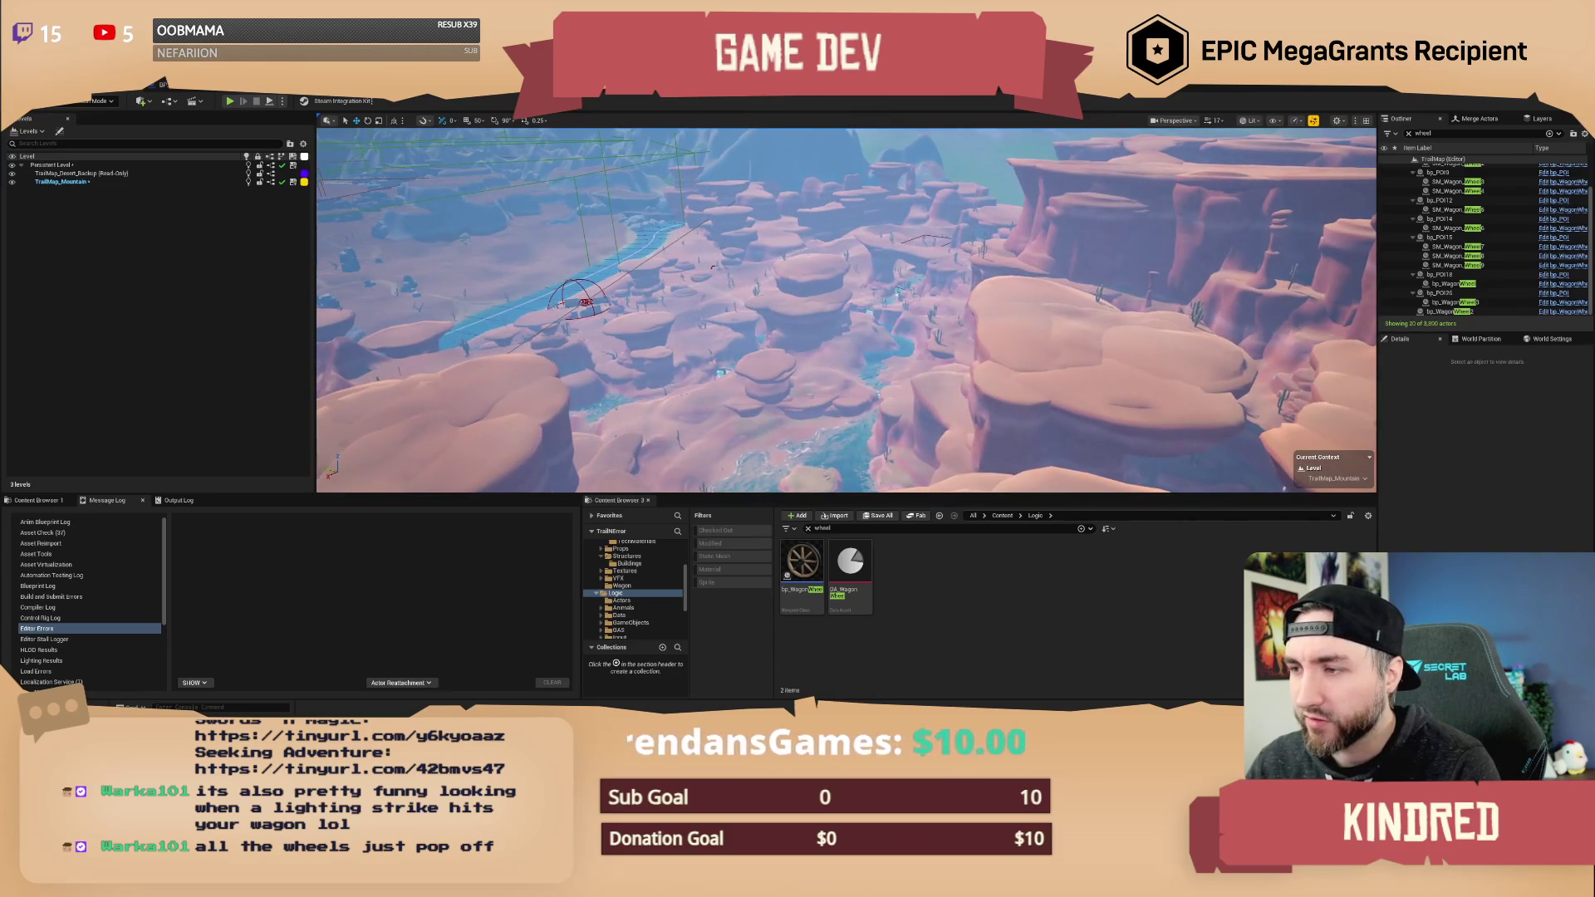
pyautogui.press('Up')
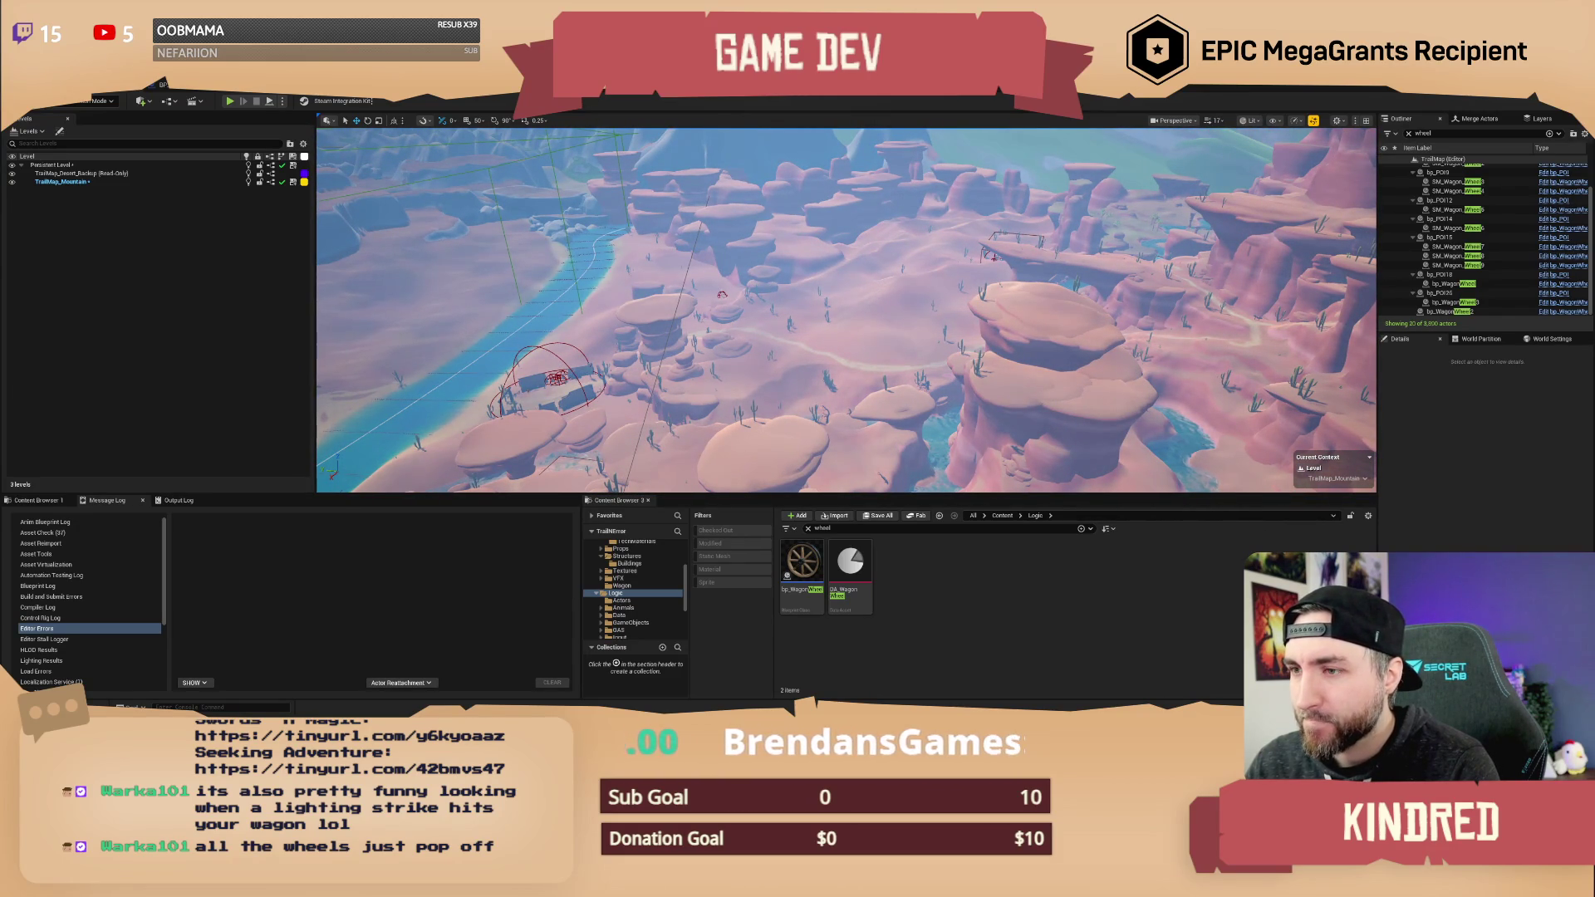
pyautogui.press('Up')
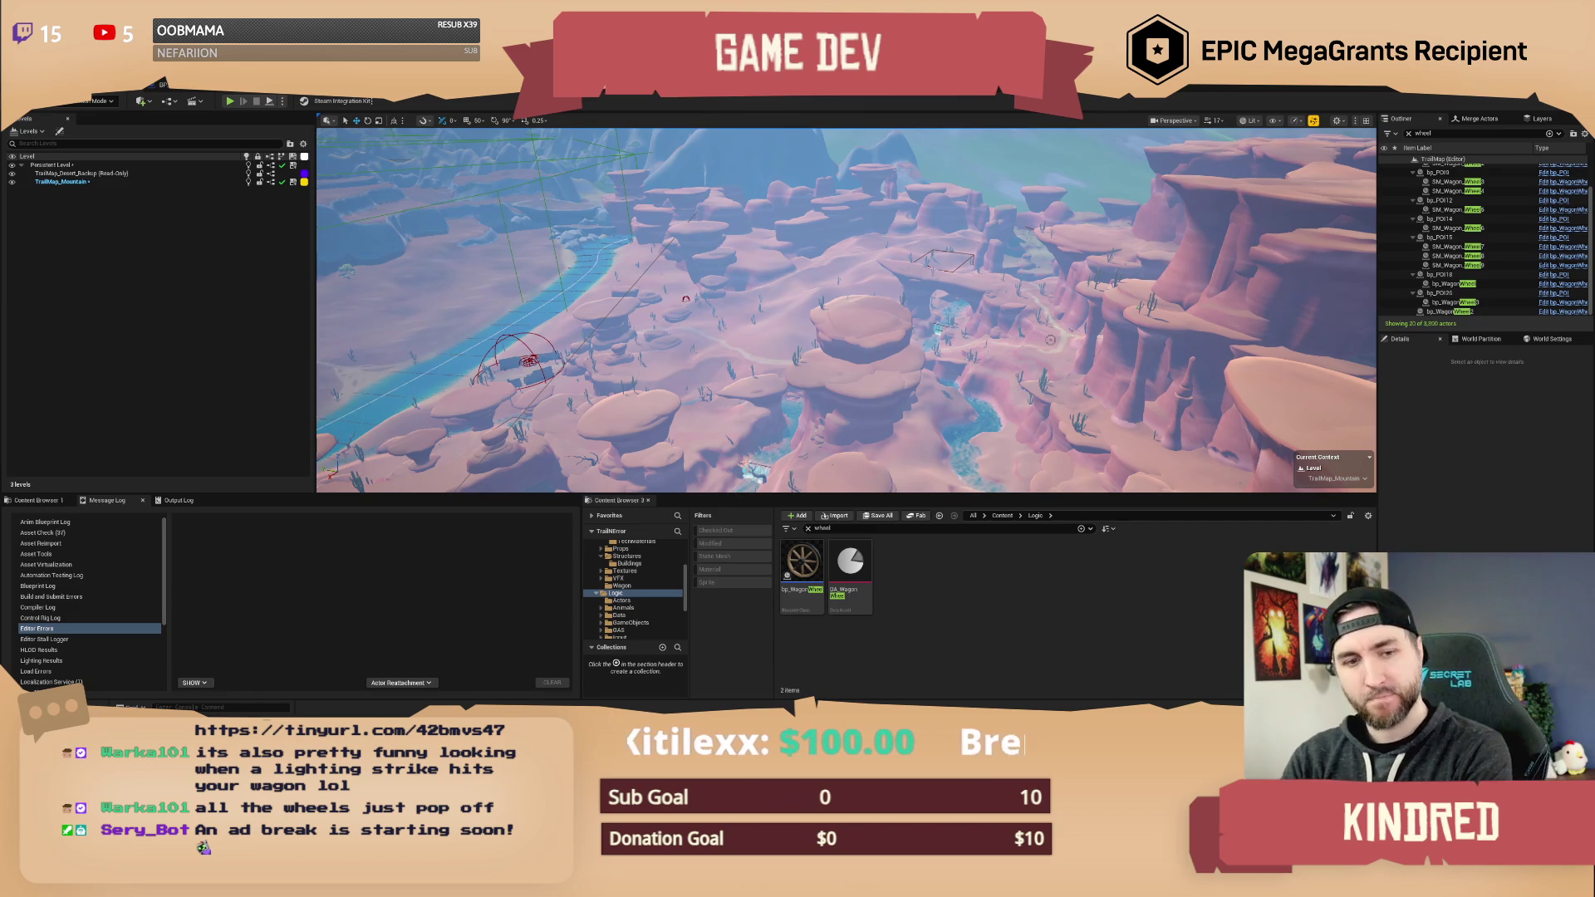
# - Search 'random item' in the Content Browser and open BP_RandomItemSpawner for editing
pyautogui.click(831, 529)
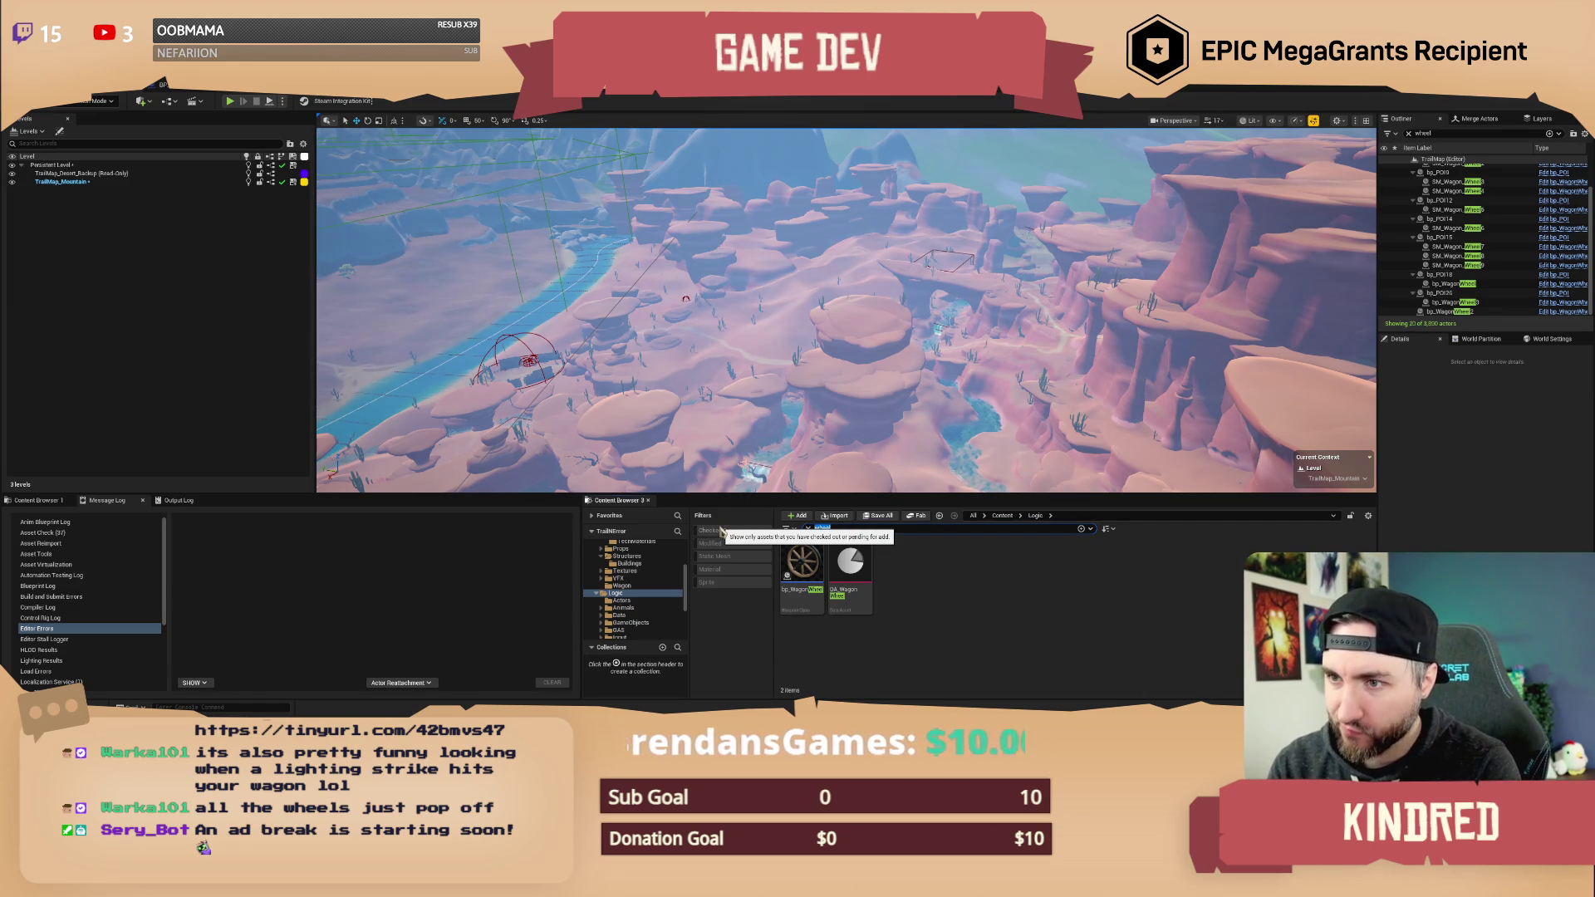
pyautogui.write('random item')
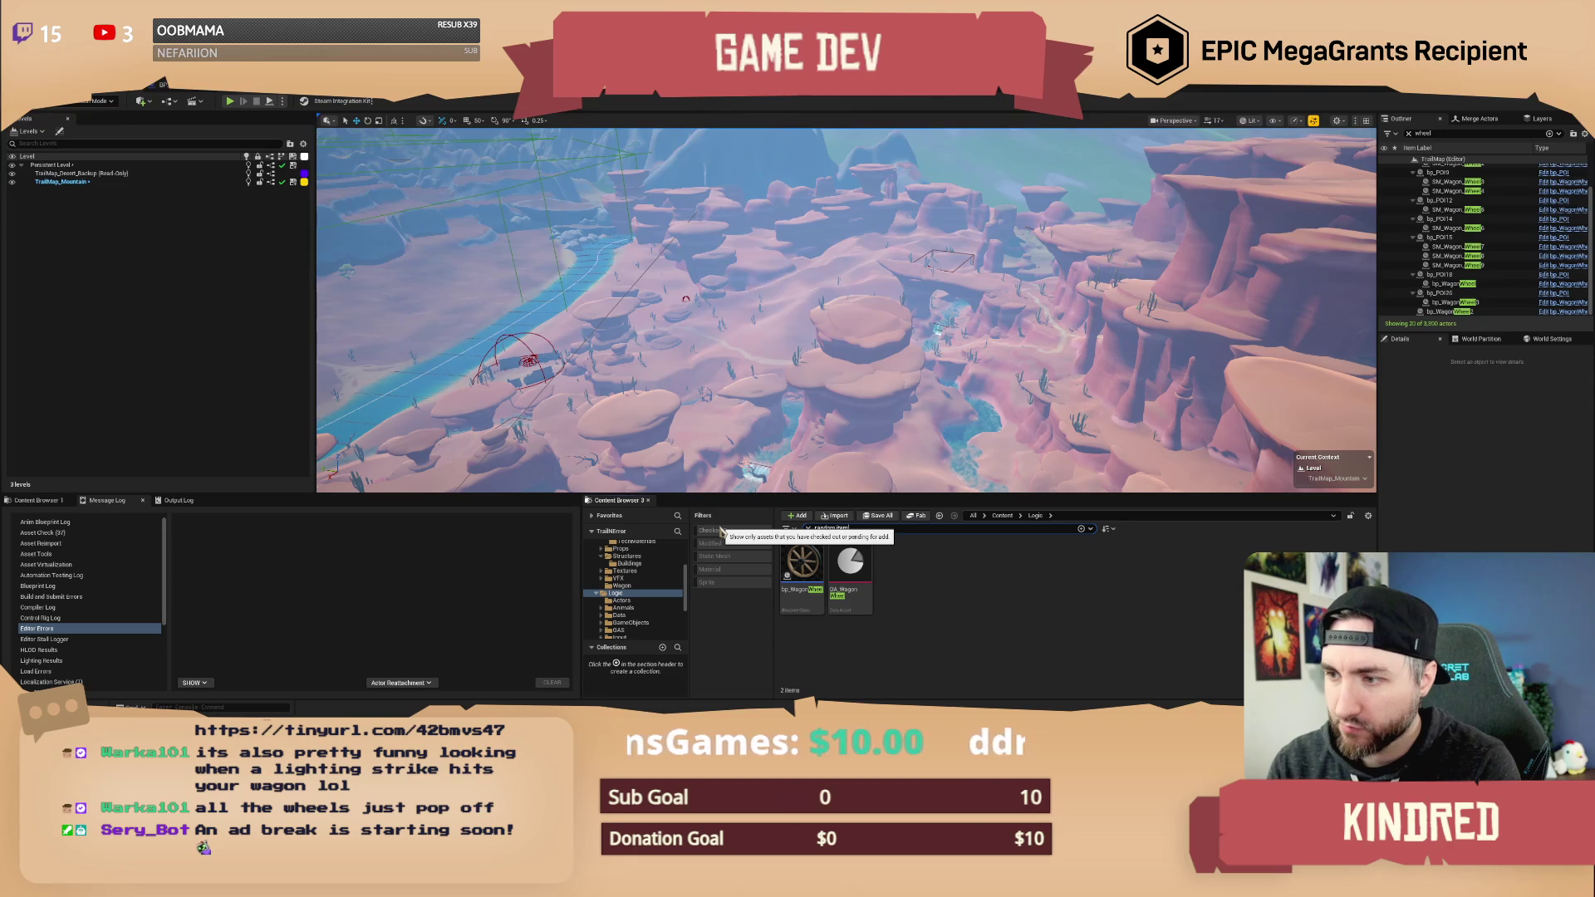
pyautogui.click(816, 575)
pyautogui.doubleClick(803, 574)
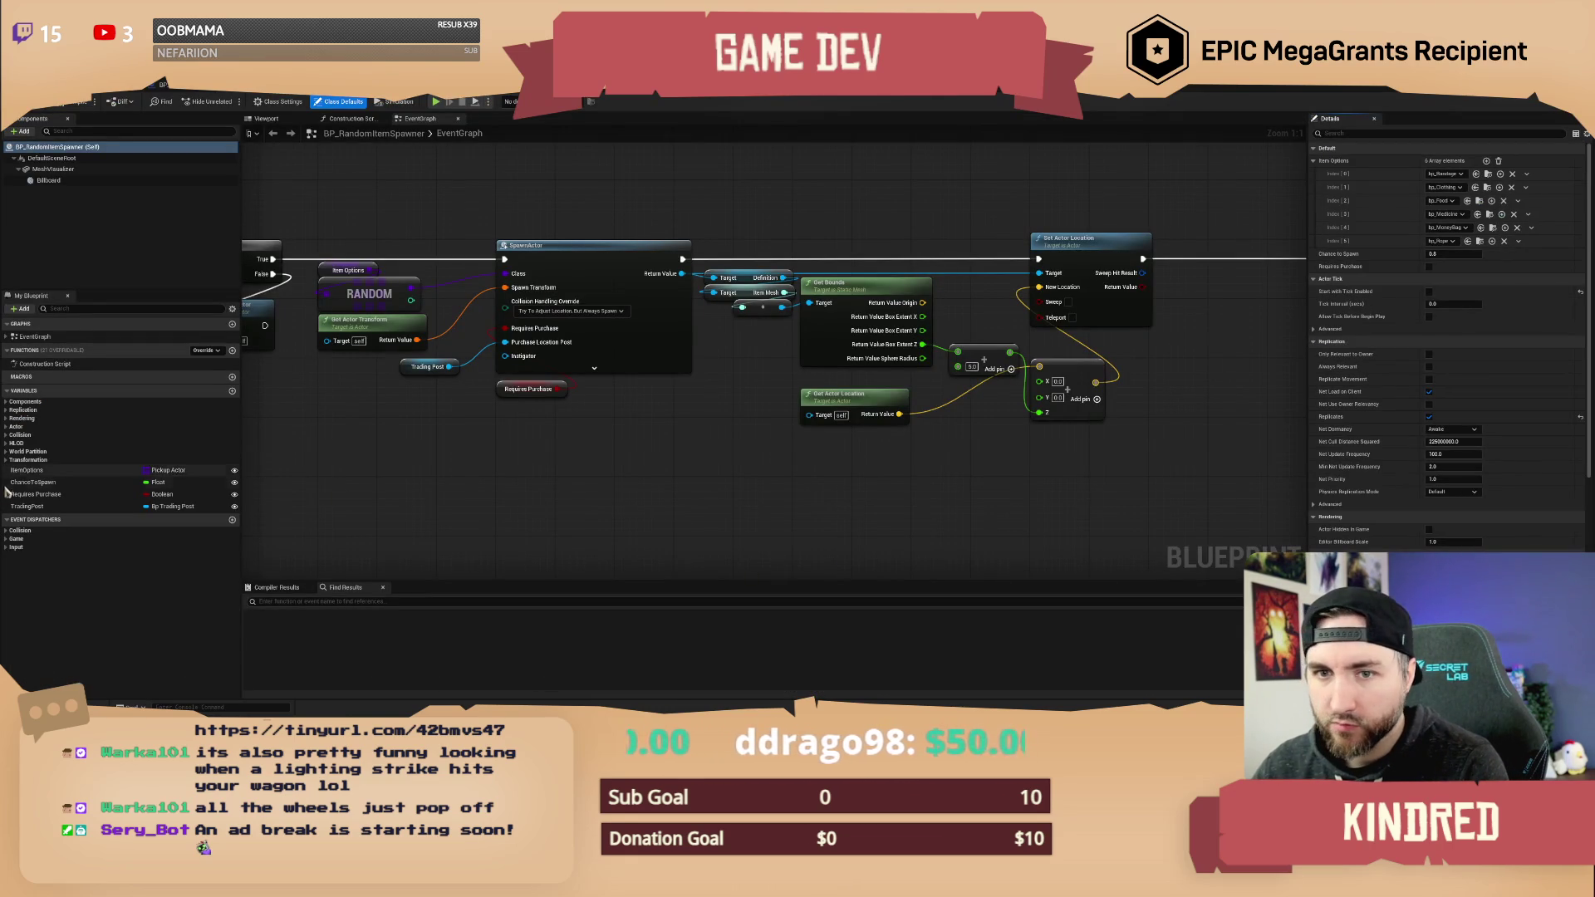
# - Add three ItemOptions entries and set them to bp_Axe, bp_Gun and bp_Campsite
pyautogui.click(26, 470)
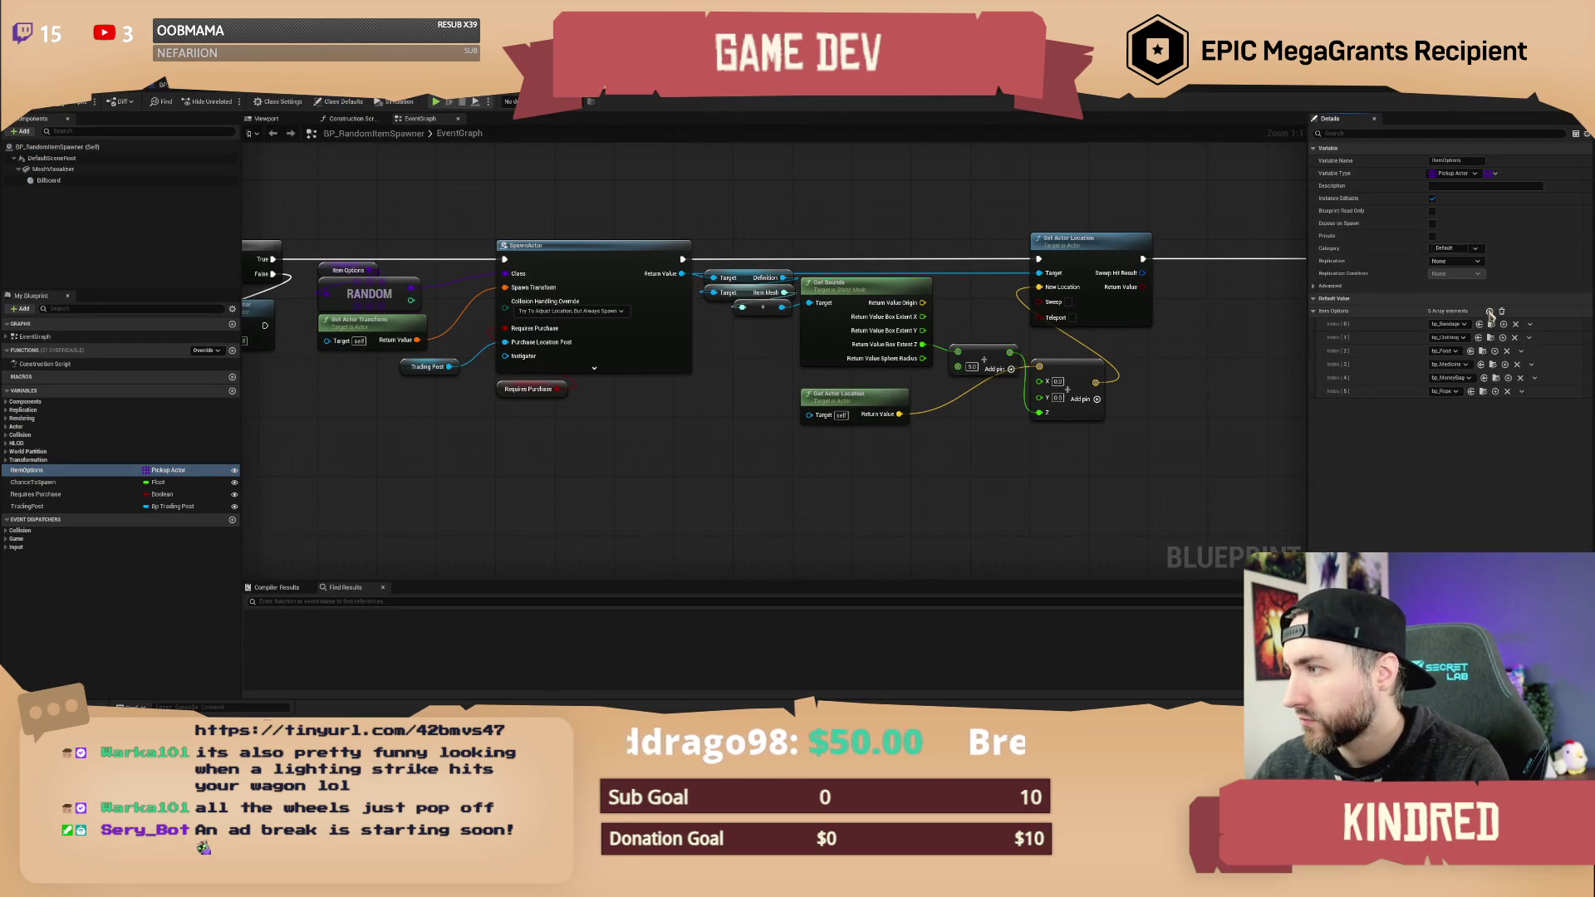
pyautogui.click(1491, 312)
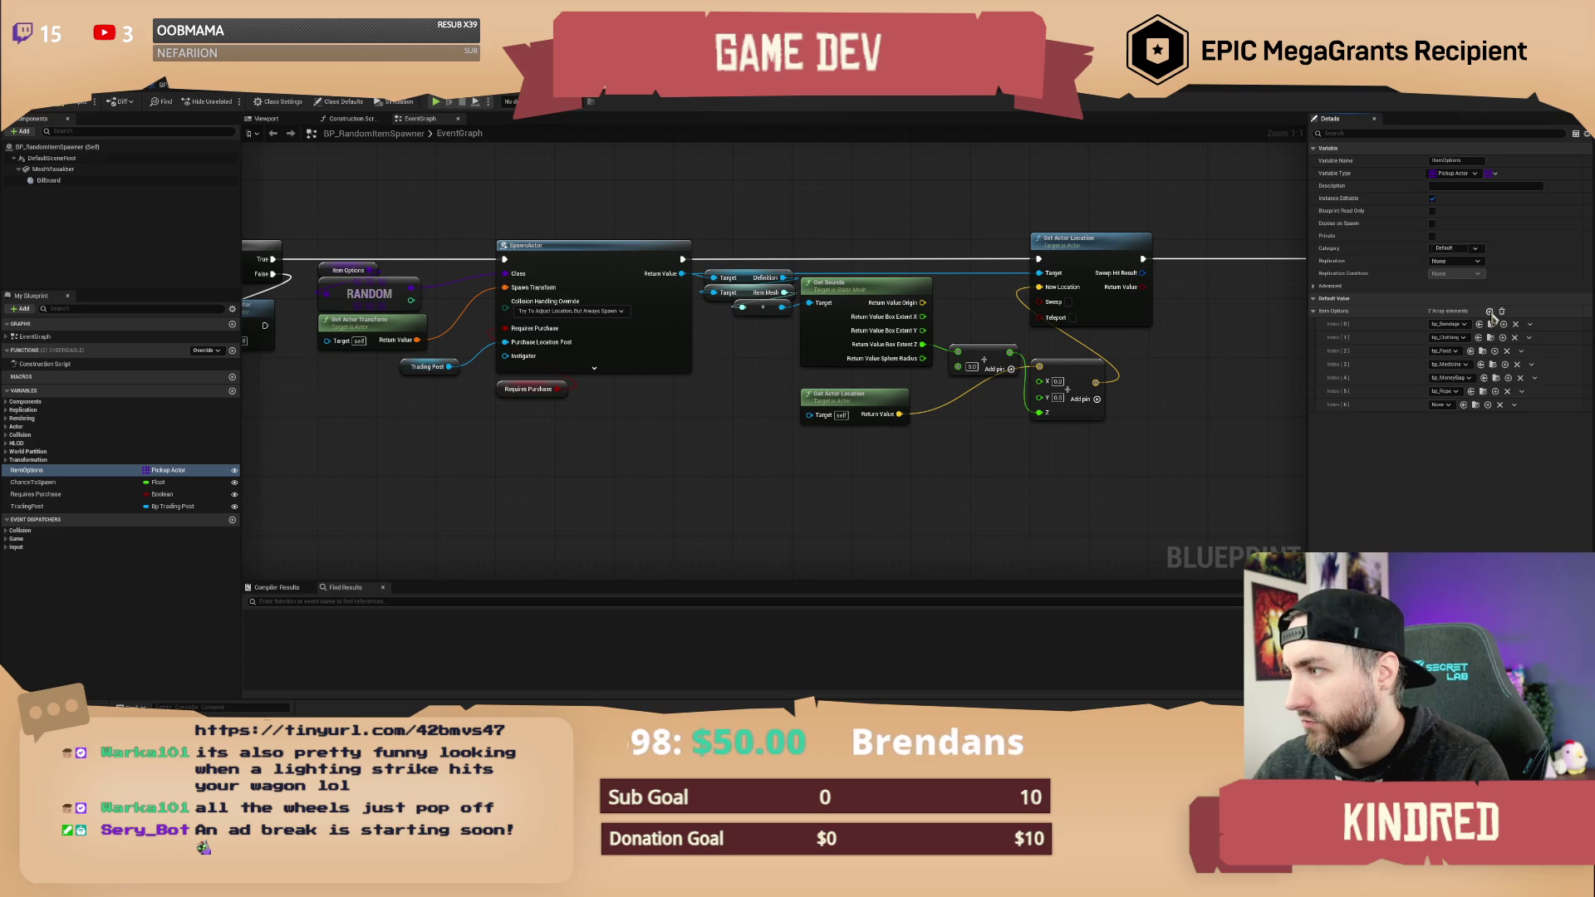
pyautogui.click(1490, 312)
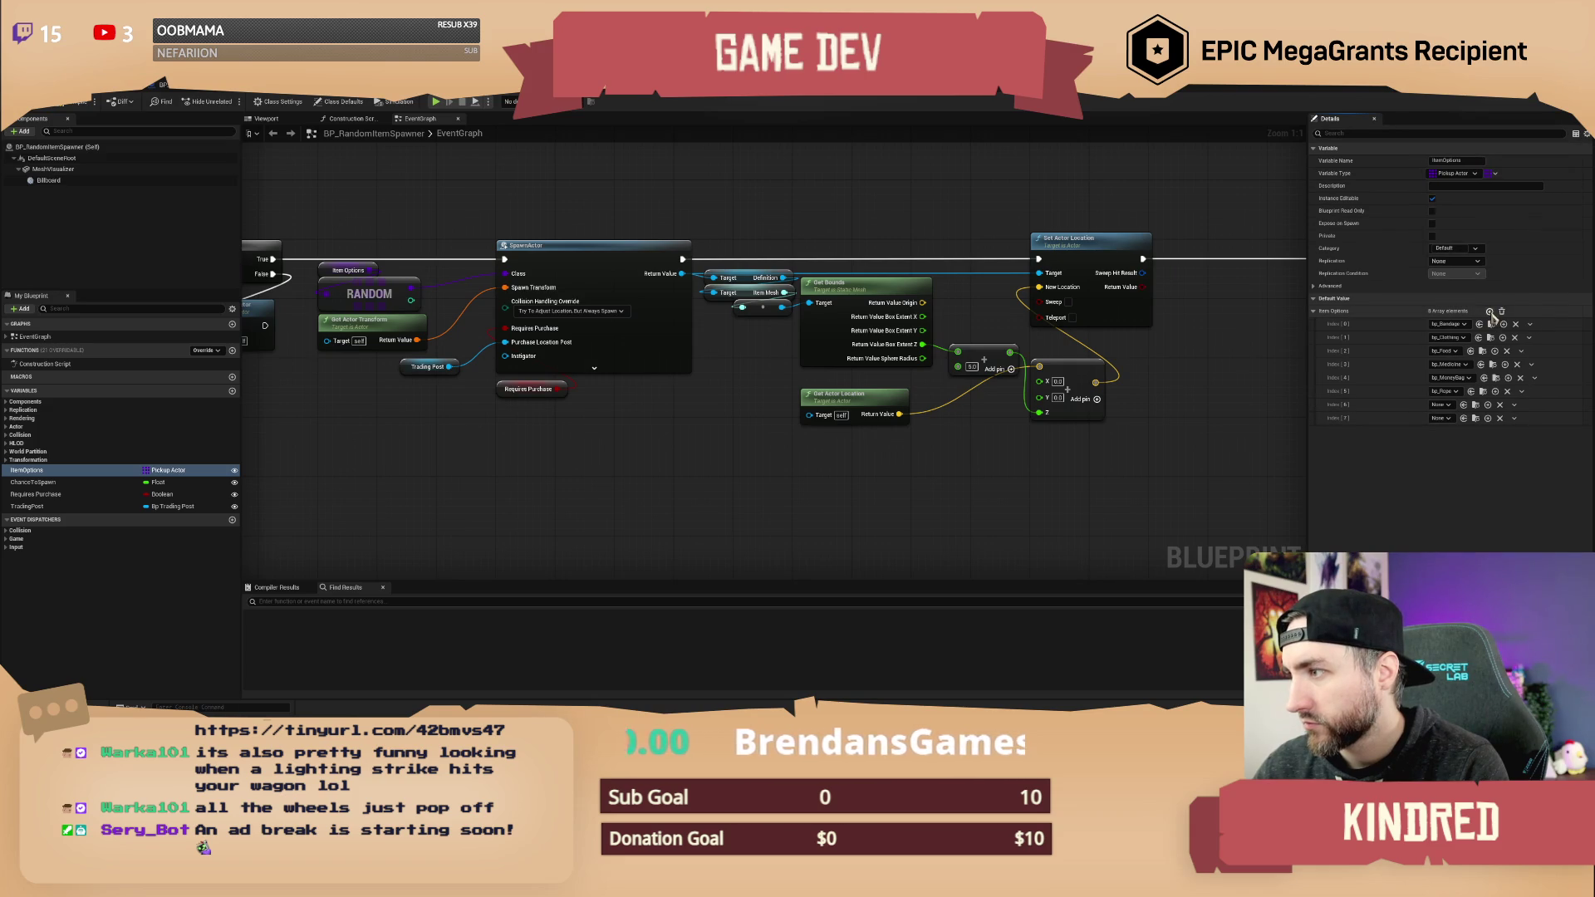
pyautogui.click(1444, 406)
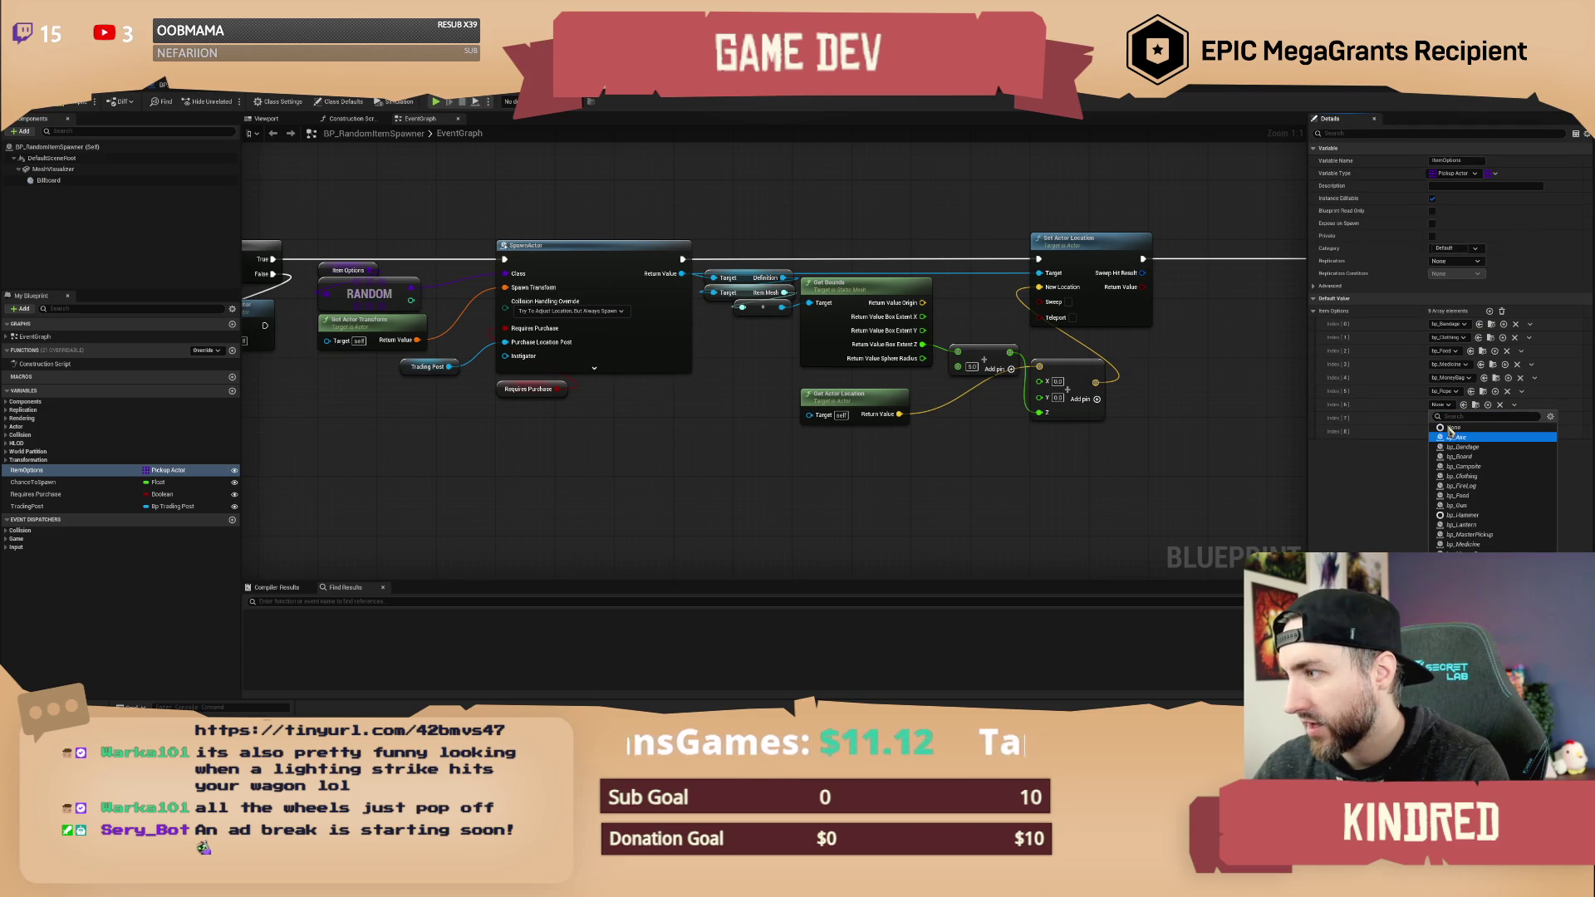
pyautogui.click(1451, 435)
pyautogui.click(1441, 418)
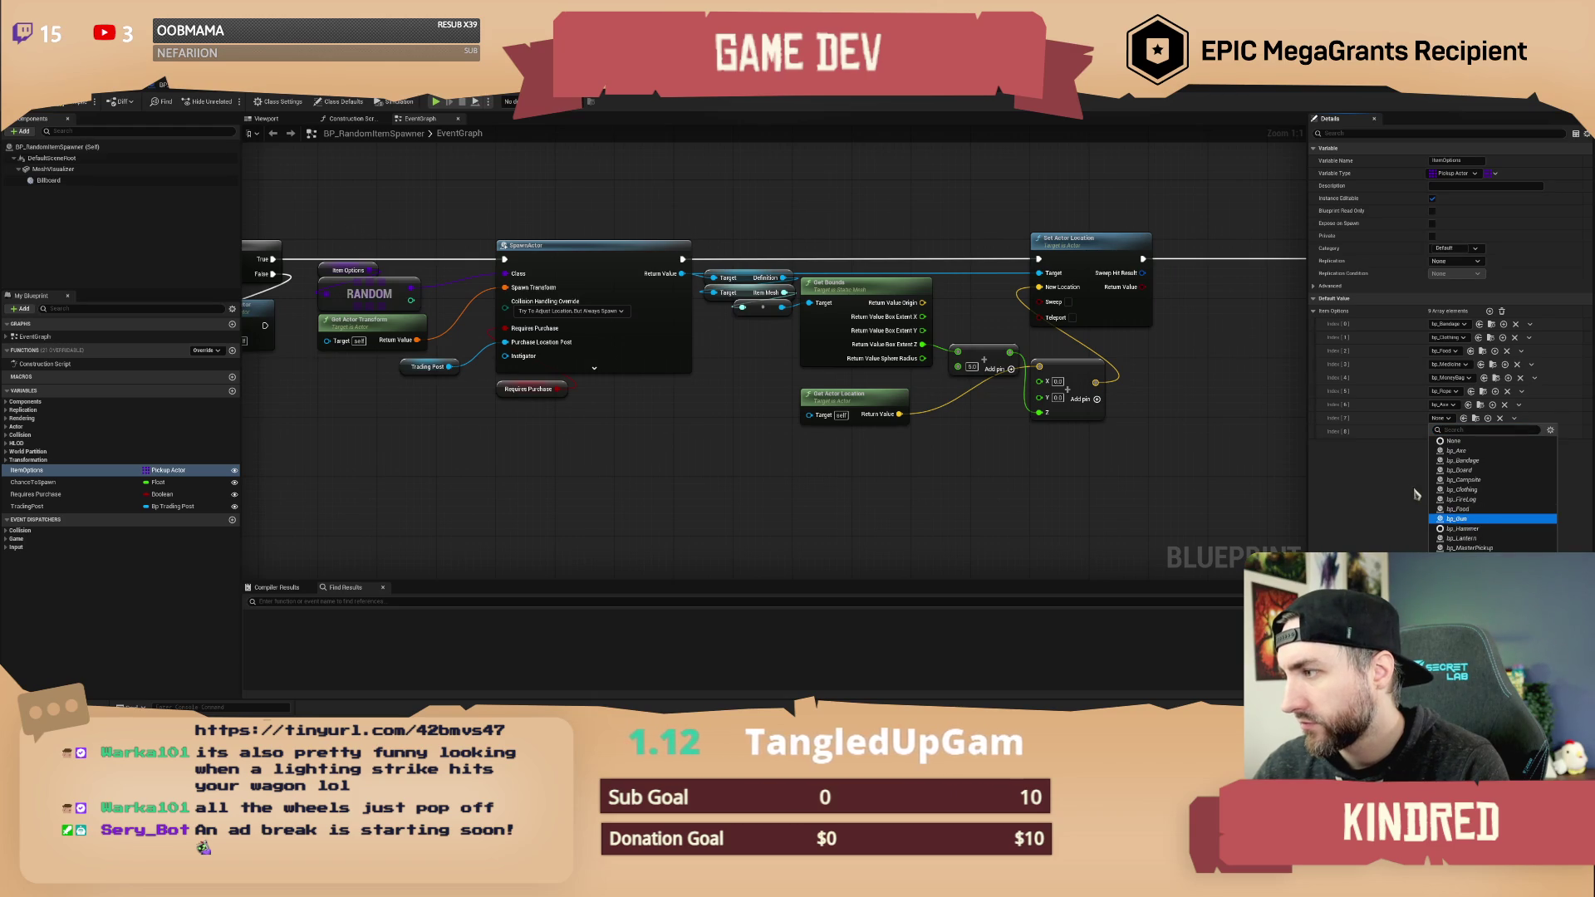
pyautogui.click(1459, 518)
pyautogui.click(1439, 432)
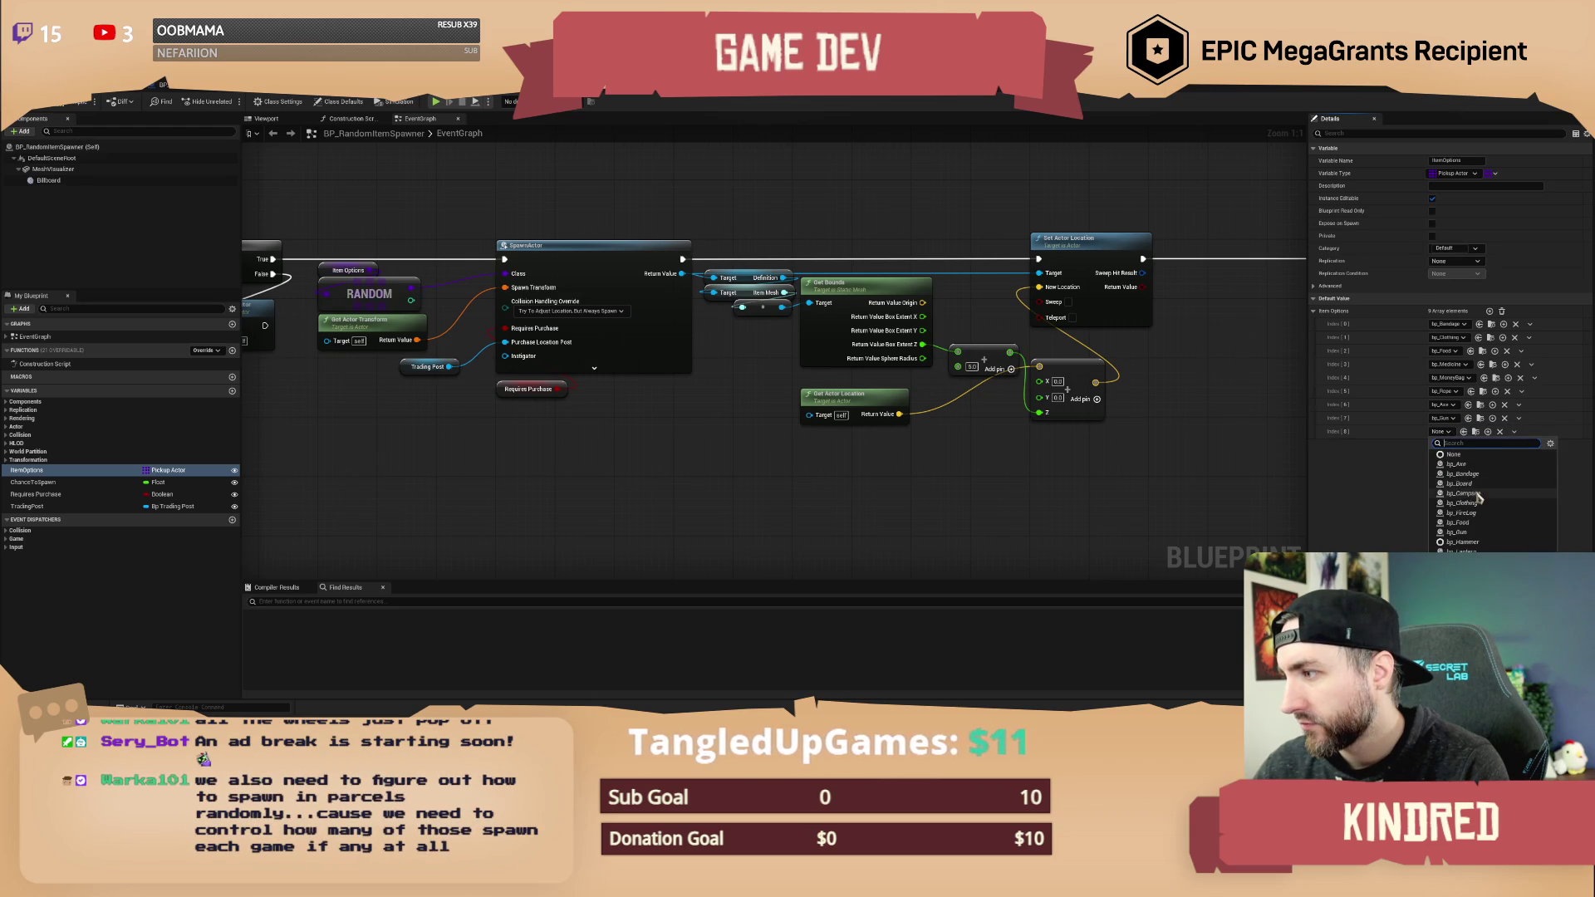
pyautogui.press('Return')
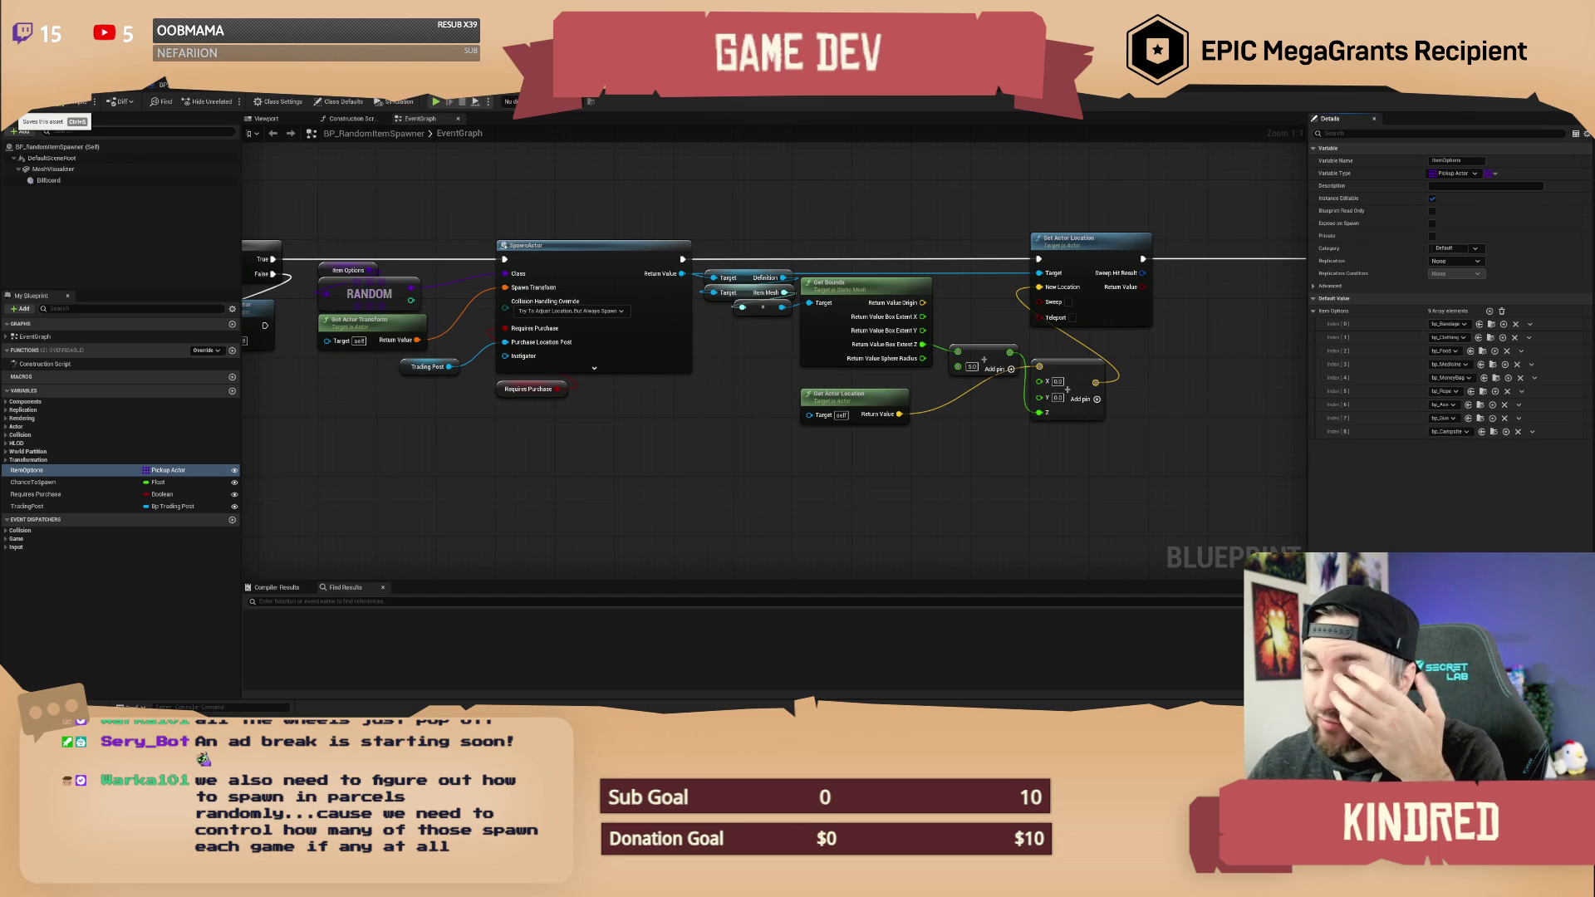
# - Save and check out the blueprint, then center the graph on Event BeginPlay
pyautogui.click(18, 103)
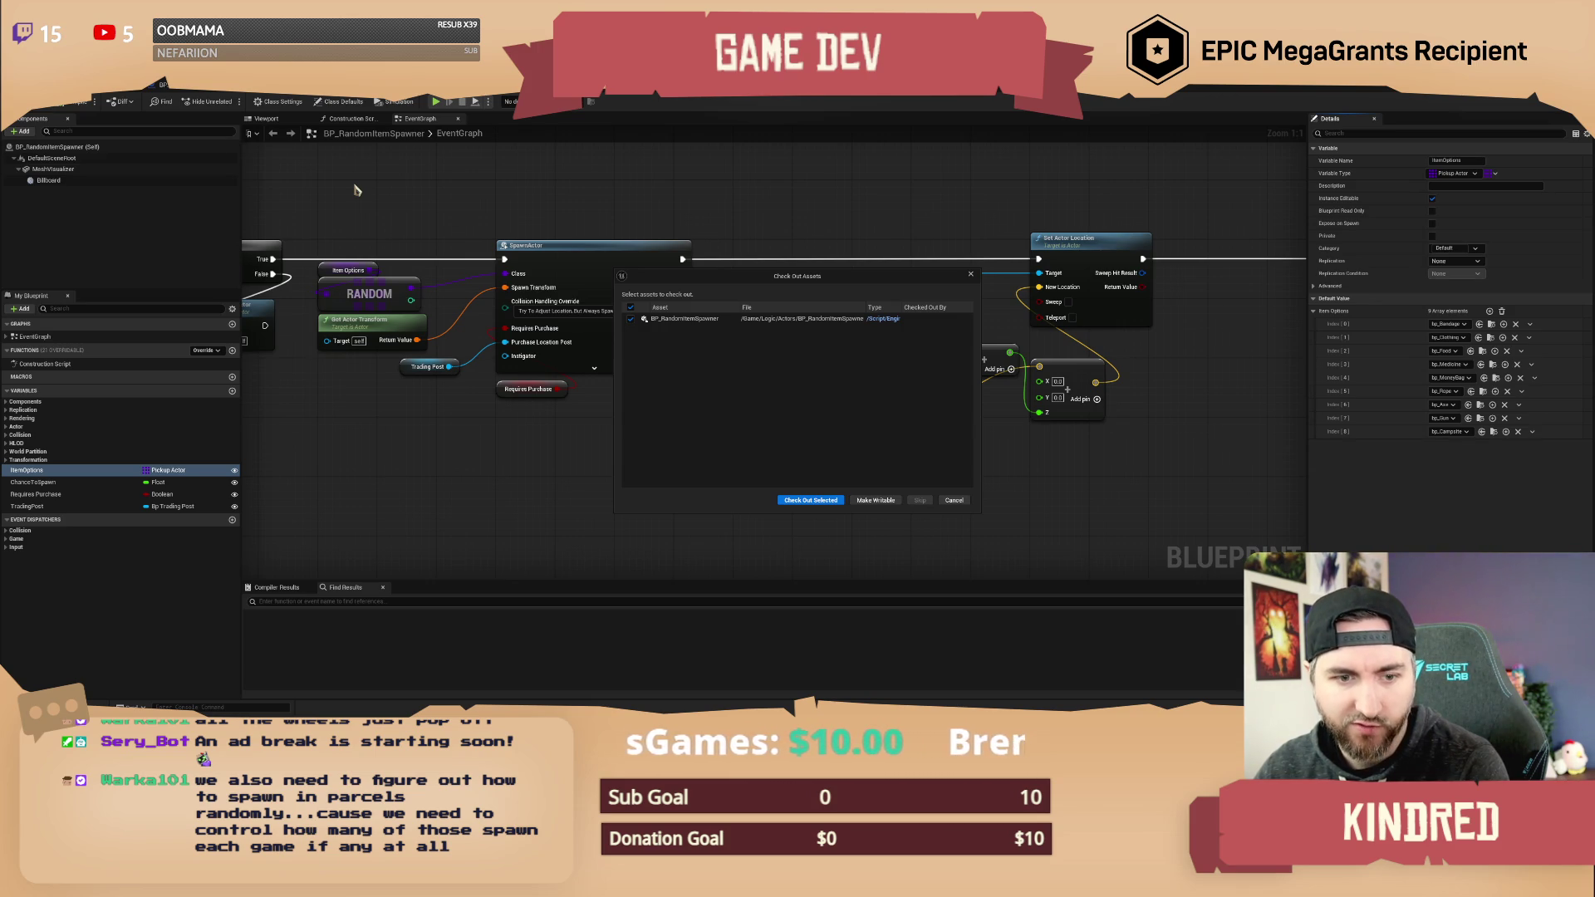
pyautogui.click(811, 500)
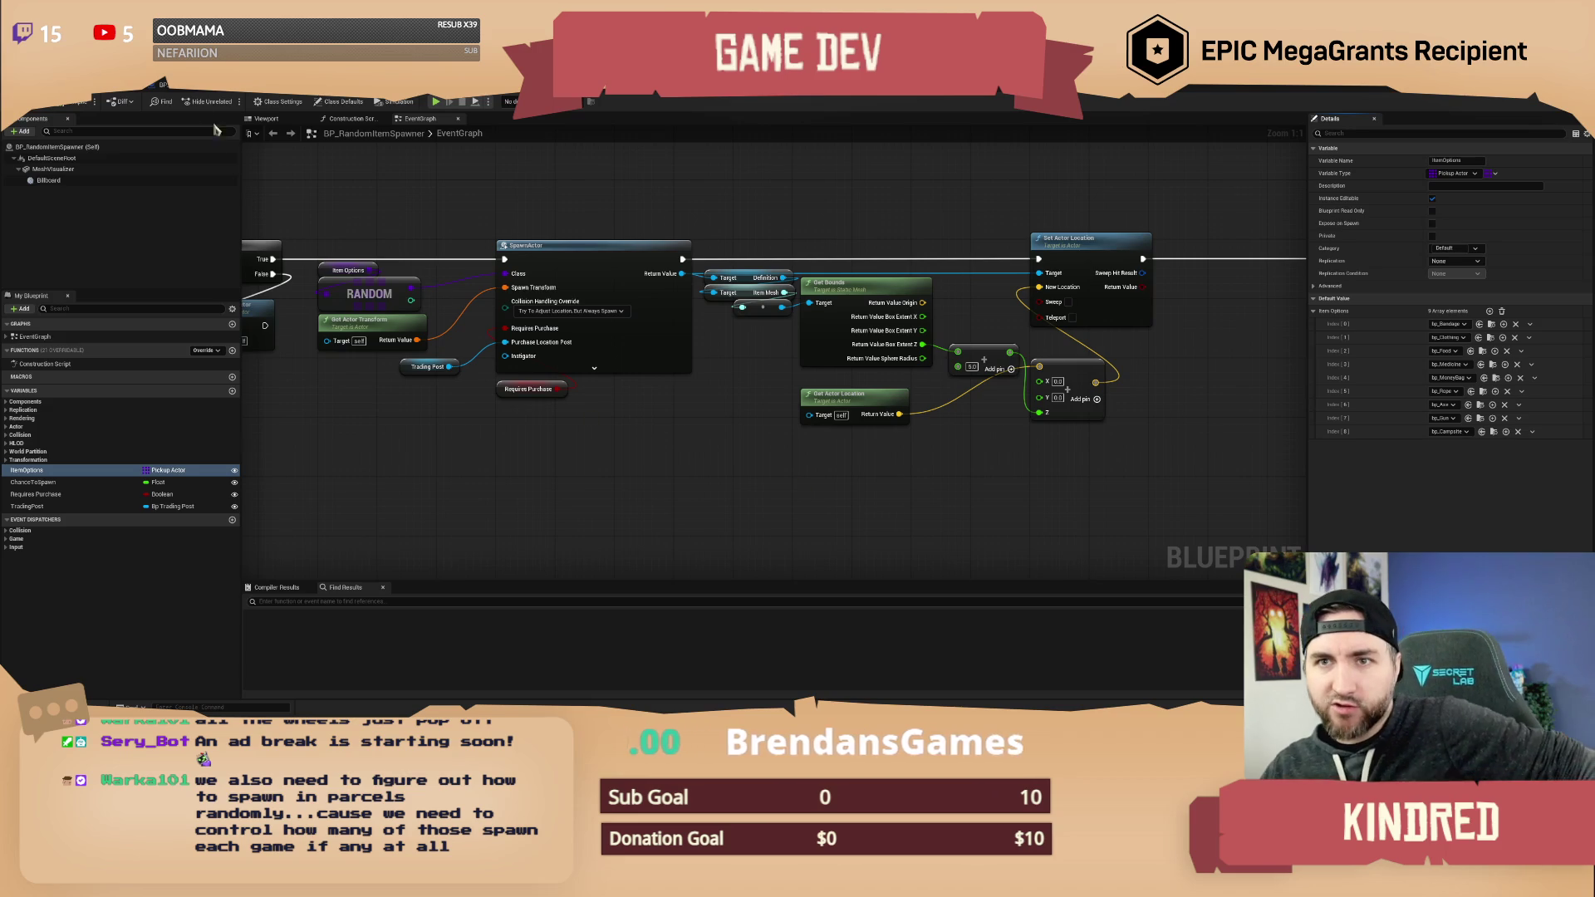
pyautogui.press('Home')
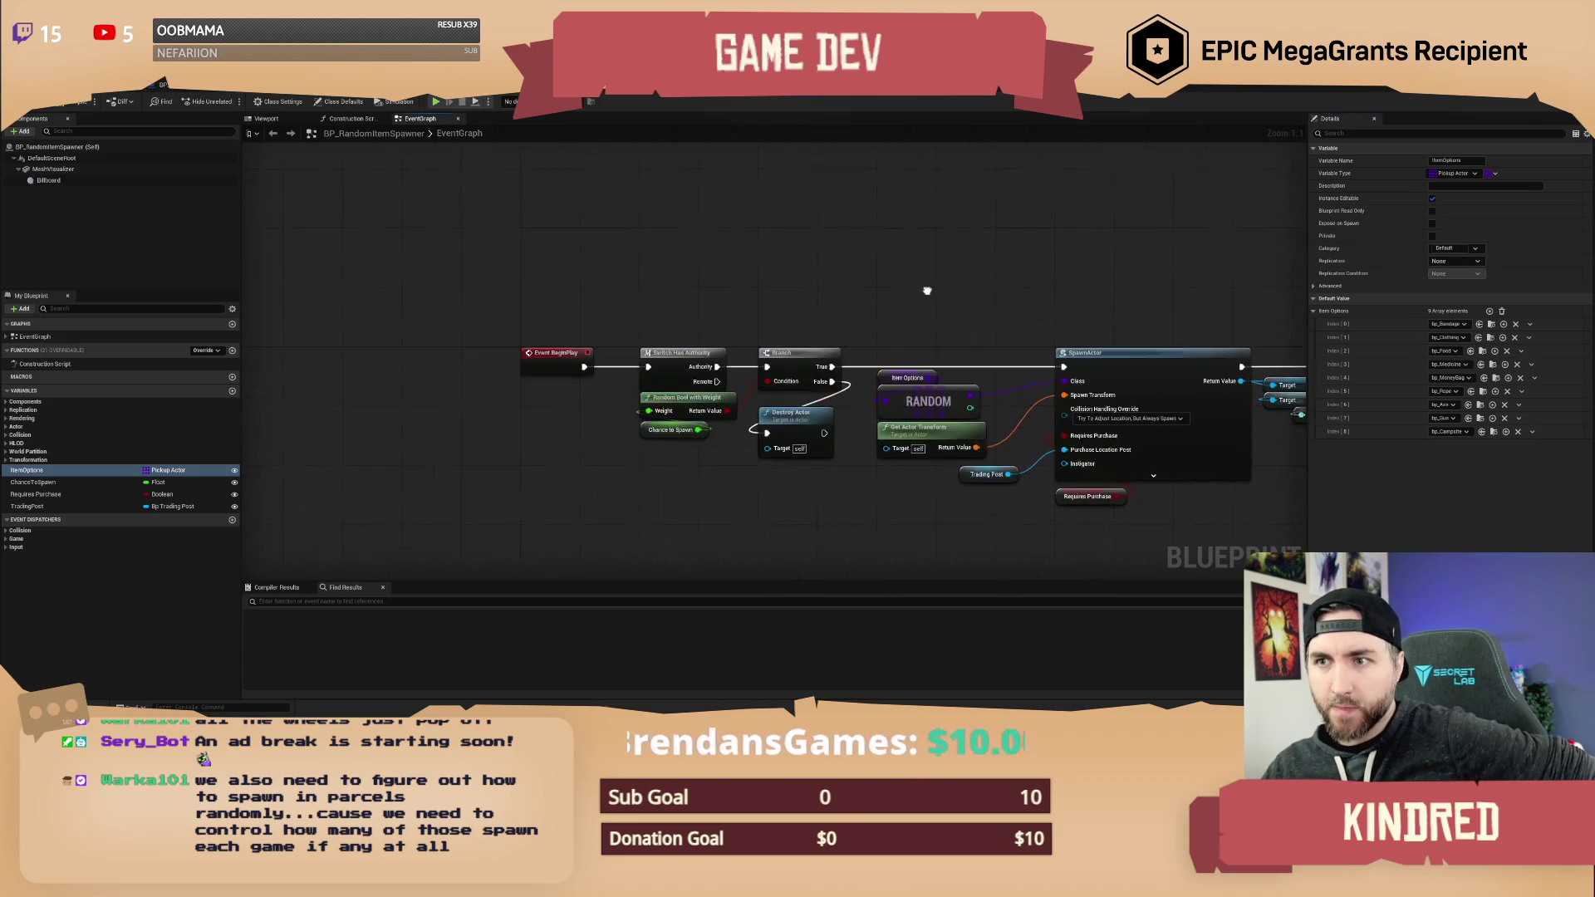
pyautogui.hotkey('ctrl', 'a')
pyautogui.click(684, 350)
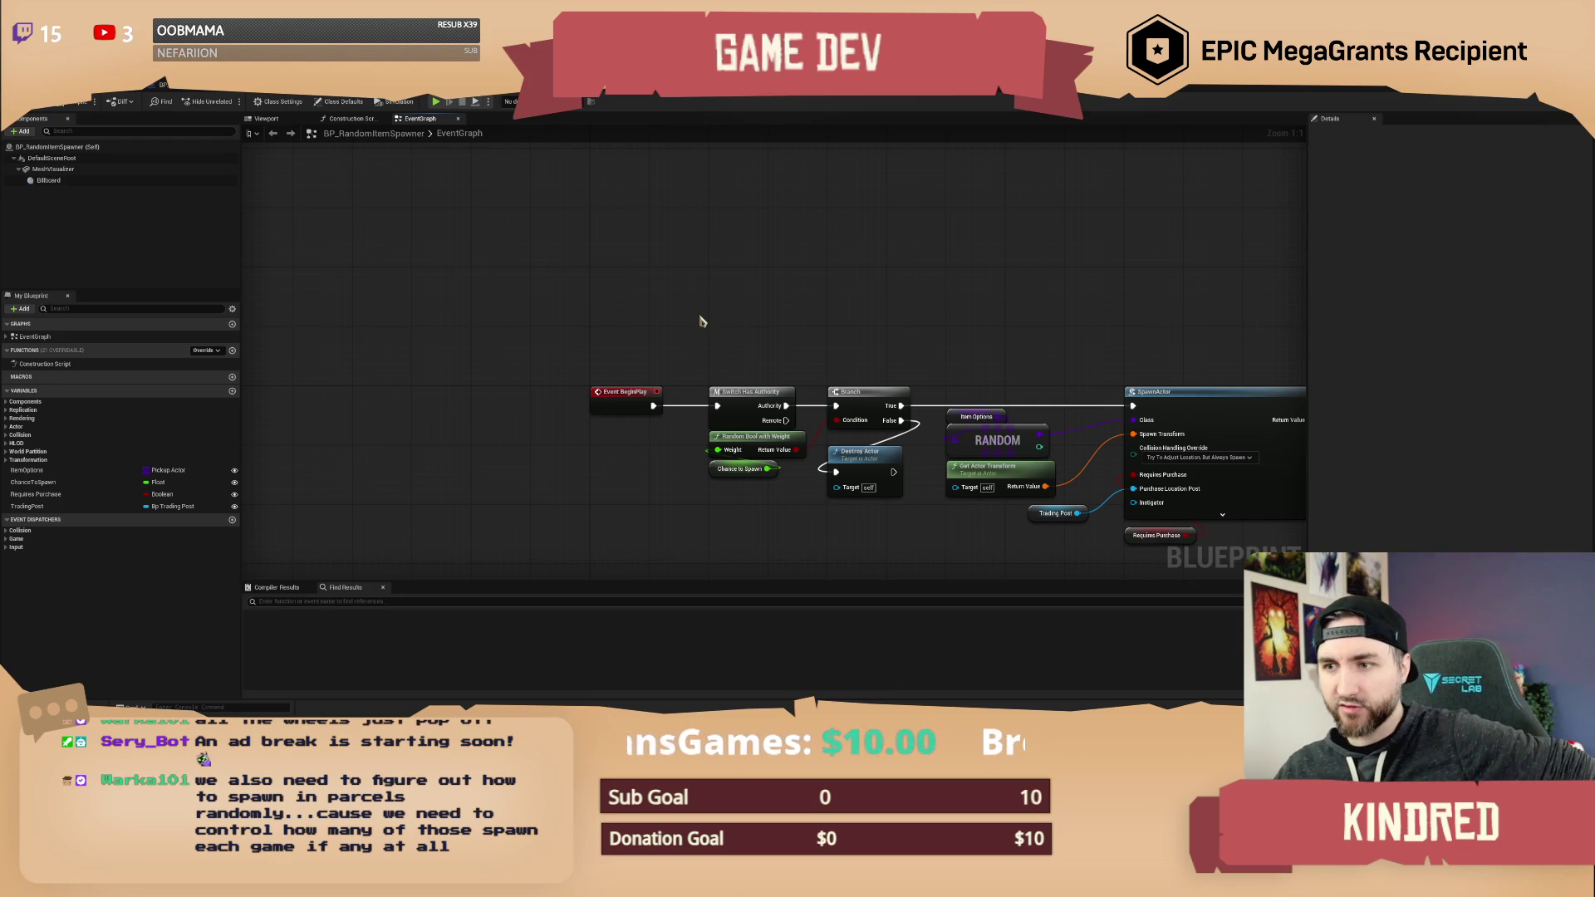
pyautogui.hotkey('ctrl', 'a')
pyautogui.click(759, 340)
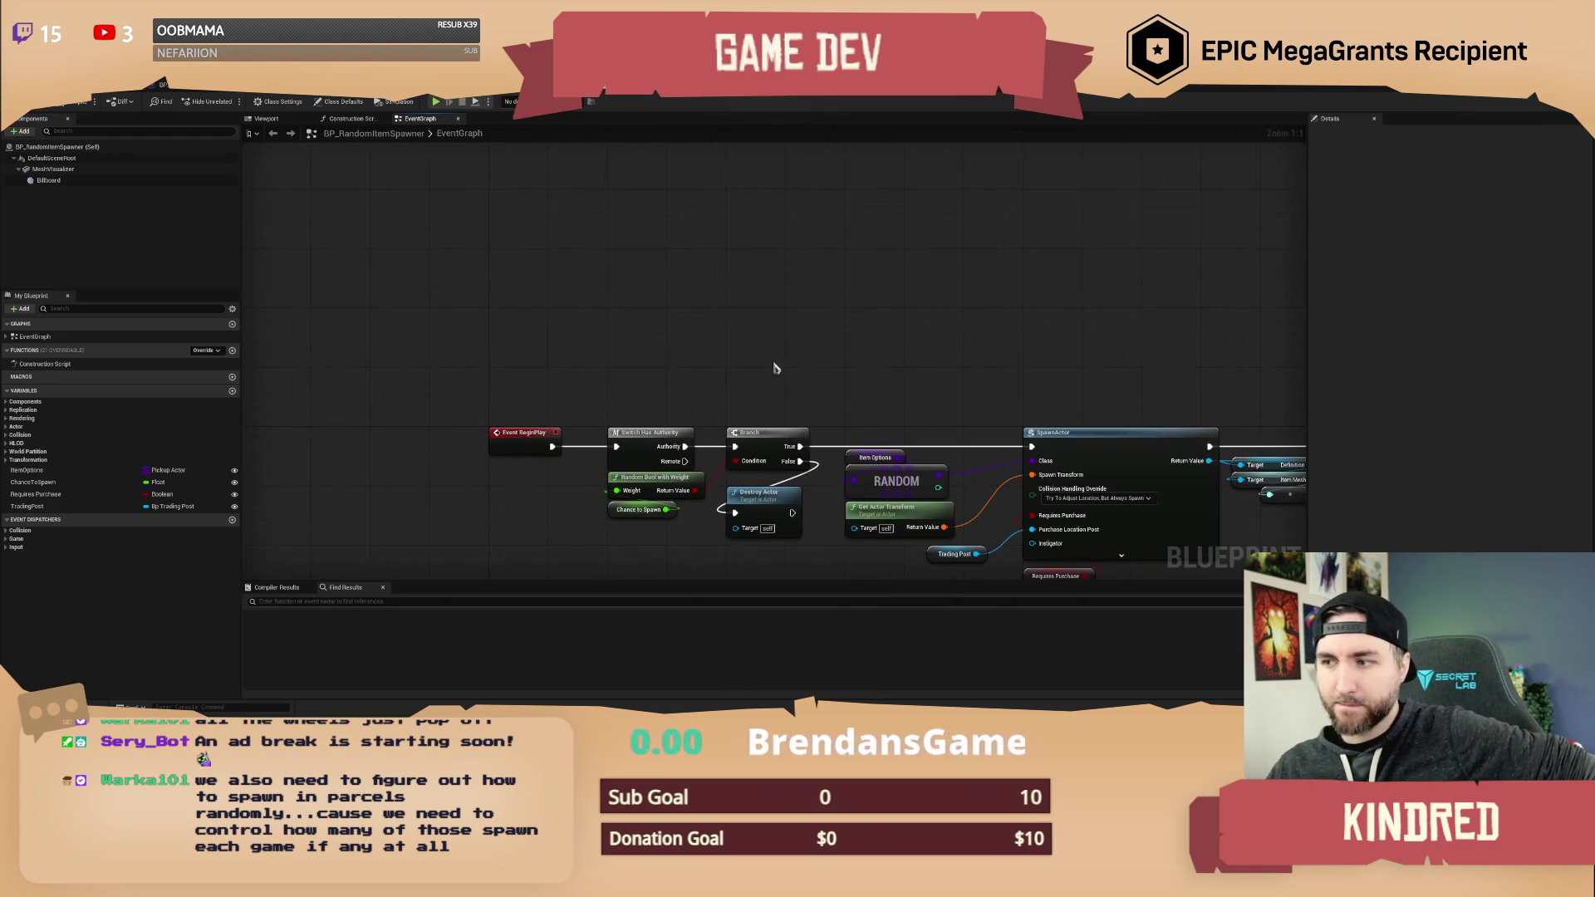
pyautogui.moveTo(912, 301); pyautogui.dragTo(1066, 406)
pyautogui.moveTo(617, 323); pyautogui.dragTo(665, 335)
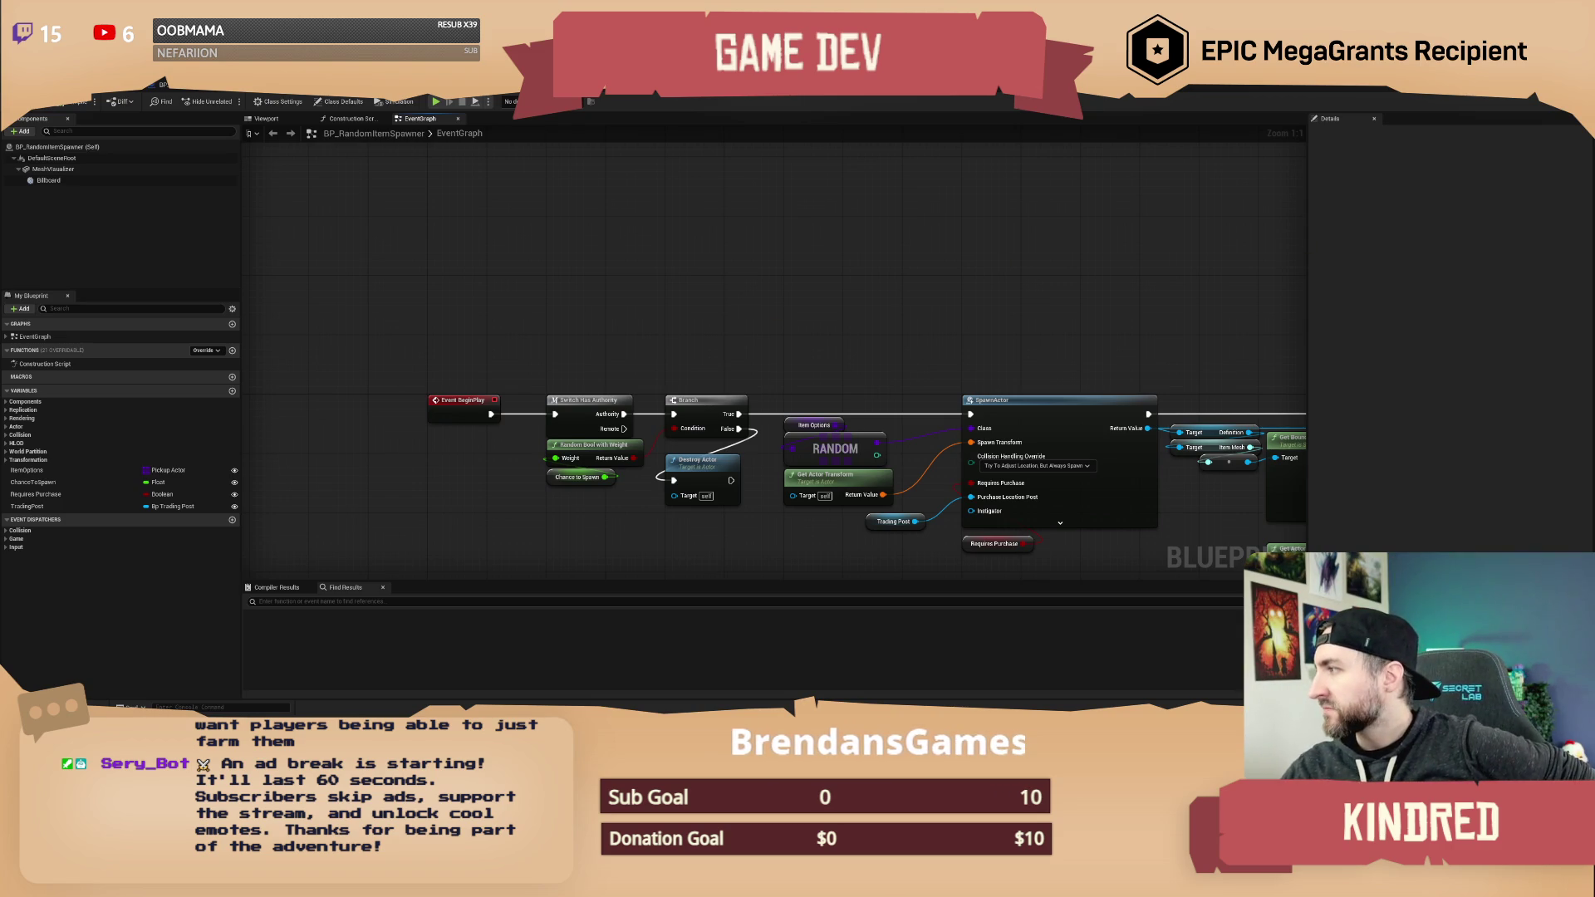
pyautogui.scroll(-1, 719, 350)
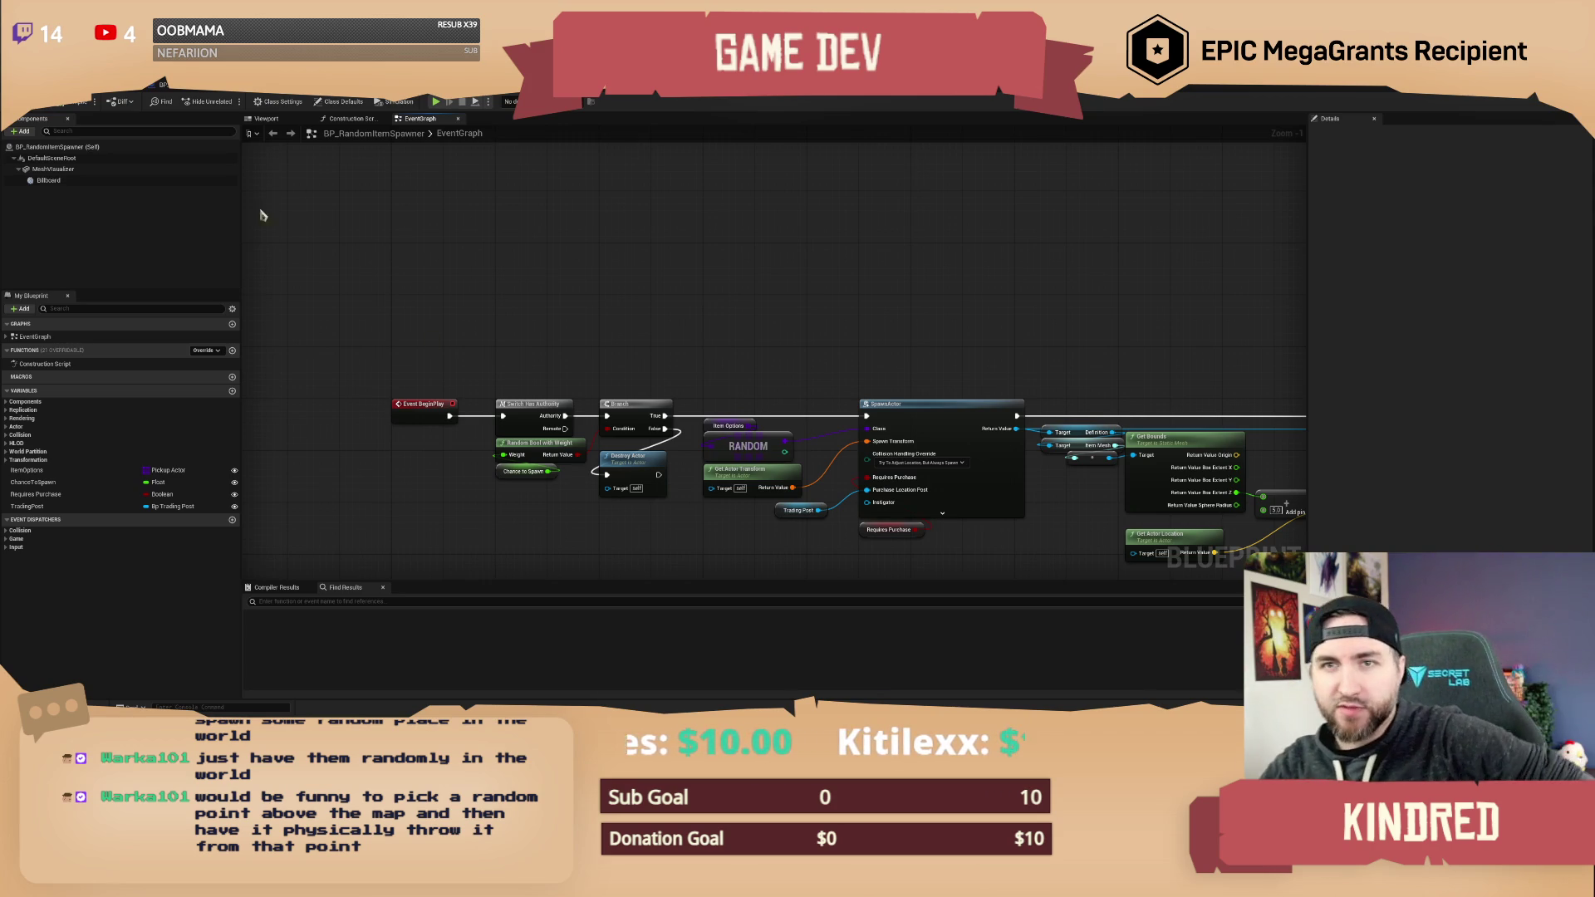
pyautogui.click(94, 100)
# - Drop another BP_RandomItemSpawner onto the desert canyon floor, then fly toward the cliffs and path
pyautogui.moveTo(848, 309)
pyautogui.mouseDown()
pyautogui.moveTo(964, 316)
pyautogui.moveTo(914, 326)
pyautogui.mouseUp()
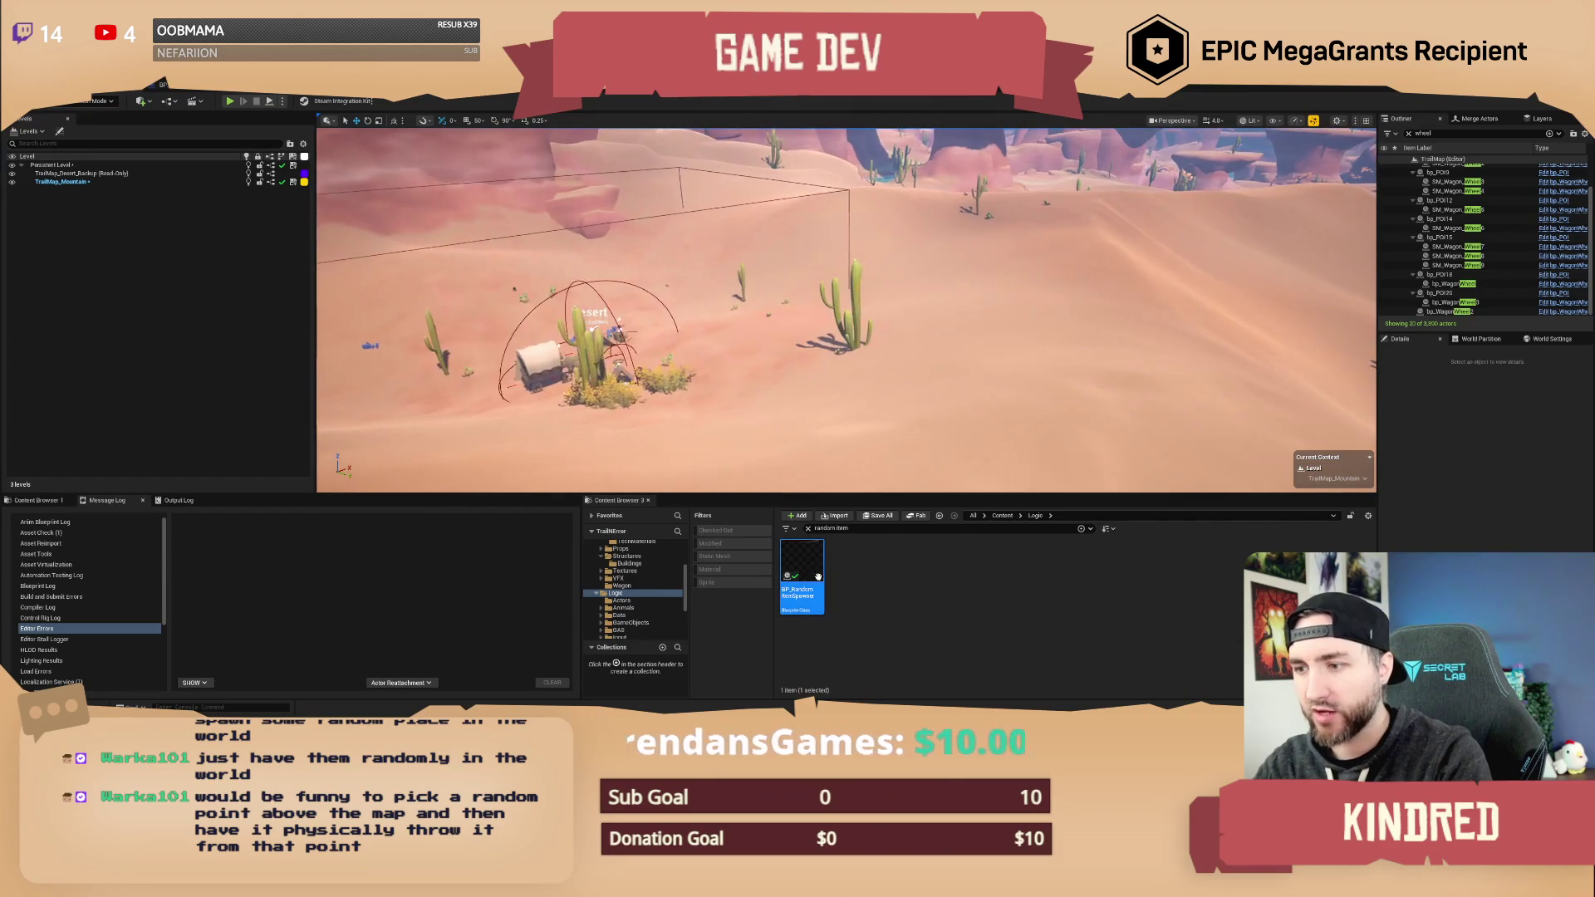
pyautogui.rightClick(869, 384)
pyautogui.press('Escape')
pyautogui.moveTo(869, 385)
pyautogui.mouseDown()
pyautogui.moveTo(879, 398)
pyautogui.moveTo(943, 391)
pyautogui.moveTo(928, 258)
pyautogui.mouseUp()
pyautogui.press('Escape')
pyautogui.moveTo(818, 312); pyautogui.dragTo(996, 375)
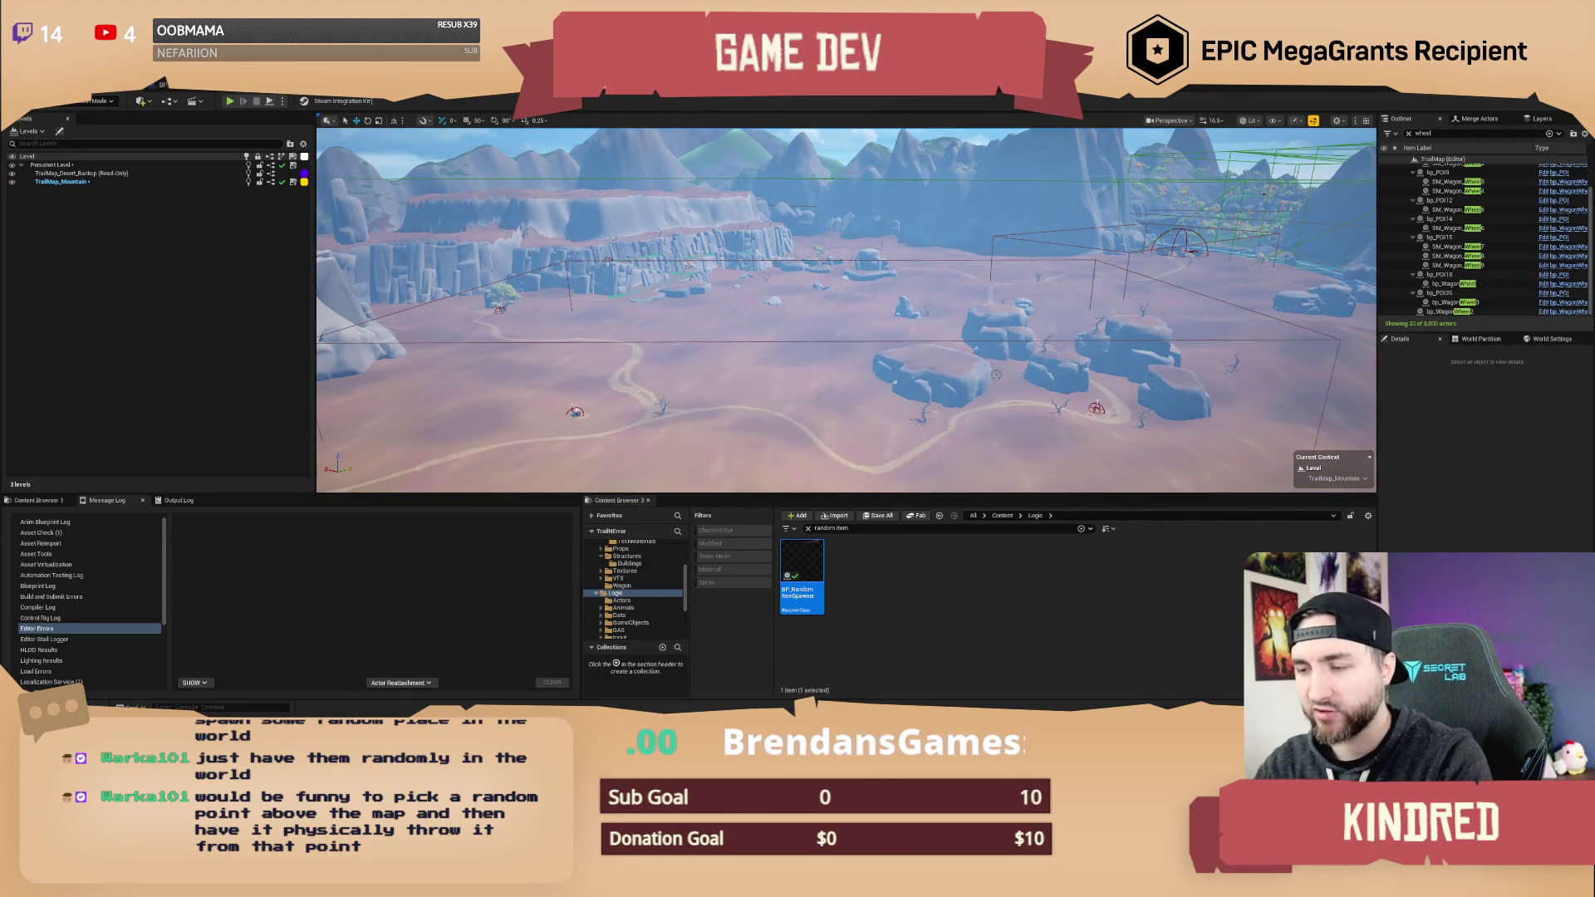
pyautogui.click(886, 584)
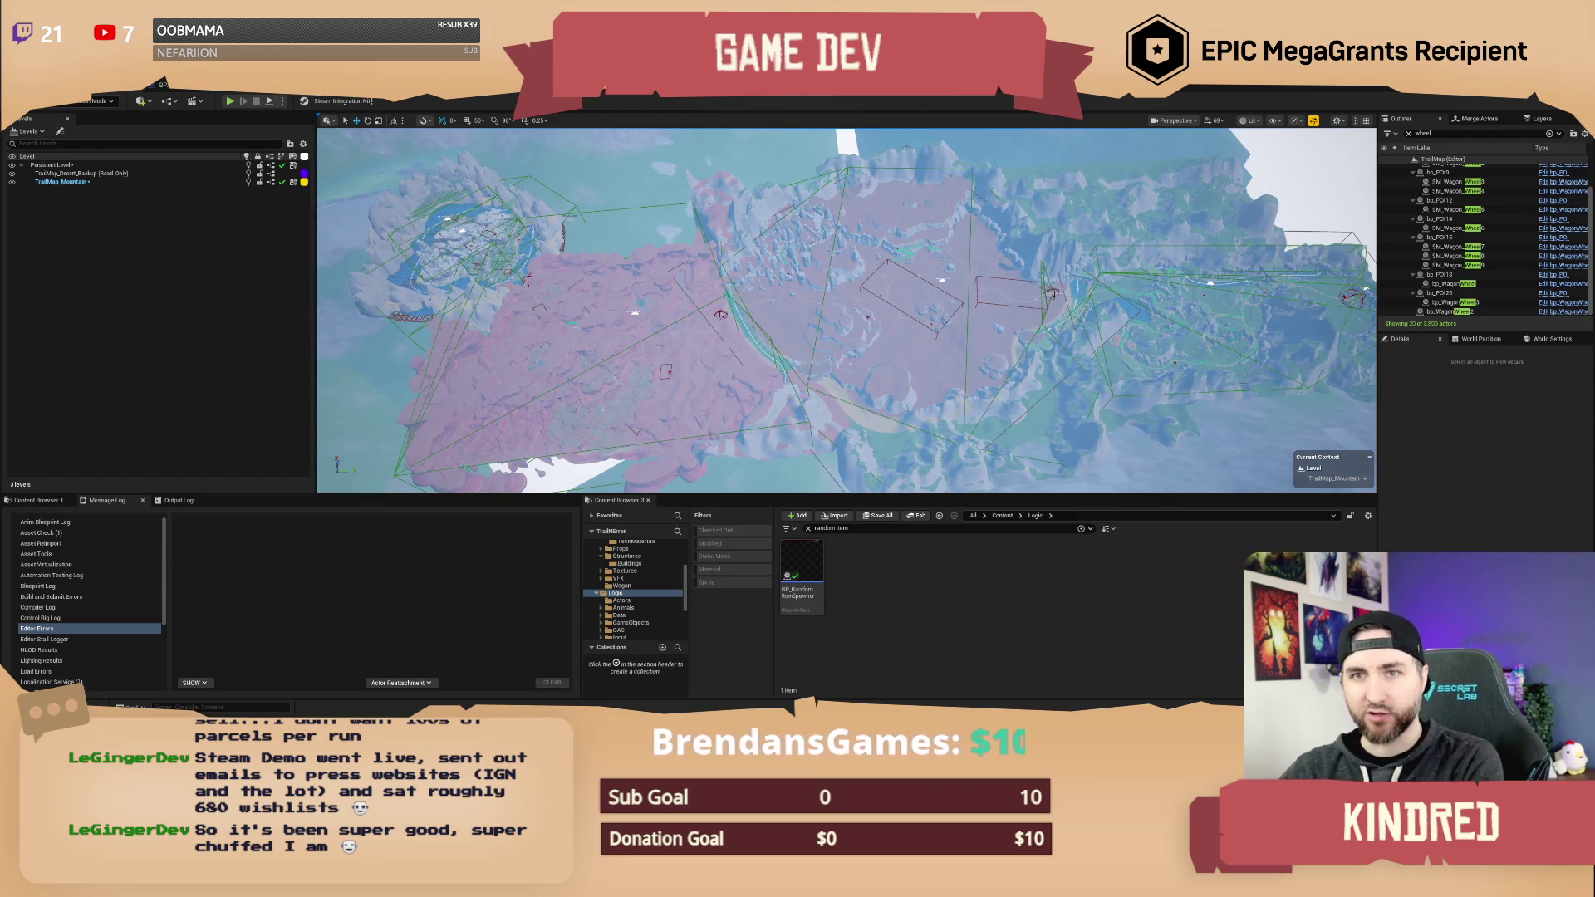
pyautogui.click(145, 103)
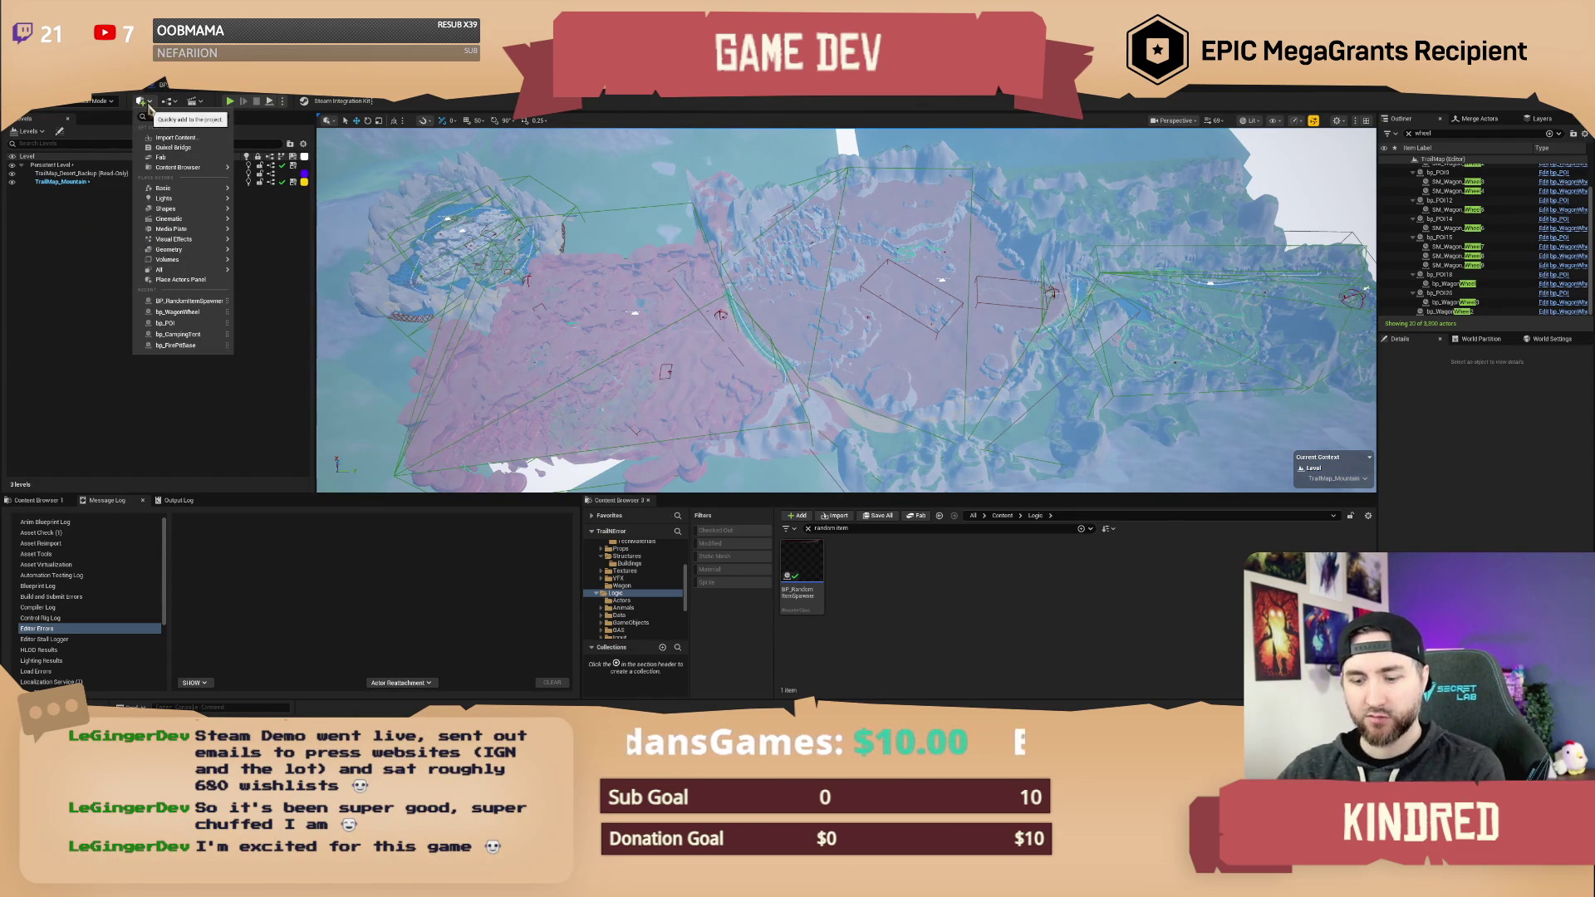
pyautogui.write('target')
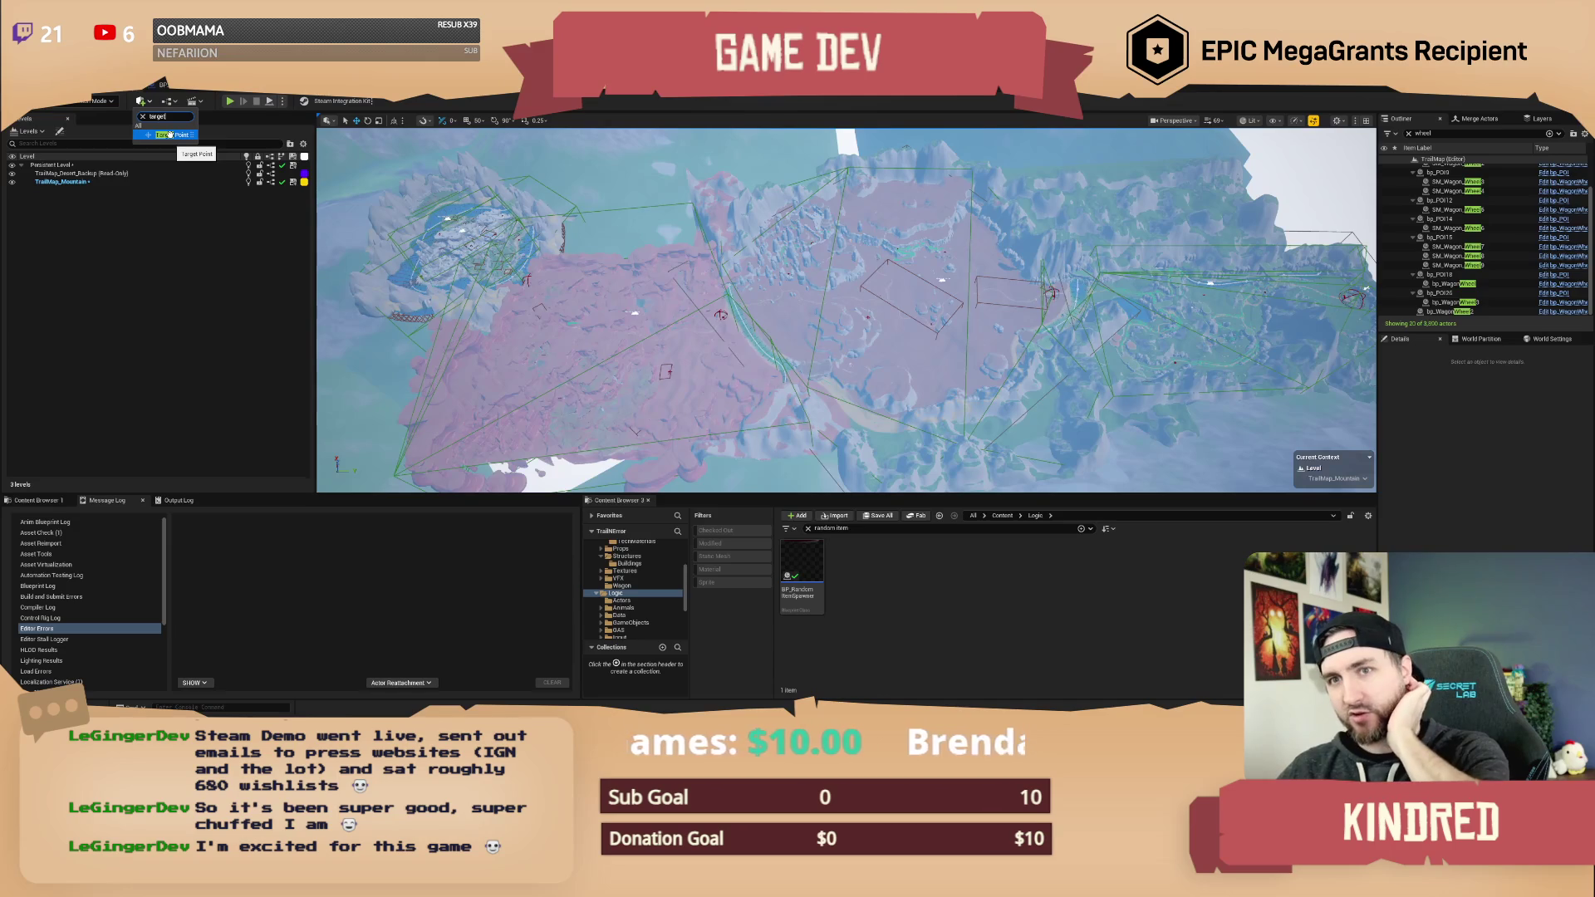
pyautogui.moveTo(146, 155); pyautogui.dragTo(212, 326)
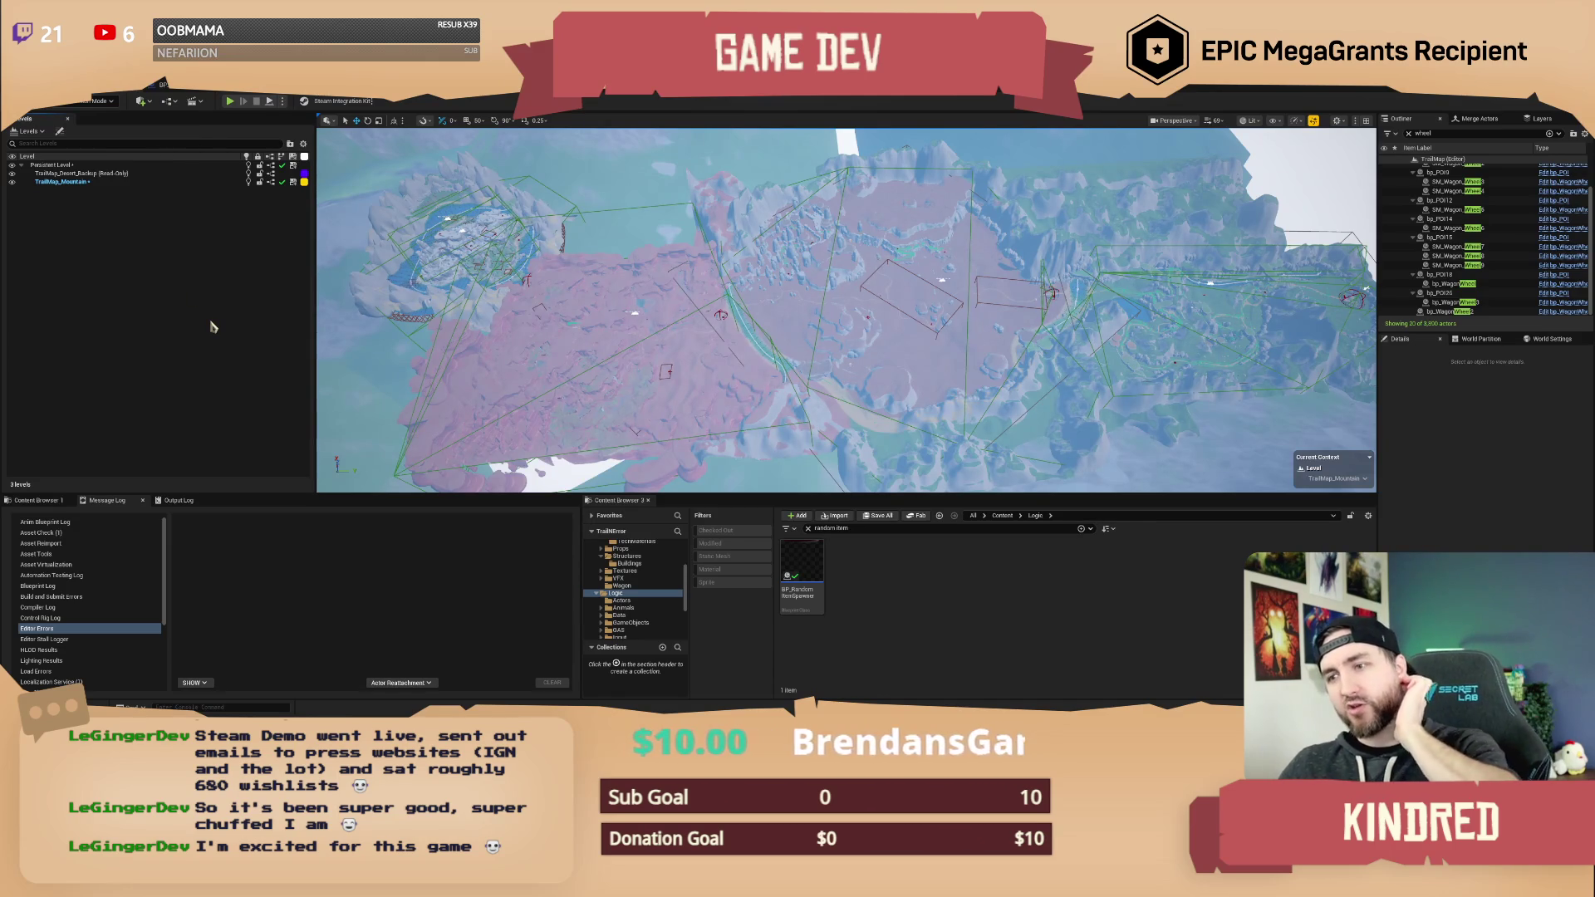
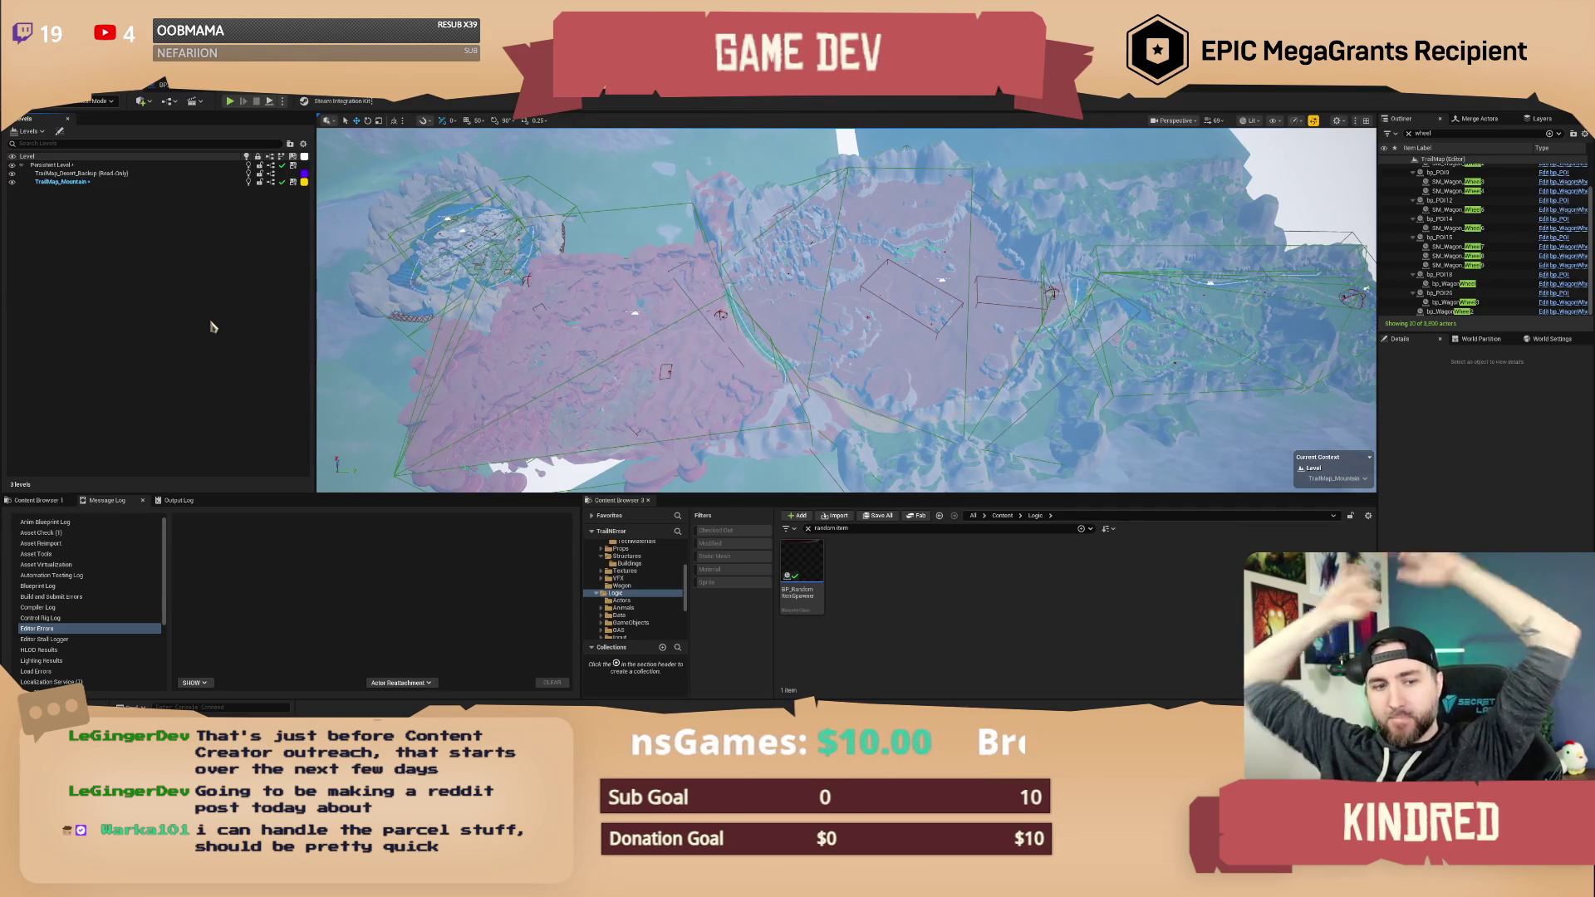
# - Lower the editor camera from the overhead map view to a low angle across the canyon and lake
pyautogui.moveTo(846, 309); pyautogui.dragTo(846, 268)
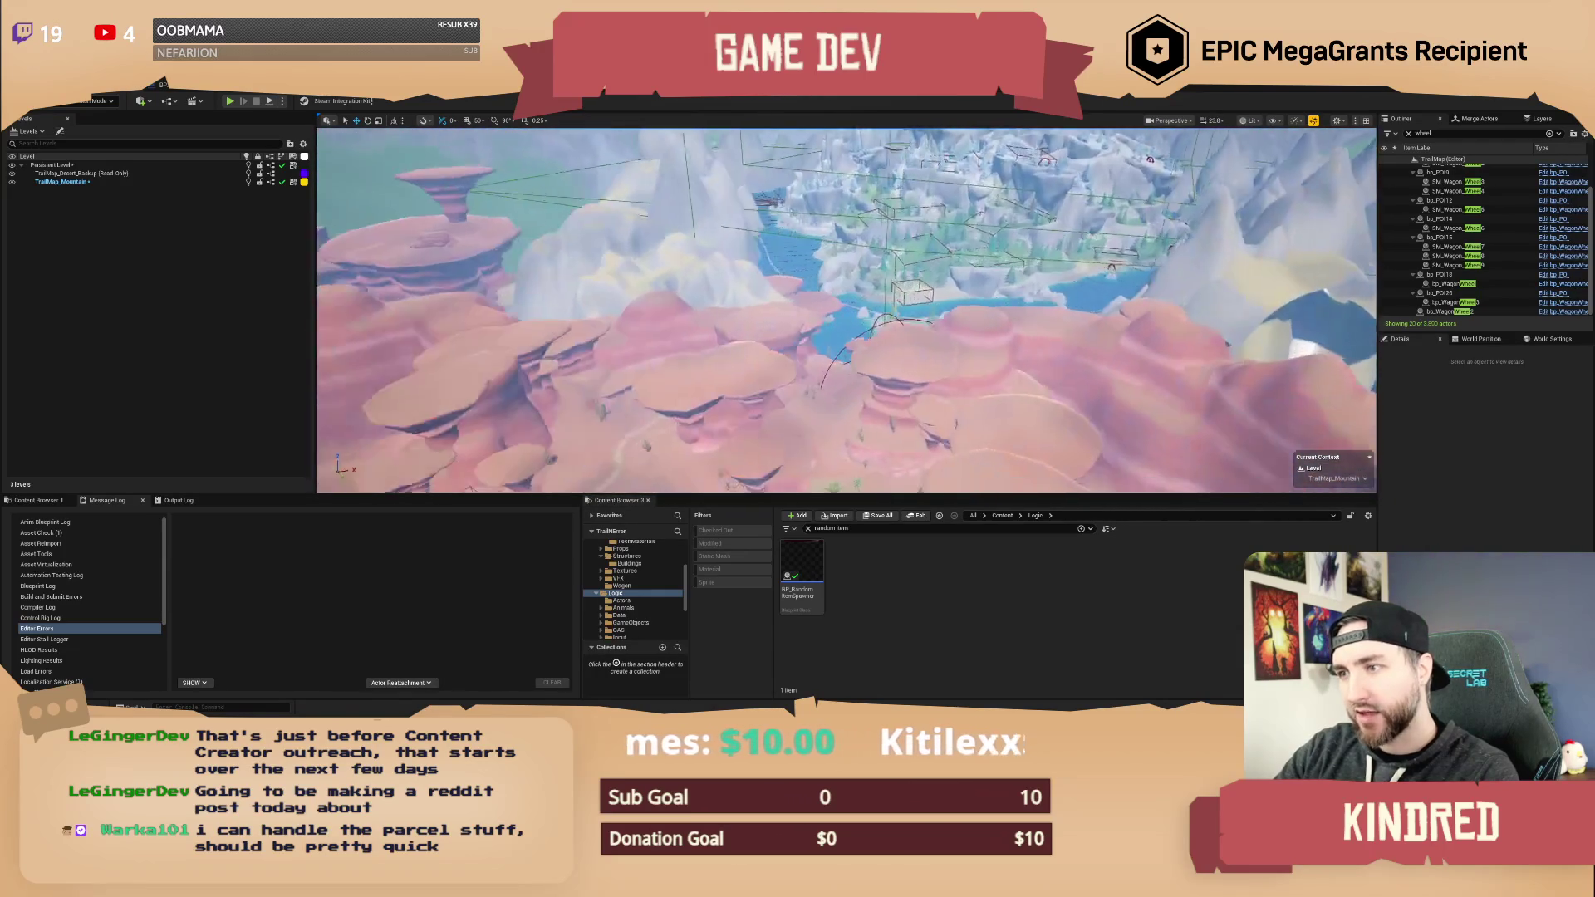
# - Fly around the log-cabin town to view the Undertaker, Doctor and General Store cabins and corral
pyautogui.press('w')
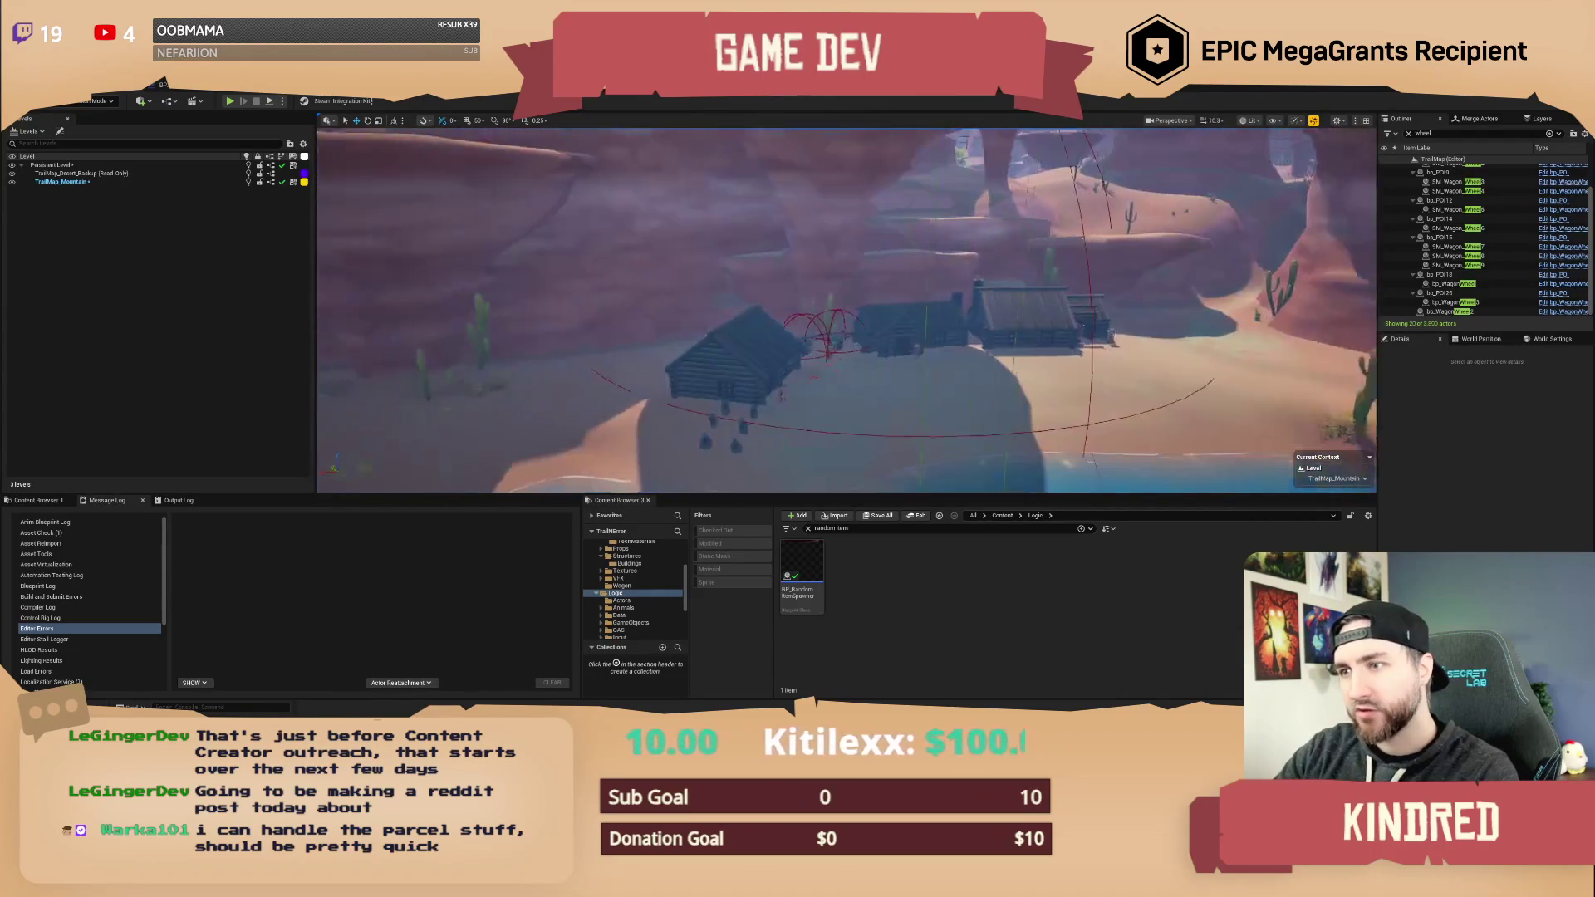
pyautogui.press('w')
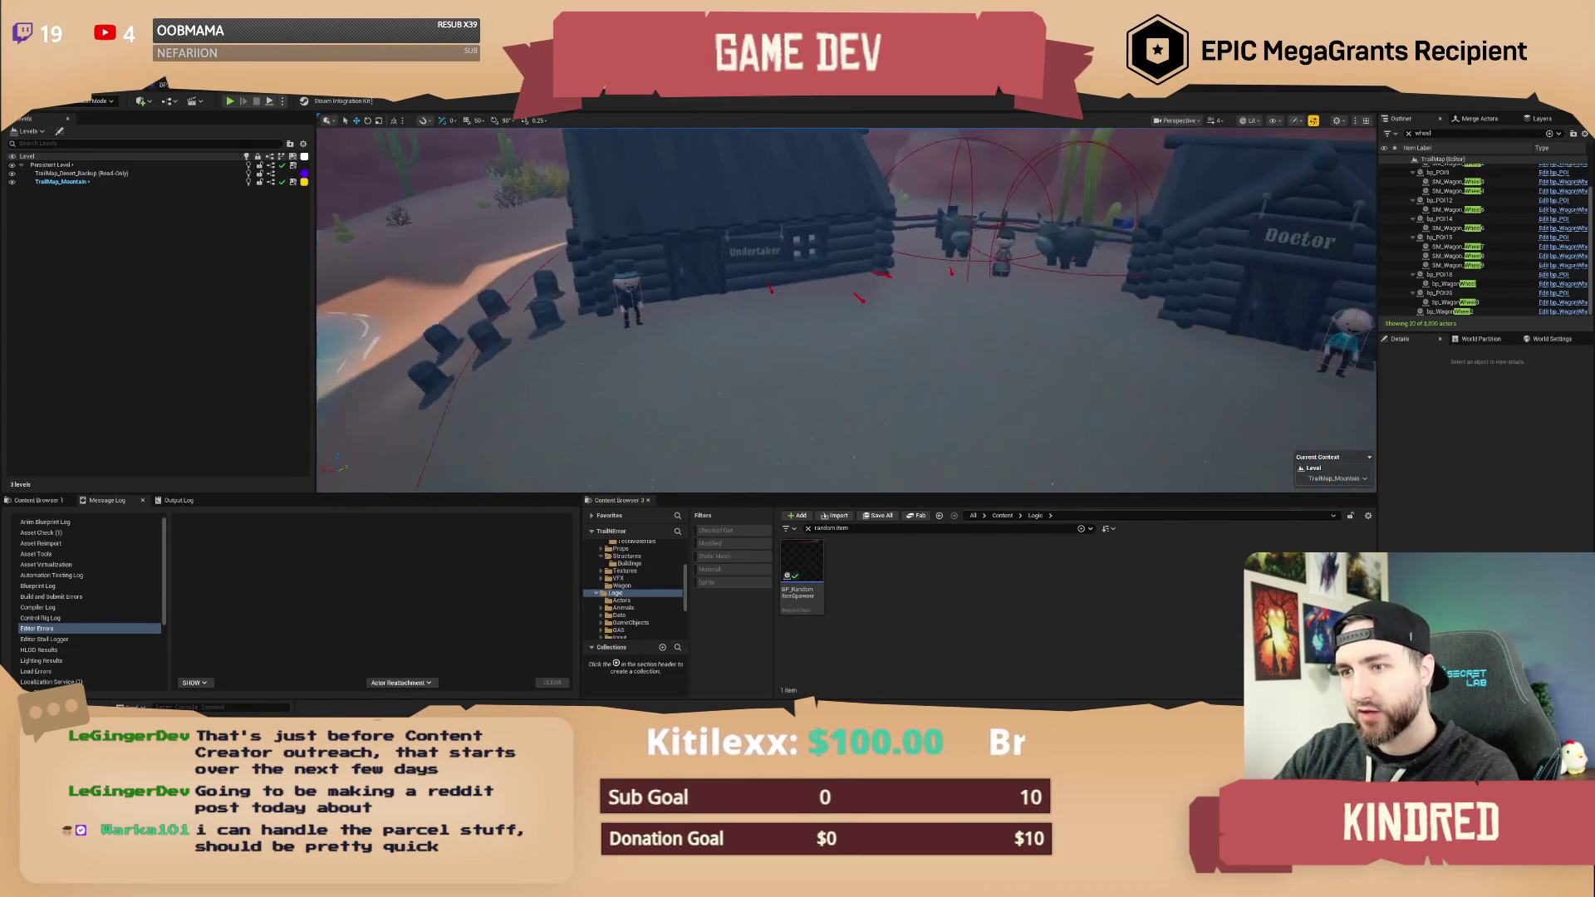
pyautogui.scroll(-2, 846, 310)
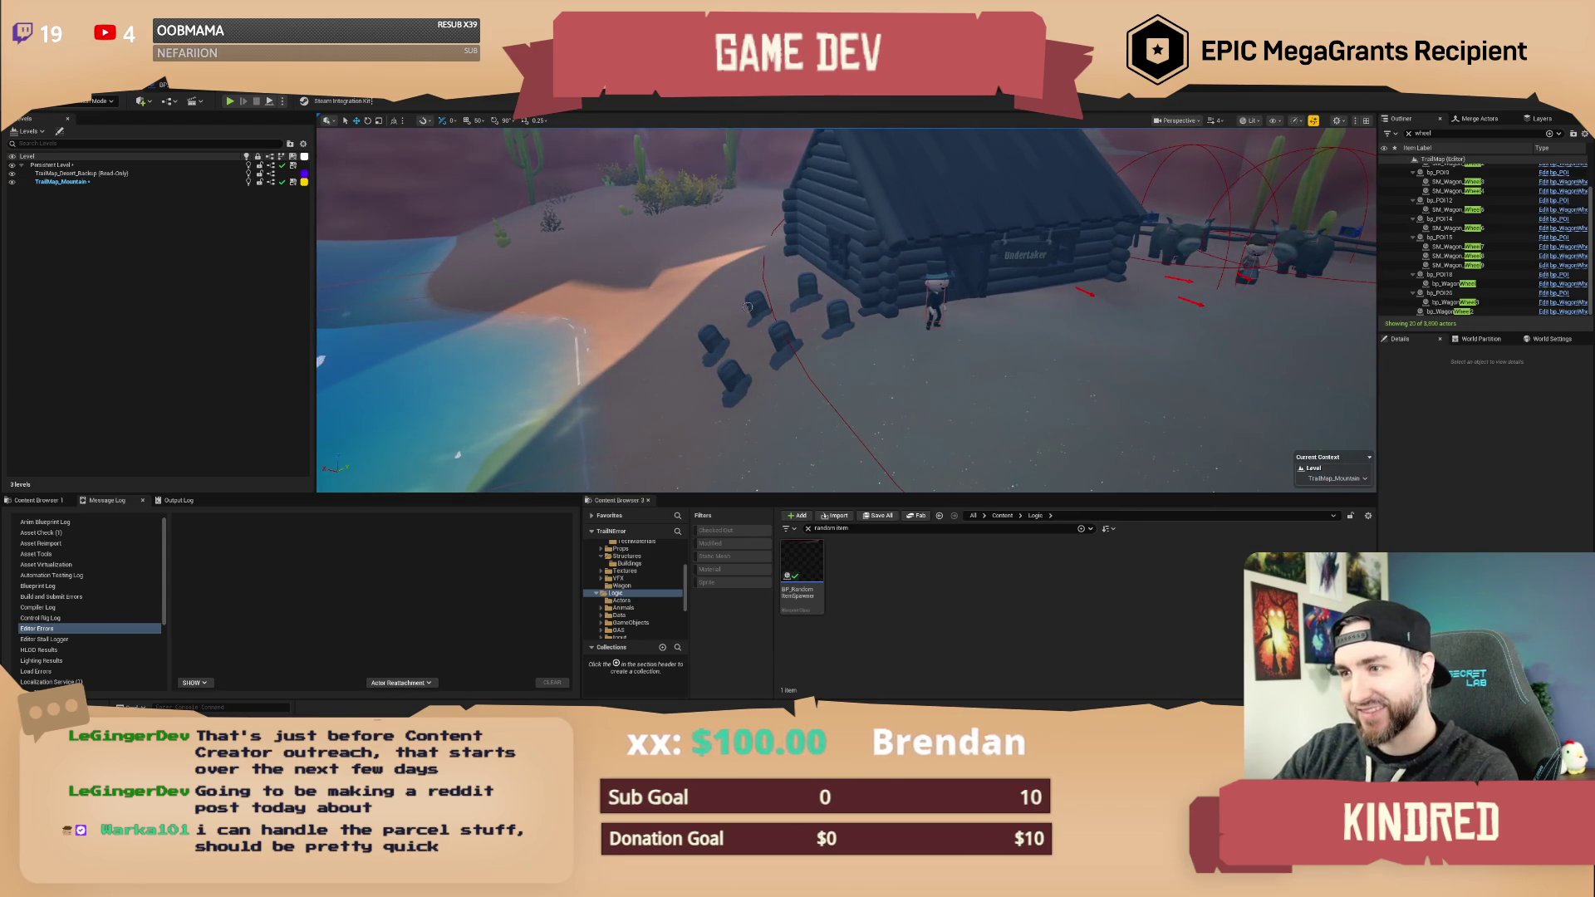
pyautogui.scroll(-1, 846, 310)
pyautogui.press('s')
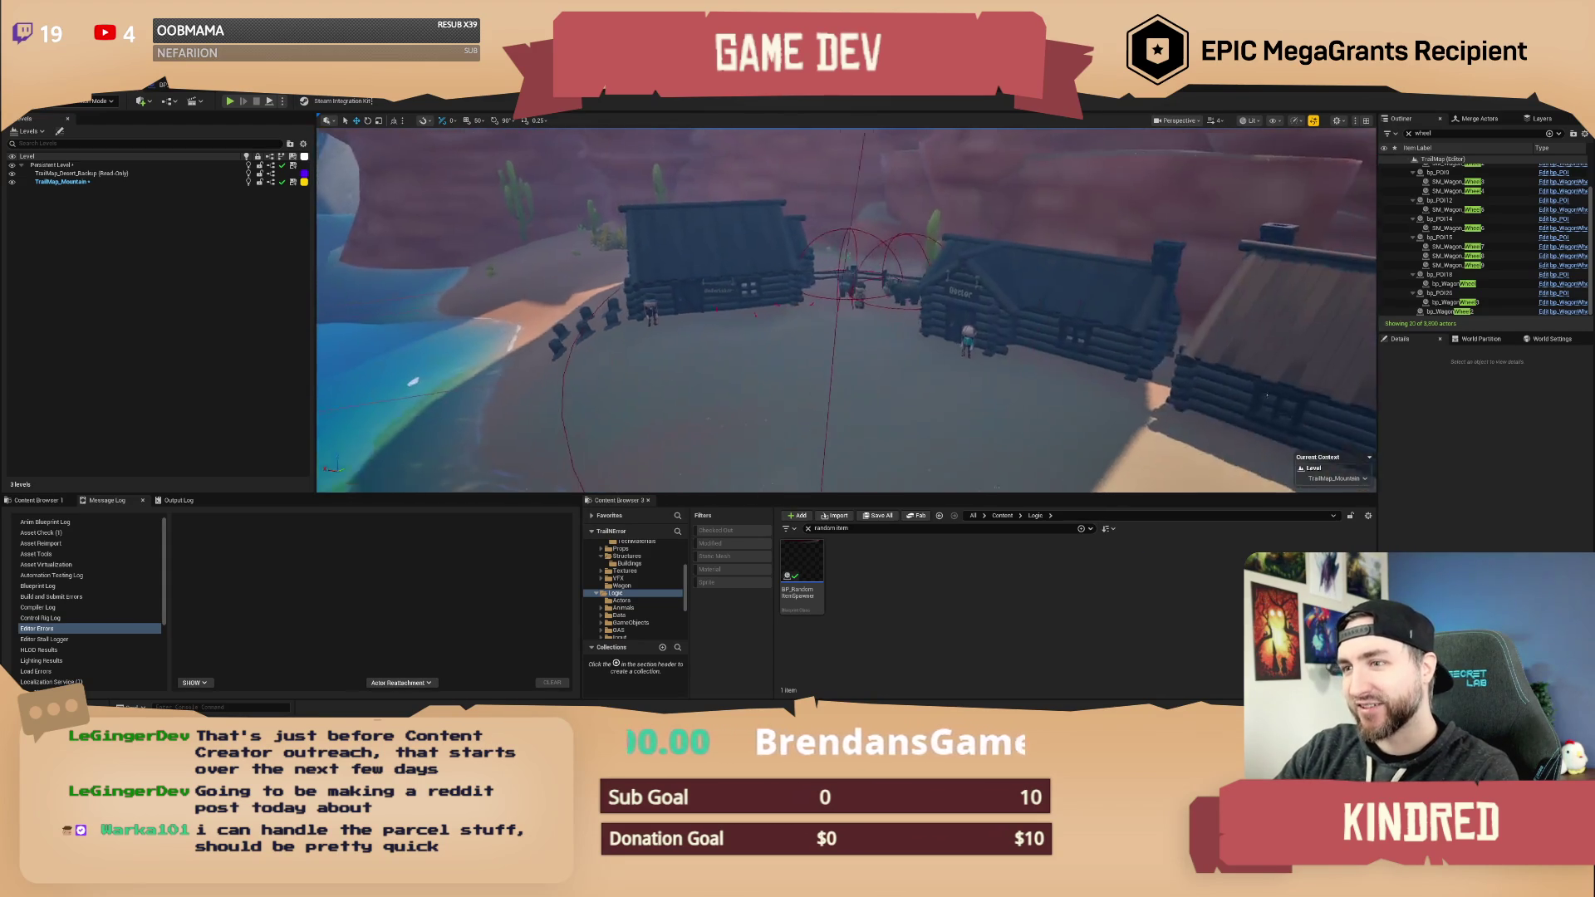
pyautogui.press('s')
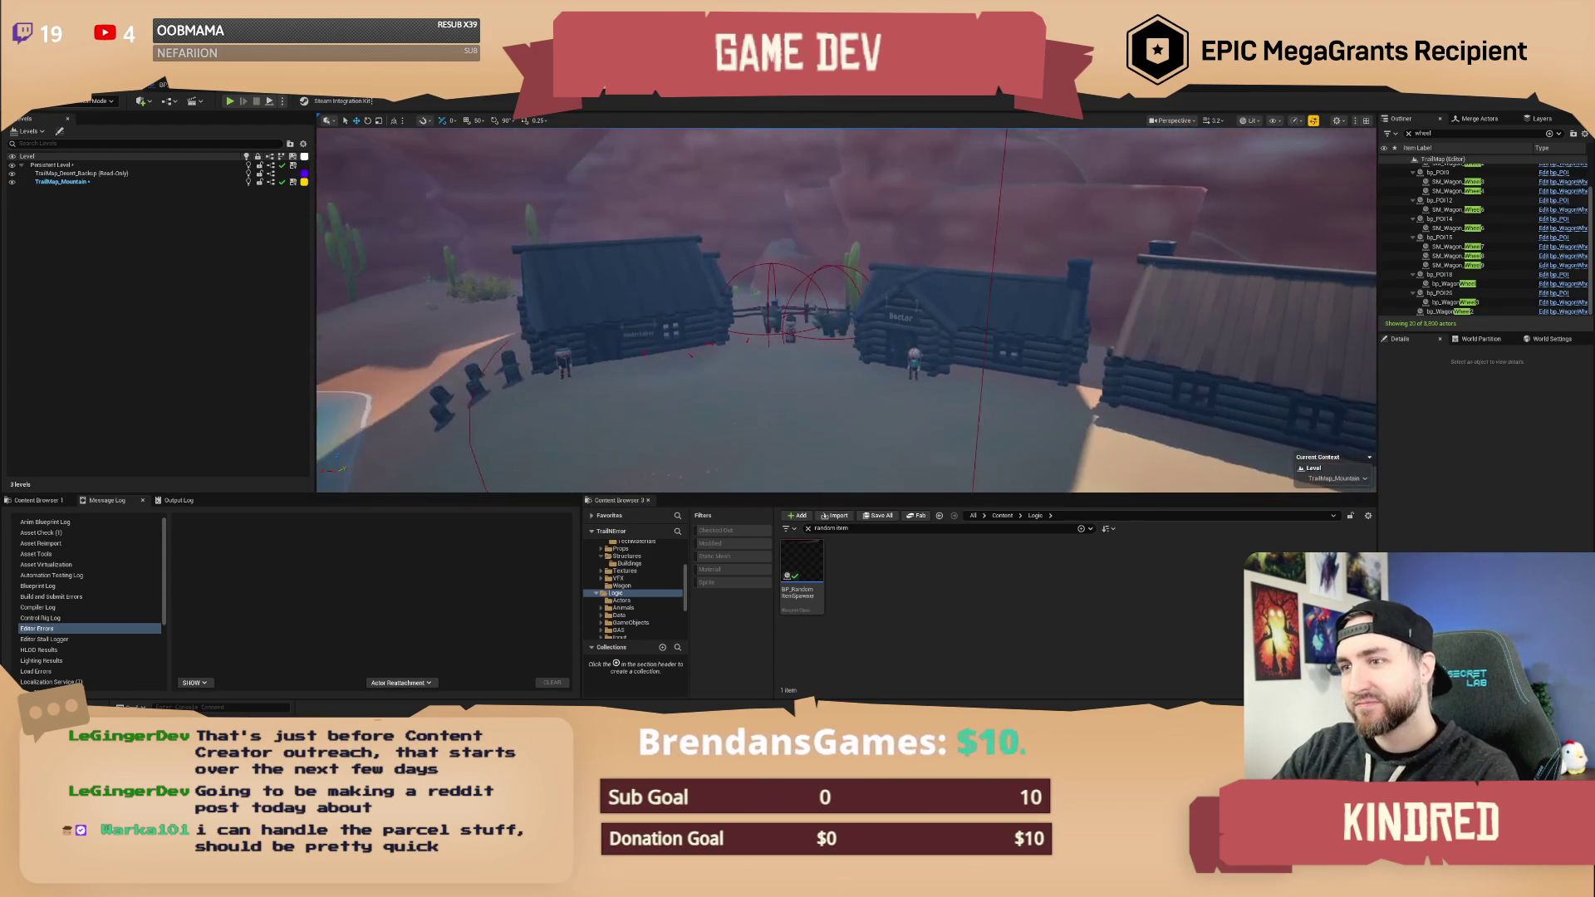
pyautogui.press('w')
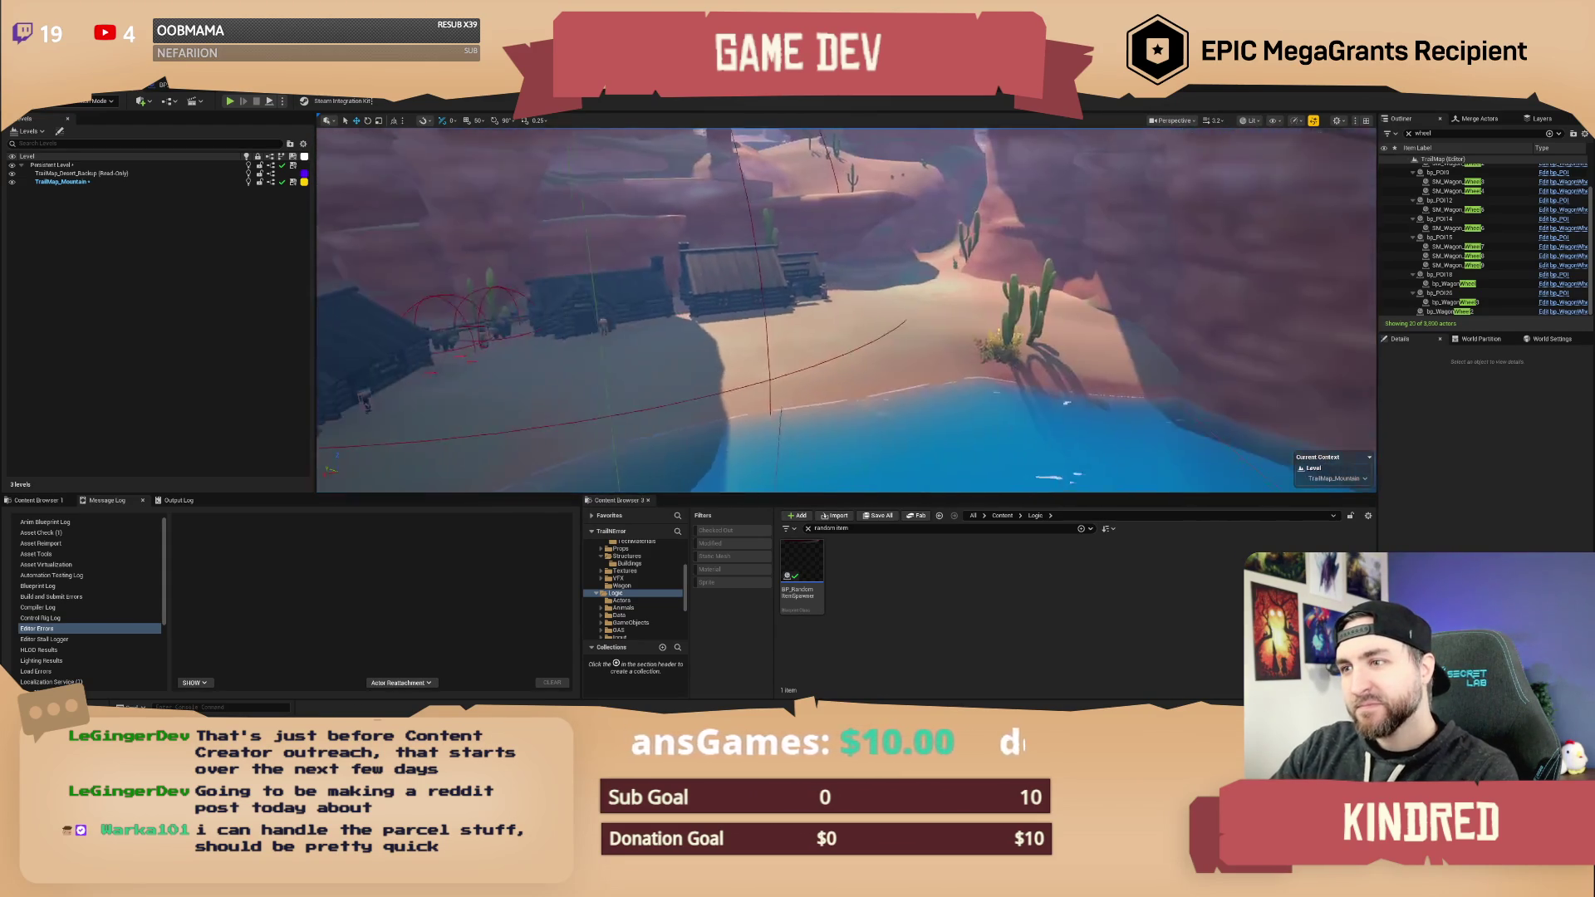
pyautogui.press('s')
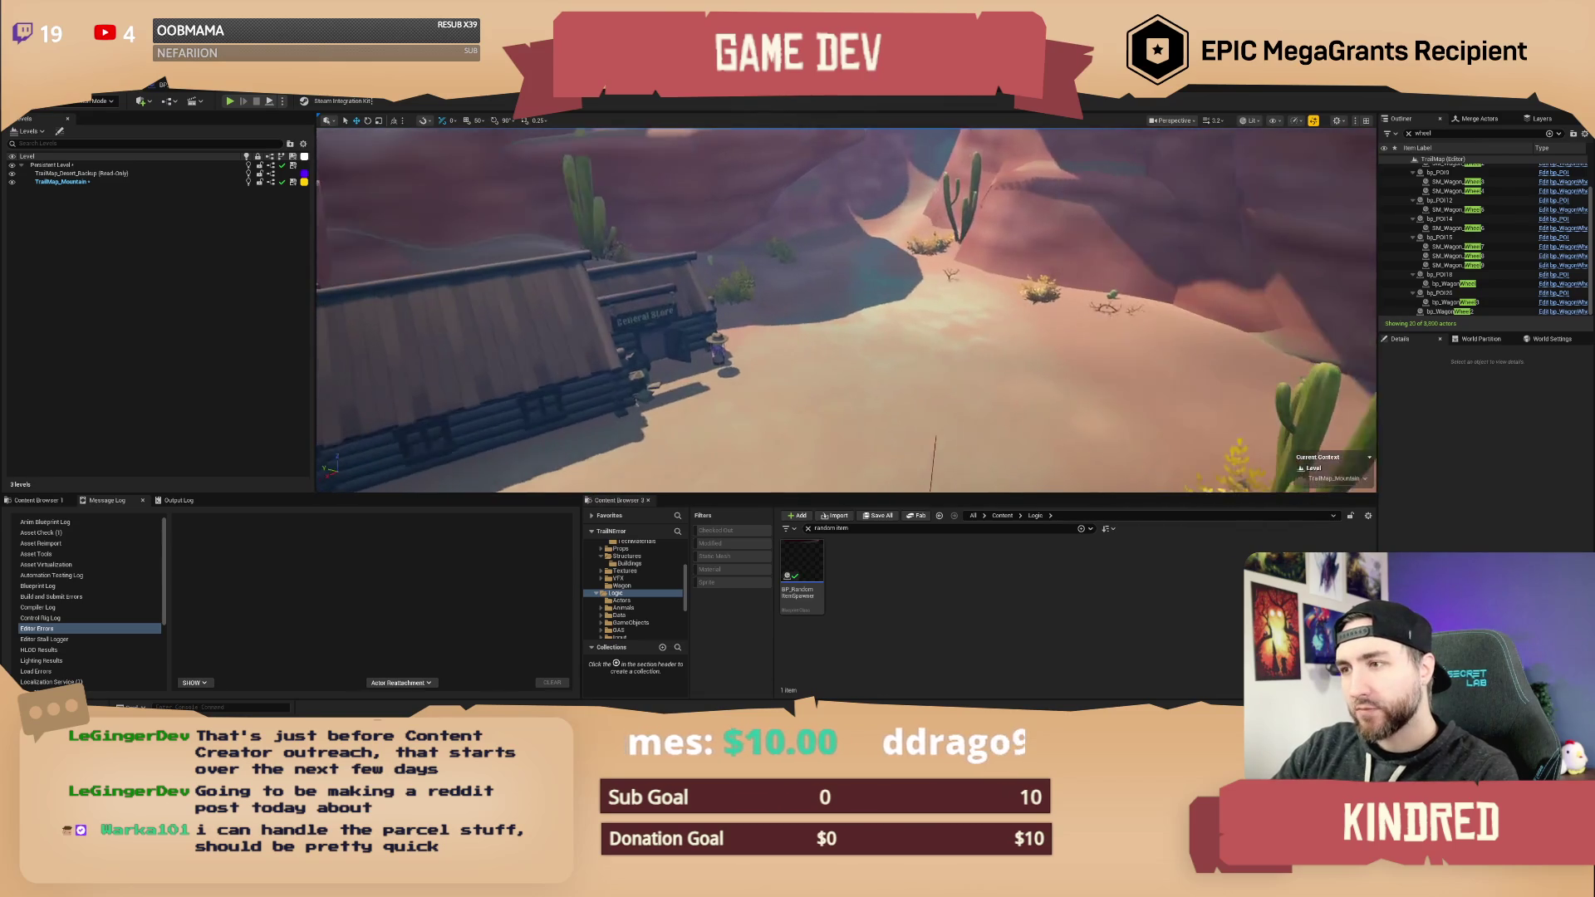
pyautogui.press('w')
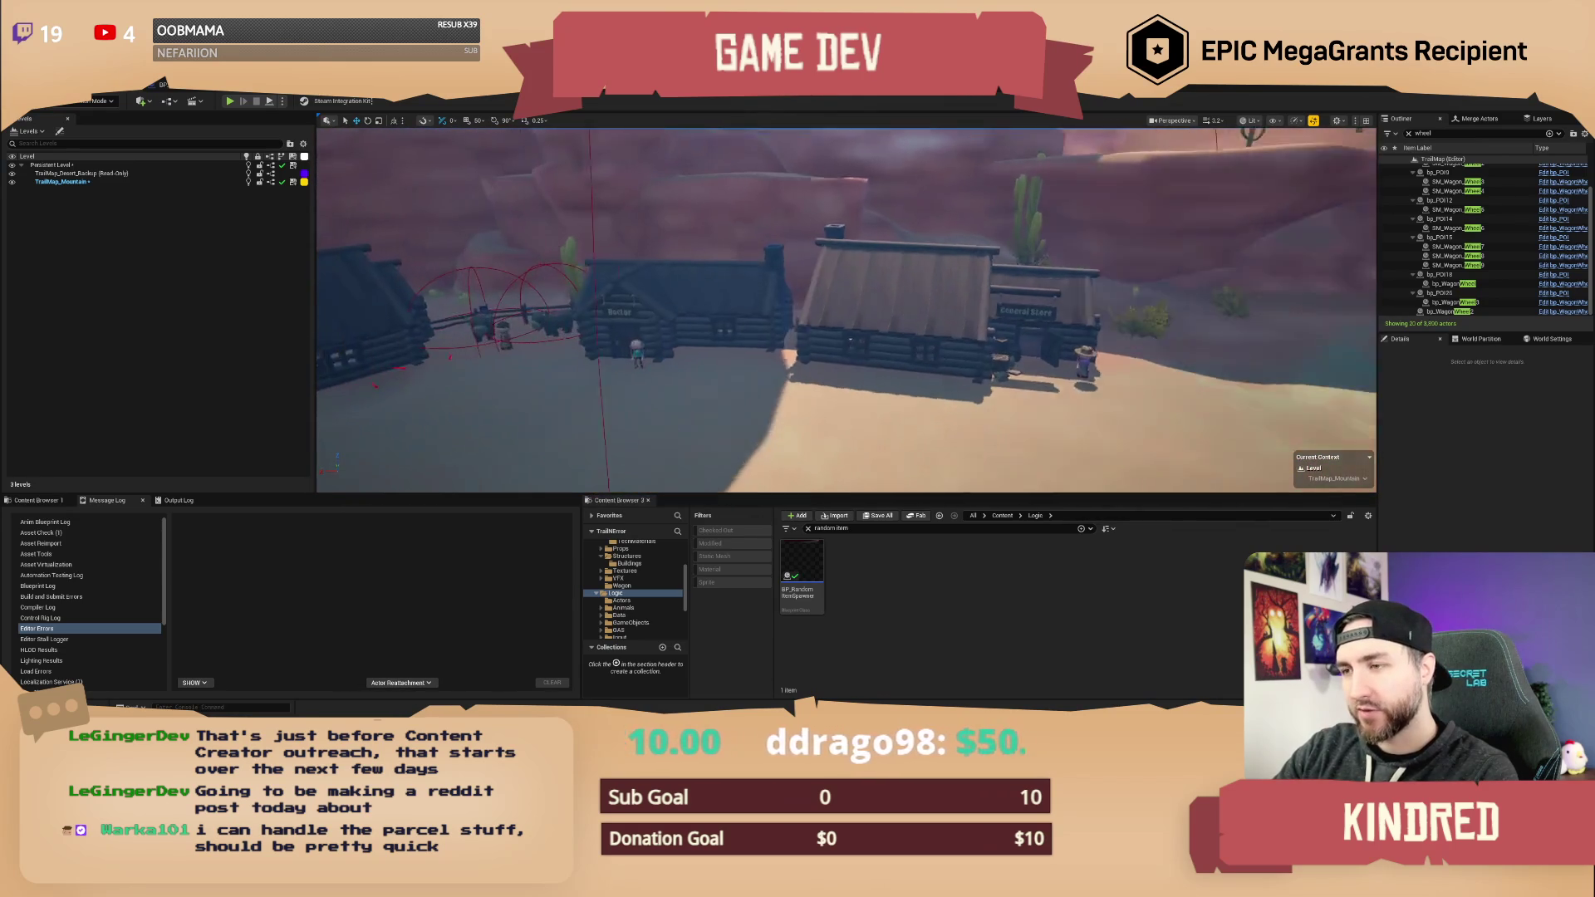
pyautogui.press('w')
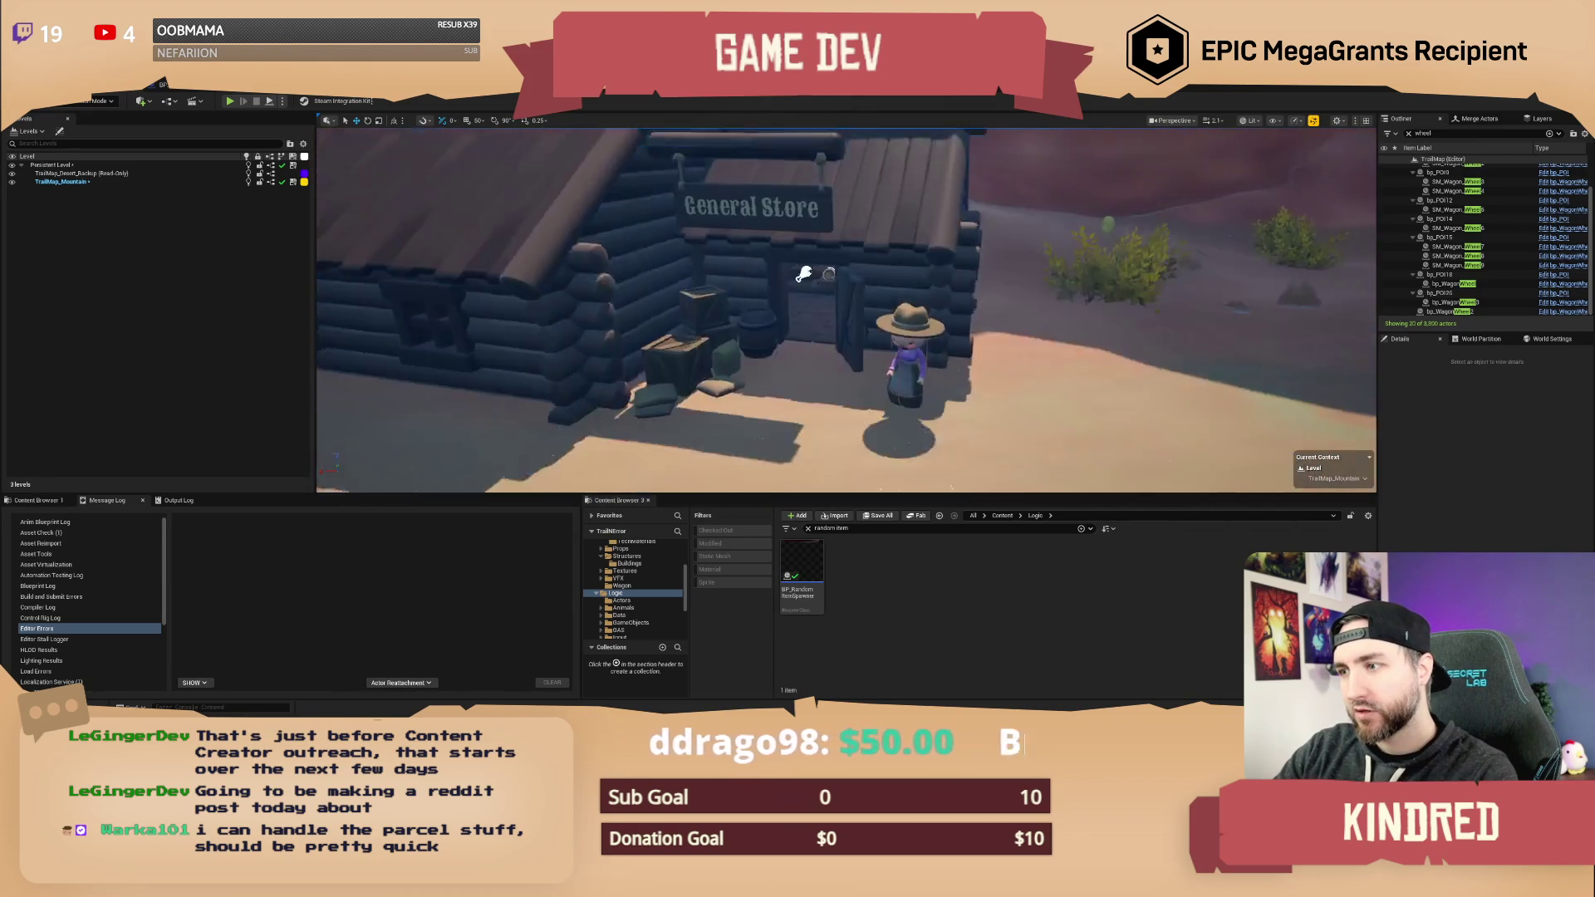
pyautogui.press('s')
pyautogui.press('a')
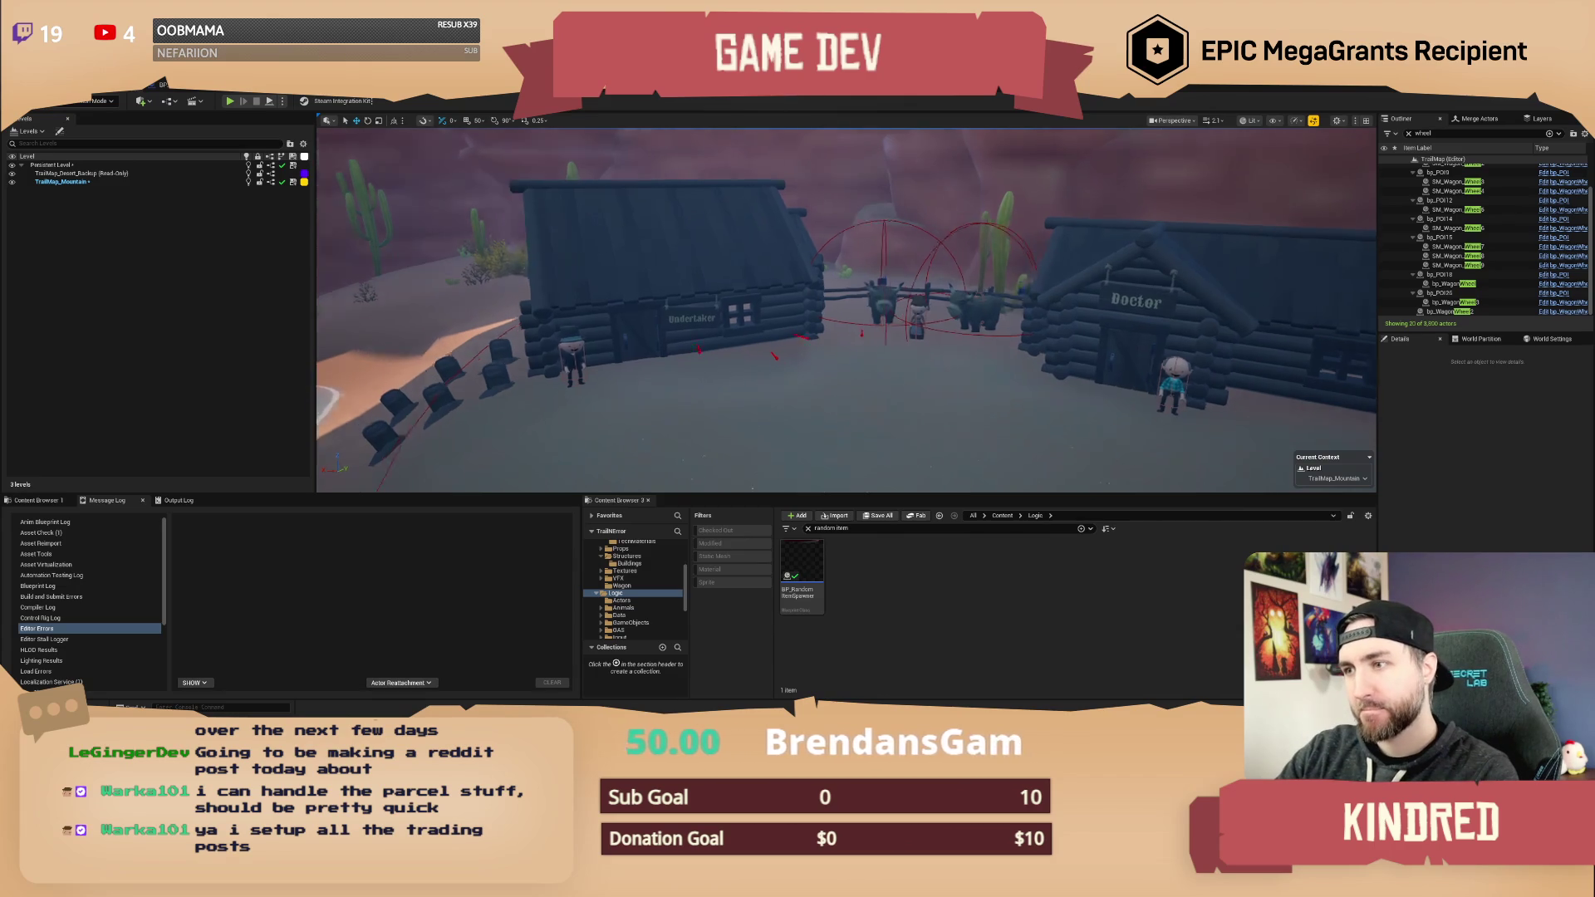
pyautogui.press('s')
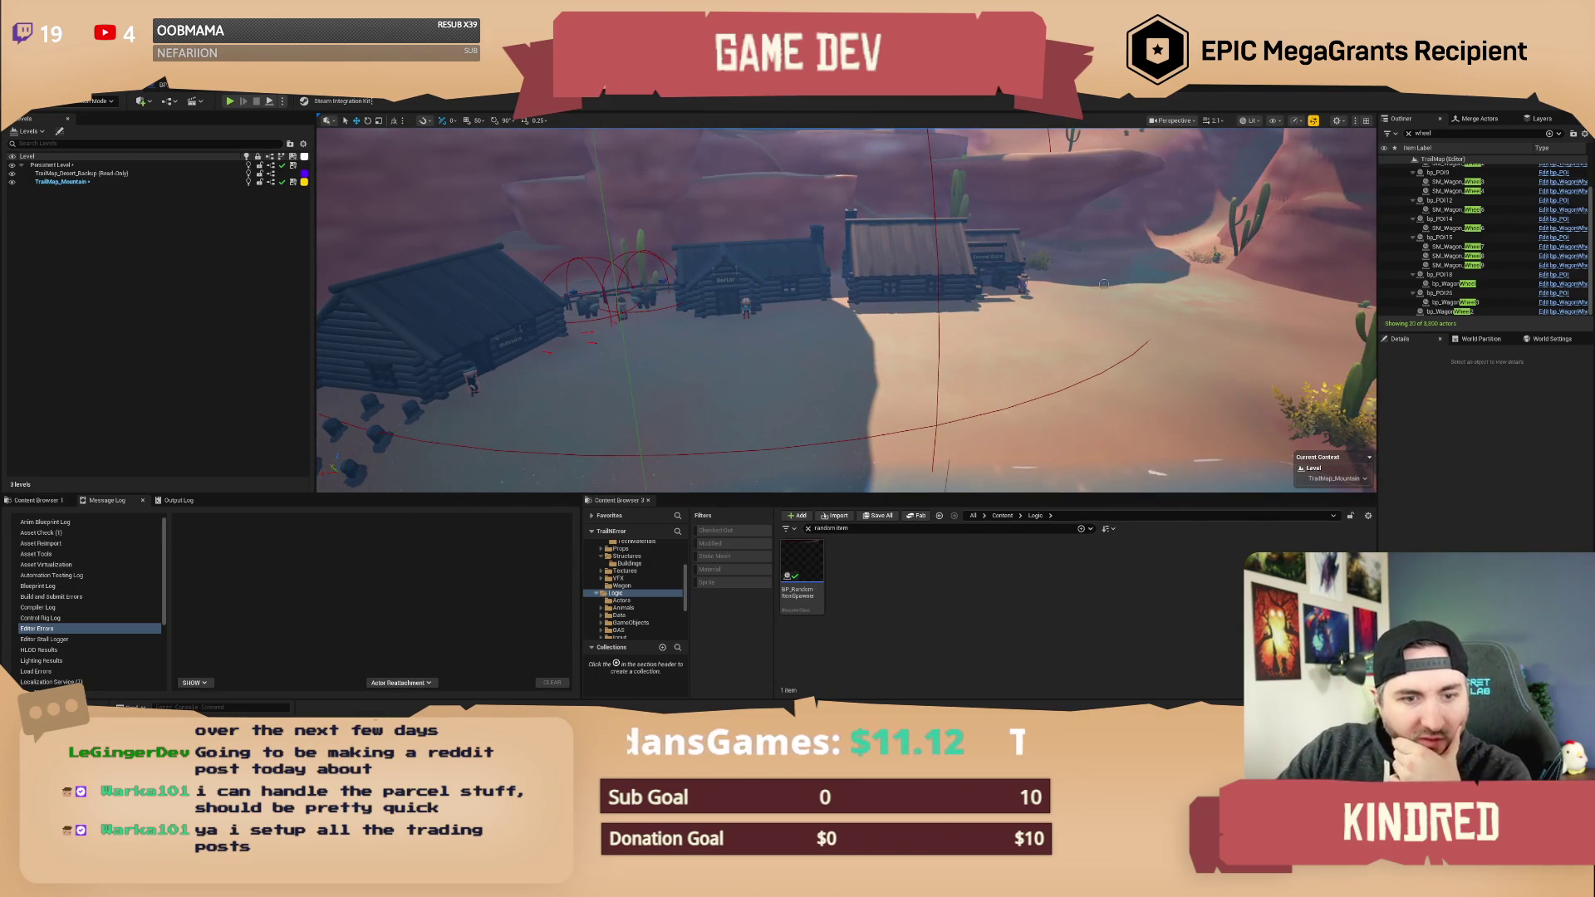
# - Fly past the General Store over the water into the canyon, then climb toward the forested valley
pyautogui.press('w')
pyautogui.press('a')
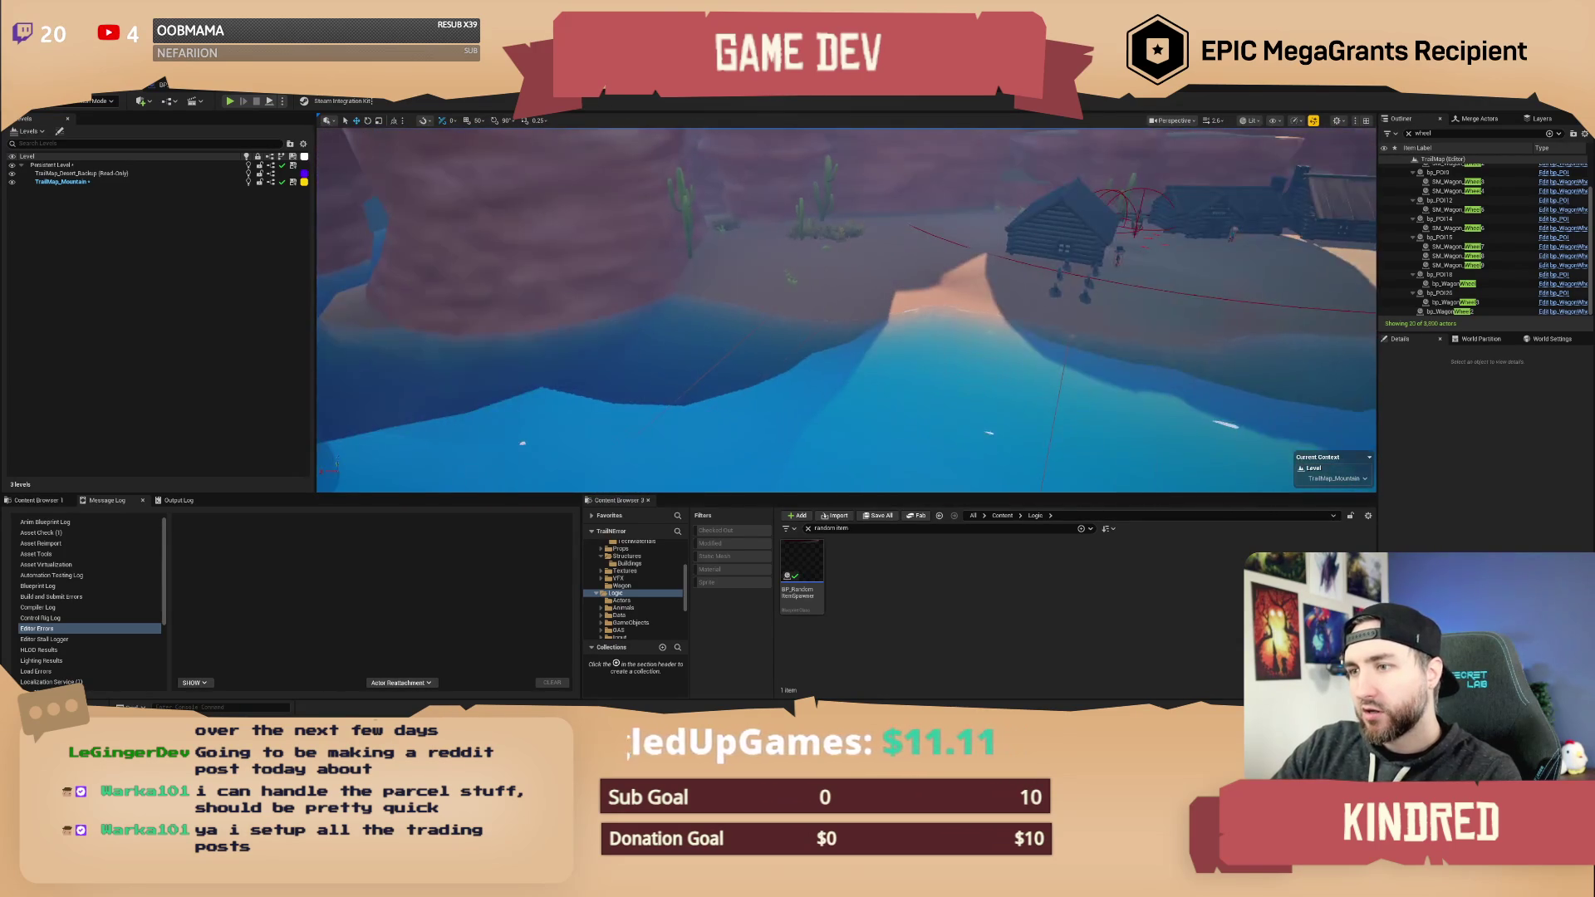
pyautogui.press('d')
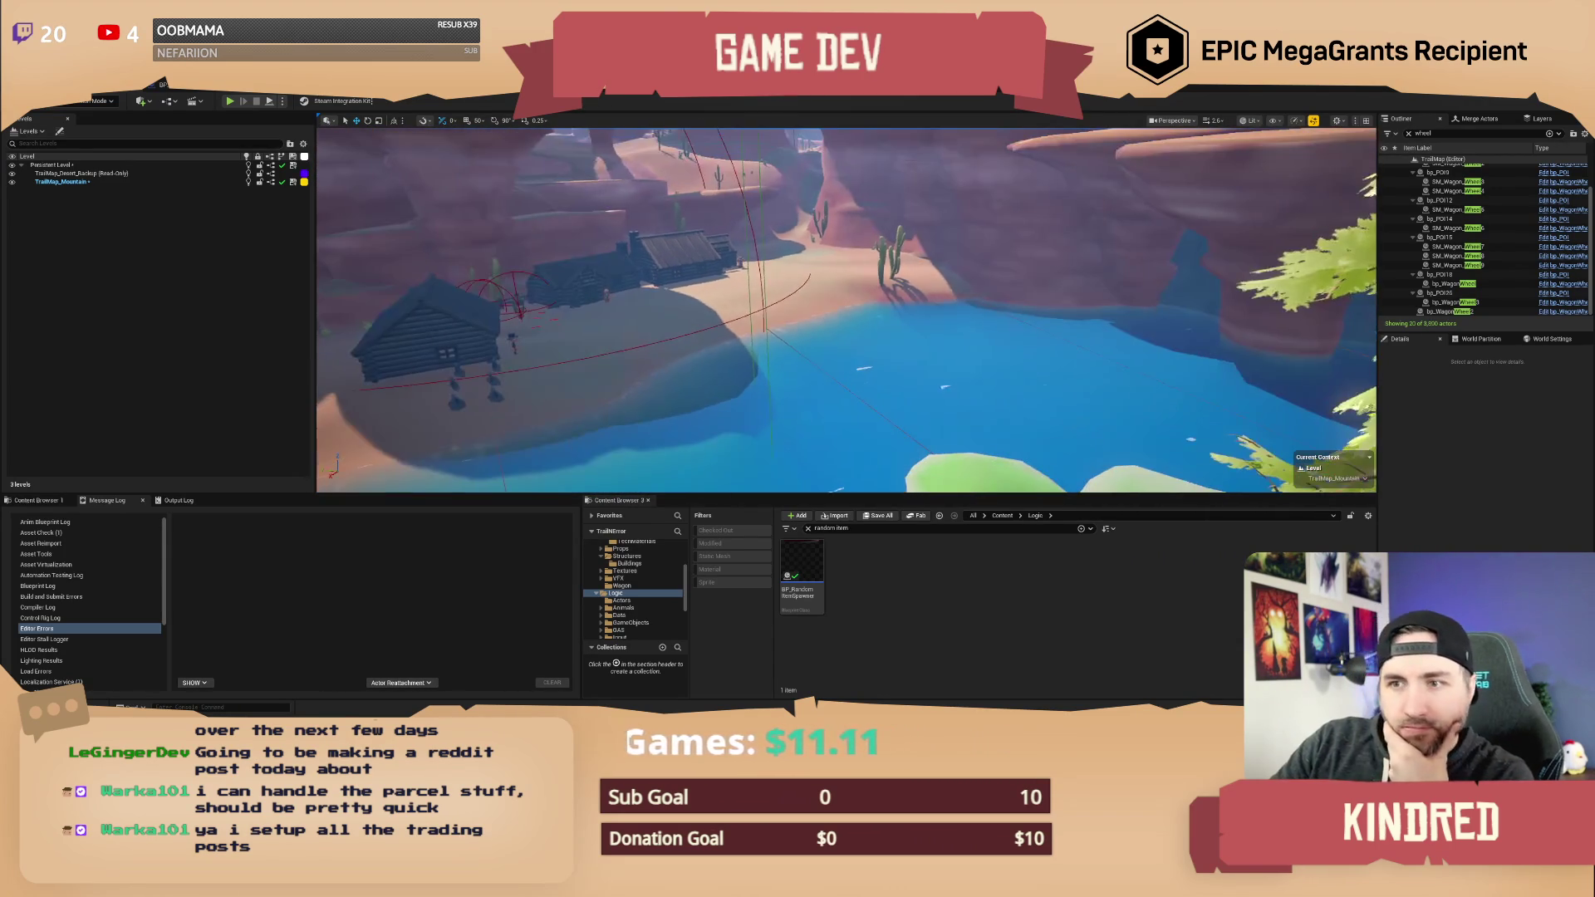
pyautogui.press('w')
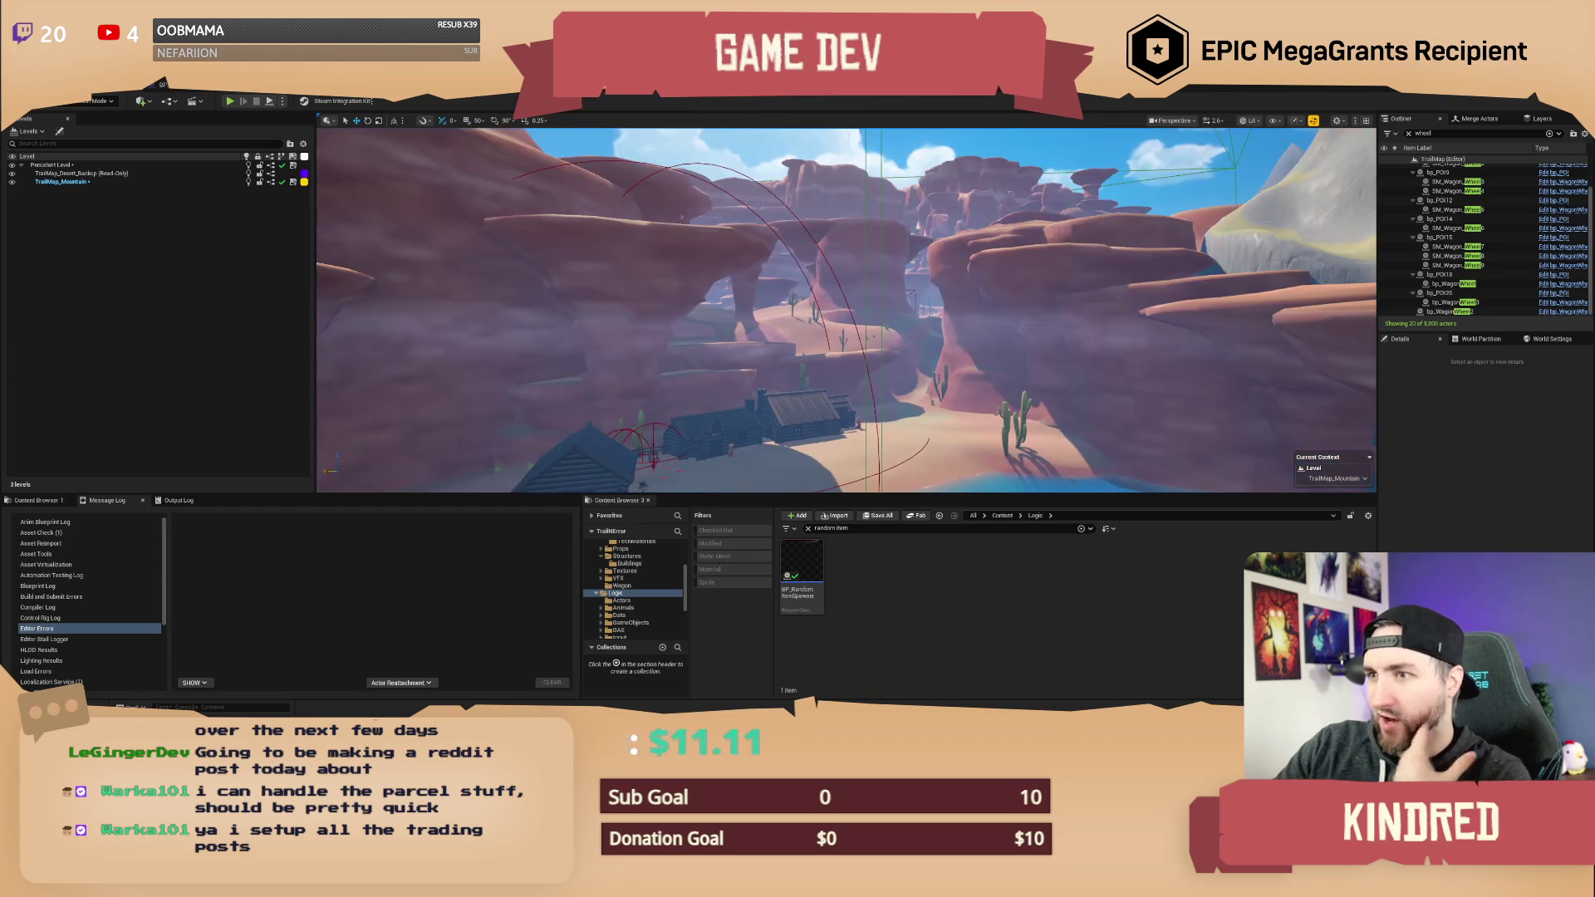
pyautogui.scroll(1, 846, 310)
pyautogui.press('e')
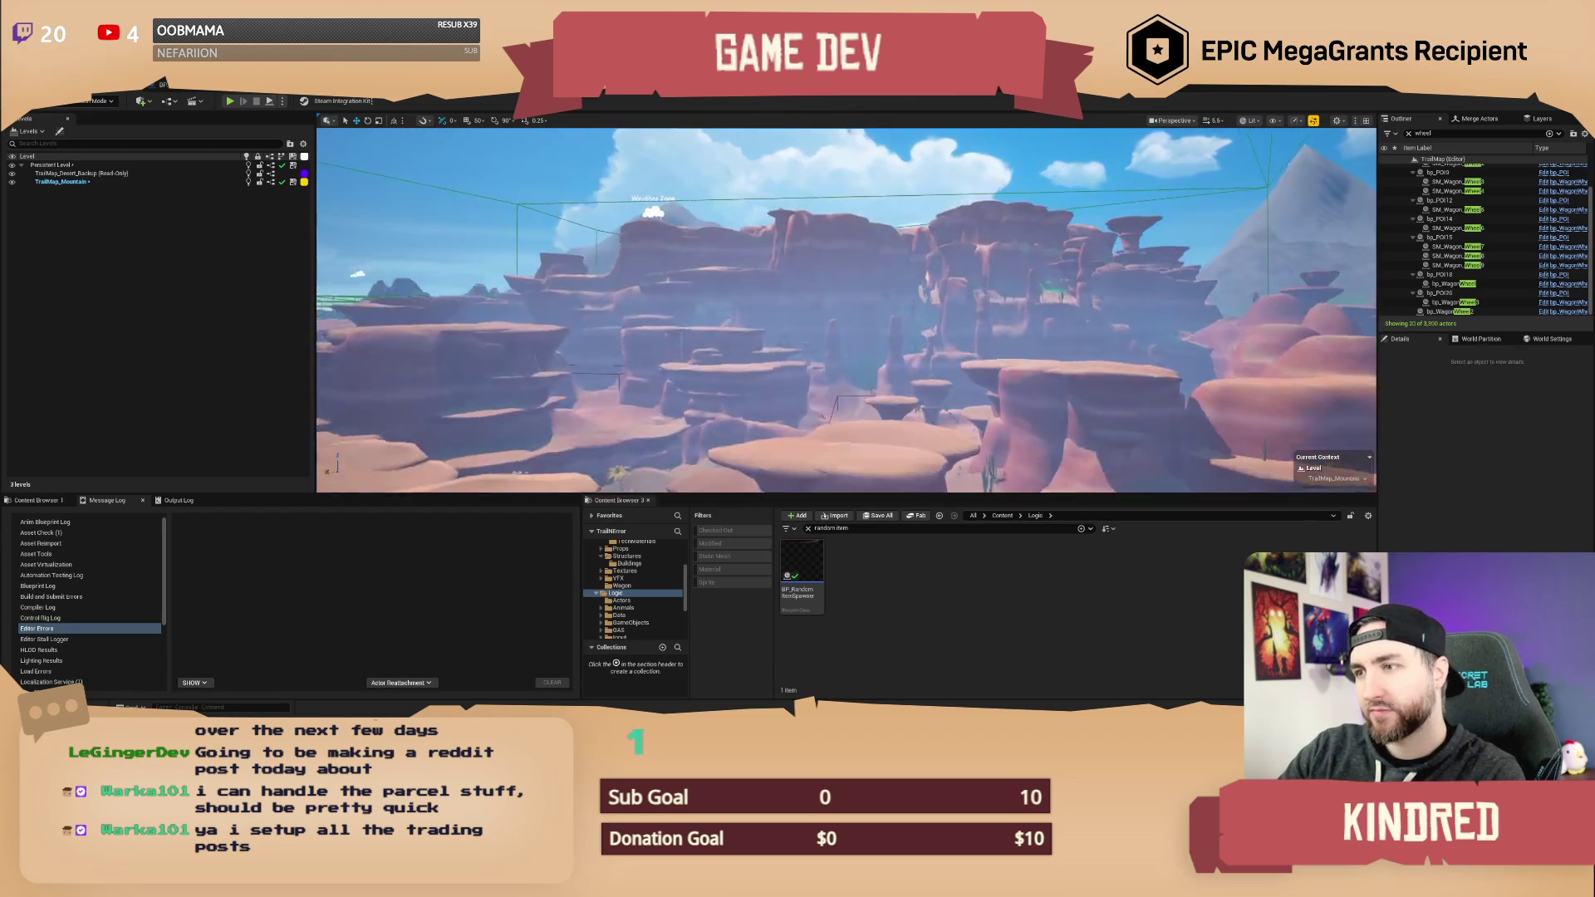
pyautogui.scroll(3, 846, 310)
pyautogui.press('w')
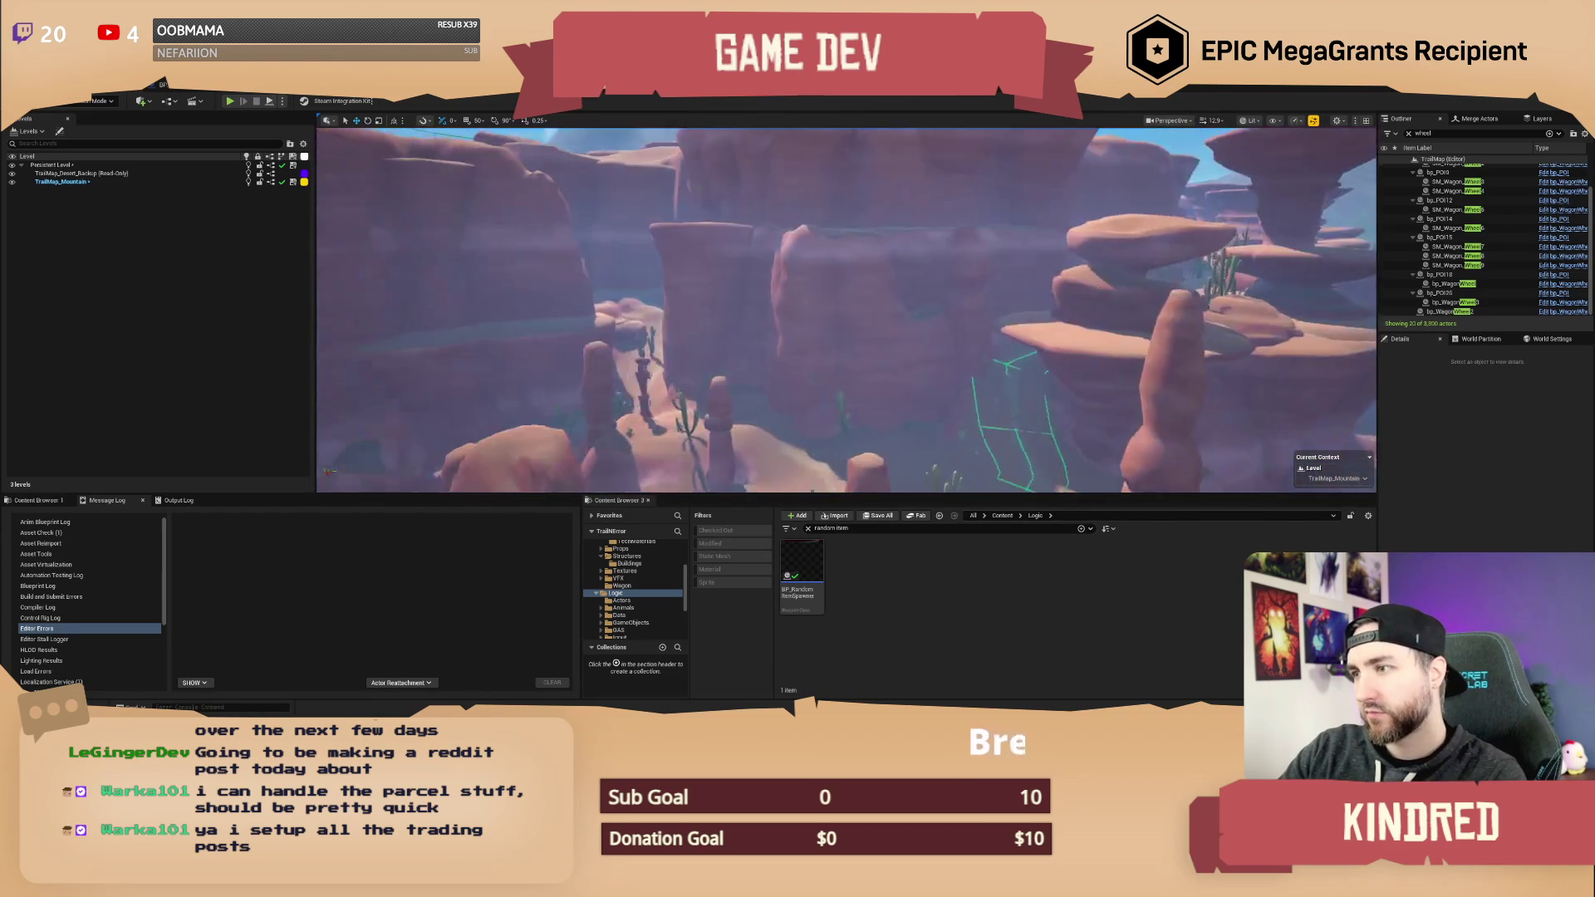
pyautogui.scroll(4, 846, 310)
pyautogui.press('e')
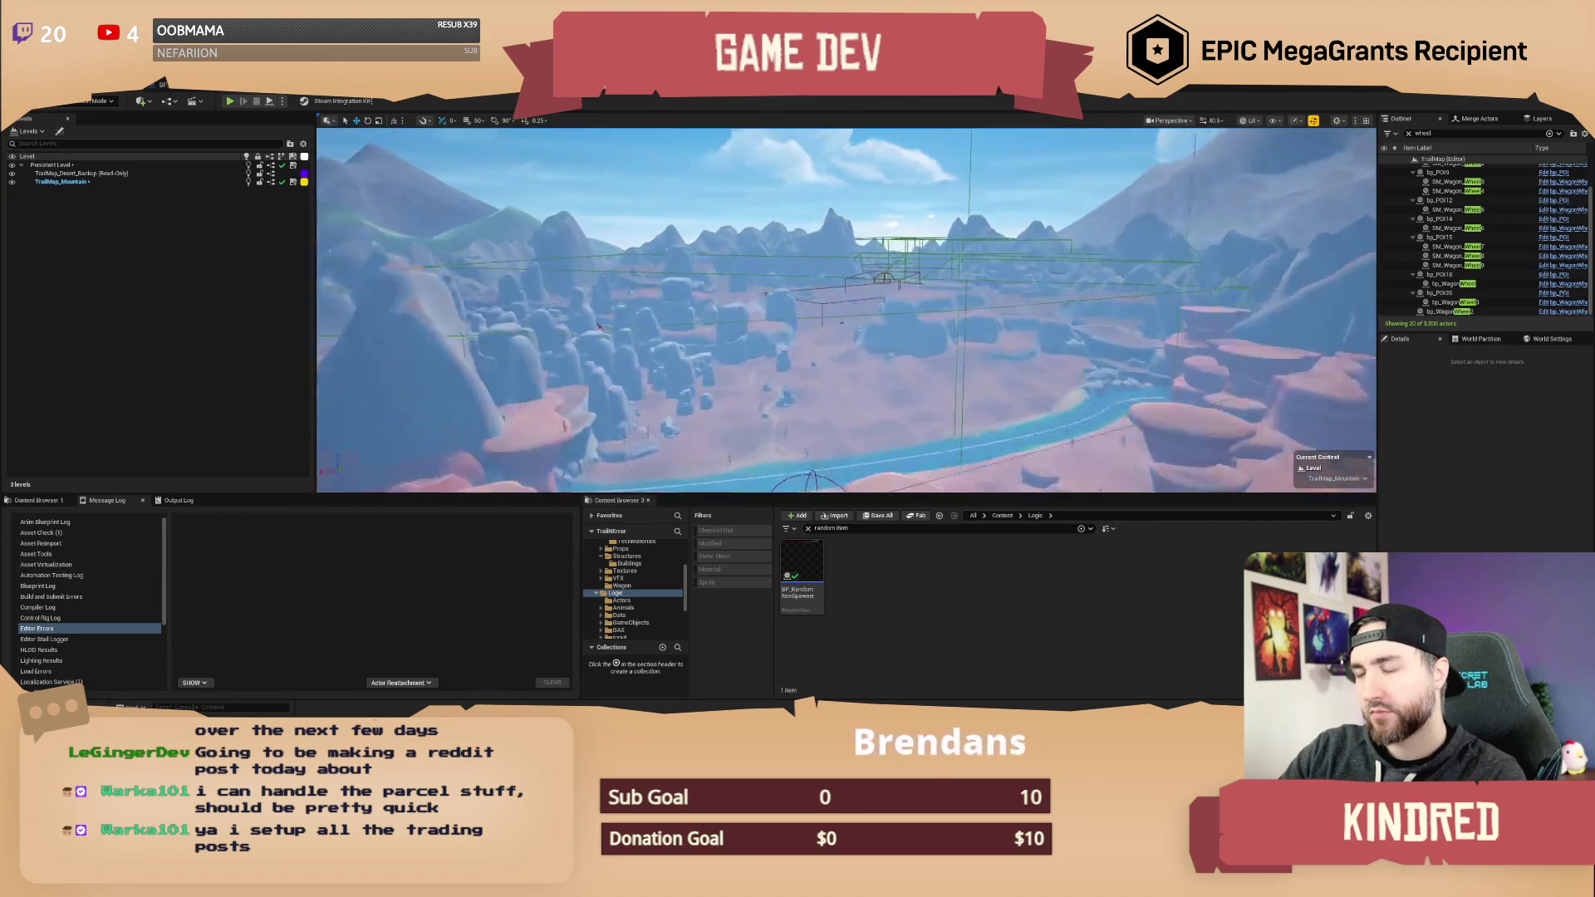
pyautogui.scroll(2, 846, 310)
pyautogui.press('w')
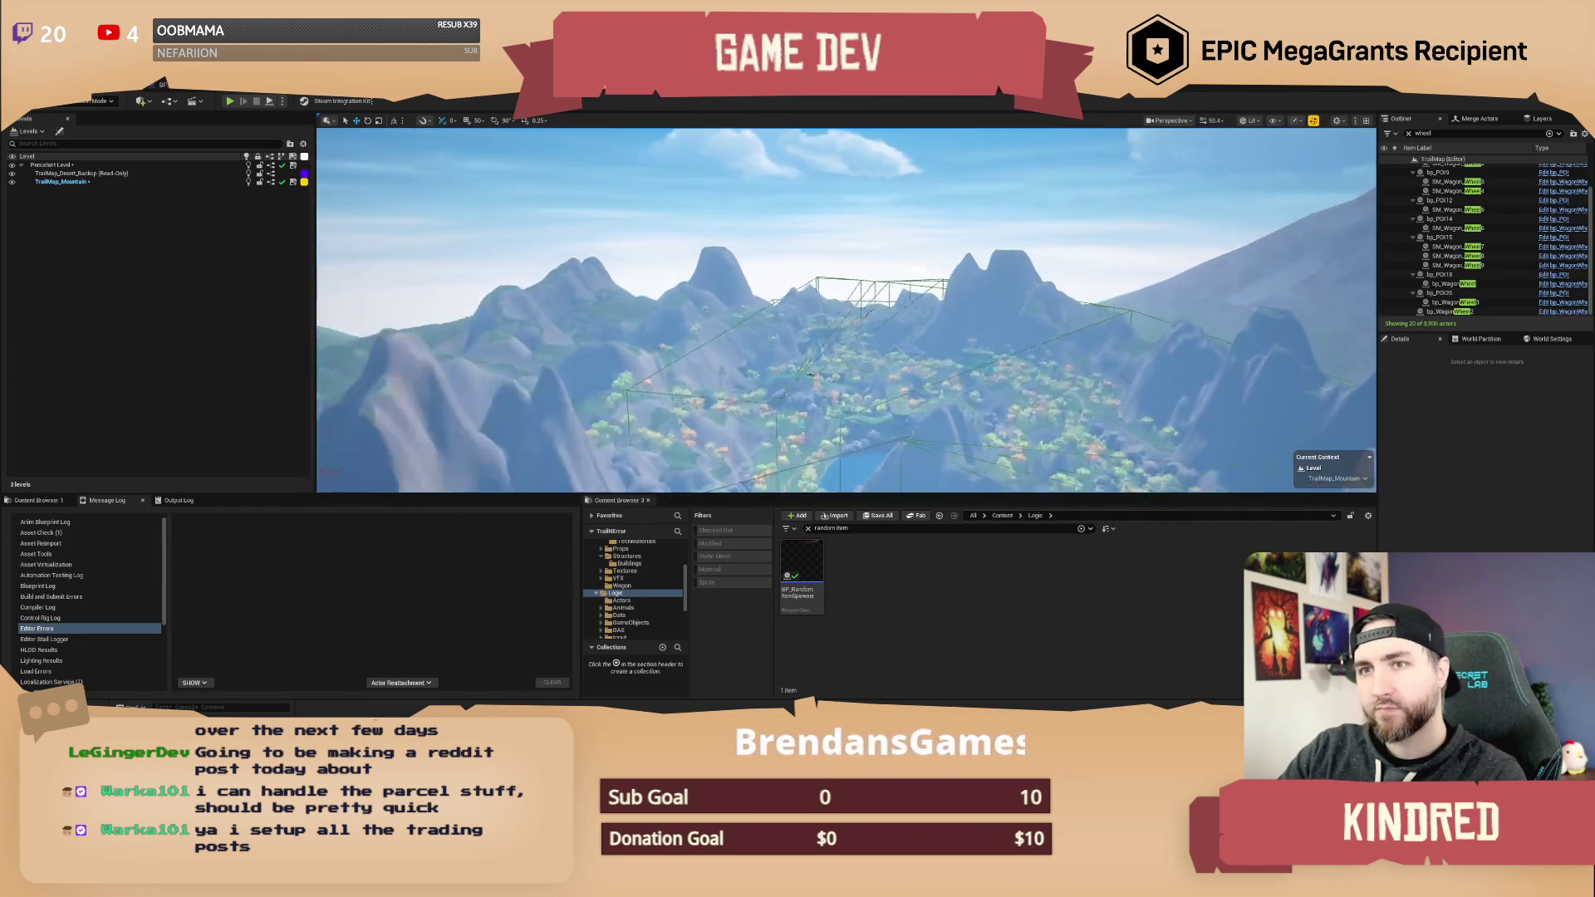
# - Change the World Settings GameMode Override from GM_TestMode to GM_InGame
pyautogui.click(1550, 339)
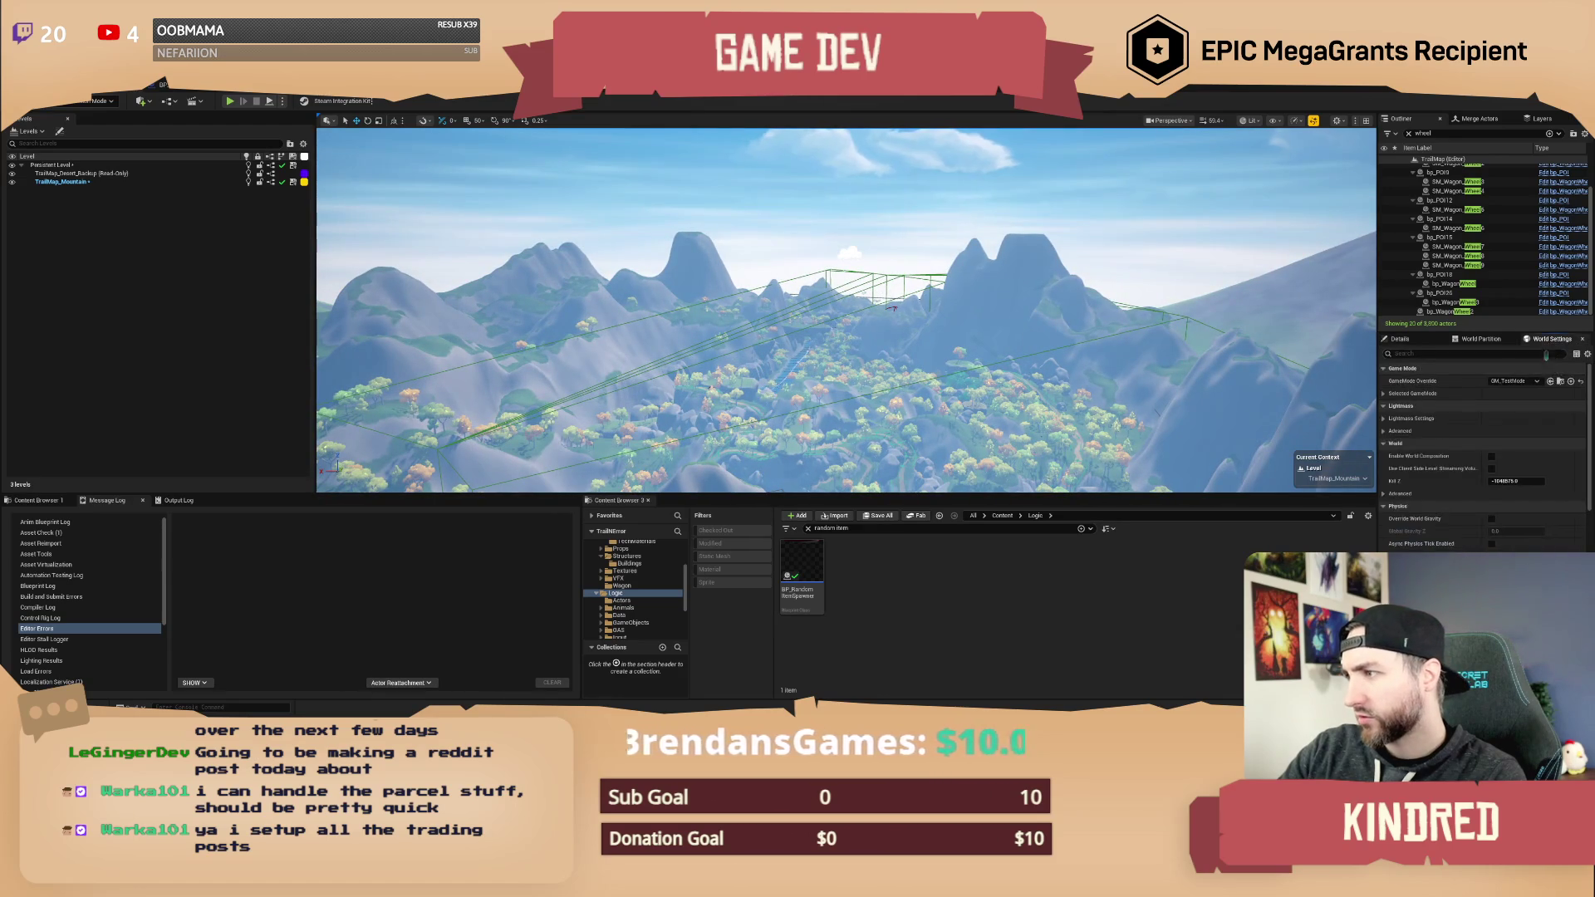
pyautogui.click(1533, 383)
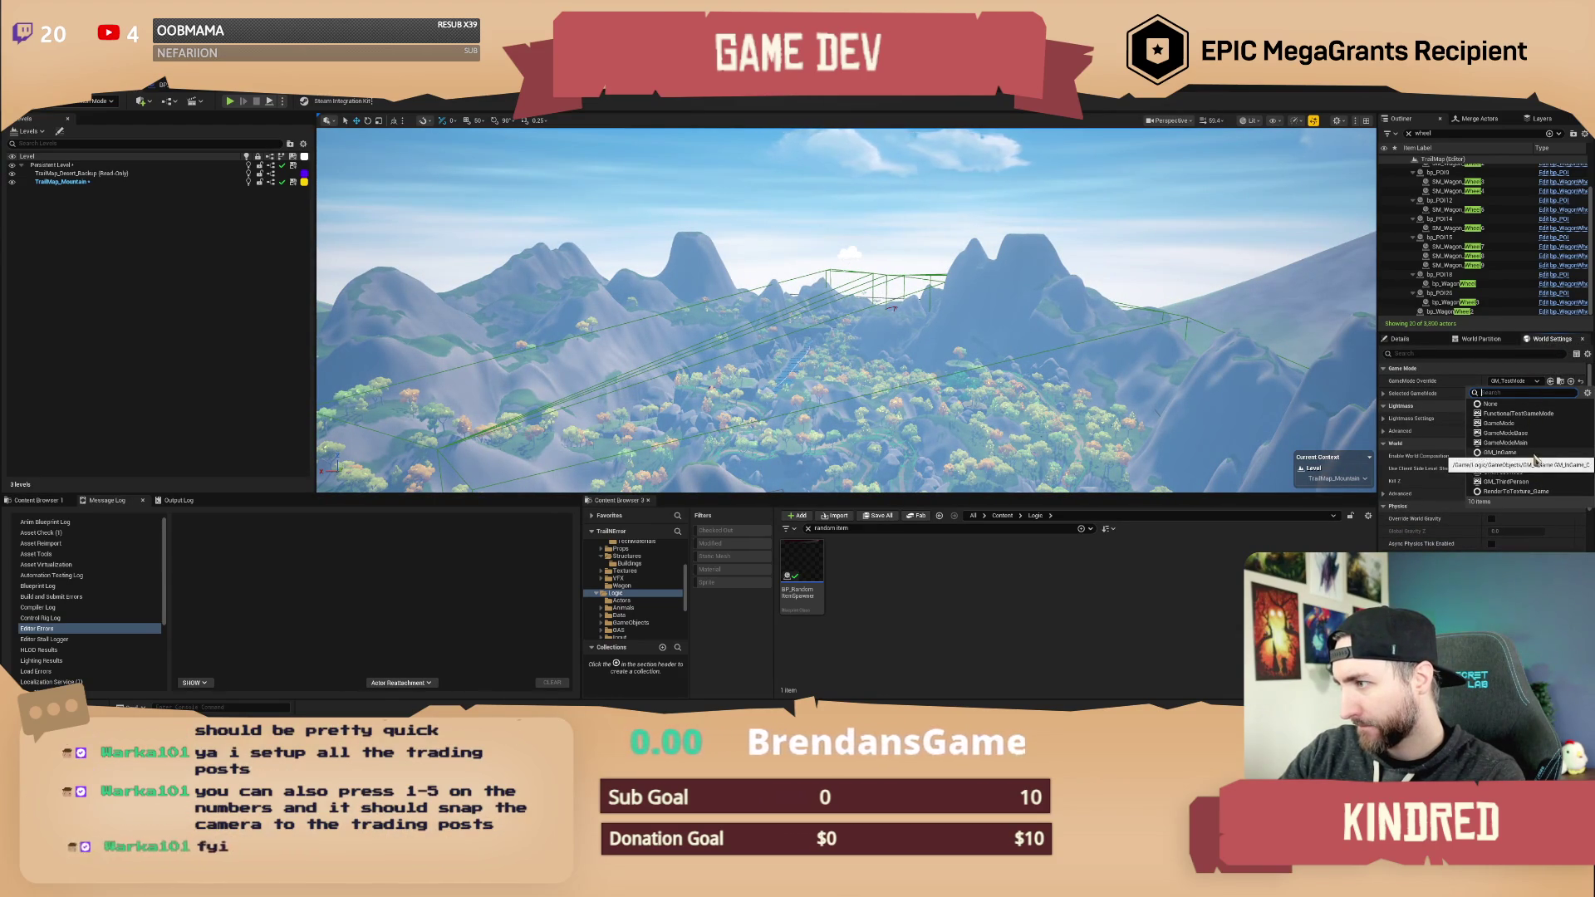
pyautogui.click(1522, 454)
# - Filter the Outliner for 'debug' and select the bp_AVSWagon_Debug3 wagon
pyautogui.press('1')
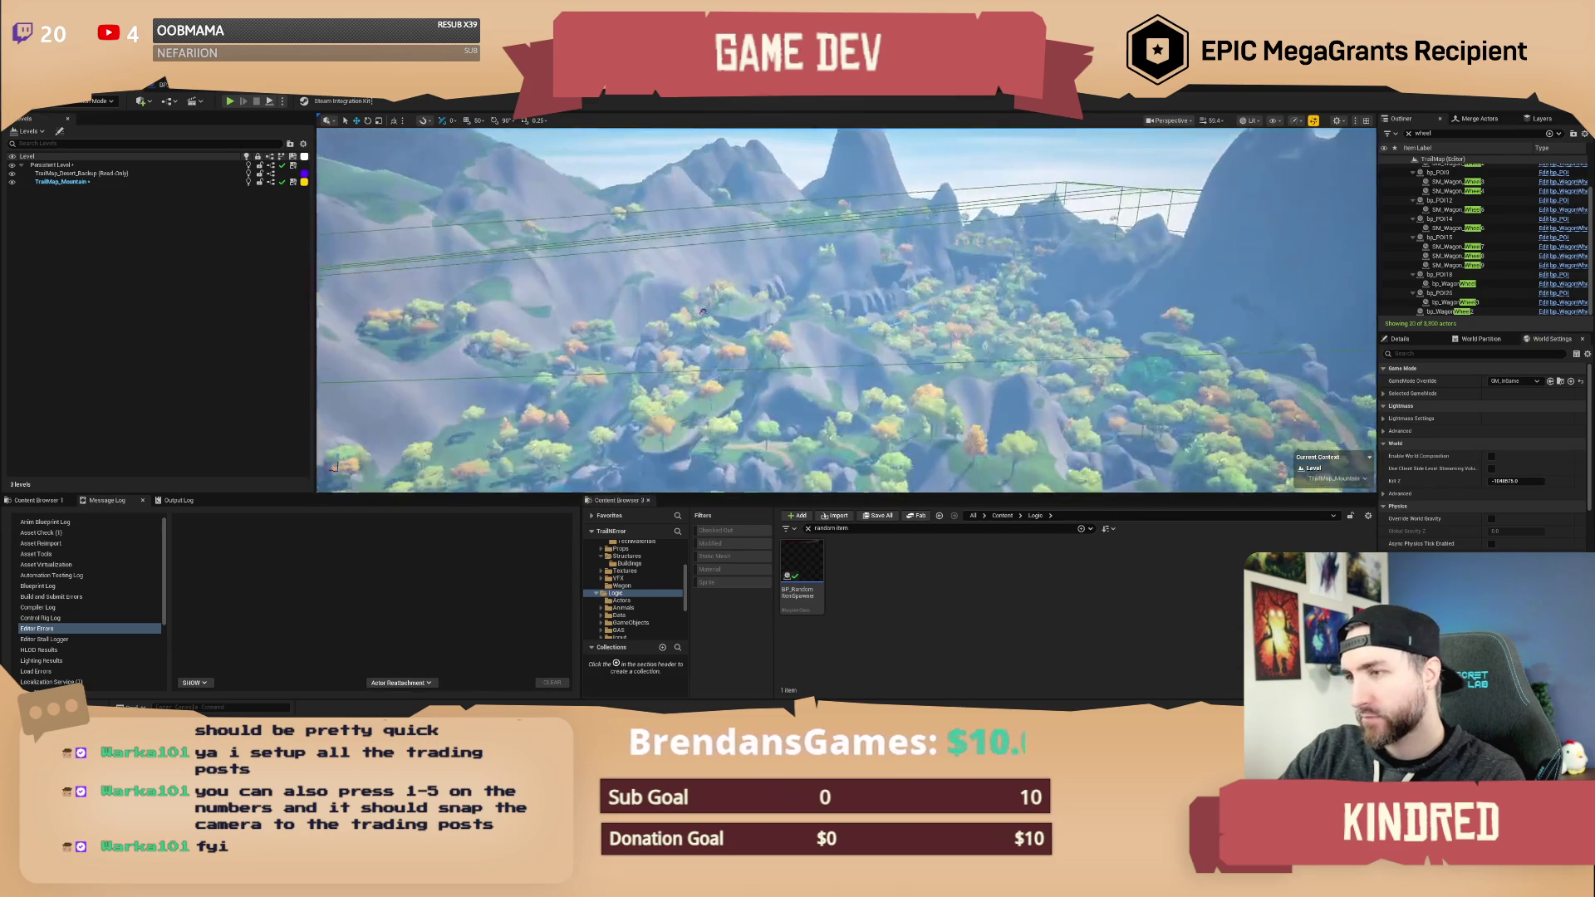
pyautogui.write('de')
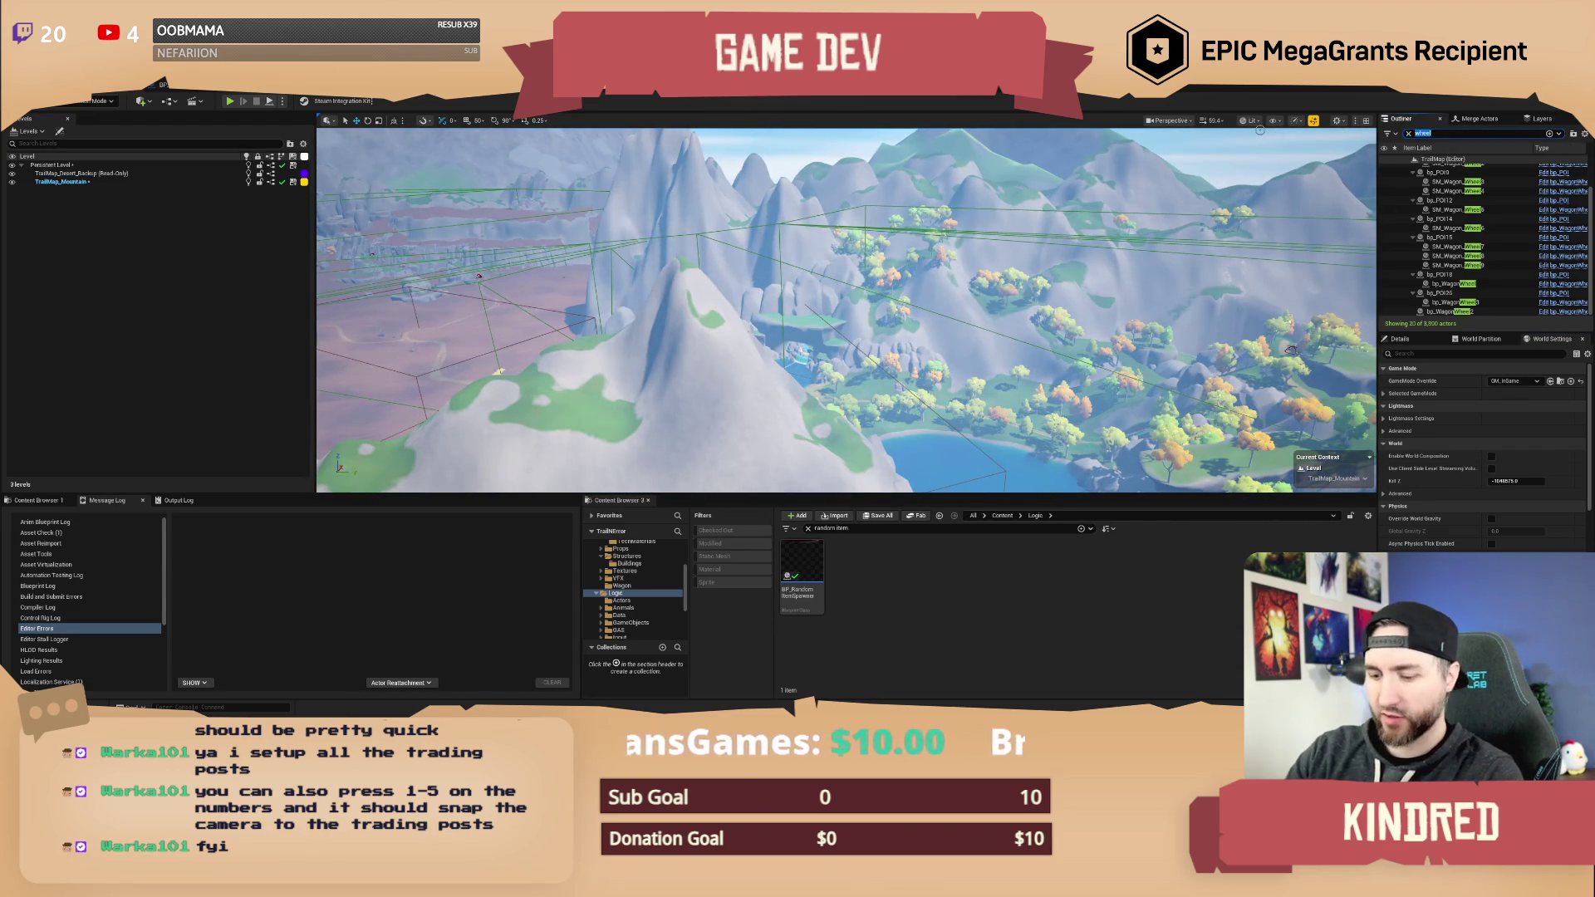
pyautogui.write('bu')
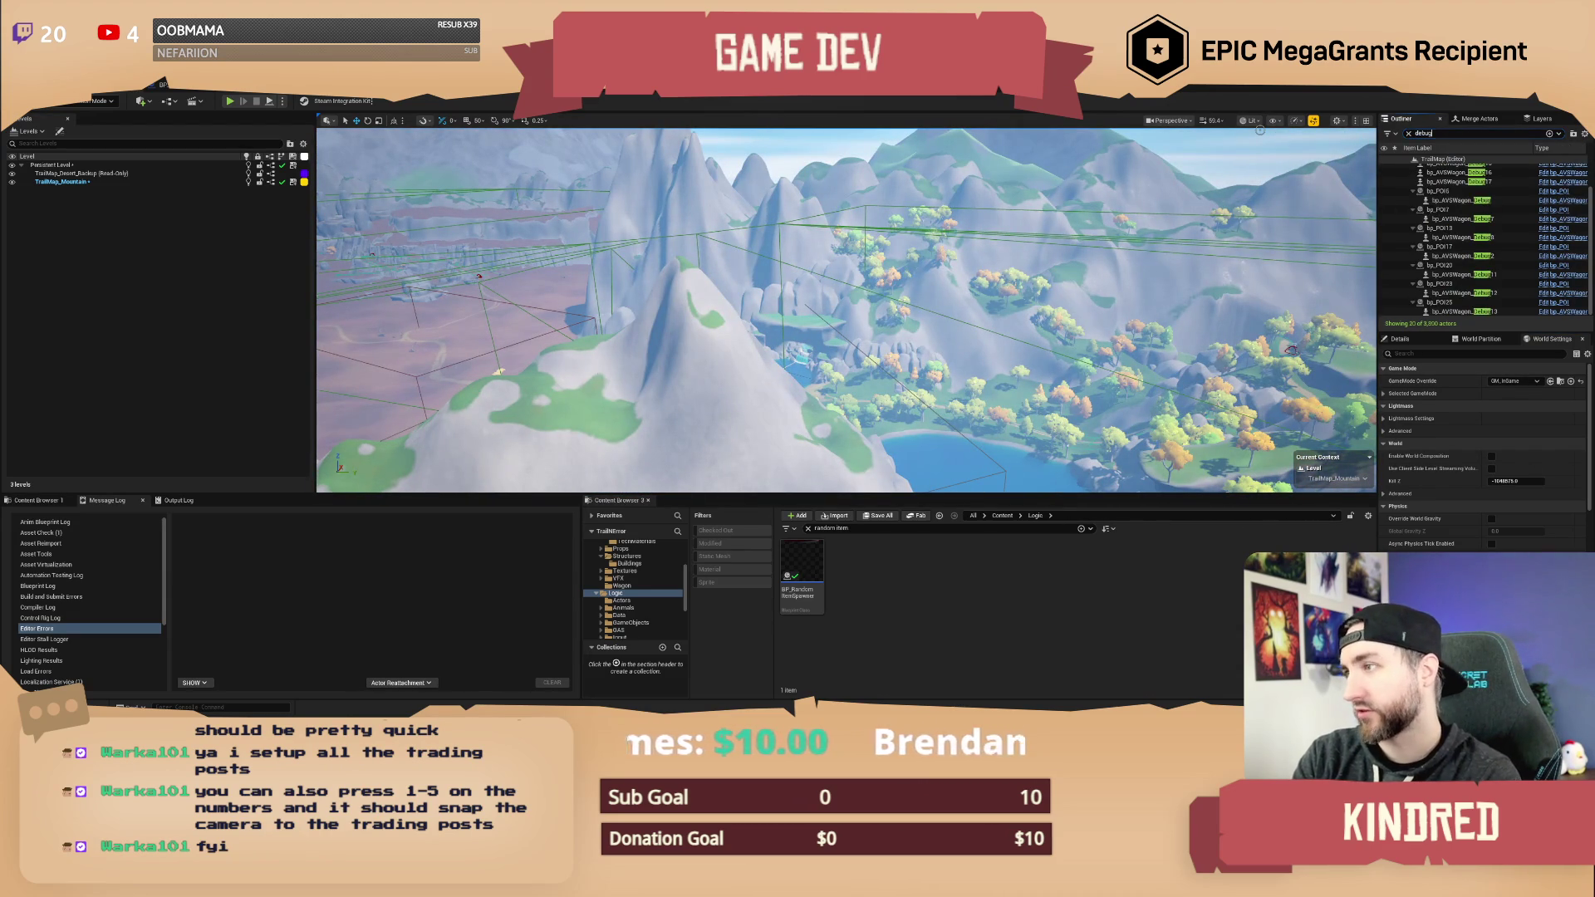
pyautogui.write('g')
pyautogui.press('Return')
pyautogui.click(1456, 168)
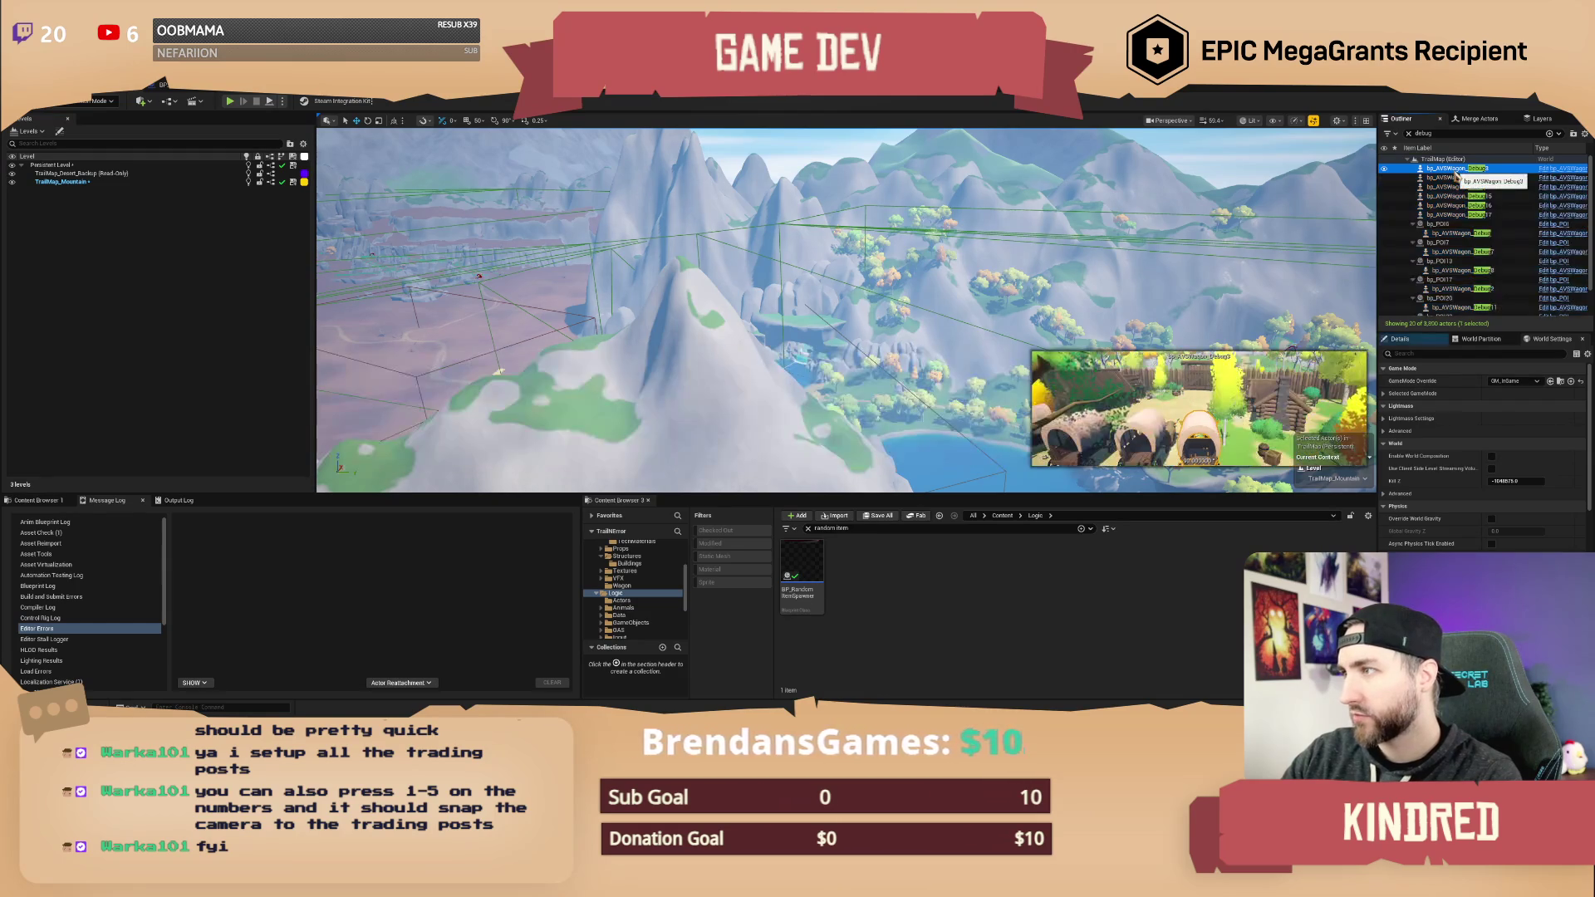
# - Preview the wagon debug and POI camera views in turn, ending on bp_AVSWagon_Debug13
pyautogui.press('Down')
pyautogui.press('Down')
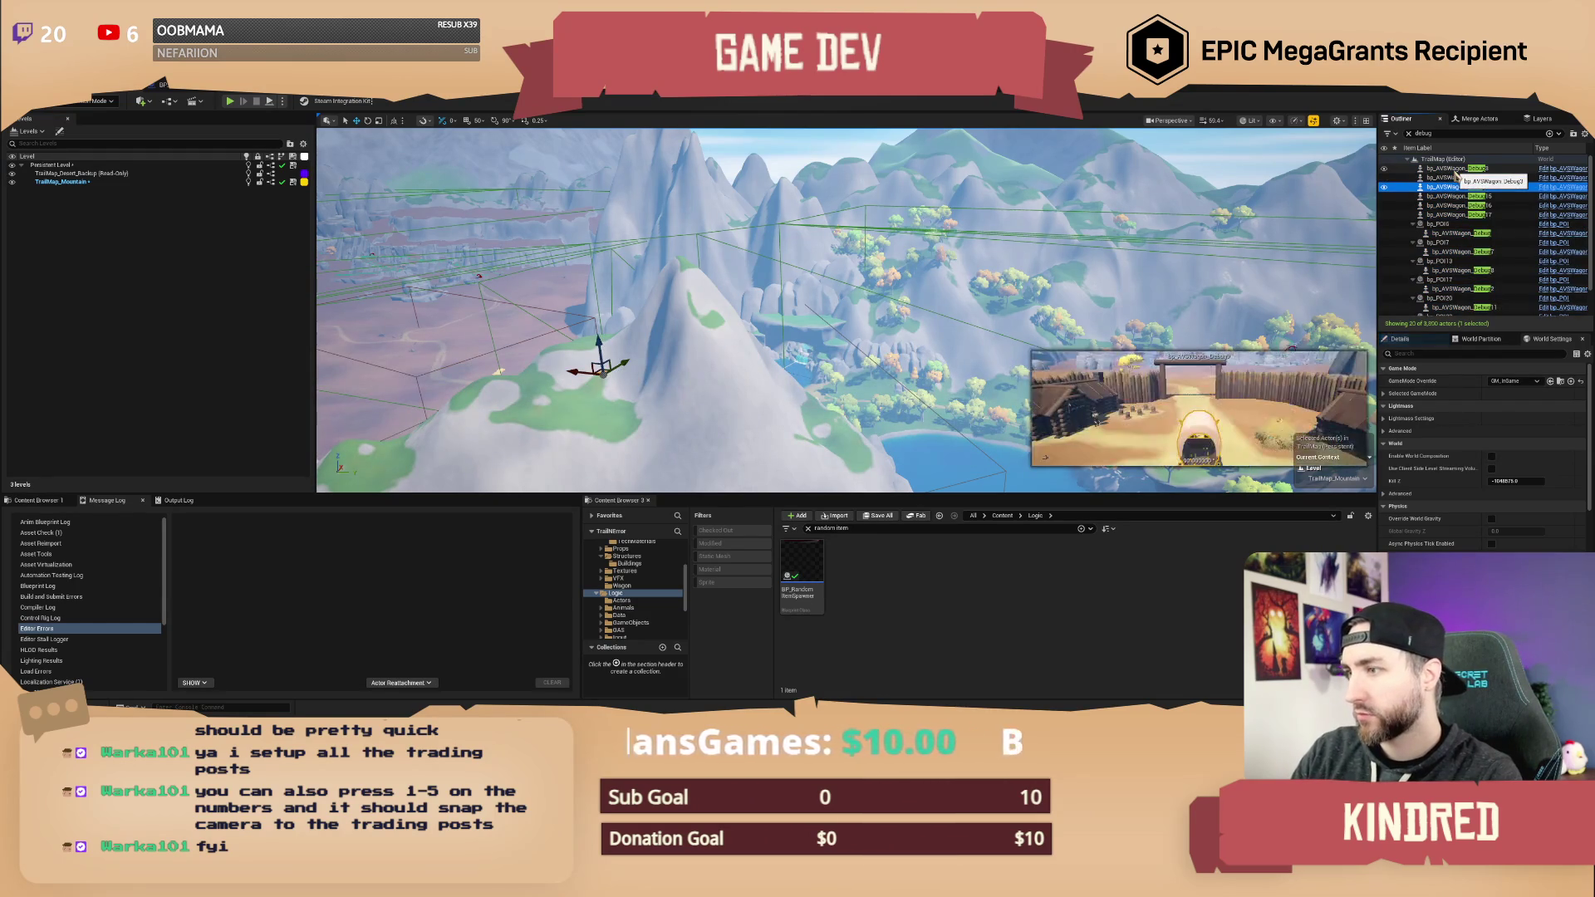
pyautogui.press('Up')
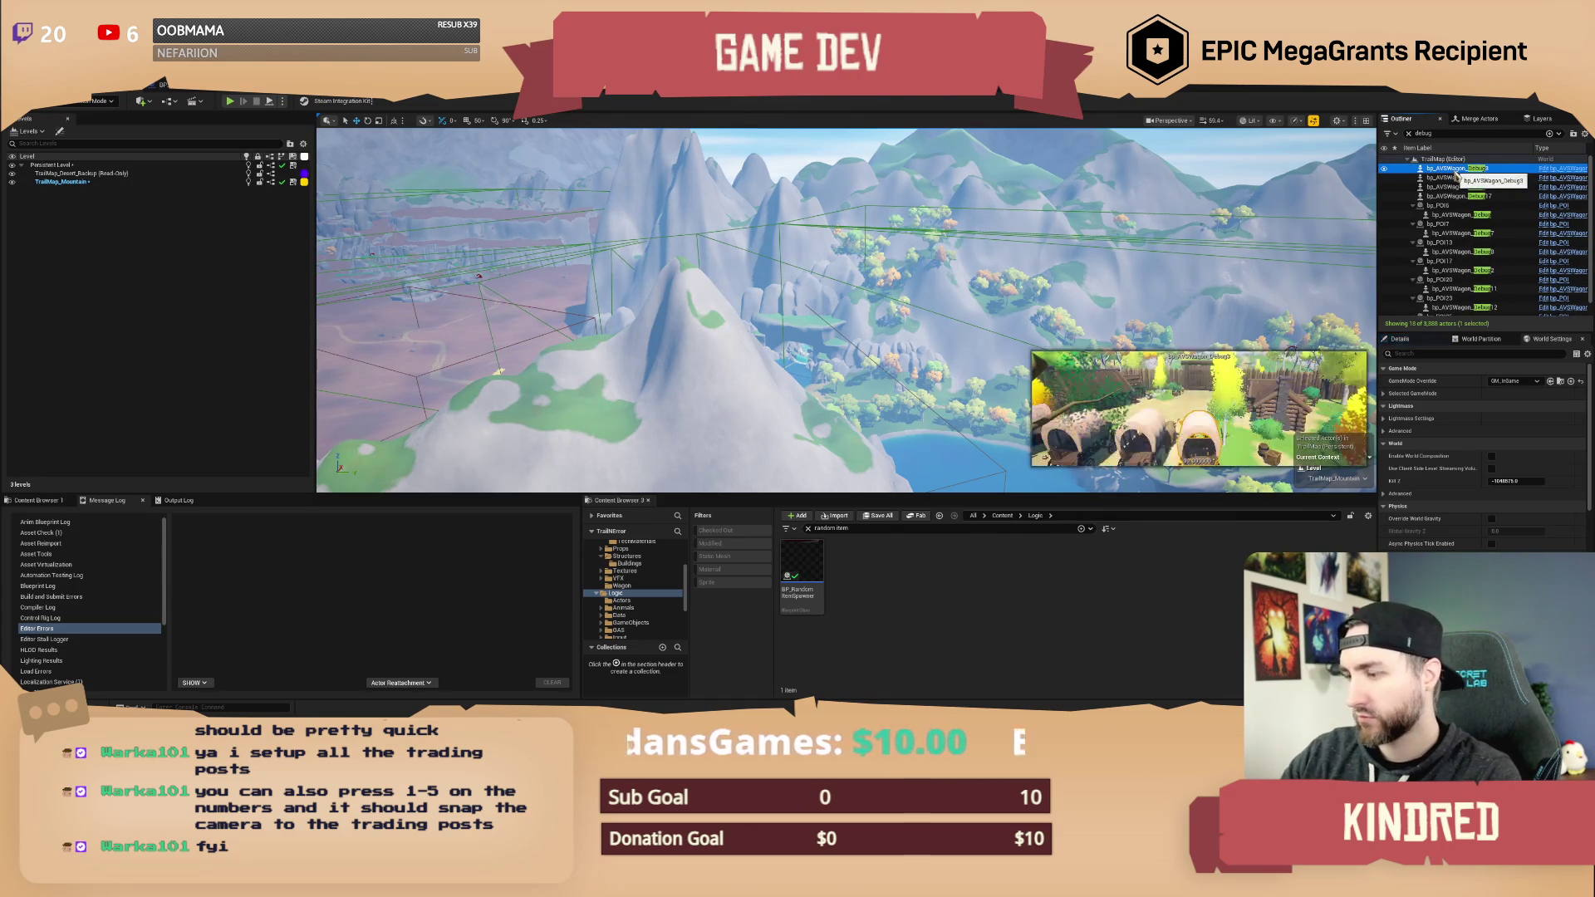
pyautogui.press('Down')
pyautogui.press('Down')
pyautogui.press('Down')
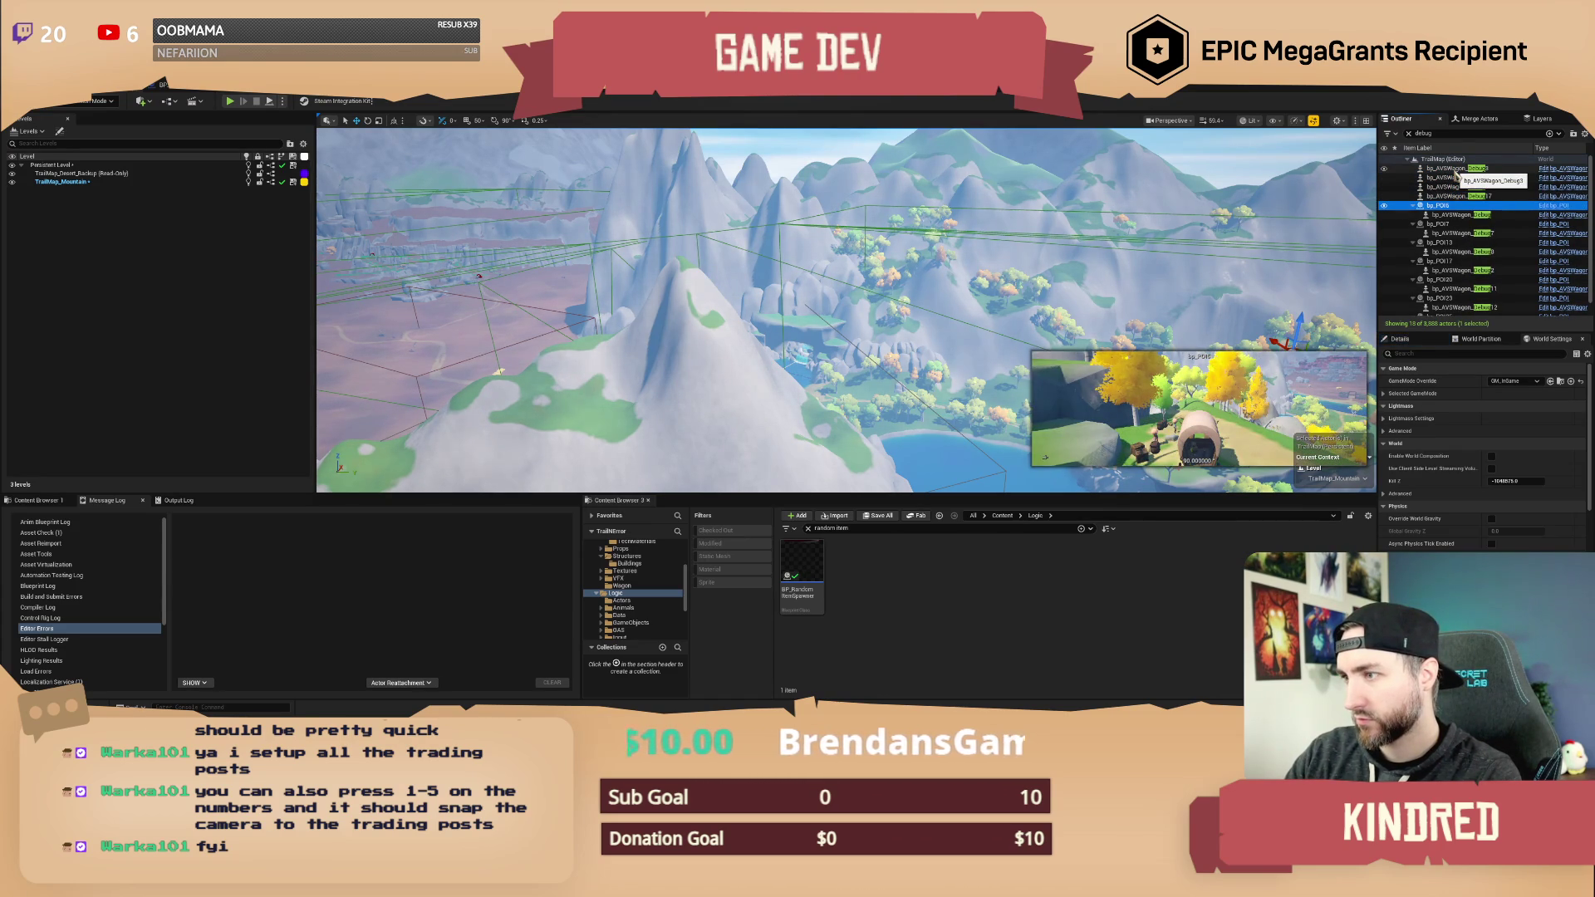
pyautogui.press('Down')
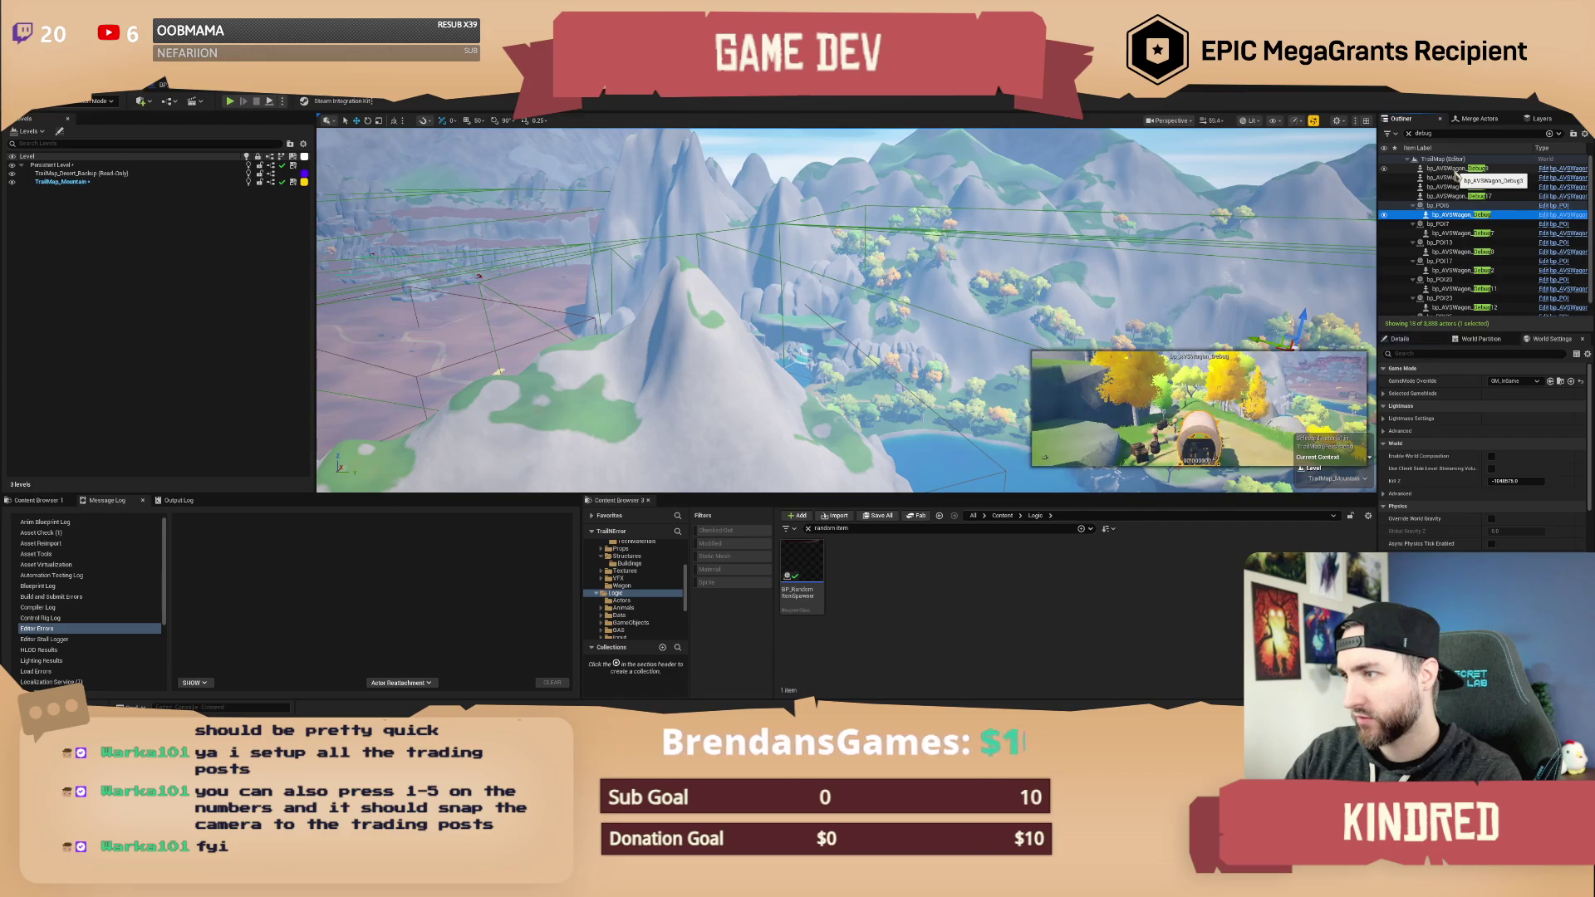
pyautogui.press('Down')
pyautogui.press('Down')
pyautogui.press('Down')
pyautogui.press('Down')
pyautogui.press('Down')
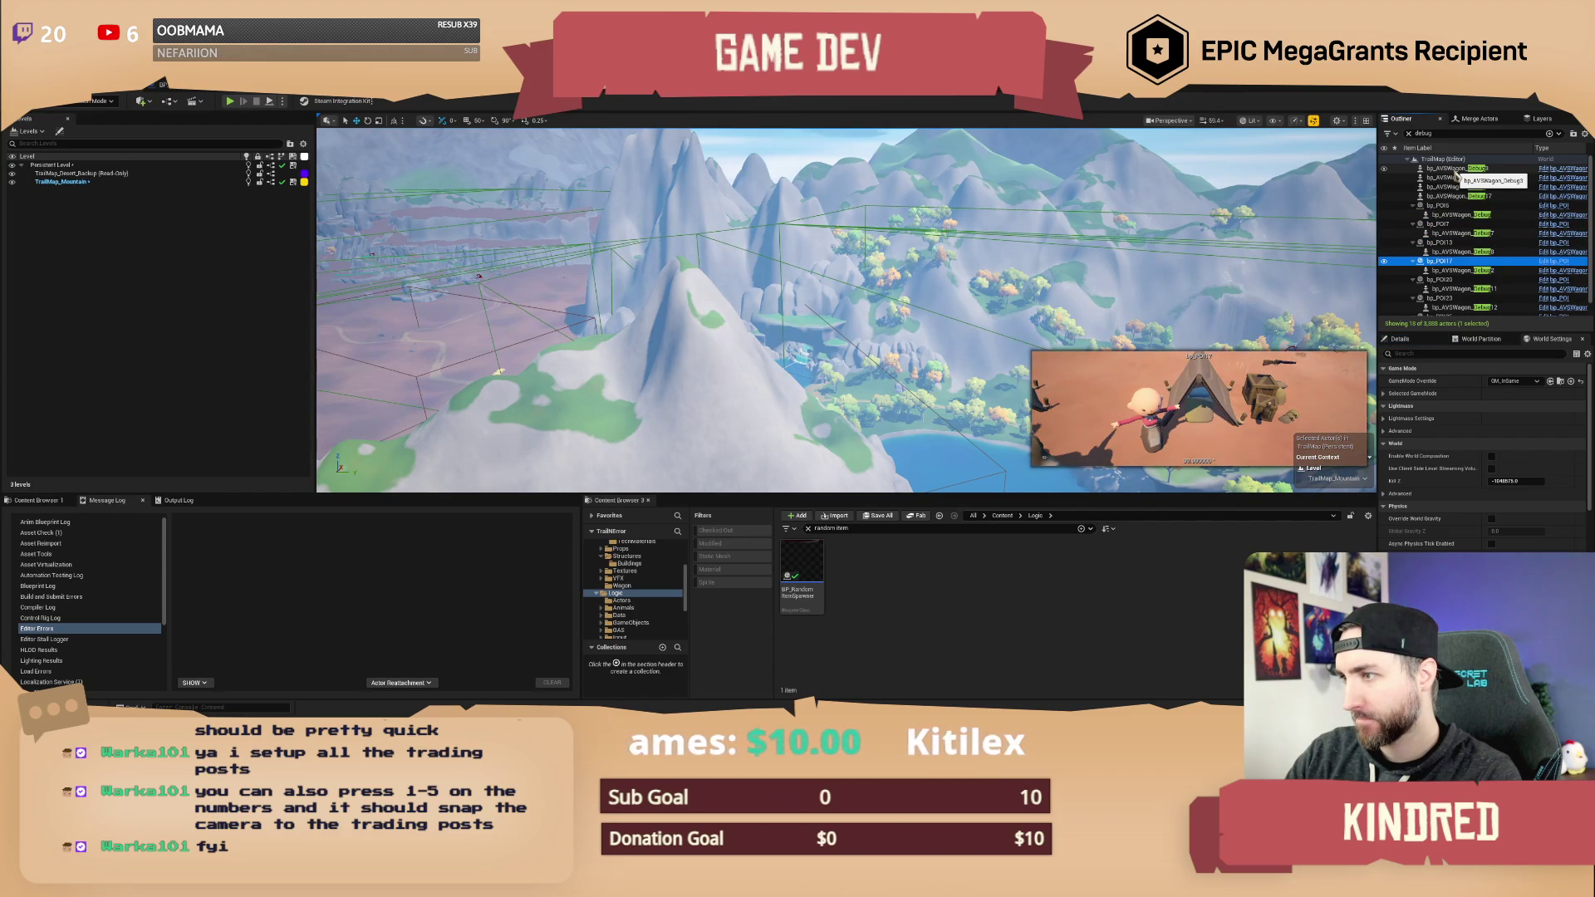
pyautogui.press('Down')
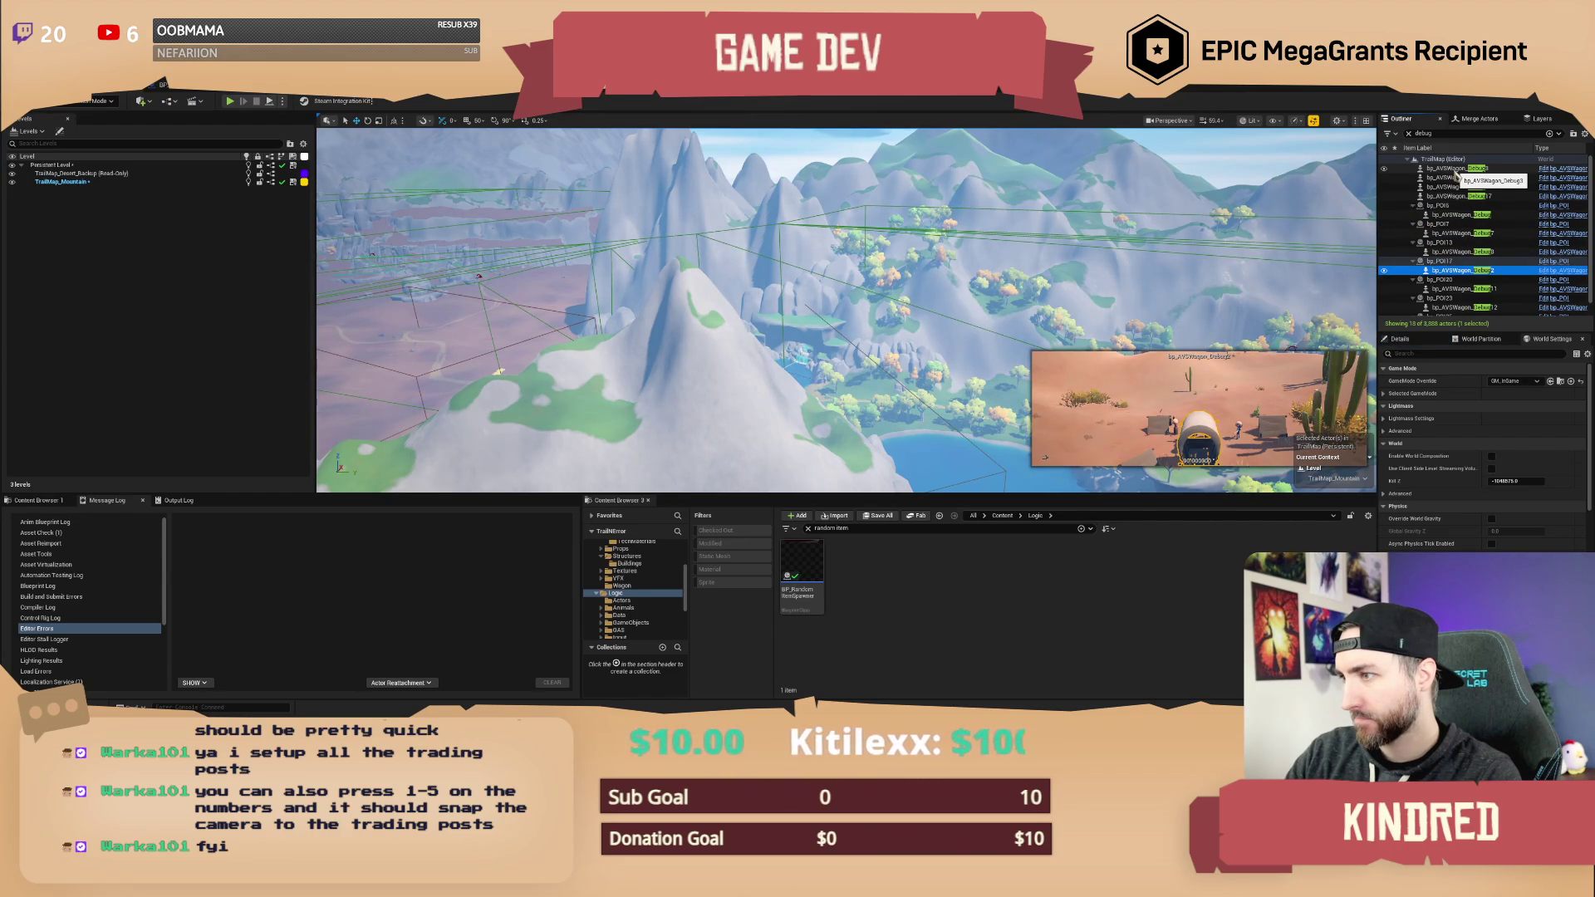
pyautogui.press('Down')
pyautogui.press('Down')
pyautogui.press('Down')
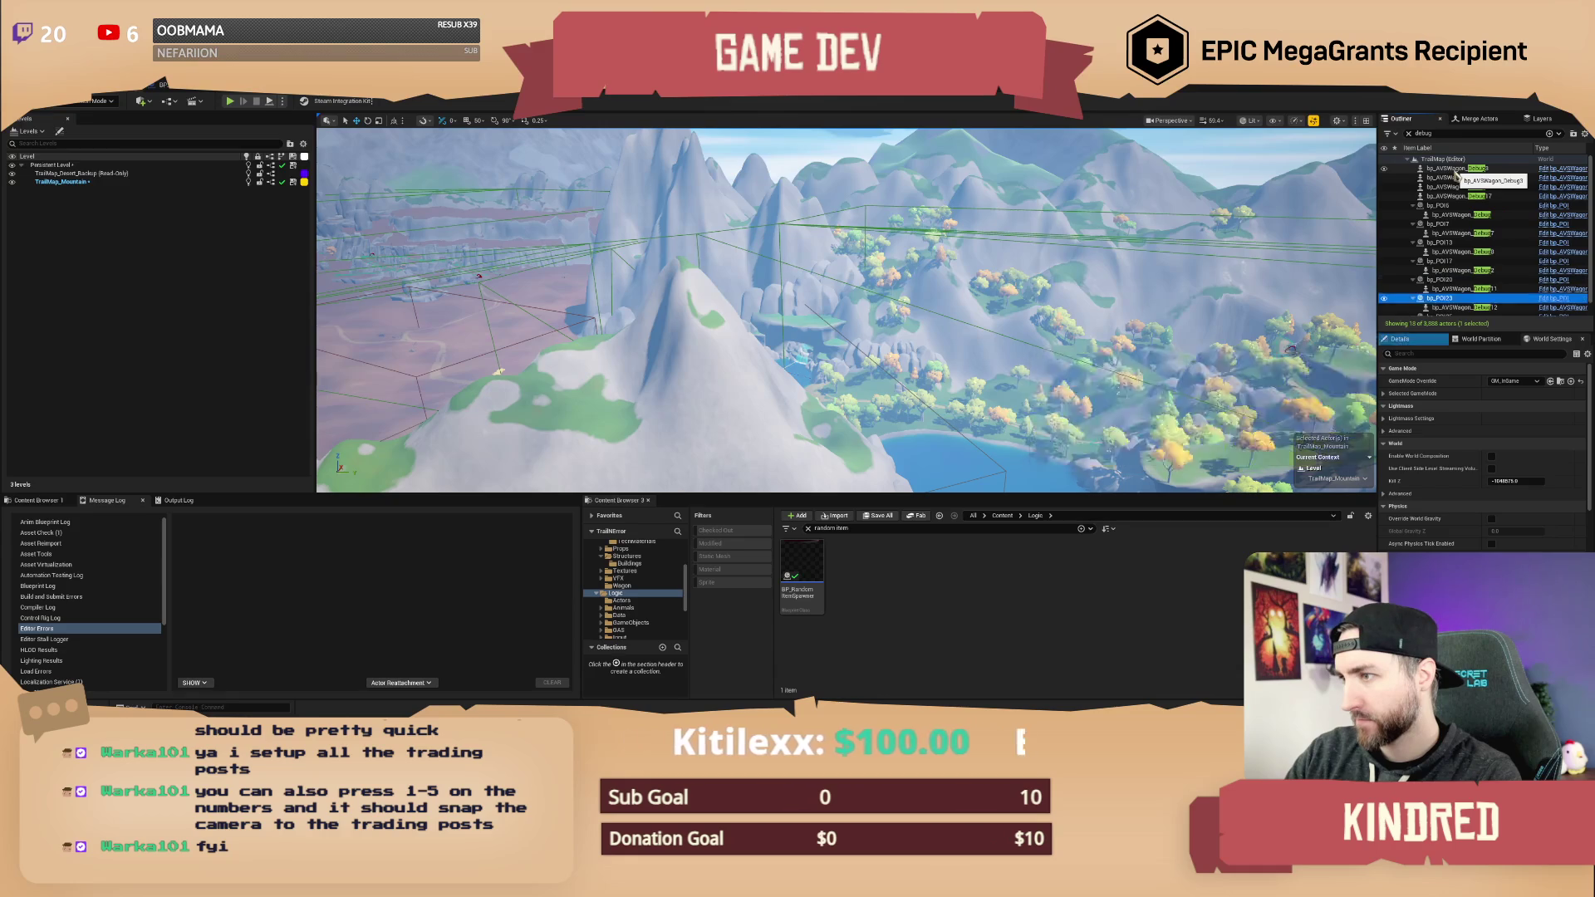
pyautogui.press('Up')
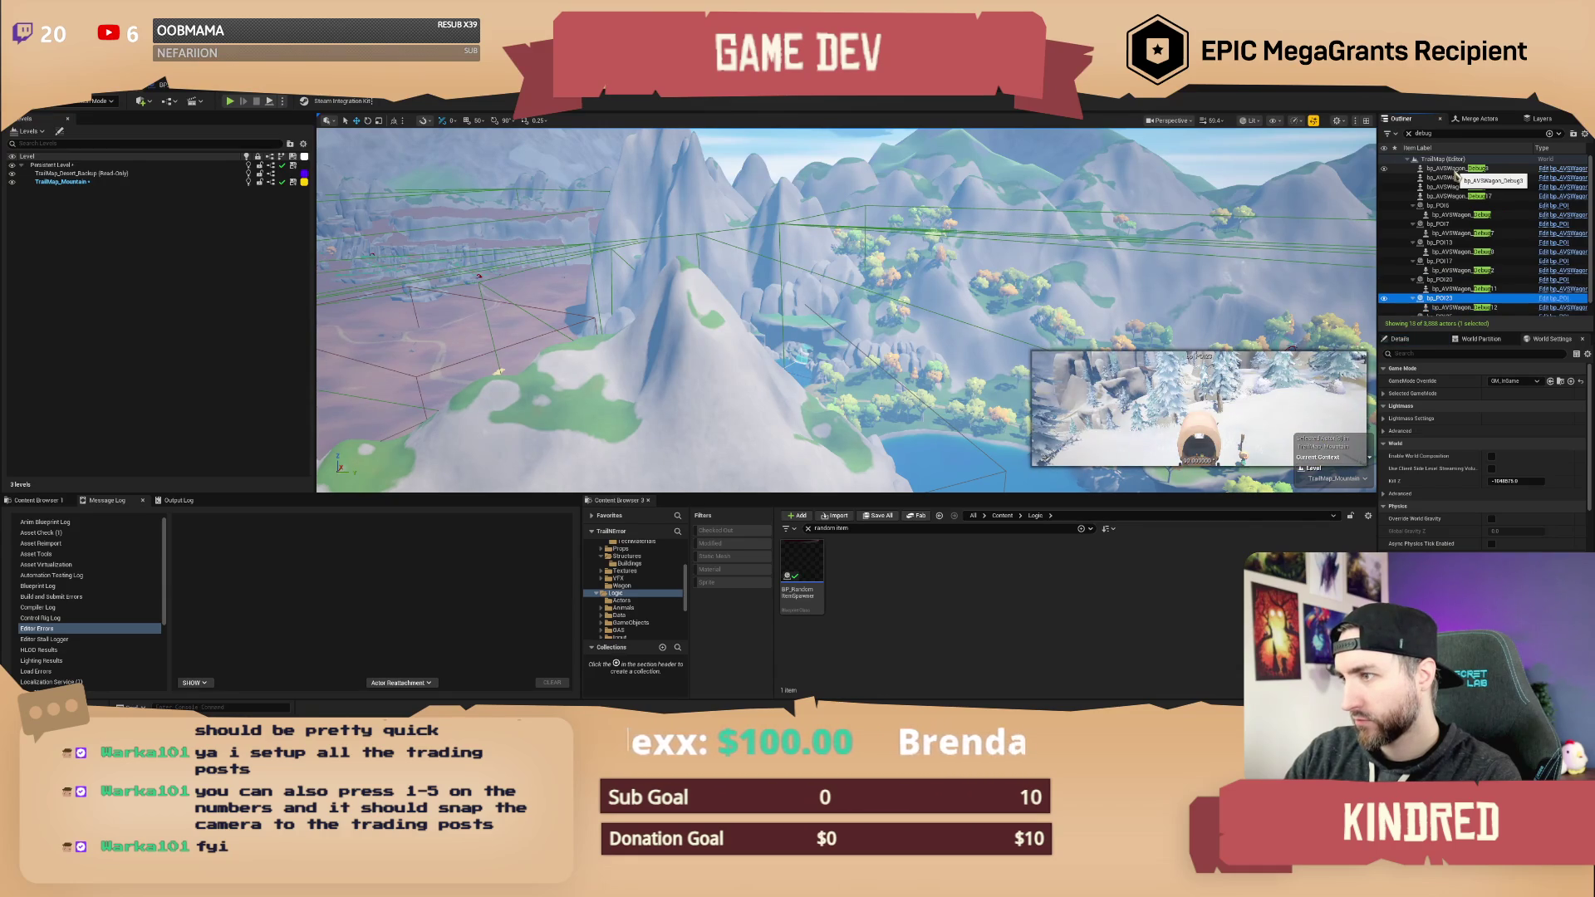
pyautogui.scroll(-1, 1456, 241)
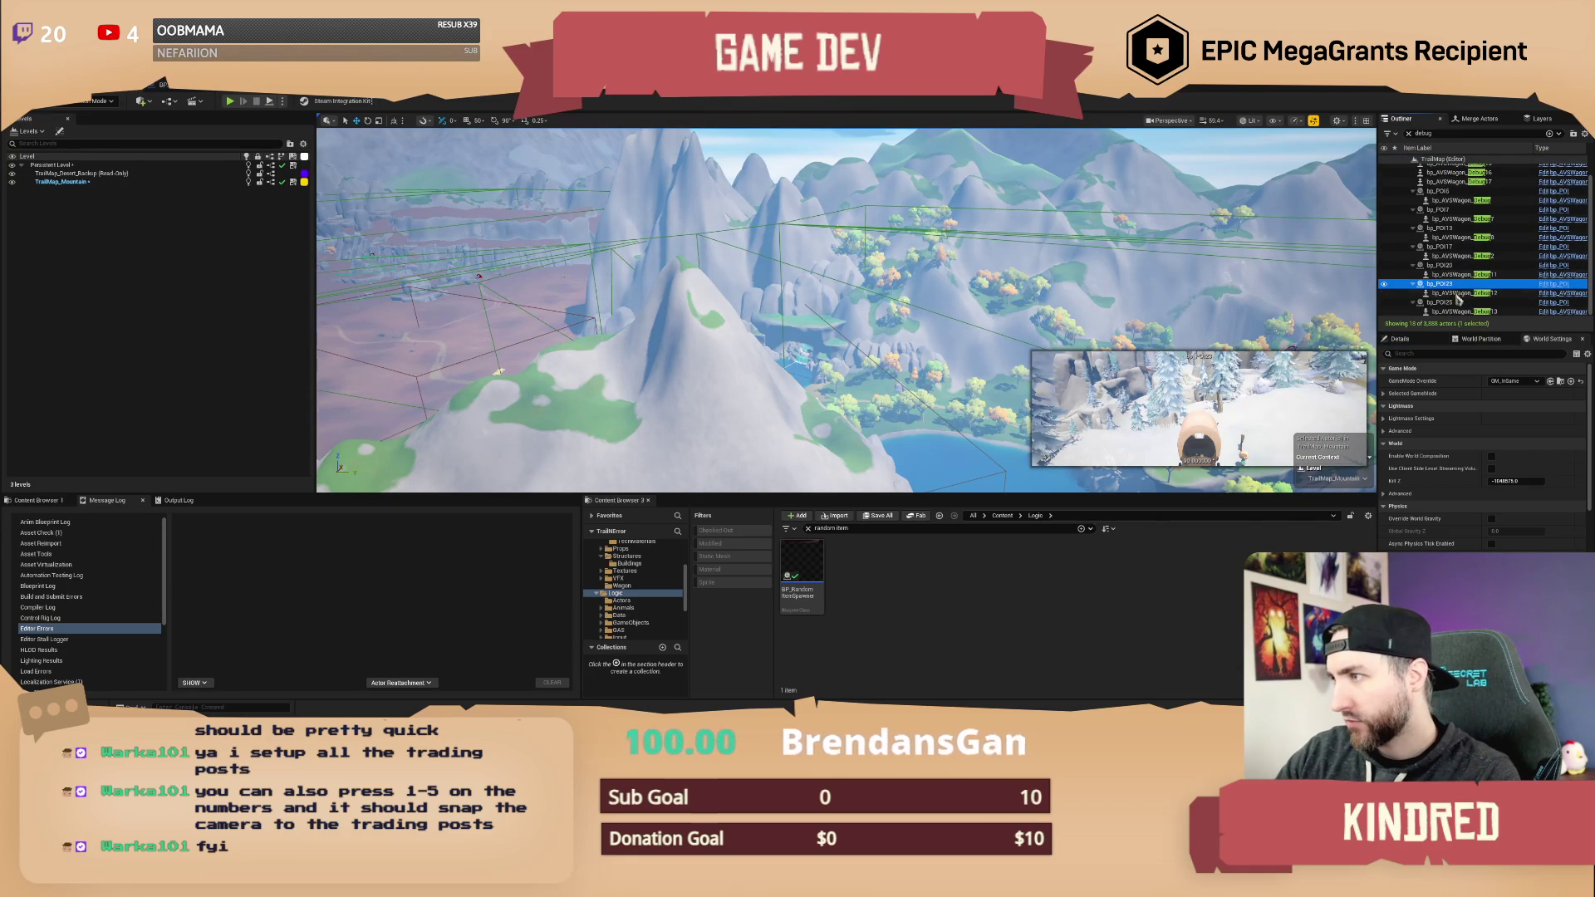
pyautogui.click(1454, 312)
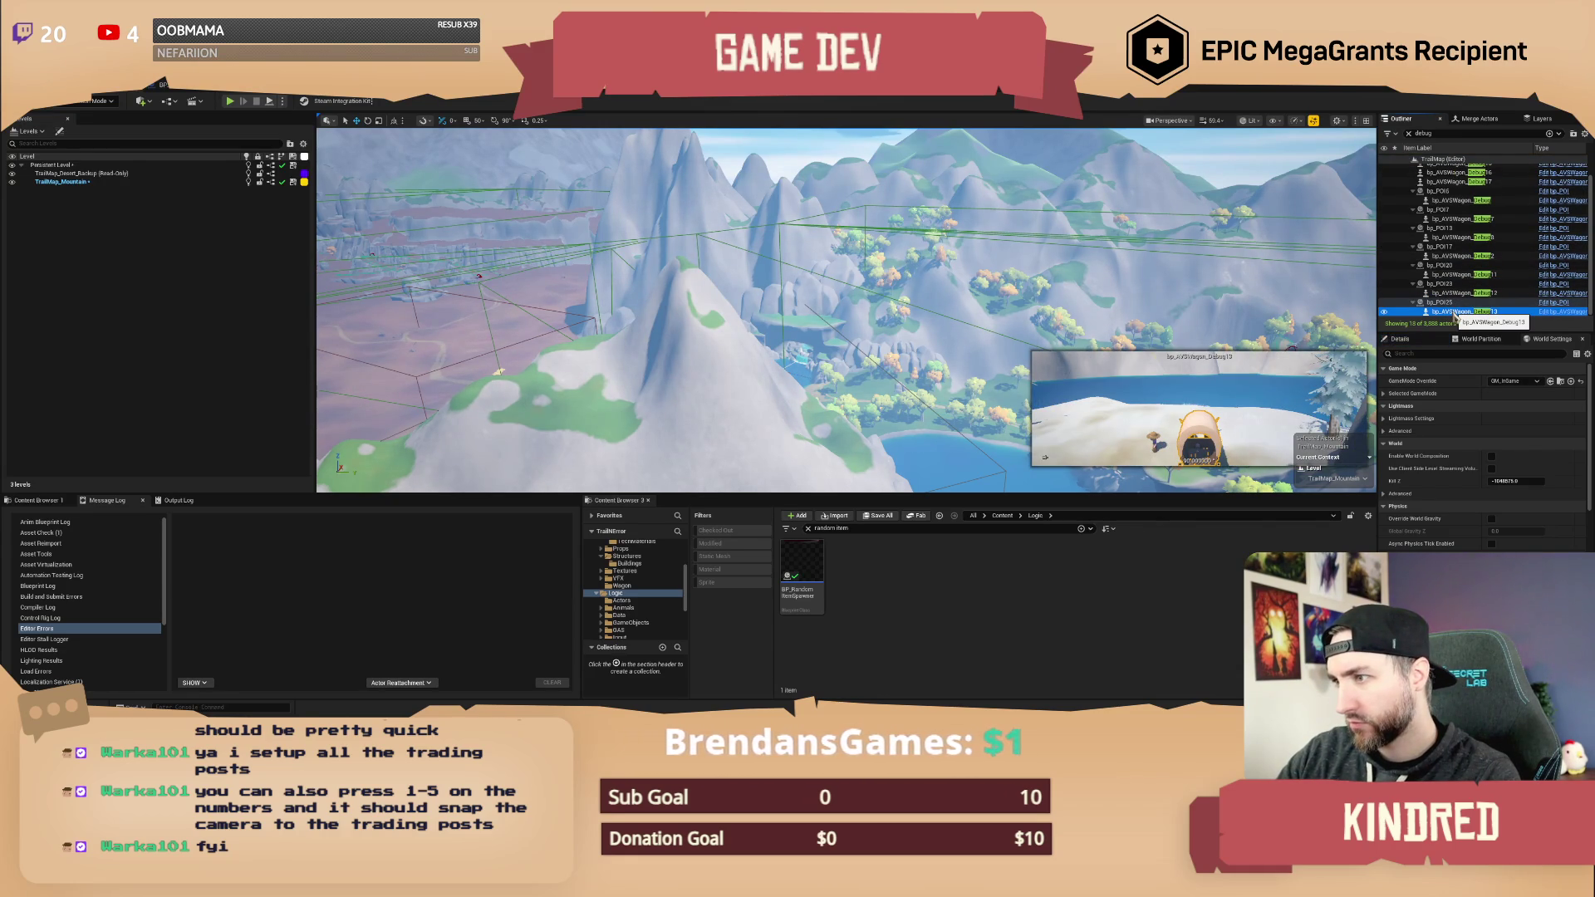
pyautogui.moveTo(831, 316); pyautogui.dragTo(831, 316)
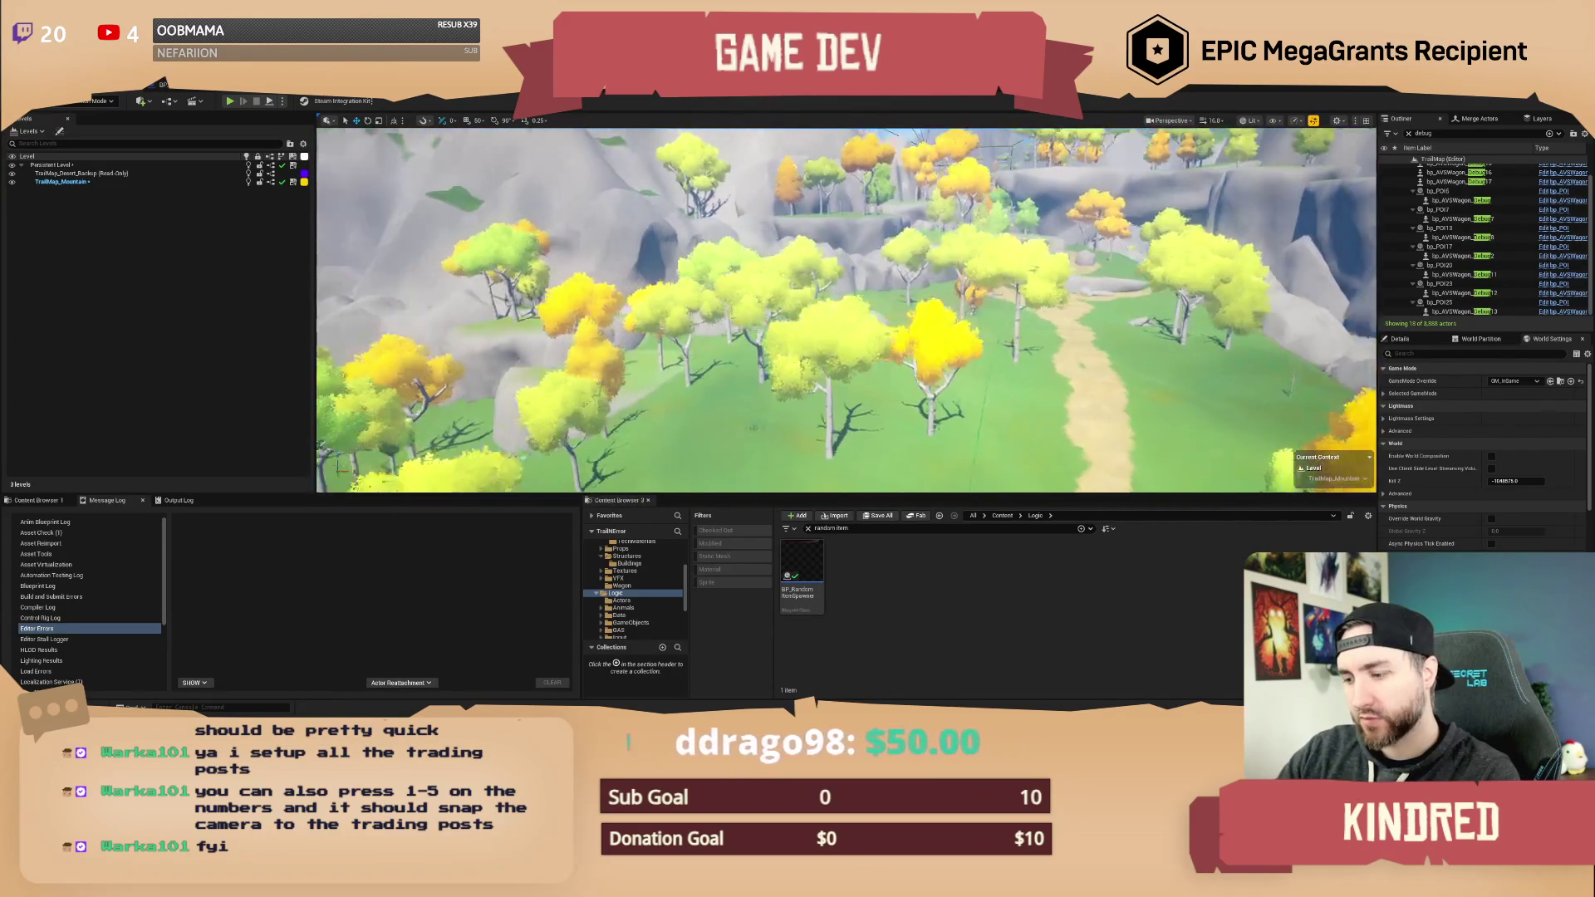
# - Fly down to the trail, then snap the camera to trading-post views 1 through 5 and back to 1
pyautogui.moveTo(1068, 249); pyautogui.dragTo(1068, 249)
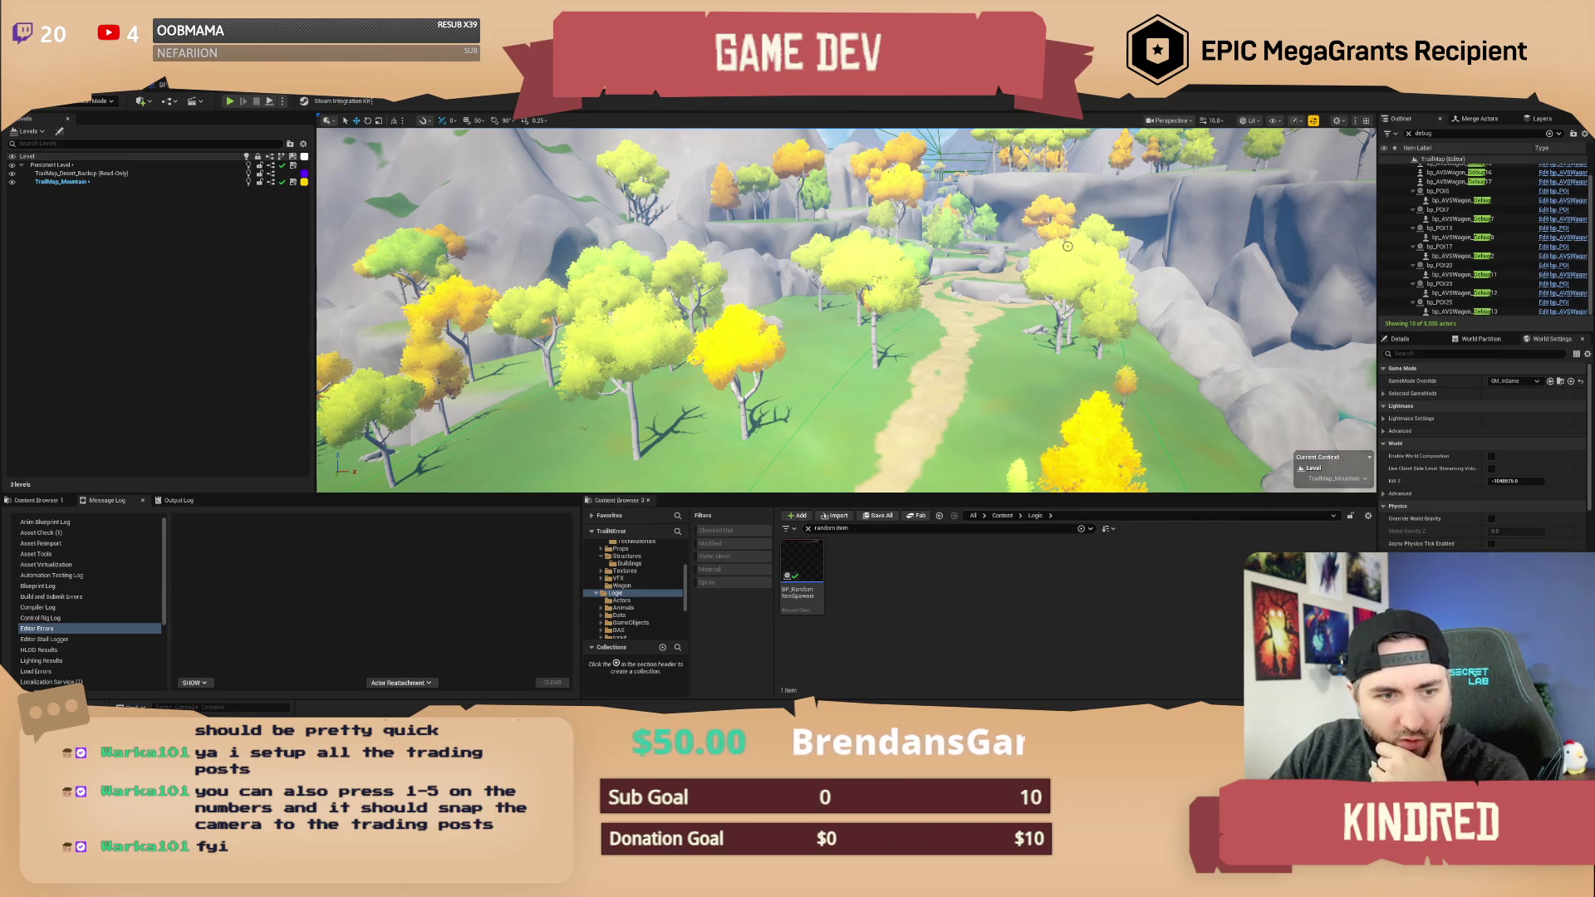
pyautogui.press('1')
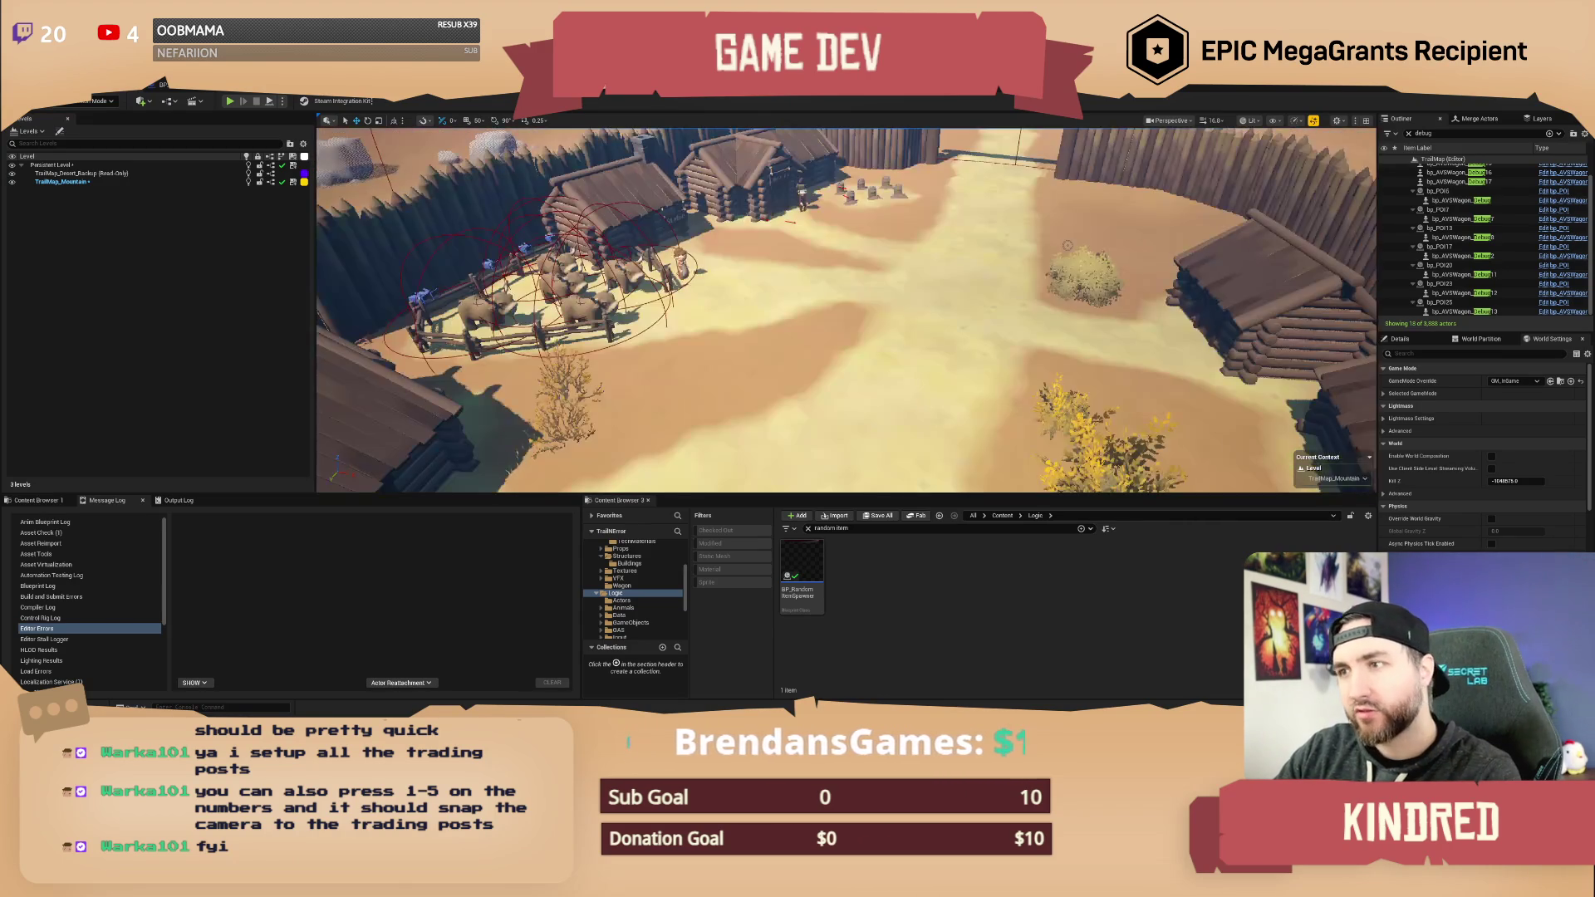
pyautogui.press('2')
pyautogui.press('3')
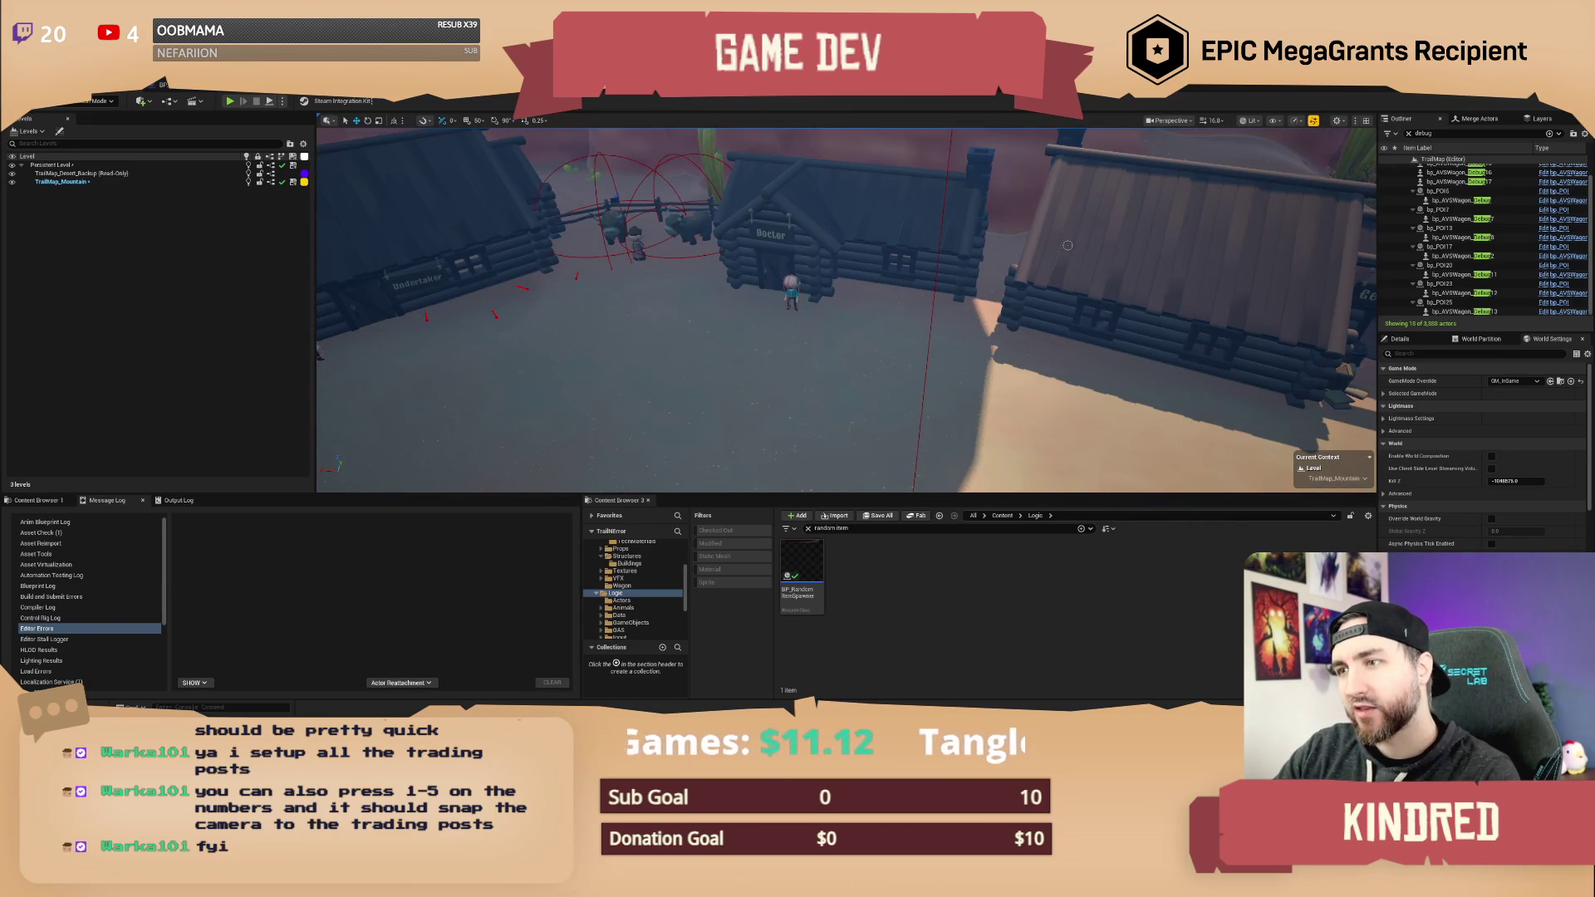
pyautogui.press('4')
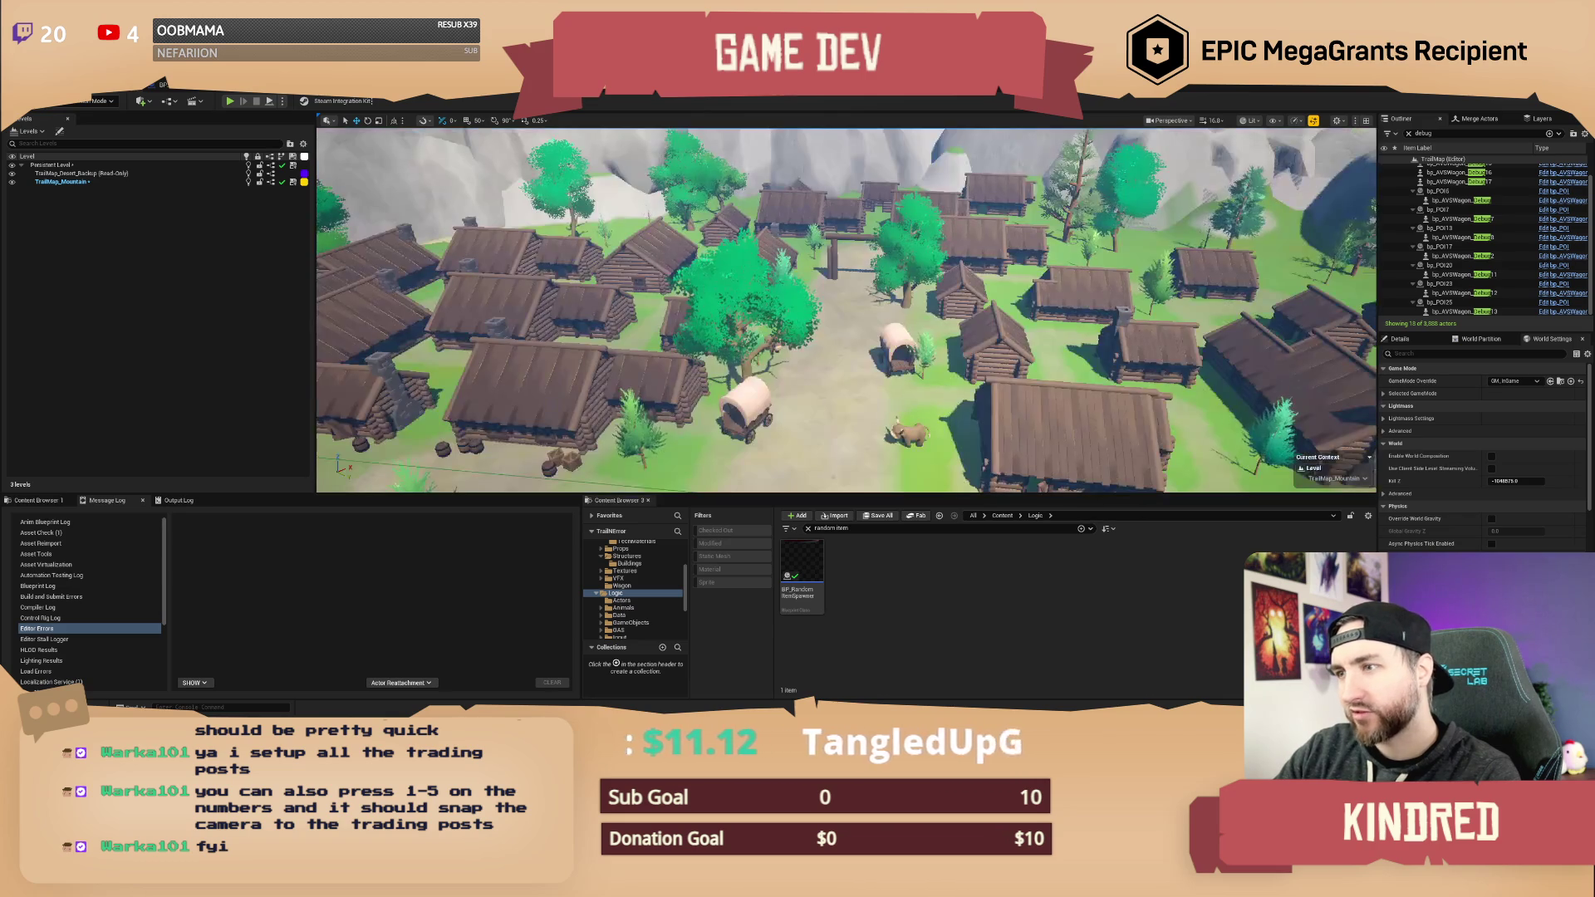
pyautogui.press('5')
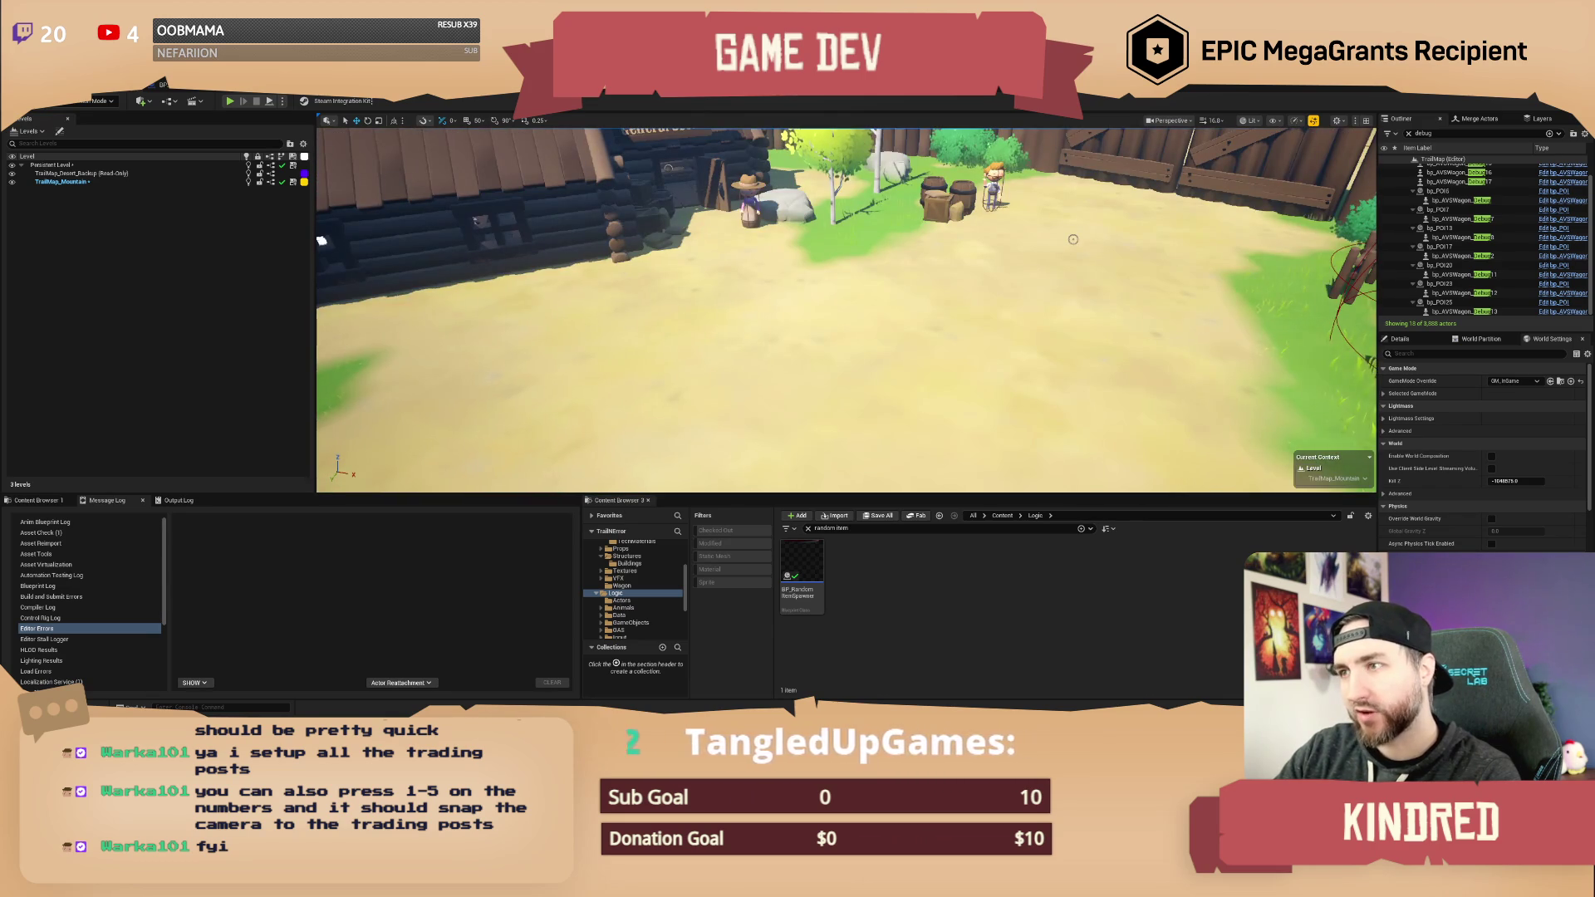
pyautogui.press('1')
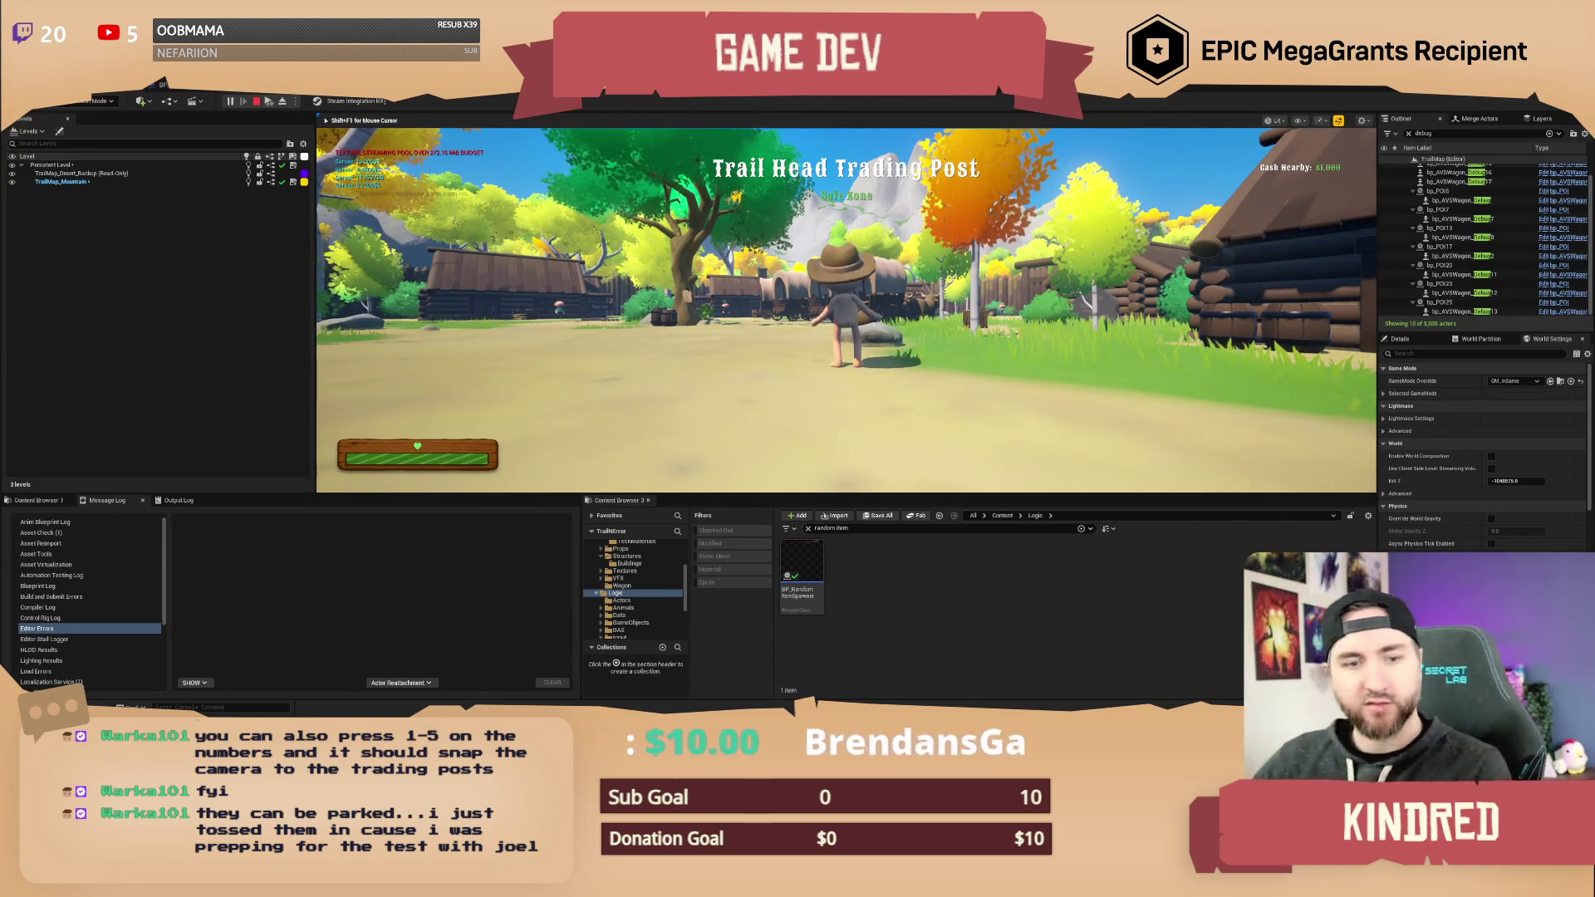
# - Walk the character to the rock and pick up the money bag
pyautogui.press('a')
pyautogui.press('w')
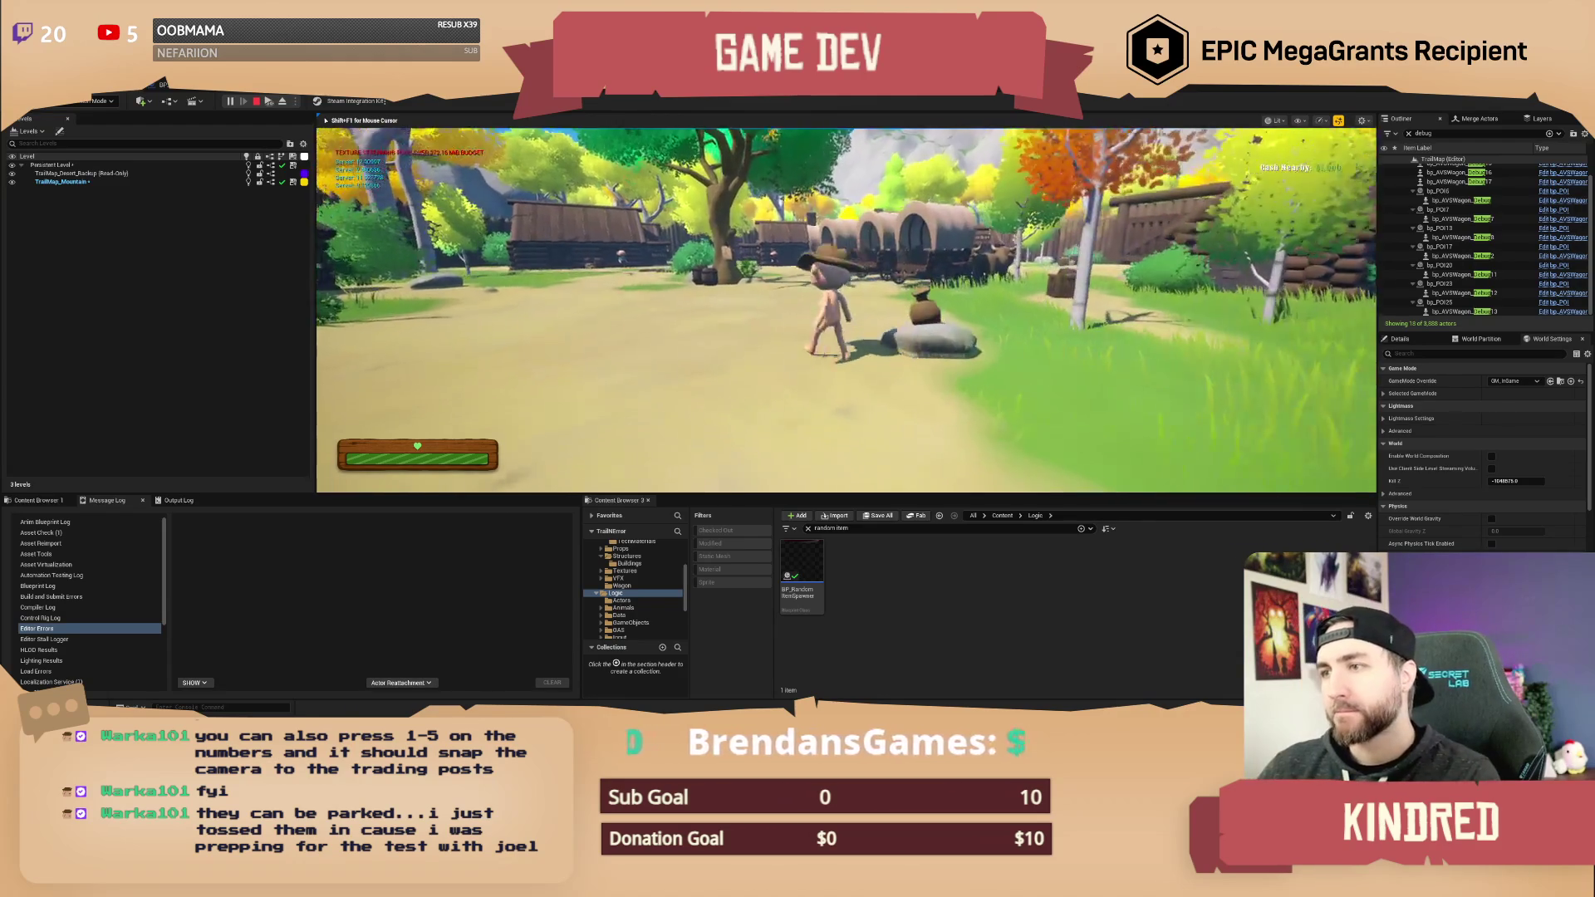
pyautogui.press('e')
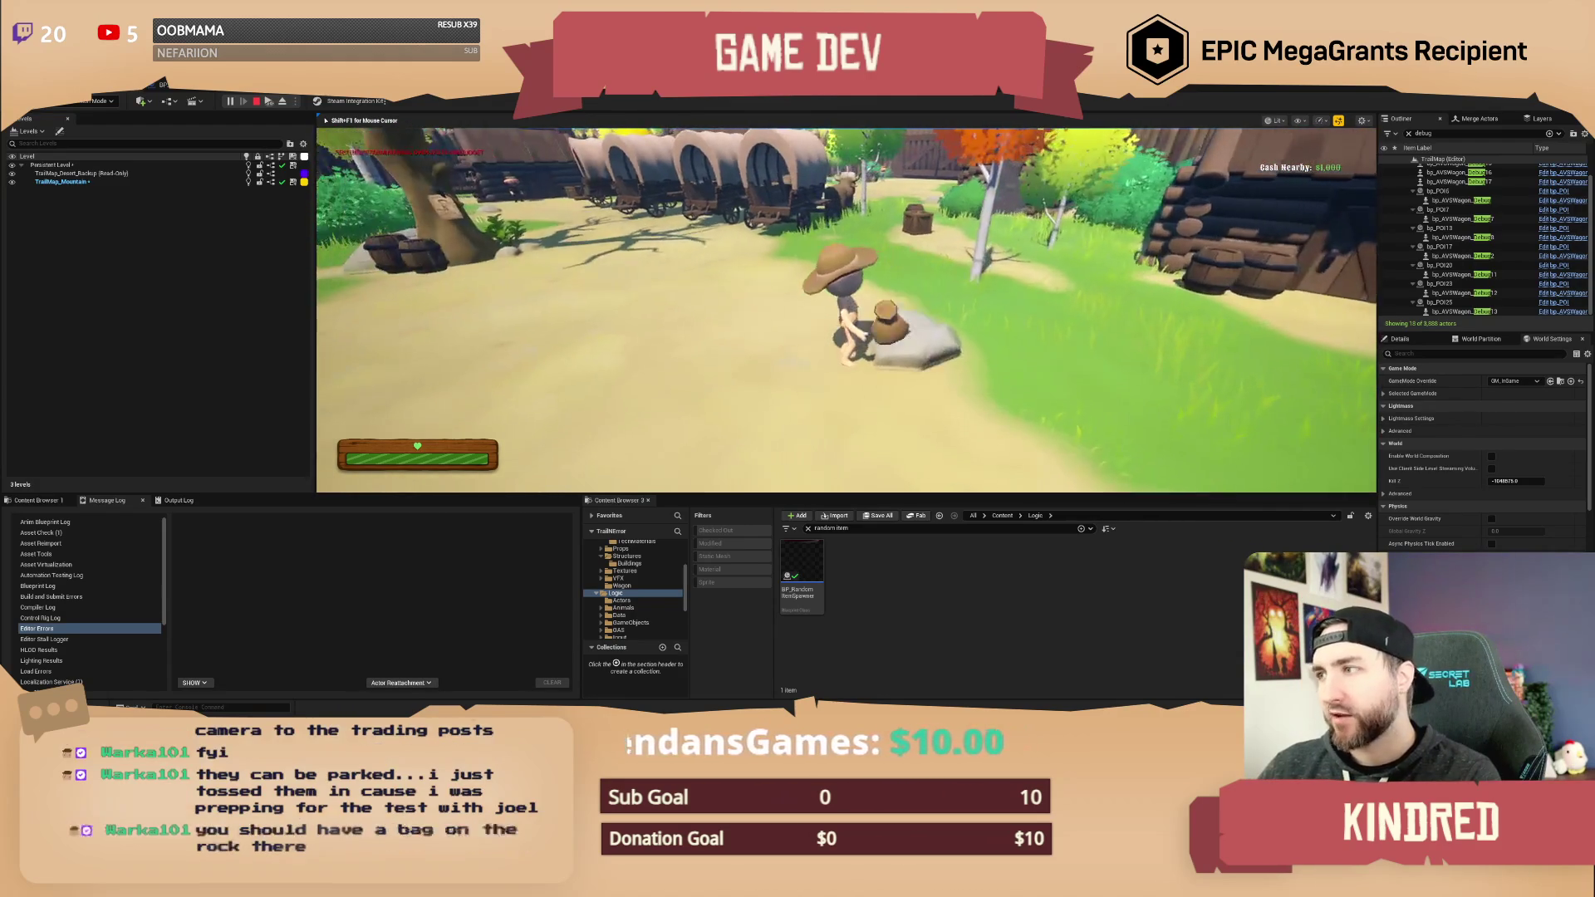
pyautogui.press('w')
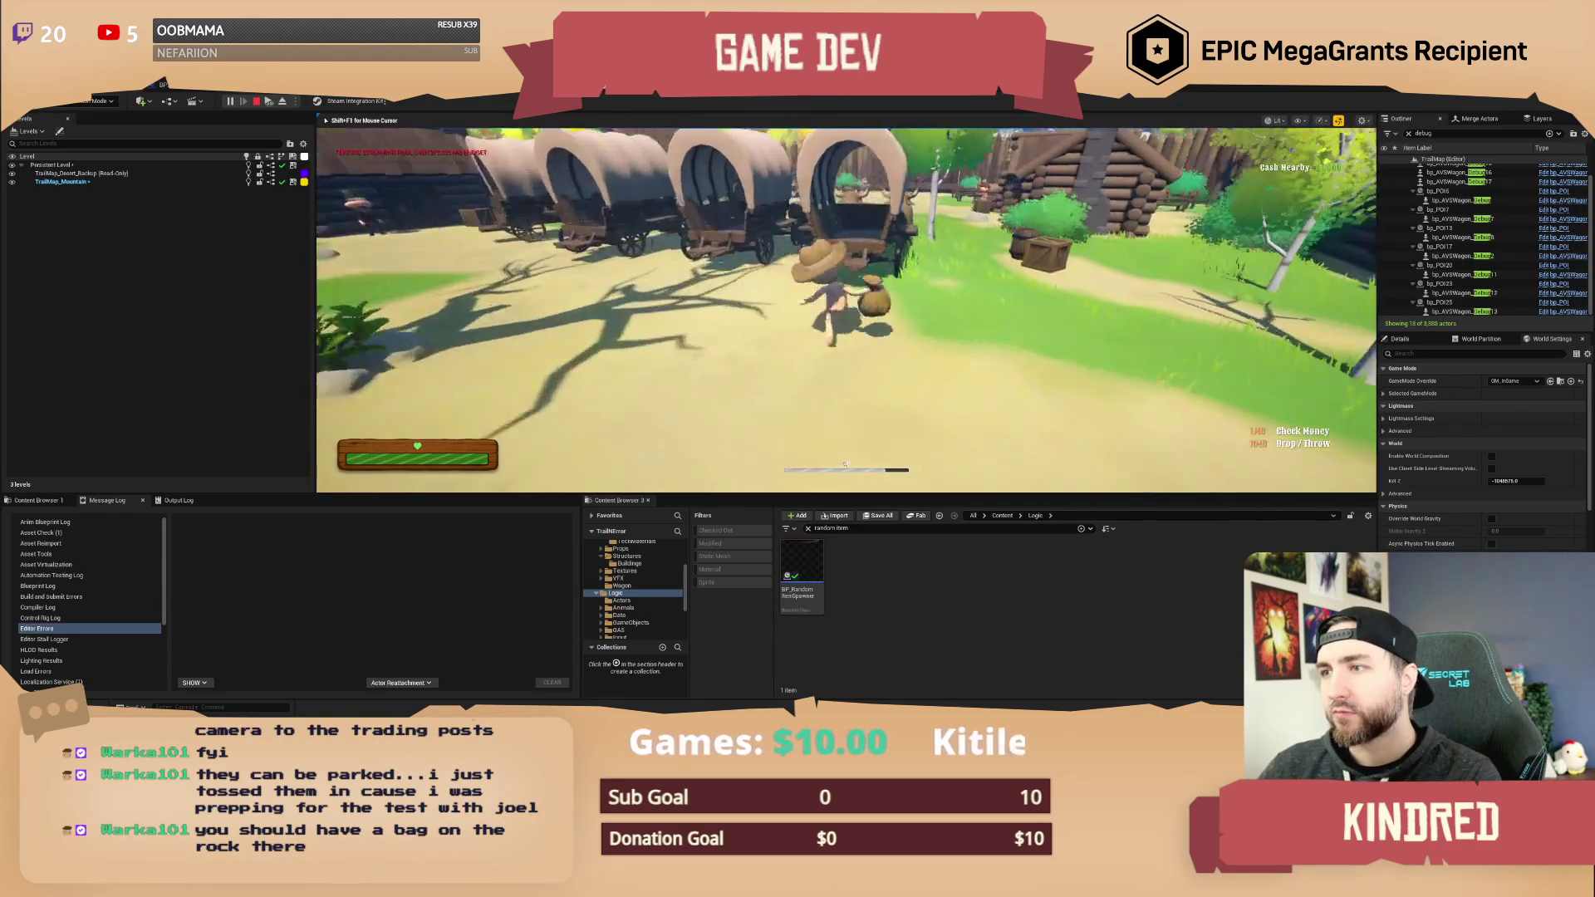
# - Carry the bag past the wagons and barn to the General Store, then switch to fullscreen
pyautogui.press('d')
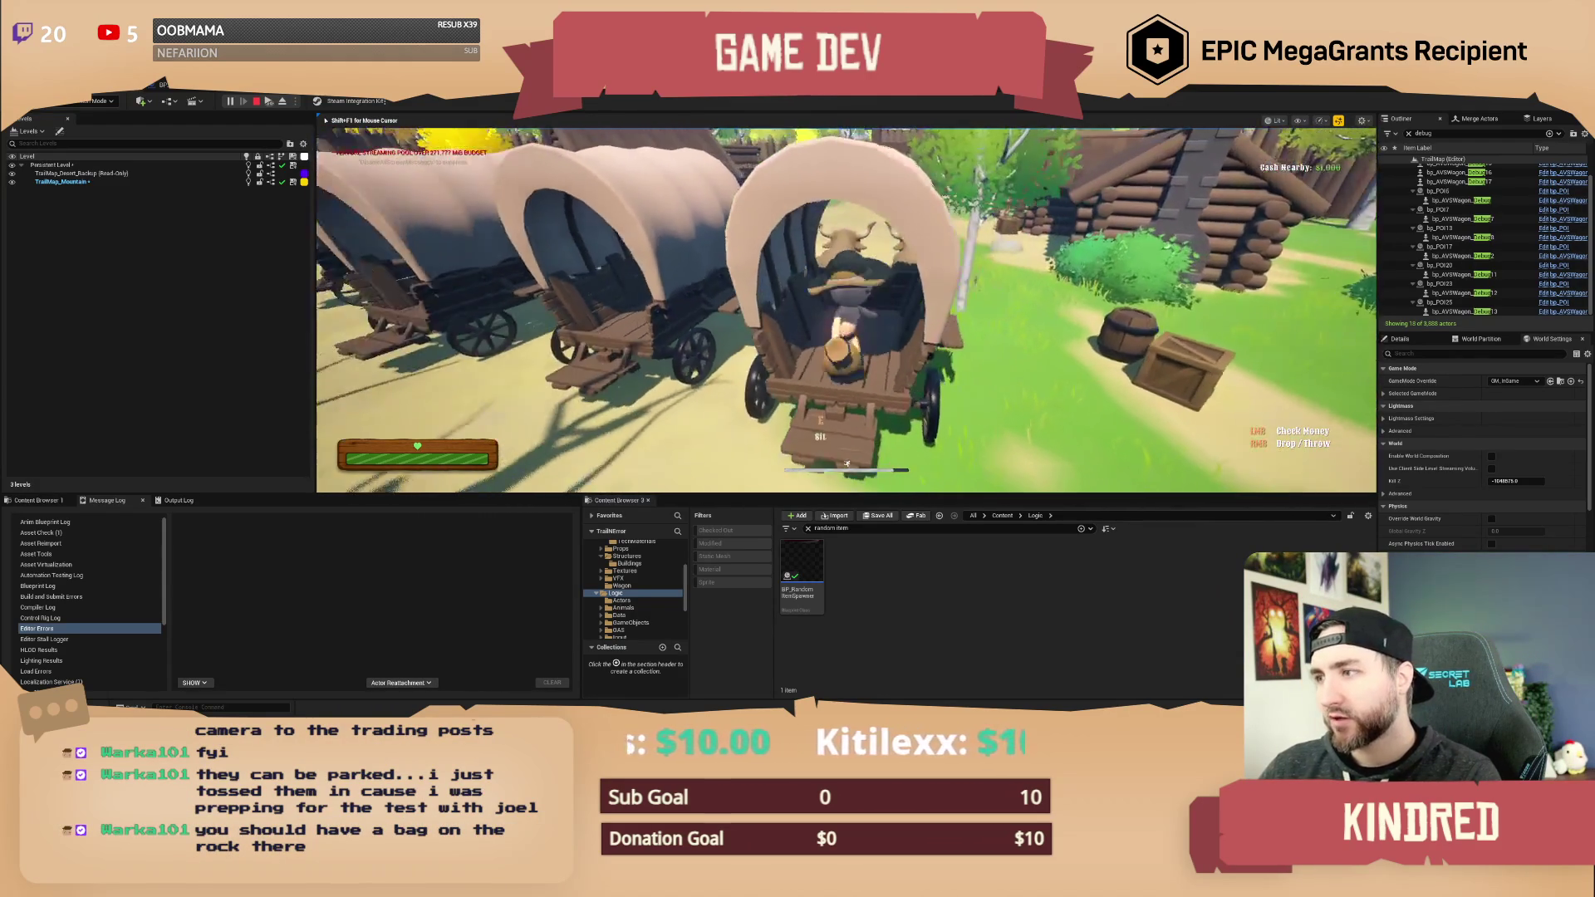
pyautogui.press('w')
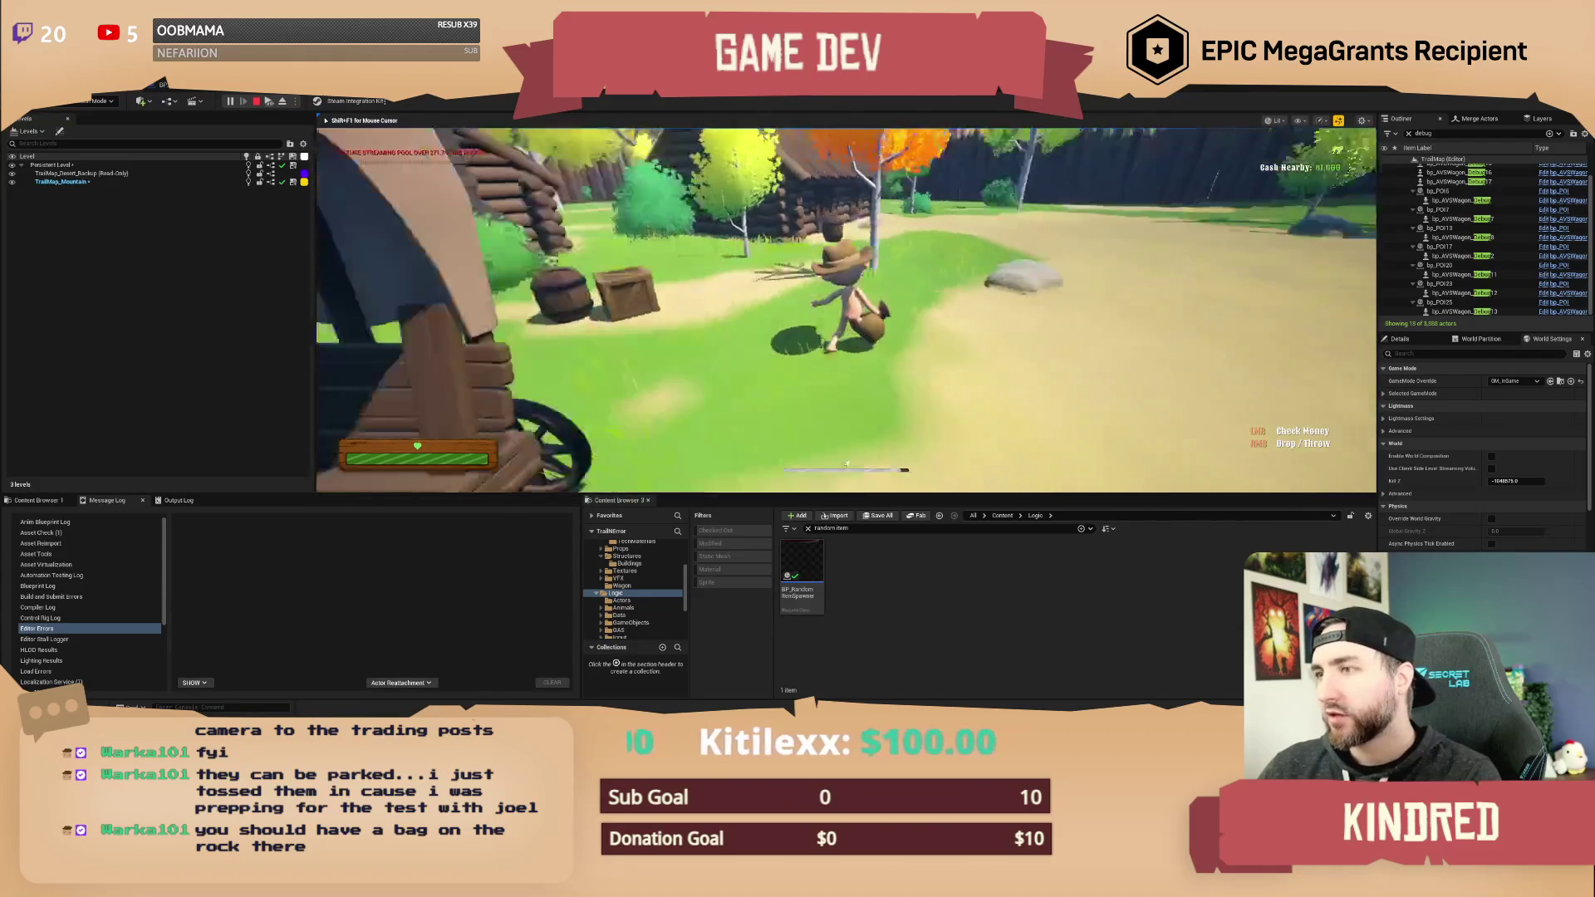
pyautogui.press('w')
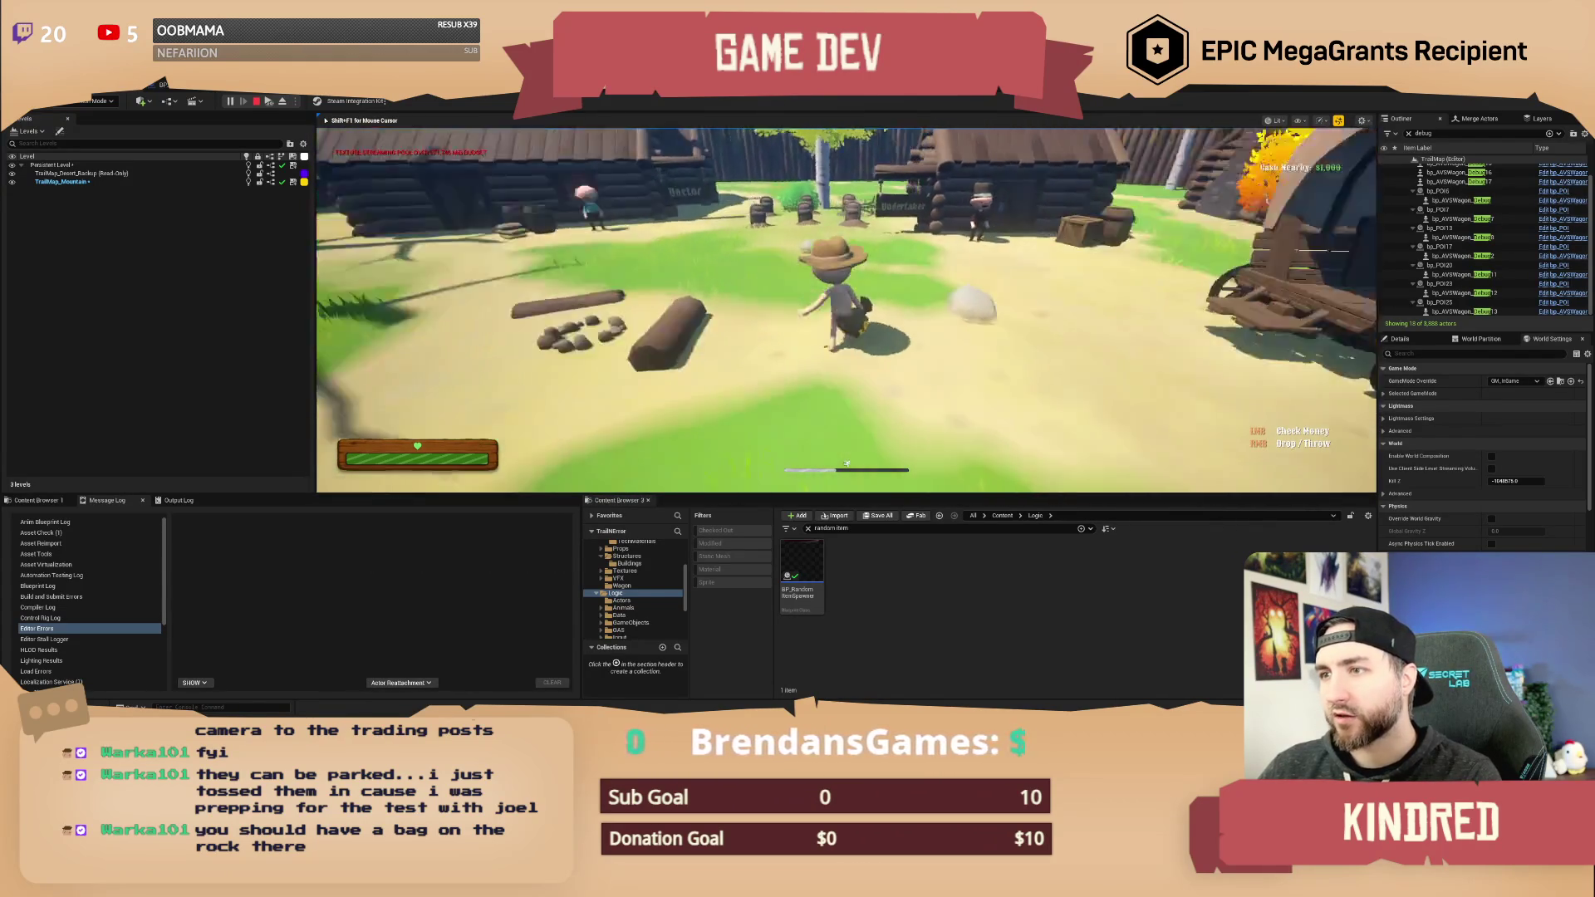
pyautogui.press('d')
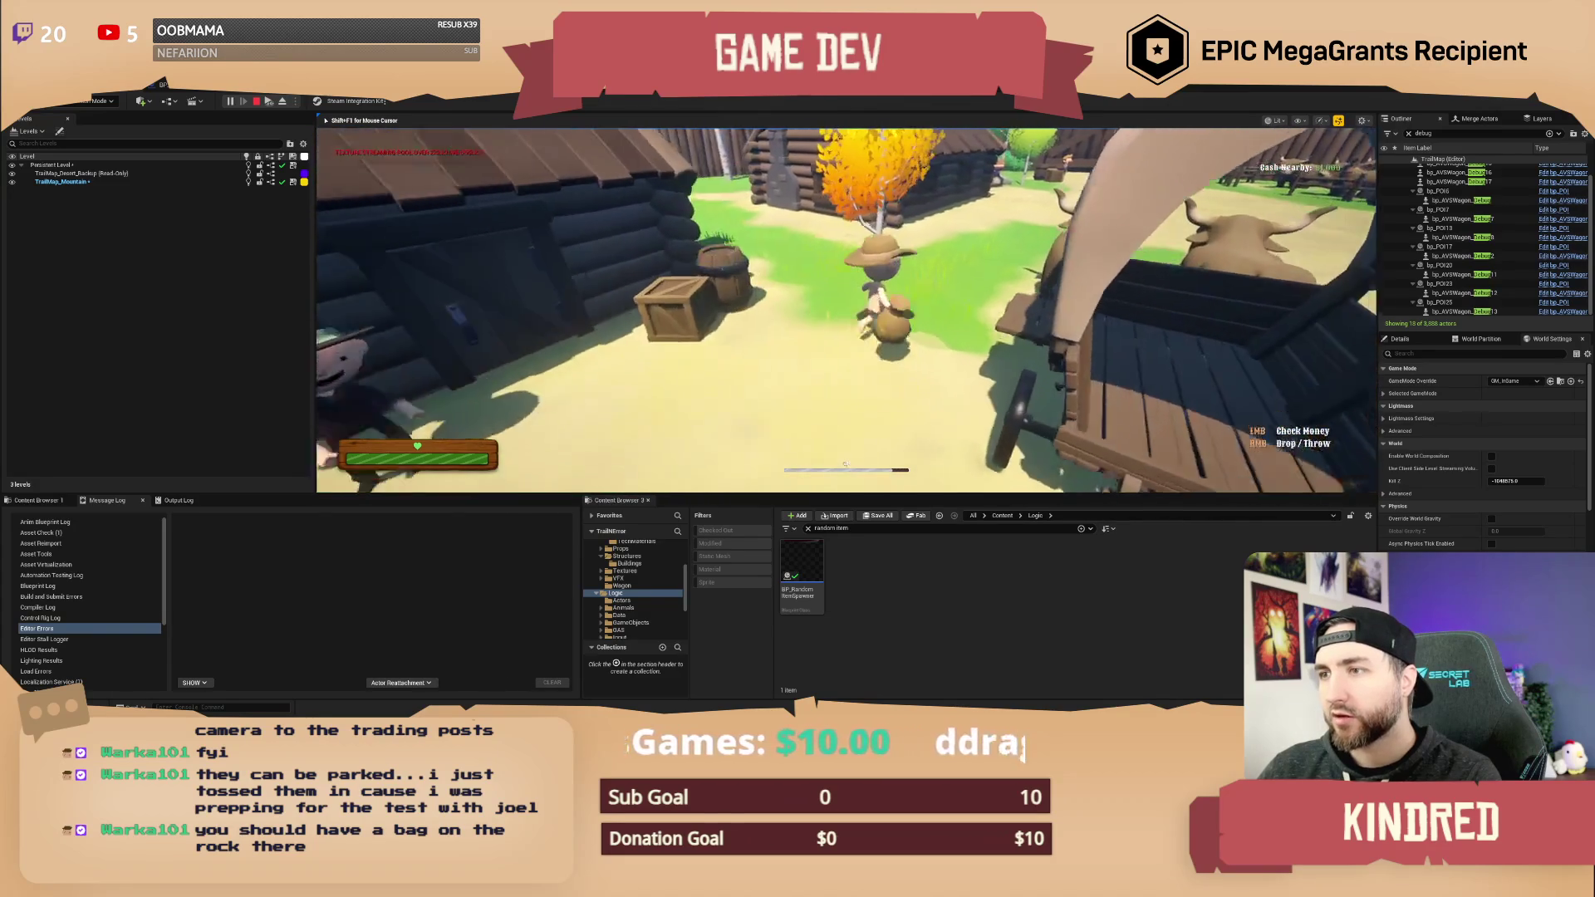
pyautogui.press('w')
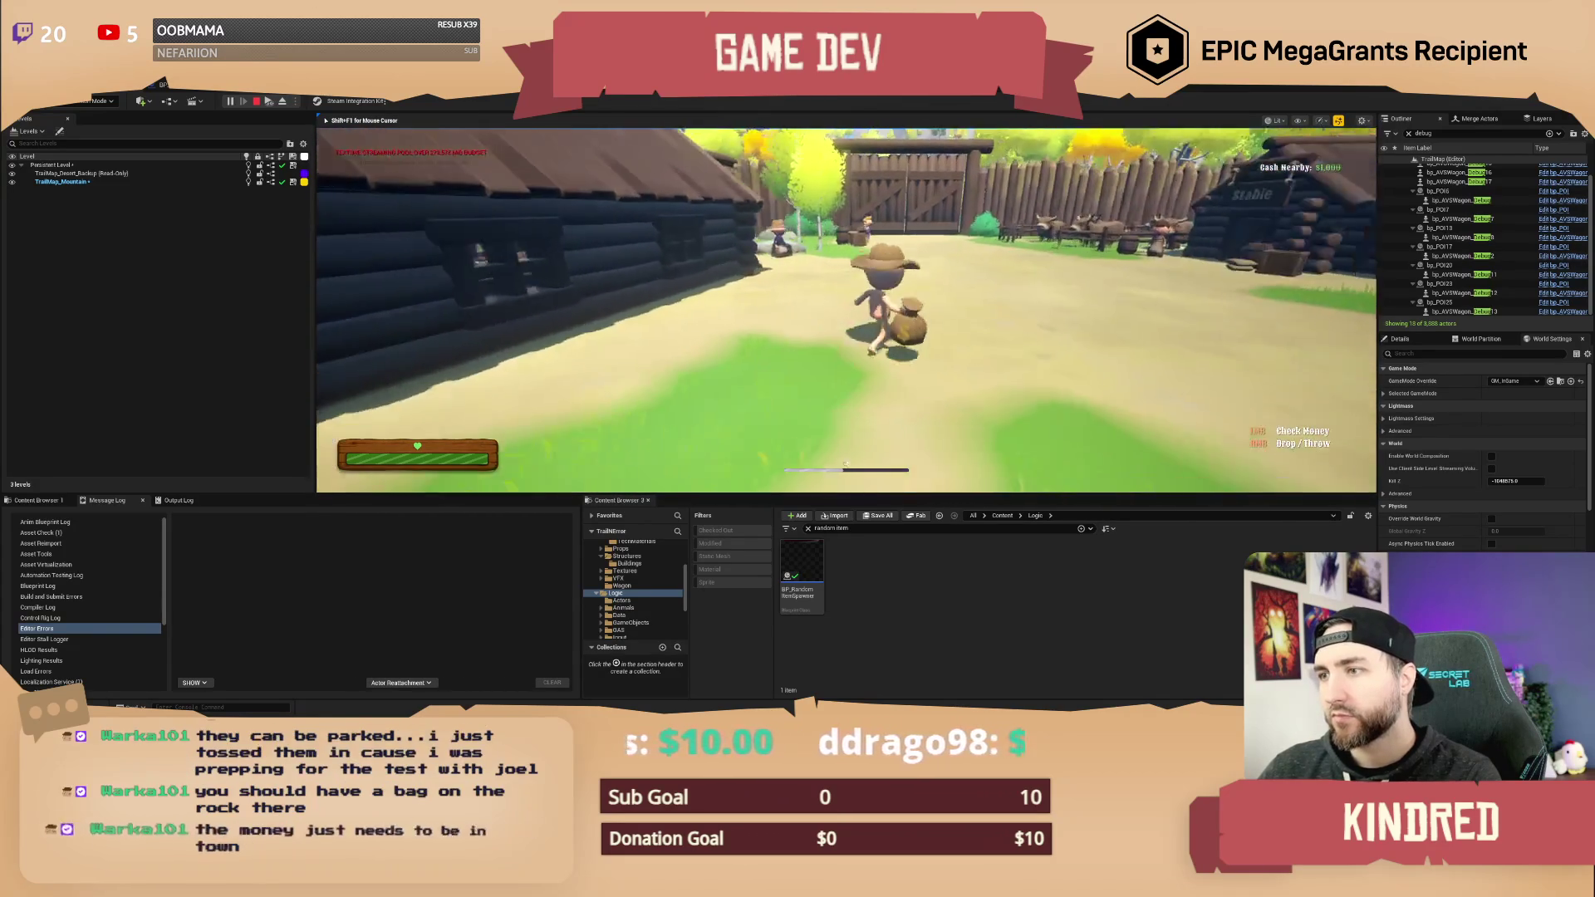
pyautogui.press('w')
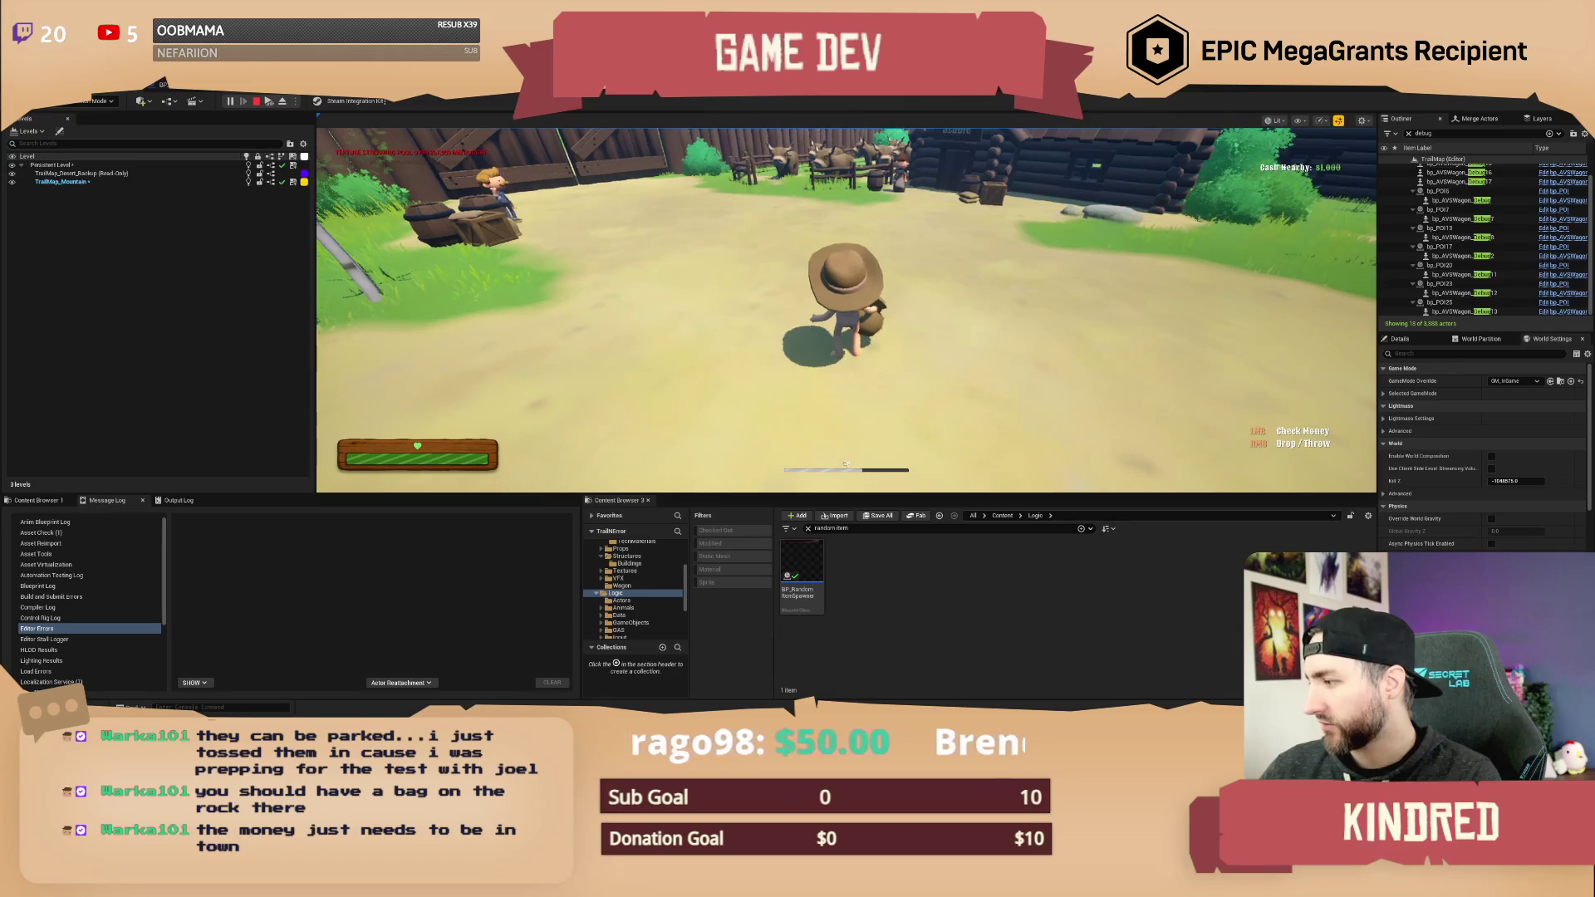
pyautogui.press('w')
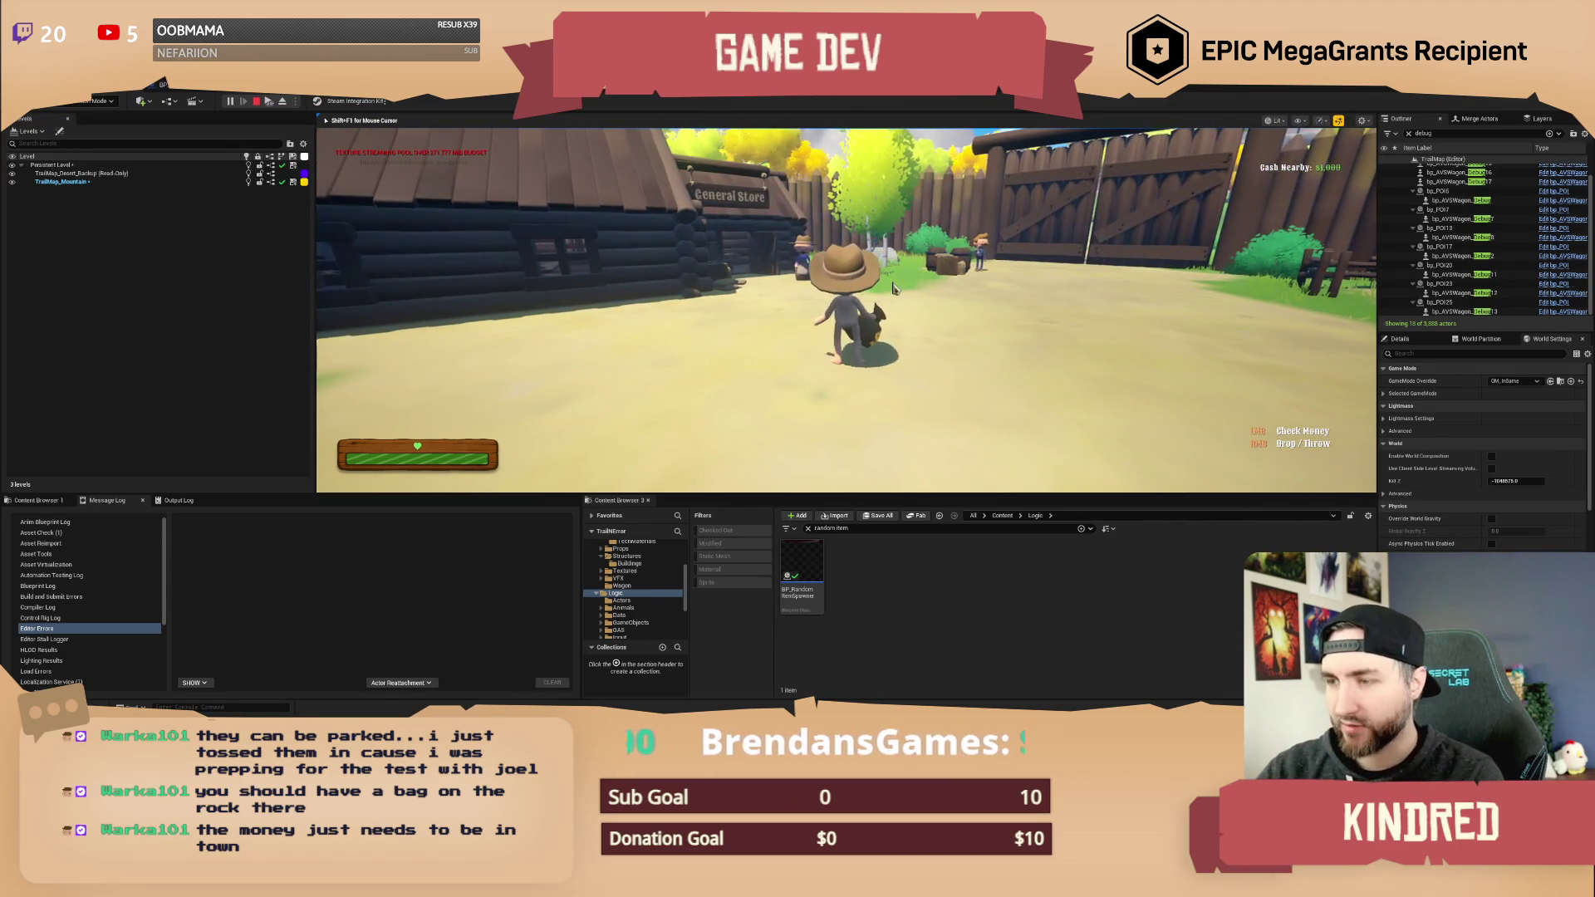
pyautogui.press('F11')
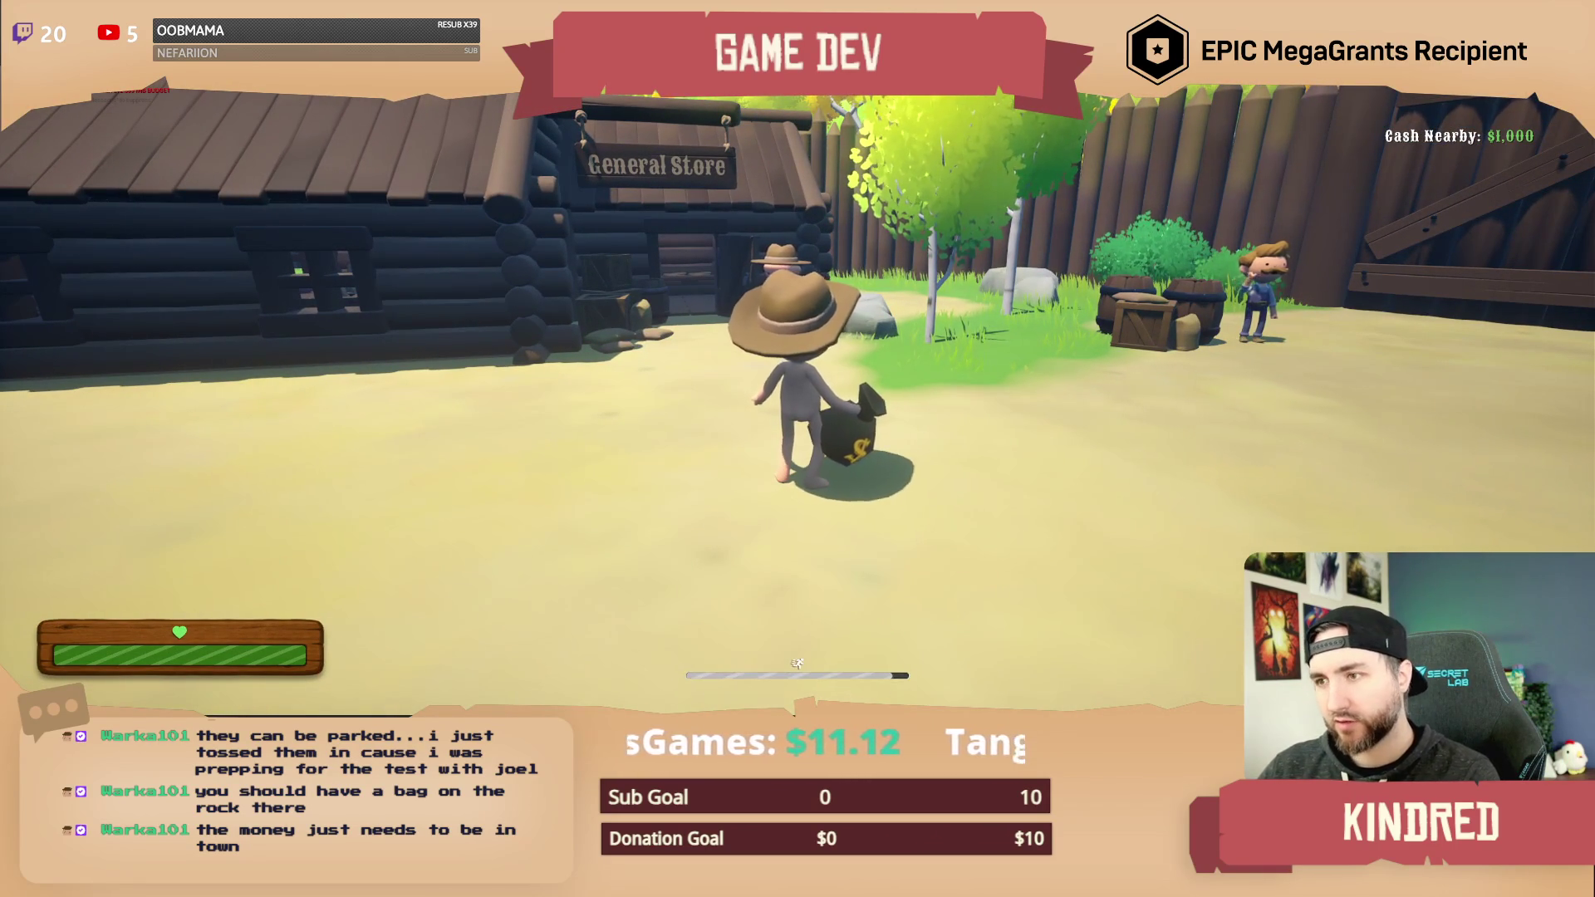
# - Pause the game, check the Audio settings, cancel and resume, then open the Windows Start menu
pyautogui.press('Escape')
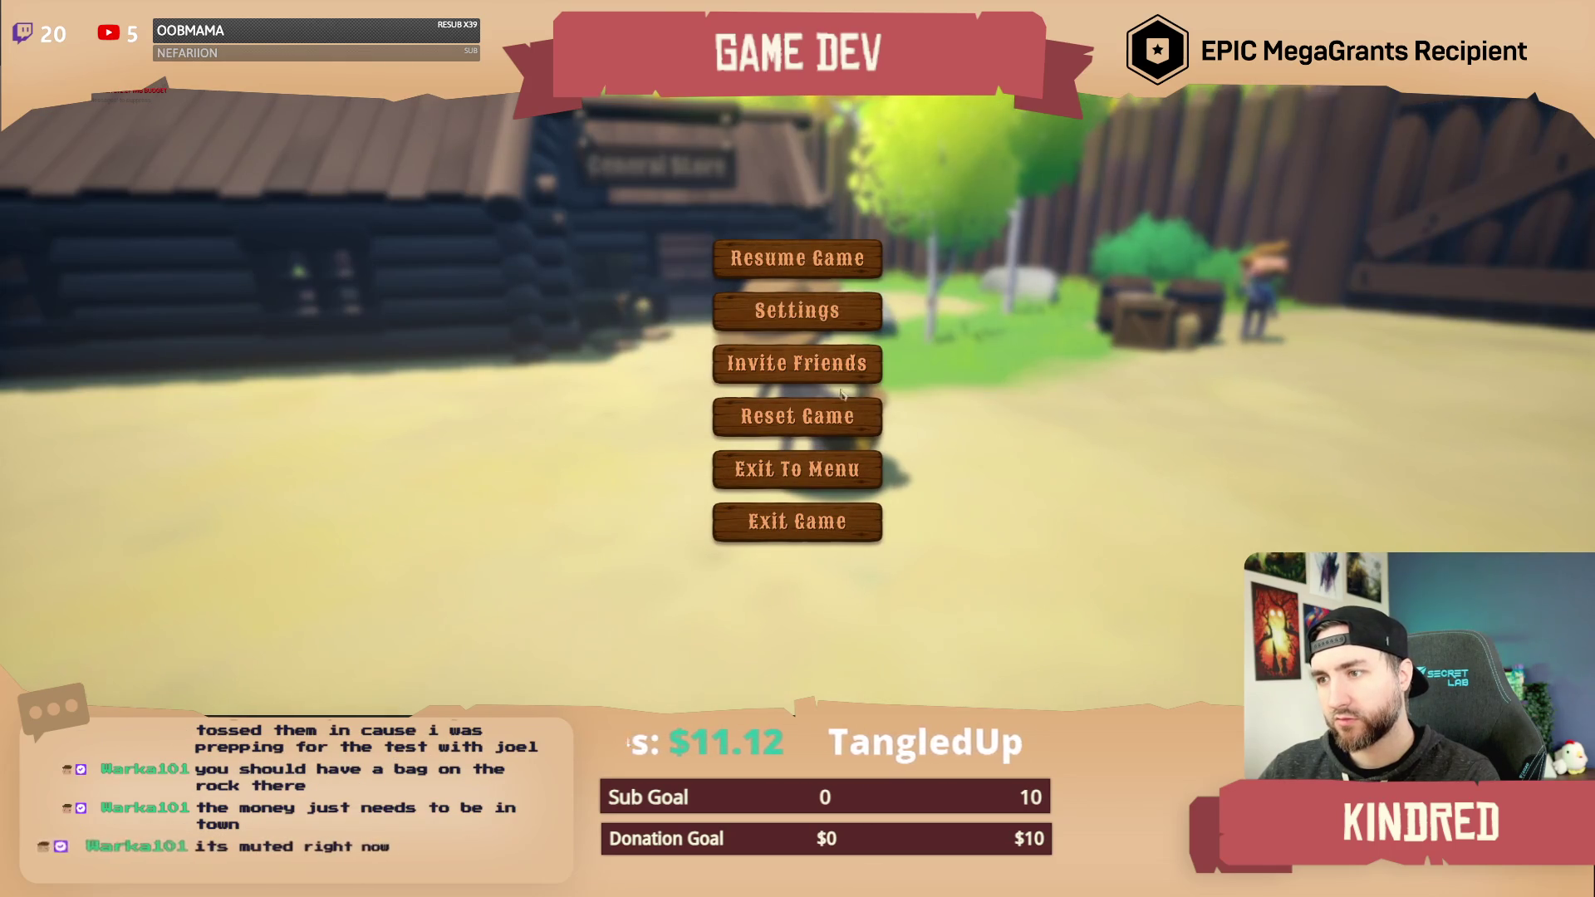
pyautogui.click(823, 309)
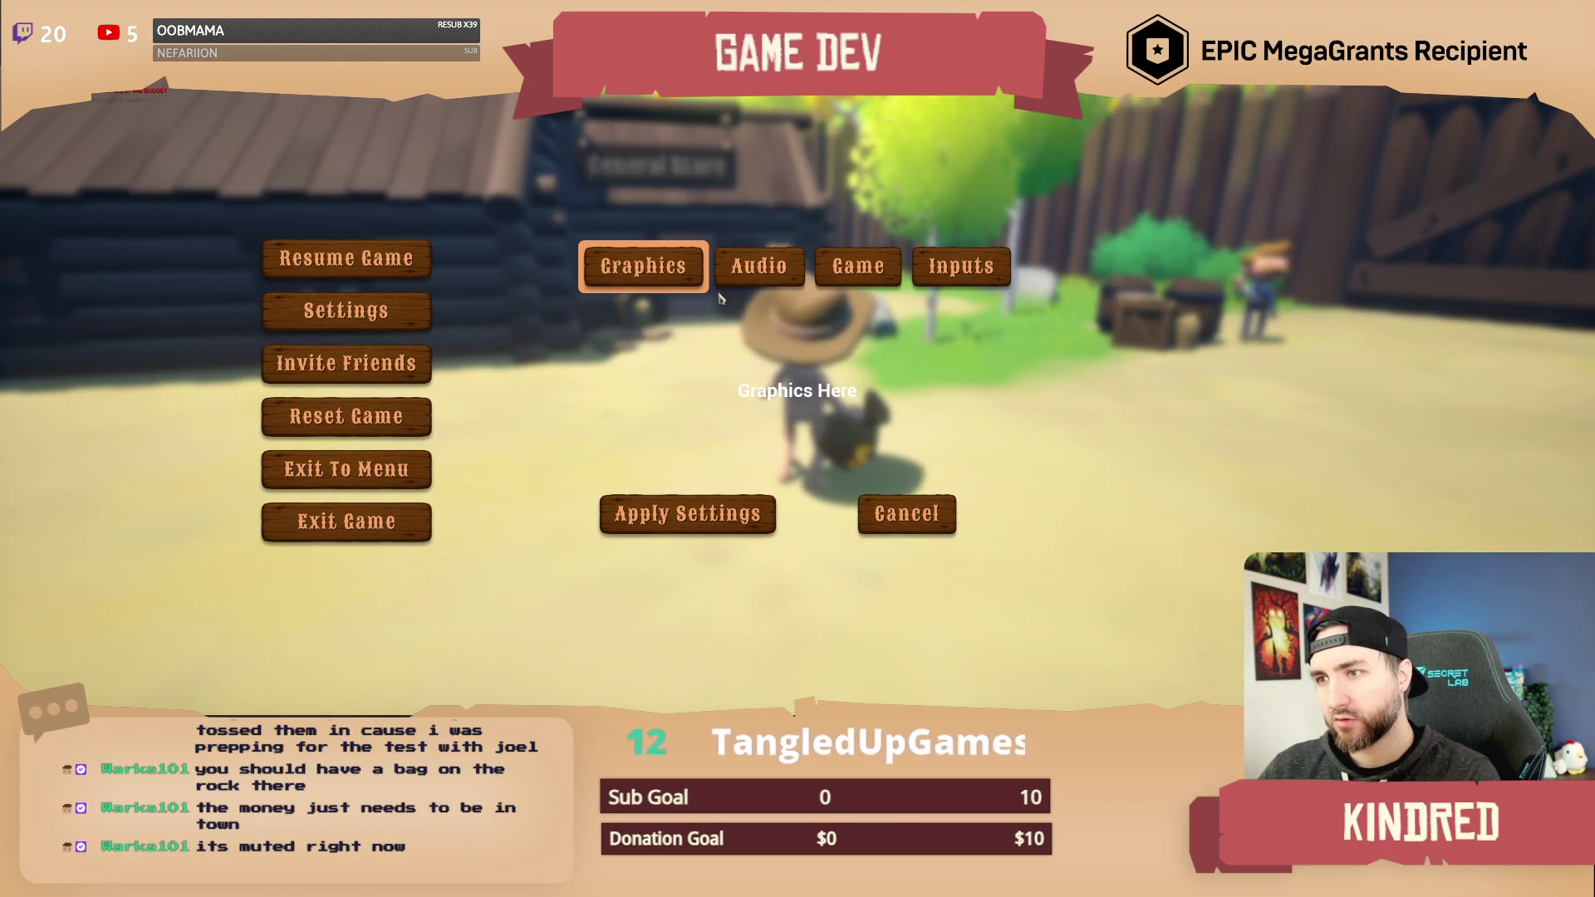
pyautogui.click(758, 267)
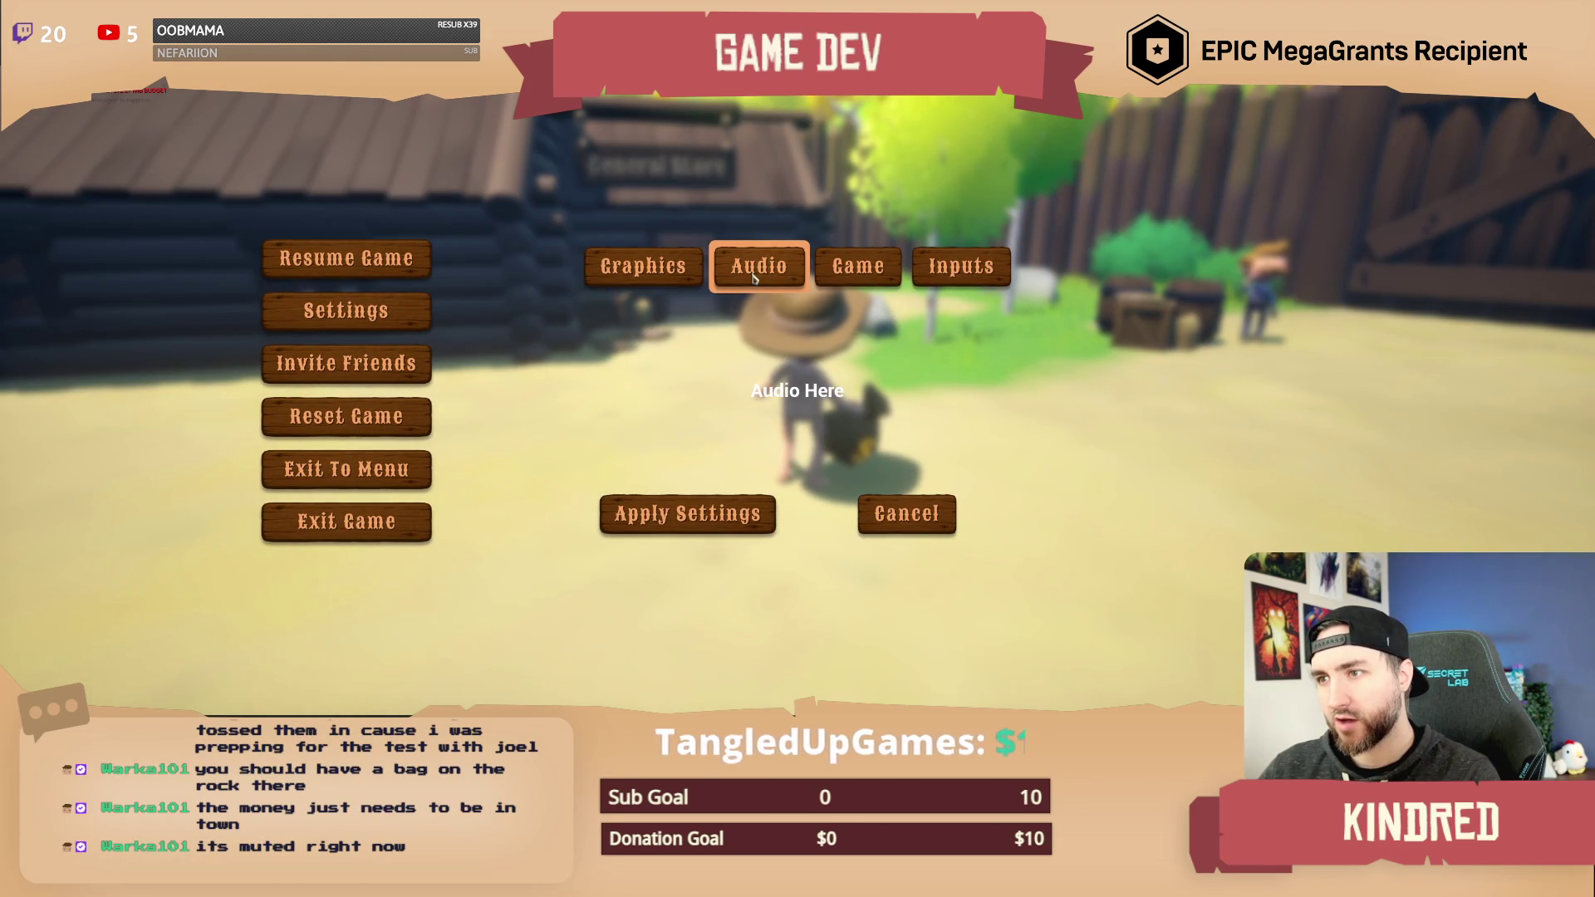
pyautogui.click(889, 511)
pyautogui.click(817, 271)
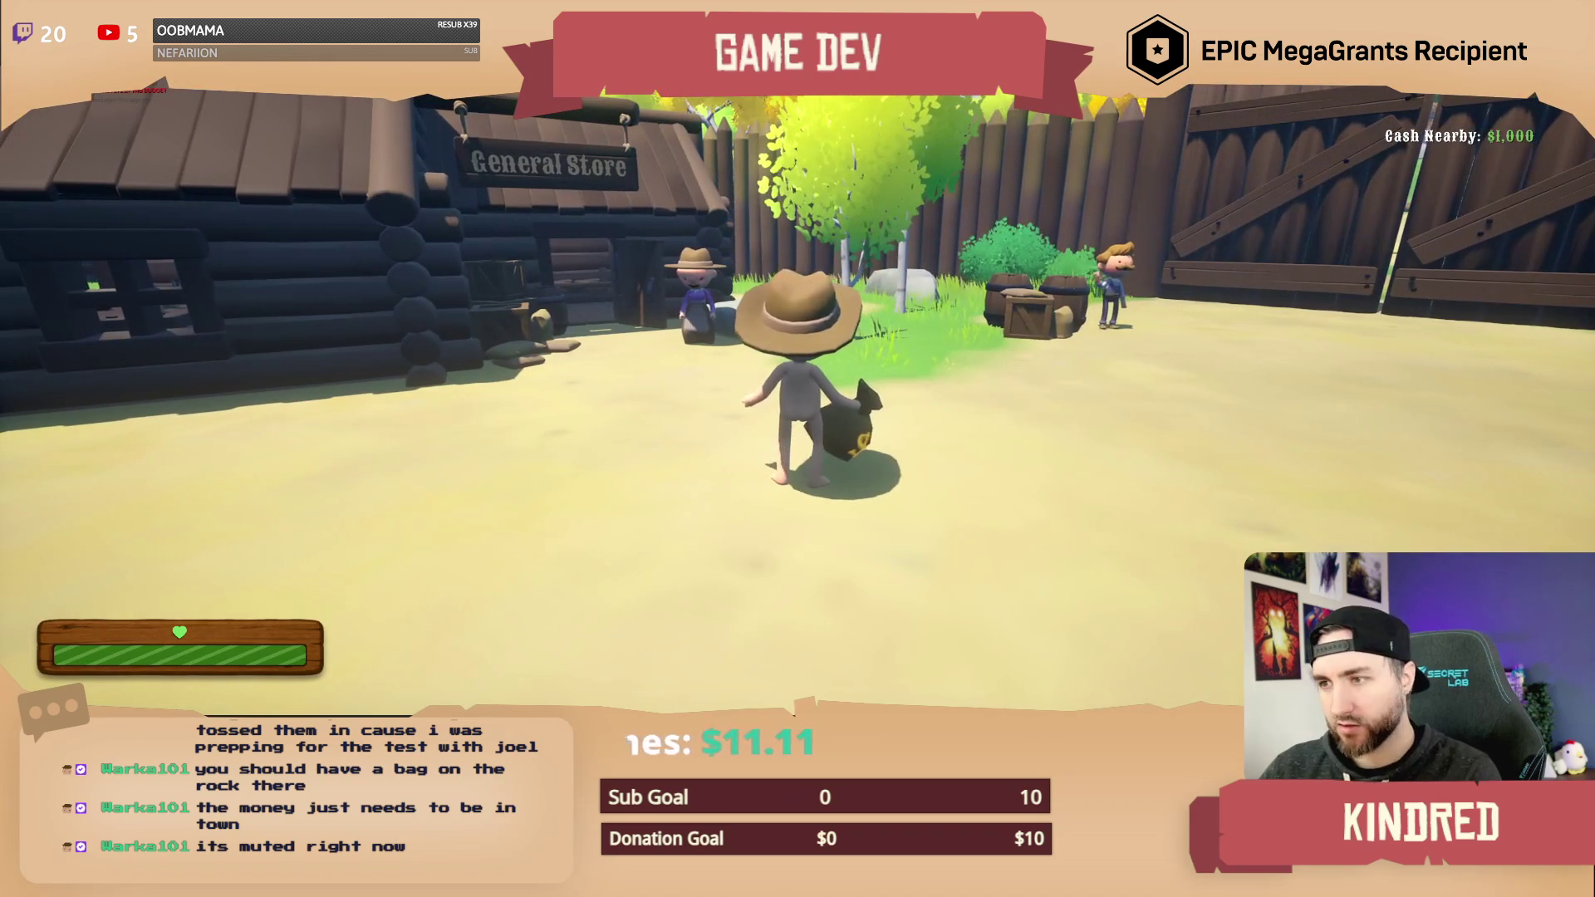
pyautogui.press('super')
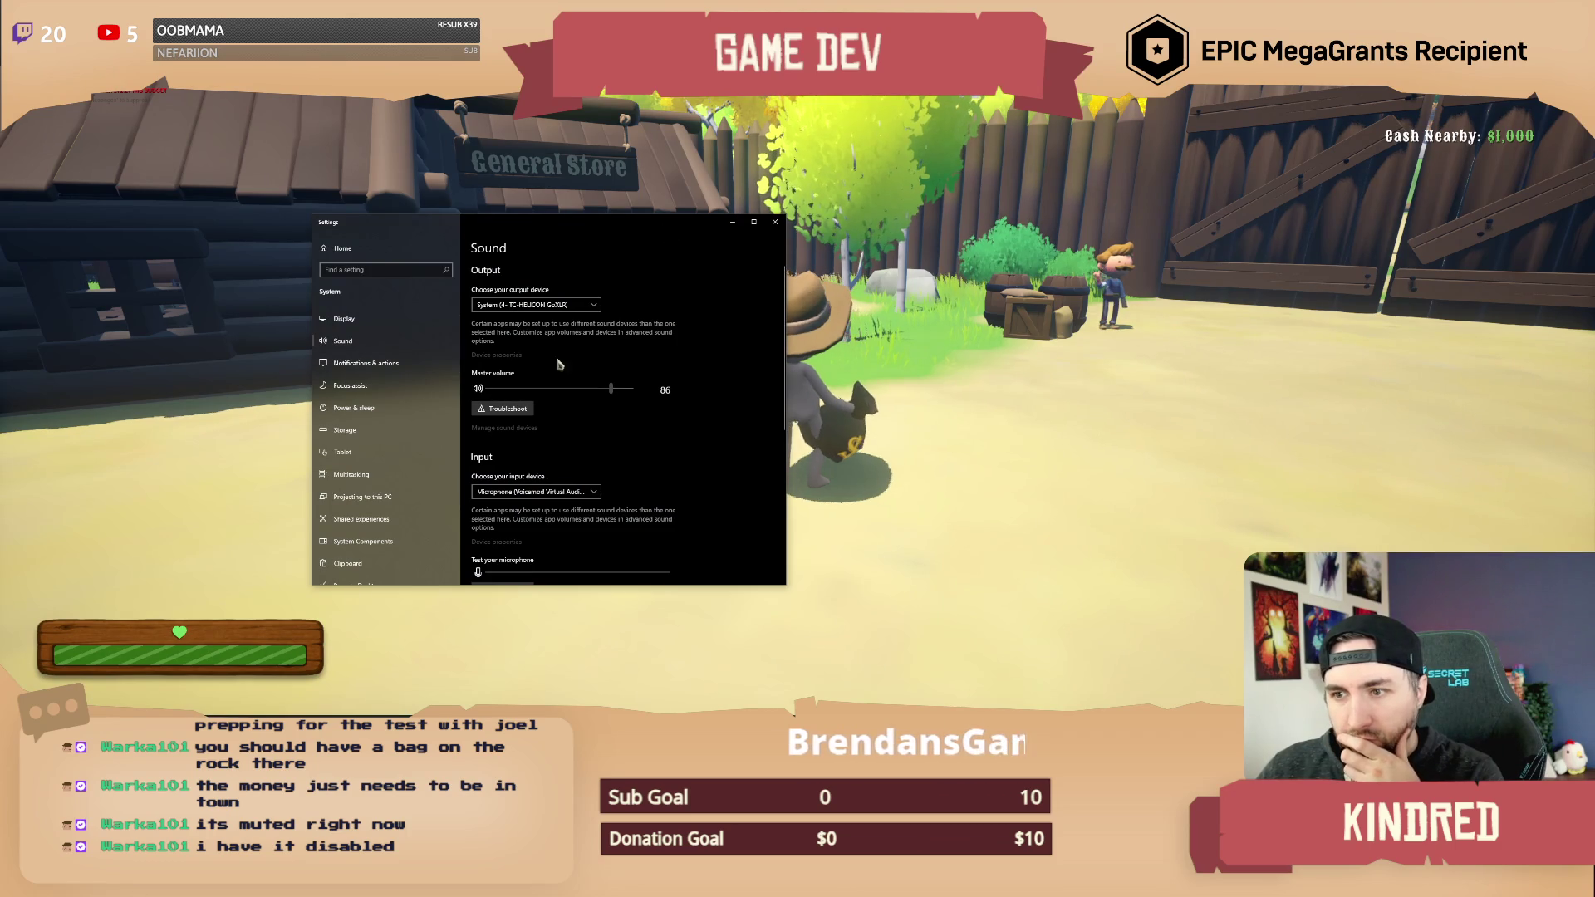
# - Review the Windows app volume and device preferences list, then close the Settings window
pyautogui.scroll(-1, 597, 432)
pyautogui.scroll(-4, 597, 431)
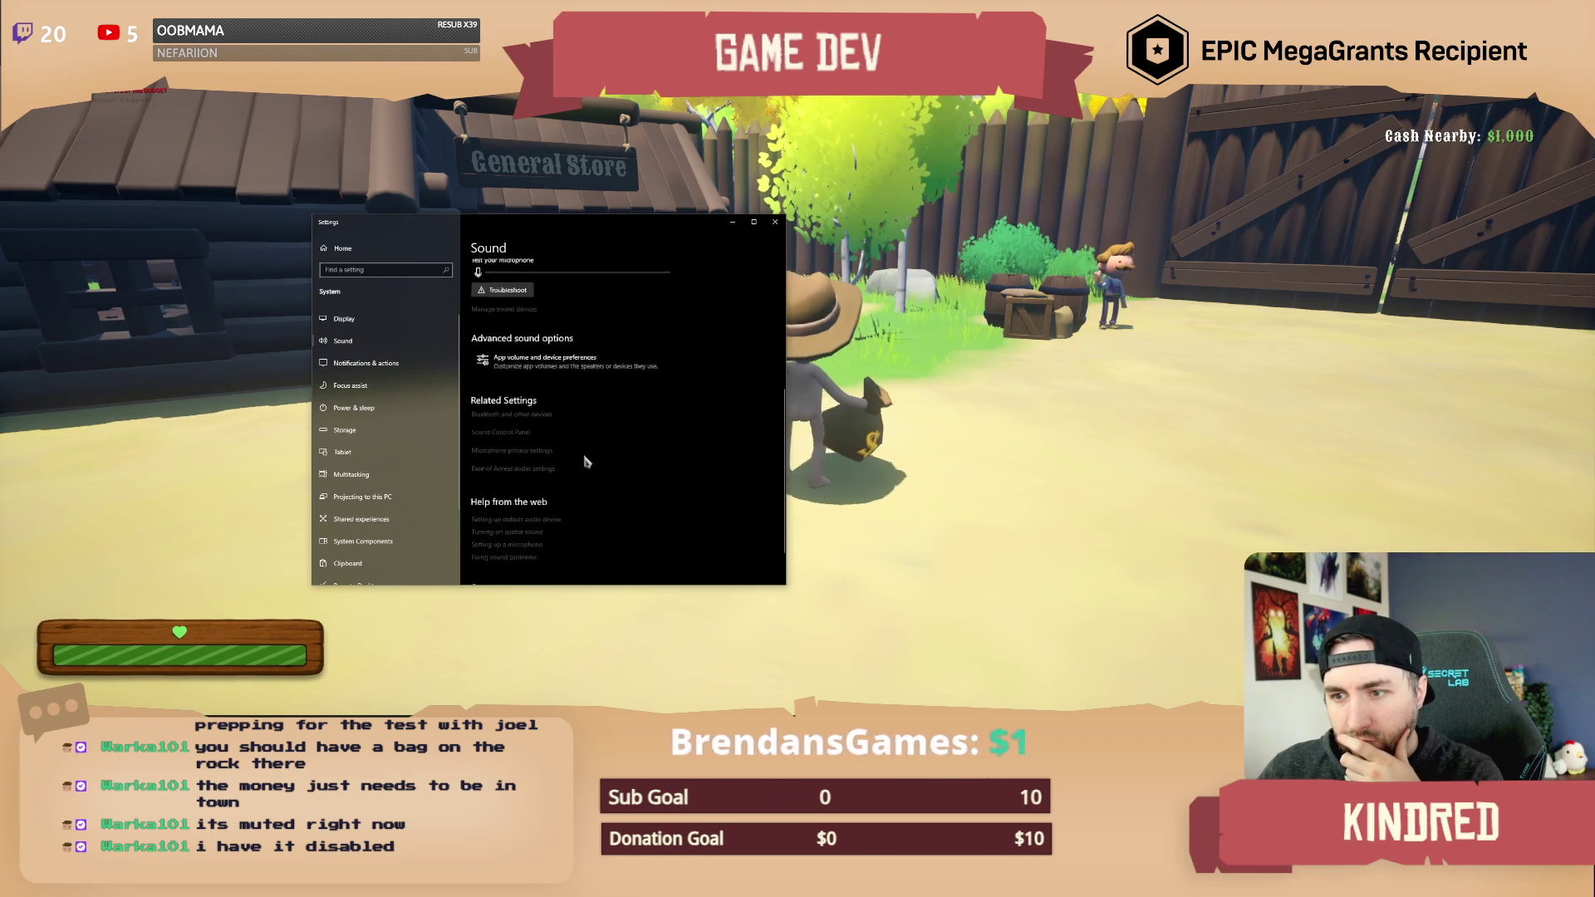
pyautogui.click(585, 449)
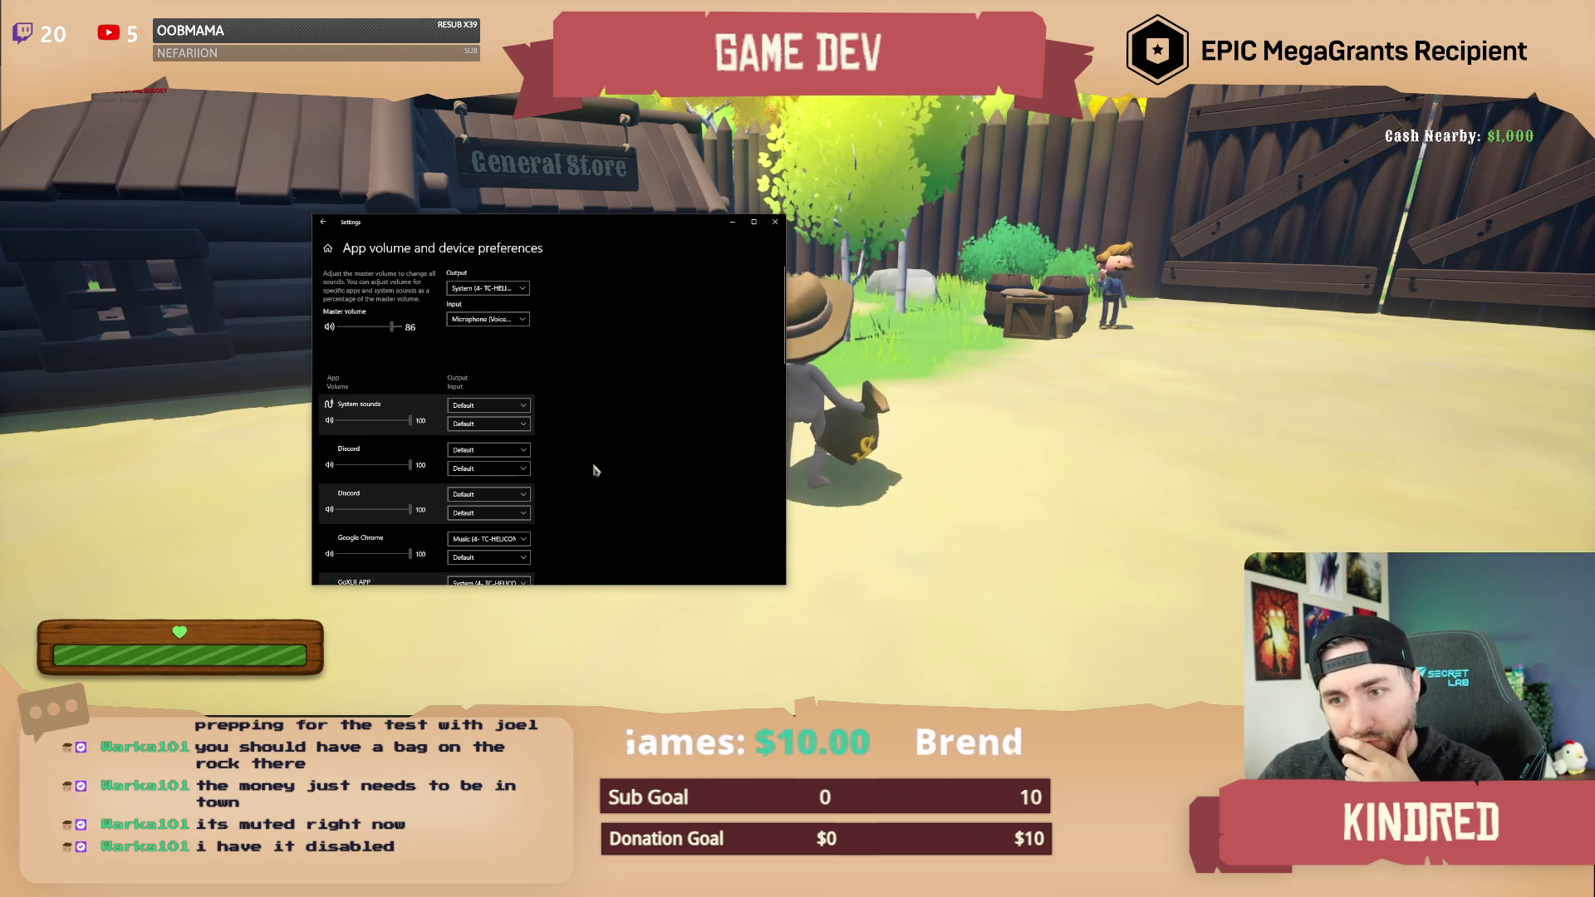
pyautogui.scroll(-3, 589, 473)
pyautogui.scroll(-1, 589, 472)
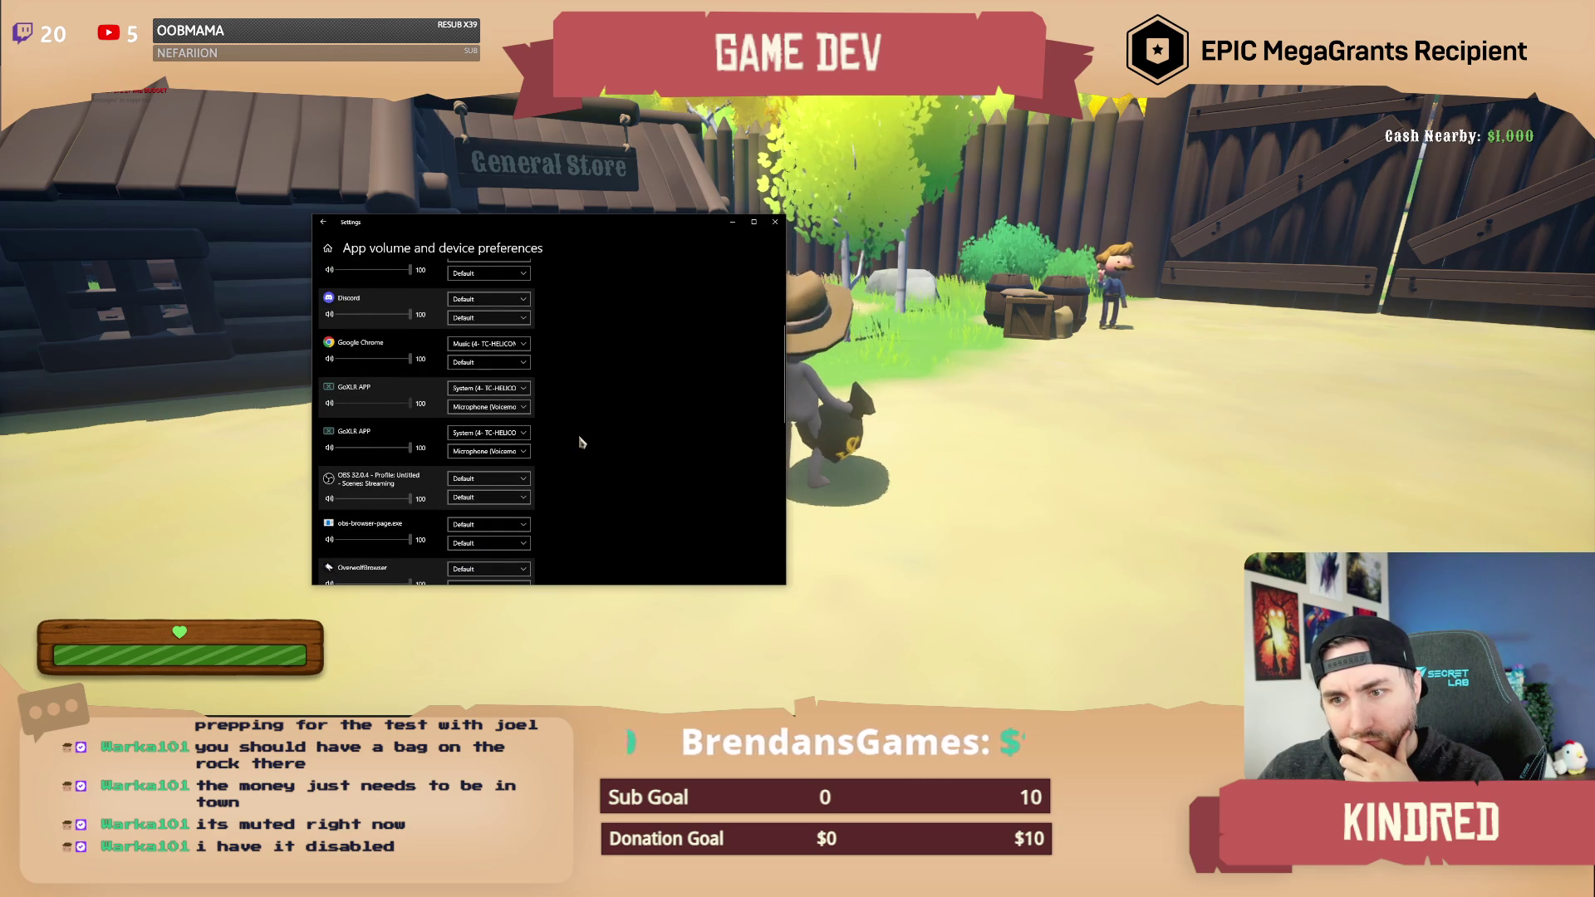
pyautogui.scroll(-4, 581, 443)
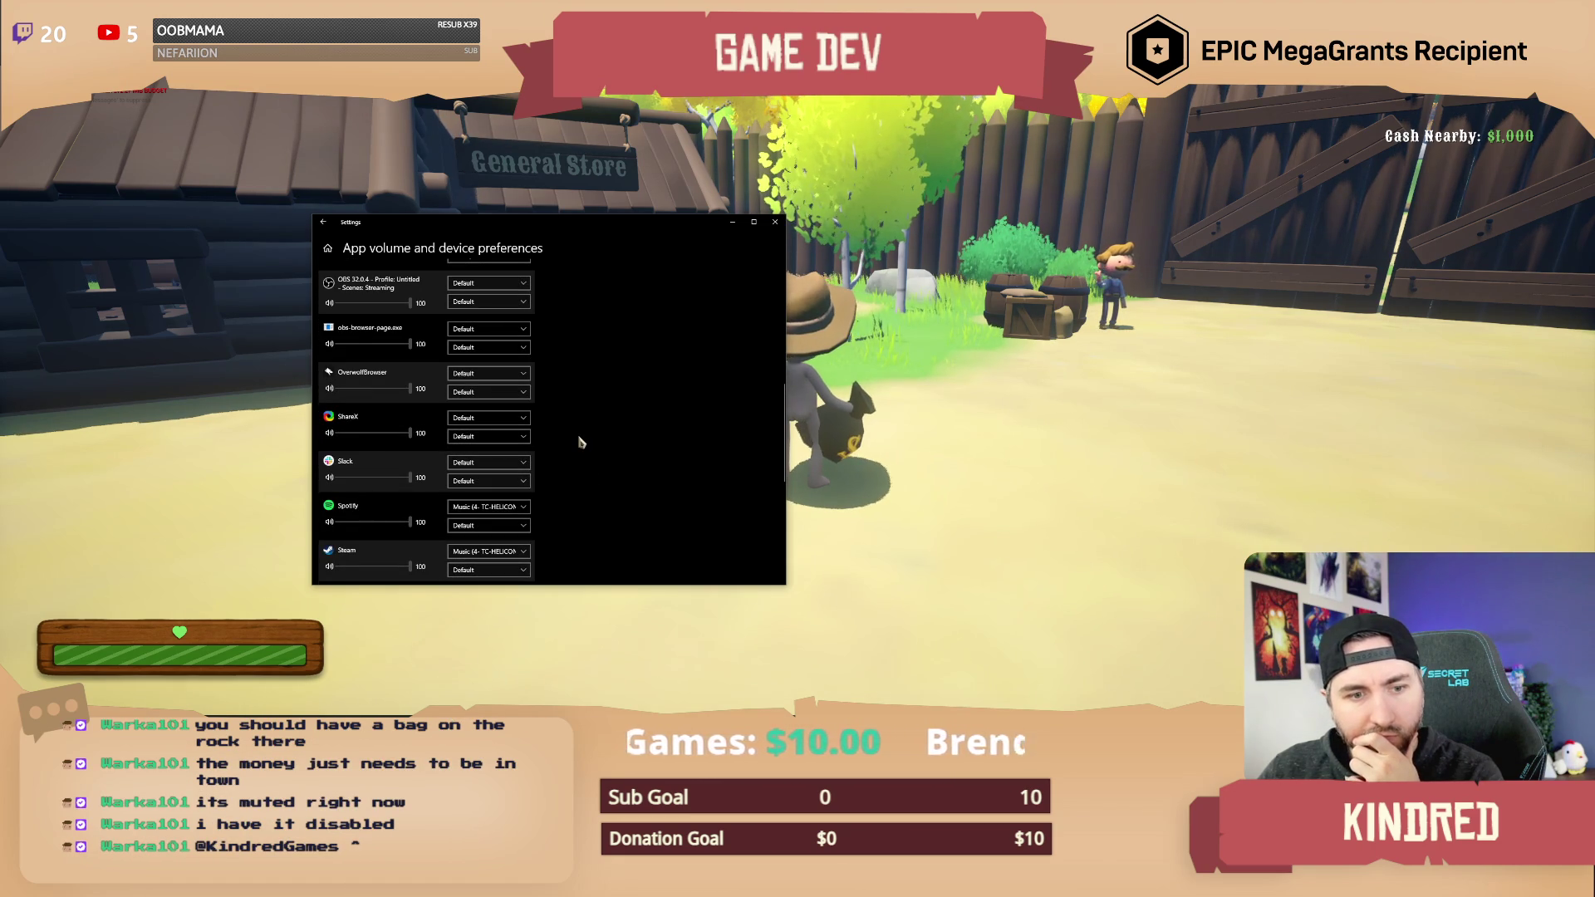
pyautogui.scroll(-4, 605, 399)
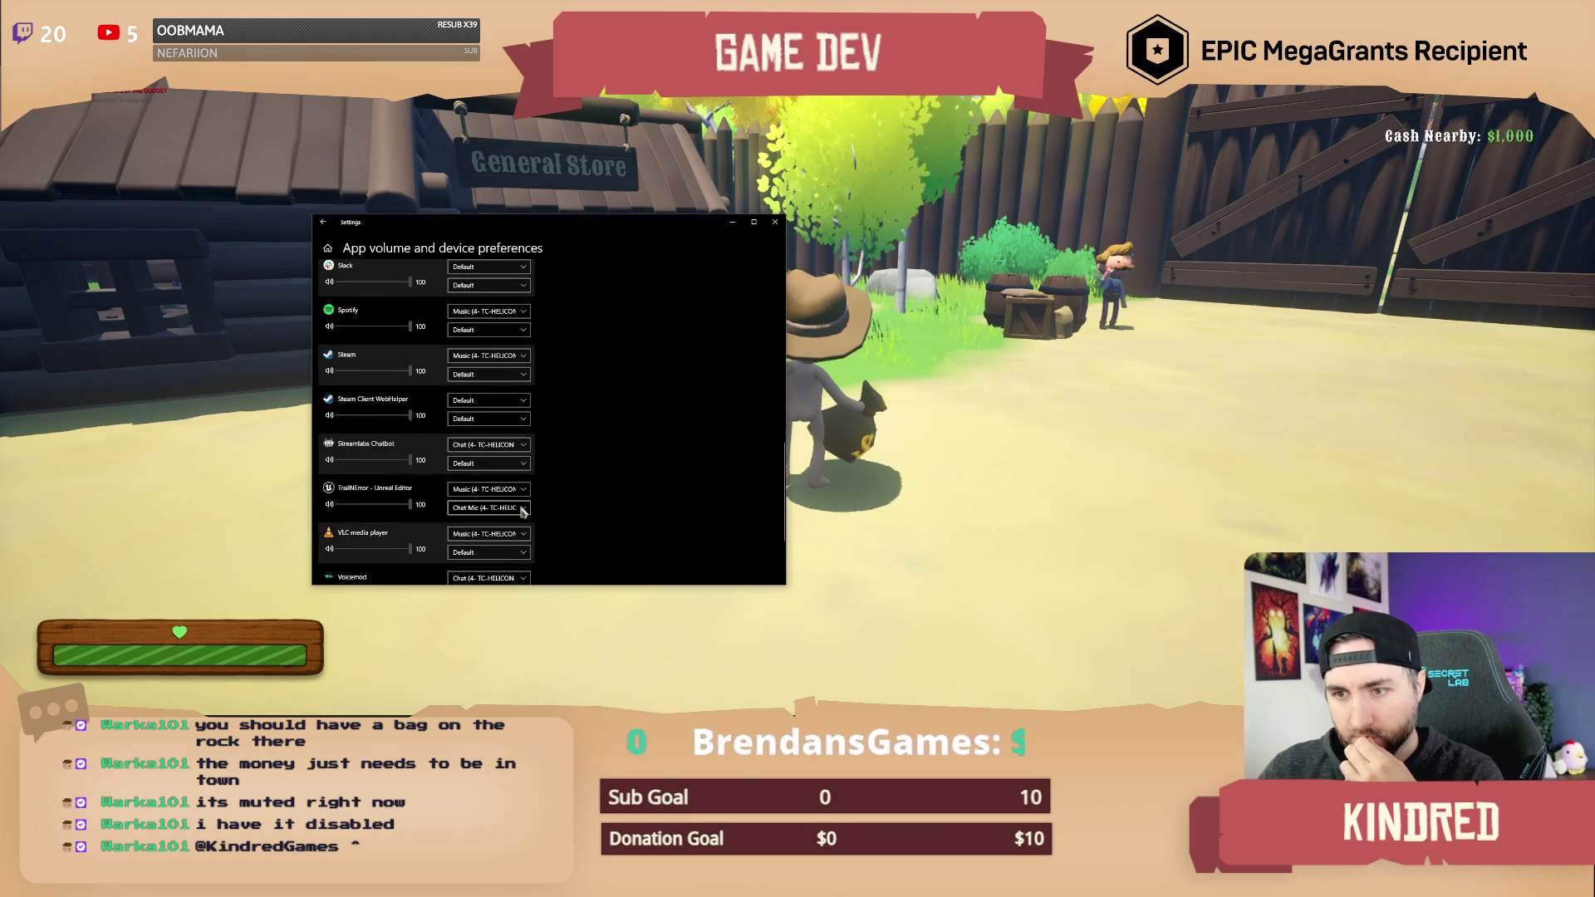
pyautogui.click(776, 222)
# - Walk the character into the General Store, out to the shopkeeper, then exit fullscreen
pyautogui.press('w')
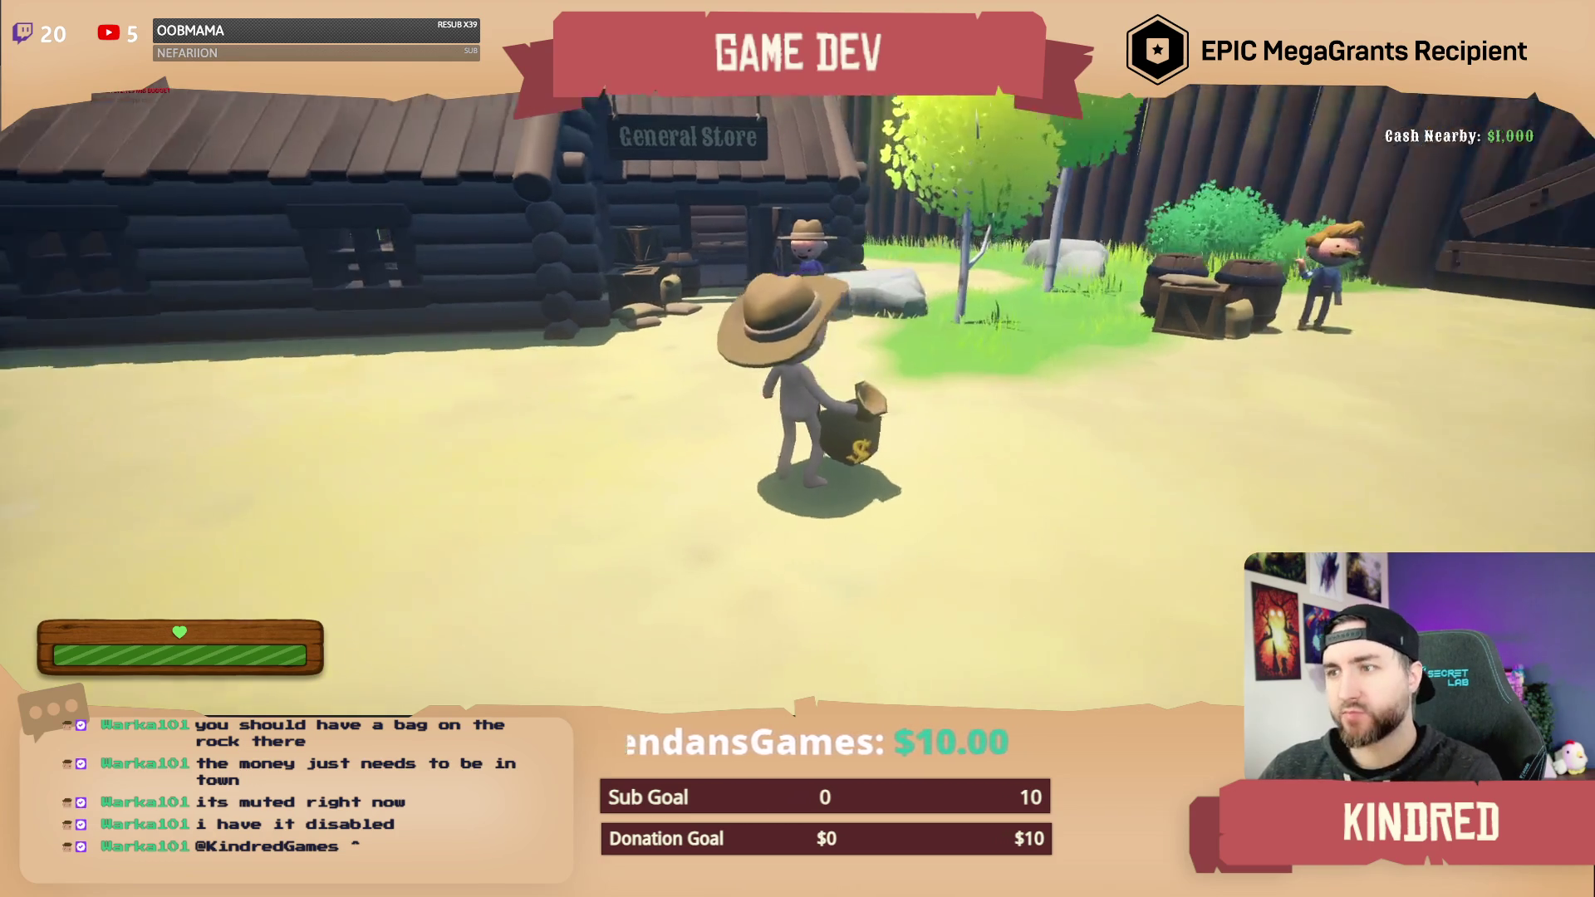
pyautogui.press('w')
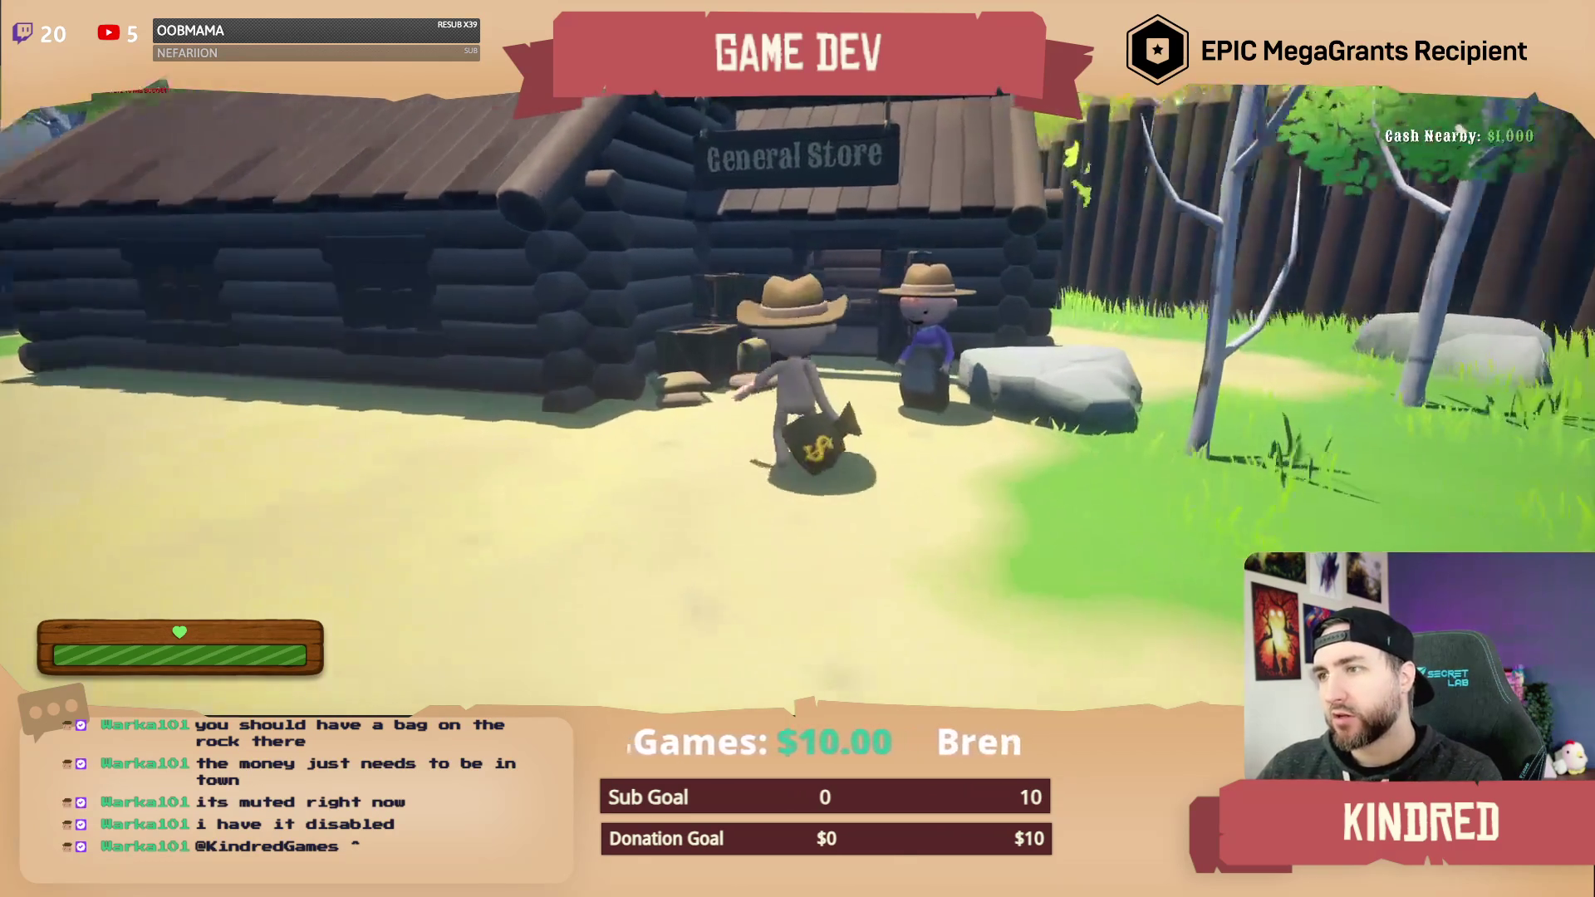
pyautogui.press('w')
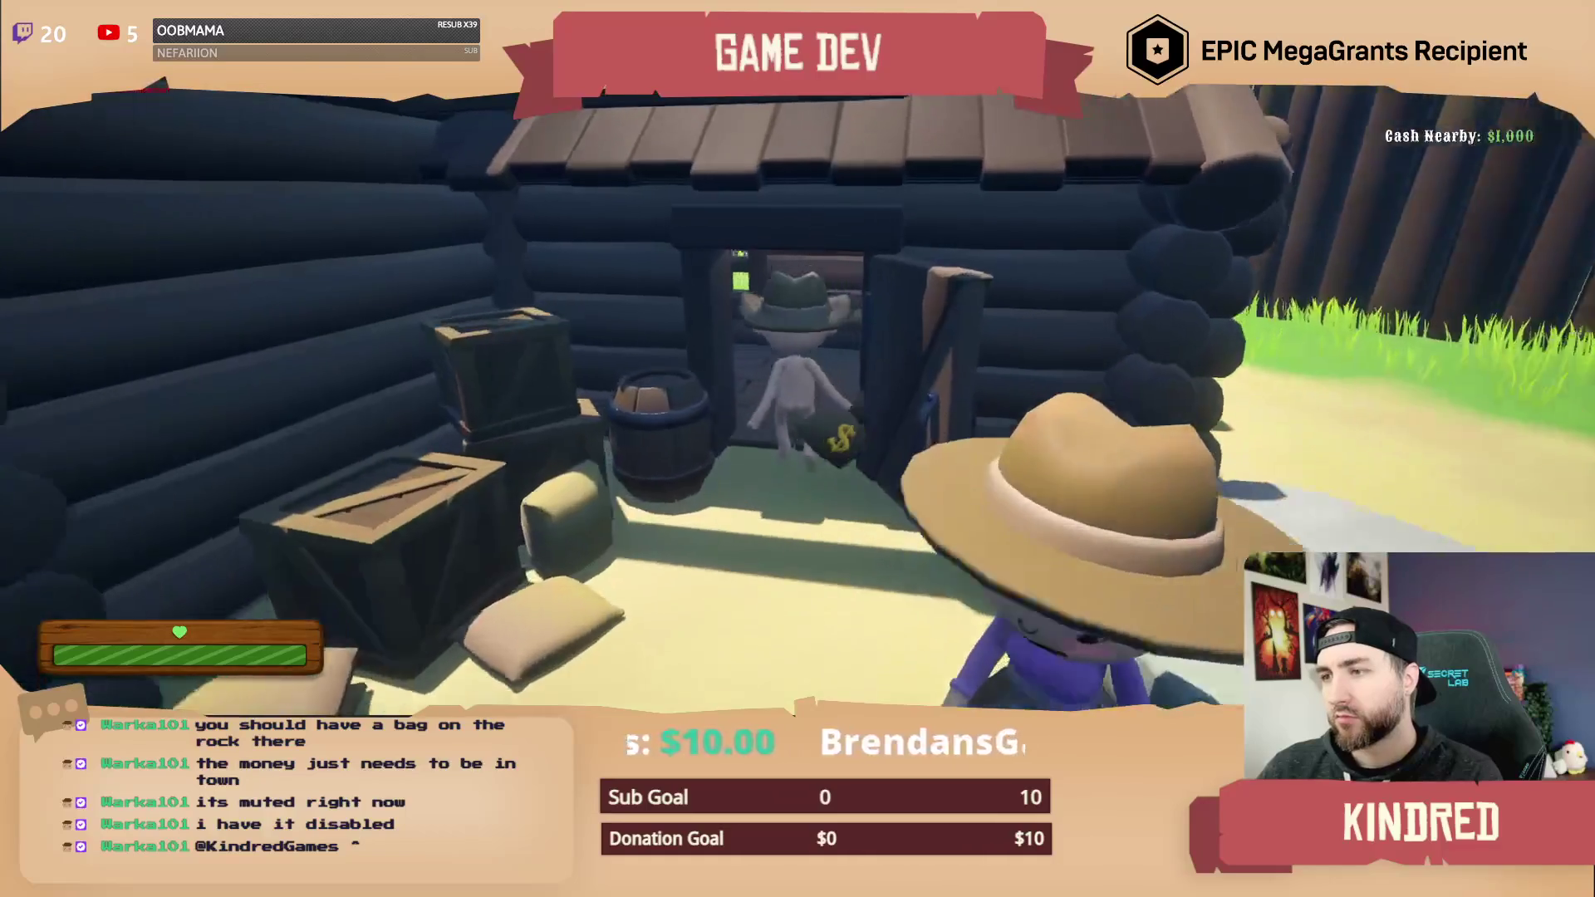
pyautogui.press('w')
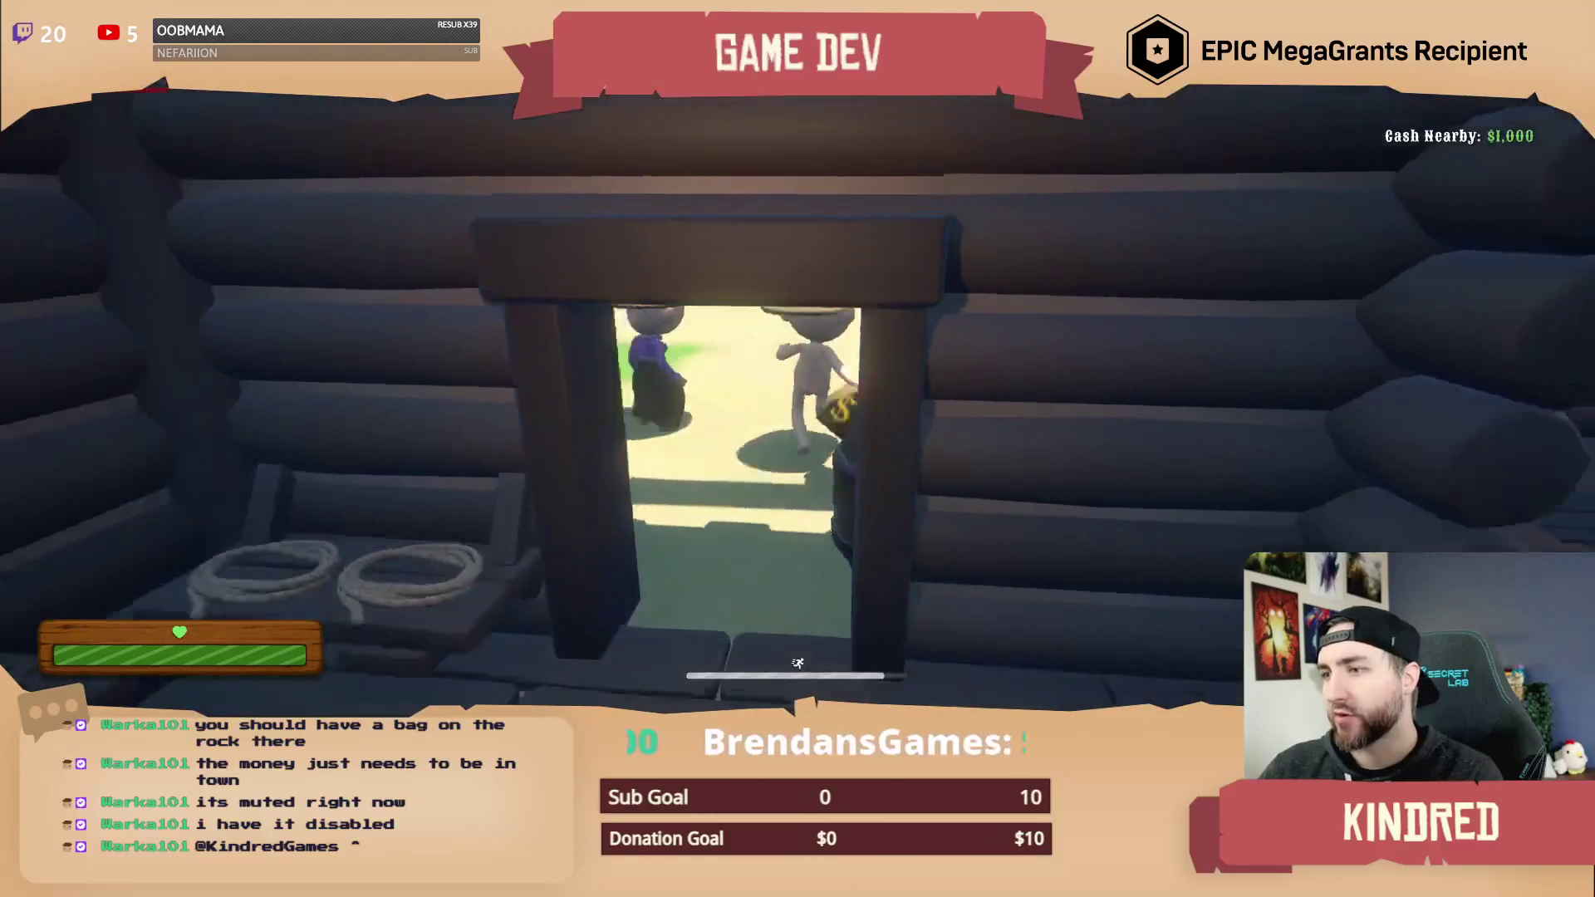
pyautogui.press('w')
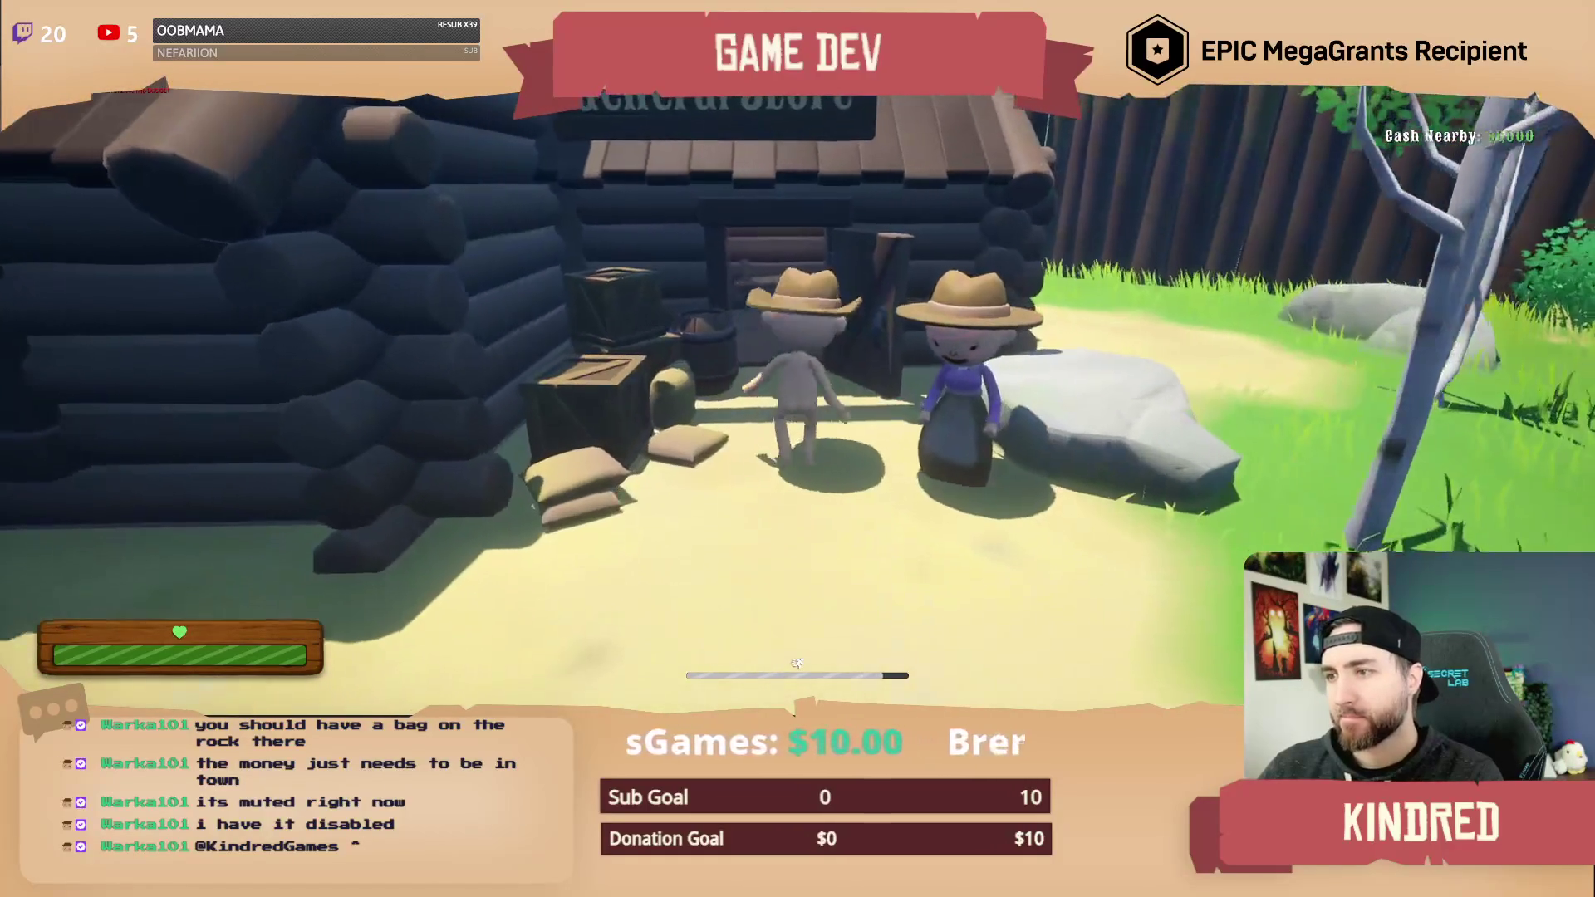
pyautogui.press('e')
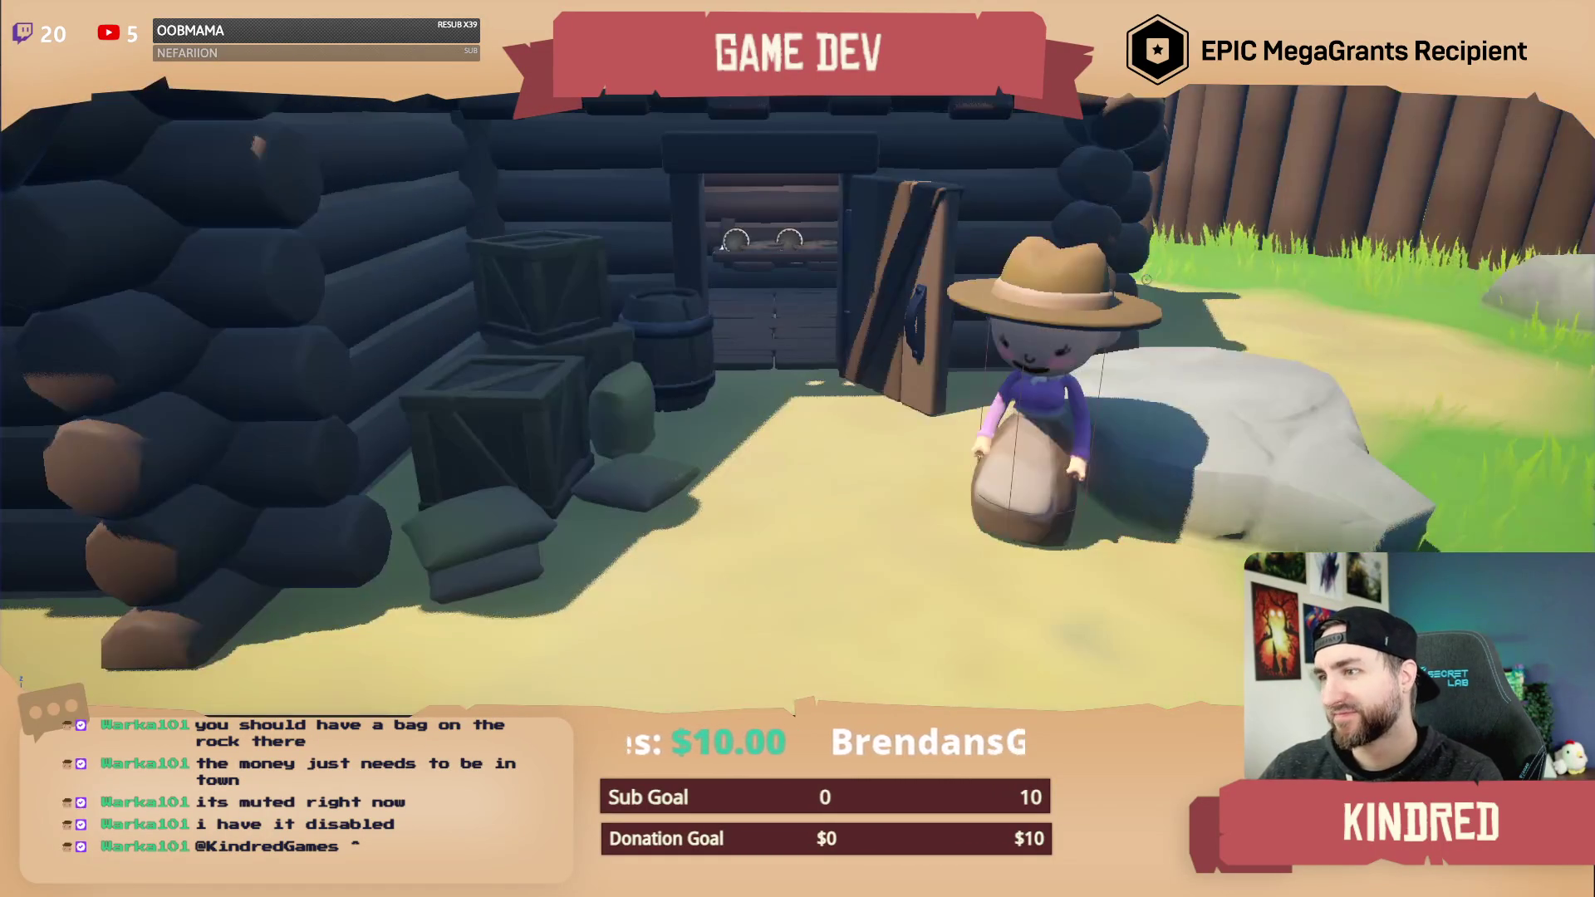
pyautogui.press('F11')
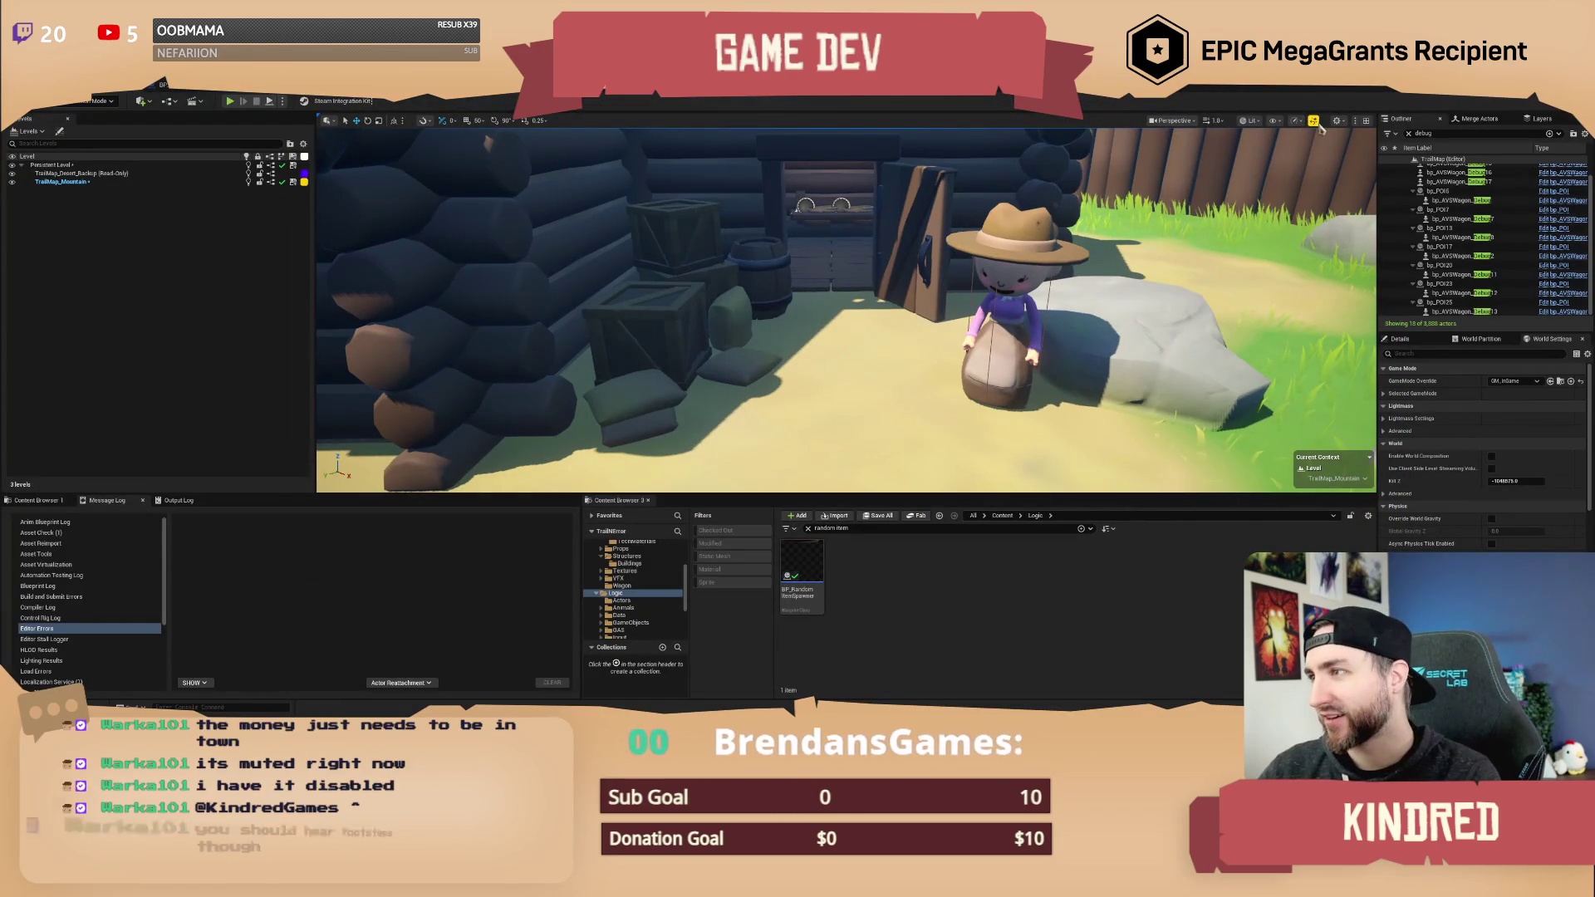
# - Set viewport scalability to High and start a new Play In Editor session with Alt+P
pyautogui.click(1314, 121)
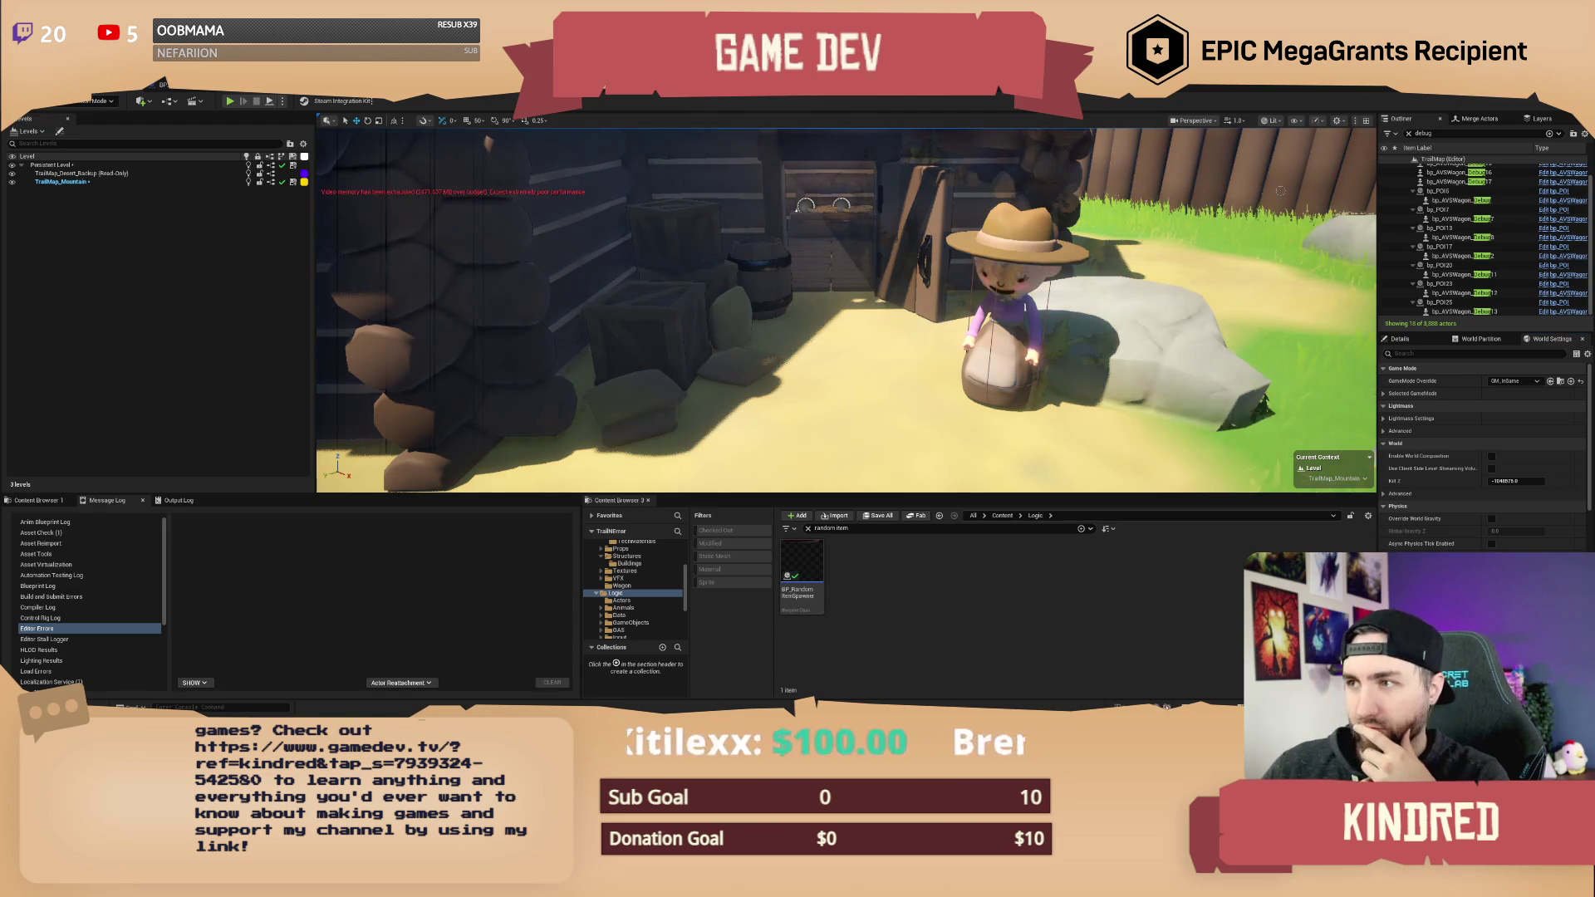
pyautogui.click(1260, 280)
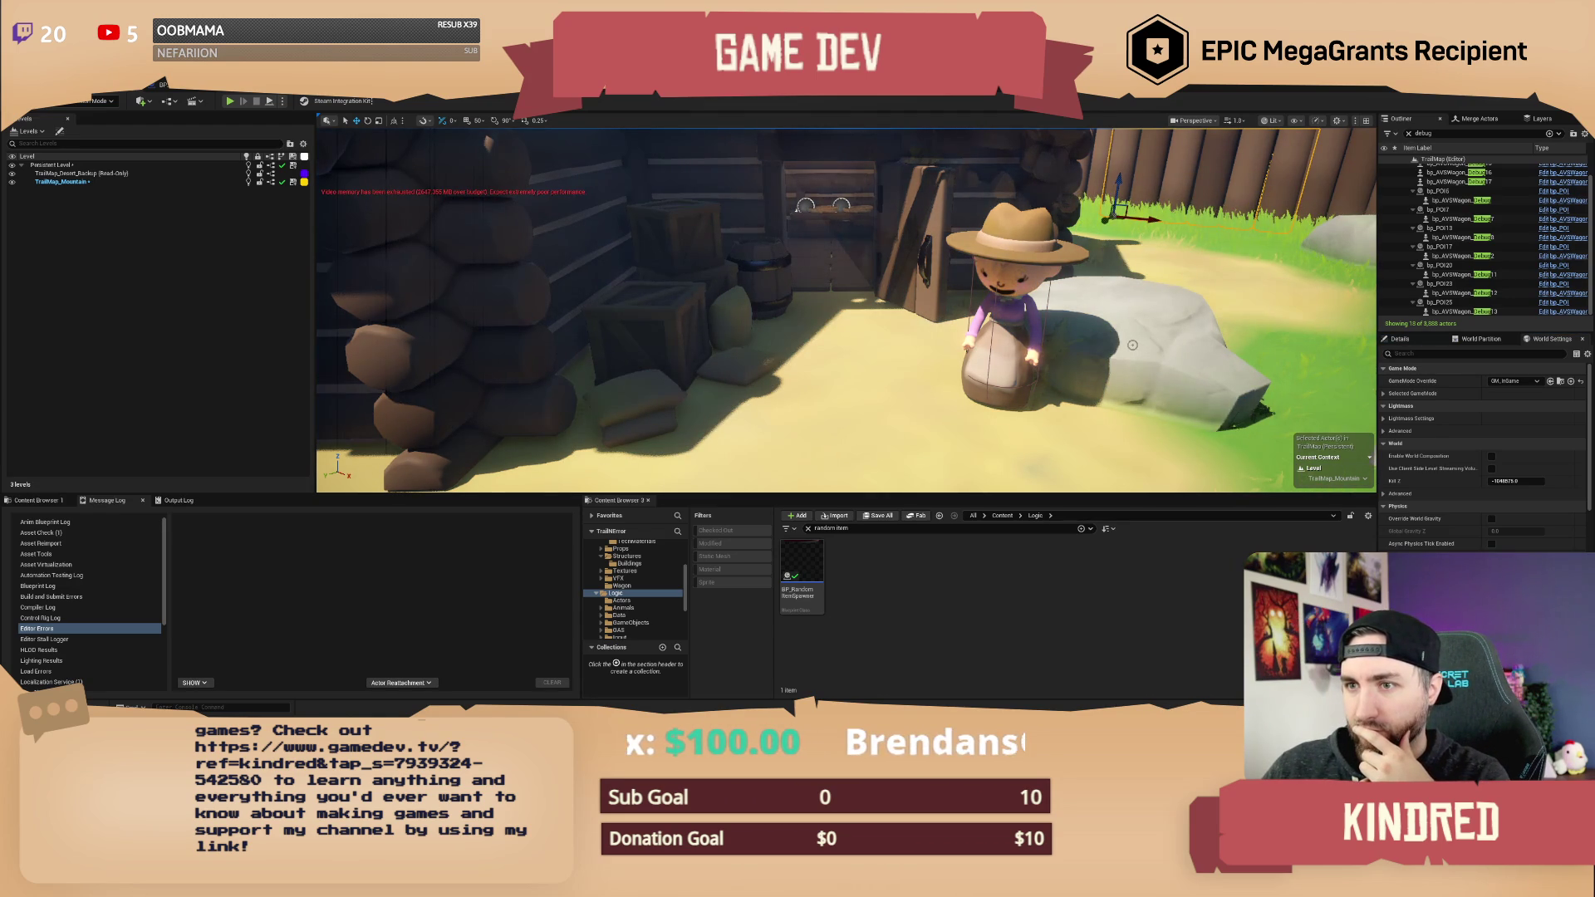
pyautogui.scroll(2, 848, 310)
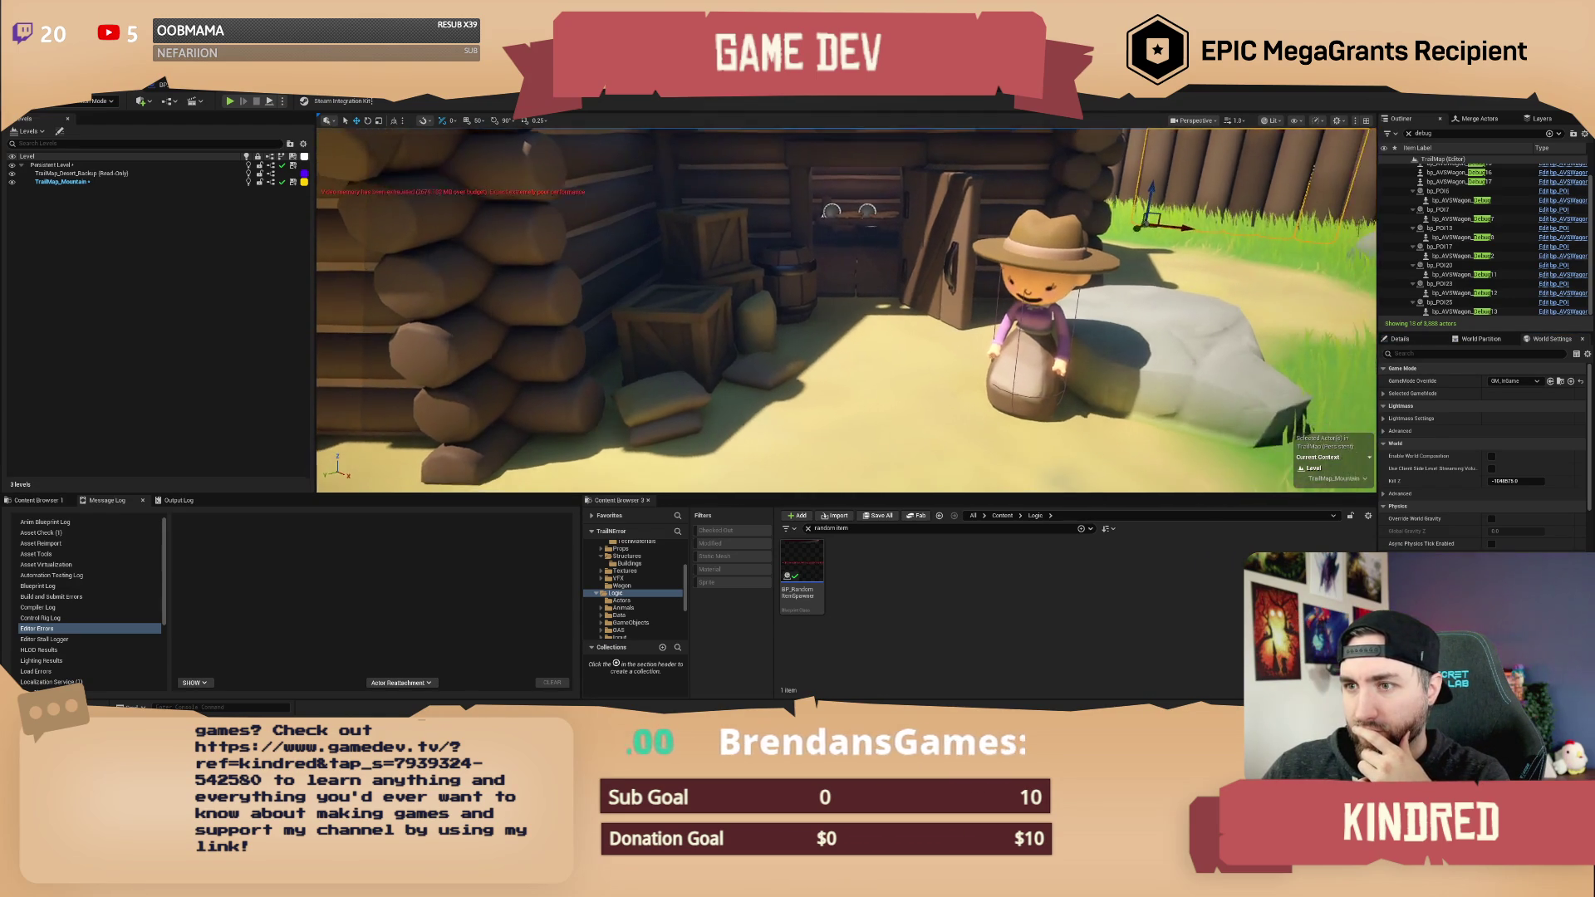
pyautogui.click(1319, 122)
pyautogui.moveTo(1364, 176)
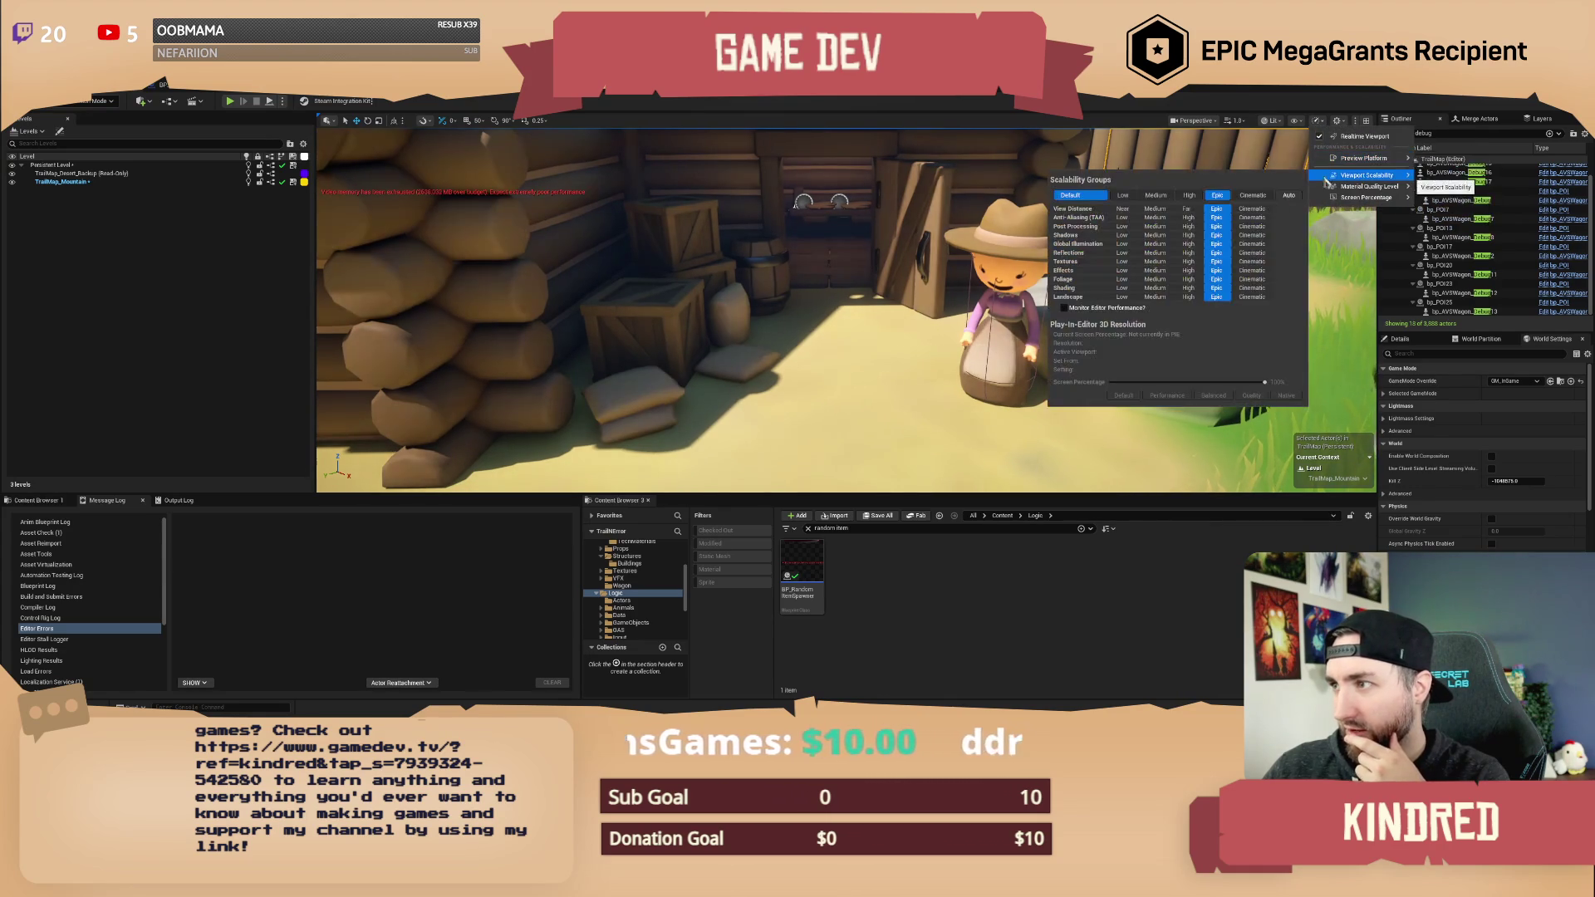
pyautogui.click(1191, 195)
pyautogui.click(934, 105)
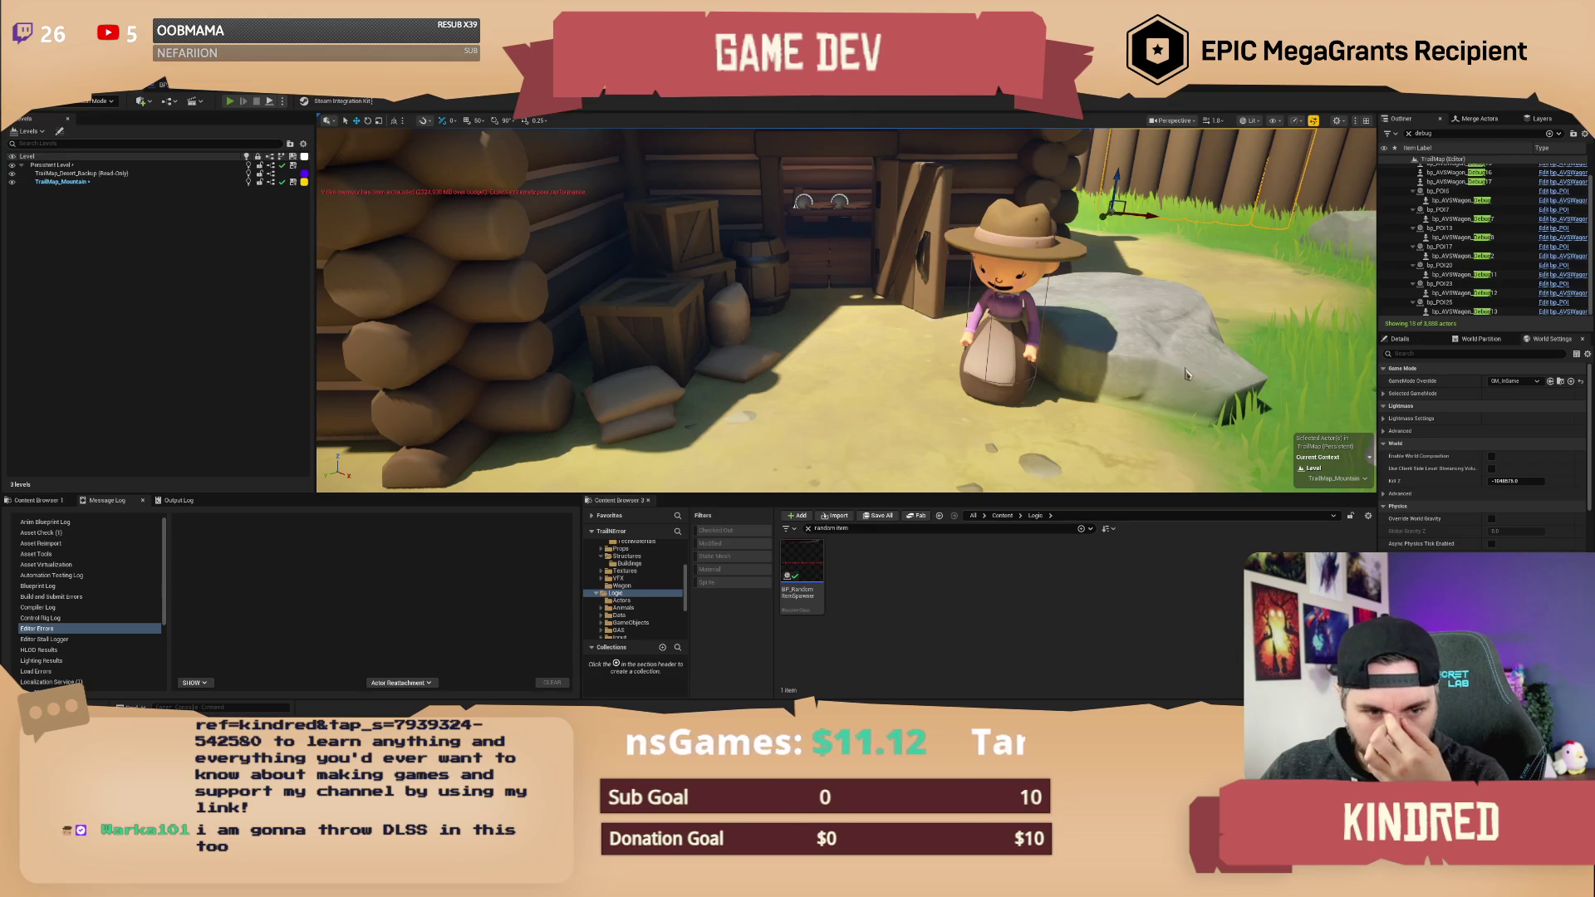
pyautogui.hotkey('alt', 'p')
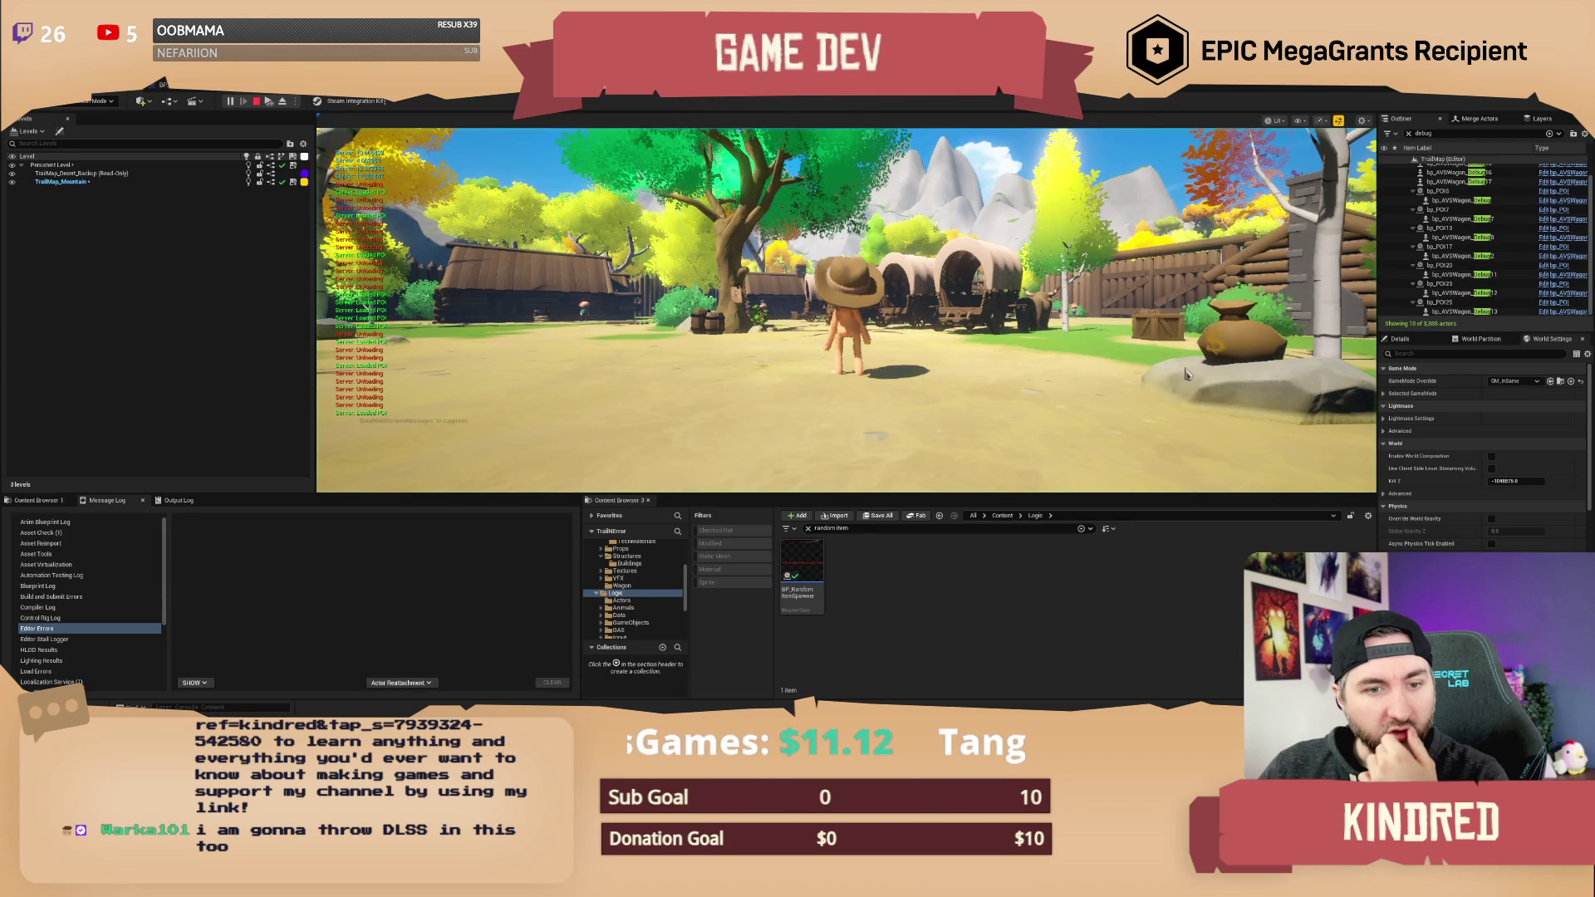
# - Take control of the running game and run the character past the trading post to the money bag on the rock
pyautogui.click(1187, 375)
pyautogui.press('w')
pyautogui.press('w')
pyautogui.press('w')
pyautogui.press('w')
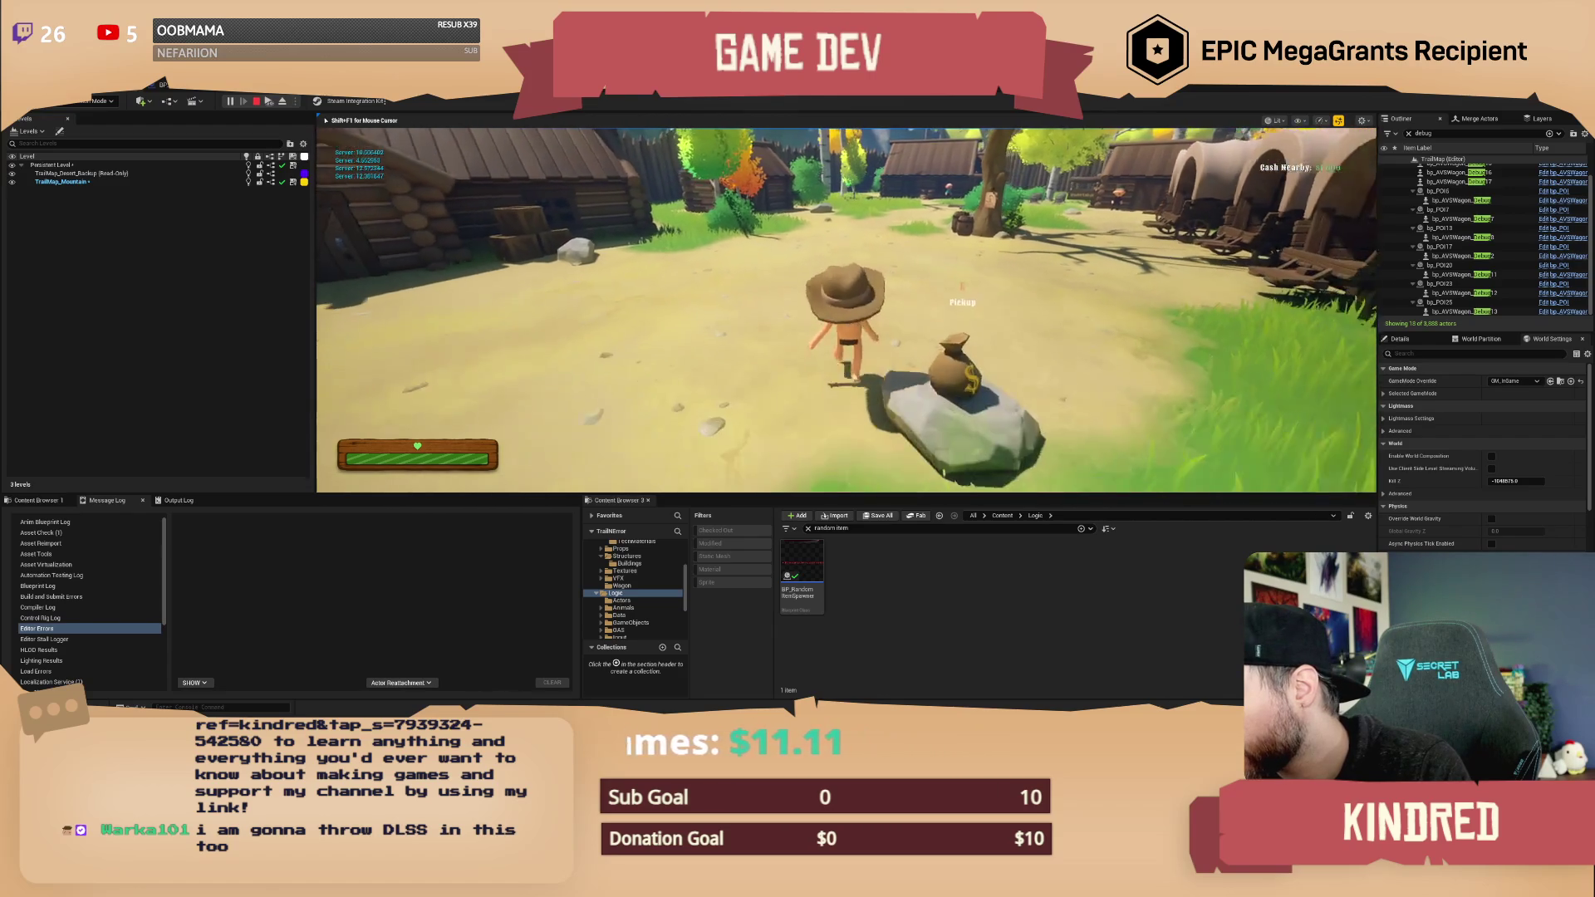
pyautogui.press('a')
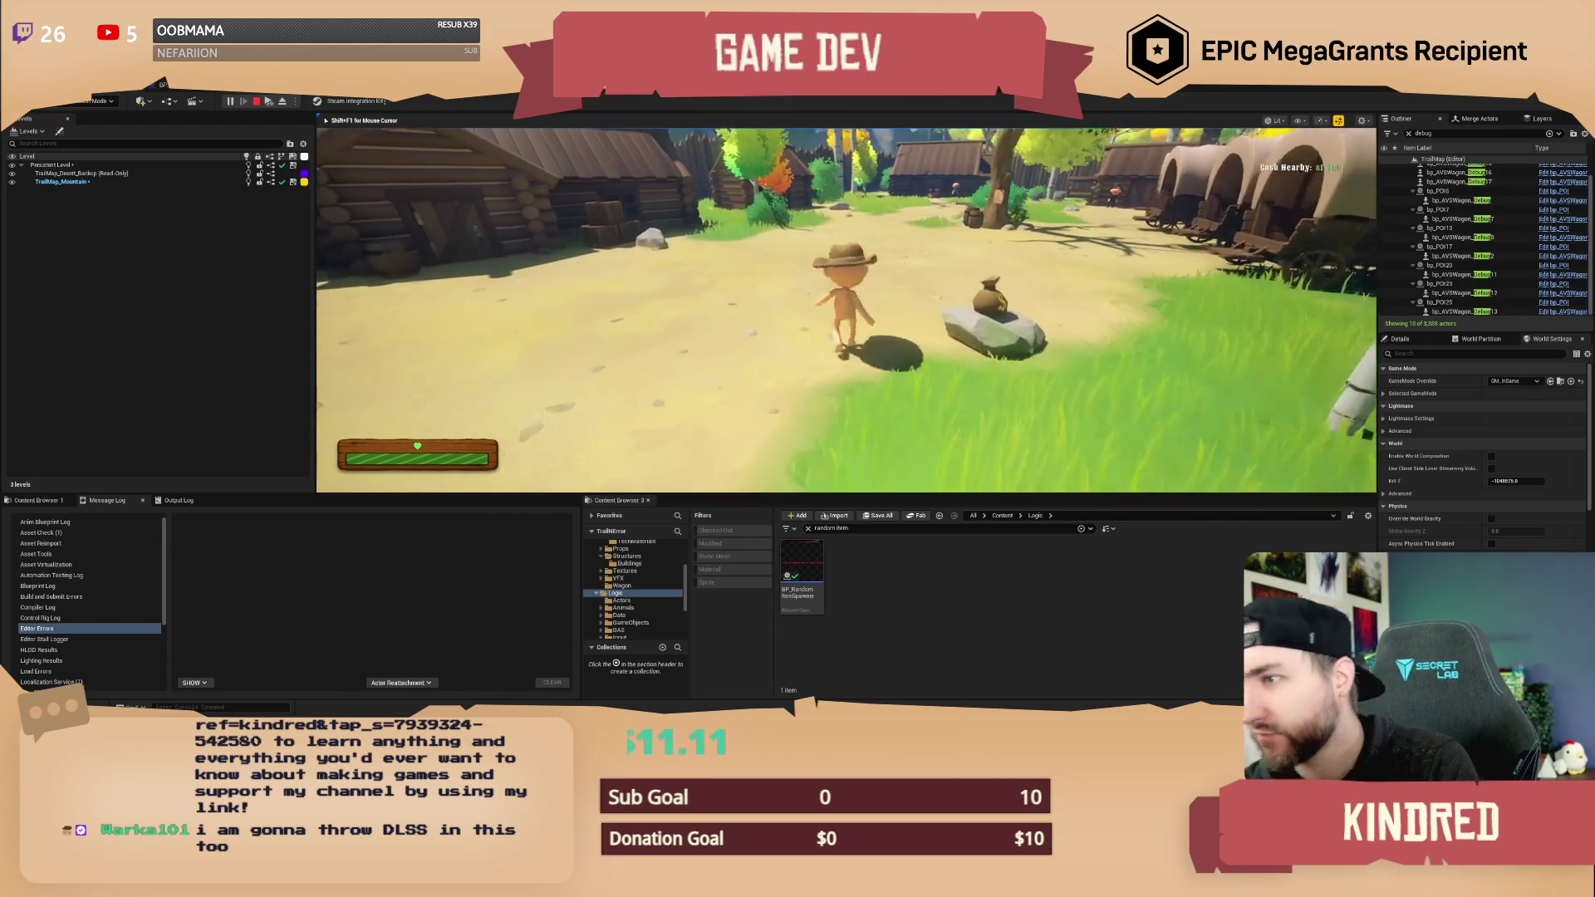
pyautogui.press('w')
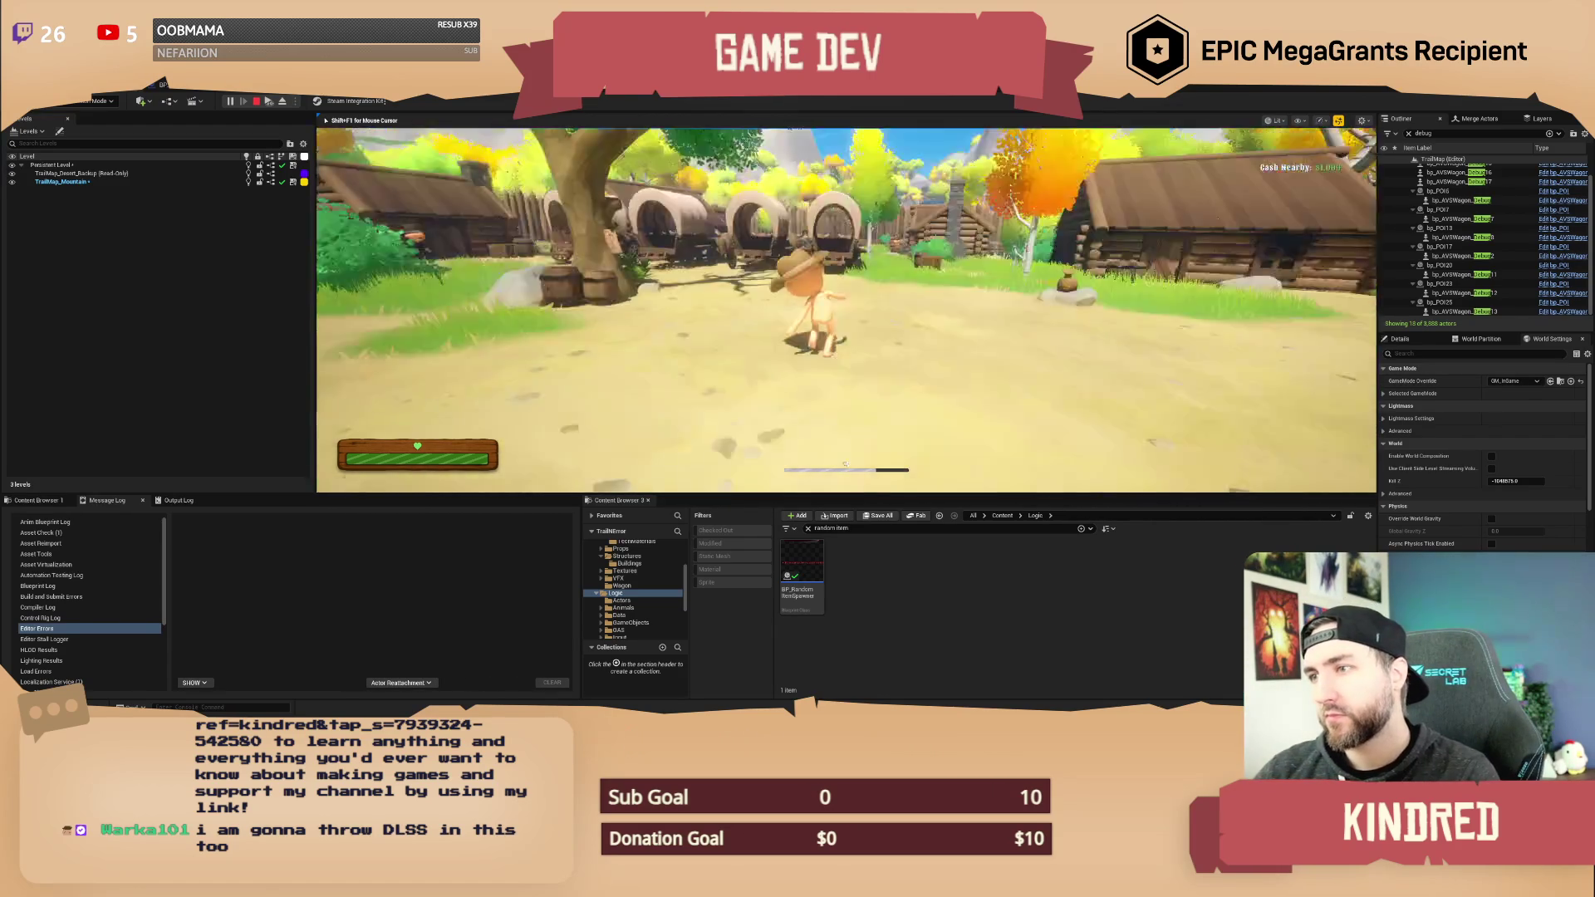
pyautogui.press('d')
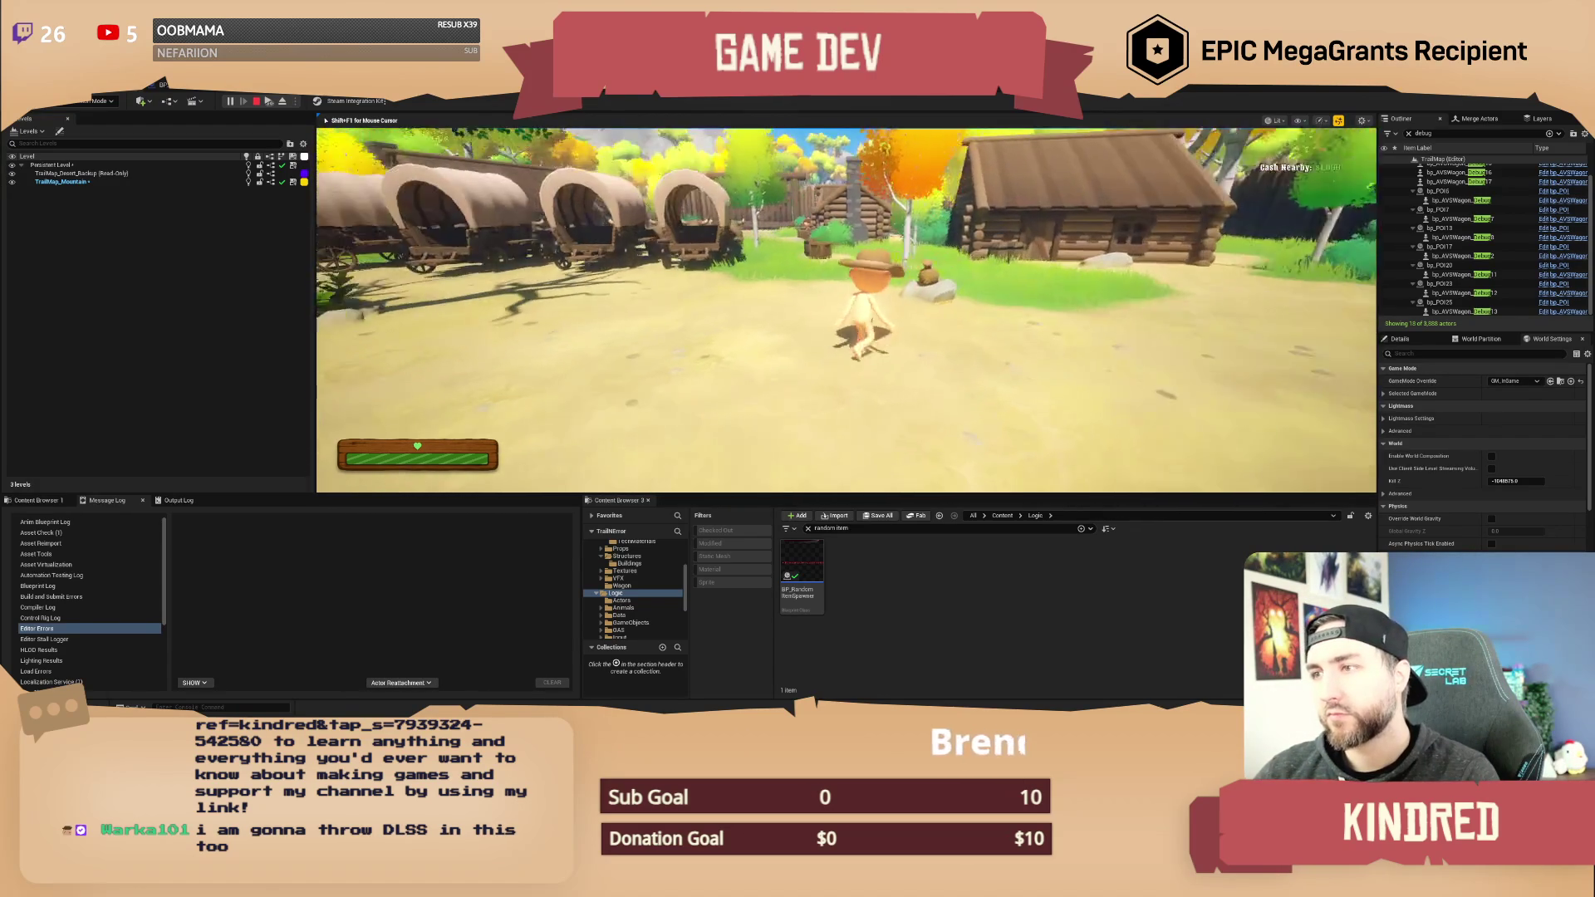
pyautogui.press('w')
pyautogui.press('w')
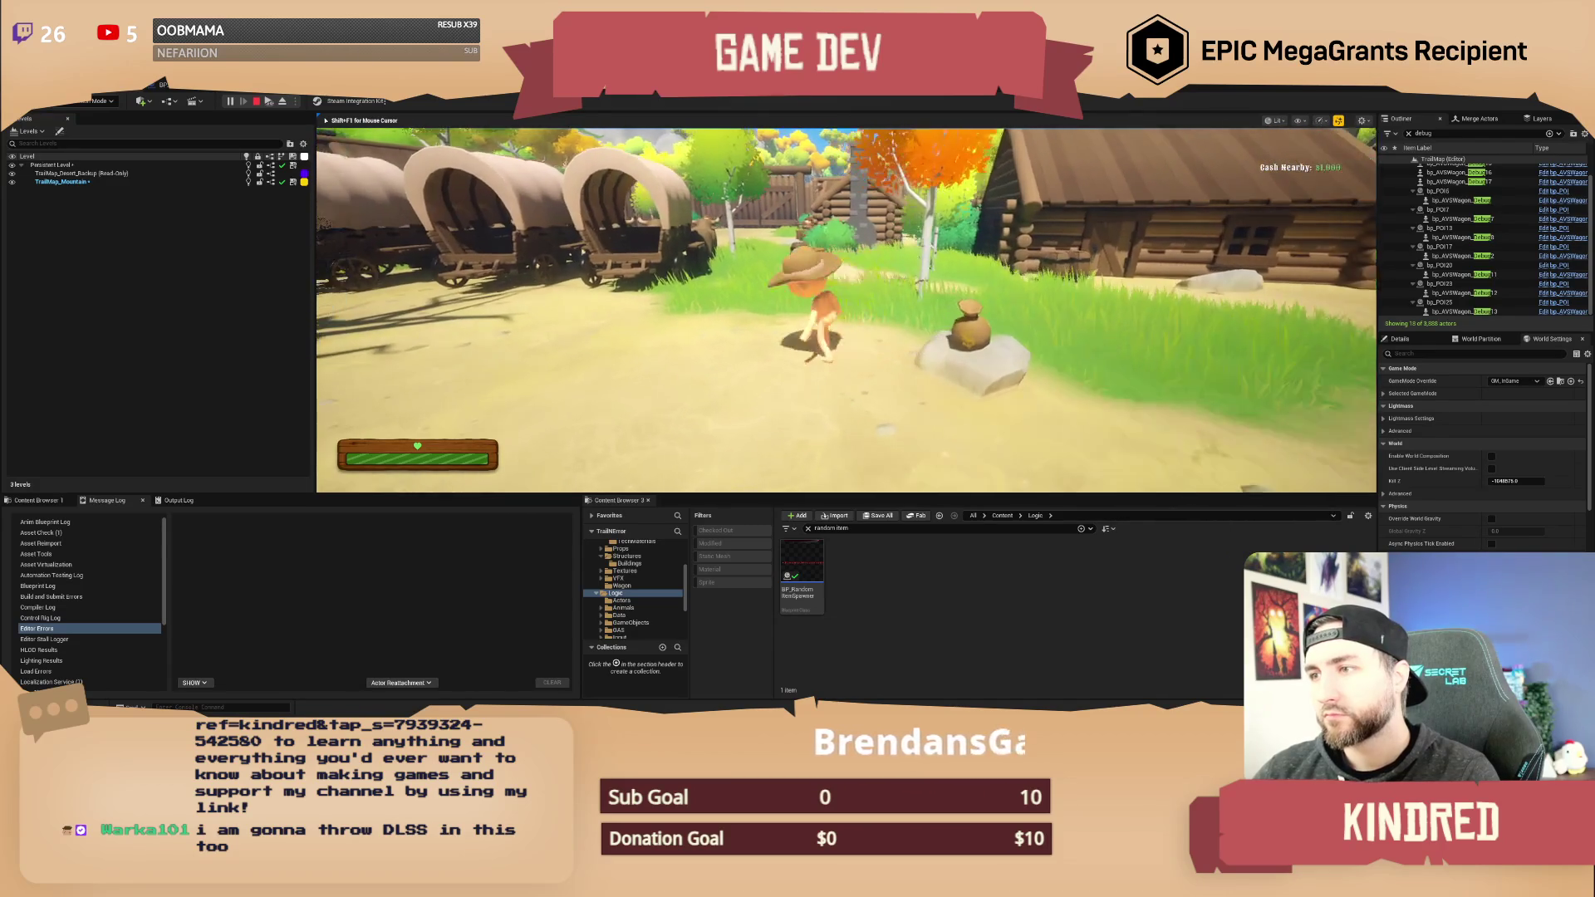
pyautogui.press('w')
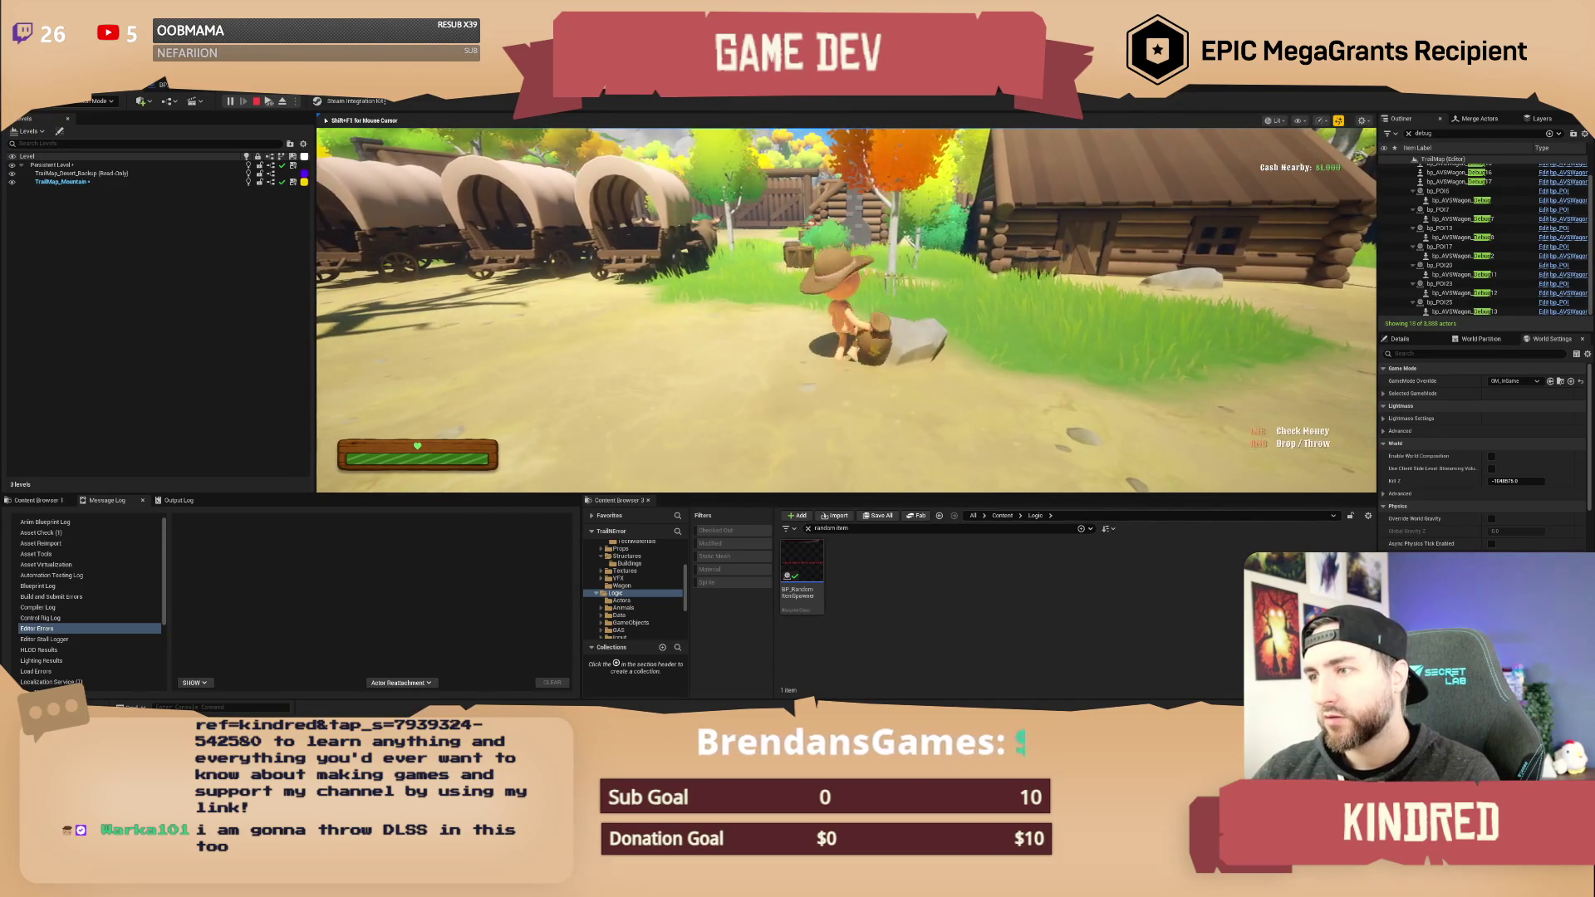
# - Carry the money bag past the wagons, through the canvas cover and down the wooden corridor
pyautogui.press('a')
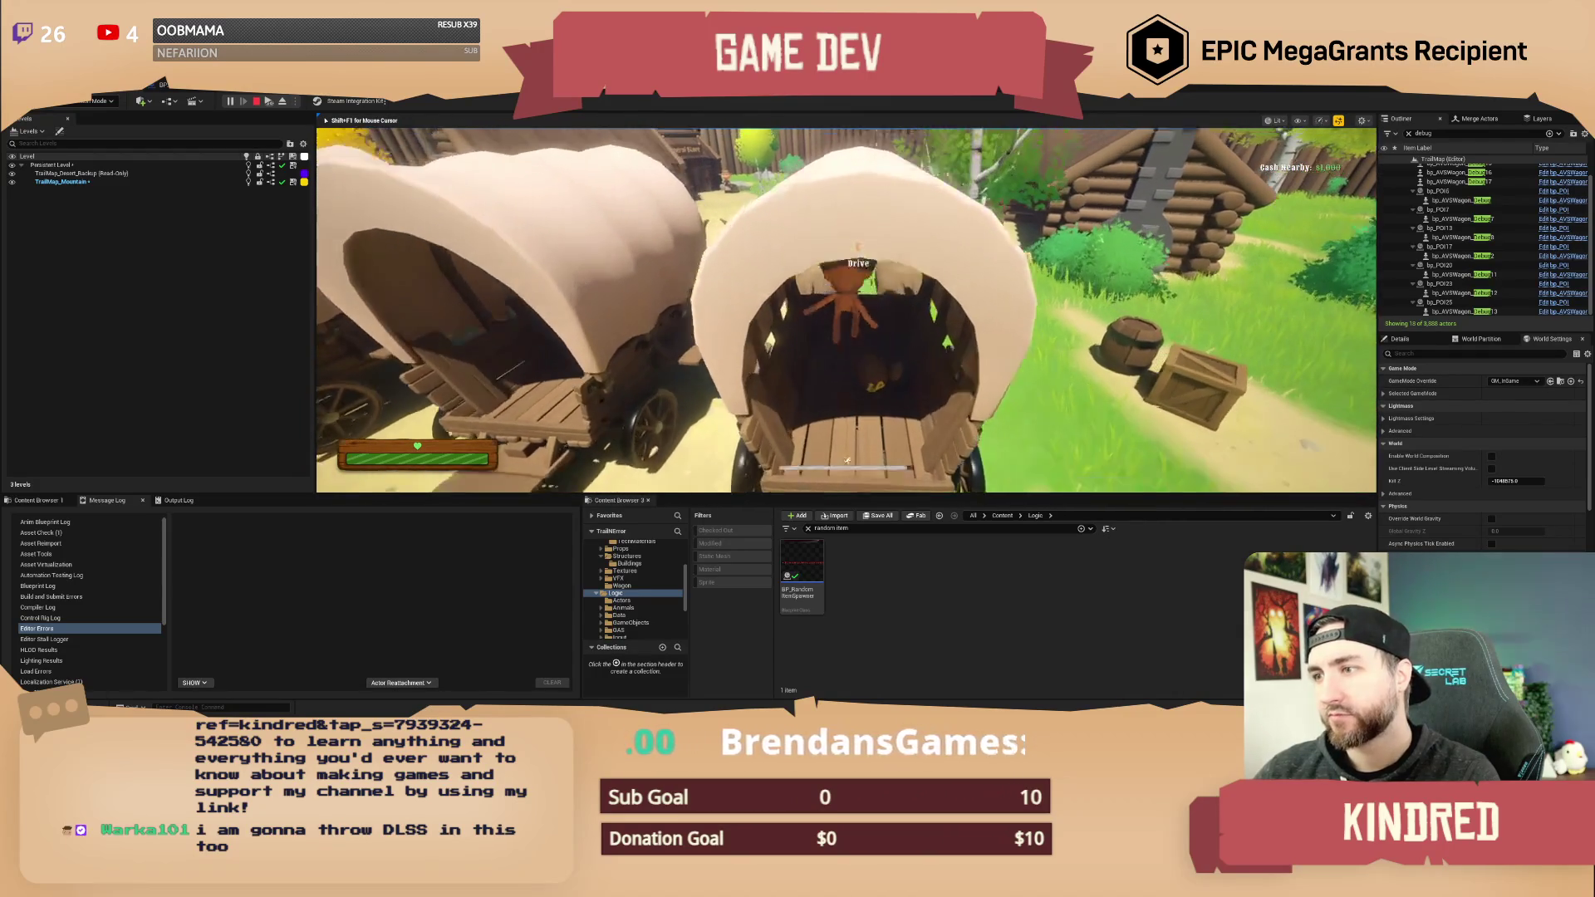
pyautogui.press('w')
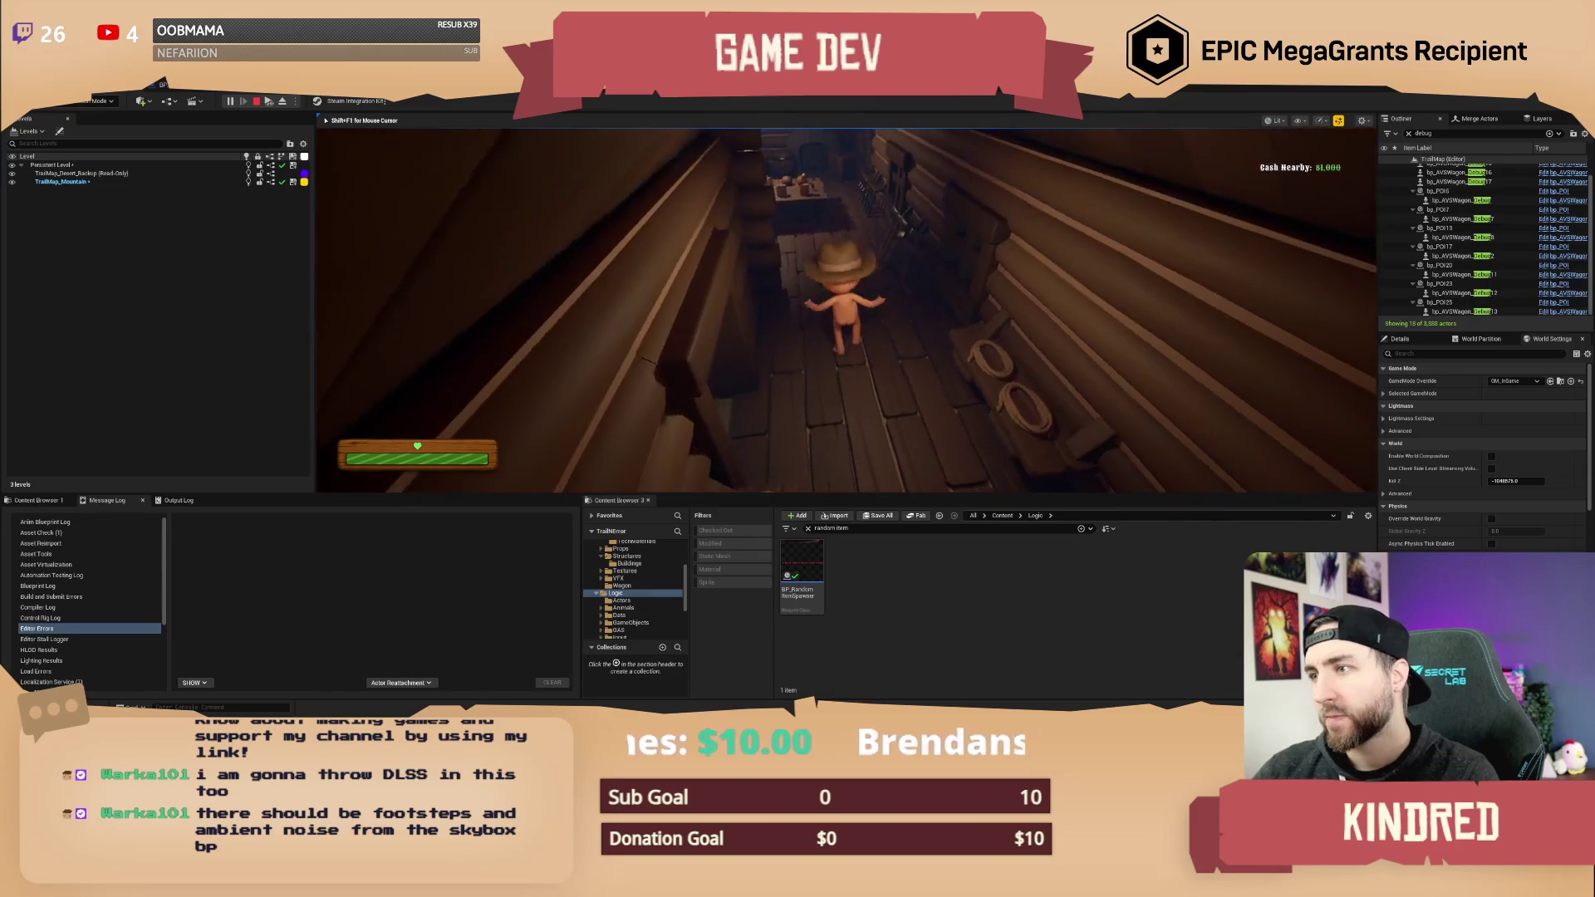
pyautogui.press('w')
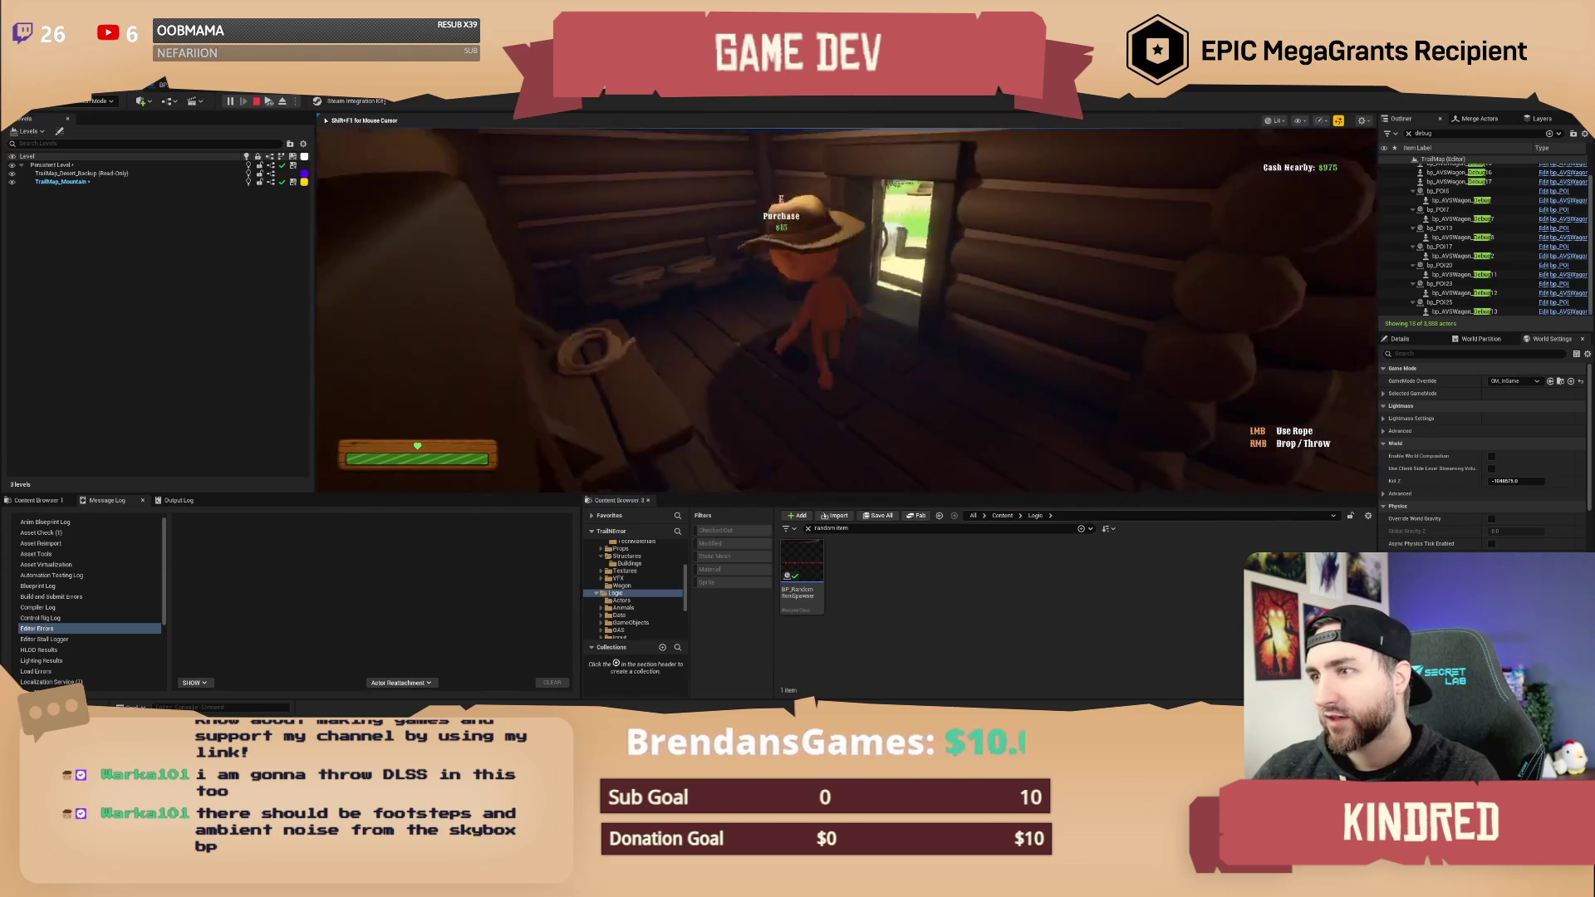
# - Walk the character out of the cabin into the yard, facing the General Store
pyautogui.press('w')
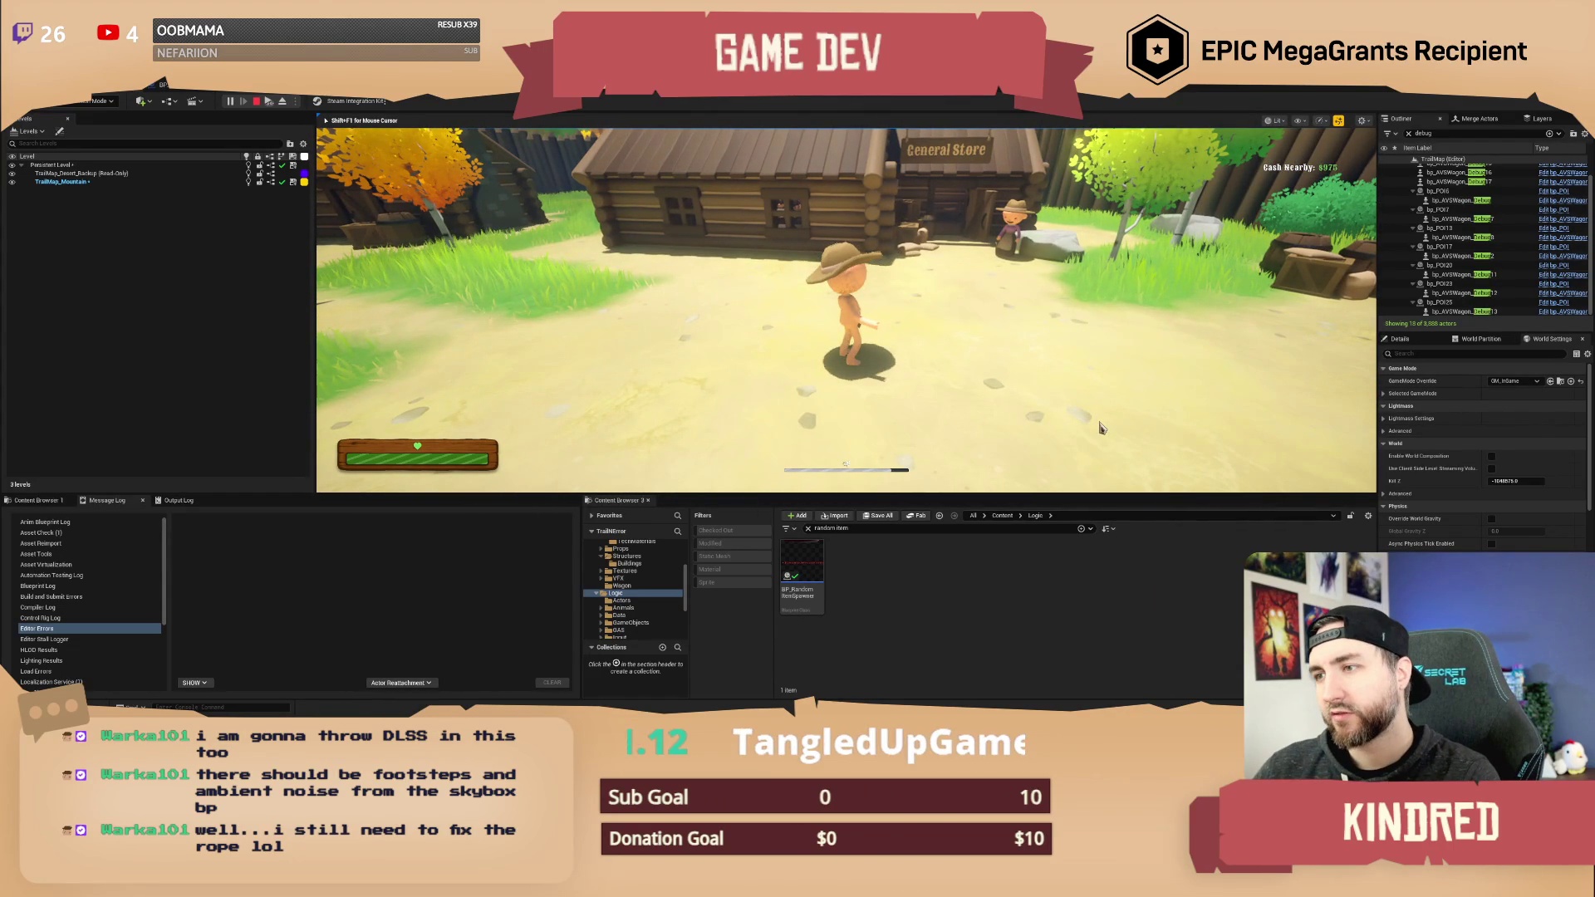
# - Make the game fill the screen, then walk through the General Store door up to the meat counter
pyautogui.press('F11')
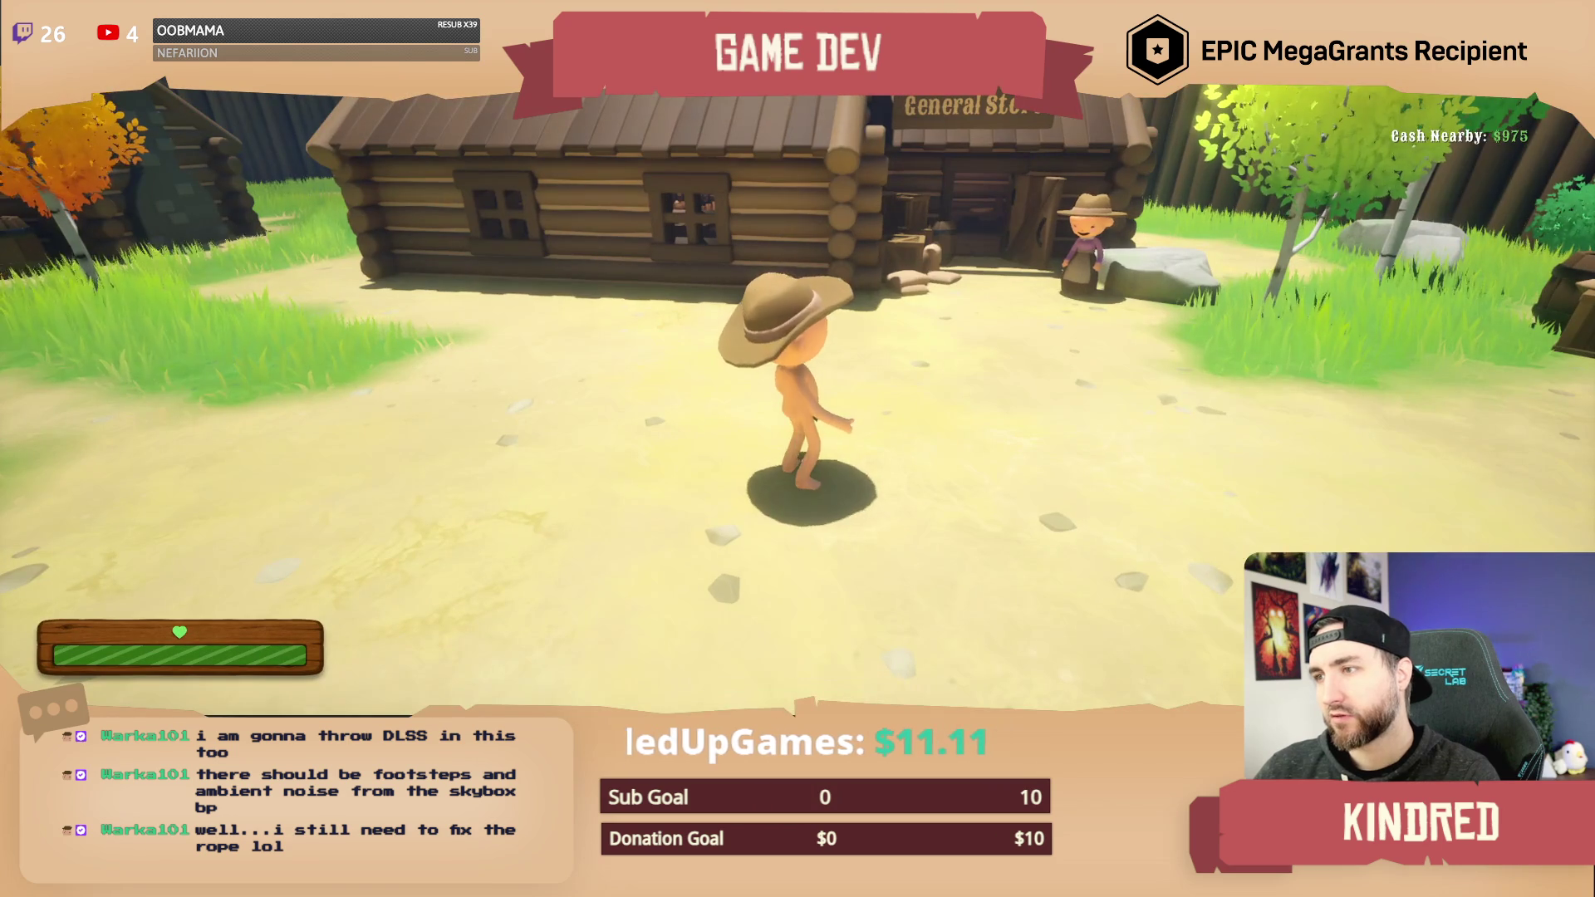
pyautogui.press('w')
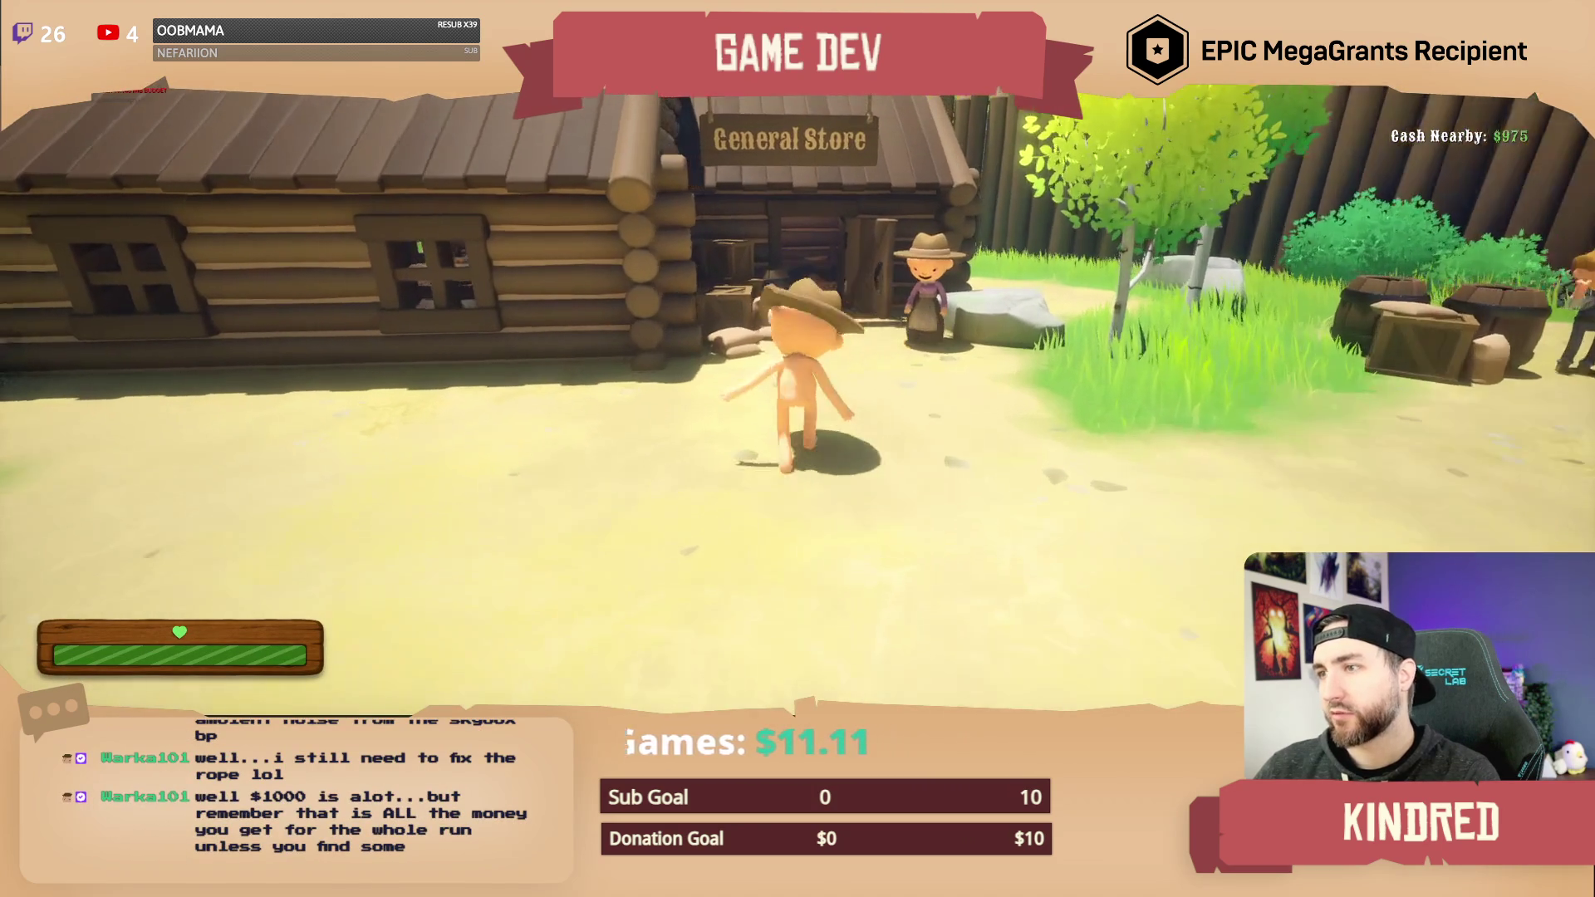
pyautogui.press('w')
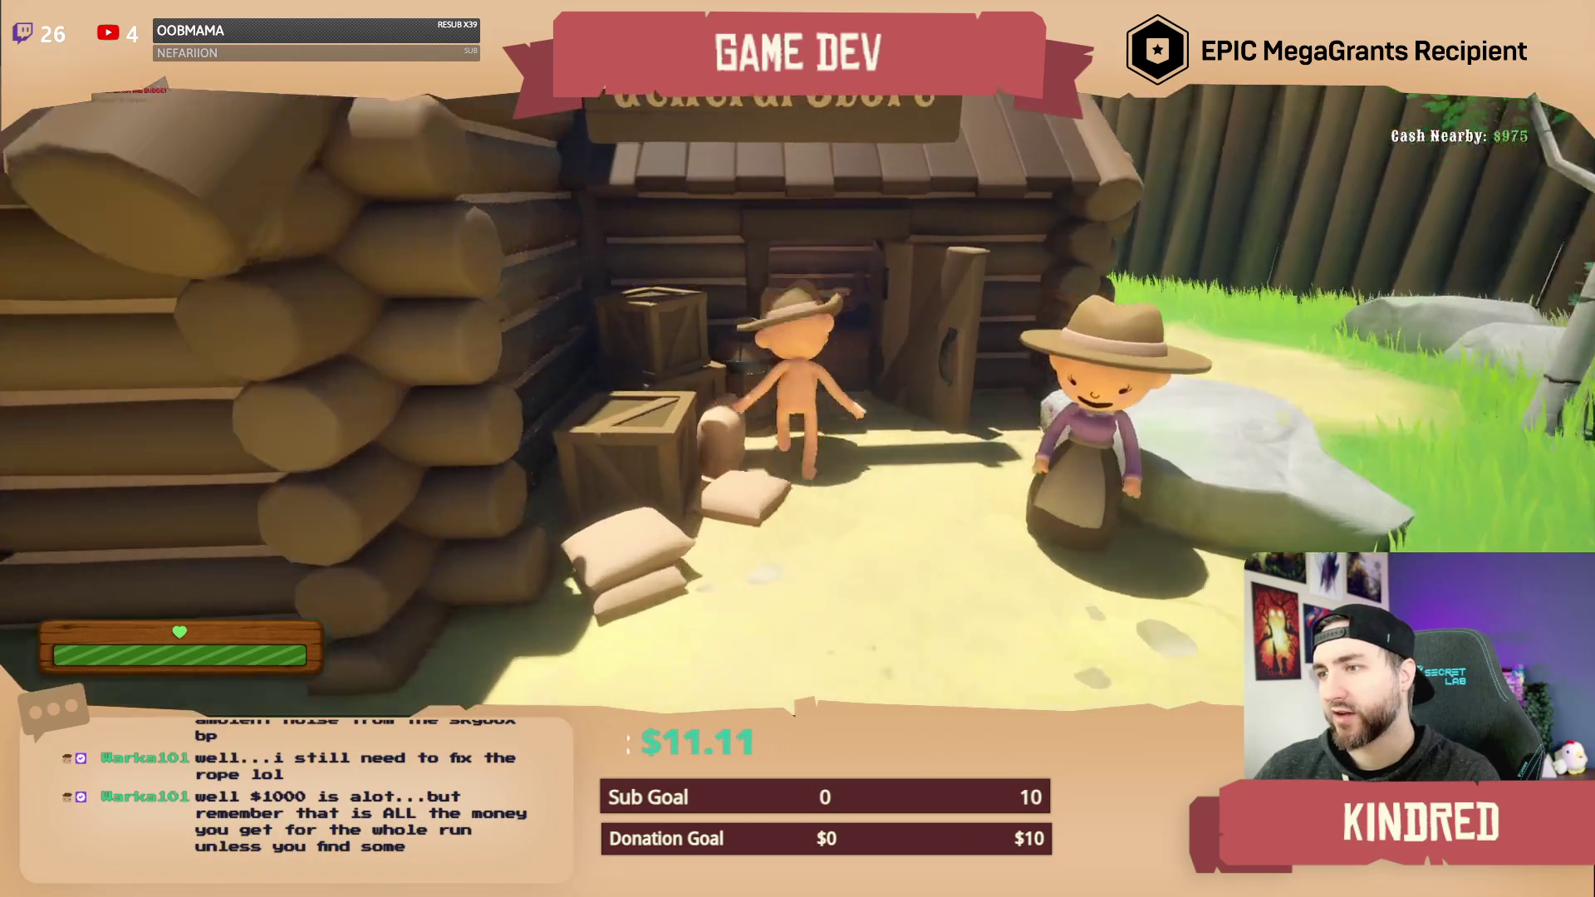
pyautogui.press('w')
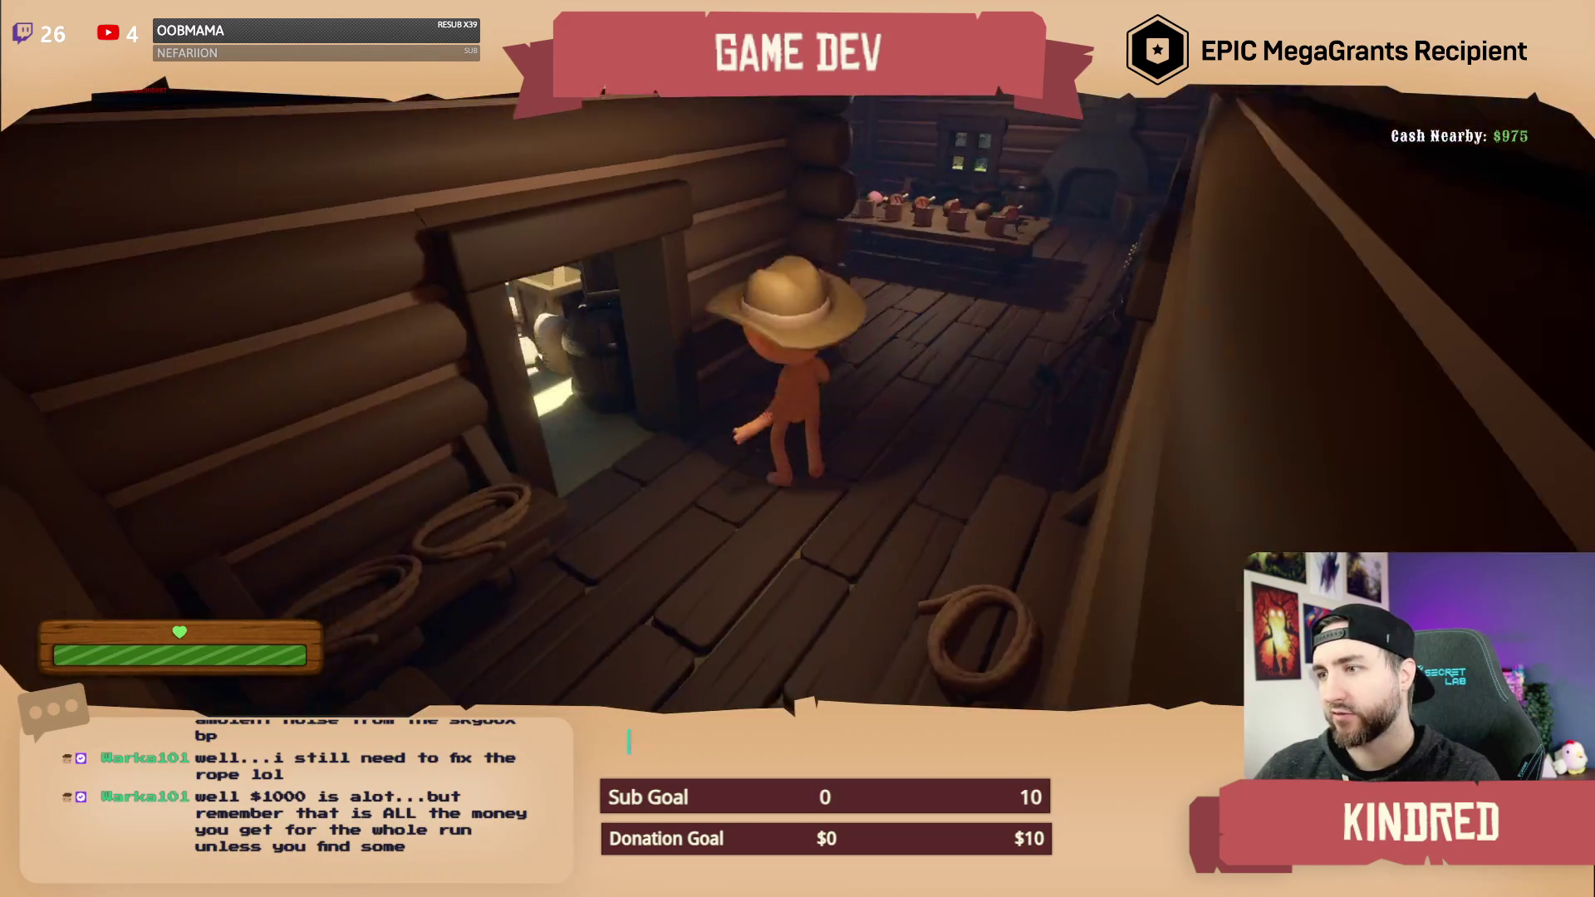
pyautogui.press('w')
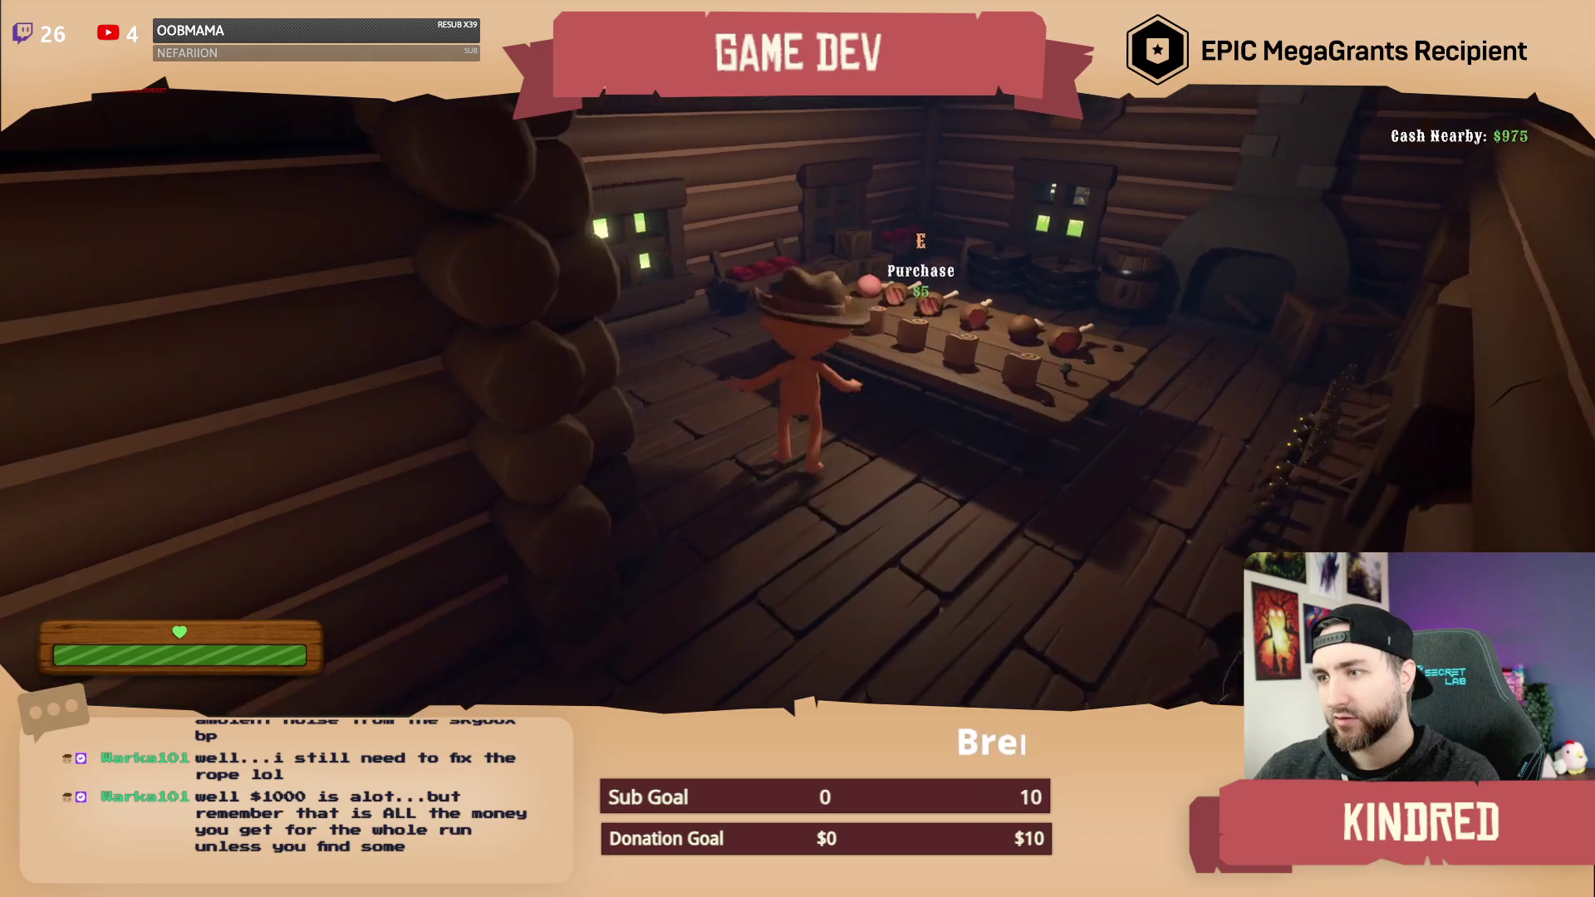